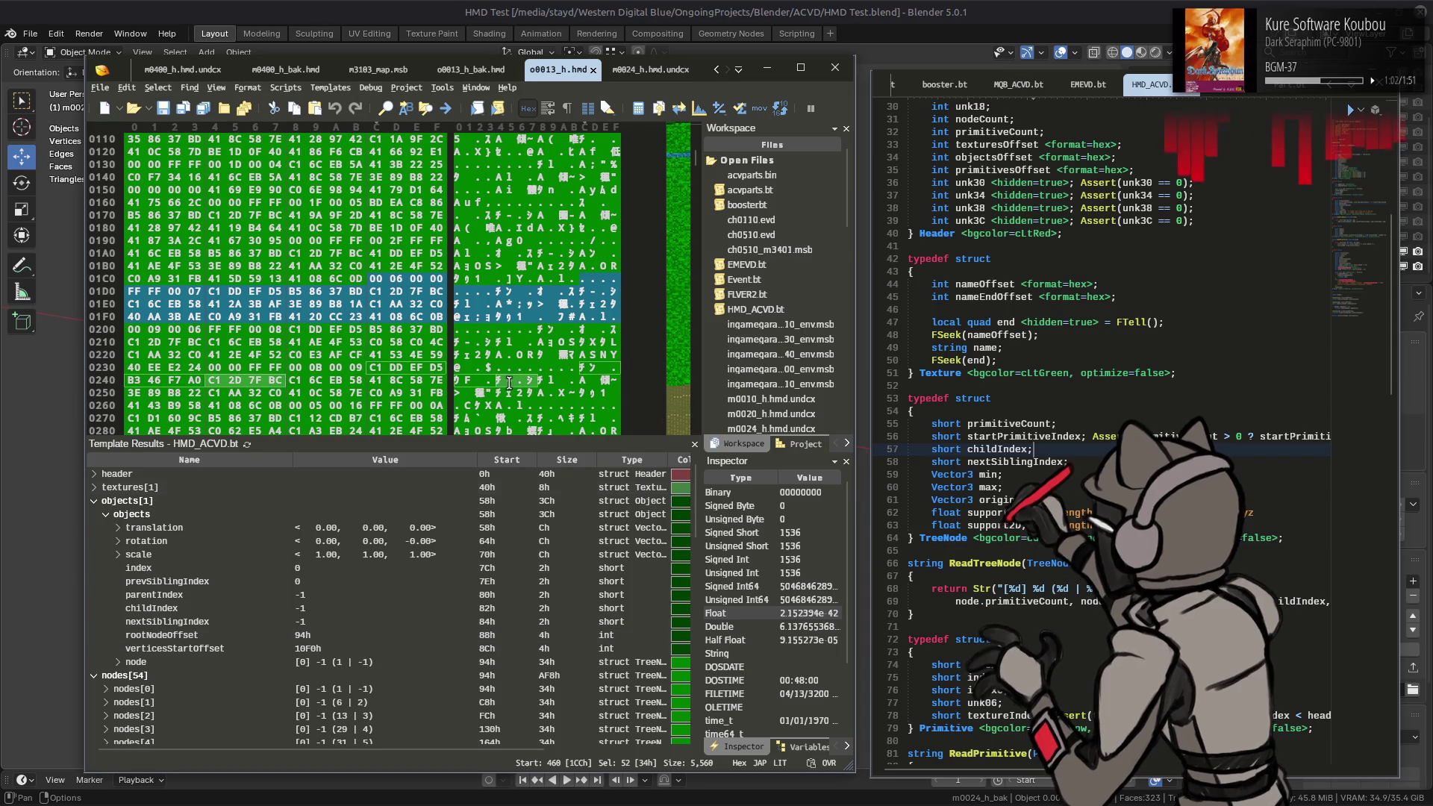
Step: Collapse objects[1] in Template Results and minimize 010 Editor to reveal Blender's sphere-and-plane scene
{"action": "left_click", "coordinate": [127, 501]}
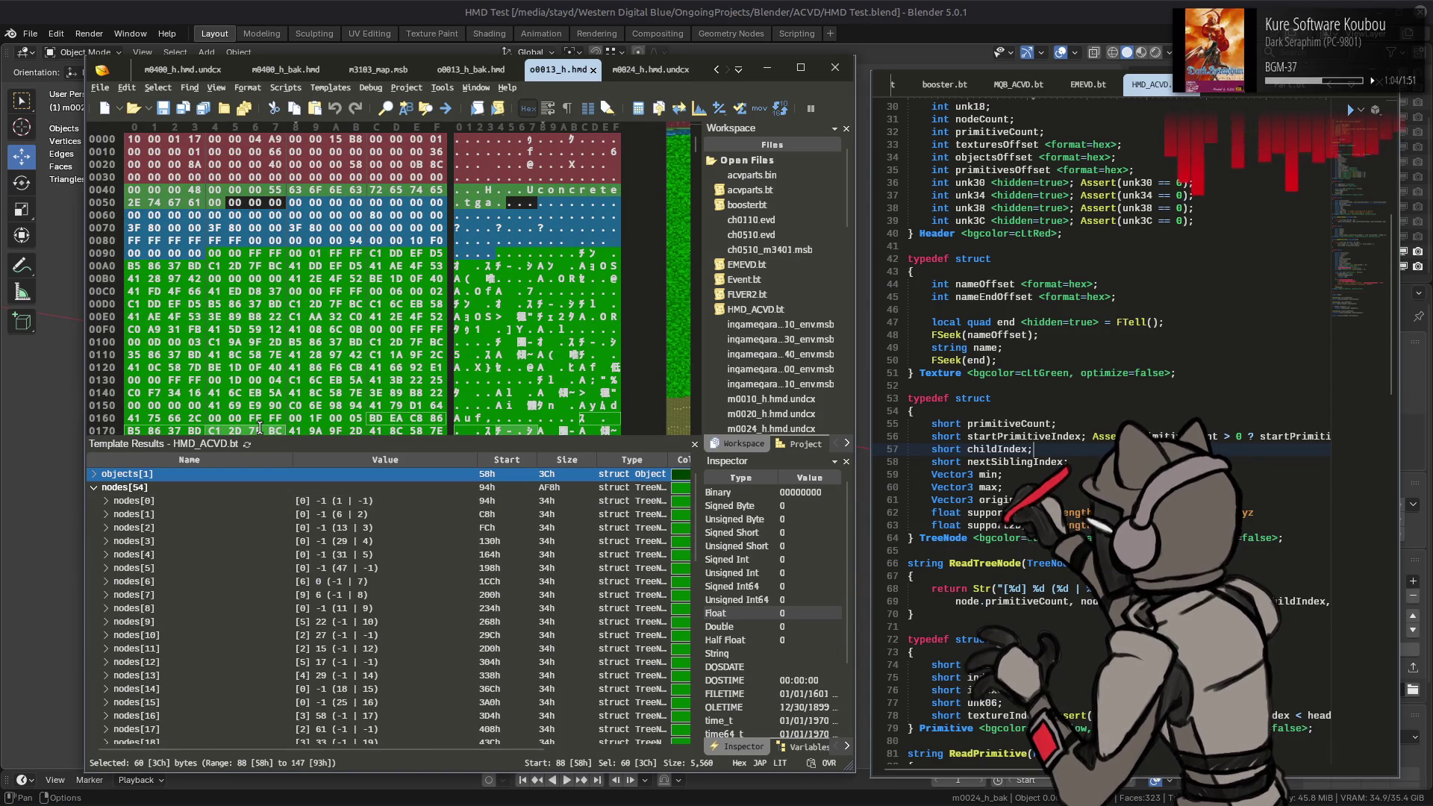
{"action": "mouse_move", "coordinate": [262, 429]}
{"action": "left_click", "coordinate": [861, 32]}
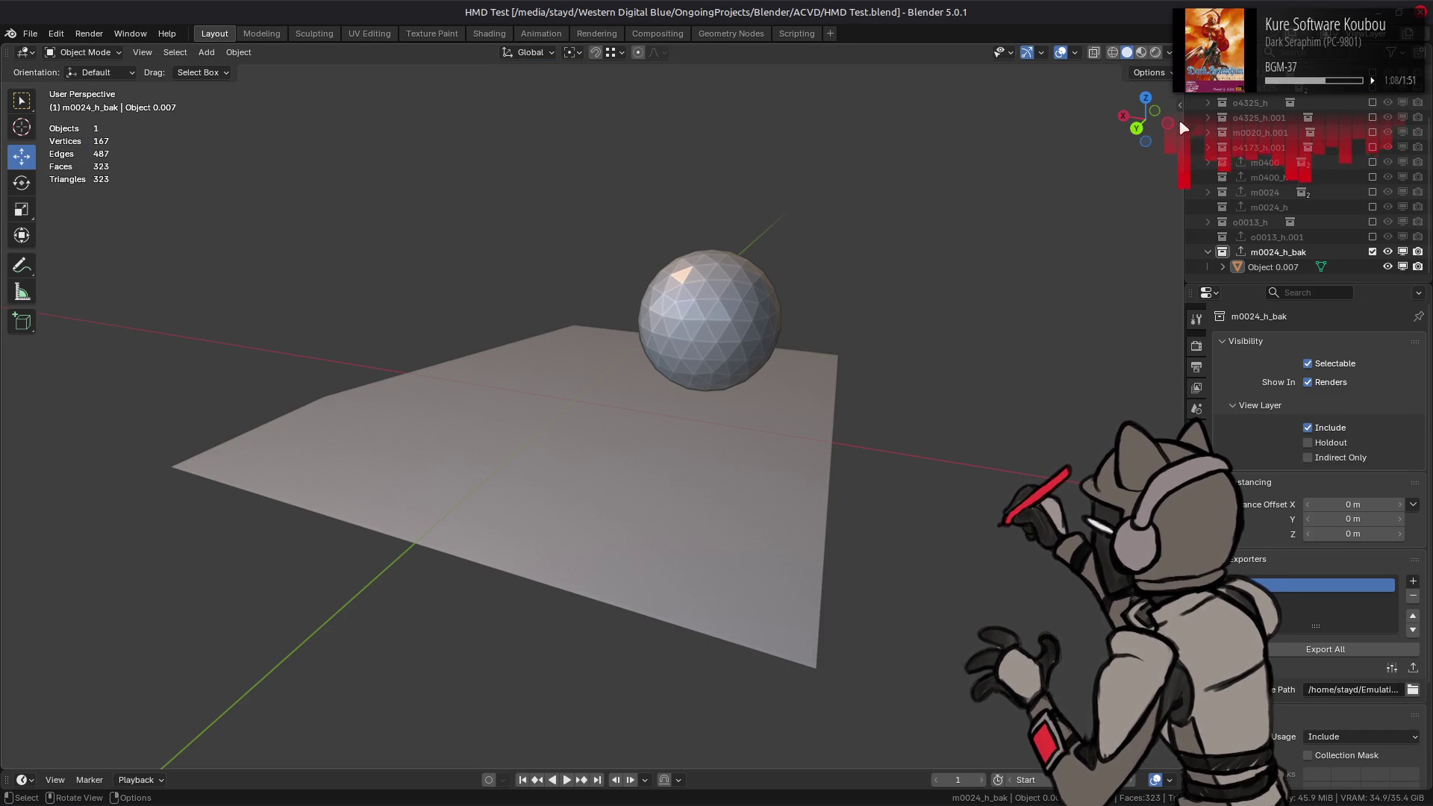
Step: Swap the visible collection from m0024_h_bak to o0013_h.001 and export it to o0013_h.hmd
{"action": "left_click", "coordinate": [1299, 253]}
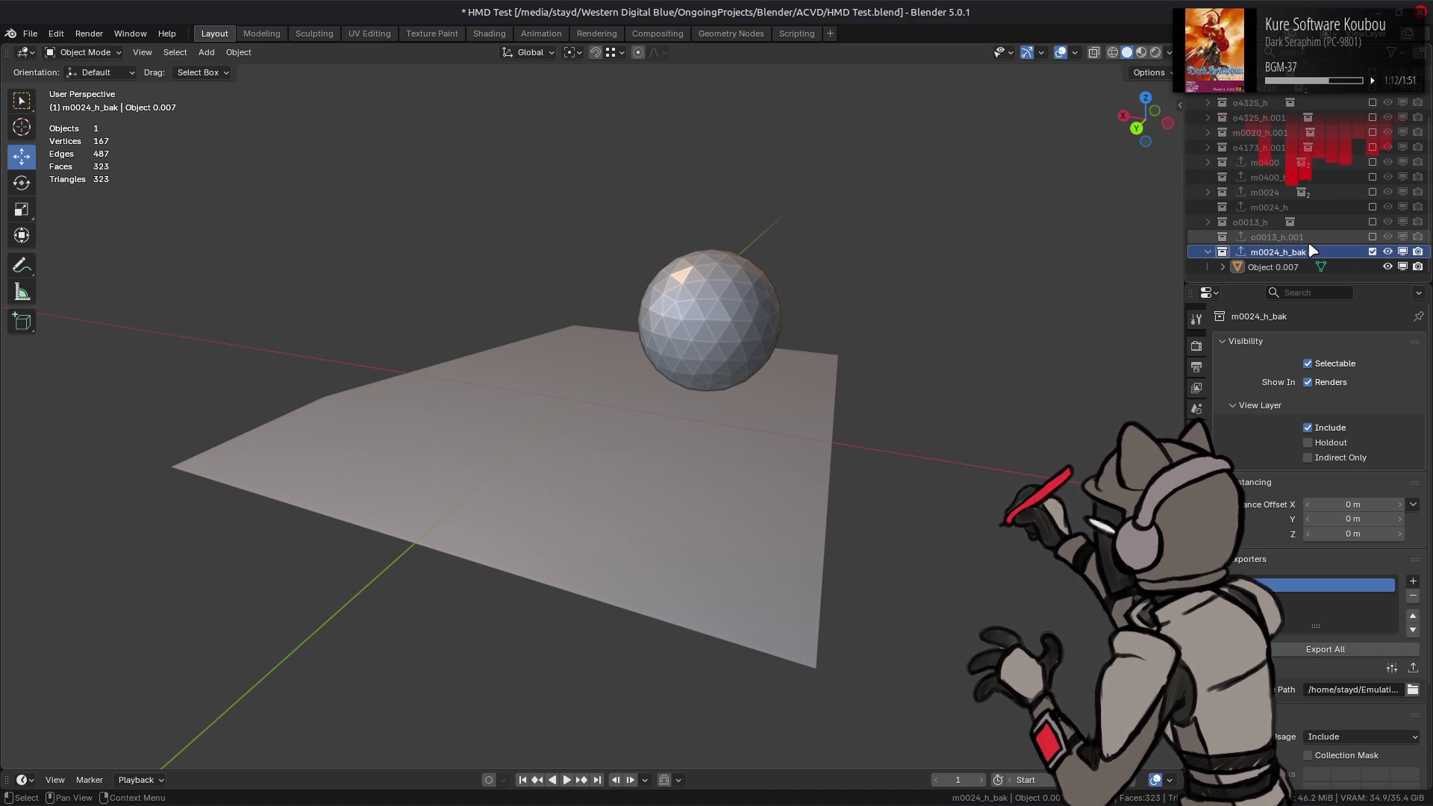
{"action": "left_click", "coordinate": [1373, 252]}
{"action": "left_click", "coordinate": [1372, 252]}
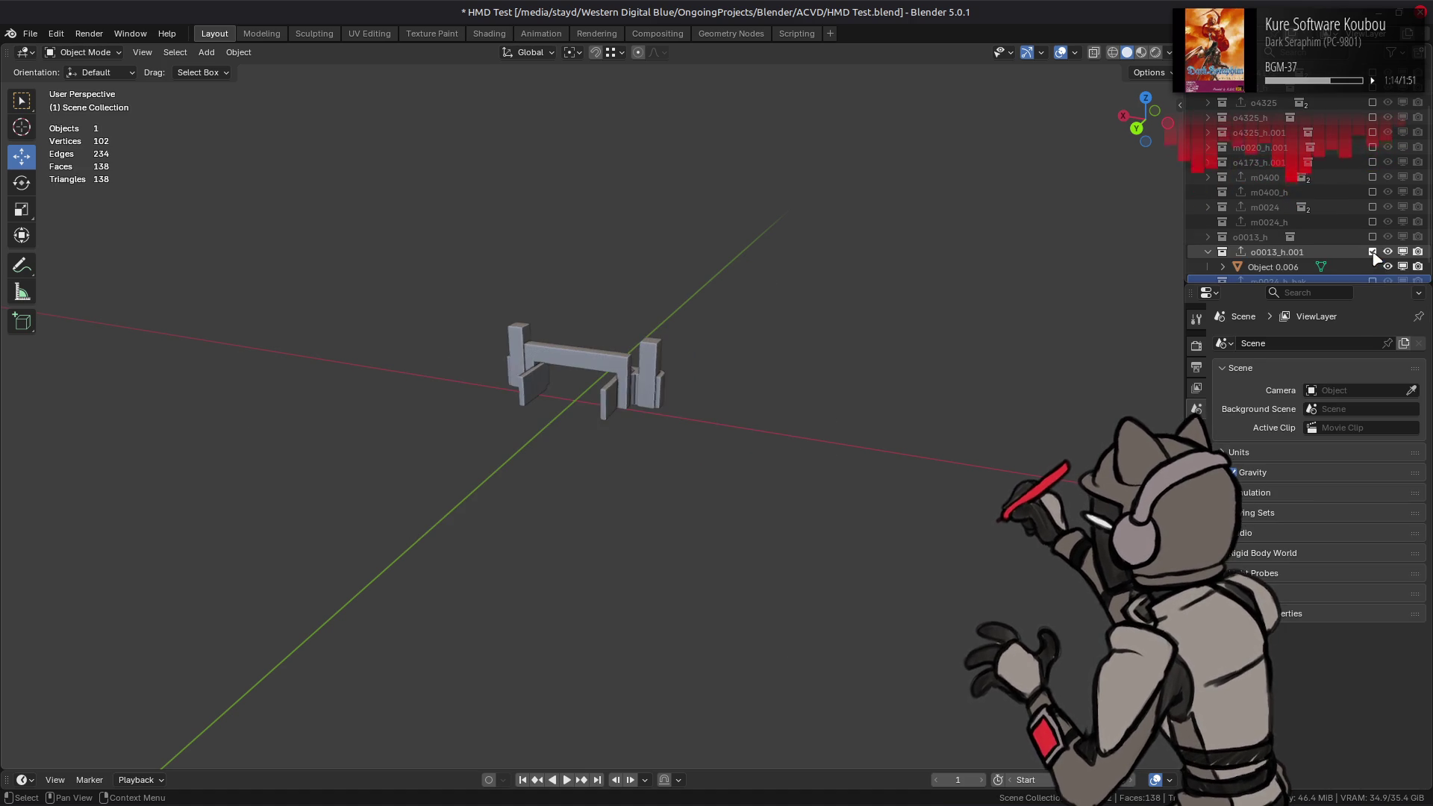
{"action": "left_click", "coordinate": [1276, 252]}
{"action": "left_click", "coordinate": [1413, 670]}
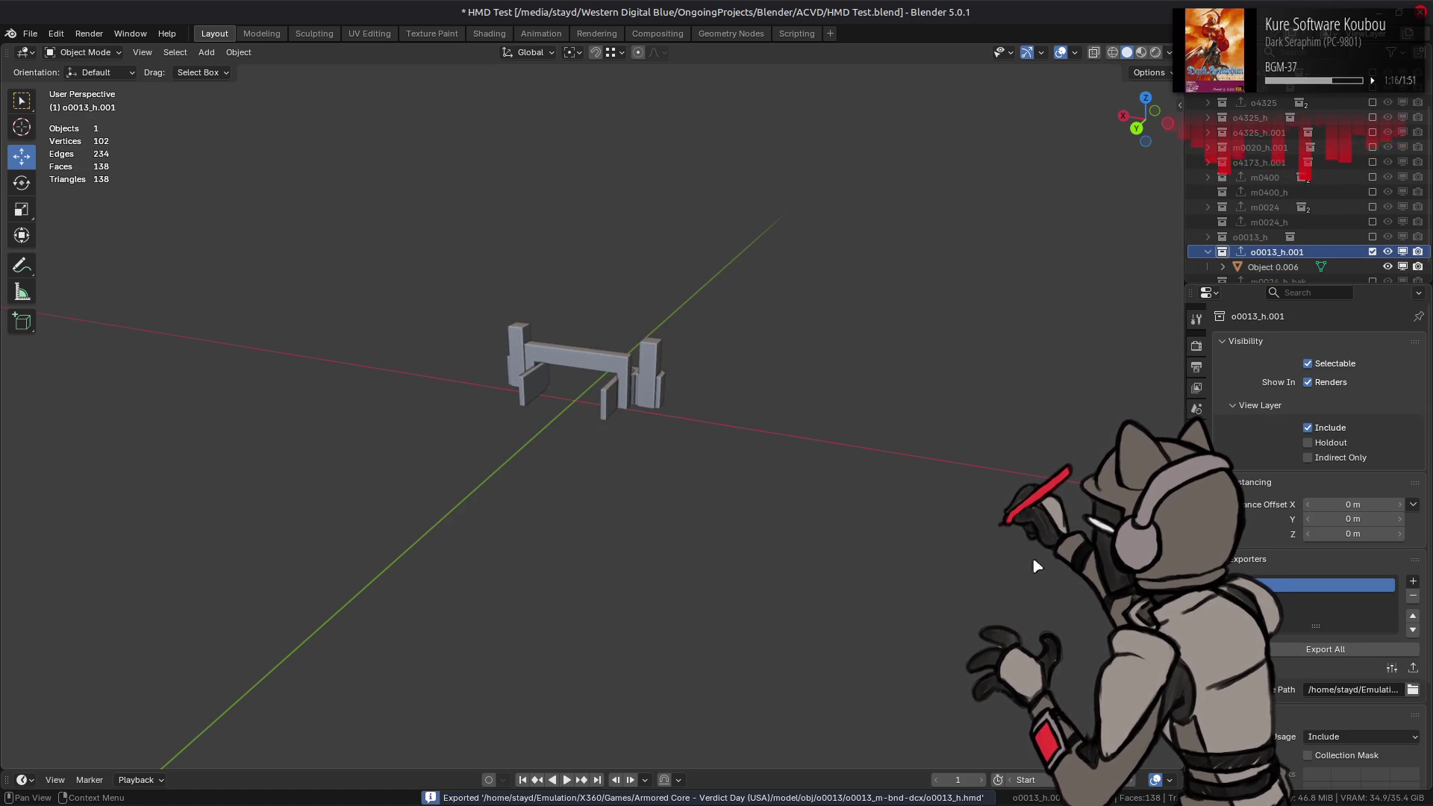
{"action": "key", "text": "alt+Tab"}
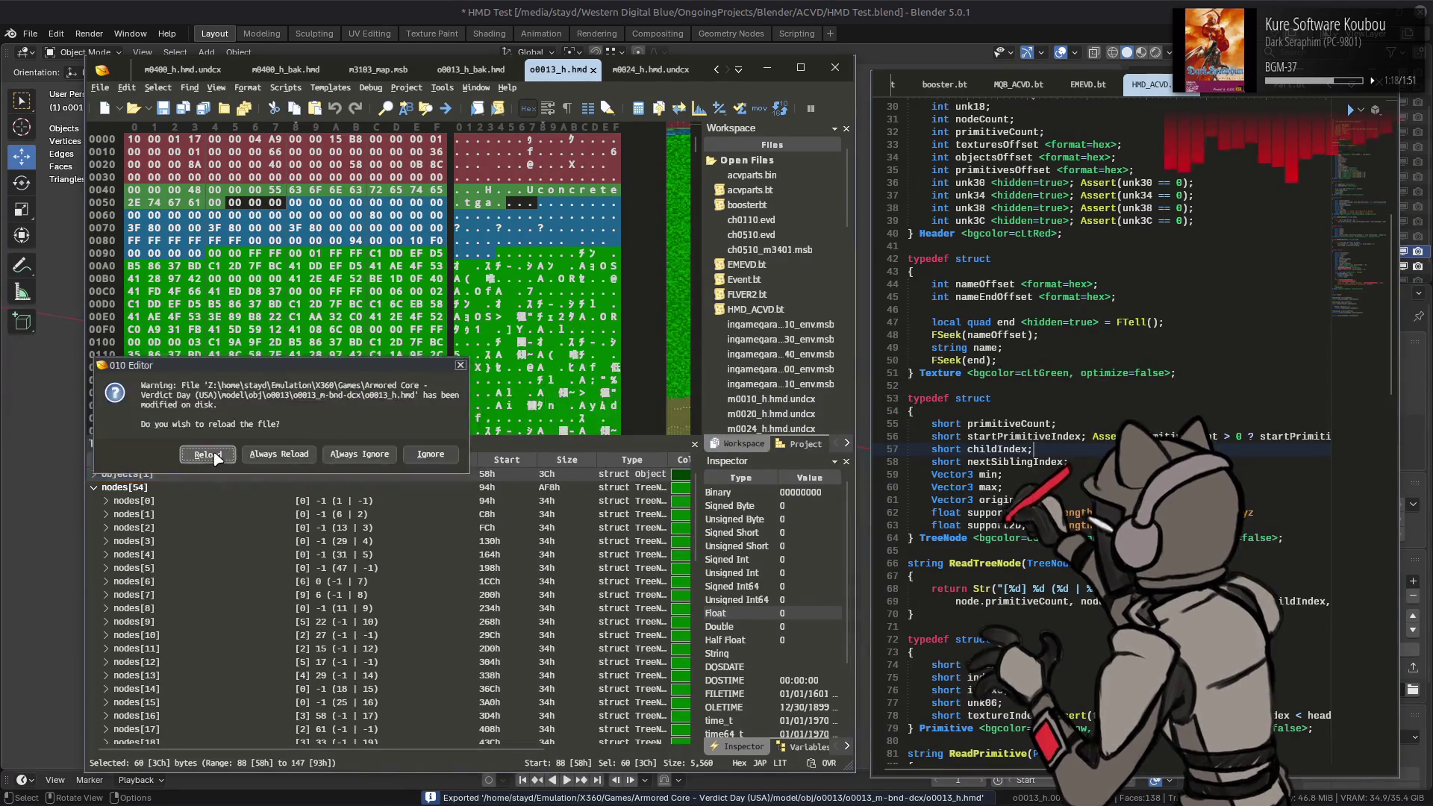
Step: Reload the modified o0013_h.hmd in 010 Editor (79 nodes), then quit Blender
{"action": "left_click", "coordinate": [208, 455]}
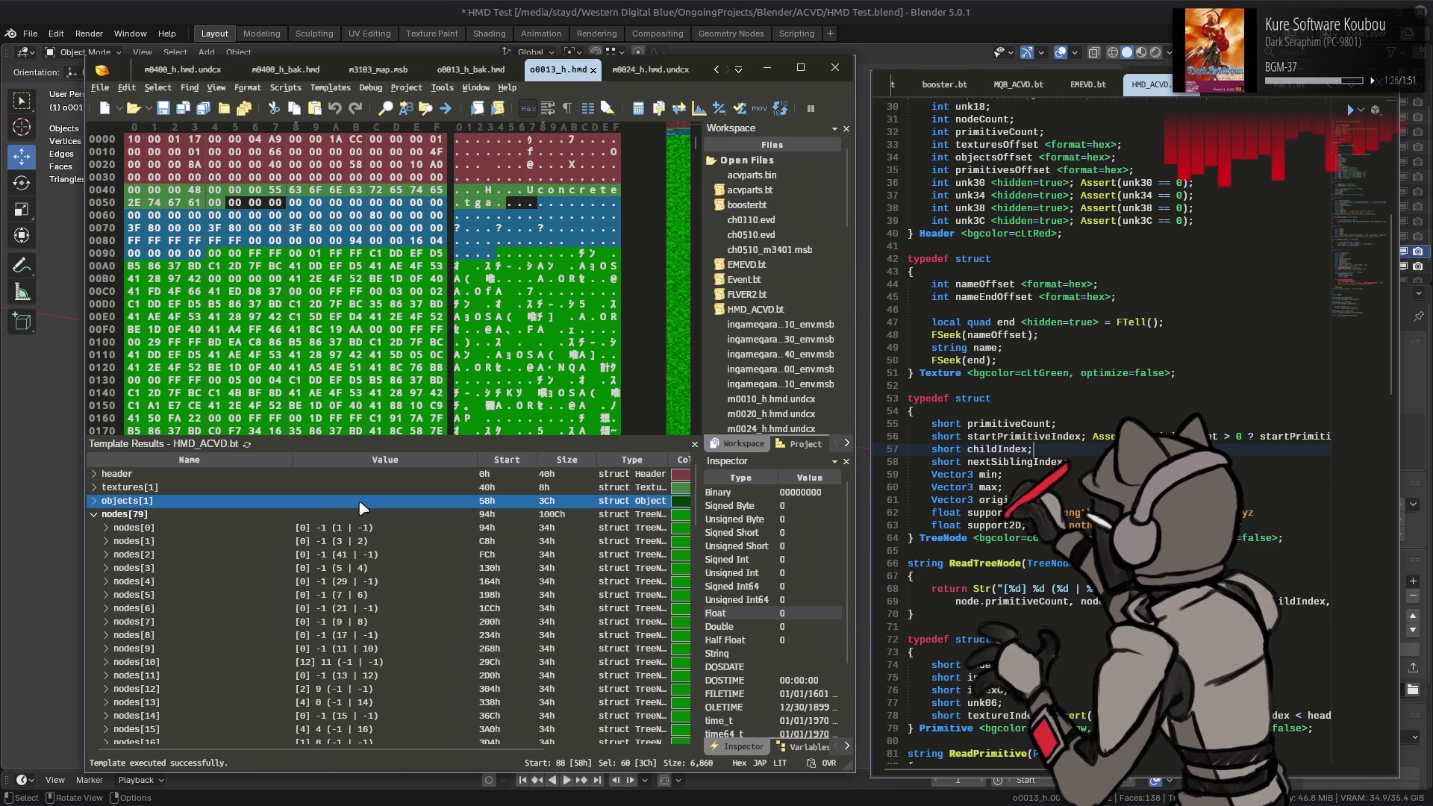
{"action": "mouse_move", "coordinate": [424, 800]}
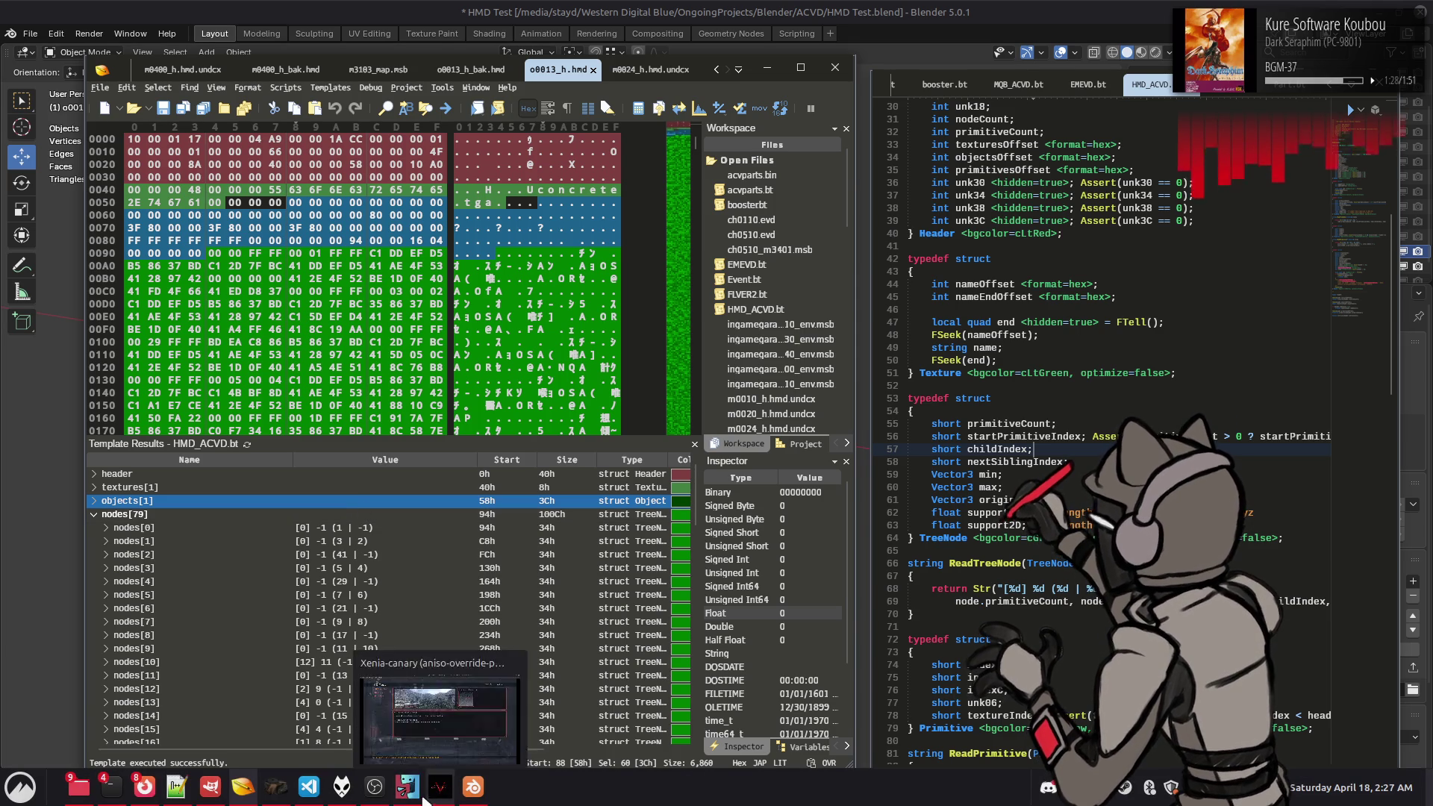
{"action": "left_click", "coordinate": [473, 786]}
{"action": "key", "text": "ctrl+q"}
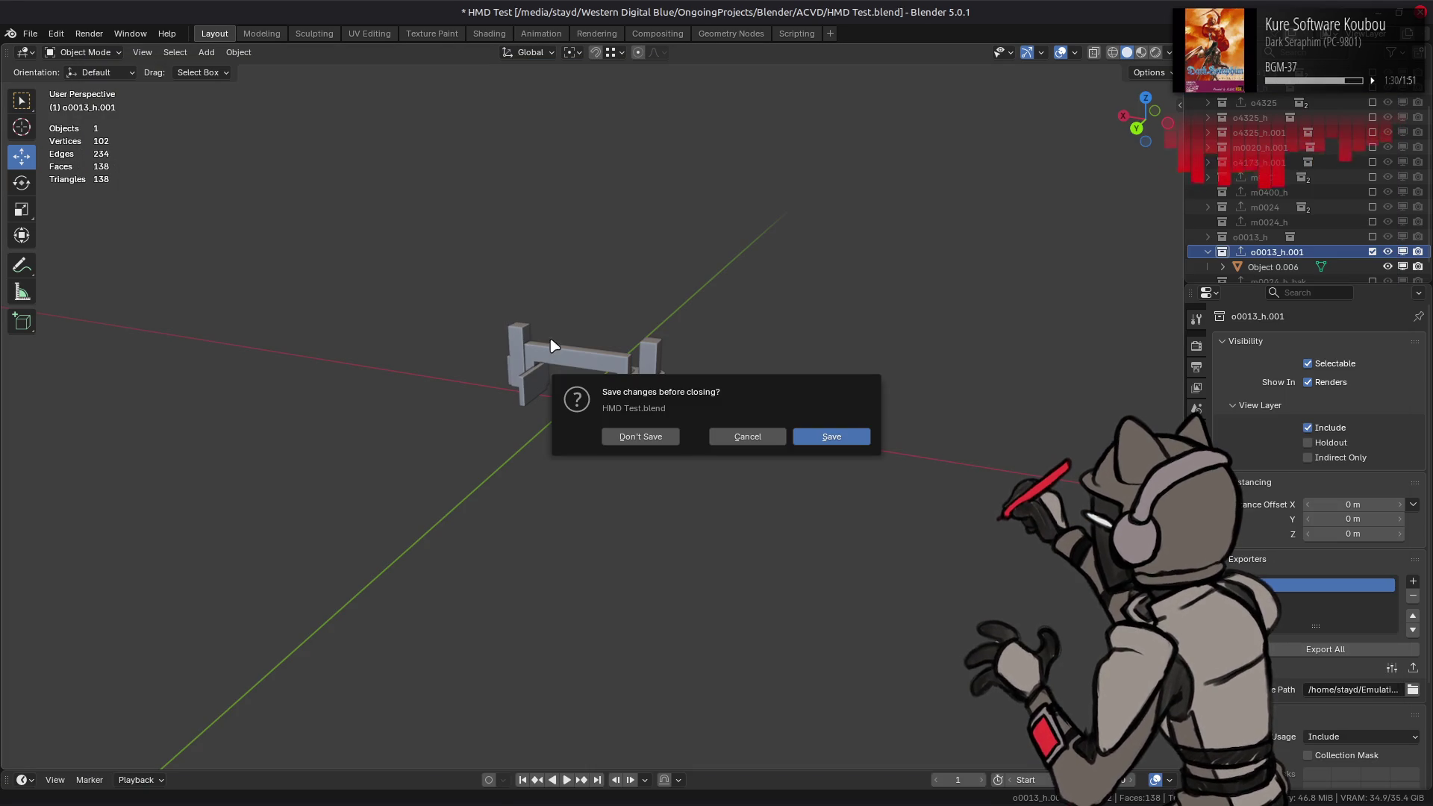
Step: Close Blender without saving and change line 77 of hmd.py so child_count is t + 2
{"action": "left_click", "coordinate": [665, 440]}
{"action": "left_click", "coordinate": [1083, 8]}
{"action": "left_click", "coordinate": [852, 267]}
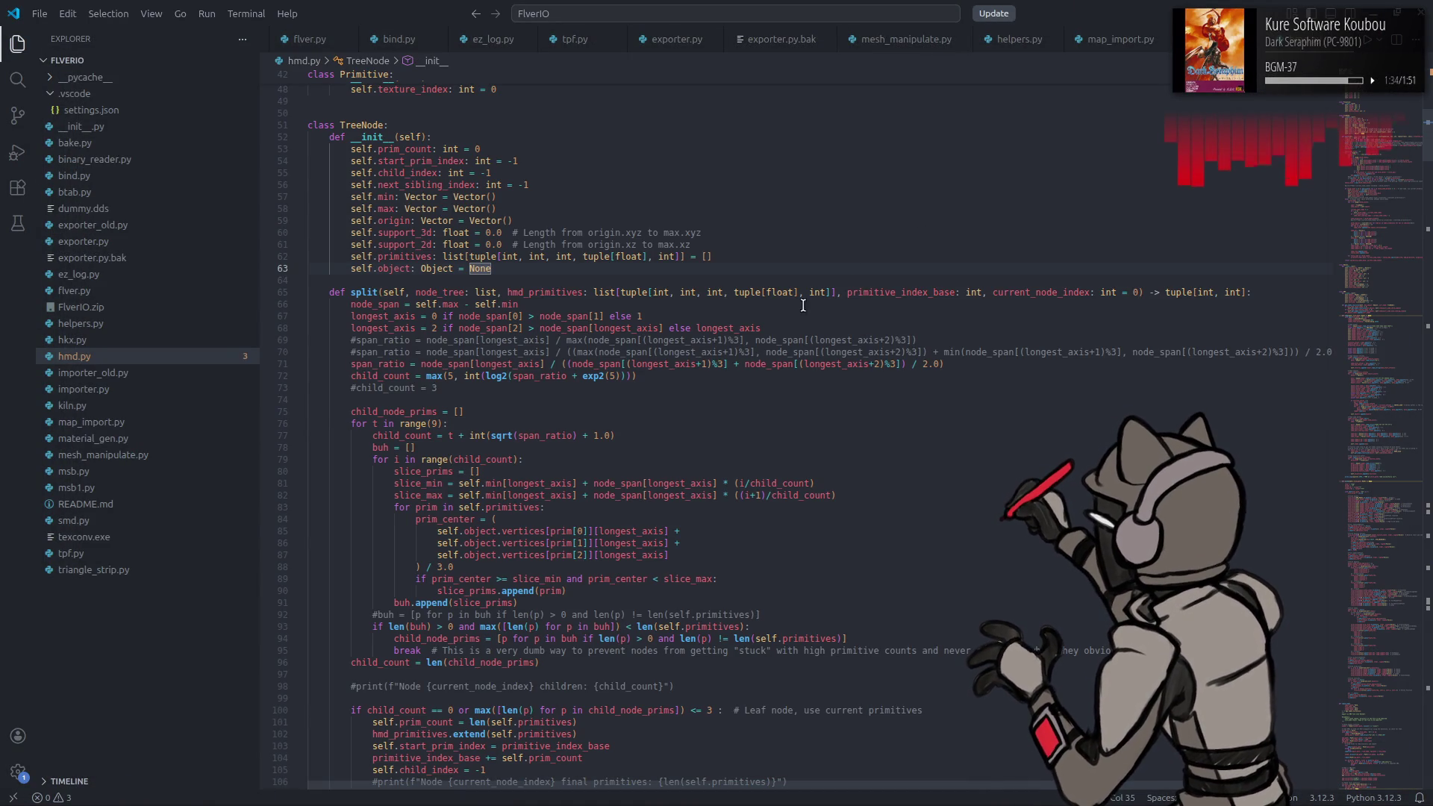
{"action": "left_click_drag", "start_coordinate": [469, 435], "coordinate": [641, 425]}
{"action": "key", "text": "Right"}
{"action": "key", "text": "shift+End"}
{"action": "type", "text": "2"}
Step: Relaunch Blender and reopen the recent HMD Test.blend scene
{"action": "key", "text": "super"}
{"action": "type", "text": "blender"}
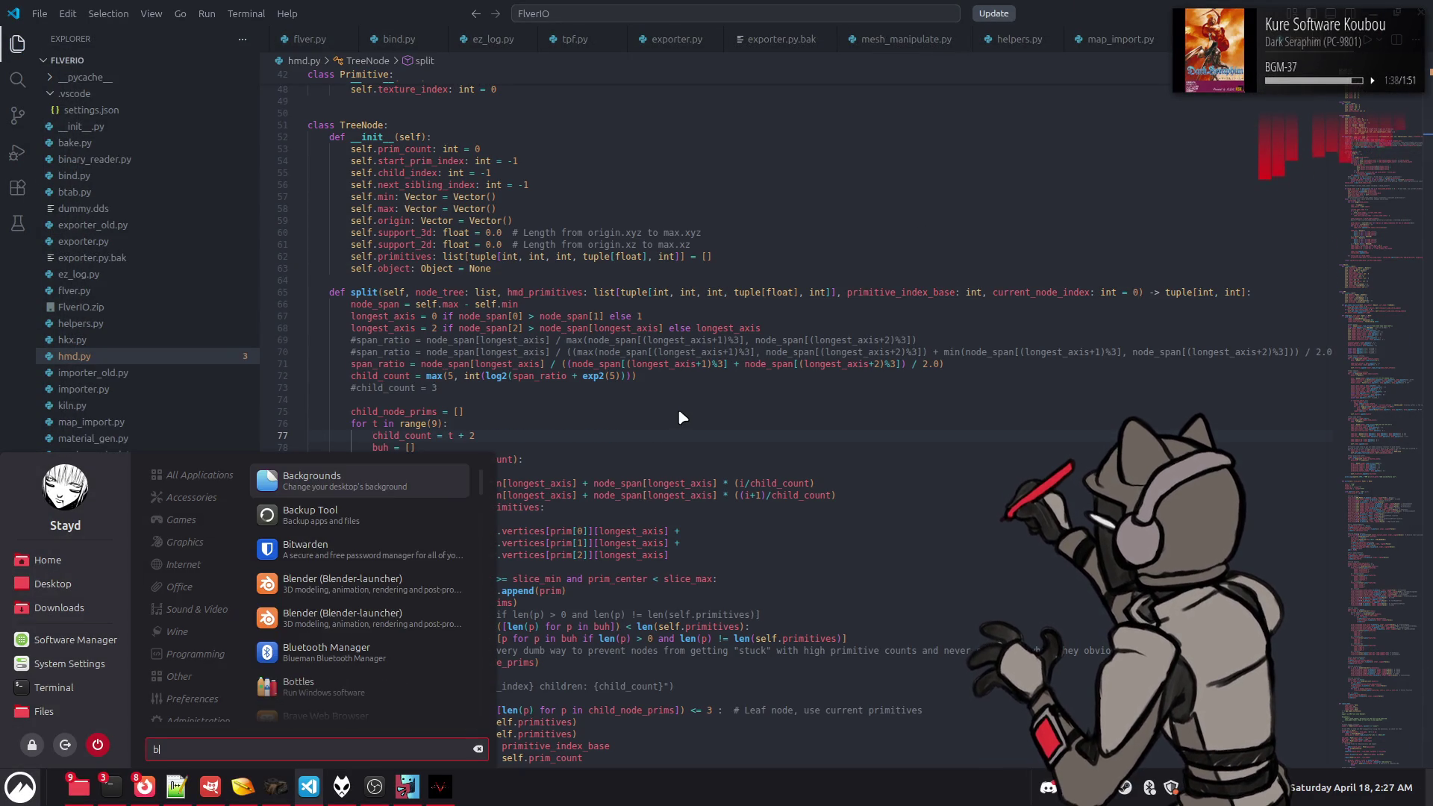
{"action": "key", "text": "Return"}
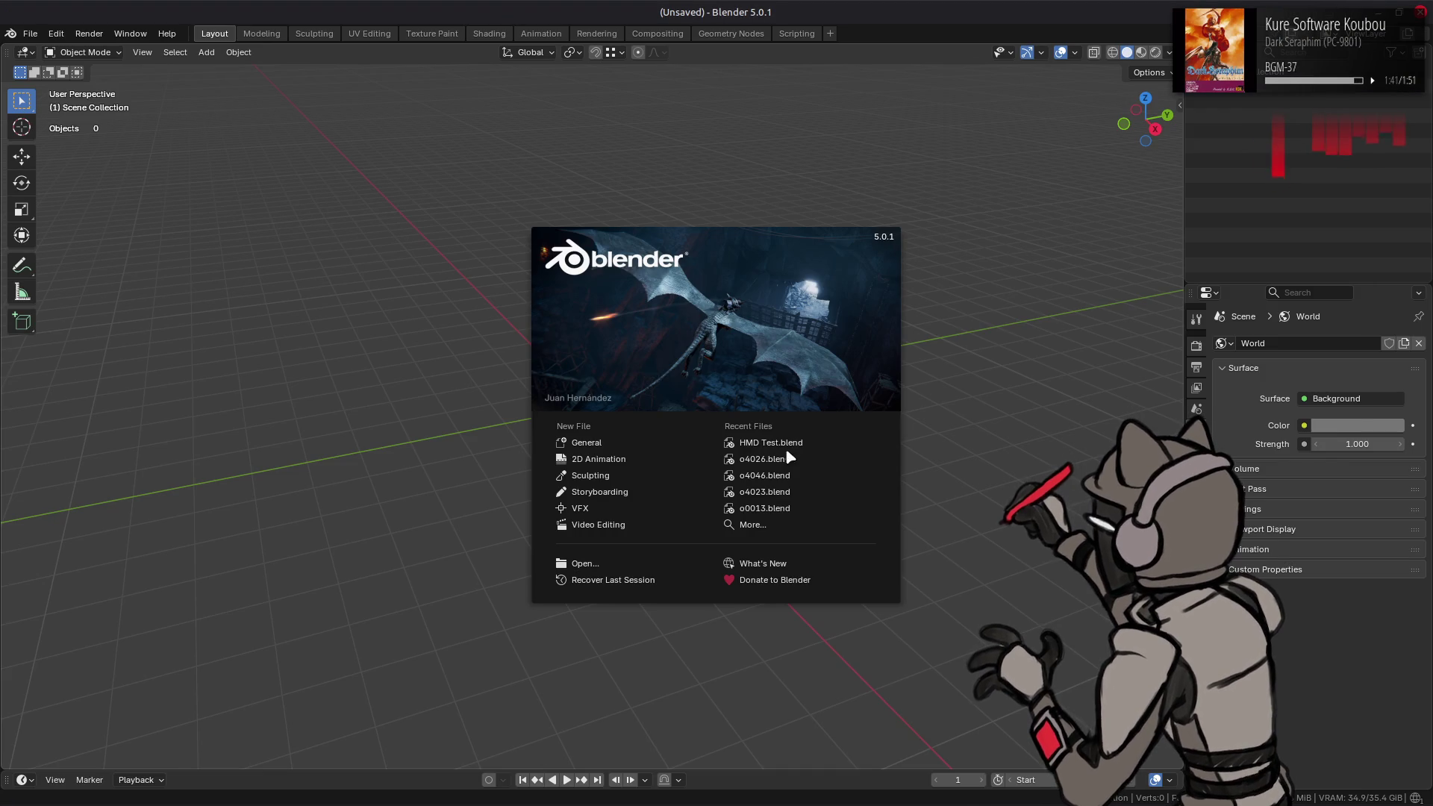
{"action": "left_click", "coordinate": [785, 447]}
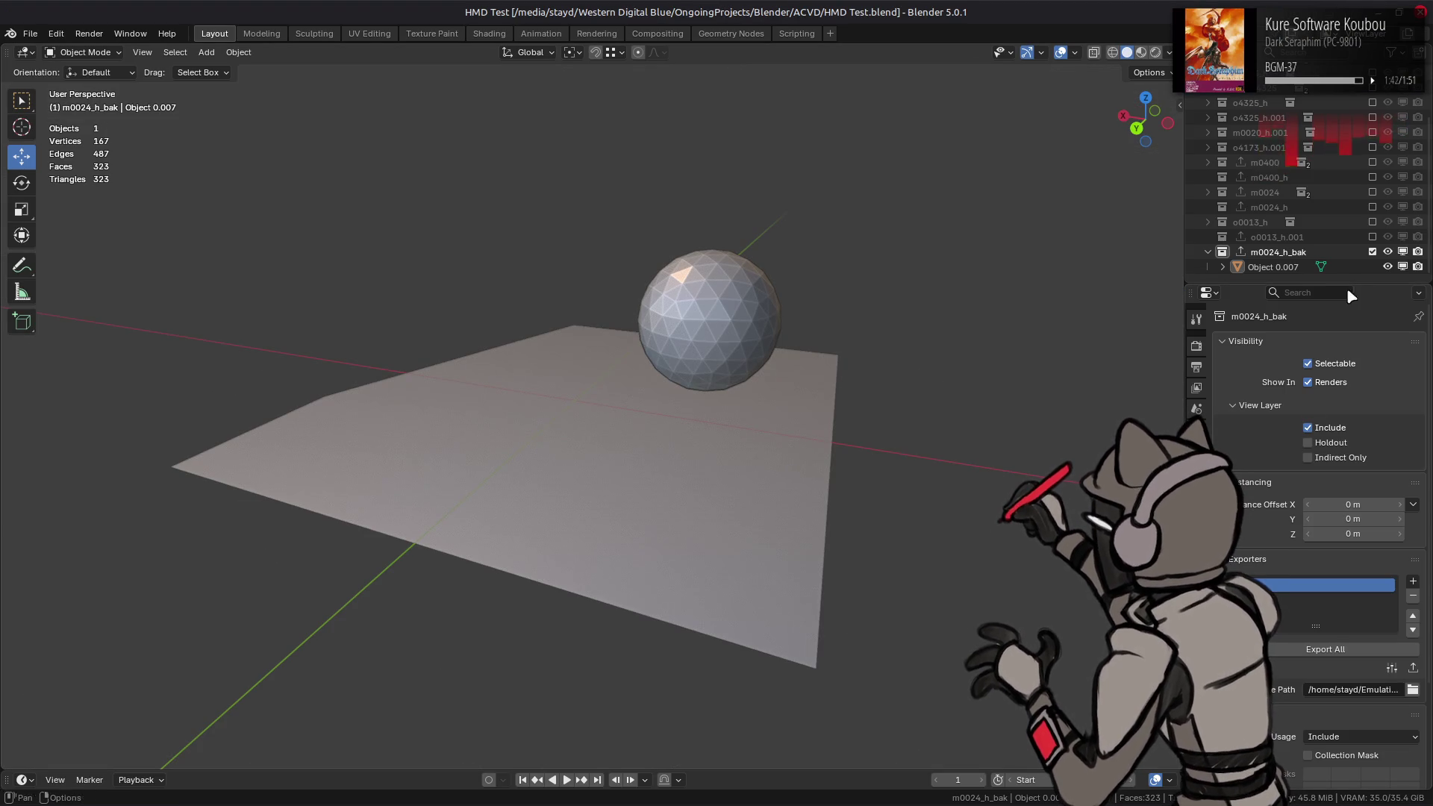
Step: Re-include o0013_h.001, export it, reload o0013_h.hmd in 010 Editor, then return to VS Code
{"action": "left_click", "coordinate": [1276, 237]}
{"action": "left_click", "coordinate": [1372, 237]}
{"action": "left_click", "coordinate": [1325, 648]}
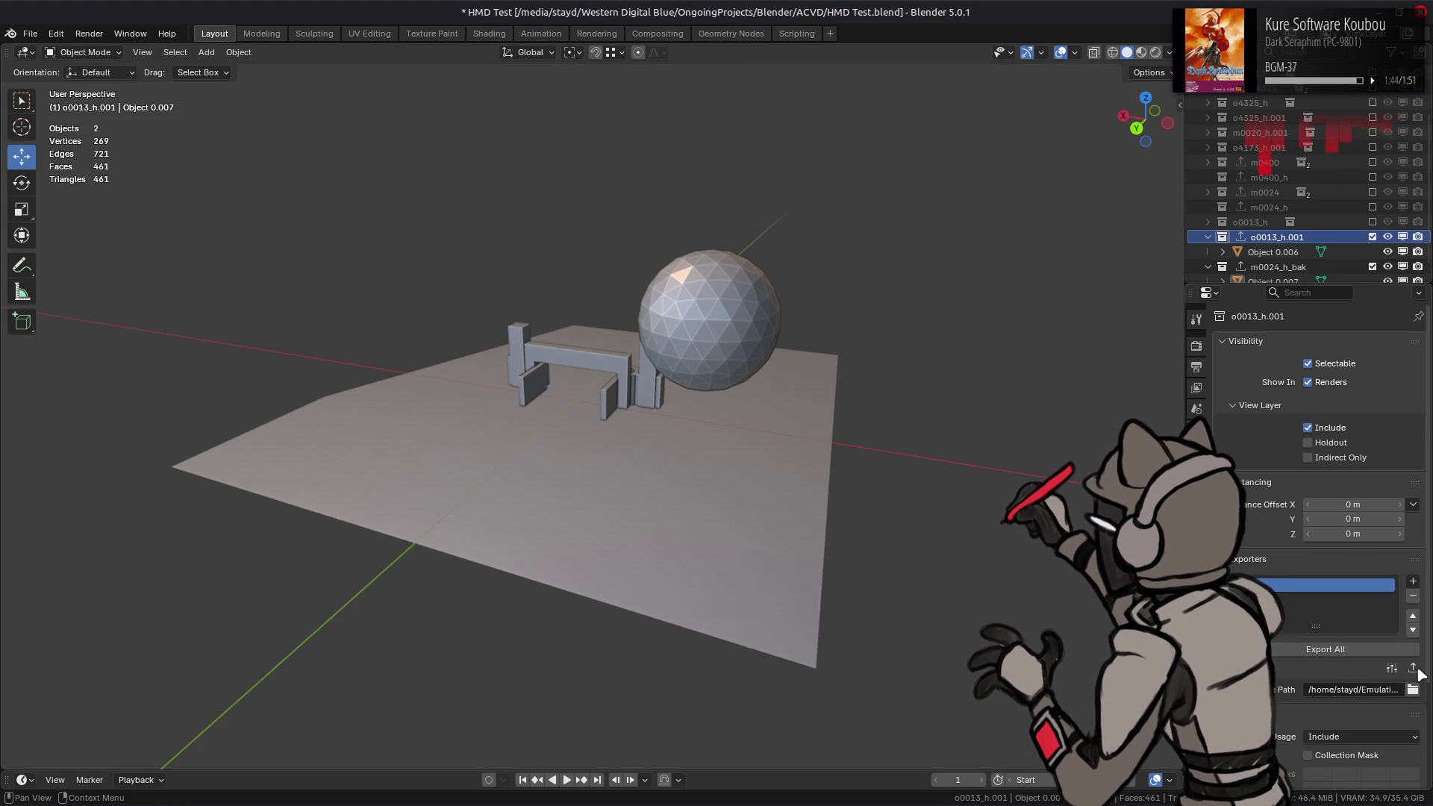
{"action": "key", "text": "alt+Tab"}
{"action": "key", "text": "alt+Tab"}
{"action": "key", "text": "alt+Tab"}
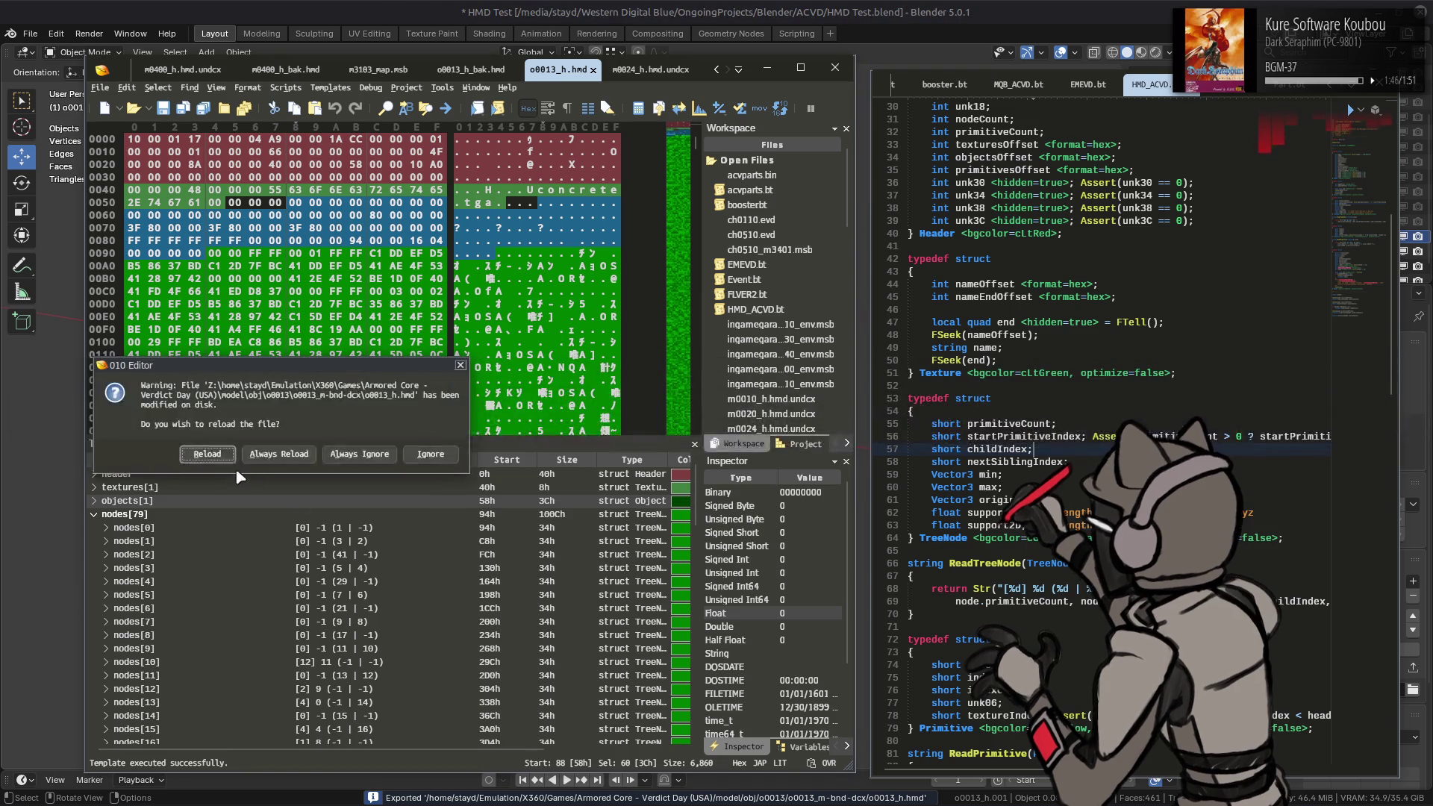
{"action": "left_click", "coordinate": [283, 500]}
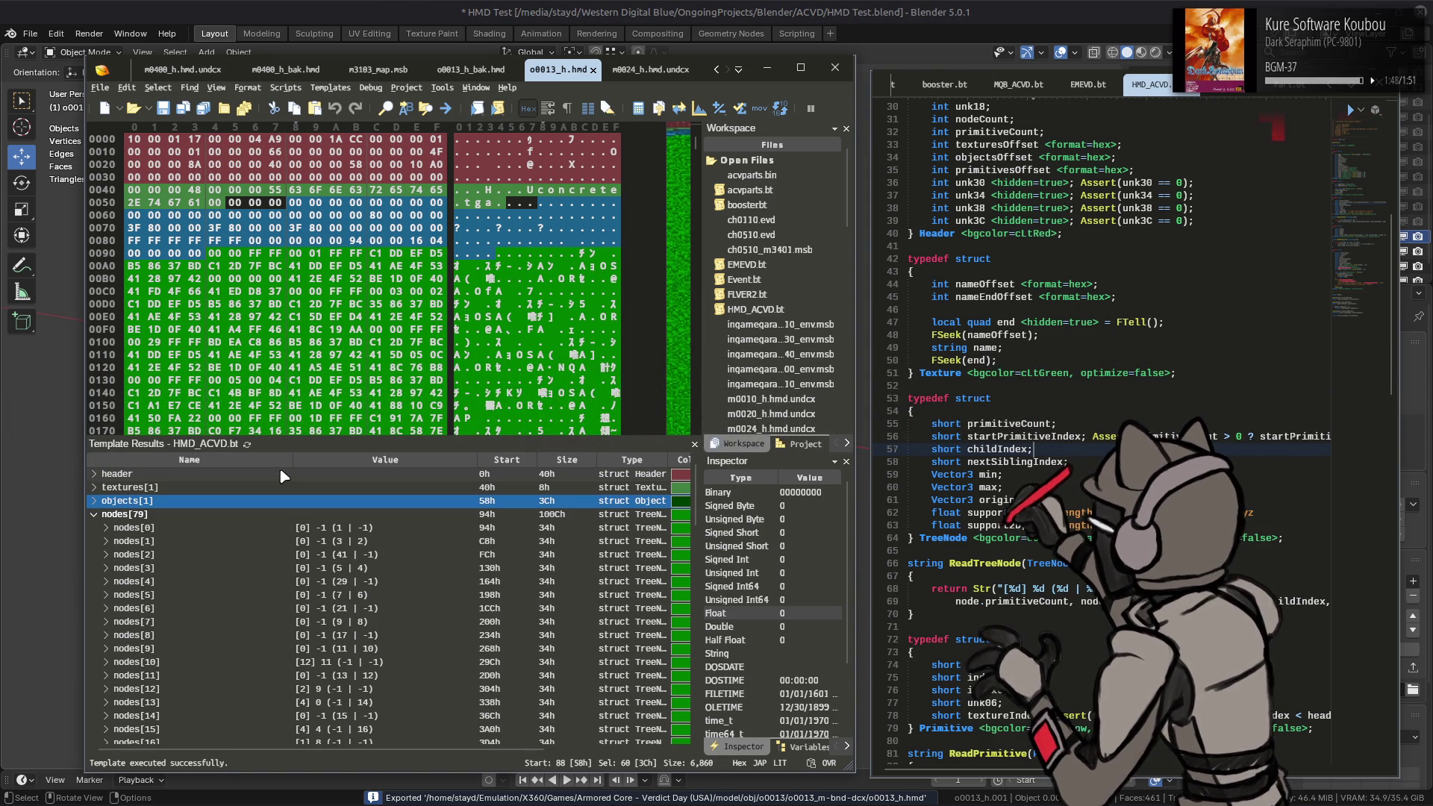
{"action": "key", "text": "alt+F4"}
{"action": "key", "text": "alt+F4"}
{"action": "key", "text": "Escape"}
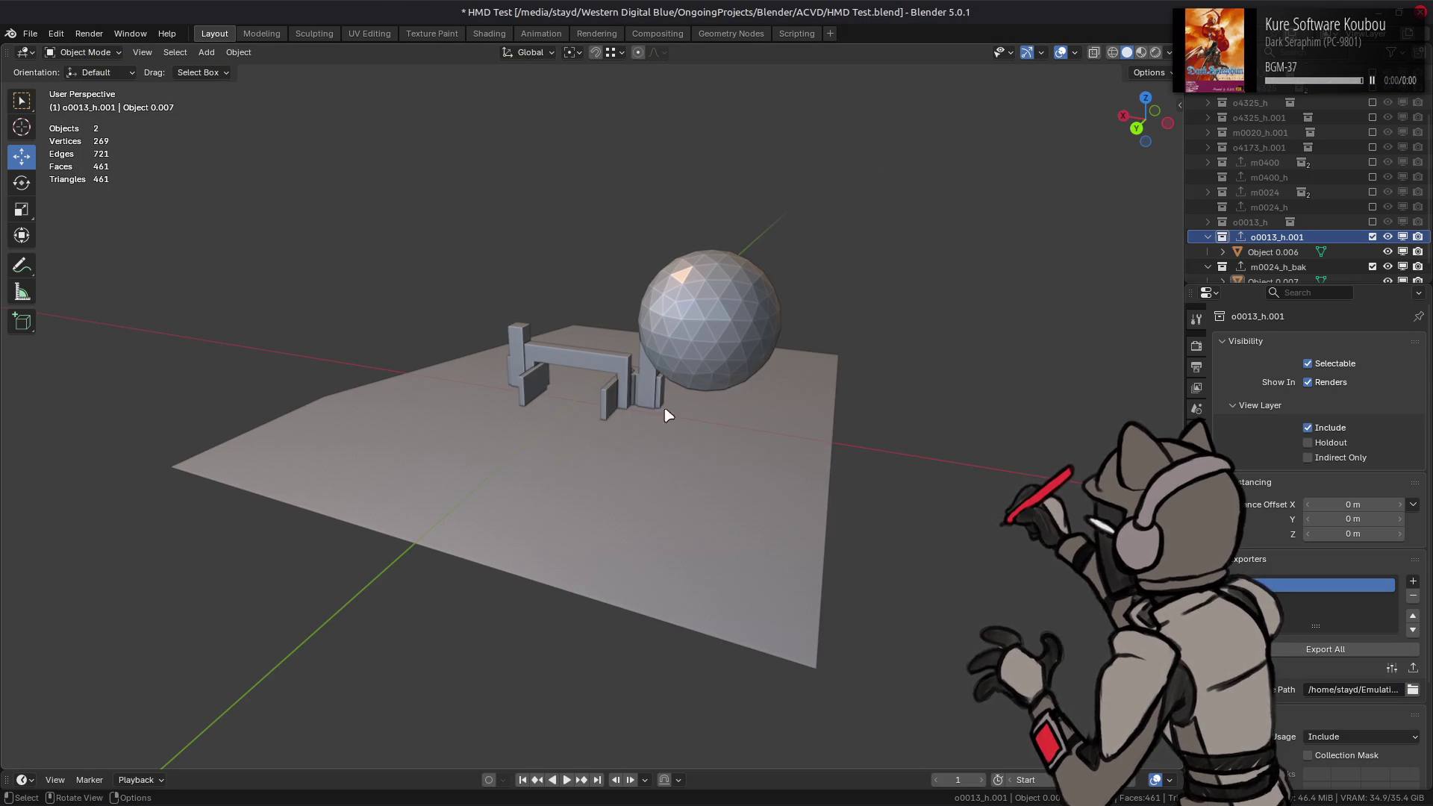
{"action": "key", "text": "alt+Tab"}
{"action": "key", "text": "alt+Tab"}
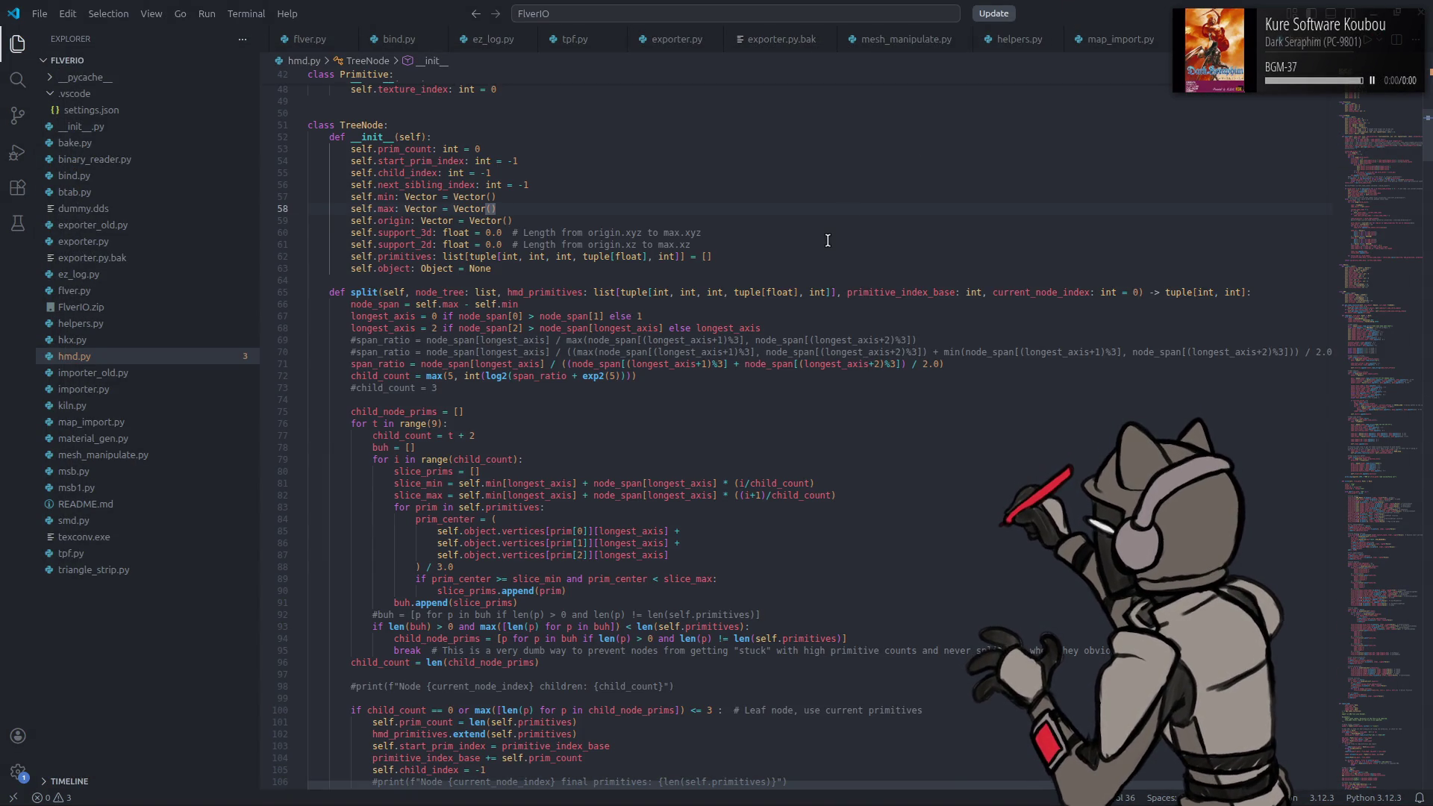
Step: Undo the t + 2 edit and move '+ 1.0' inside sqrt: t + int(sqrt(span_ratio + 1.0))
{"action": "key", "text": "ctrl+z"}
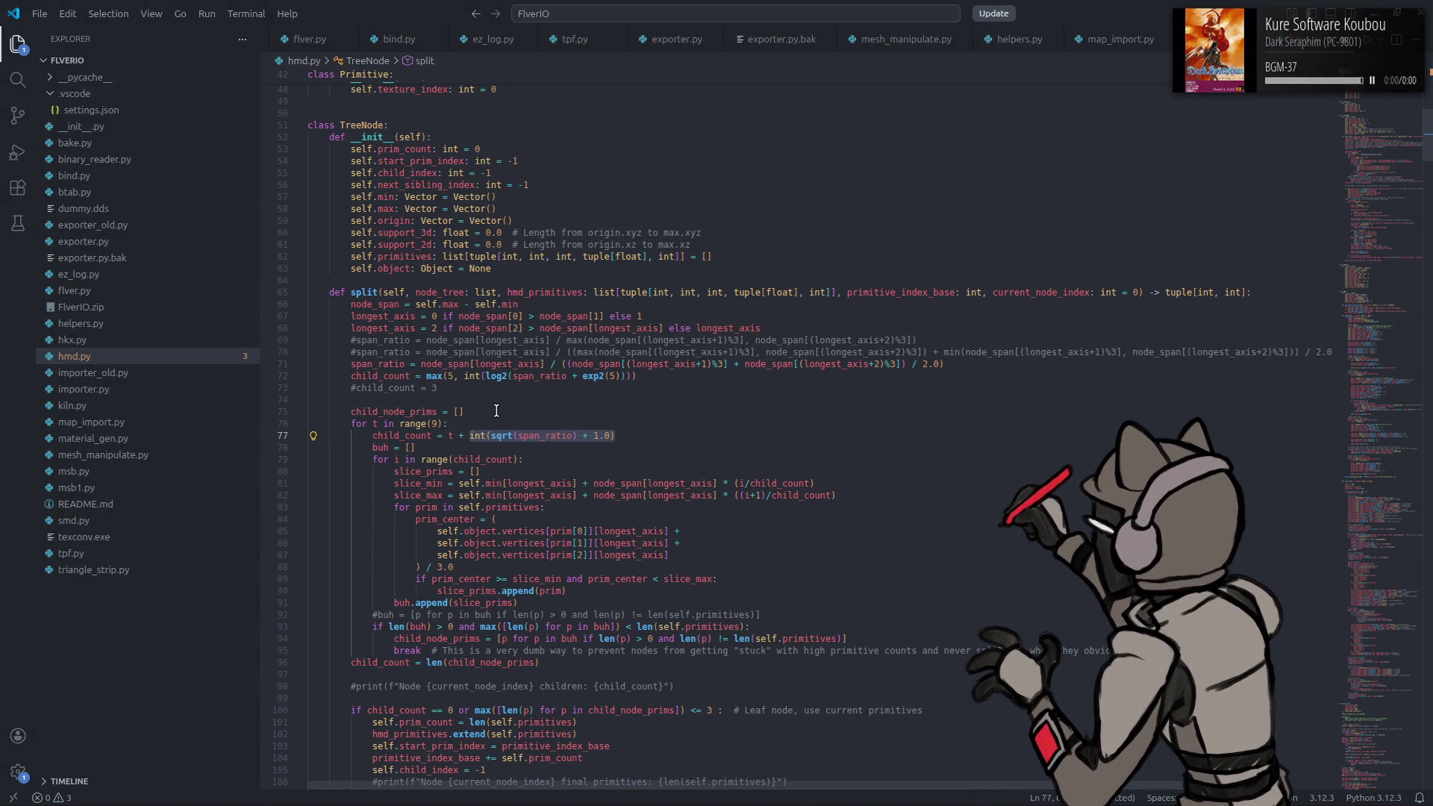
{"action": "double_click", "coordinate": [555, 435]}
{"action": "left_click", "coordinate": [555, 435]}
{"action": "double_click", "coordinate": [544, 435]}
{"action": "left_click_drag", "start_coordinate": [579, 436], "coordinate": [609, 436]}
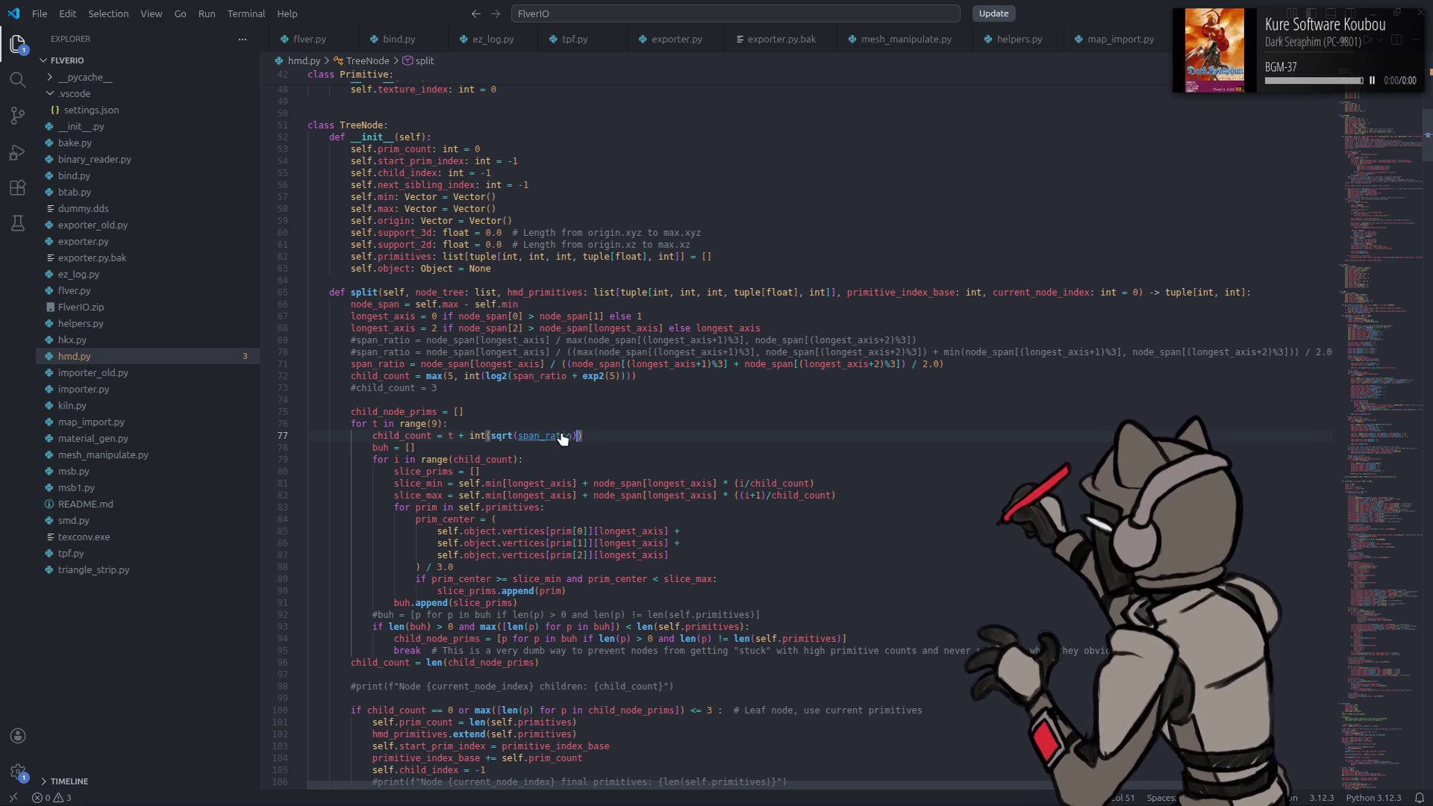
{"action": "type", "text": "+ 1.0"}
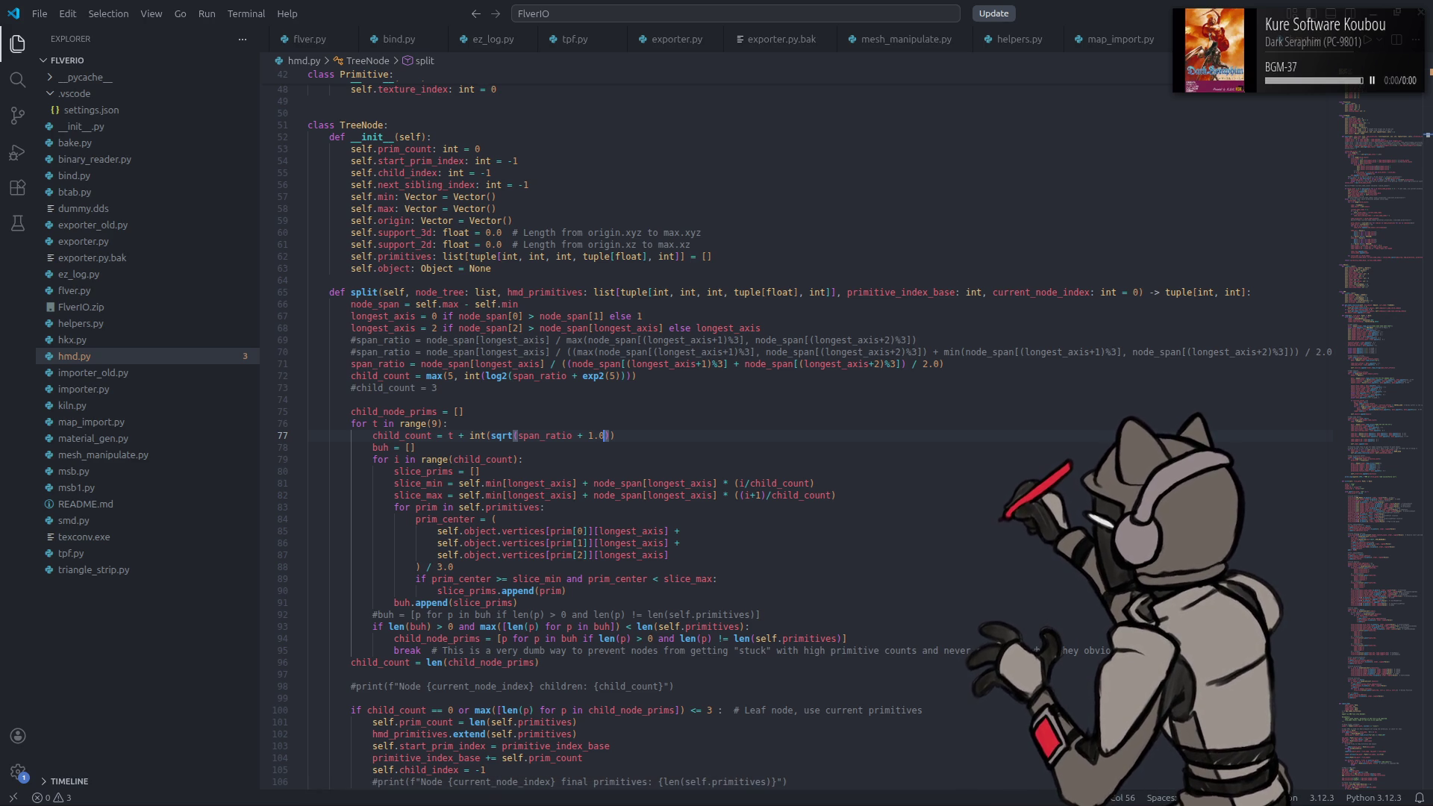
{"action": "key", "text": "alt+Tab"}
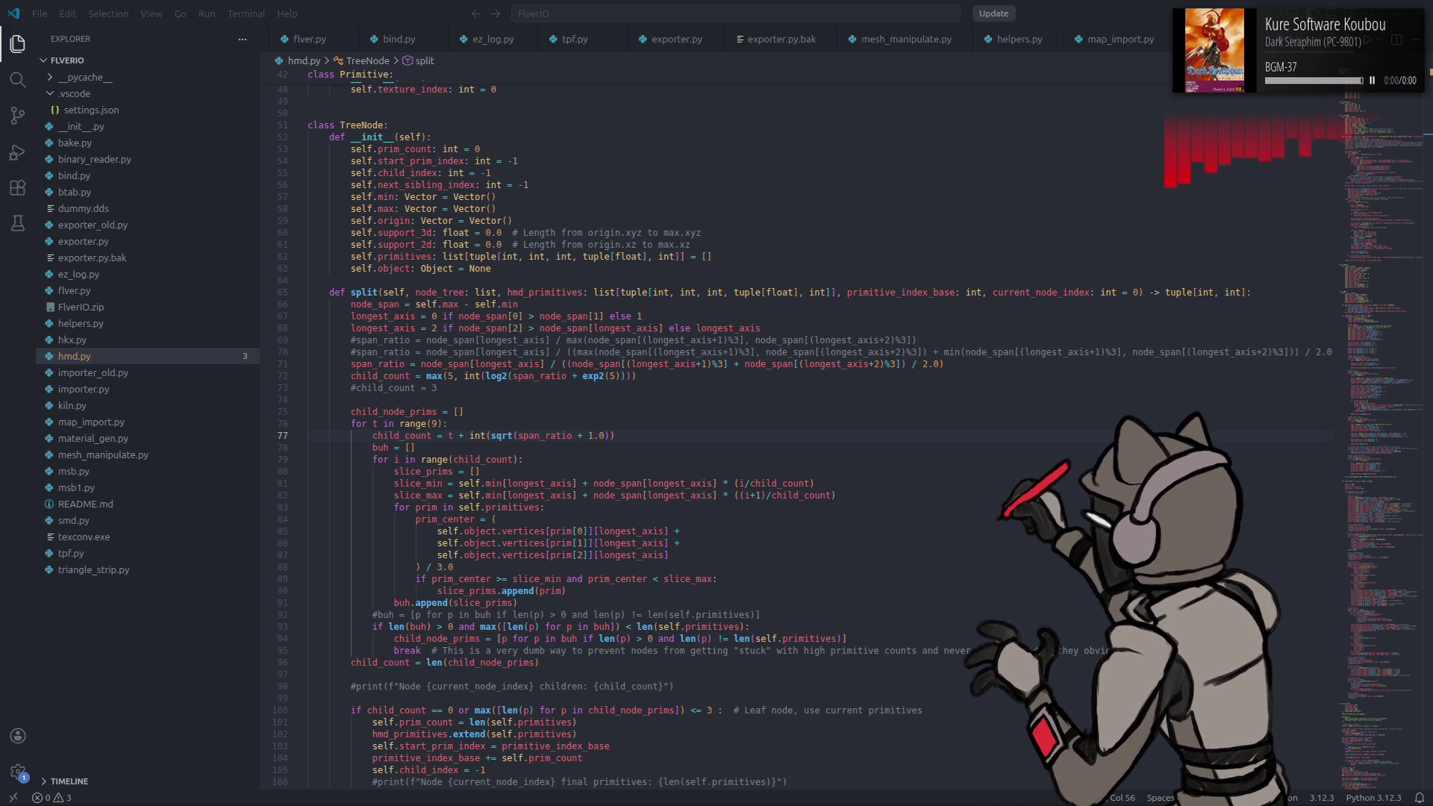
{"action": "left_click", "coordinate": [1001, 398]}
{"action": "key", "text": "super"}
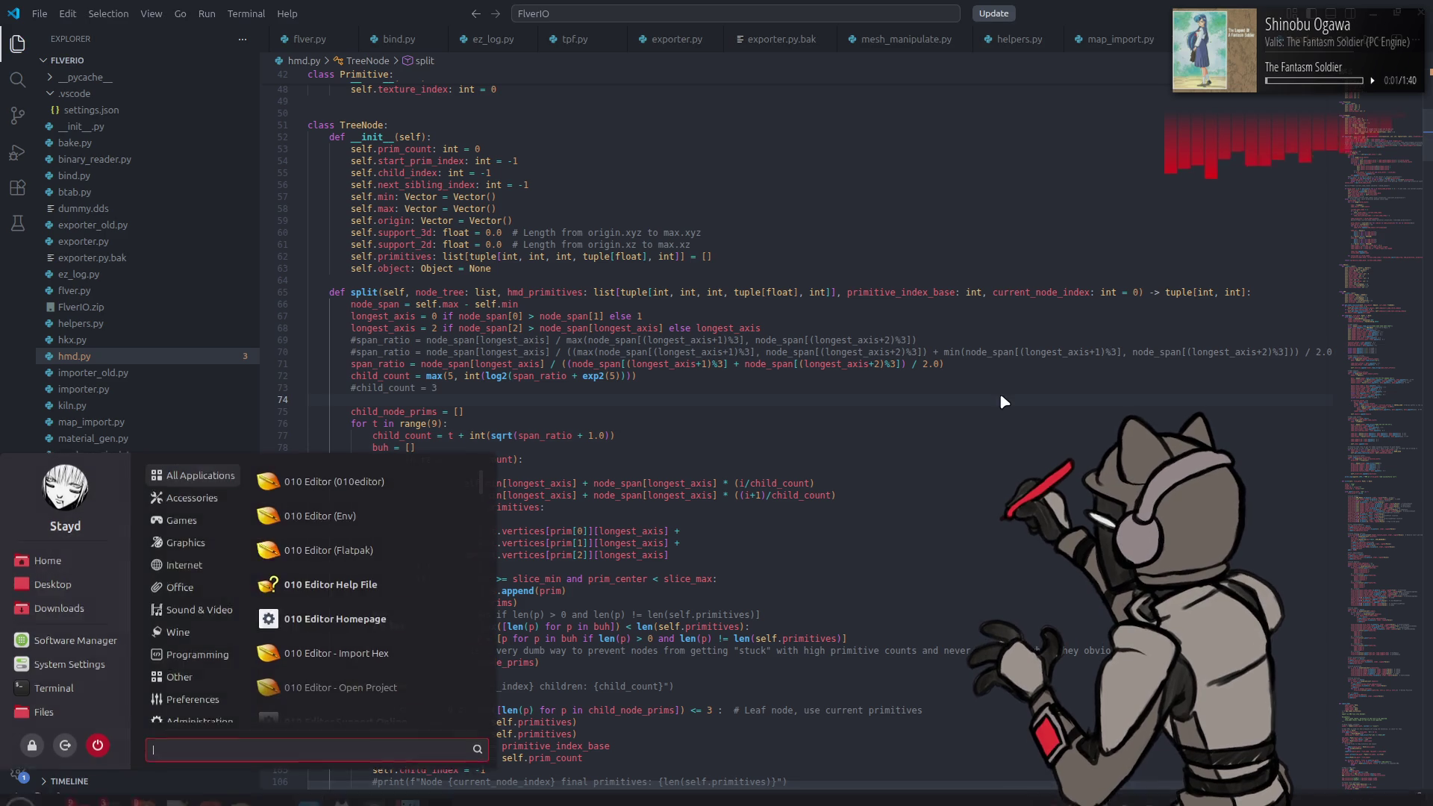
Step: Relaunch Blender with HMD Test.blend and select the o0013_h.hmd tab in 010 Editor
{"action": "type", "text": "blender"}
{"action": "key", "text": "Return"}
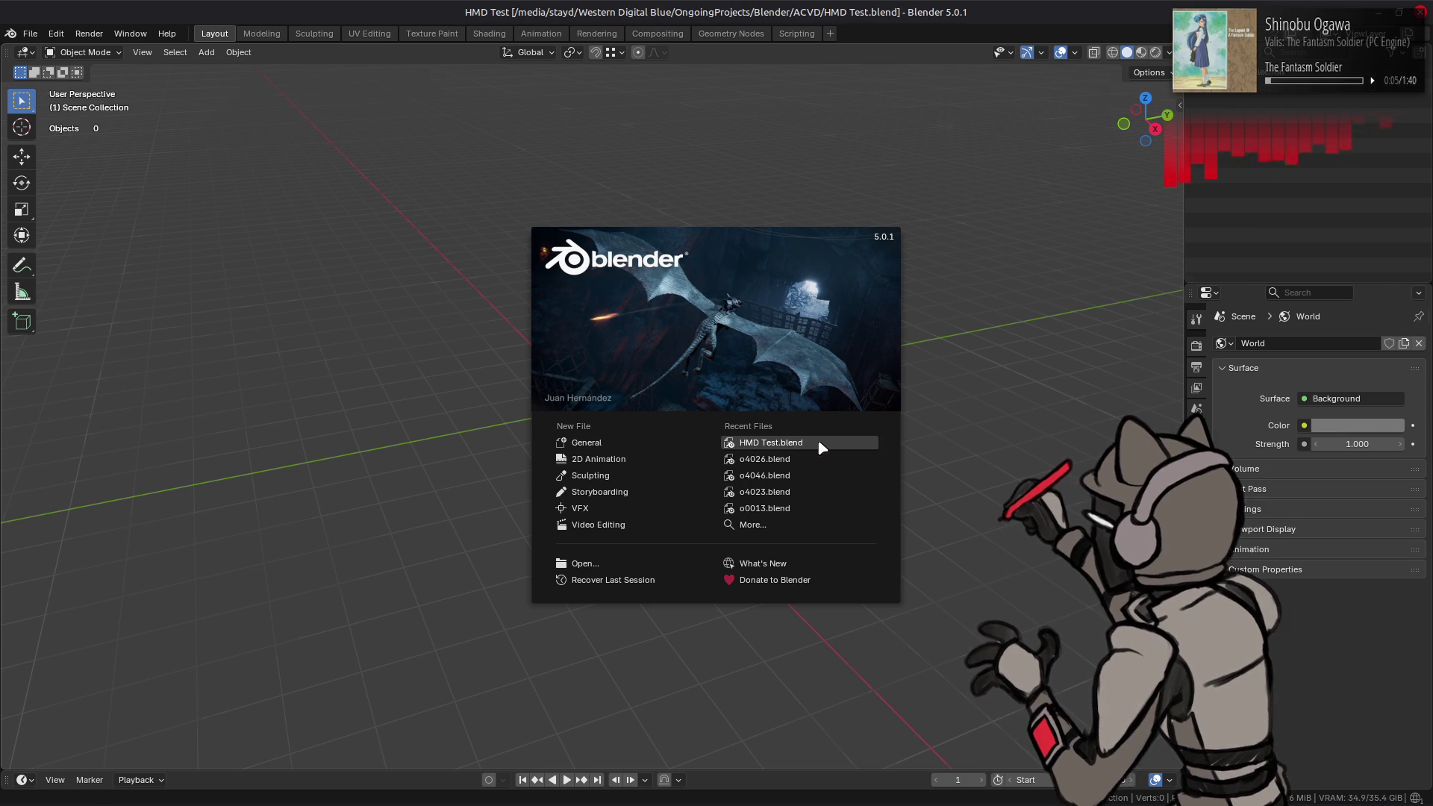
{"action": "left_click", "coordinate": [801, 442]}
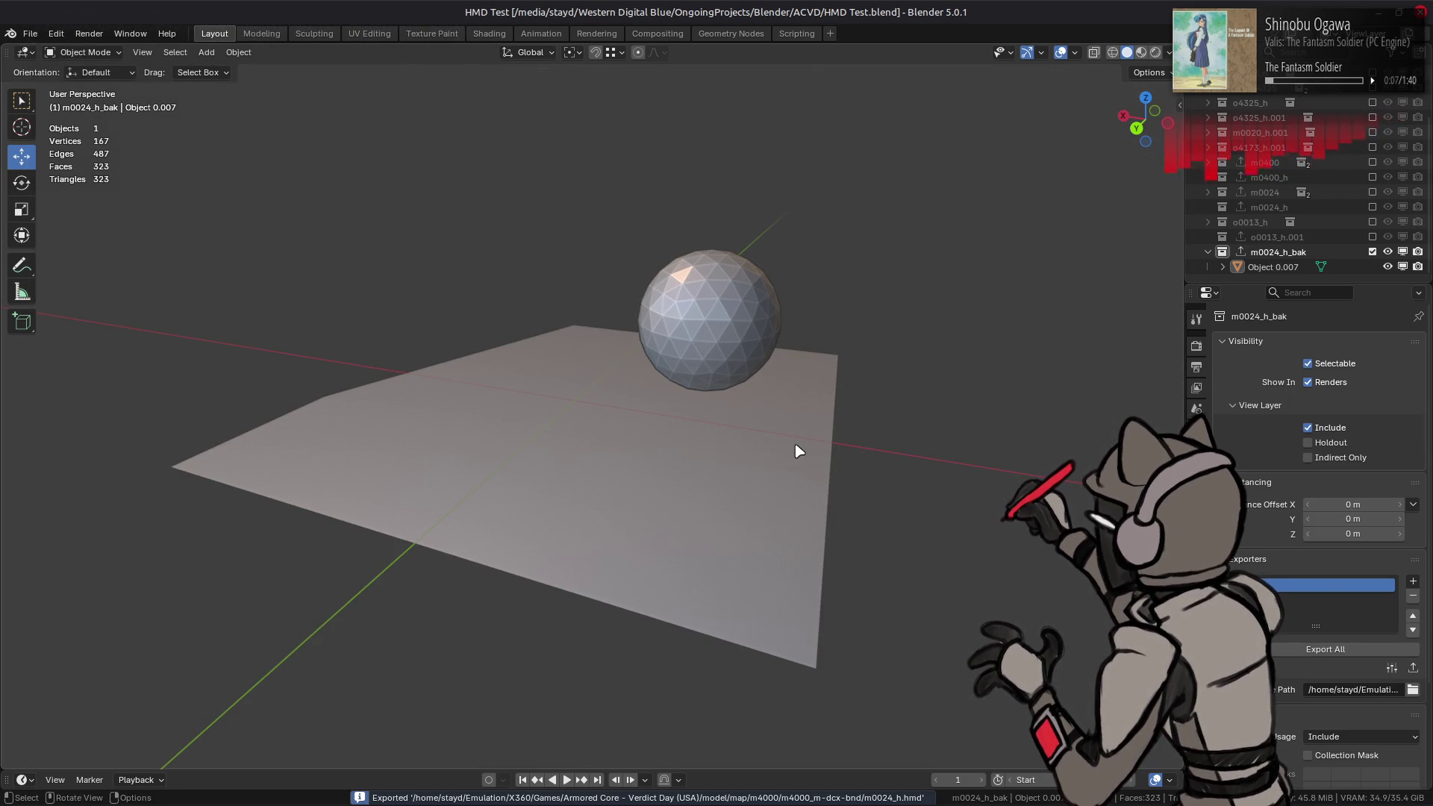
{"action": "key", "text": "alt+Tab"}
{"action": "key", "text": "alt+Tab"}
{"action": "key", "text": "alt+Tab"}
{"action": "key", "text": "alt+Tab"}
{"action": "key", "text": "alt+Tab"}
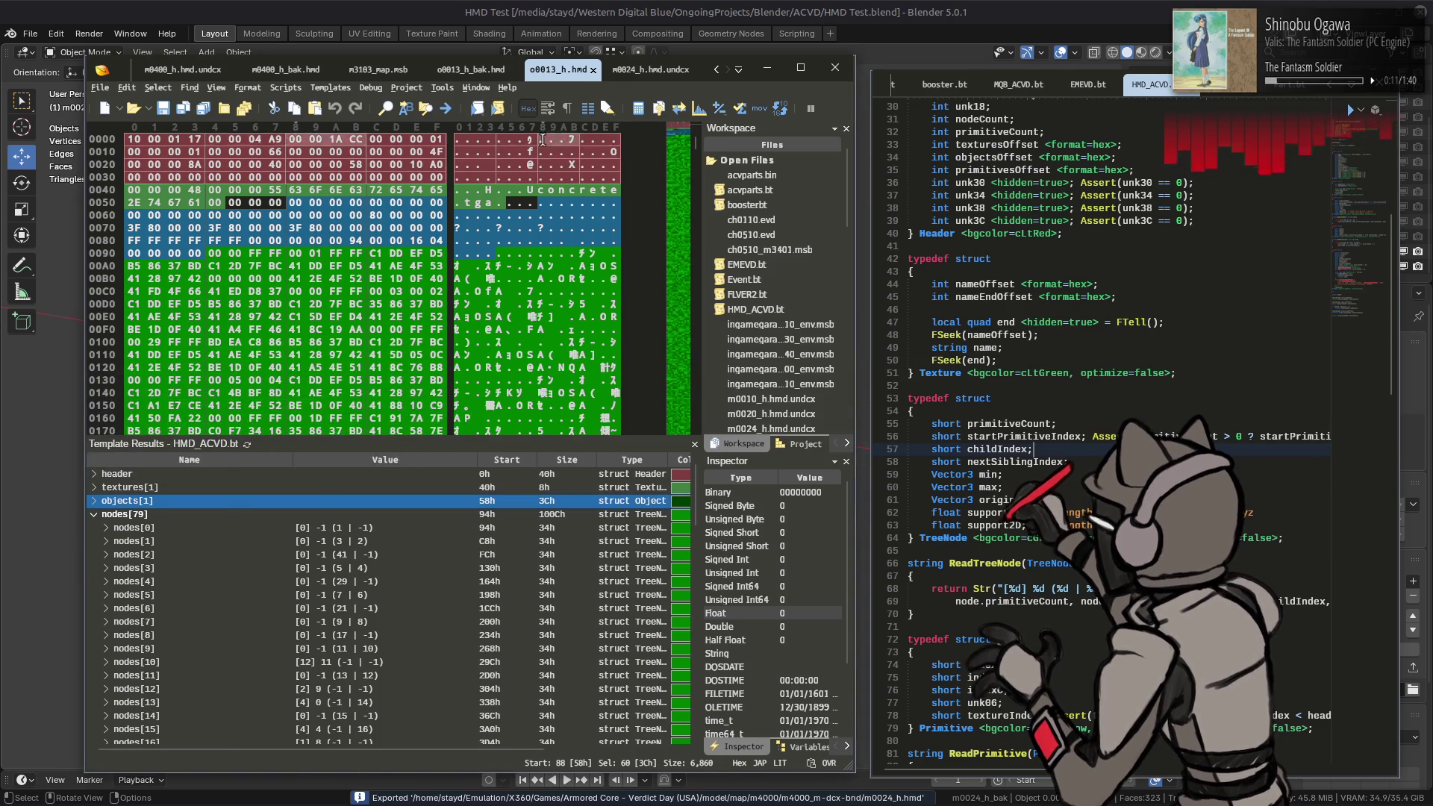
{"action": "key", "text": "ctrl+Tab"}
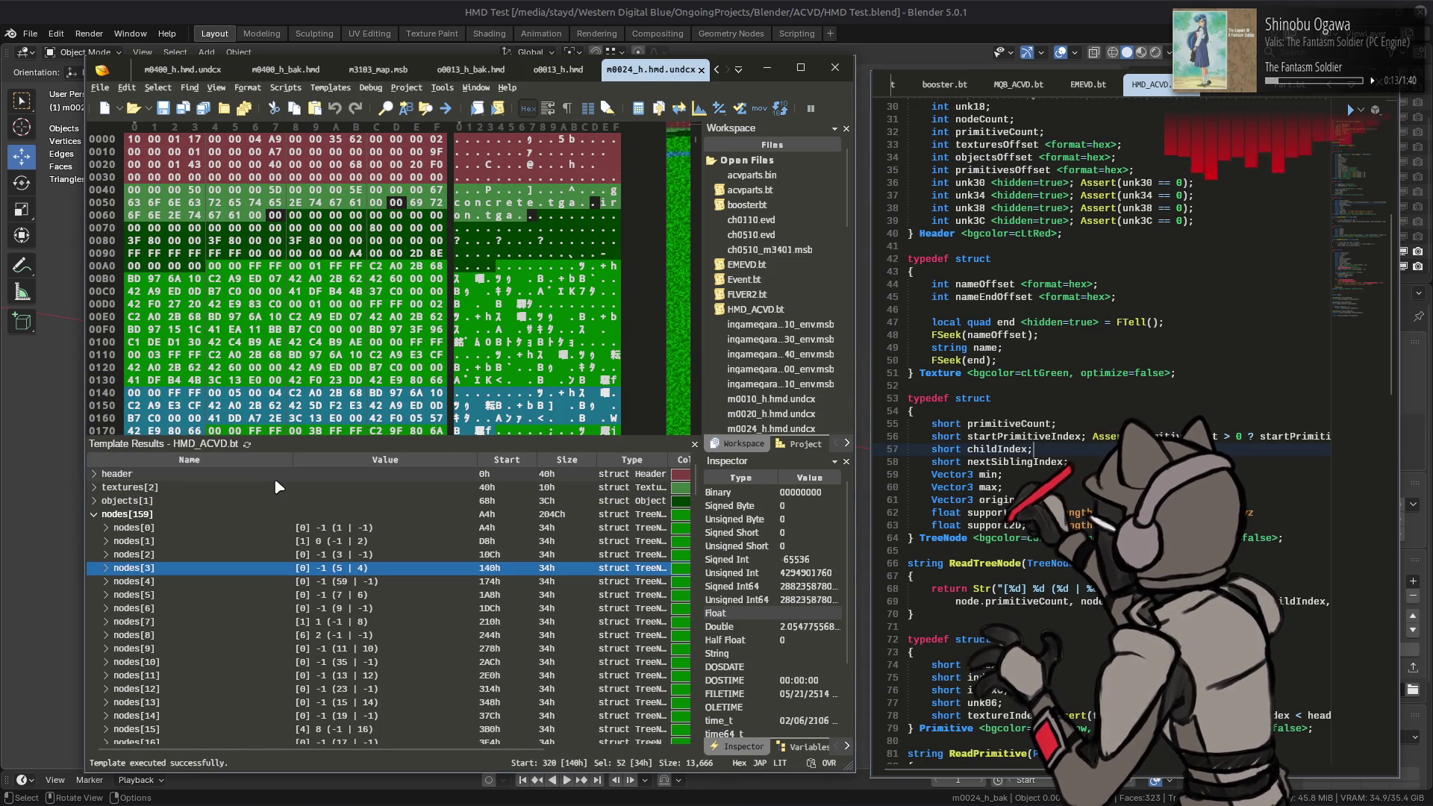
{"action": "left_click", "coordinate": [579, 74]}
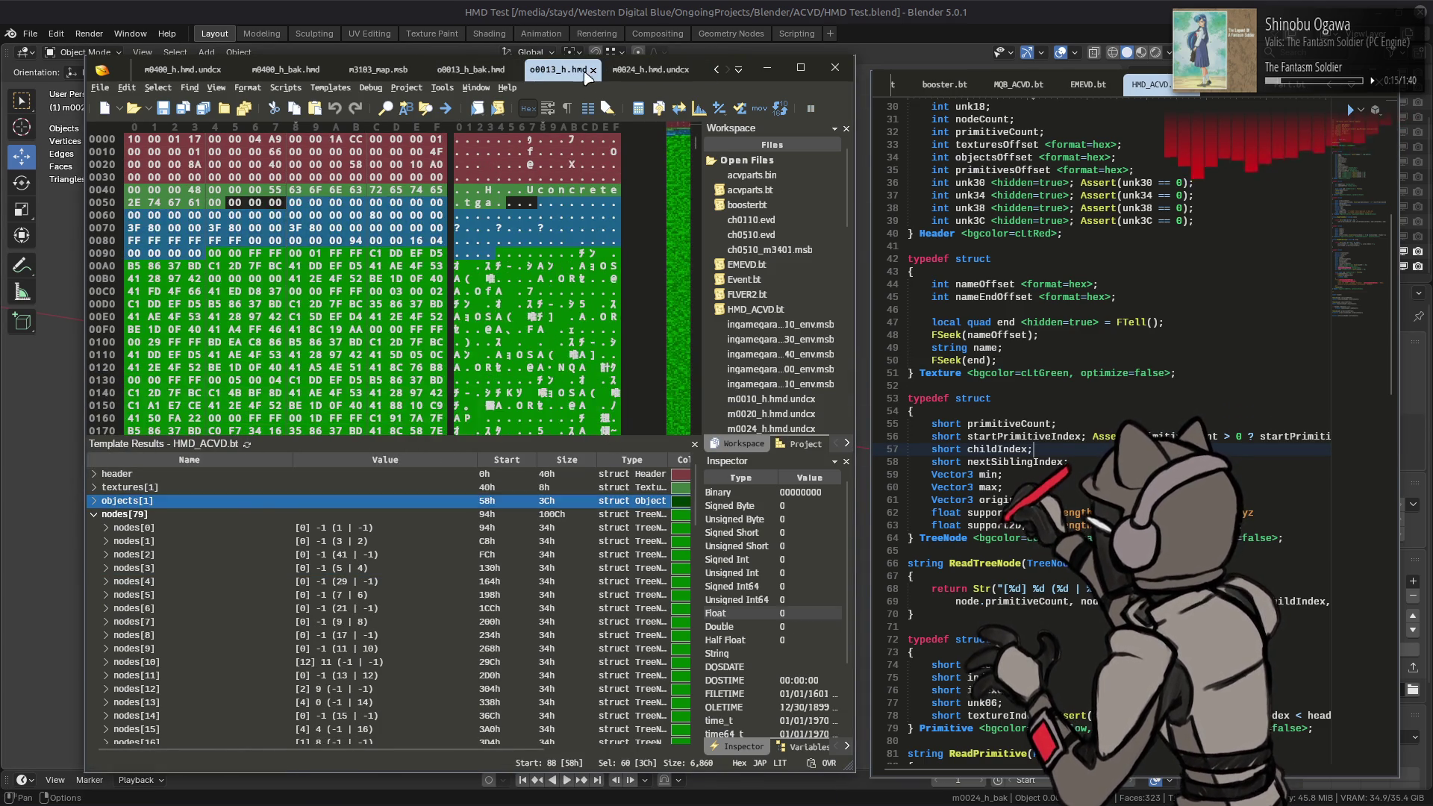
Step: Export all models from Blender and reload the changed o0013_h.hmd in 010 Editor
{"action": "key", "text": "alt+Tab"}
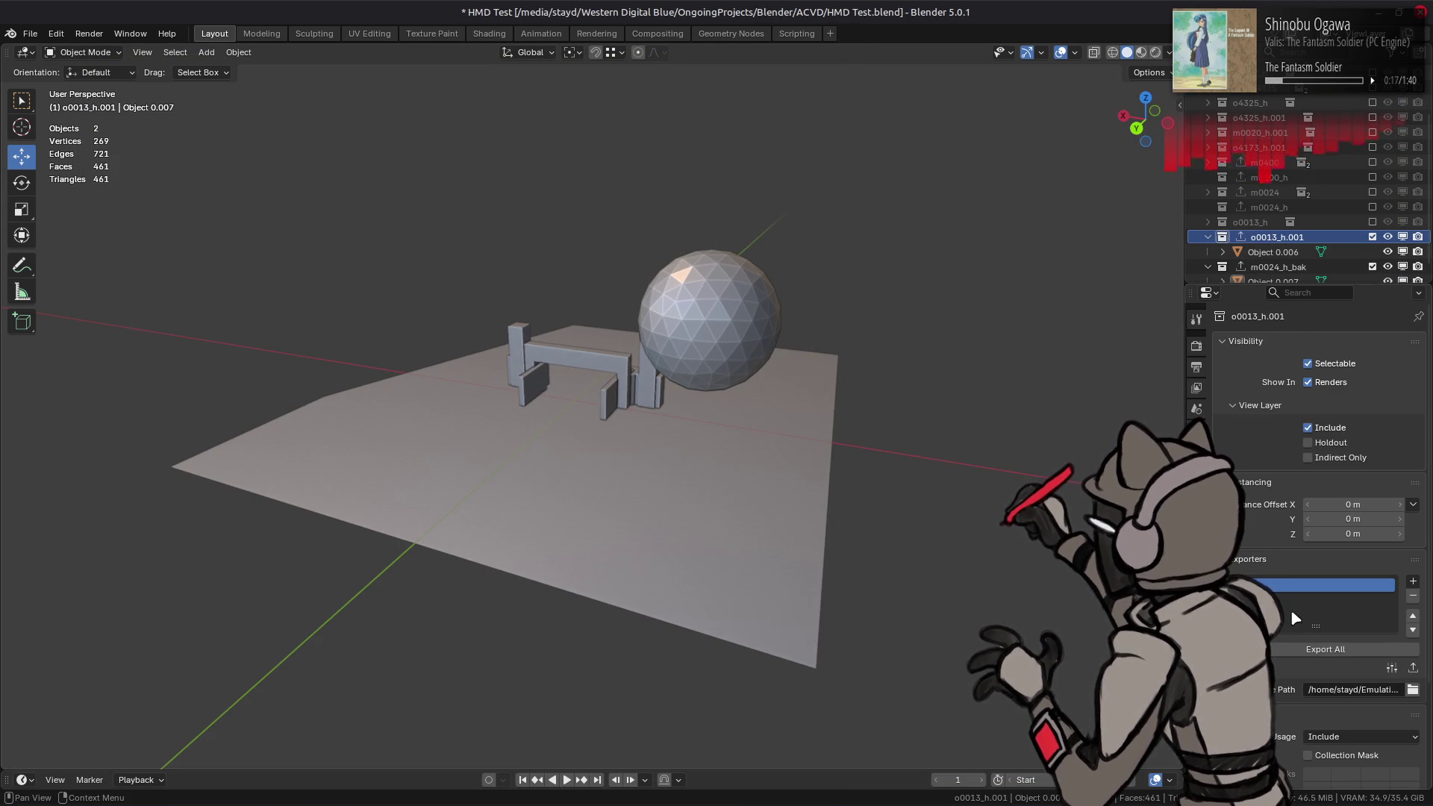
{"action": "left_click", "coordinate": [1317, 649]}
{"action": "key", "text": "alt+Tab"}
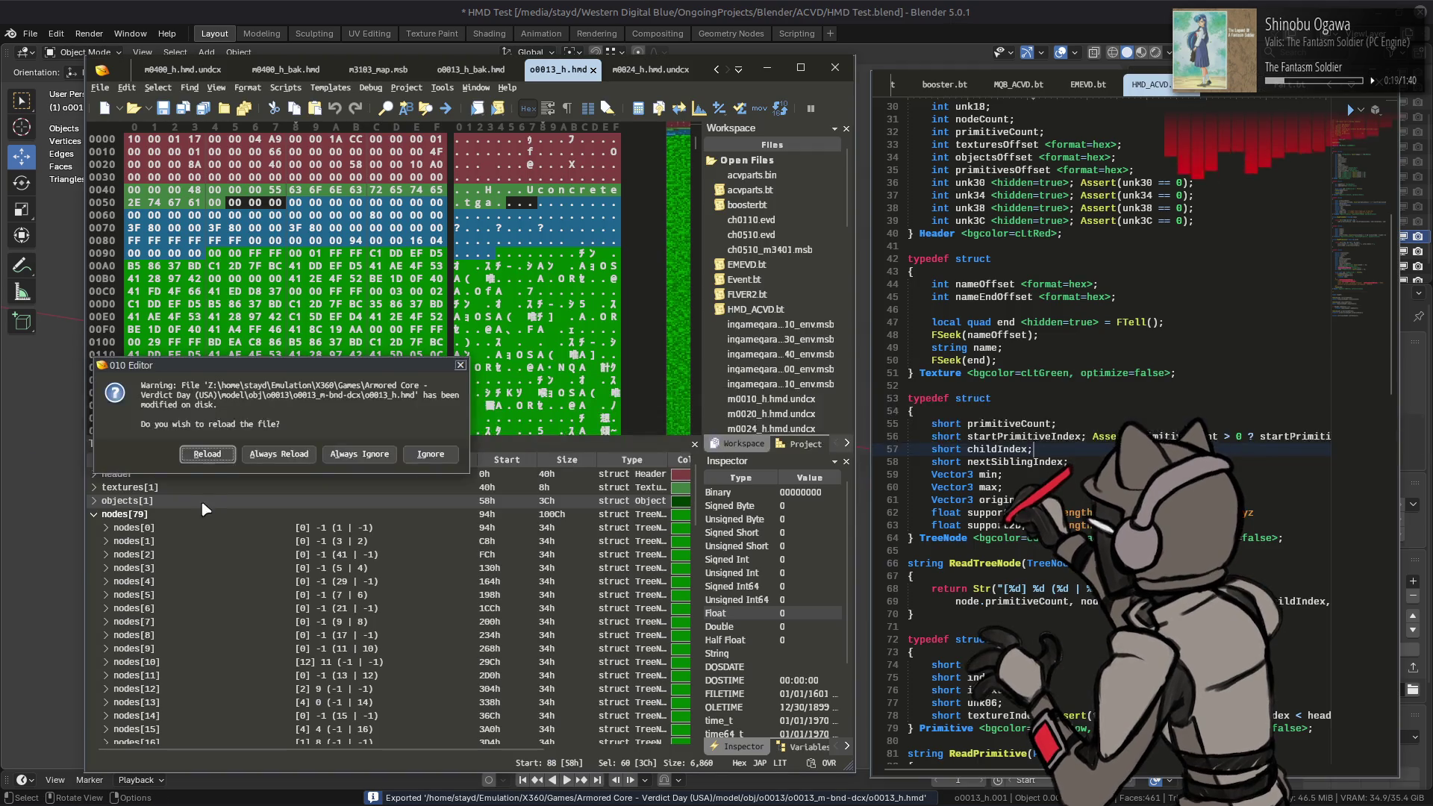
{"action": "key", "text": "Return"}
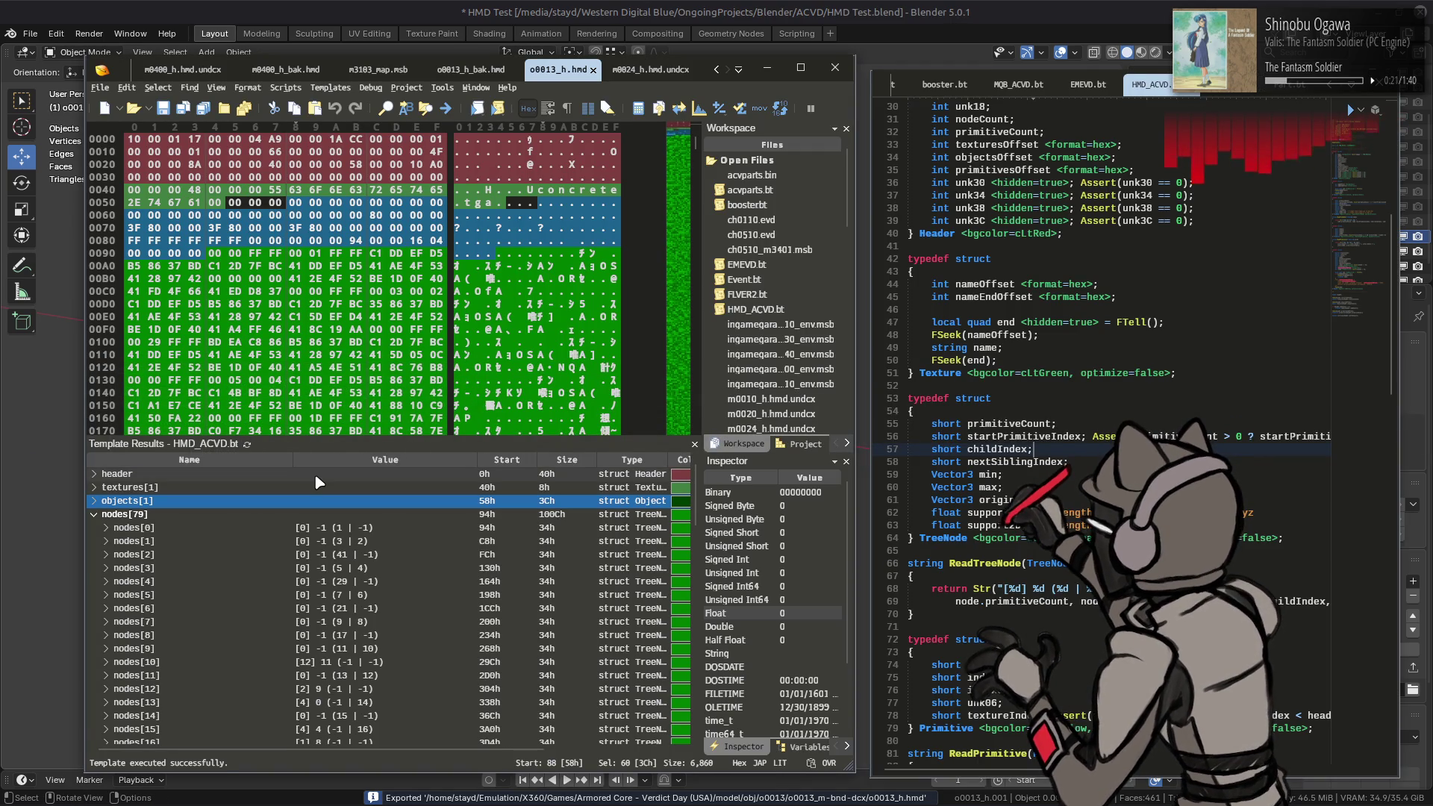
Step: Quit Blender without saving and bring hmd.py in VS Code back to the front
{"action": "key", "text": "alt+Tab"}
{"action": "key", "text": "ctrl+q"}
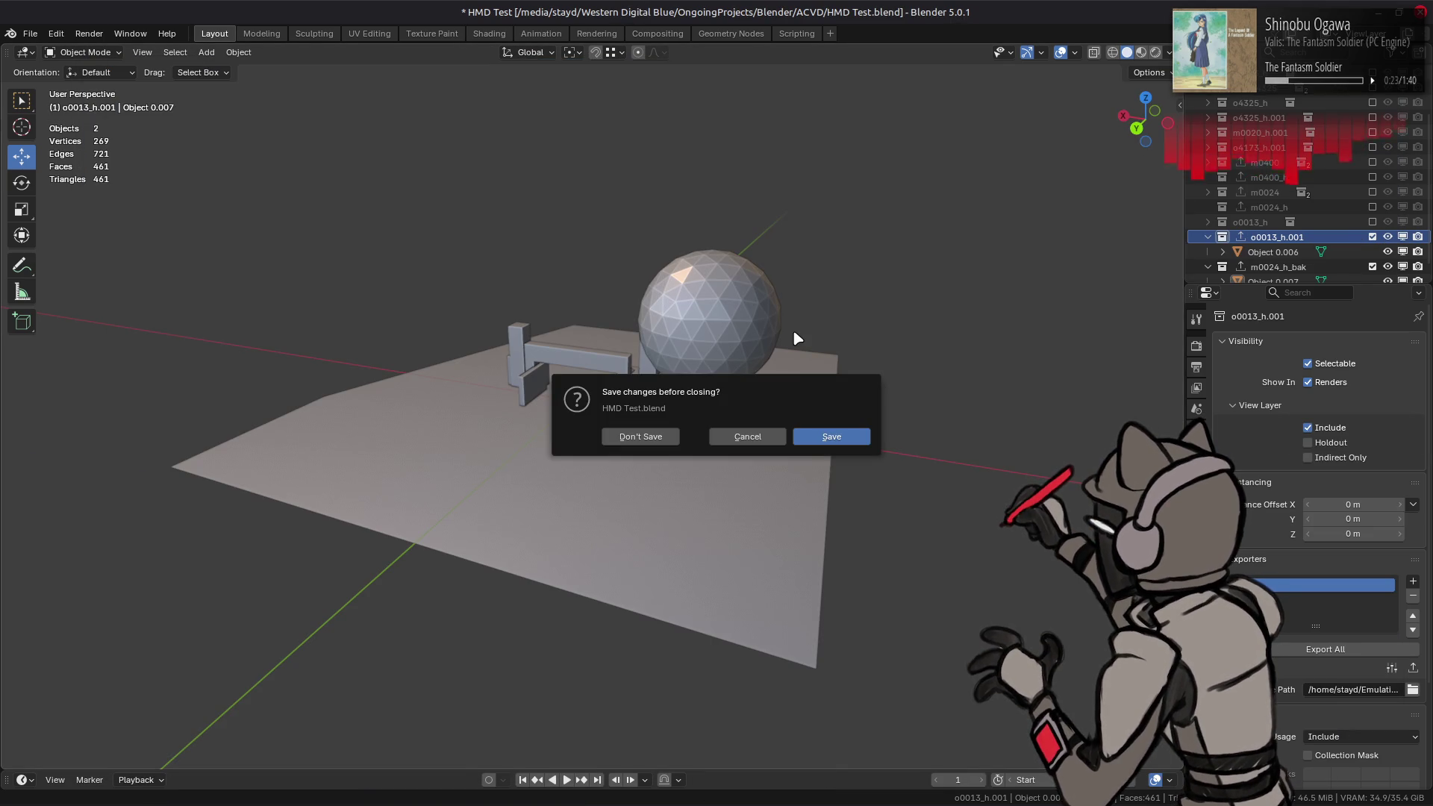
{"action": "left_click", "coordinate": [638, 439]}
{"action": "left_click", "coordinate": [1086, 69]}
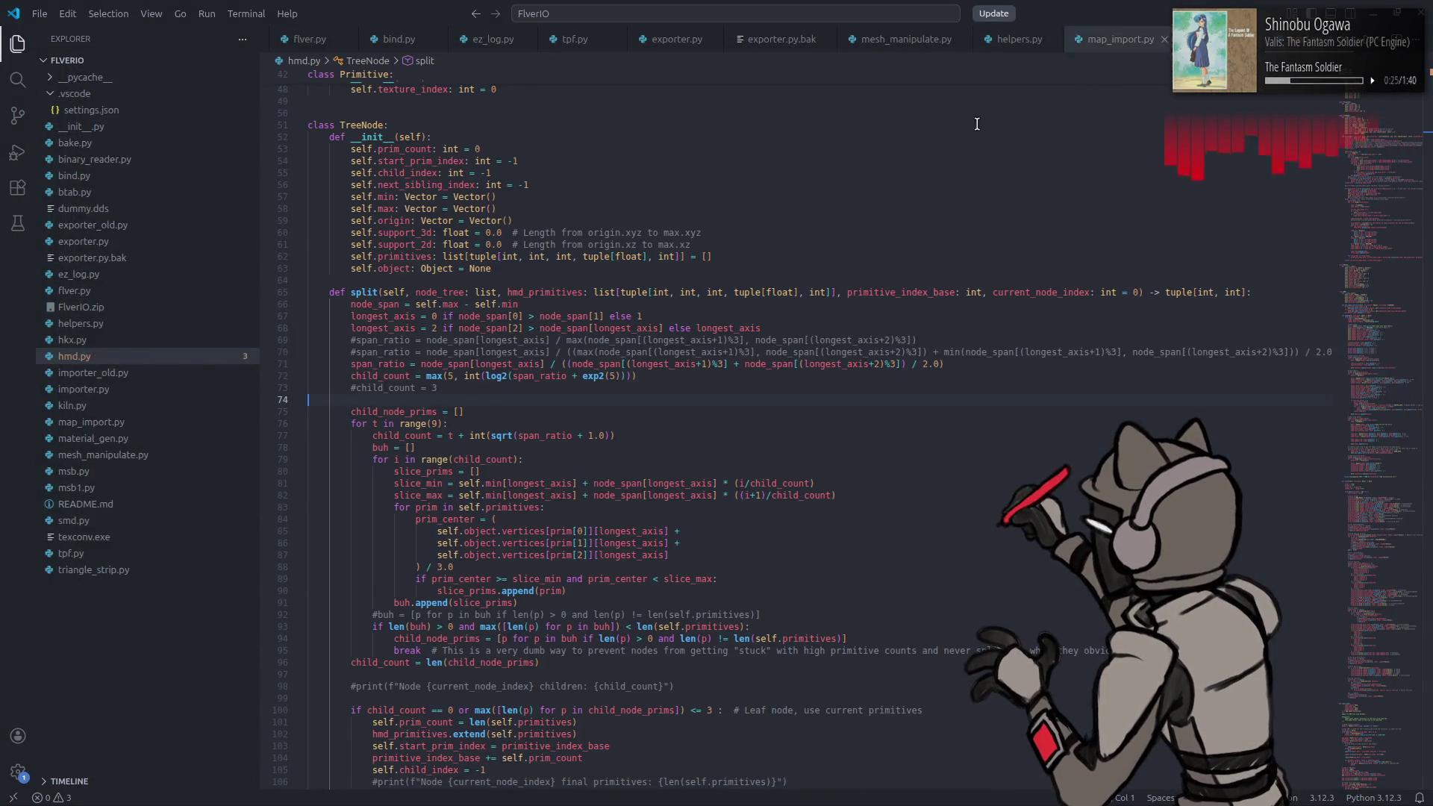
Step: Change the split loop in hmd.py from range(9) to range(7)
{"action": "mouse_move", "coordinate": [647, 324]}
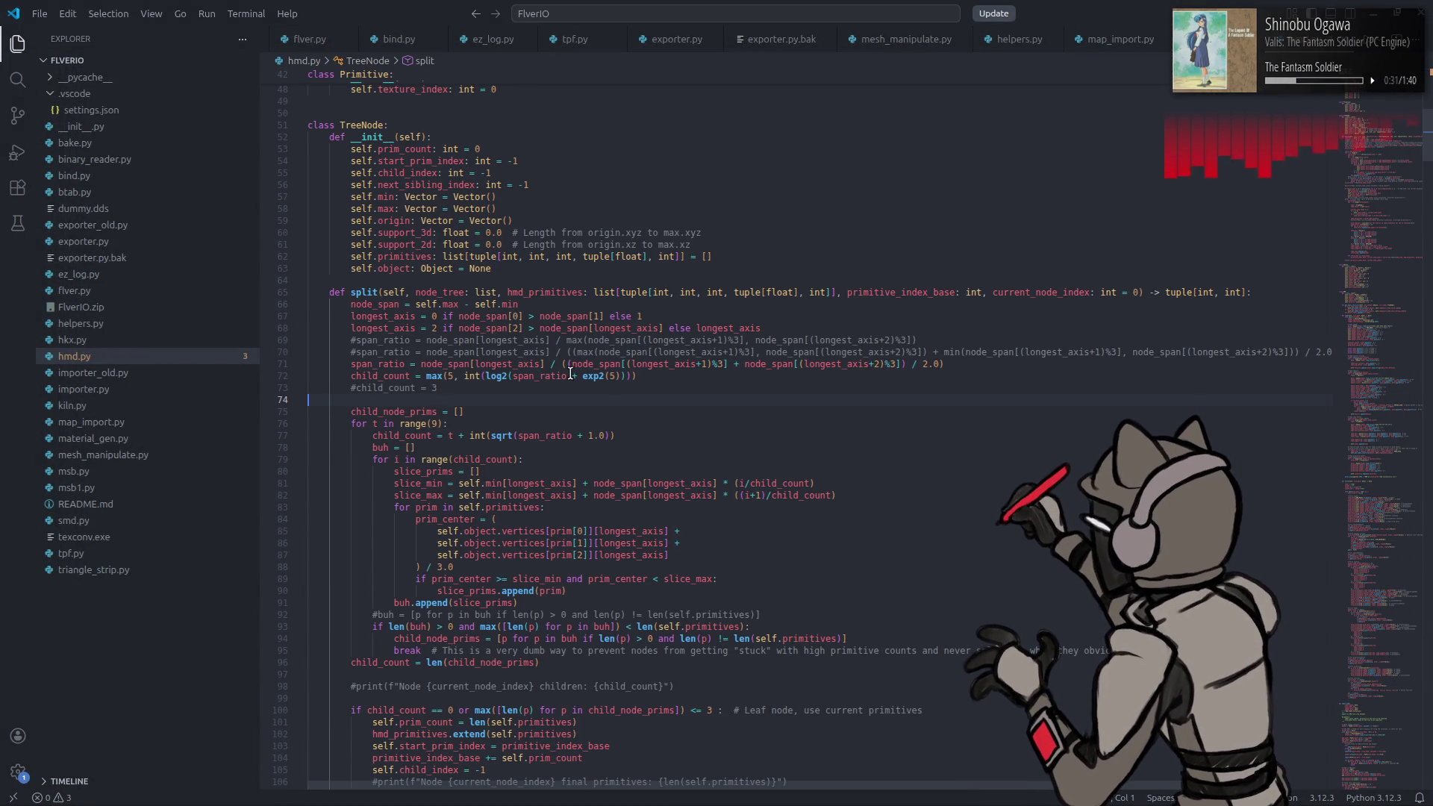
{"action": "left_click", "coordinate": [432, 424]}
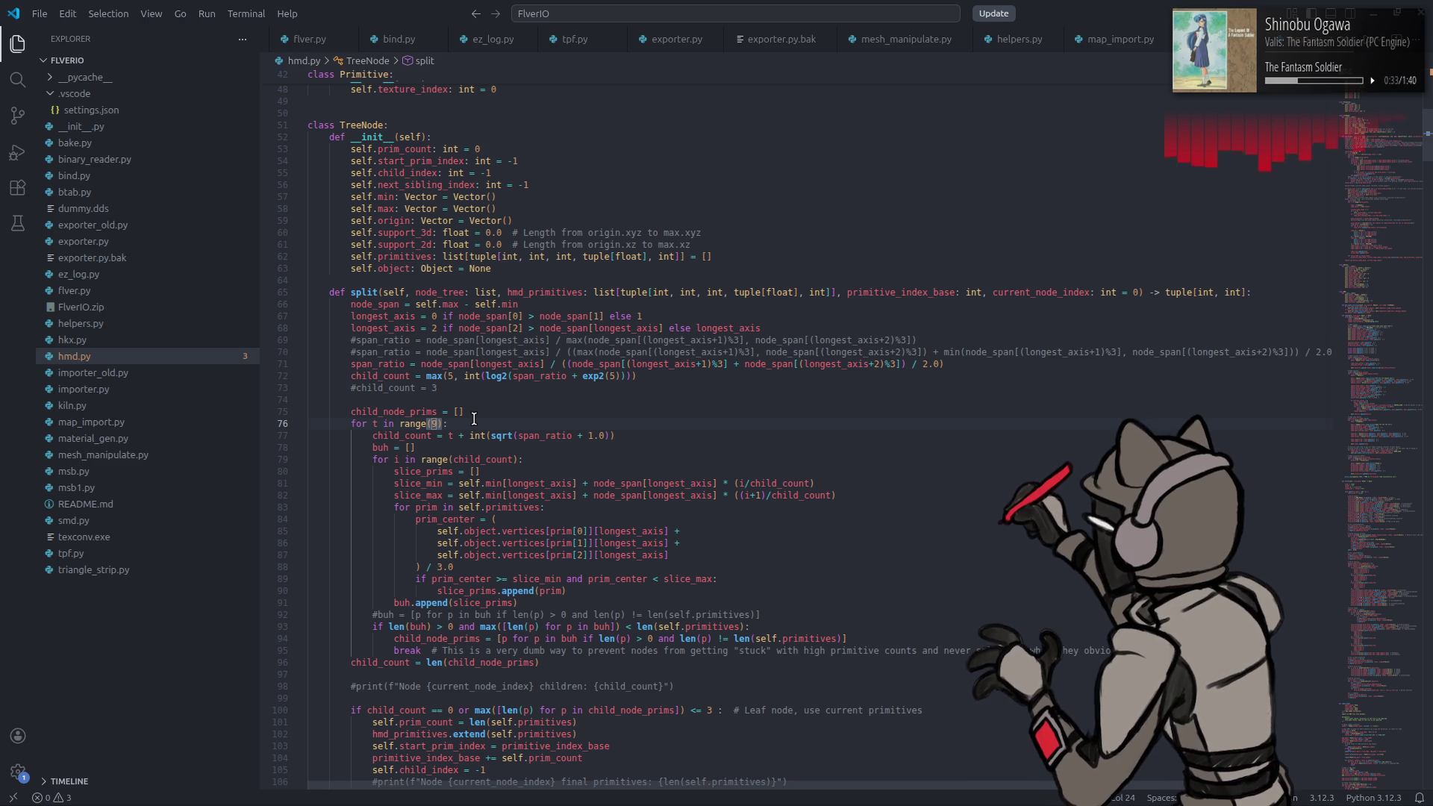
{"action": "type", "text": "5"}
{"action": "left_click", "coordinate": [513, 416]}
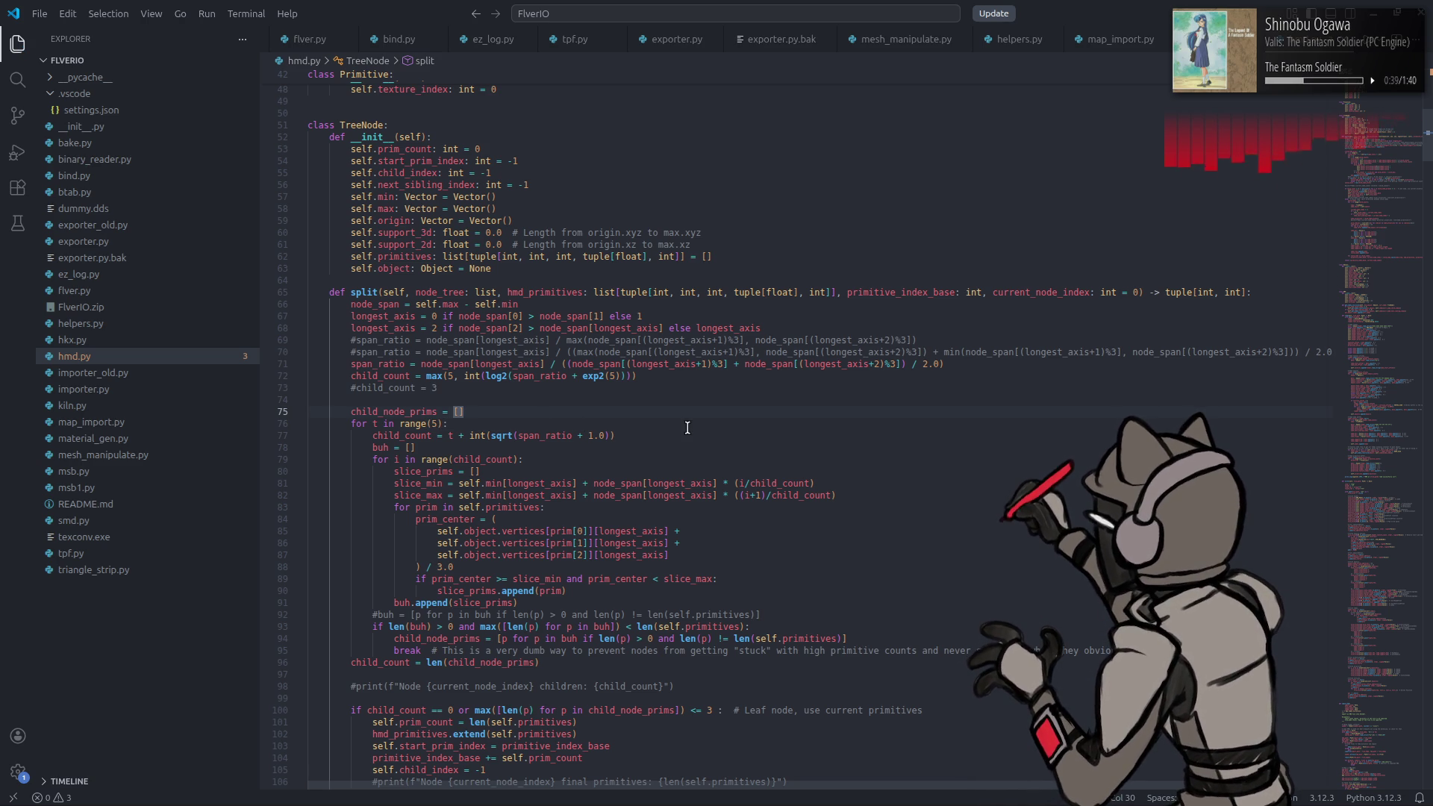
{"action": "left_click", "coordinate": [432, 424]}
{"action": "type", "text": "7"}
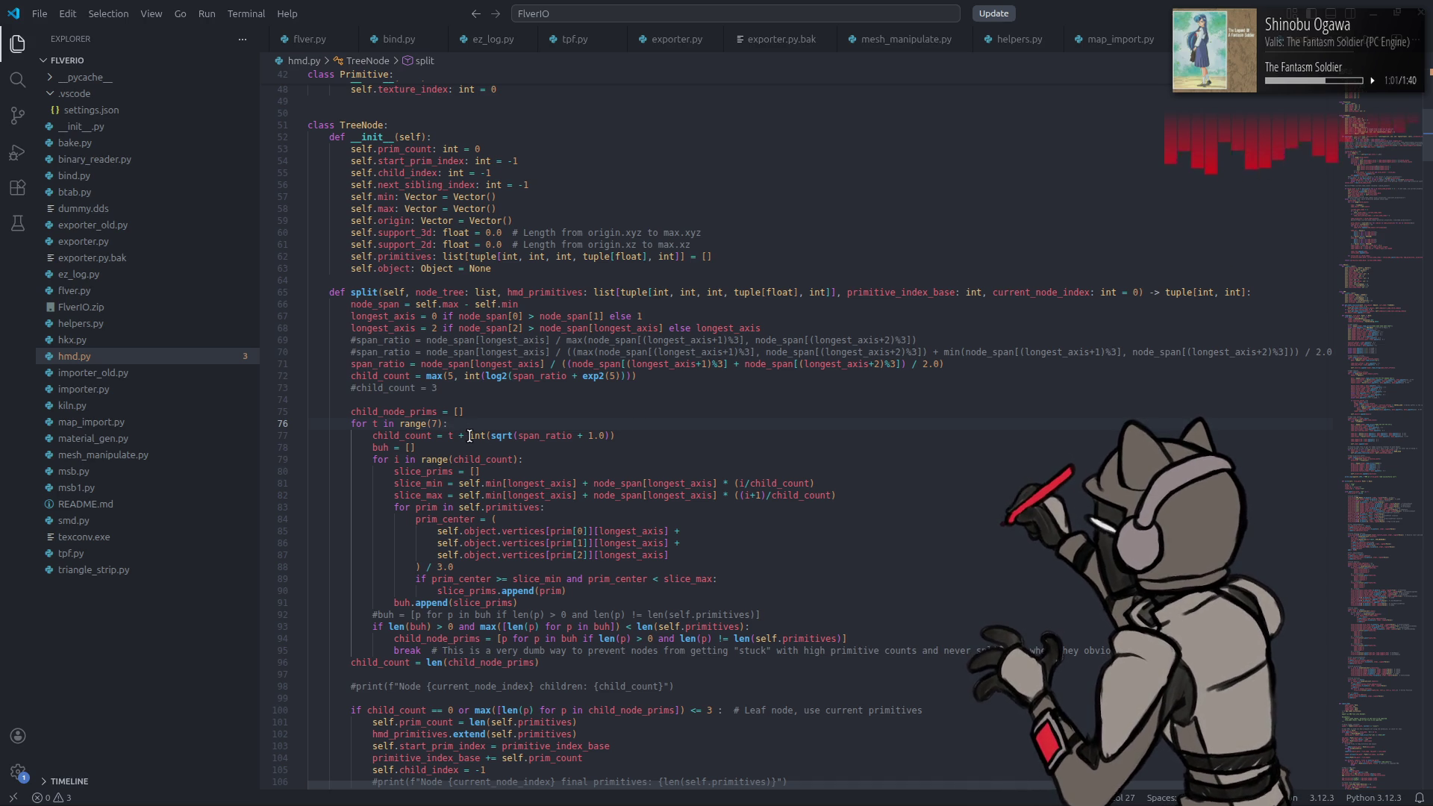
Step: Make line 77 int(sqrt(span_ratio) + 1.0) and delete the commented-out #buh line
{"action": "mouse_move", "coordinate": [470, 436]}
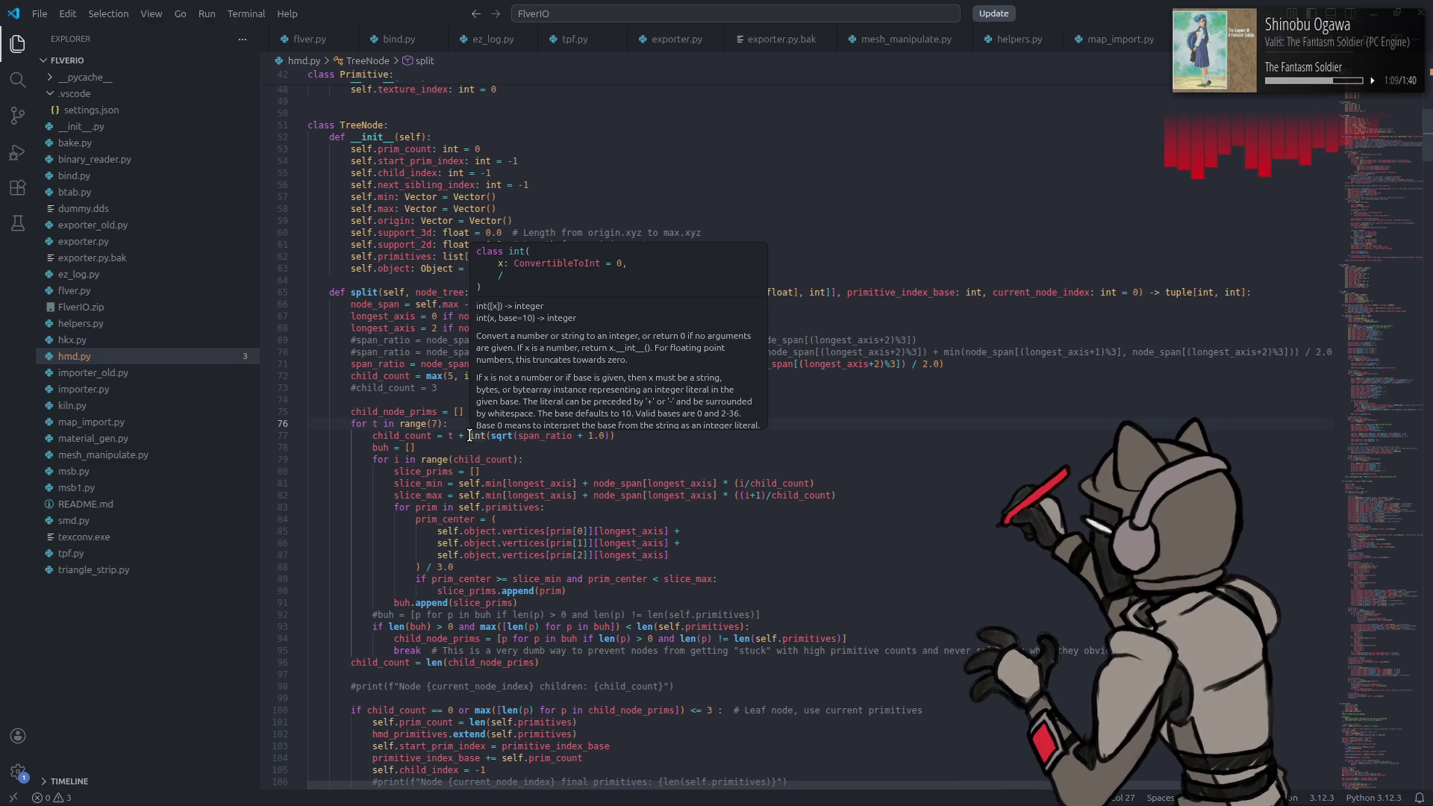
{"action": "left_click", "coordinate": [609, 446]}
{"action": "left_click_drag", "start_coordinate": [574, 435], "coordinate": [599, 436]}
{"action": "key", "text": "BackSpace"}
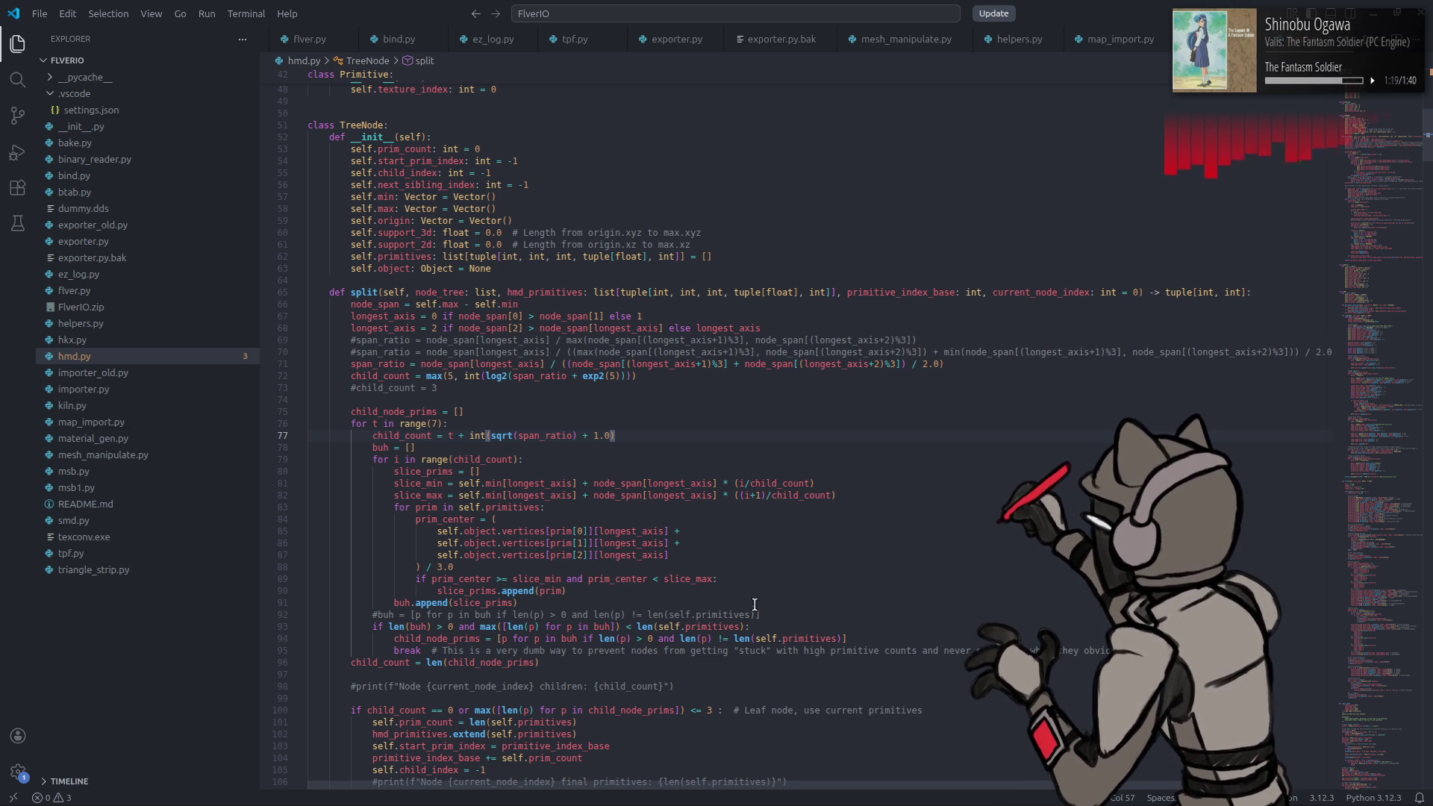
{"action": "left_click_drag", "start_coordinate": [772, 615], "coordinate": [183, 612]}
{"action": "key", "text": "BackSpace"}
{"action": "key", "text": "BackSpace"}
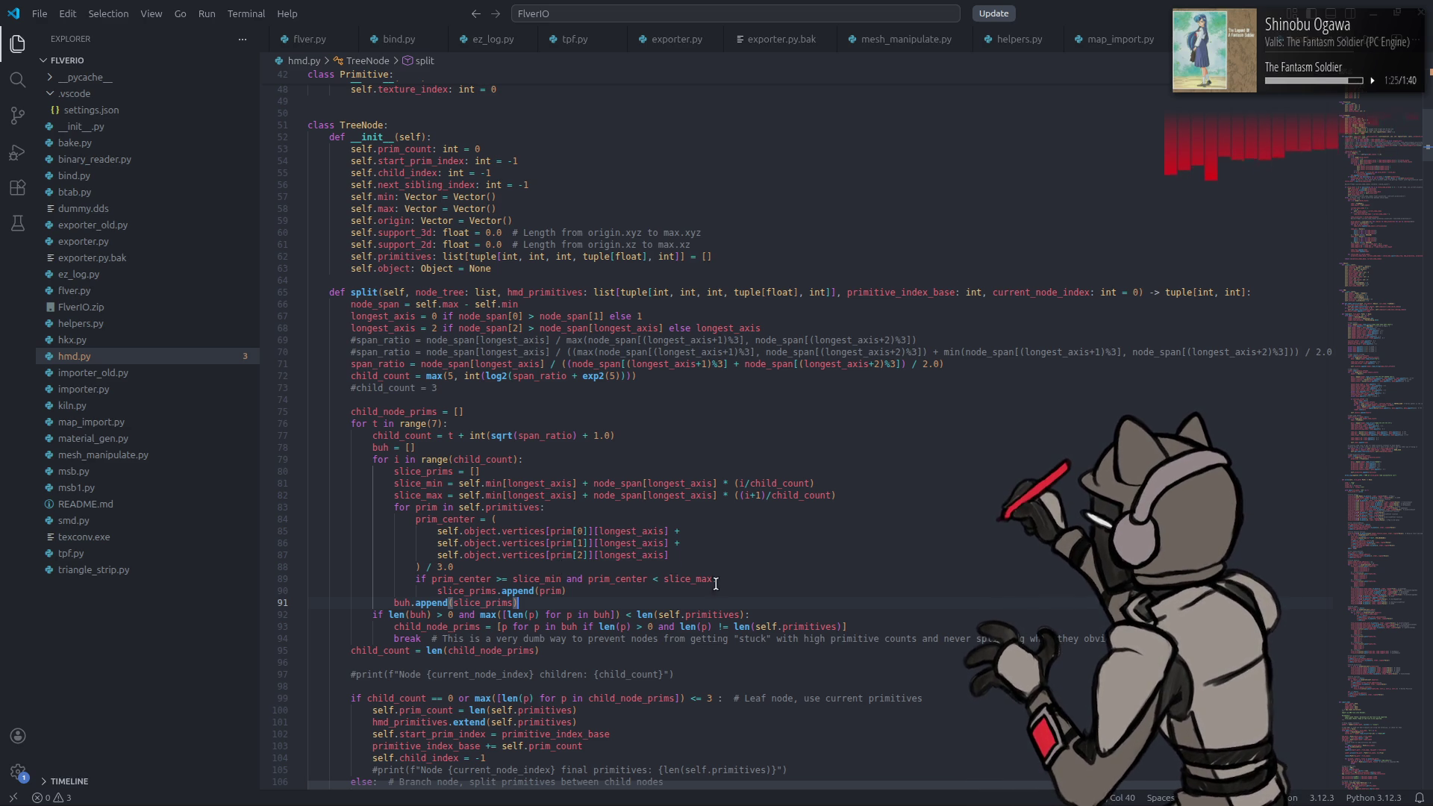
Step: Raise the leaf-node threshold on line 99 from <= 3 to <= 5
{"action": "scroll", "coordinate": [723, 584], "scroll_direction": "down", "scroll_amount": 4}
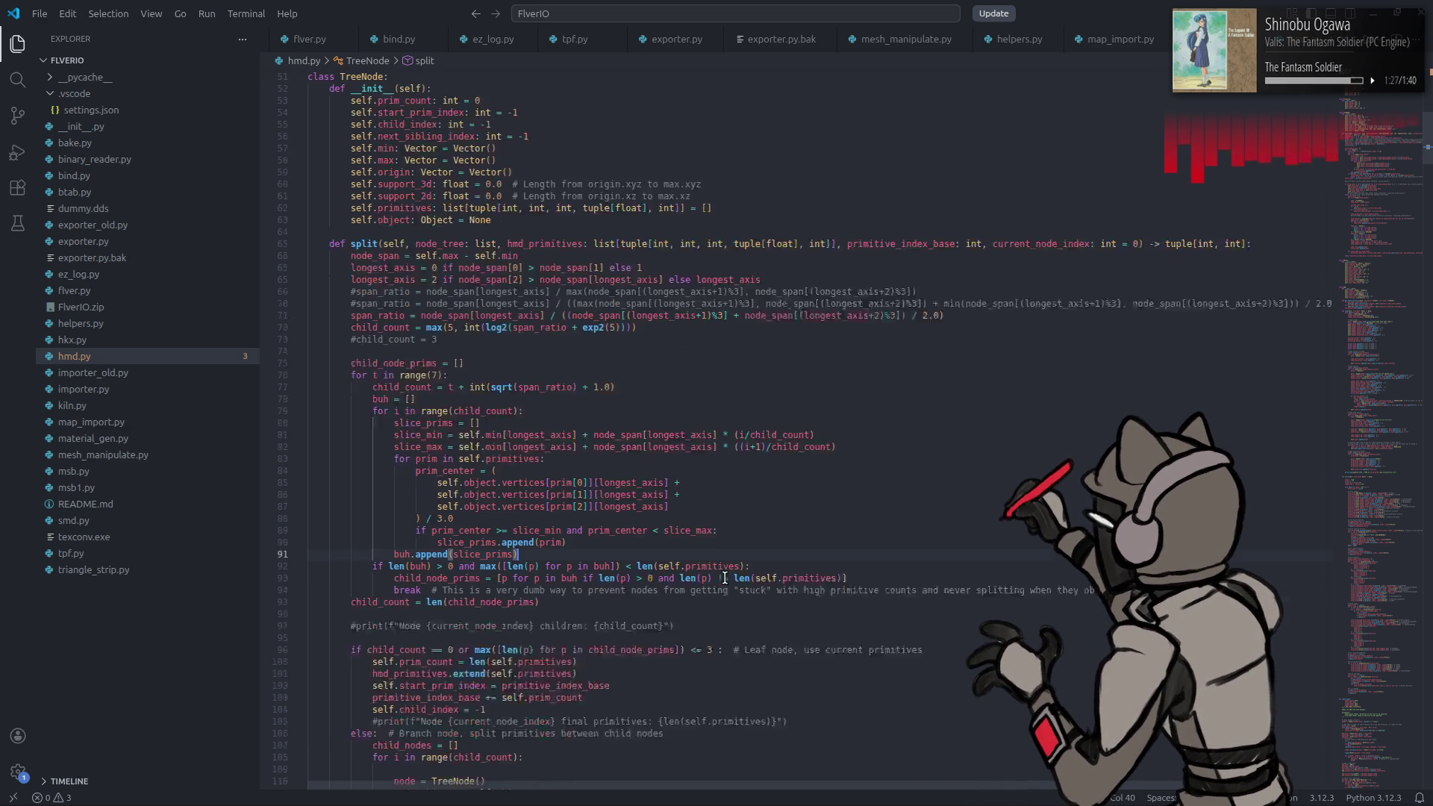
{"action": "scroll", "coordinate": [734, 573], "scroll_direction": "down", "scroll_amount": 3}
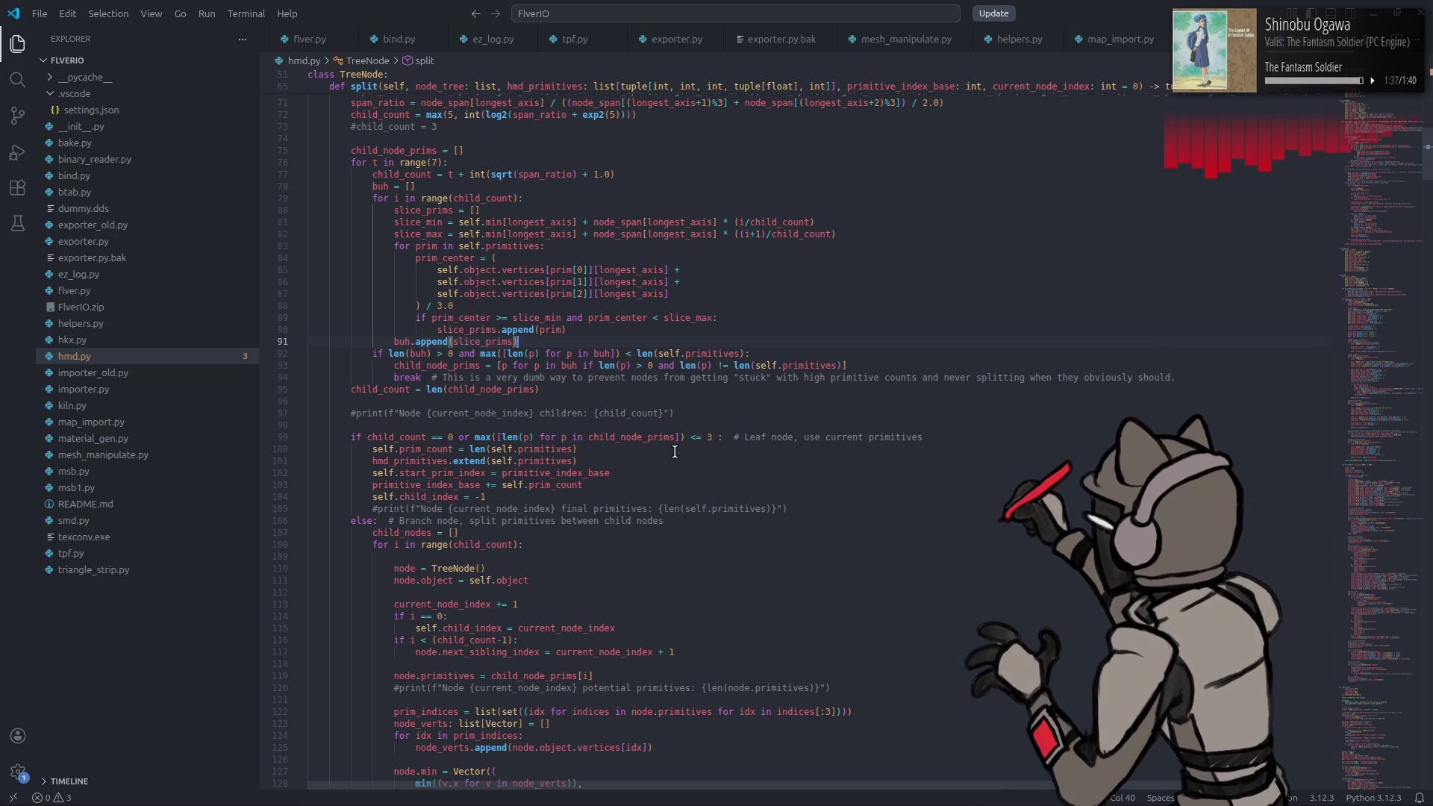
{"action": "type", "text": "5"}
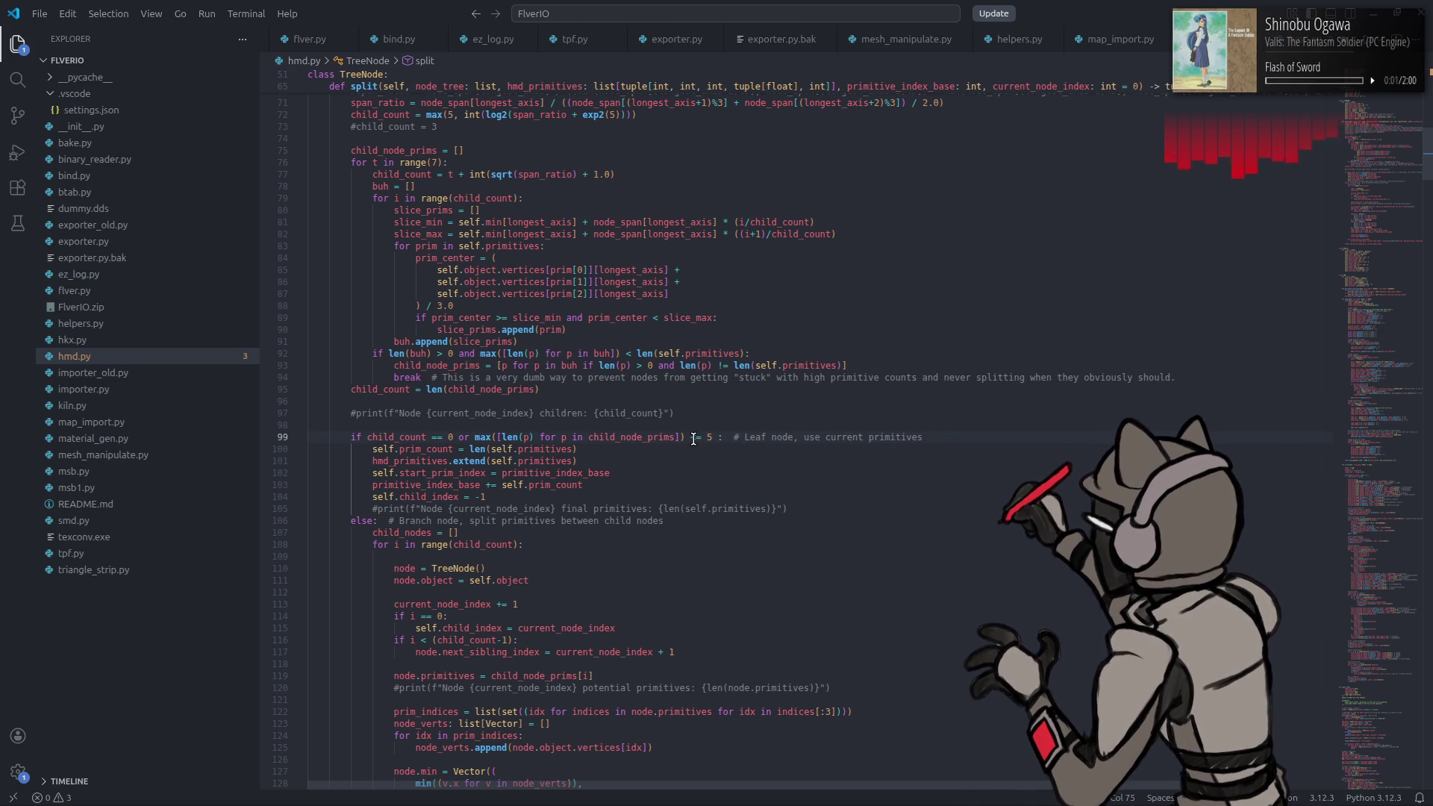
{"action": "key", "text": "super"}
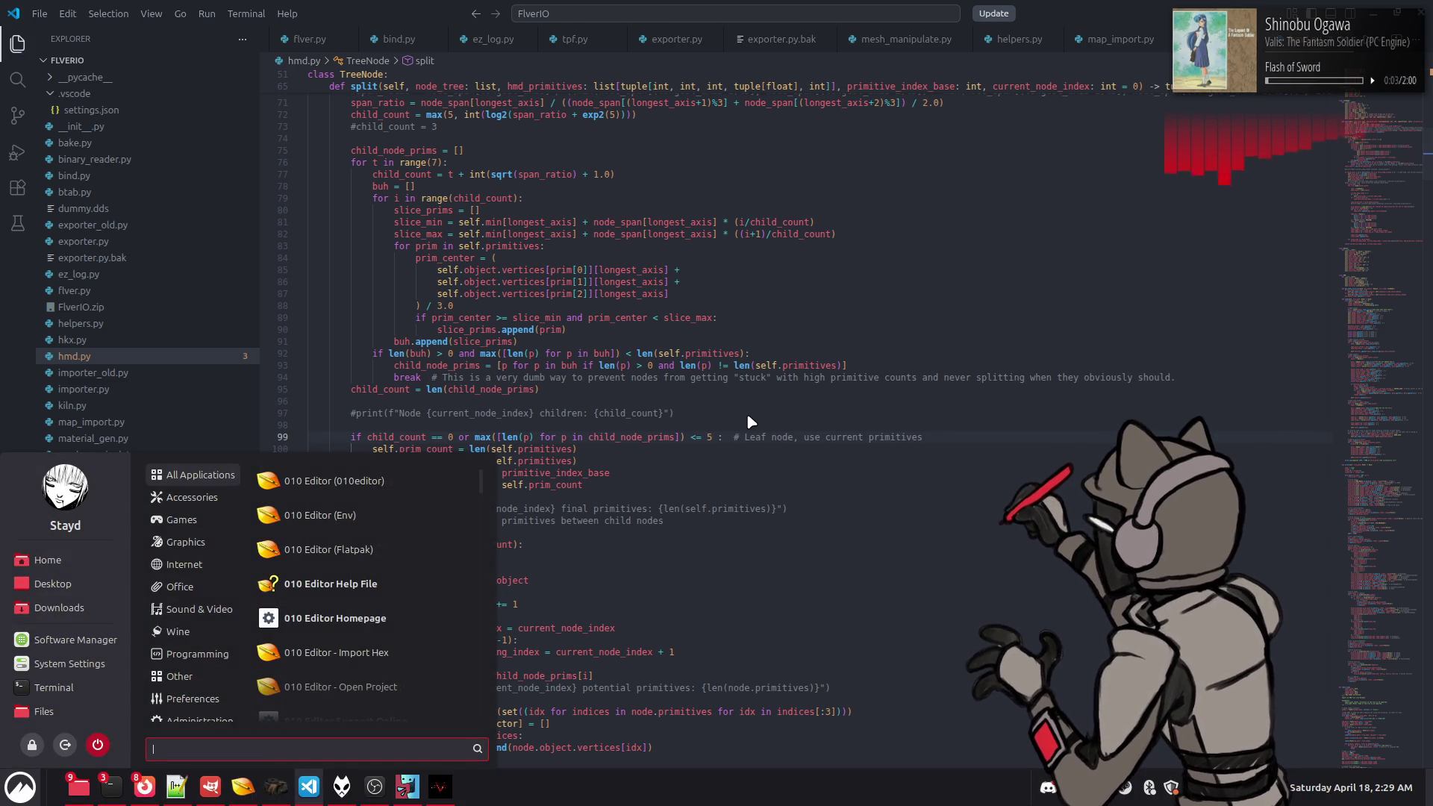
Step: Relaunch Blender on HMD Test.blend, export all models, and reload the changed file in 010 Editor
{"action": "type", "text": "bl"}
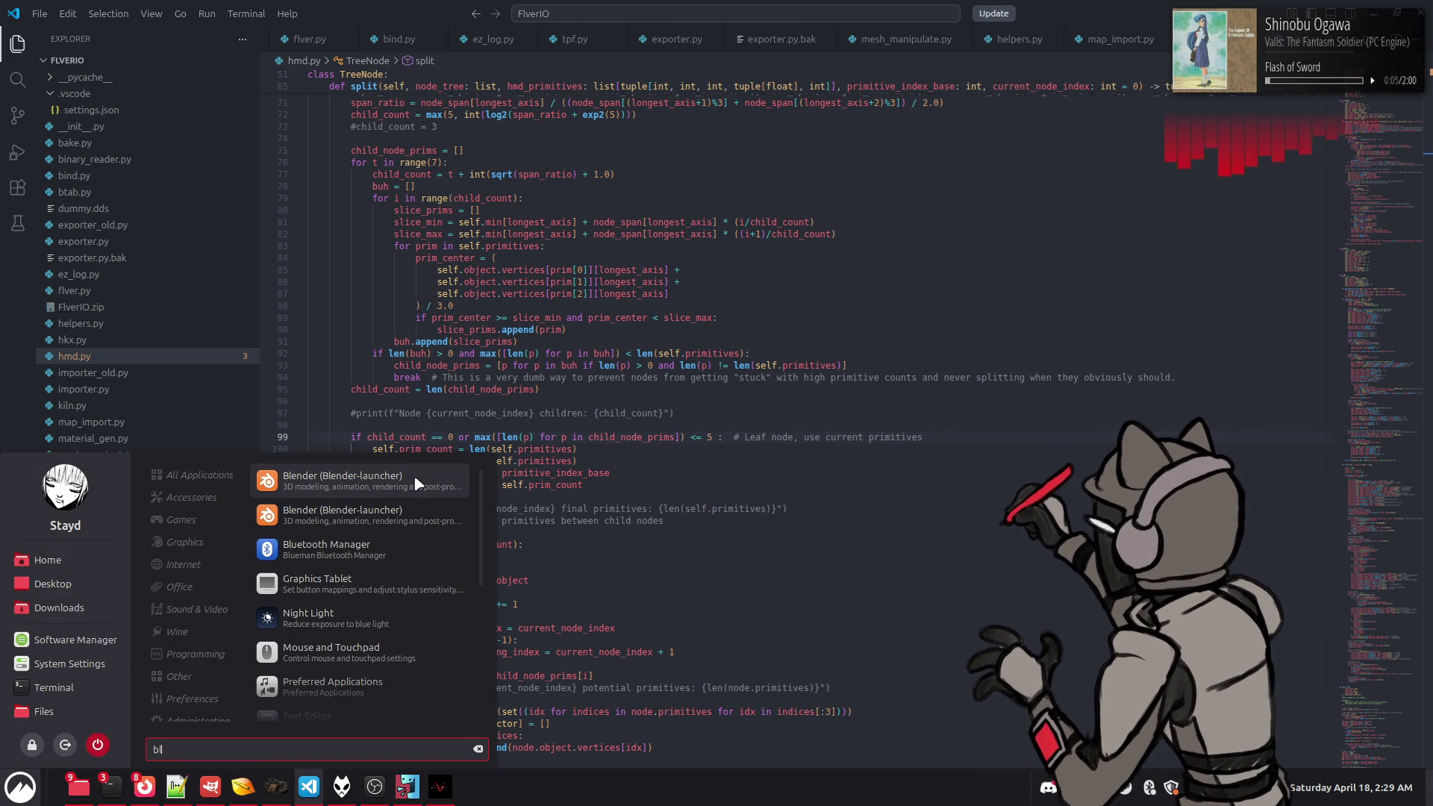
{"action": "left_click", "coordinate": [417, 485]}
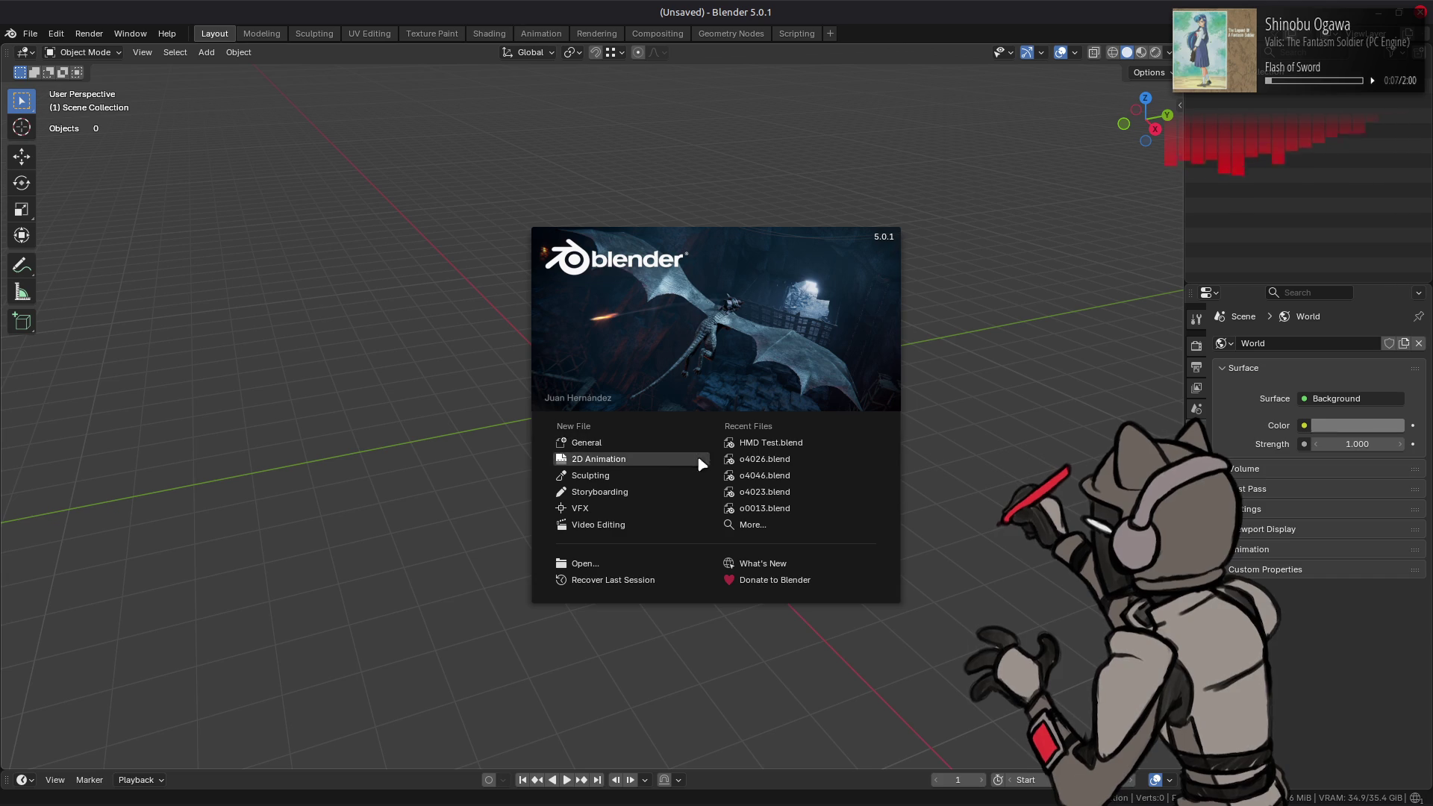
{"action": "left_click", "coordinate": [791, 444]}
{"action": "left_click", "coordinate": [1415, 674]}
{"action": "key", "text": "alt+Tab"}
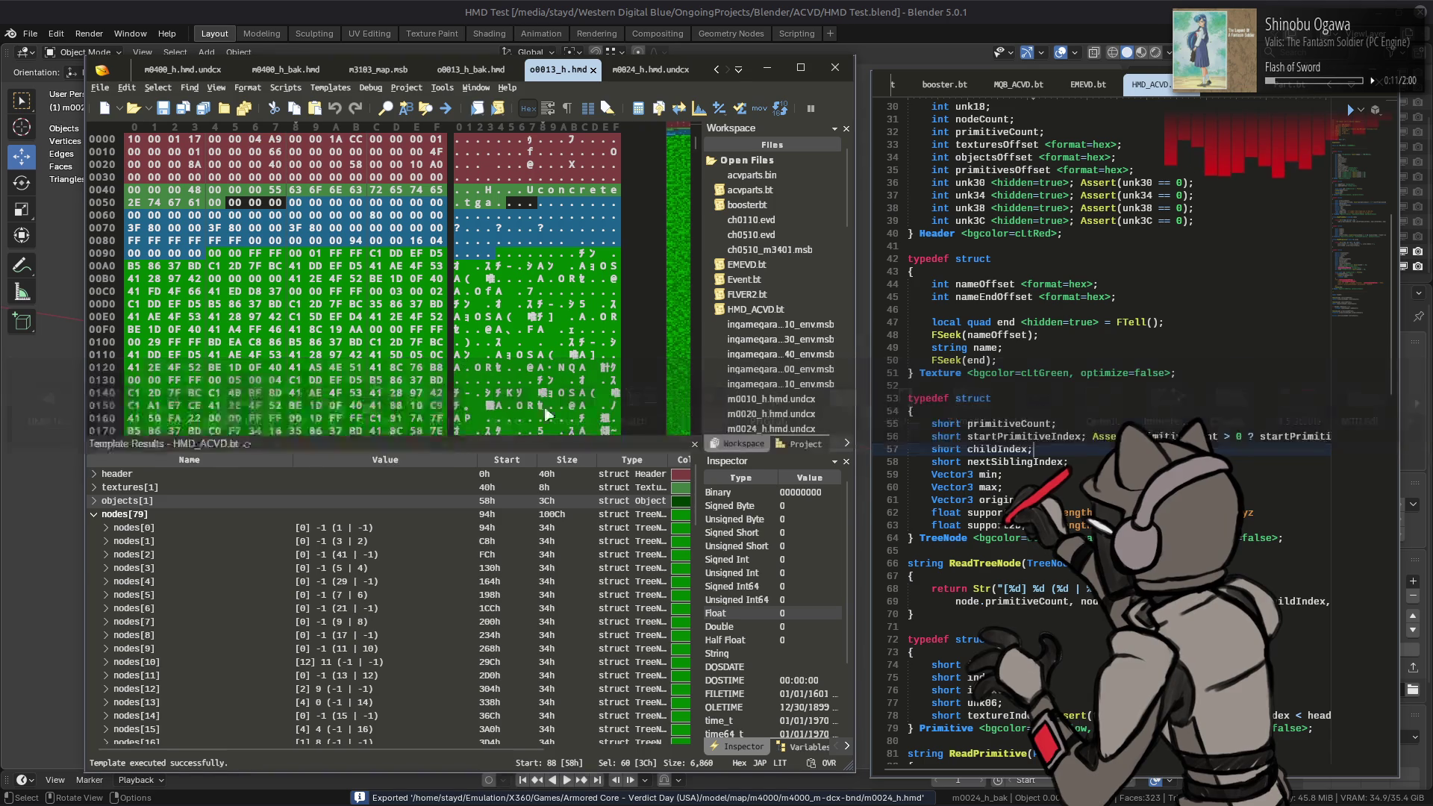
{"action": "left_click", "coordinate": [209, 458]}
Step: Rerun the template on m0024_h.hmd.undcx, now parsing 115 nodes, 323 primitives and 167 vertices
{"action": "key", "text": "ctrl+Tab"}
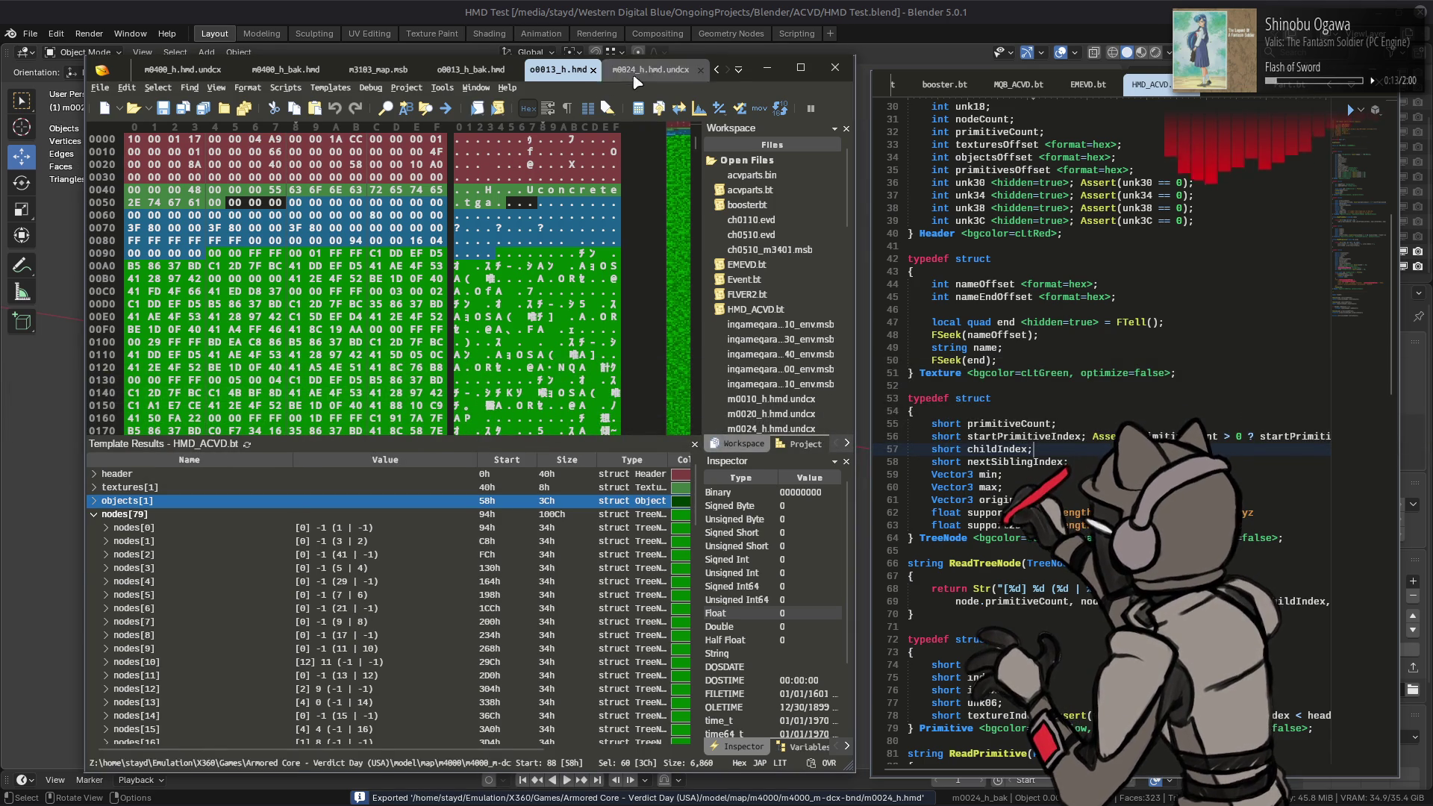
{"action": "left_click", "coordinate": [249, 445]}
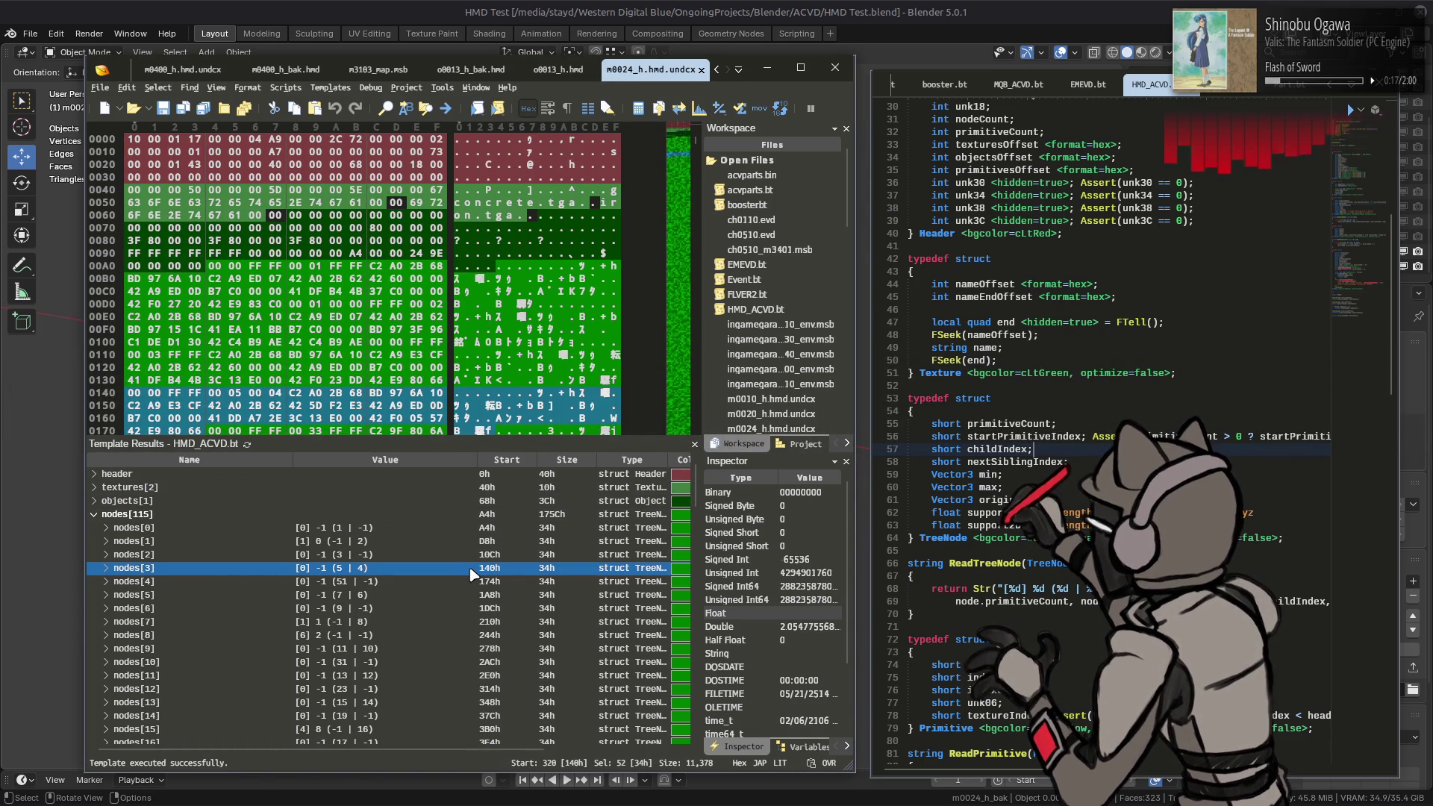
{"action": "scroll", "coordinate": [463, 566], "scroll_direction": "down", "scroll_amount": 10}
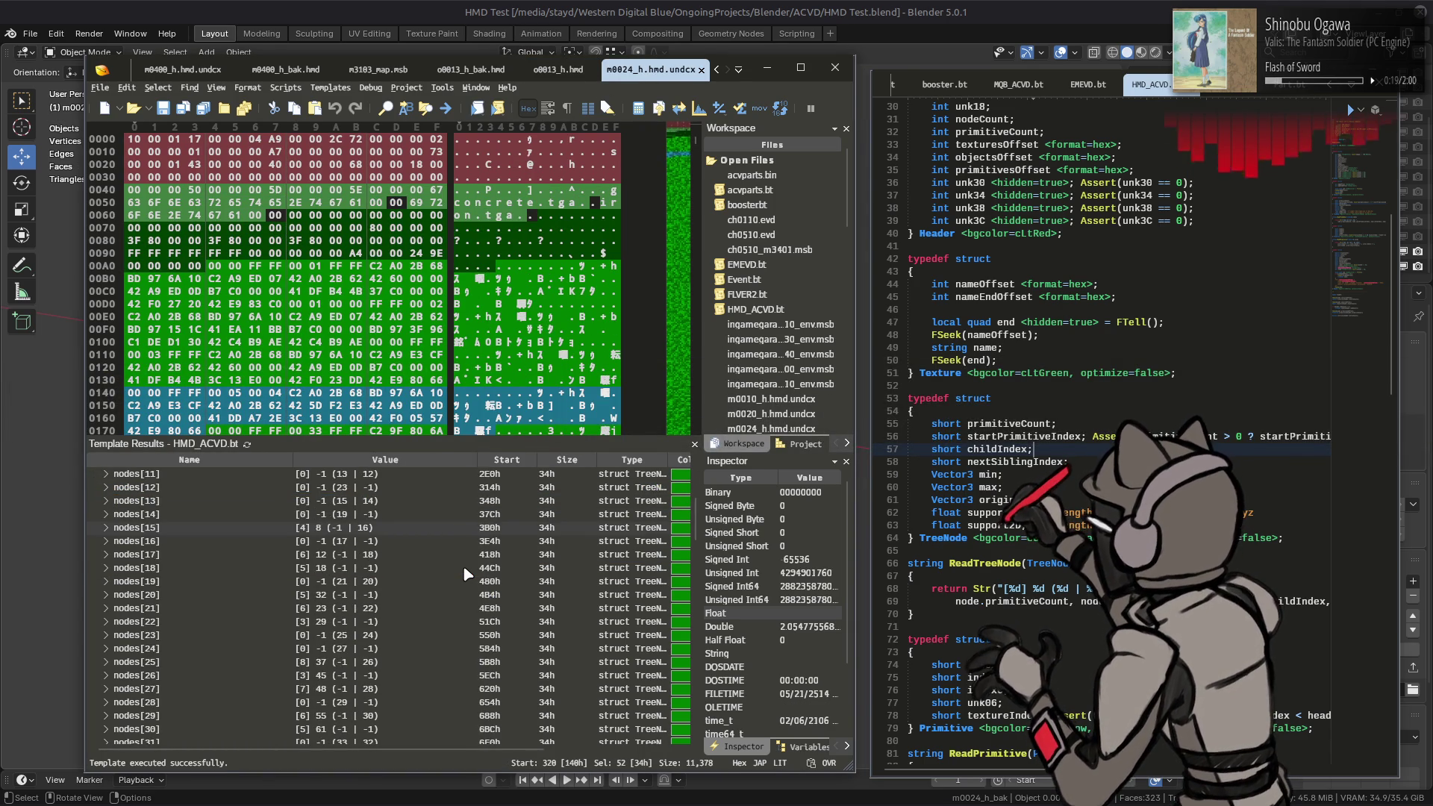
{"action": "scroll", "coordinate": [463, 566], "scroll_direction": "down", "scroll_amount": 17}
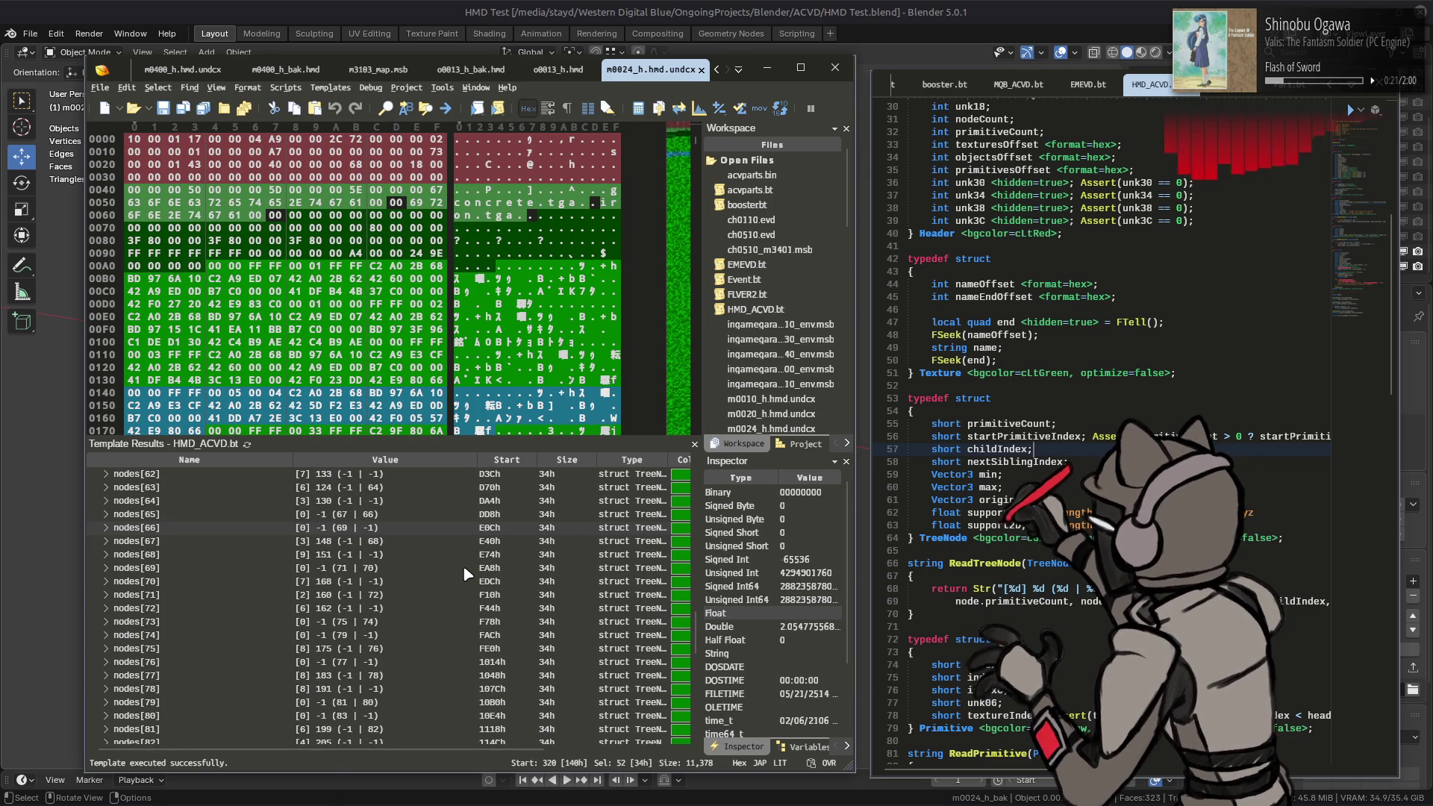
{"action": "scroll", "coordinate": [463, 566], "scroll_direction": "down", "scroll_amount": 7}
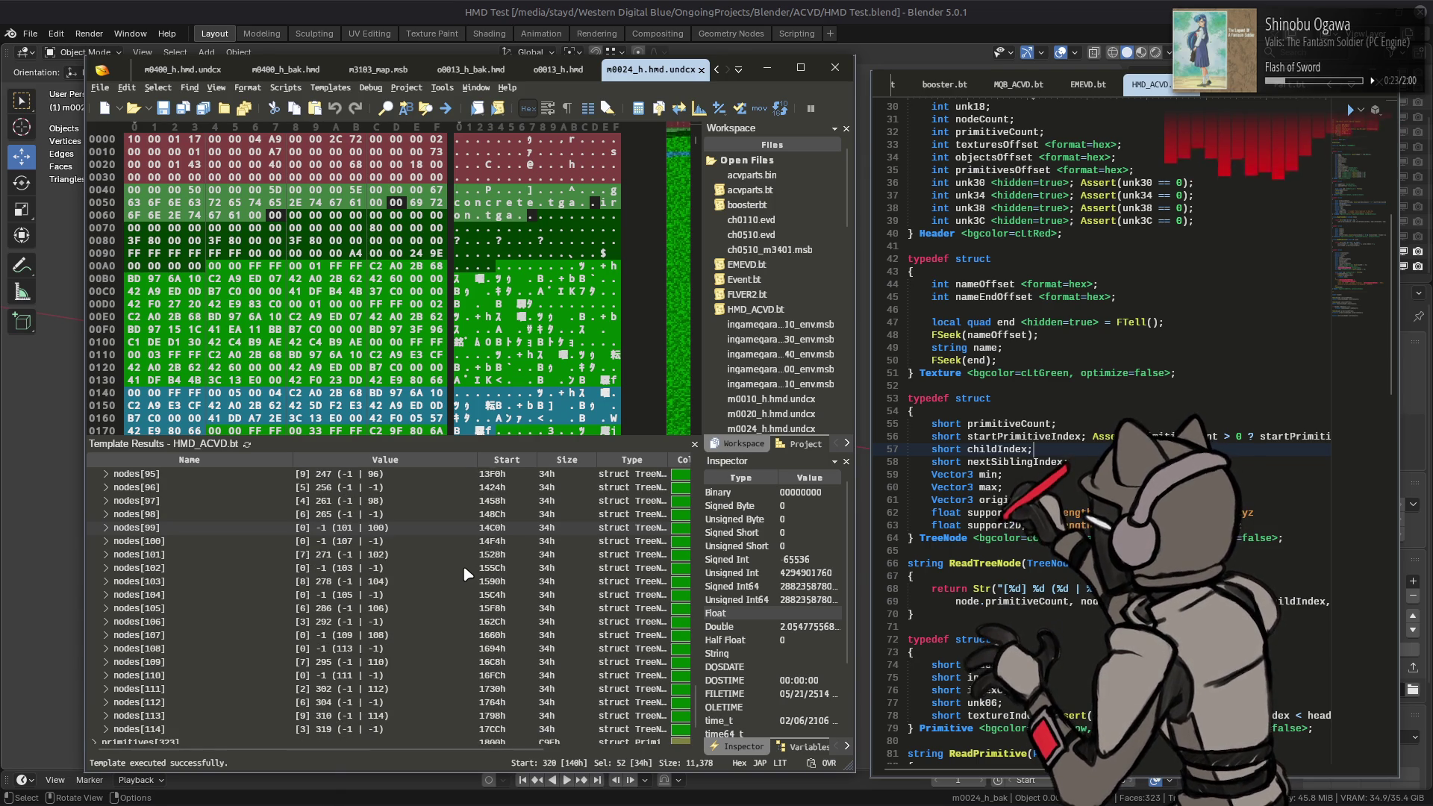
{"action": "left_click", "coordinate": [455, 69]}
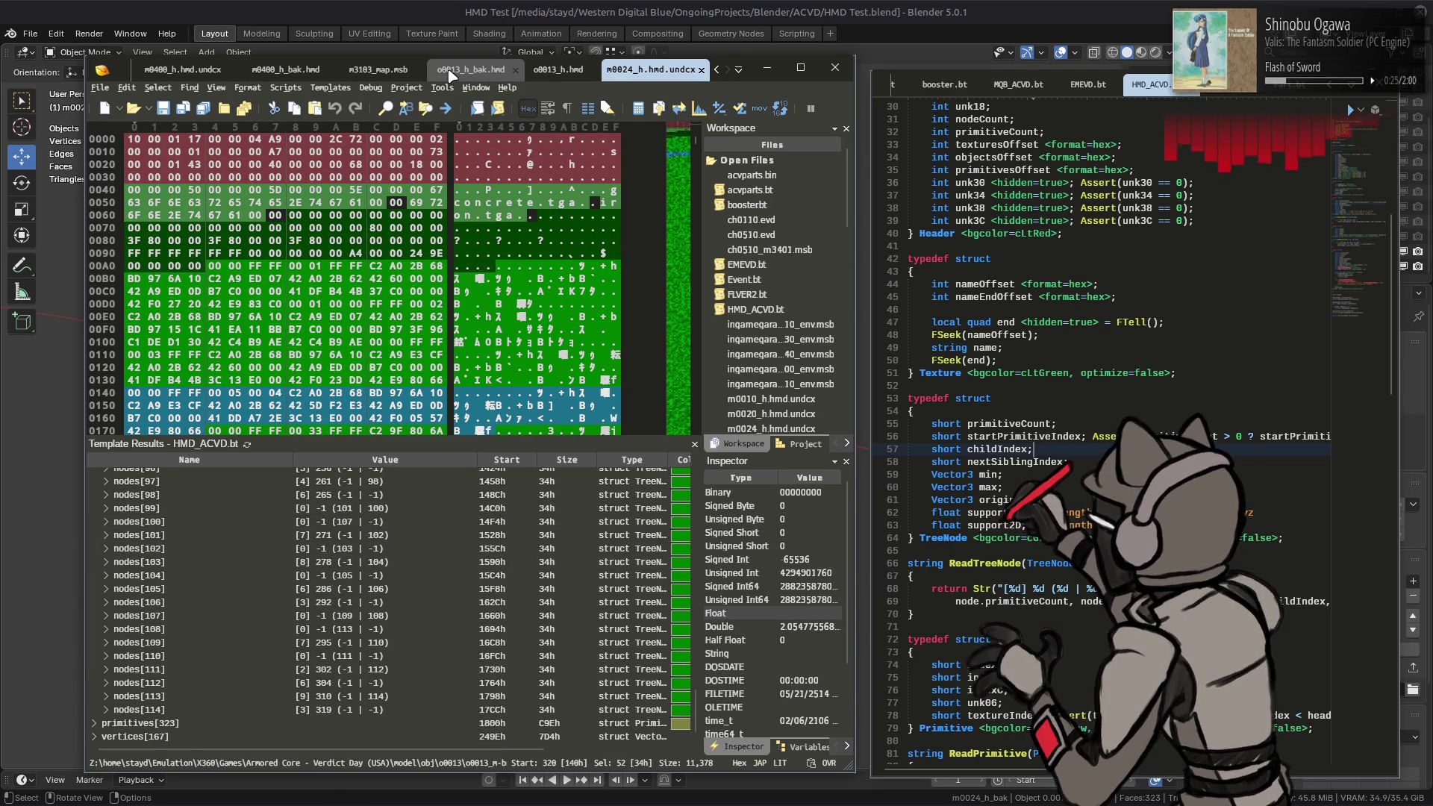
Step: Expand the nodes array, inspect nodes[13], and flip between the m0024 and o0013 tabs
{"action": "scroll", "coordinate": [393, 576], "scroll_direction": "up", "scroll_amount": 3}
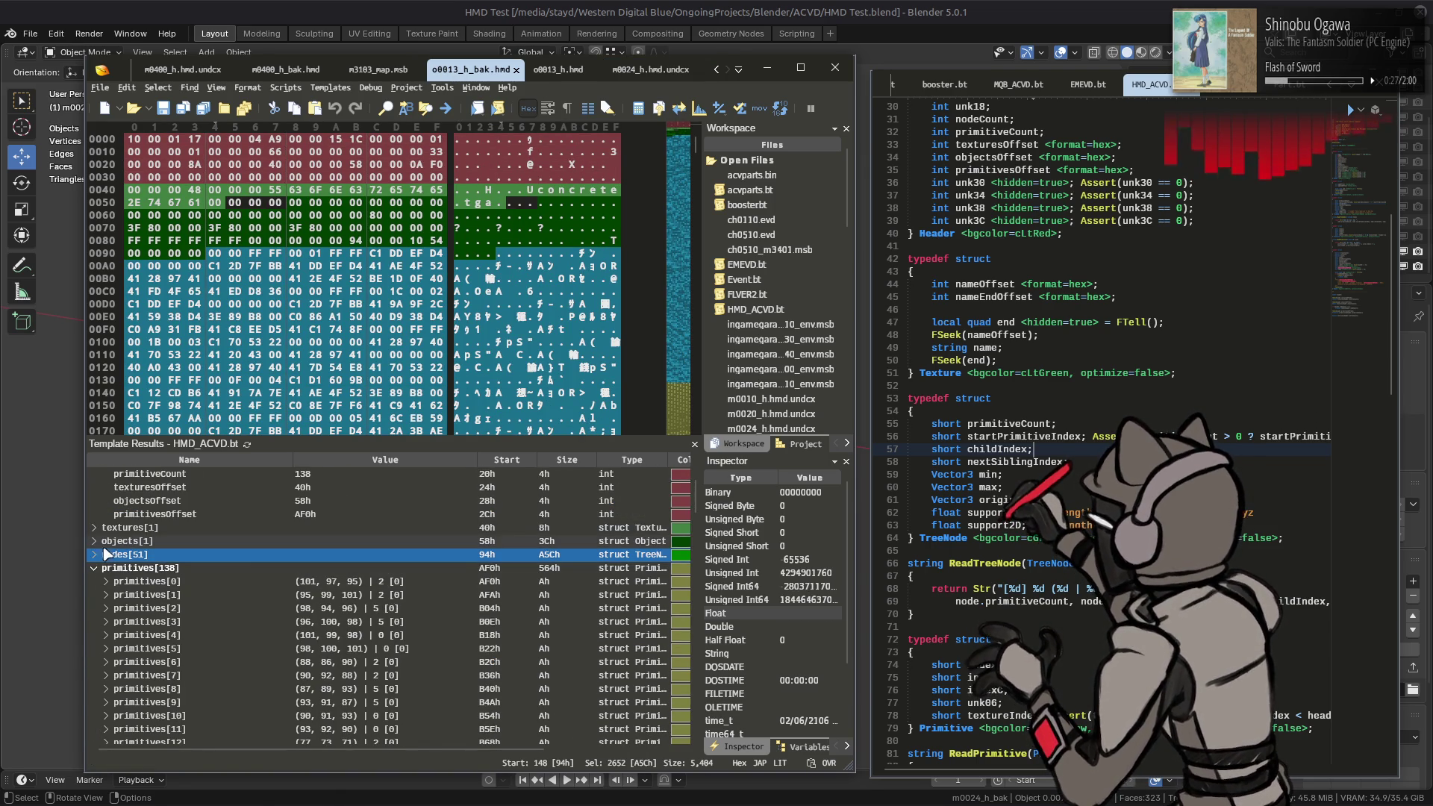
{"action": "left_click", "coordinate": [94, 554]}
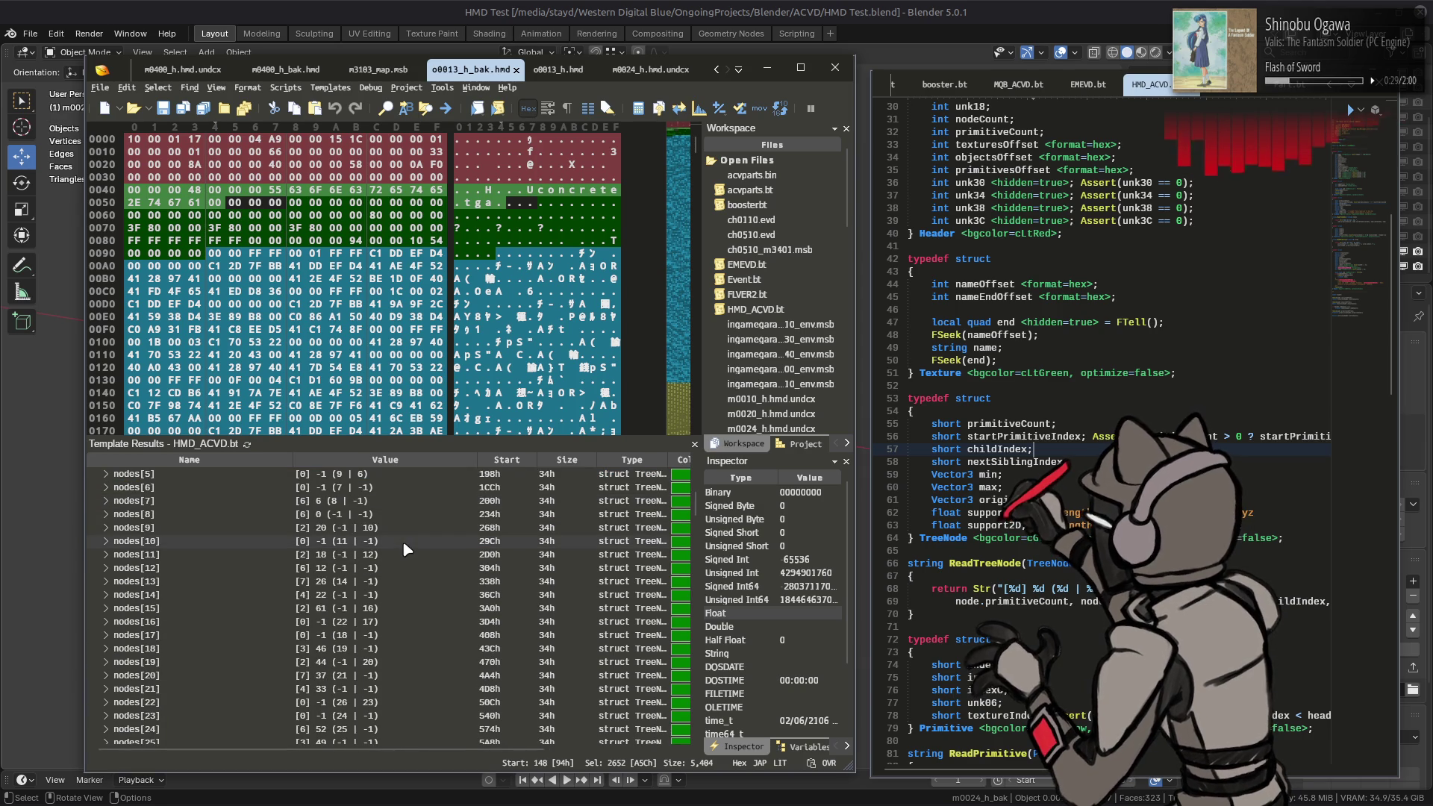
{"action": "left_click", "coordinate": [348, 585]}
{"action": "scroll", "coordinate": [366, 590], "scroll_direction": "down", "scroll_amount": 3}
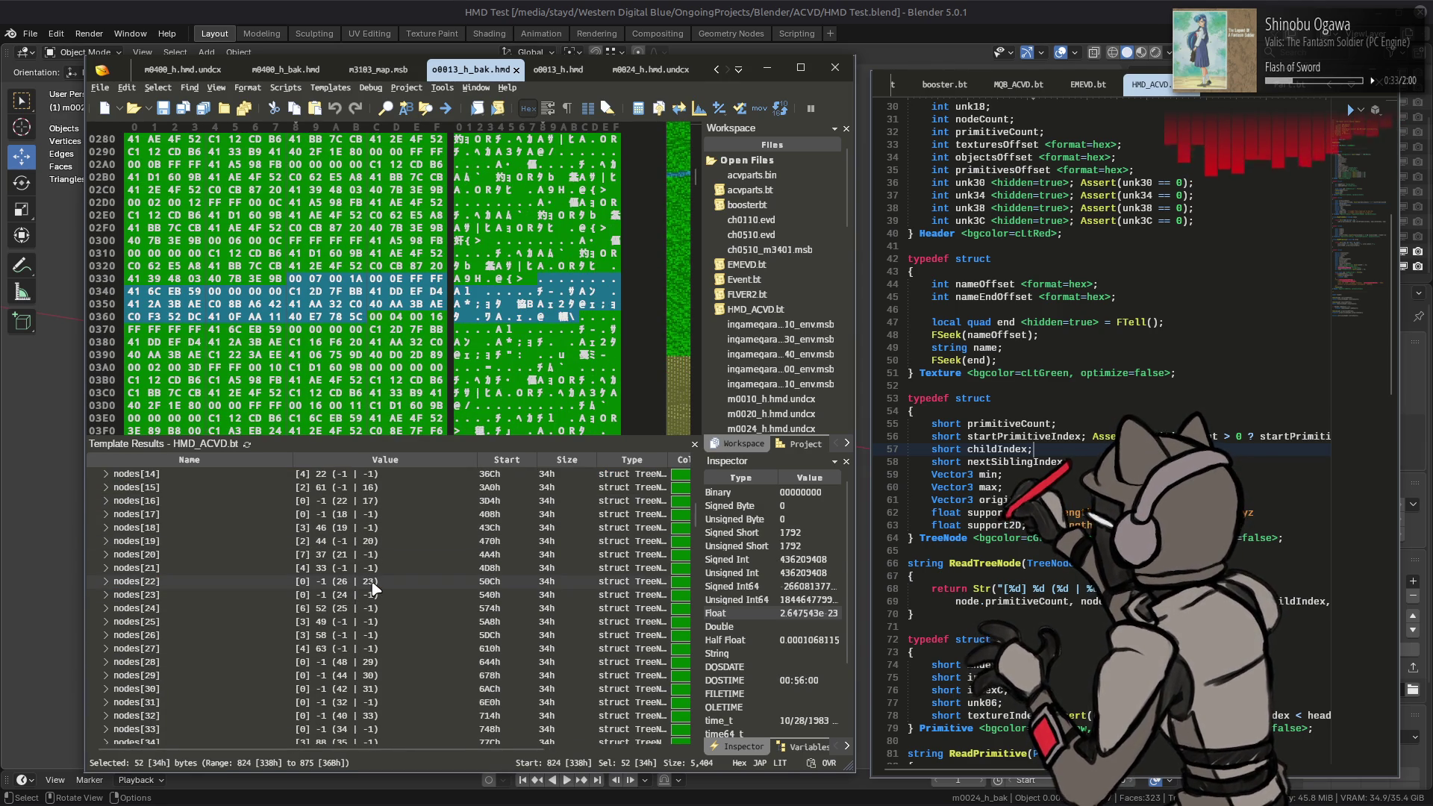
{"action": "scroll", "coordinate": [373, 589], "scroll_direction": "down", "scroll_amount": 1}
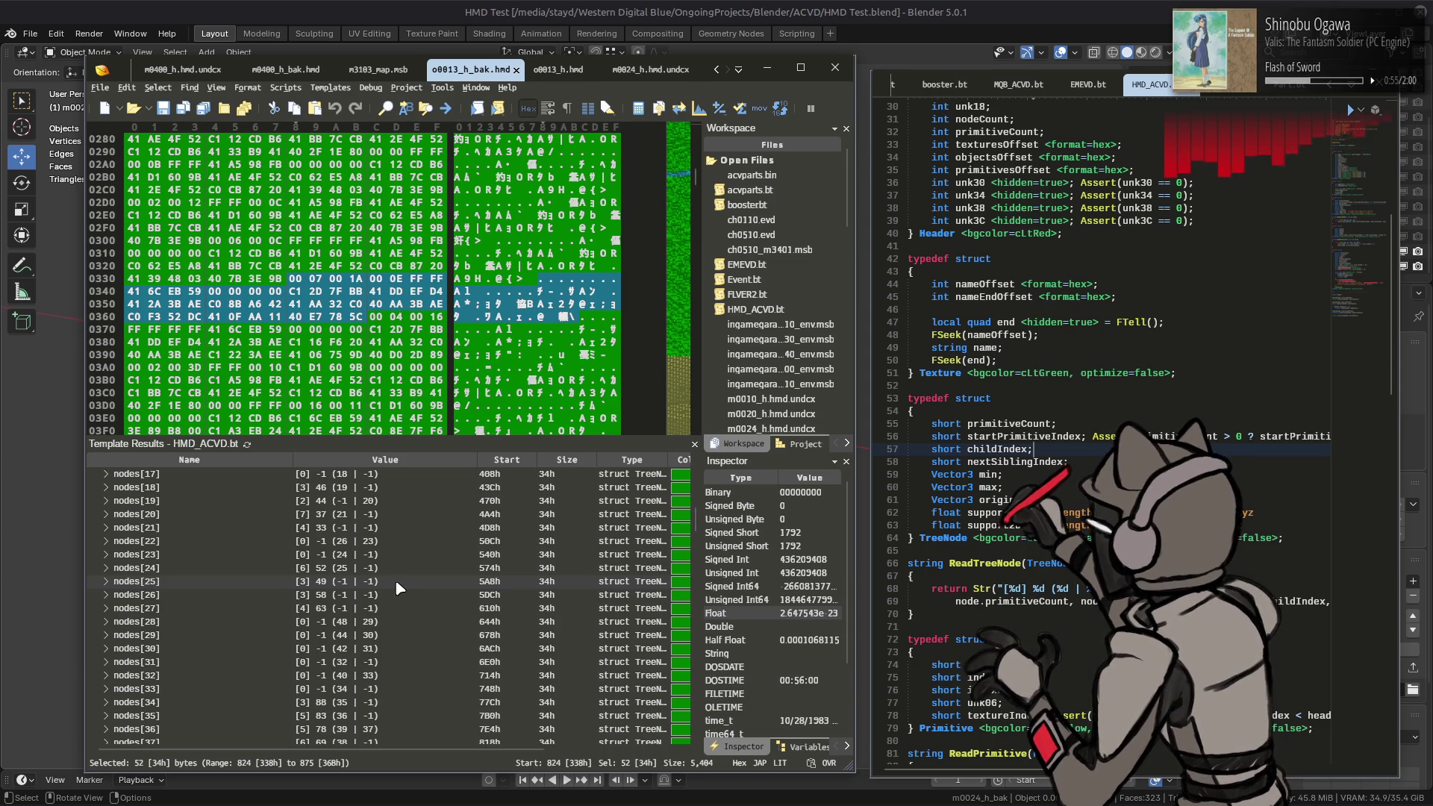
{"action": "scroll", "coordinate": [474, 561], "scroll_direction": "down", "scroll_amount": 15}
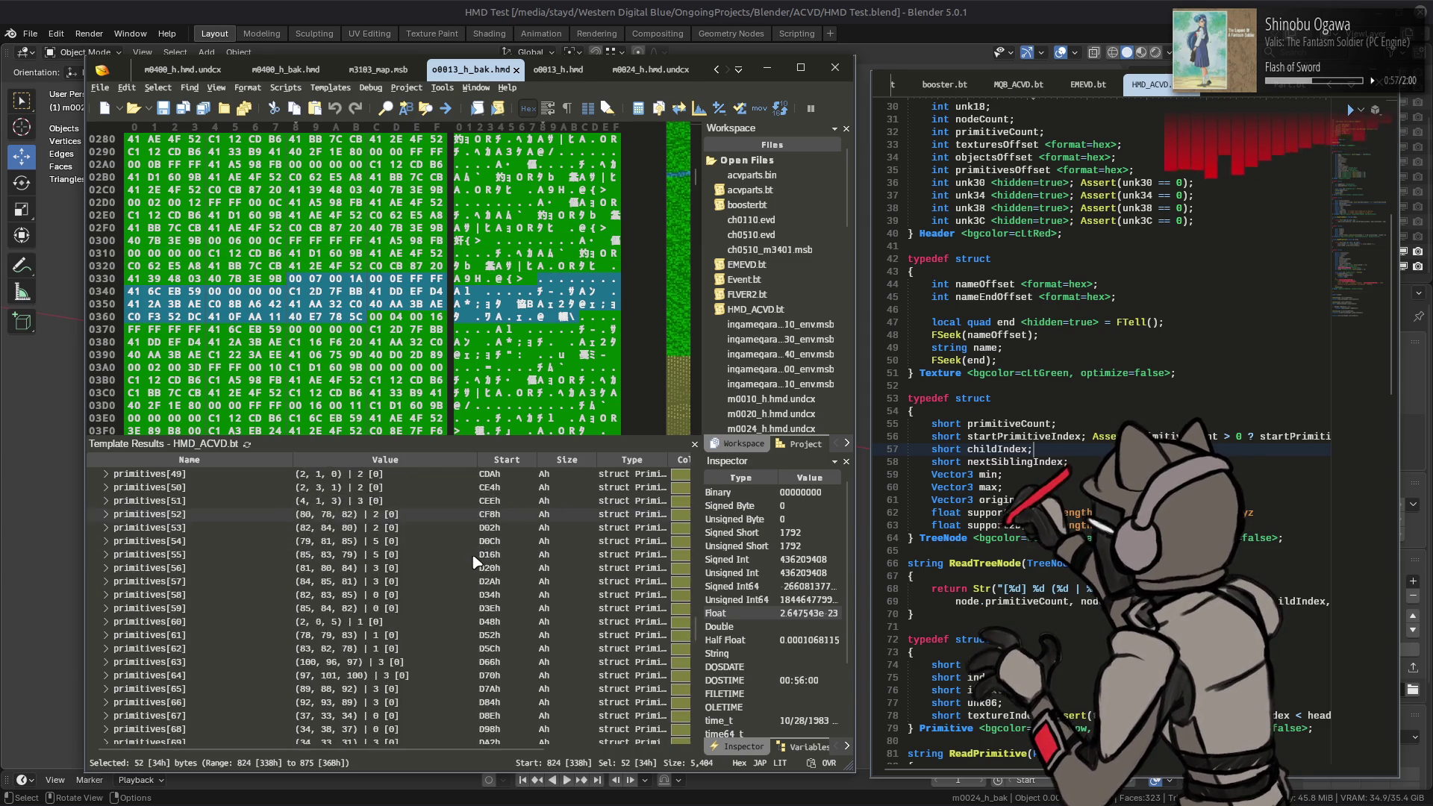
{"action": "scroll", "coordinate": [474, 561], "scroll_direction": "up", "scroll_amount": 19}
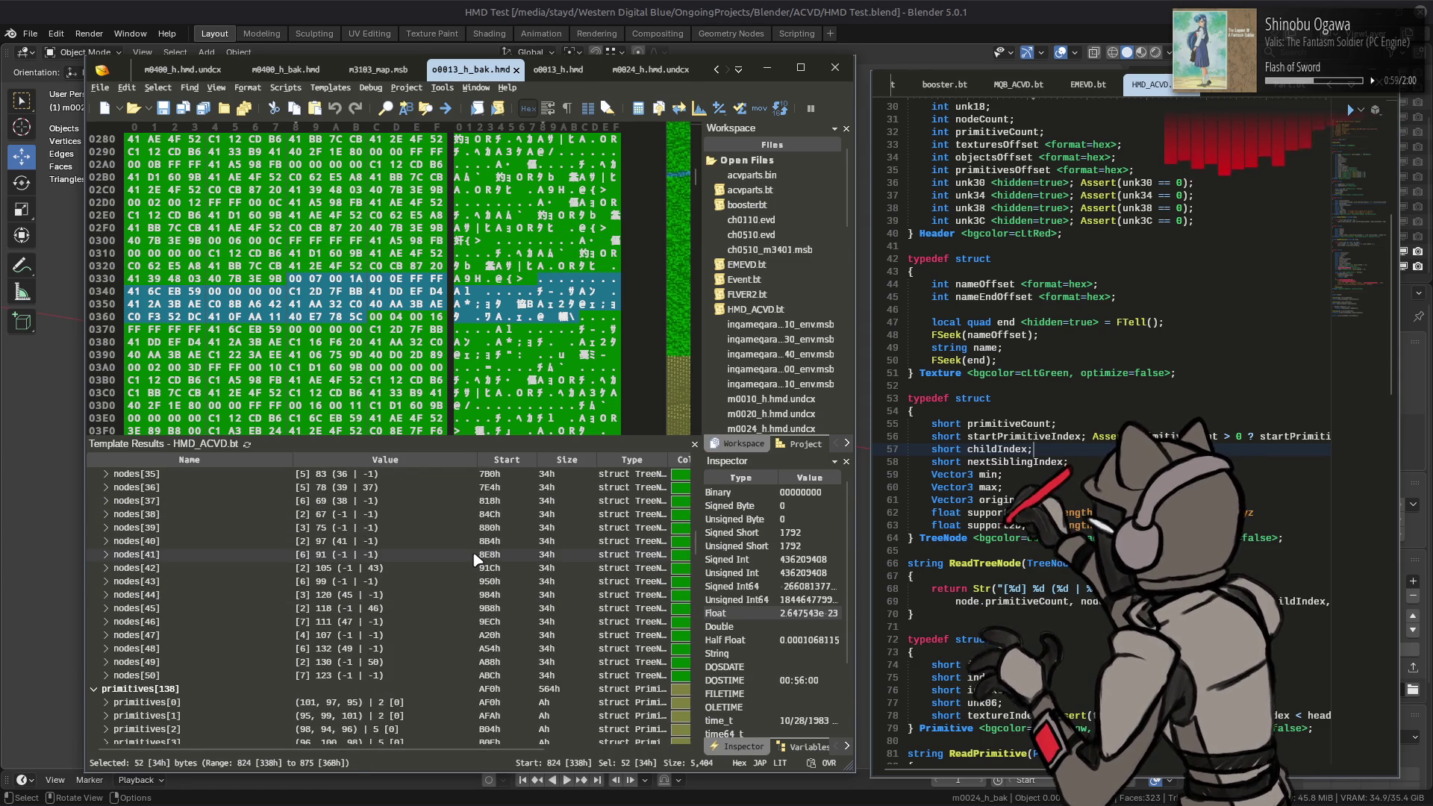
{"action": "left_click", "coordinate": [629, 76]}
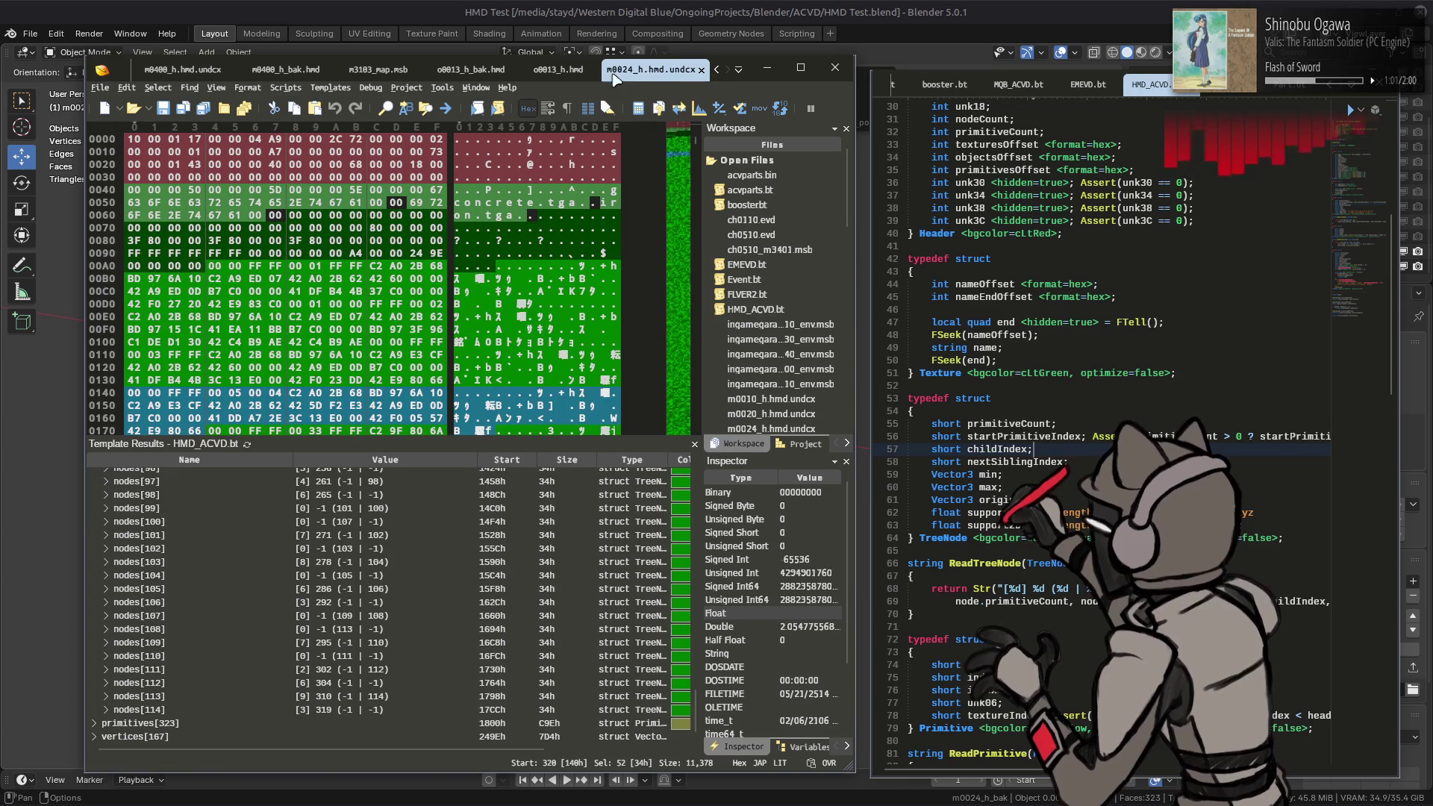
{"action": "left_click", "coordinate": [567, 69]}
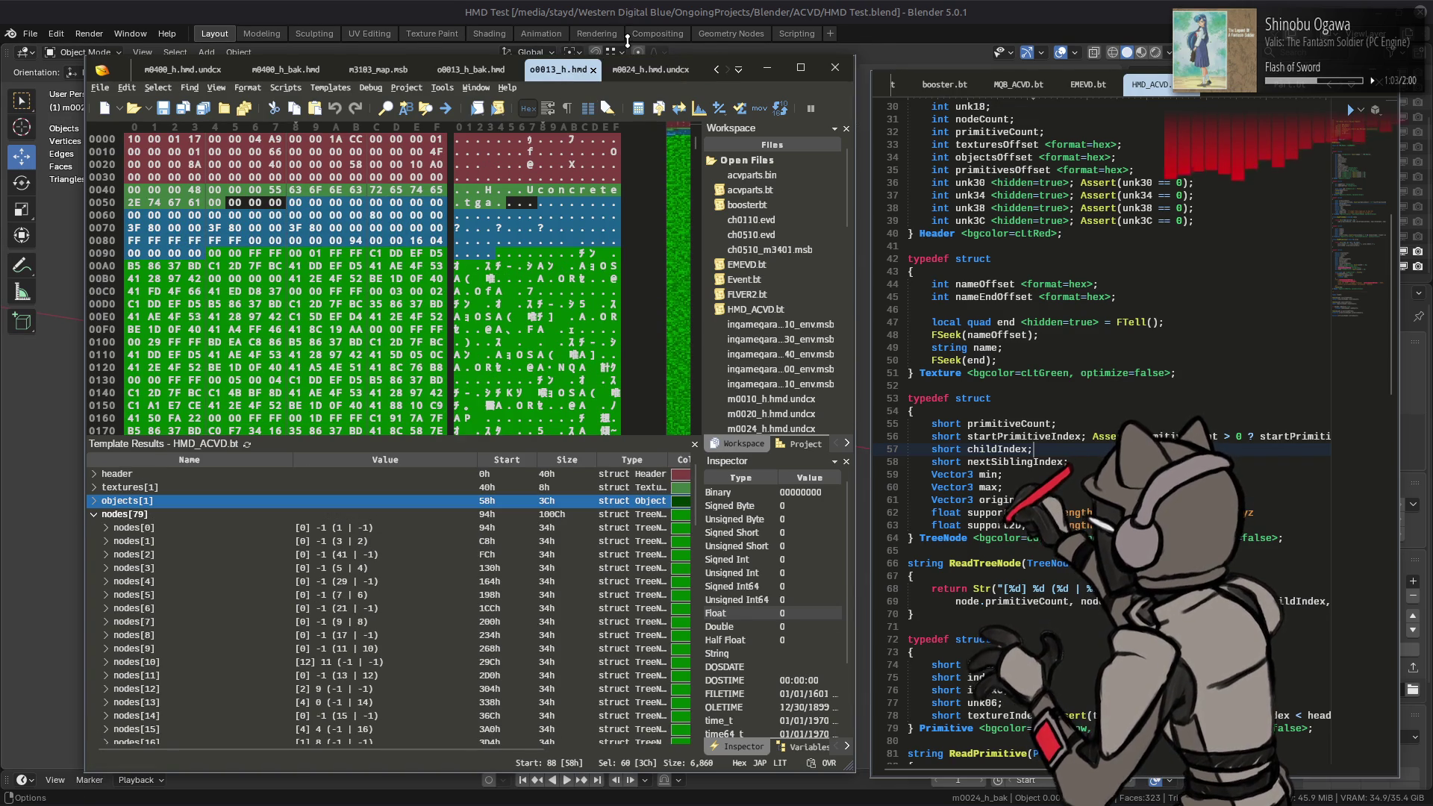
Step: Include and export o0013_h.001 as o0013_h.hmd, then reload it in 010 Editor (79 nodes)
{"action": "left_click", "coordinate": [628, 41]}
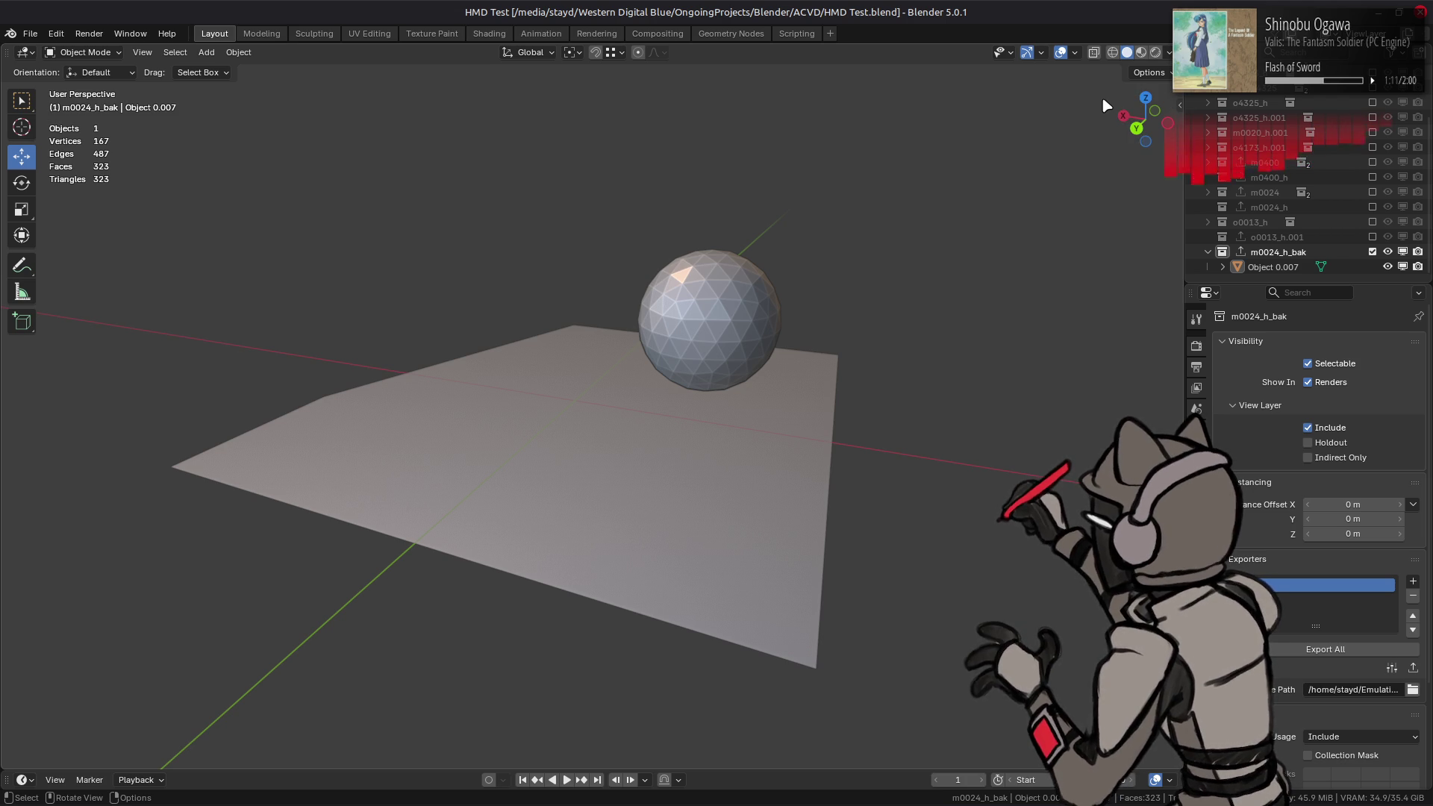
{"action": "left_click", "coordinate": [1371, 237]}
{"action": "left_click", "coordinate": [1310, 237]}
{"action": "left_click", "coordinate": [1325, 649]}
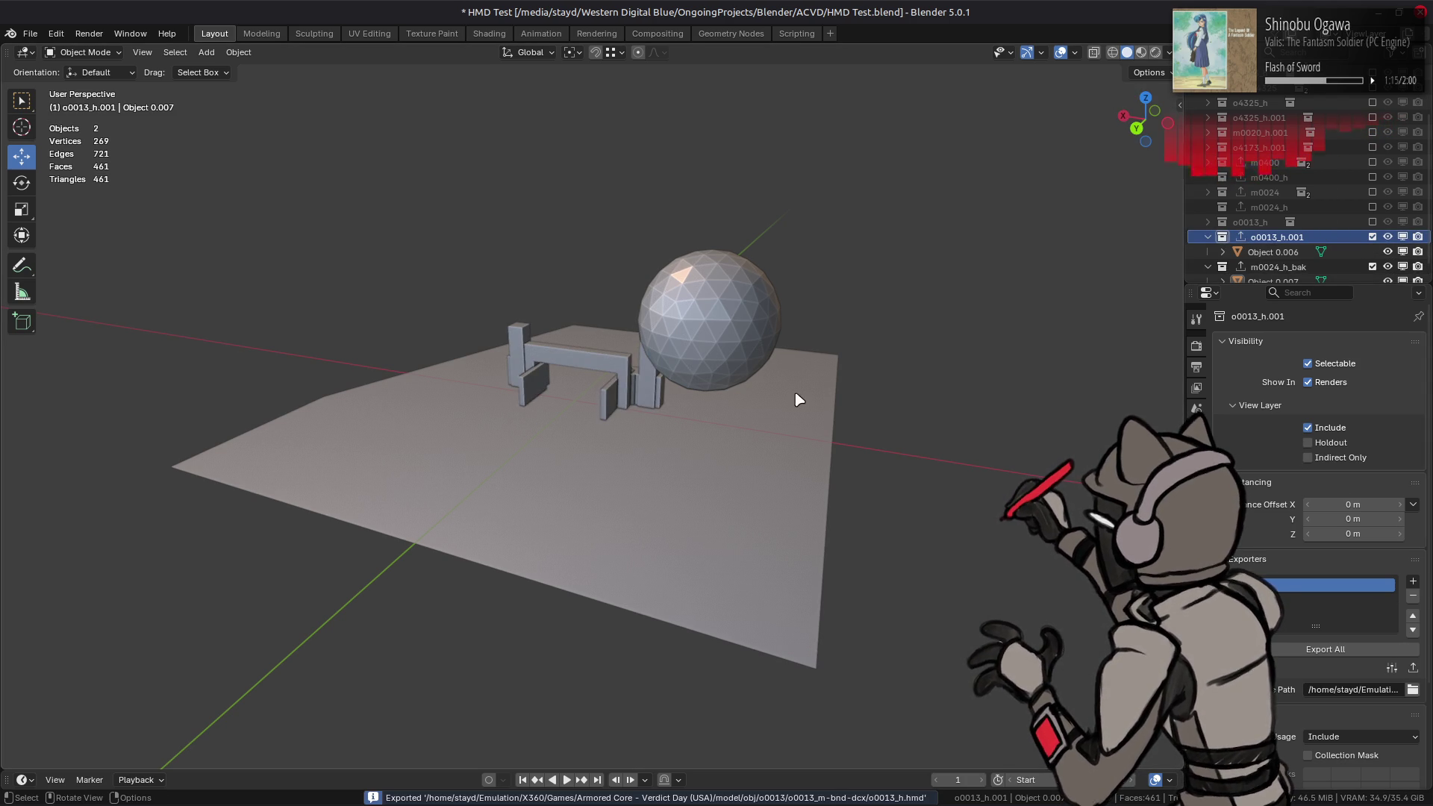
{"action": "key", "text": "alt+Tab"}
{"action": "key", "text": "alt+Tab"}
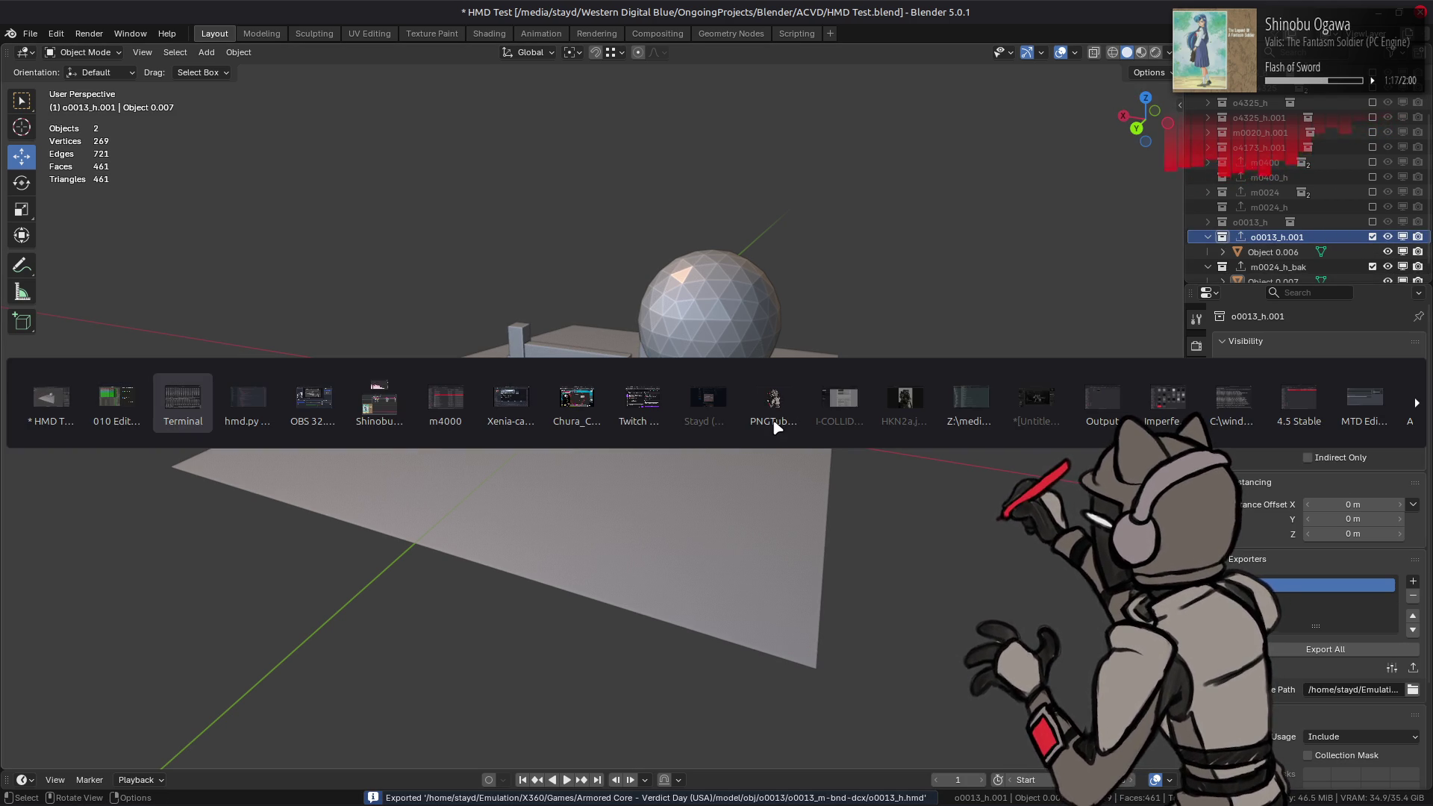
{"action": "key", "text": "alt+shift+Tab"}
{"action": "left_click", "coordinate": [224, 458]}
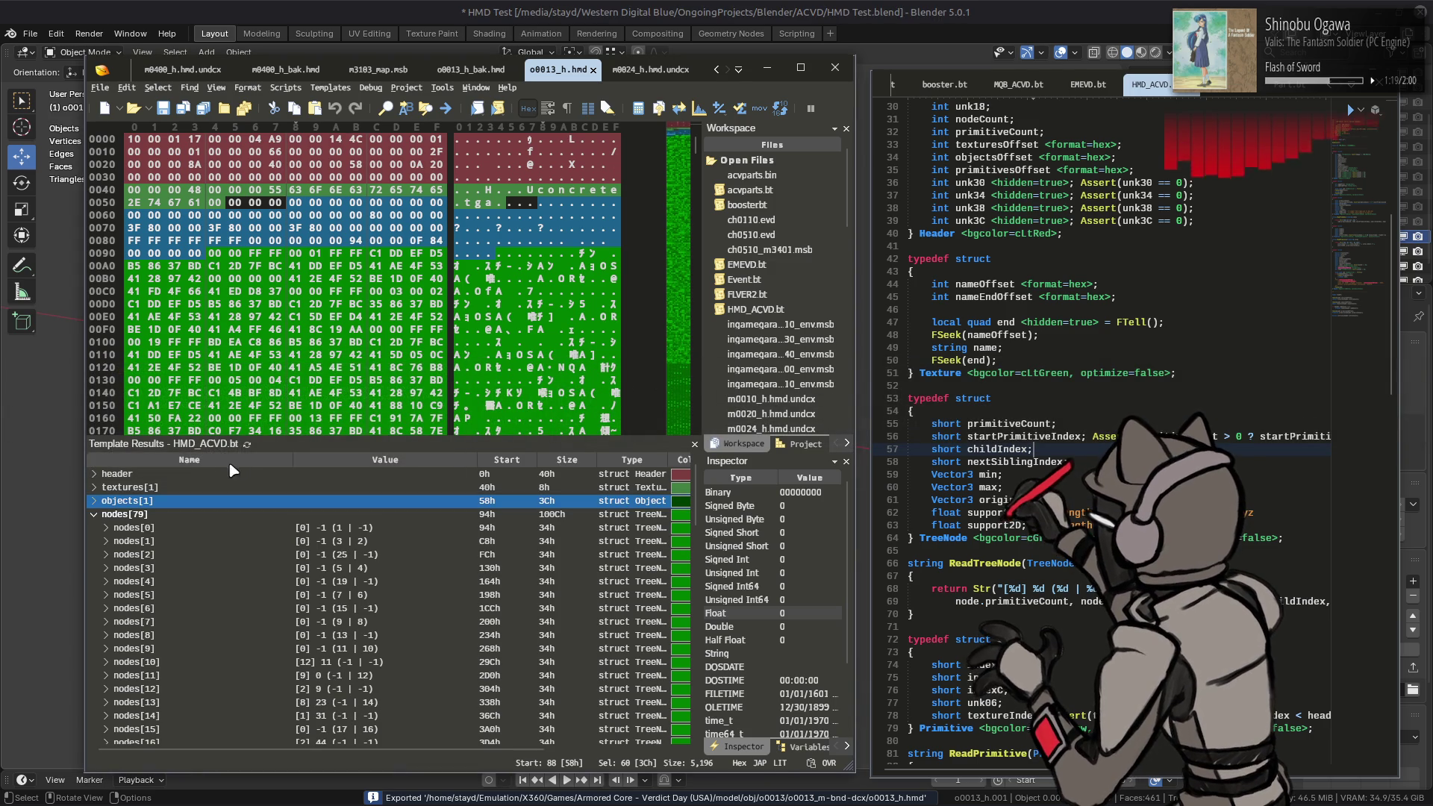
Step: Re-run the HMD template on o0013_h.hmd (47 nodes), then quit Blender and return to hmd.py in VS Code
{"action": "key", "text": "F5"}
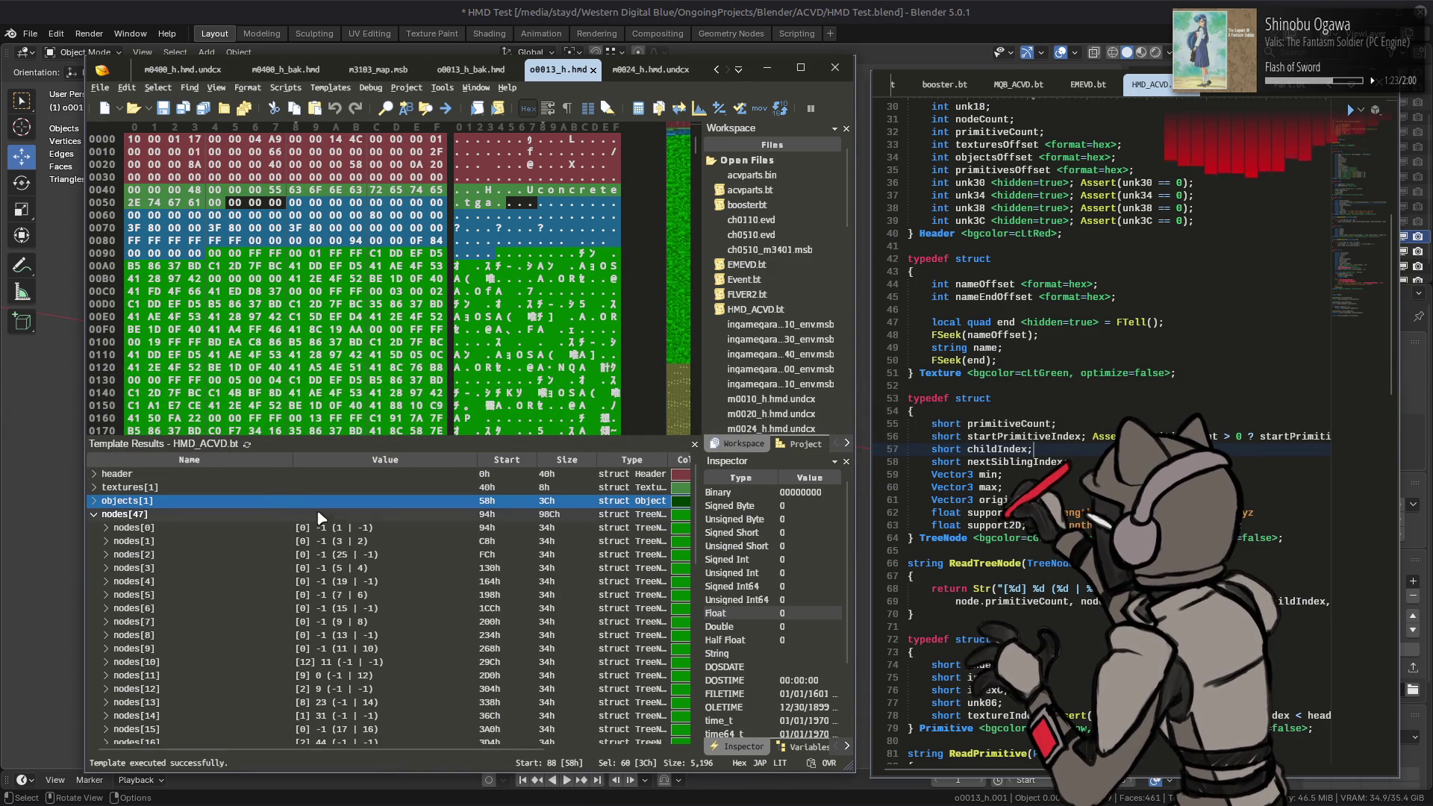
{"action": "scroll", "coordinate": [382, 558], "scroll_direction": "down", "scroll_amount": 10}
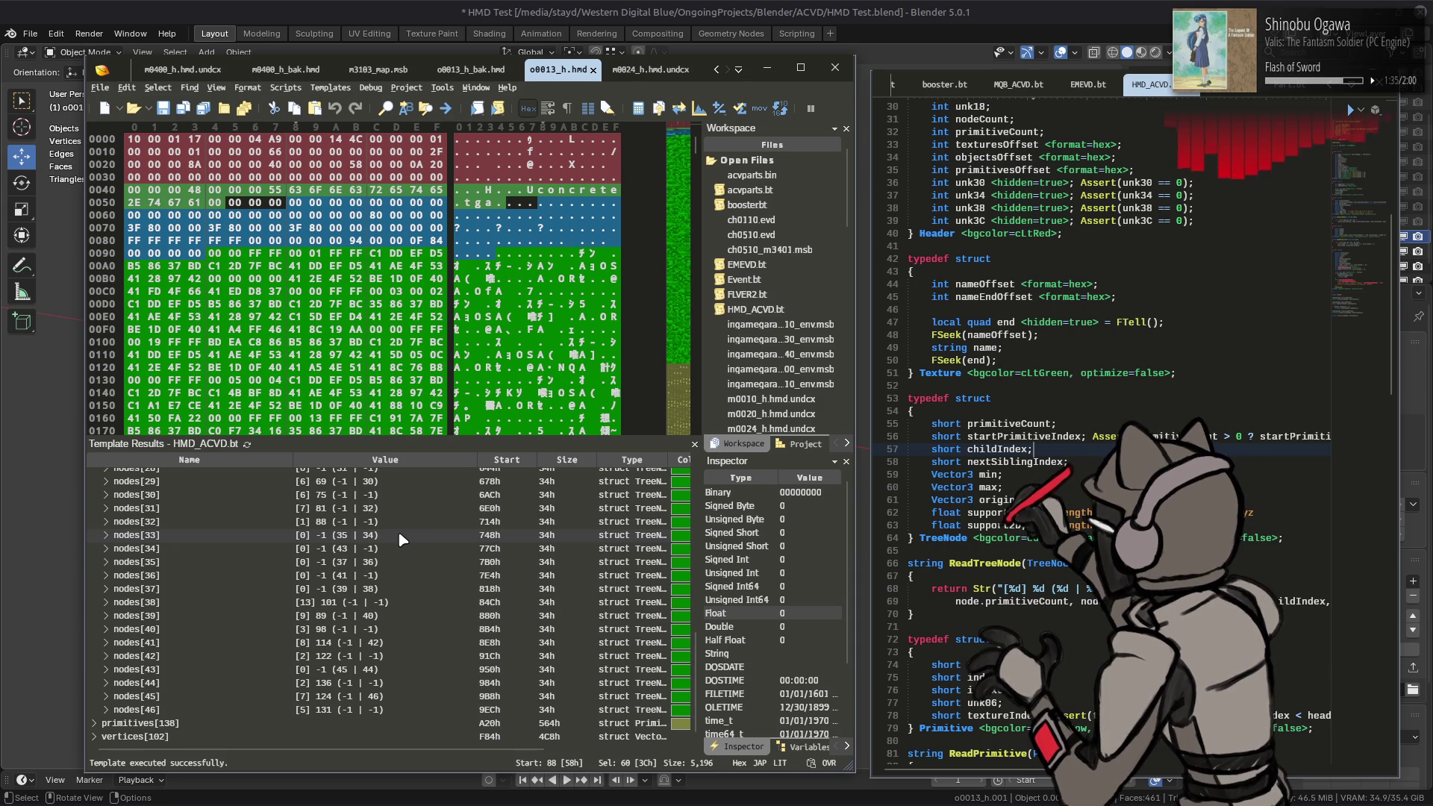
{"action": "key", "text": "alt+F4"}
{"action": "key", "text": "ctrl+q"}
{"action": "key", "text": "Escape"}
{"action": "key", "text": "alt+Tab"}
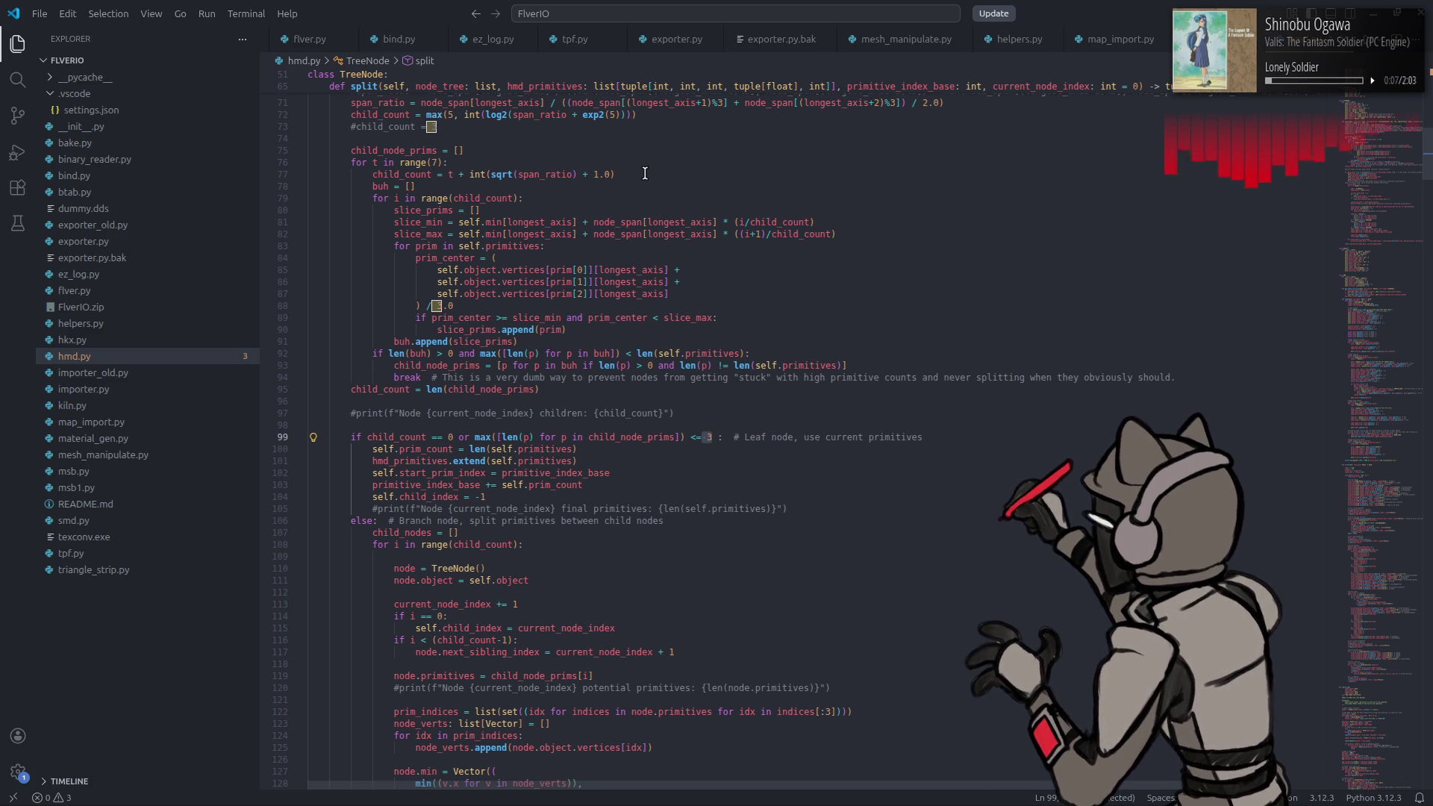
Step: On line 77 of hmd.py, replace int(sqrt(span_ratio) + 1.0) with 2 so child_count = t + 2
{"action": "left_click_drag", "start_coordinate": [469, 174], "coordinate": [657, 175]}
{"action": "type", "text": "2"}
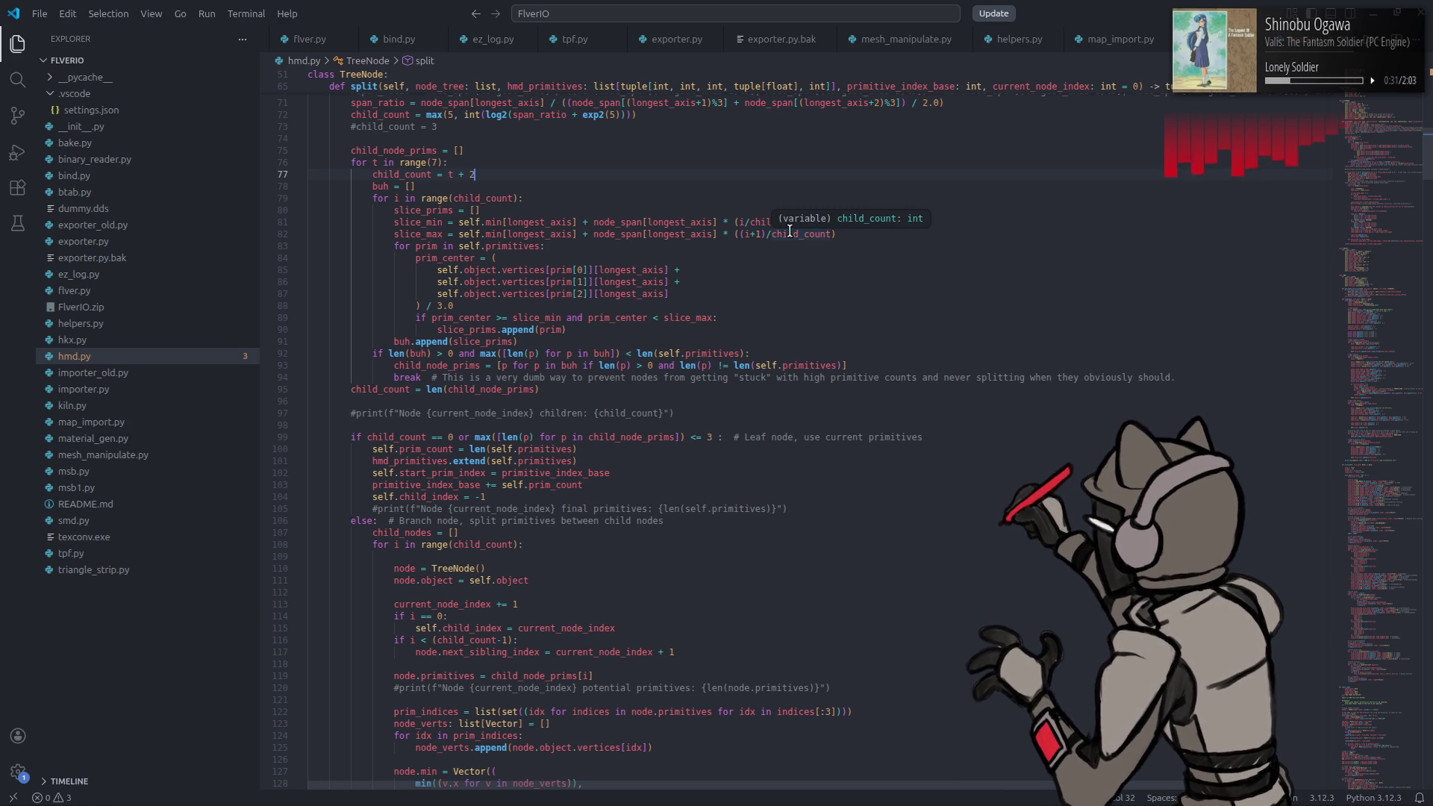
{"action": "key", "text": "super"}
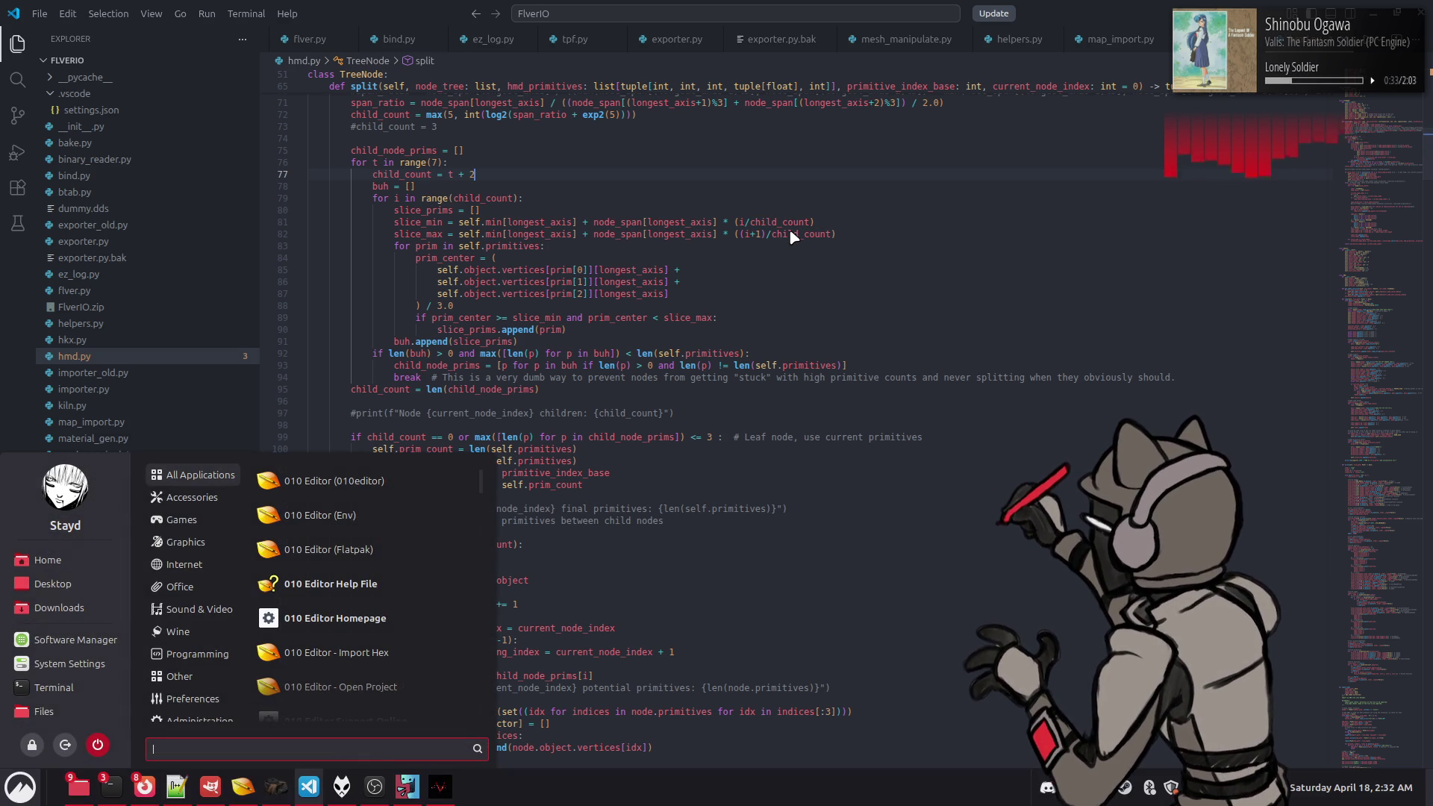
Step: Relaunch Blender, open the recent HMD Test project, and export m0024_h_bak as m0024_h.hmd
{"action": "type", "text": "bl"}
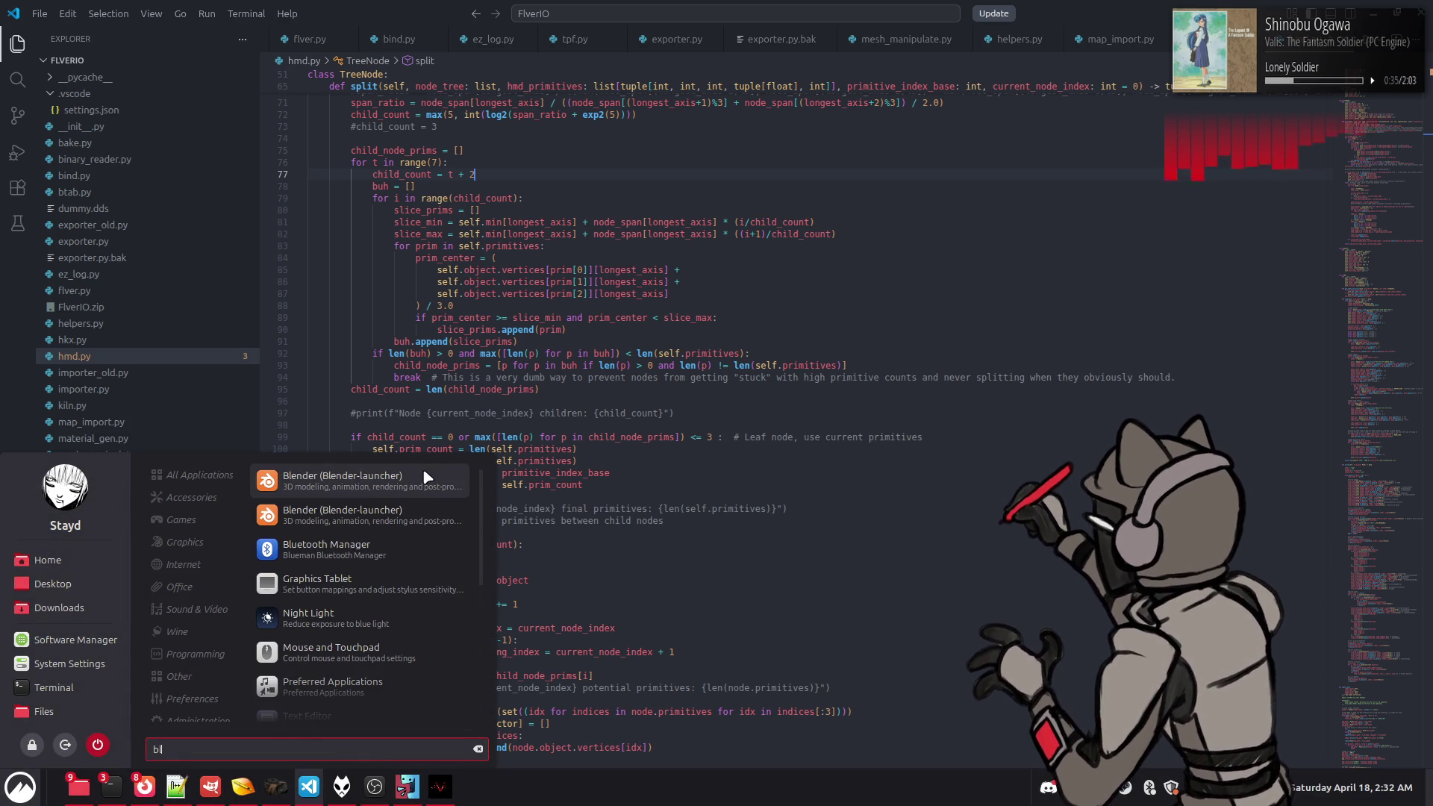
{"action": "key", "text": "Return"}
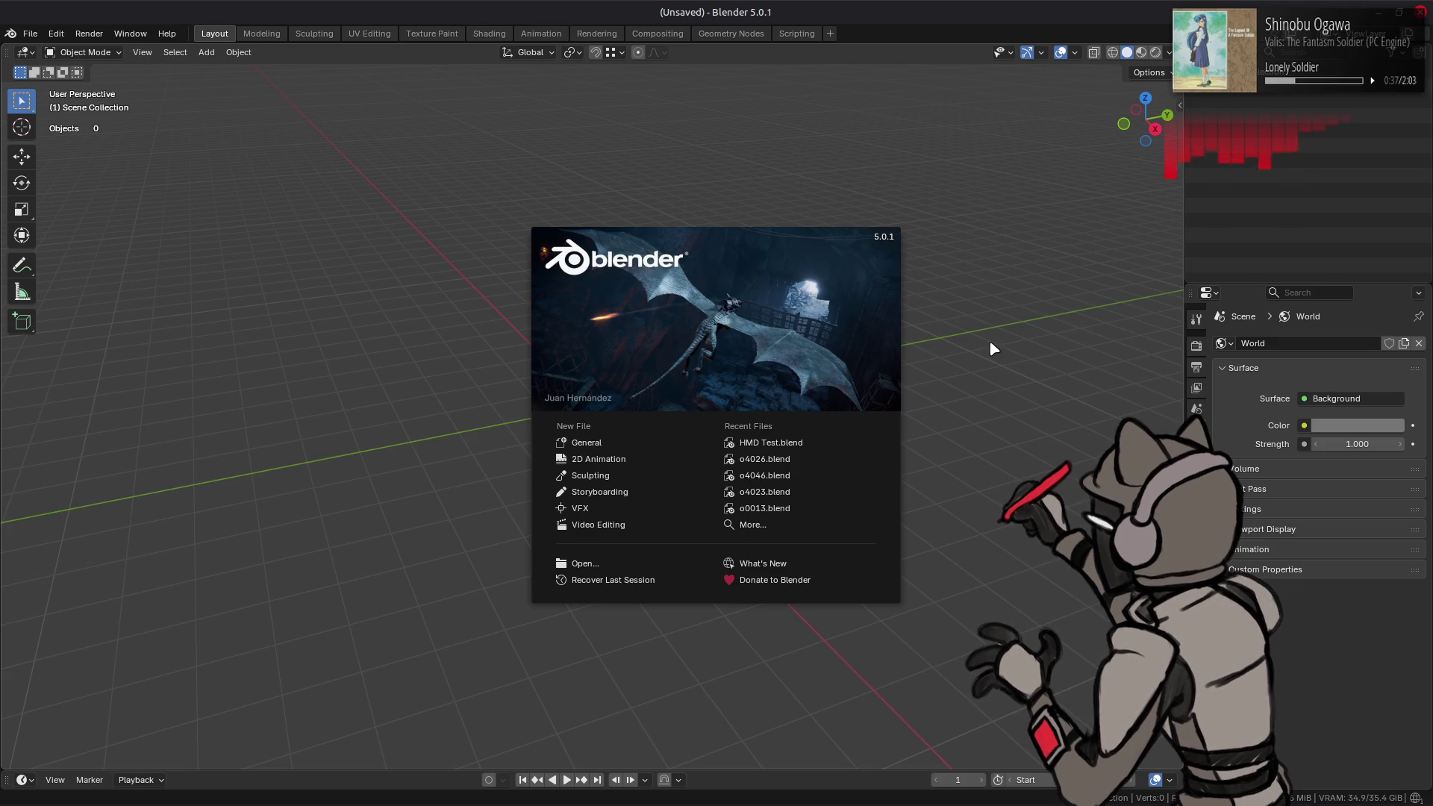
{"action": "left_click", "coordinate": [784, 445]}
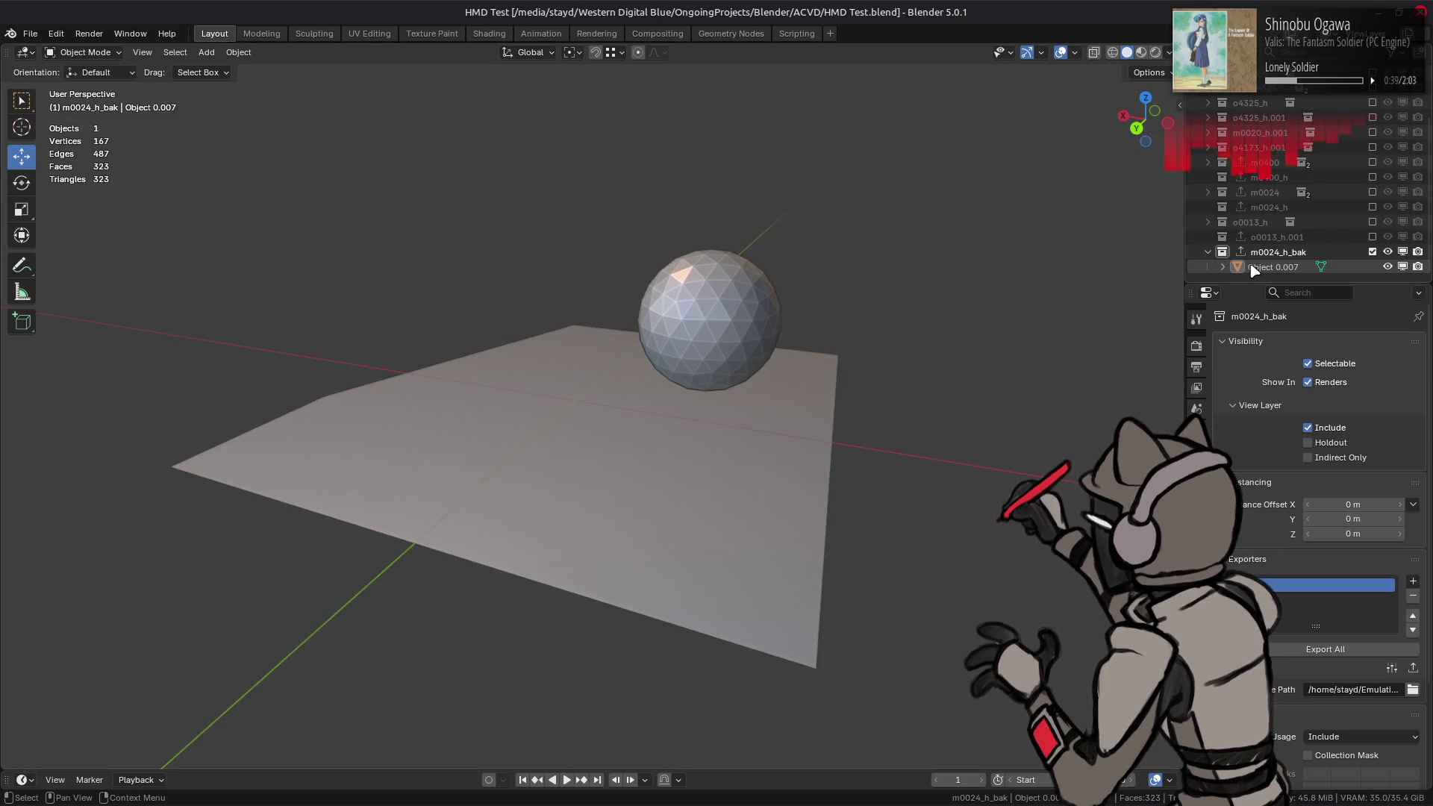
{"action": "left_click", "coordinate": [1297, 254]}
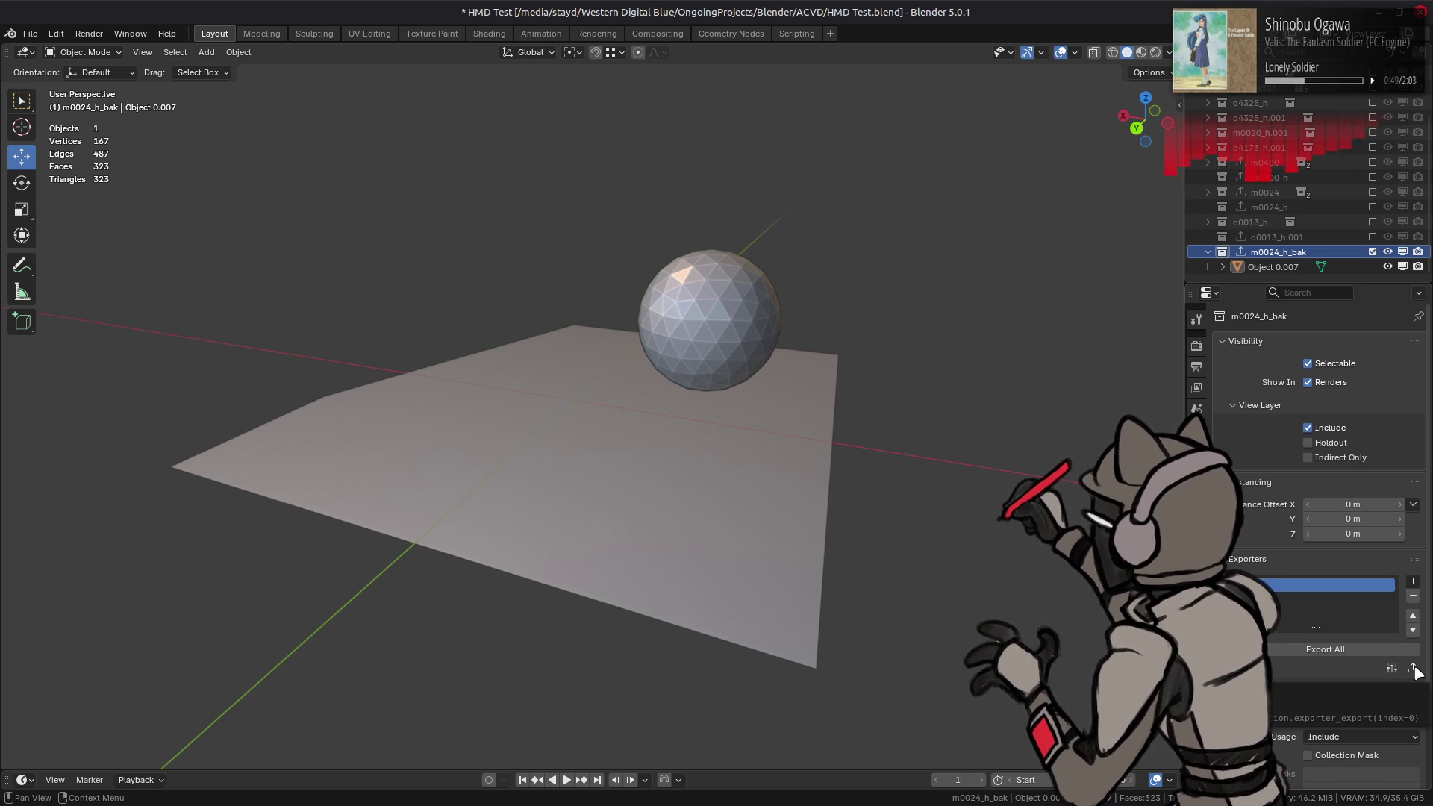
{"action": "left_click", "coordinate": [1414, 669]}
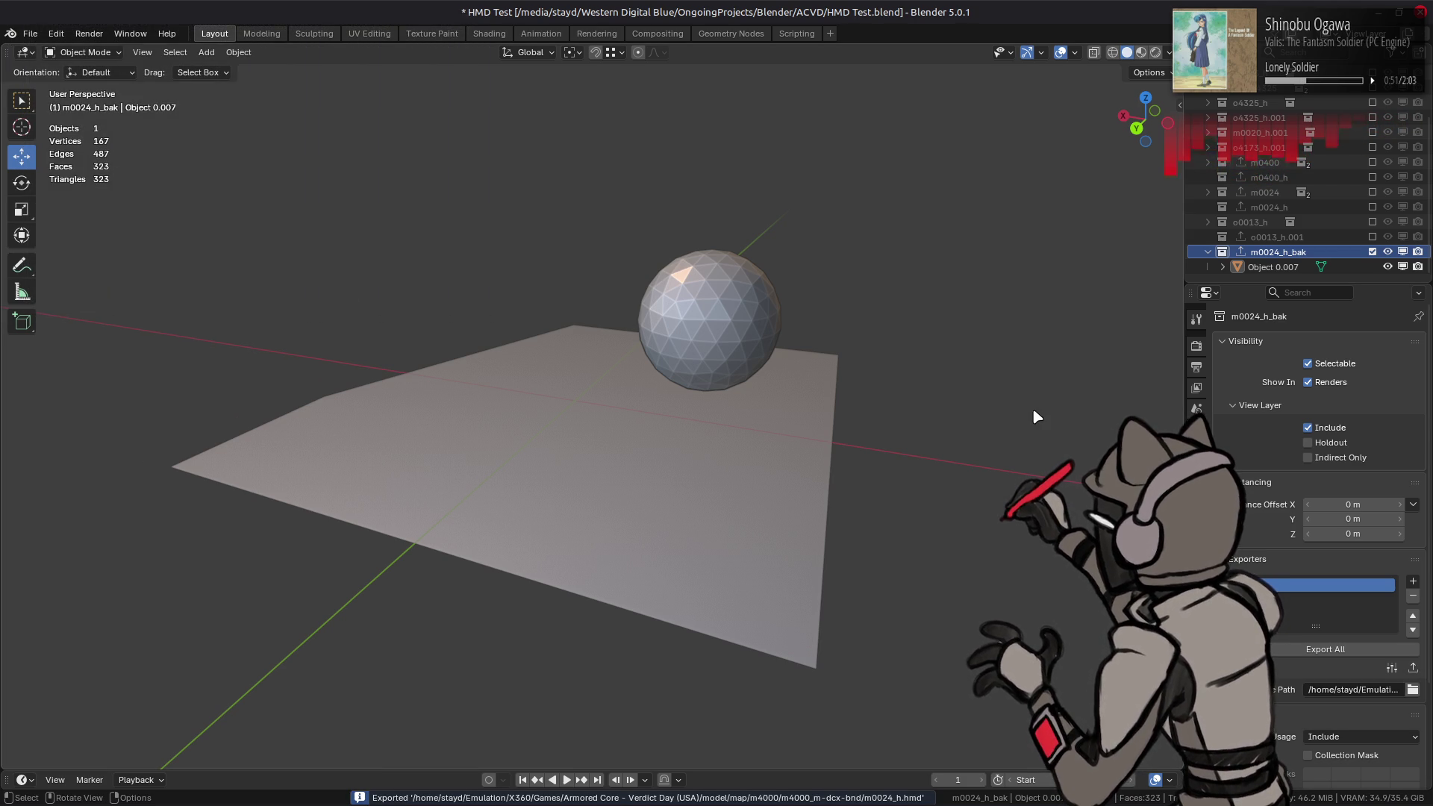
Step: Exclude m0024_h_bak, re-include o0013_h.001, and export it as o0013_h.hmd
{"action": "left_click", "coordinate": [1374, 252]}
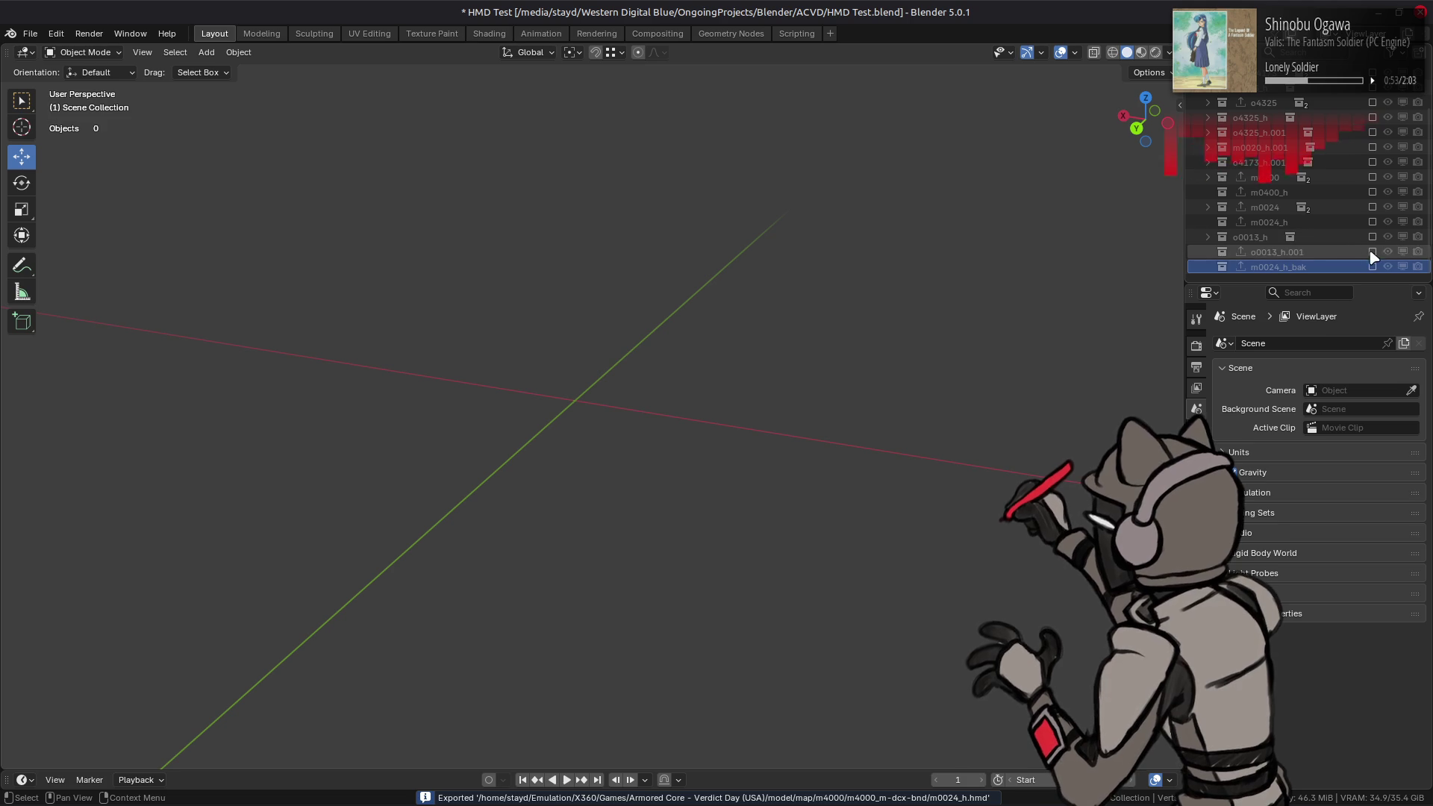
{"action": "left_click", "coordinate": [1372, 251]}
{"action": "left_click", "coordinate": [1292, 252]}
{"action": "left_click", "coordinate": [1413, 668]}
{"action": "key", "text": "alt+Tab"}
{"action": "key", "text": "alt+Tab"}
{"action": "key", "text": "alt+Tab"}
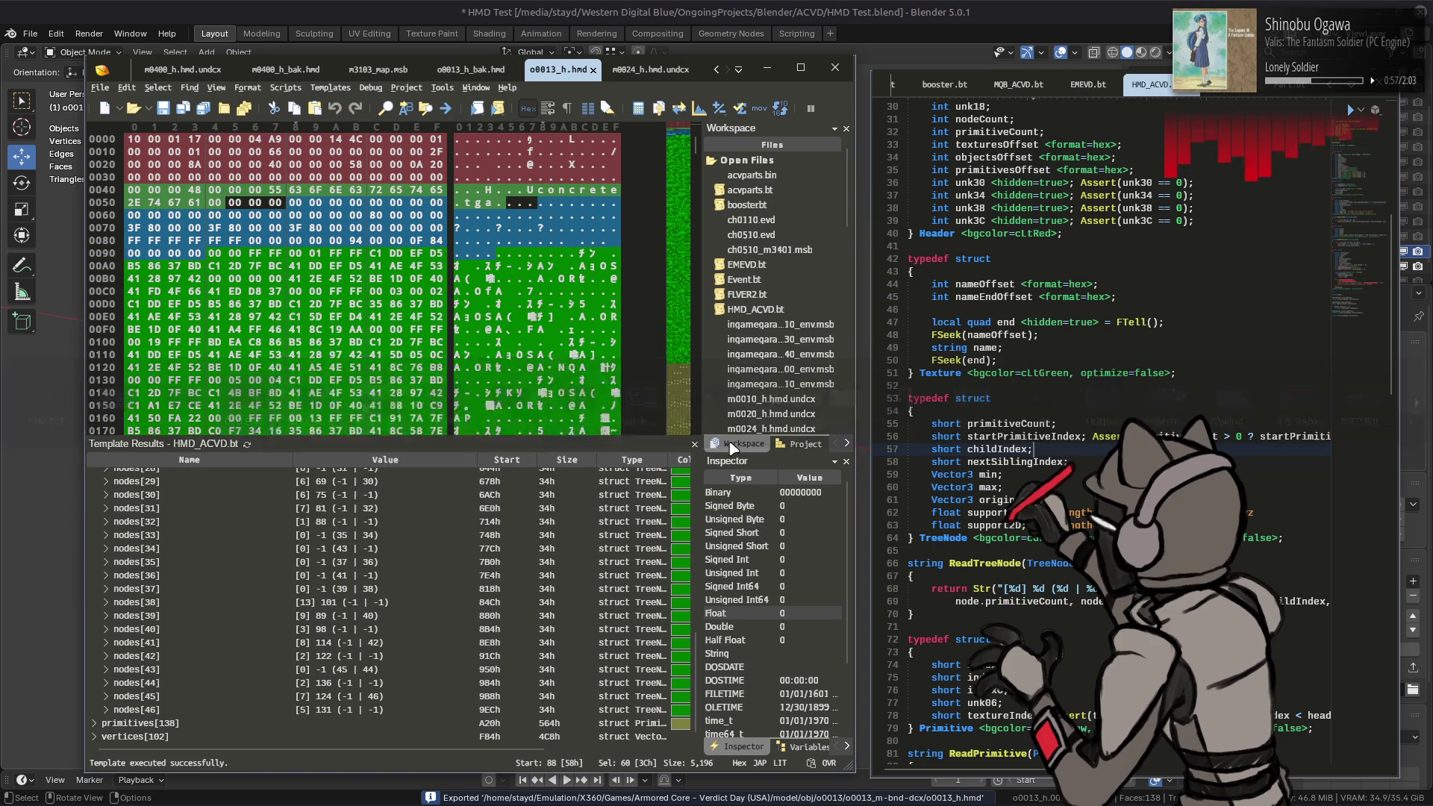
Step: Reload o0013_h.hmd and m0024_h.hmd.undcx in 010 Editor and re-run the template on each
{"action": "left_click", "coordinate": [512, 512]}
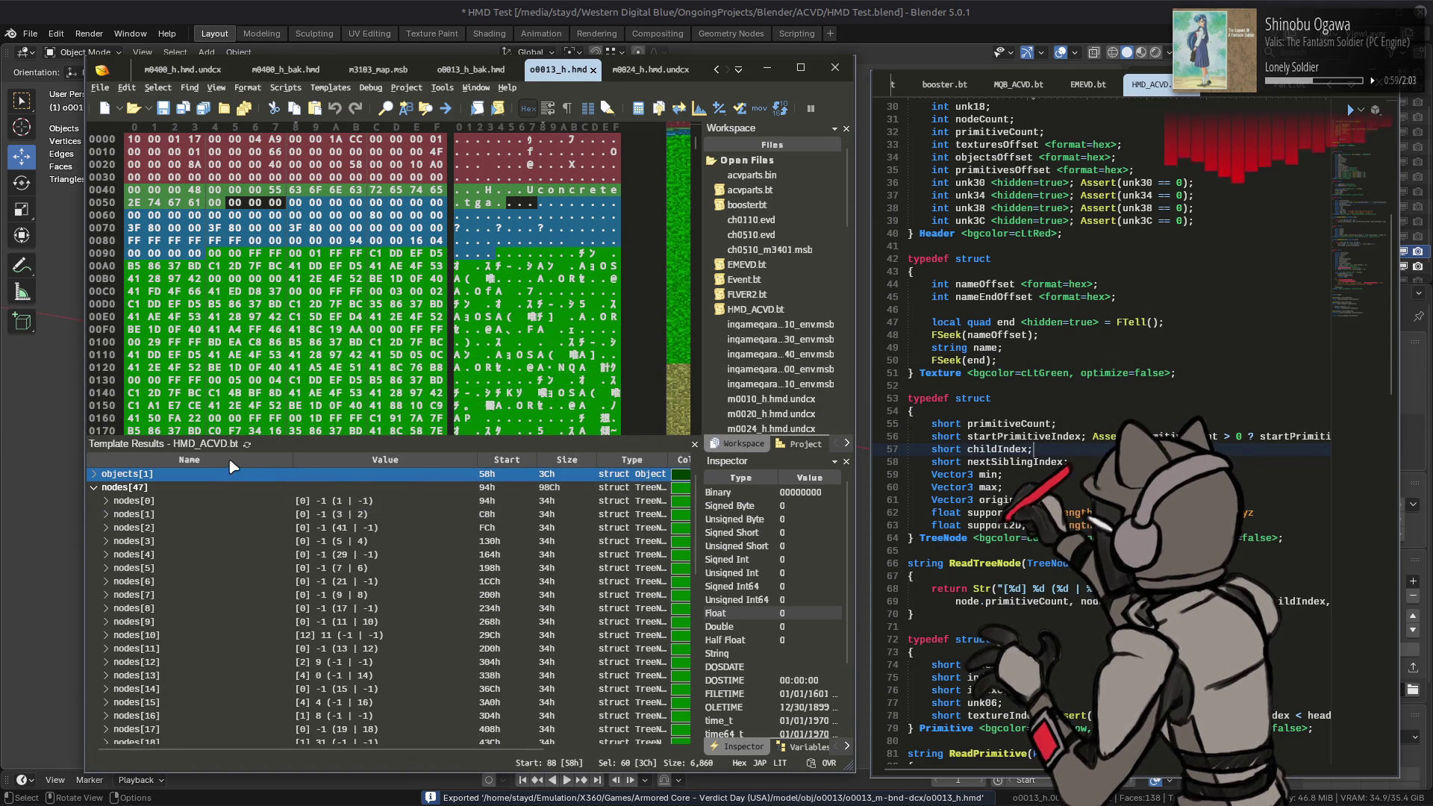
{"action": "left_click", "coordinate": [247, 444]}
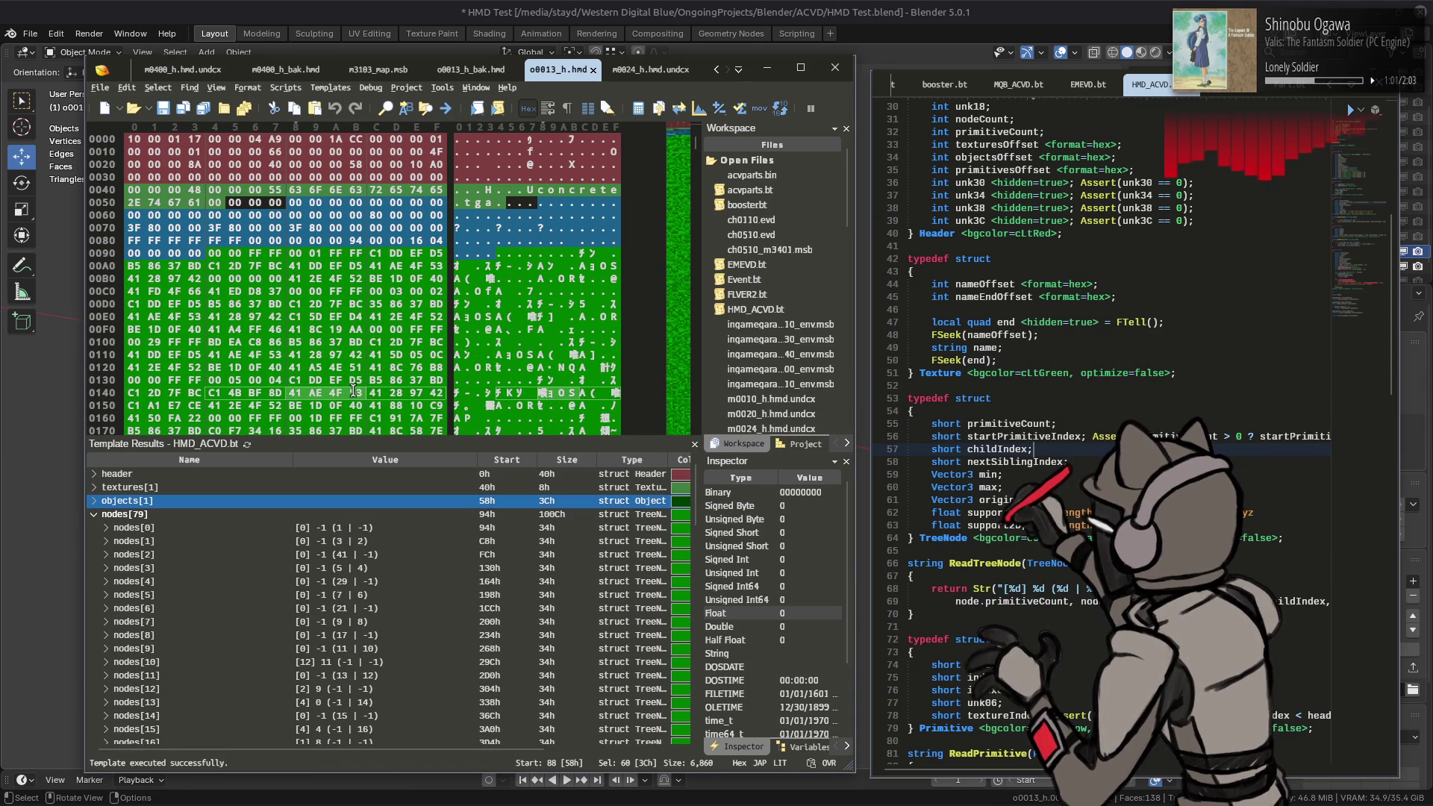
{"action": "left_click", "coordinate": [634, 73]}
{"action": "left_click", "coordinate": [247, 444]}
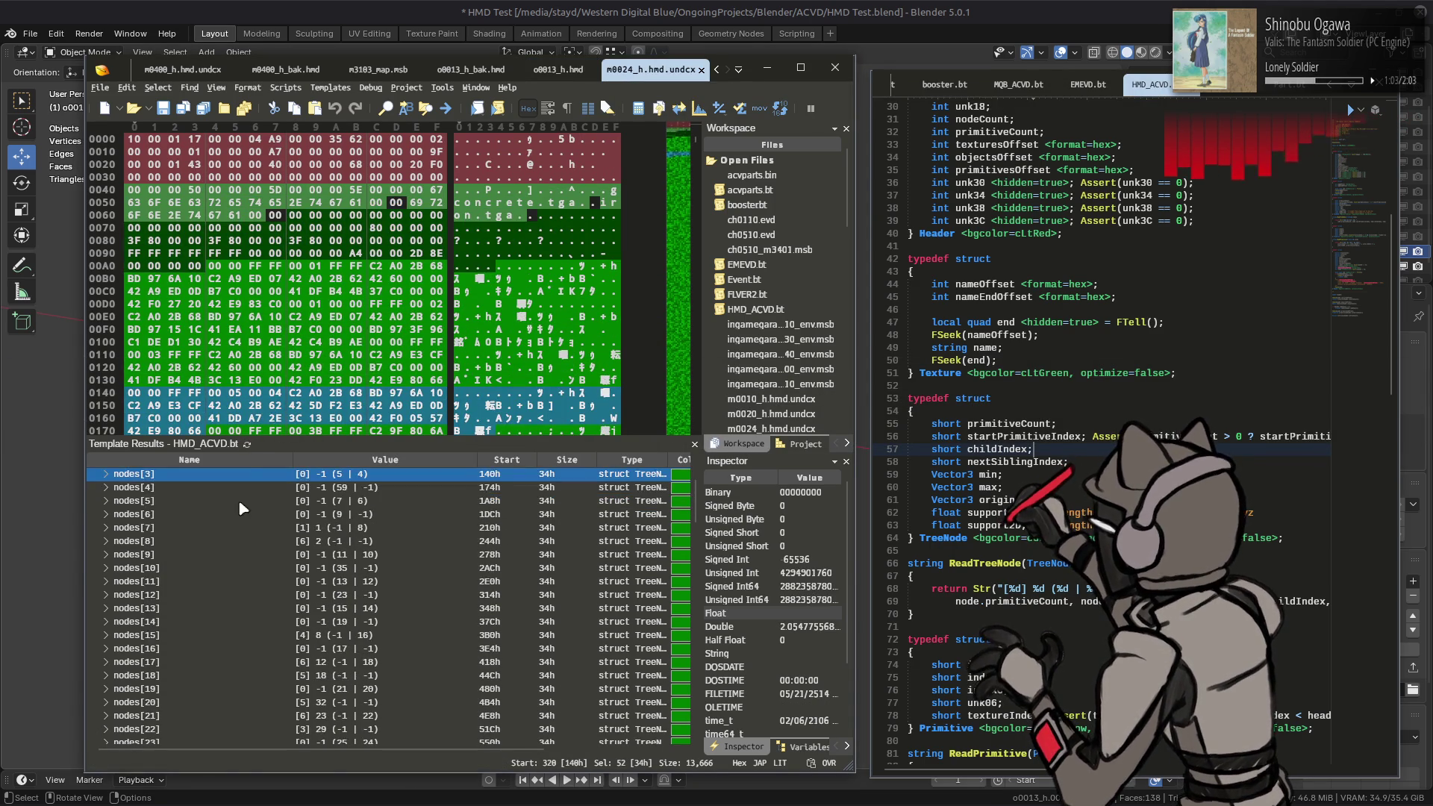
Step: Review m0024_h.hmd.undcx's 159 parsed nodes, then switch to o0013_h_bak.hmd
{"action": "left_click", "coordinate": [230, 500]}
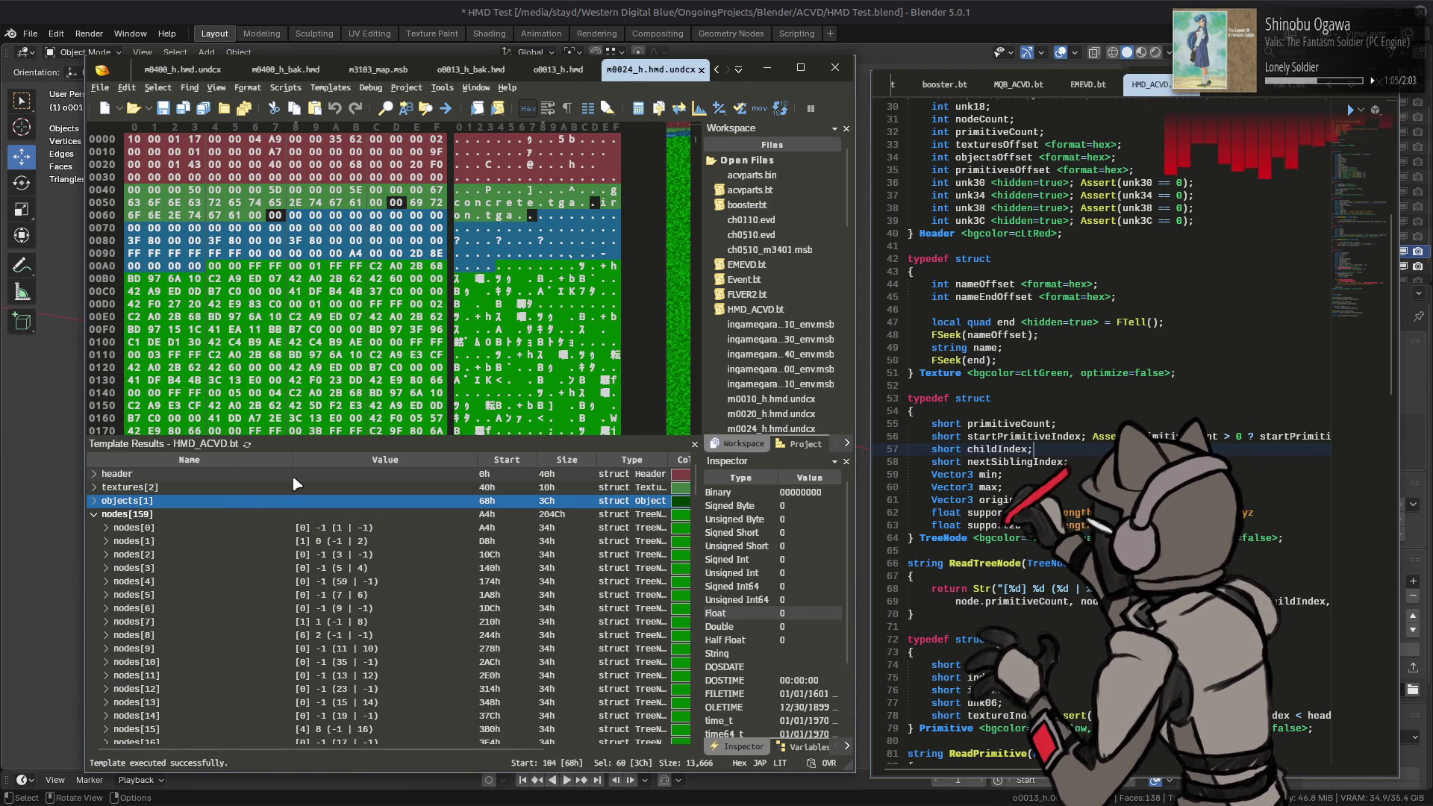
{"action": "scroll", "coordinate": [403, 560], "scroll_direction": "down", "scroll_amount": 20}
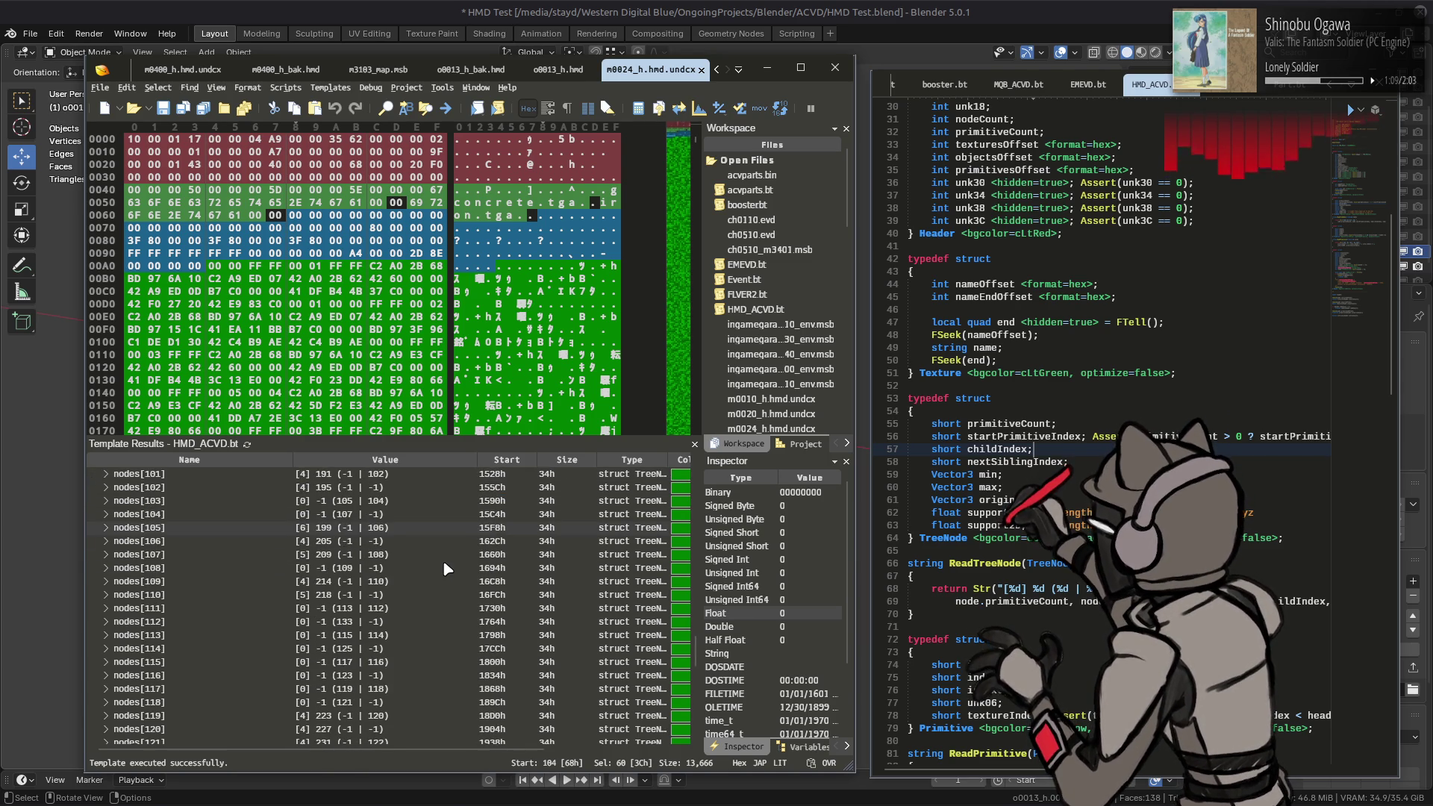
{"action": "scroll", "coordinate": [444, 564], "scroll_direction": "down", "scroll_amount": 20}
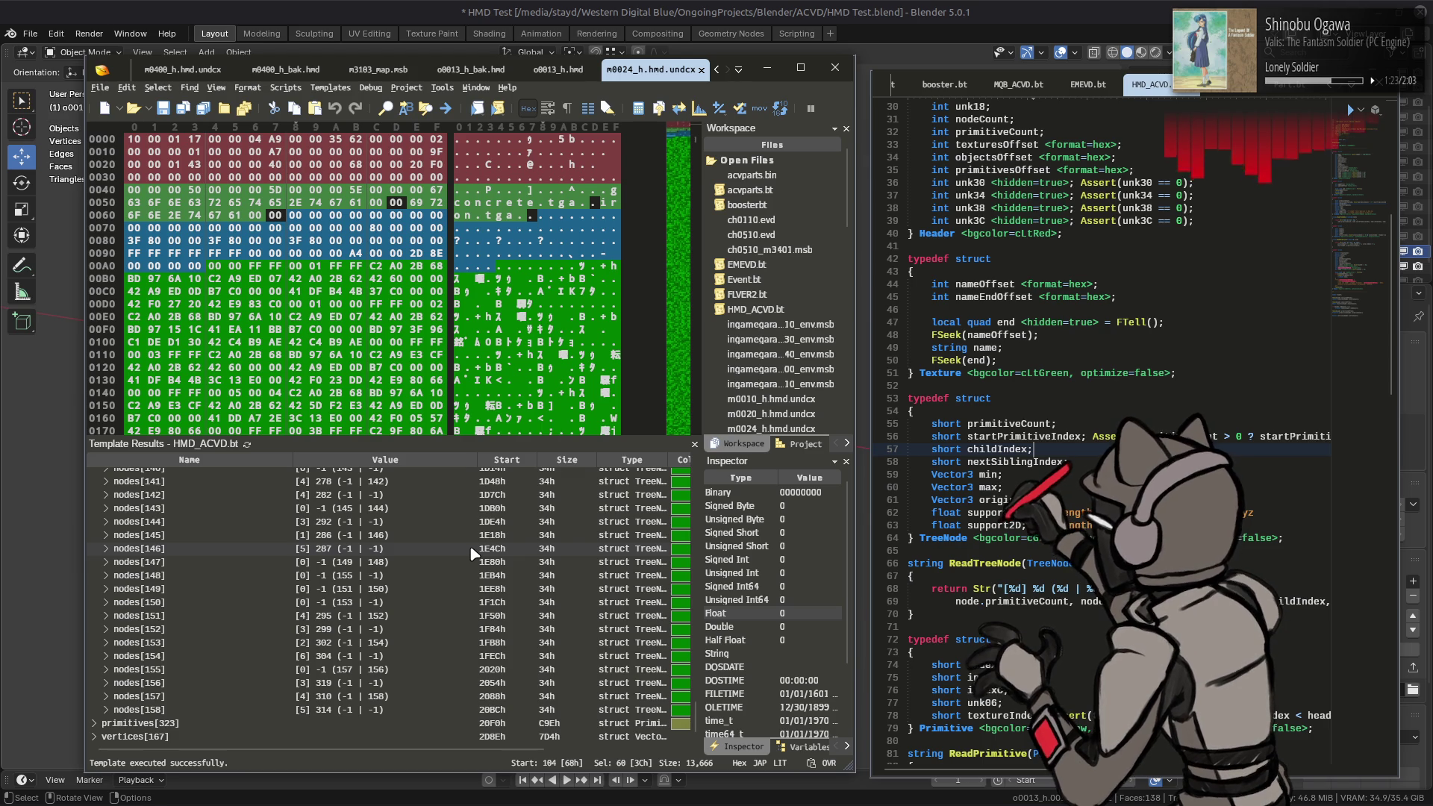
{"action": "left_click", "coordinate": [455, 71]}
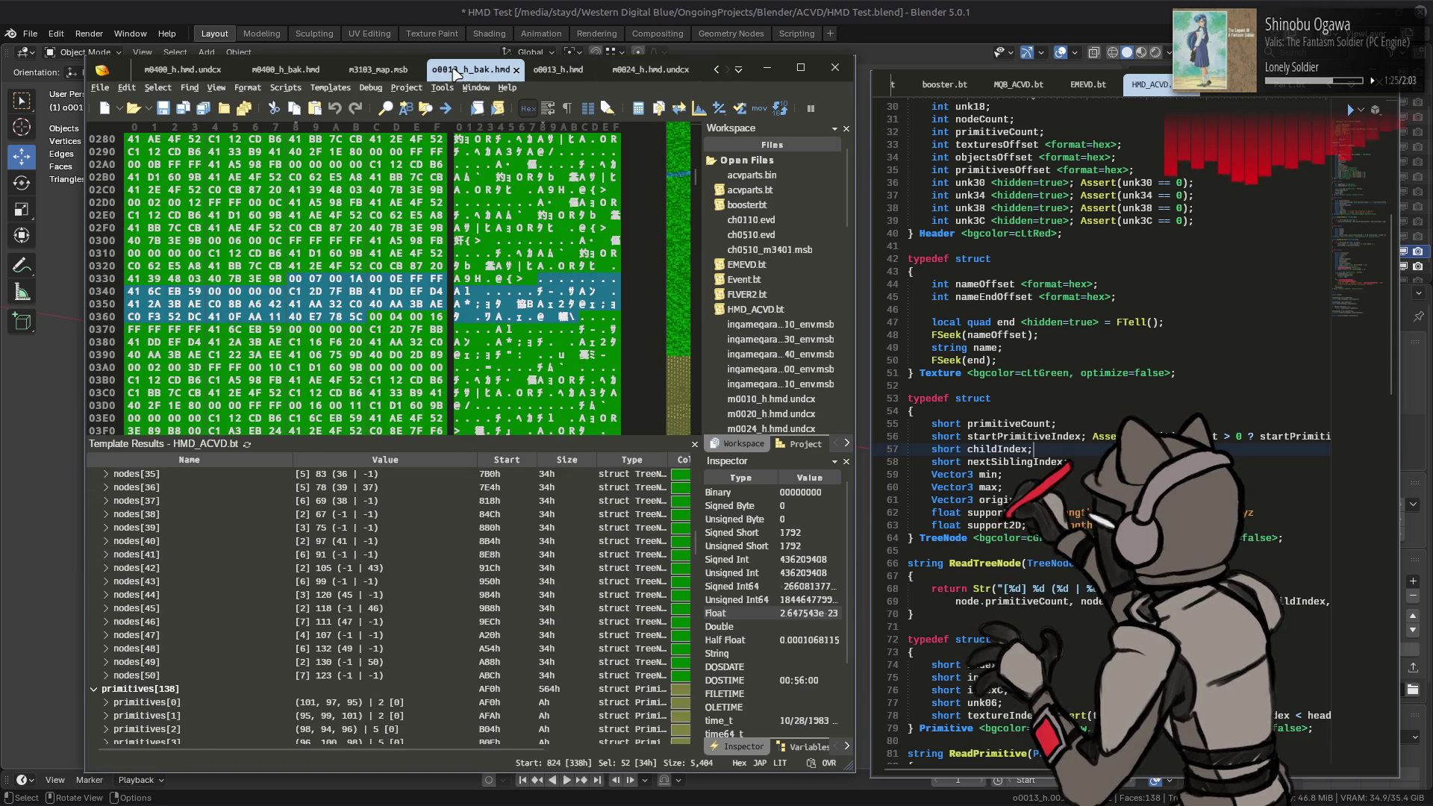
Step: Expand nodes[44] of o0013_h_bak.hmd in Template Results, then quit Blender with Ctrl+Q
{"action": "left_click", "coordinate": [355, 597]}
{"action": "left_click", "coordinate": [106, 594]}
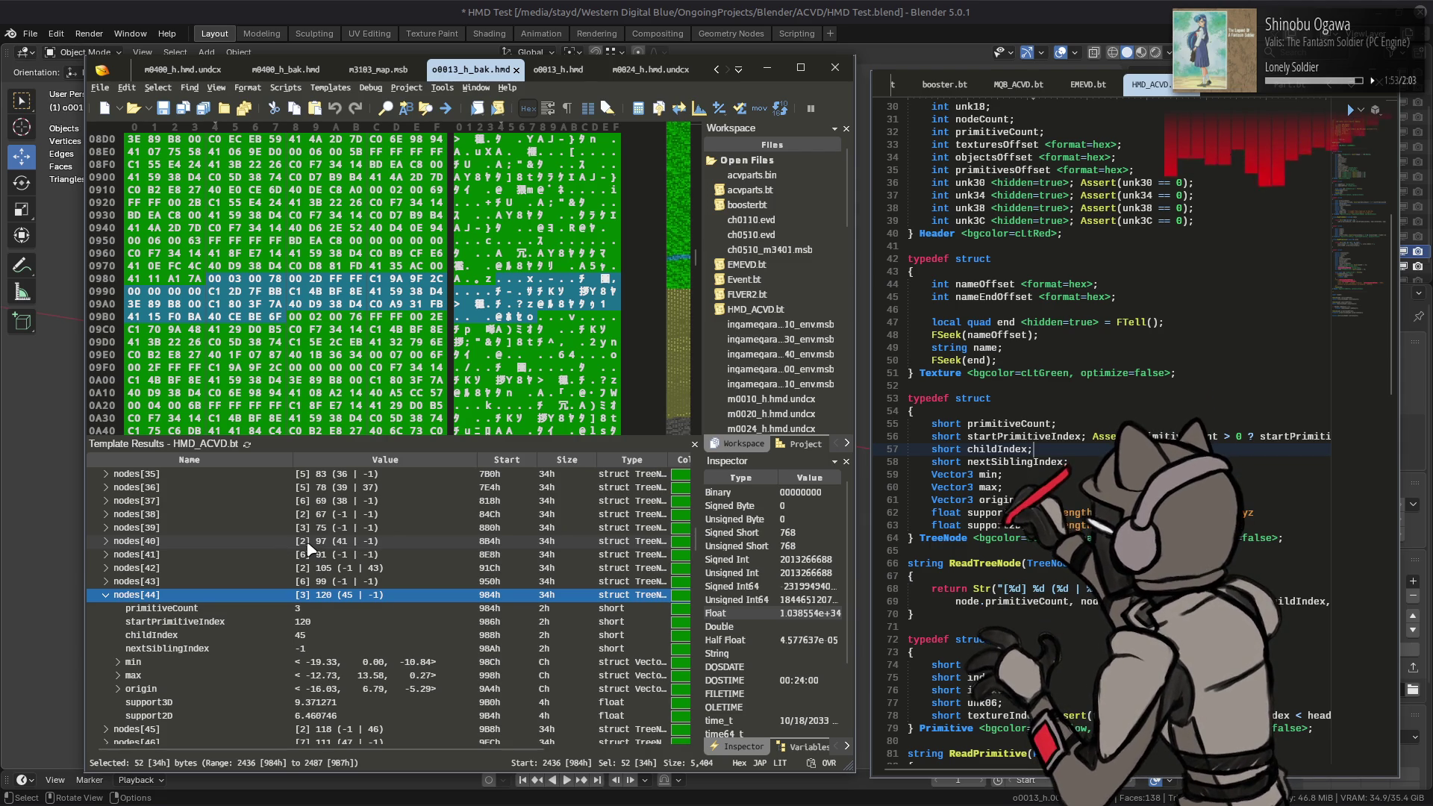
{"action": "key", "text": "alt+Tab"}
{"action": "key", "text": "ctrl+q"}
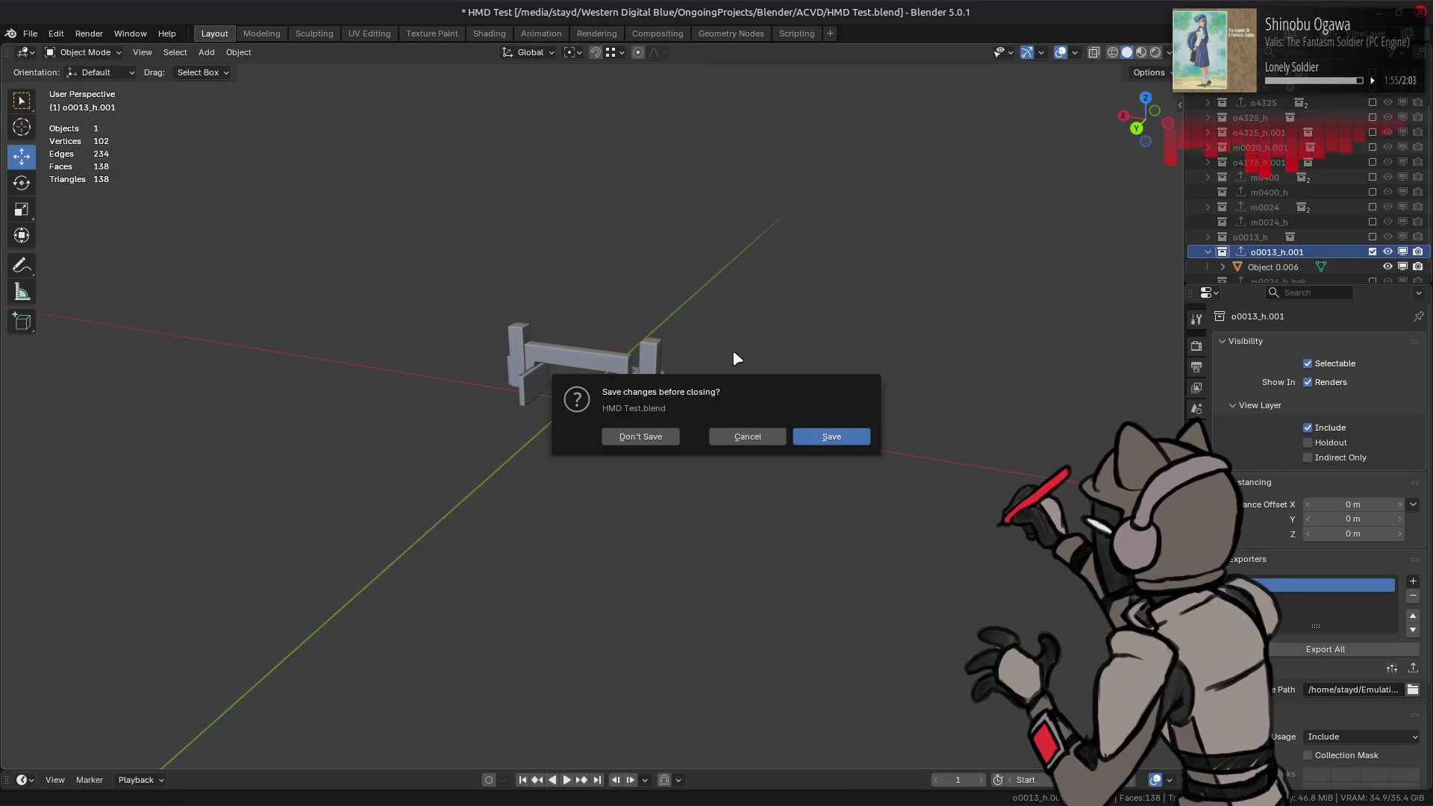
Step: Close Blender without saving and switch to the Nemo file manager
{"action": "left_click", "coordinate": [654, 438]}
{"action": "key", "text": "alt+Tab"}
{"action": "key", "text": "alt+Tab"}
{"action": "key", "text": "alt+Tab"}
{"action": "key", "text": "alt+Tab"}
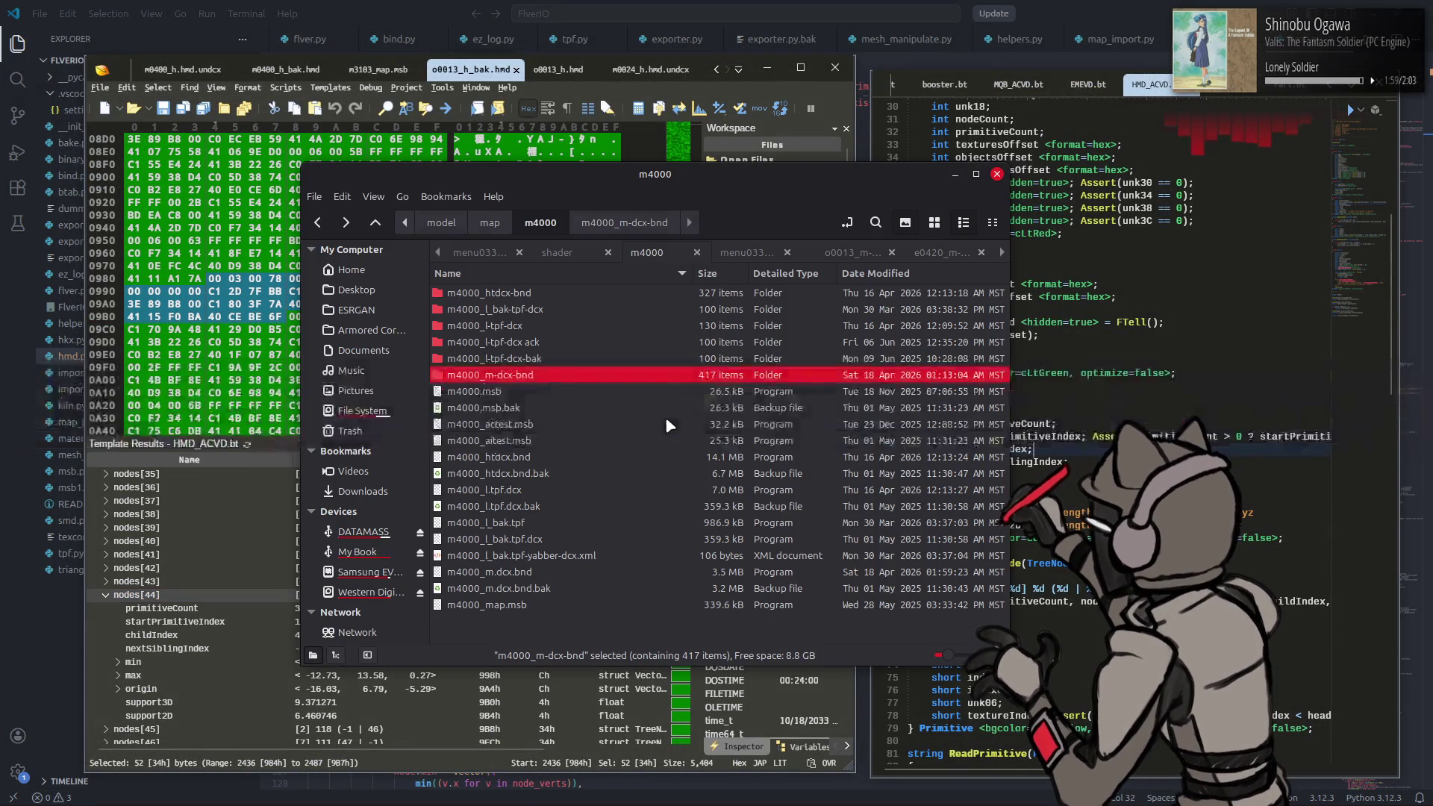
{"action": "scroll", "coordinate": [667, 420], "scroll_direction": "down", "scroll_amount": 20}
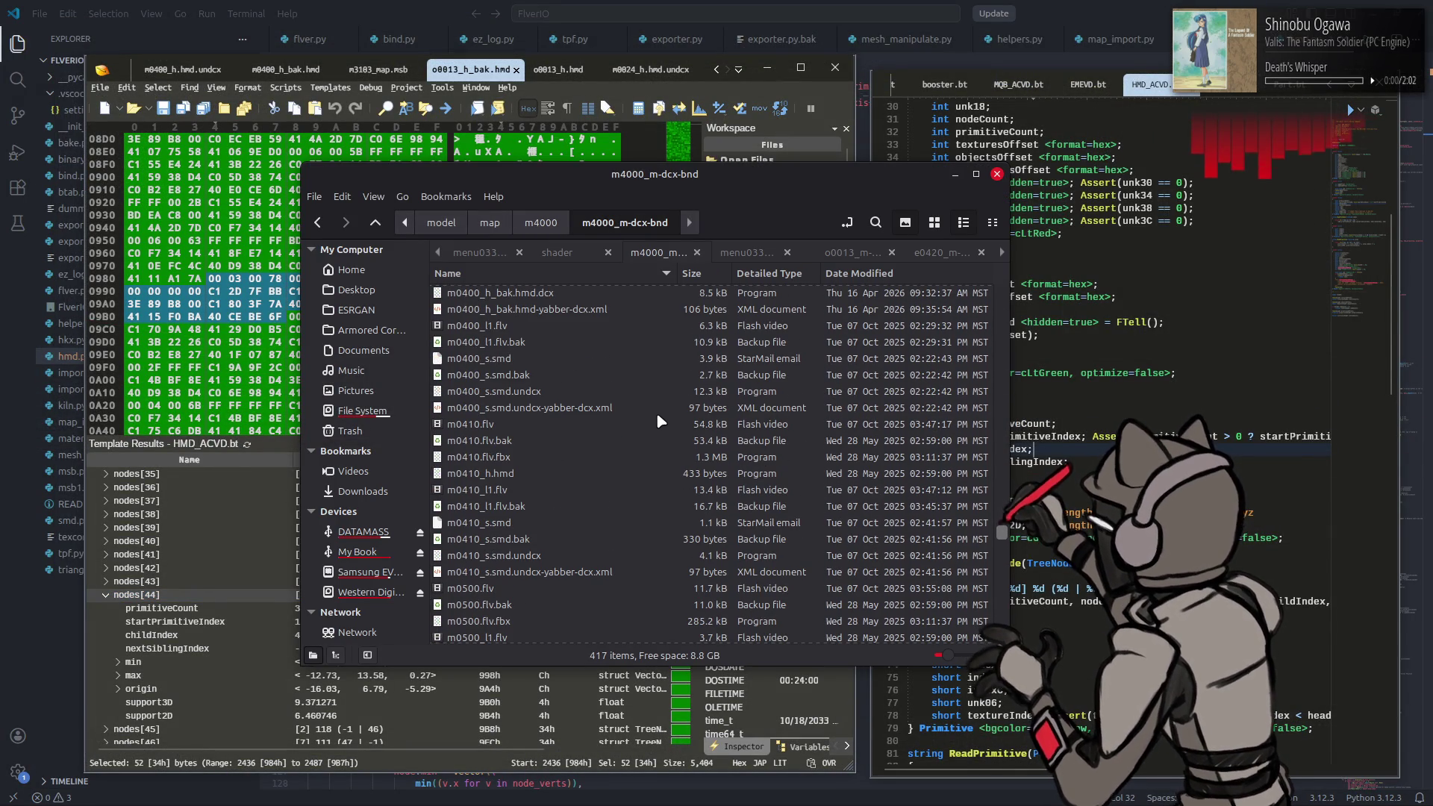
{"action": "scroll", "coordinate": [659, 421], "scroll_direction": "up", "scroll_amount": 3}
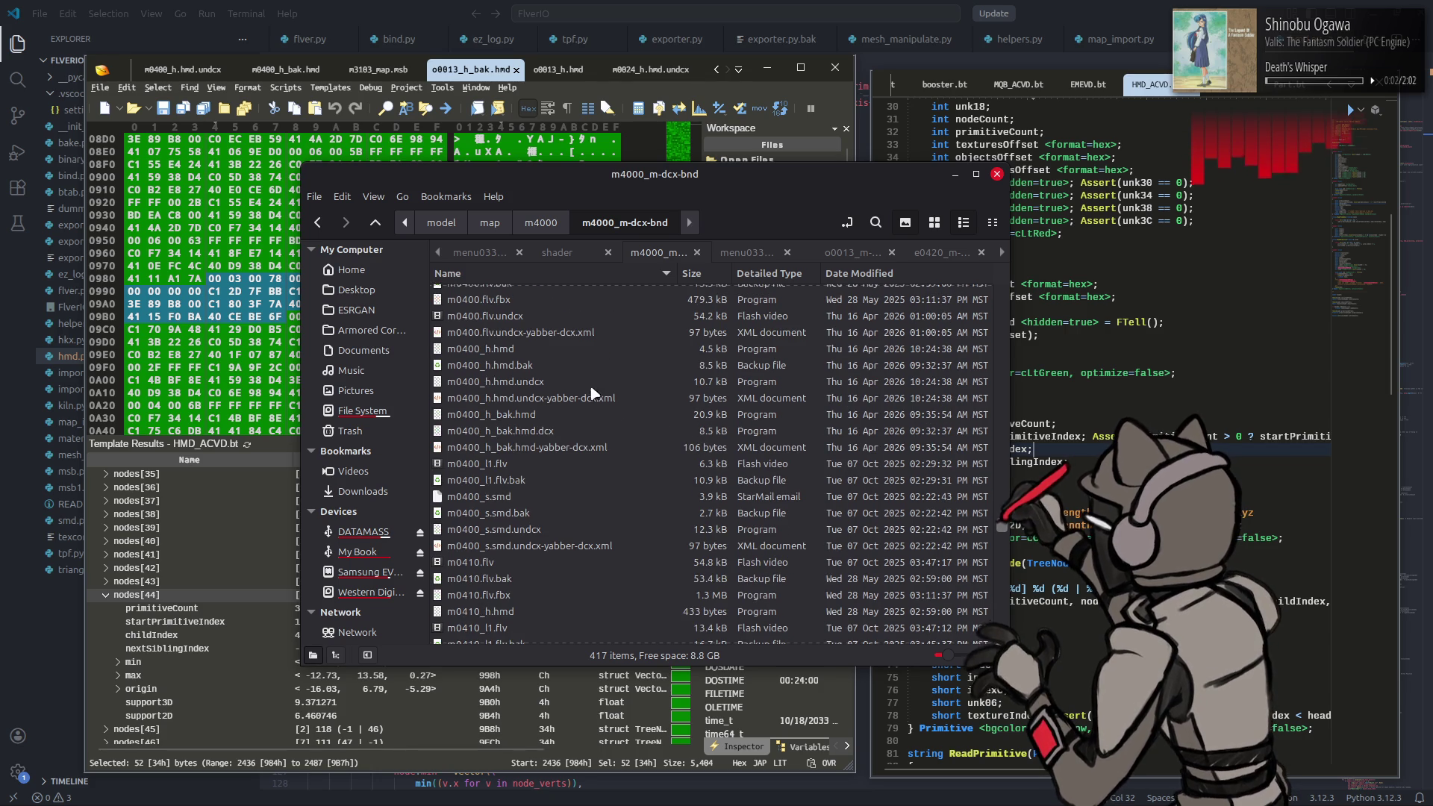
Step: Restore m0400_h.hmd from m0400_h.hmd.bak in m4000_m-dcx-bnd, then go up to m4000
{"action": "left_click", "coordinate": [558, 352]}
{"action": "left_click", "coordinate": [557, 380]}
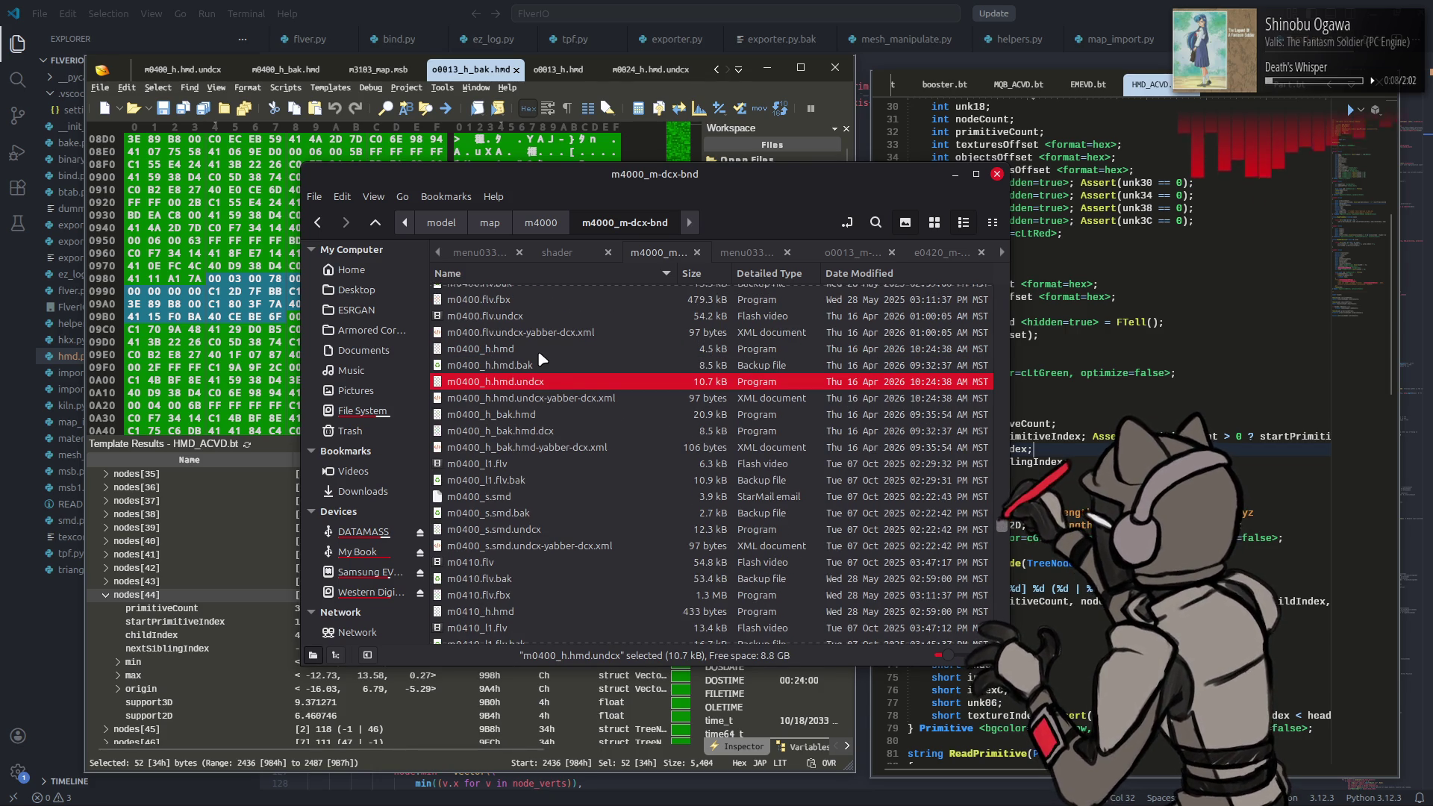
{"action": "left_click", "coordinate": [539, 354]}
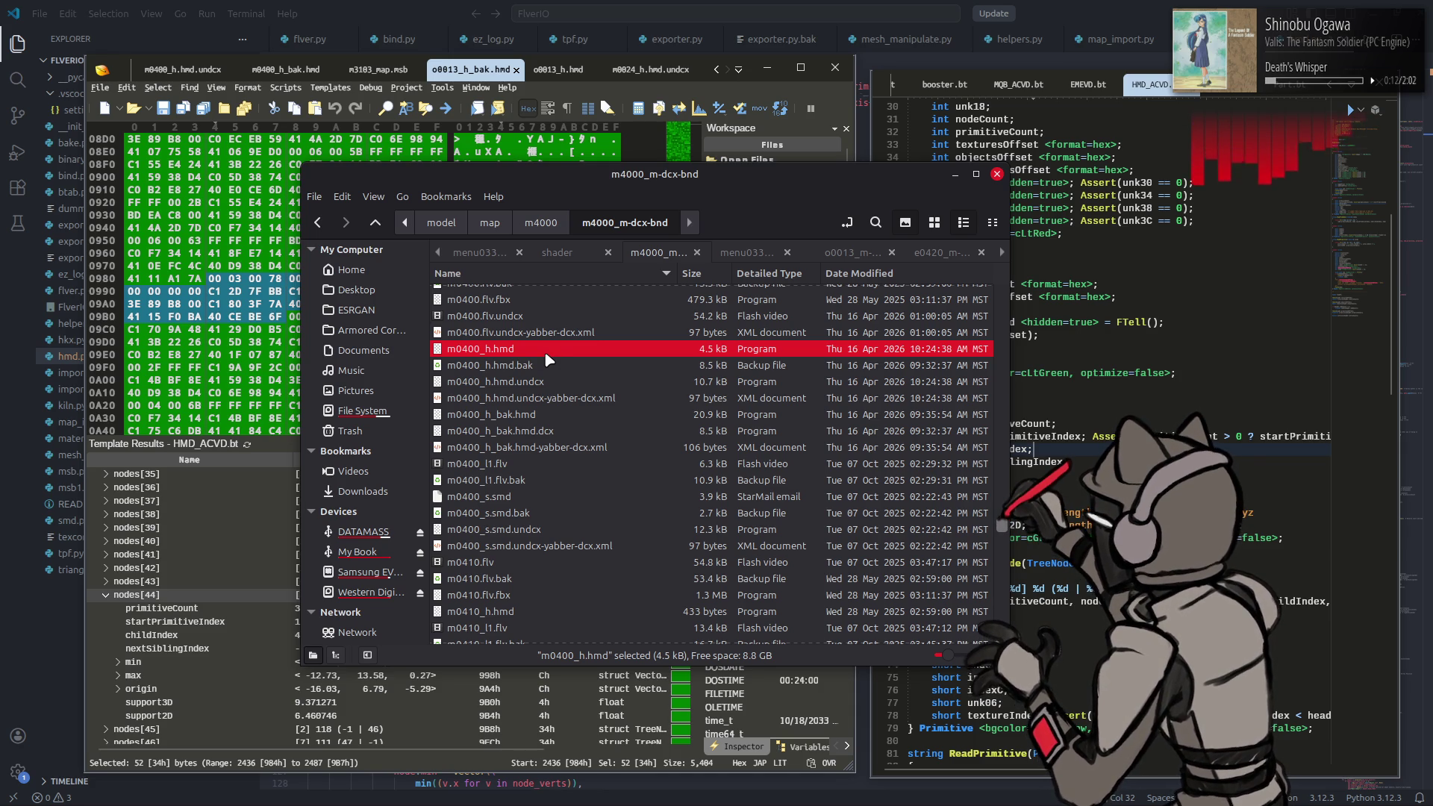
{"action": "scroll", "coordinate": [544, 356], "scroll_direction": "down", "scroll_amount": 1}
{"action": "right_click", "coordinate": [537, 353]}
{"action": "left_click", "coordinate": [571, 507]}
{"action": "key", "text": "End"}
{"action": "key", "text": "BackSpace"}
{"action": "key", "text": "BackSpace"}
{"action": "key", "text": "BackSpace"}
{"action": "key", "text": "BackSpace"}
{"action": "key", "text": "Return"}
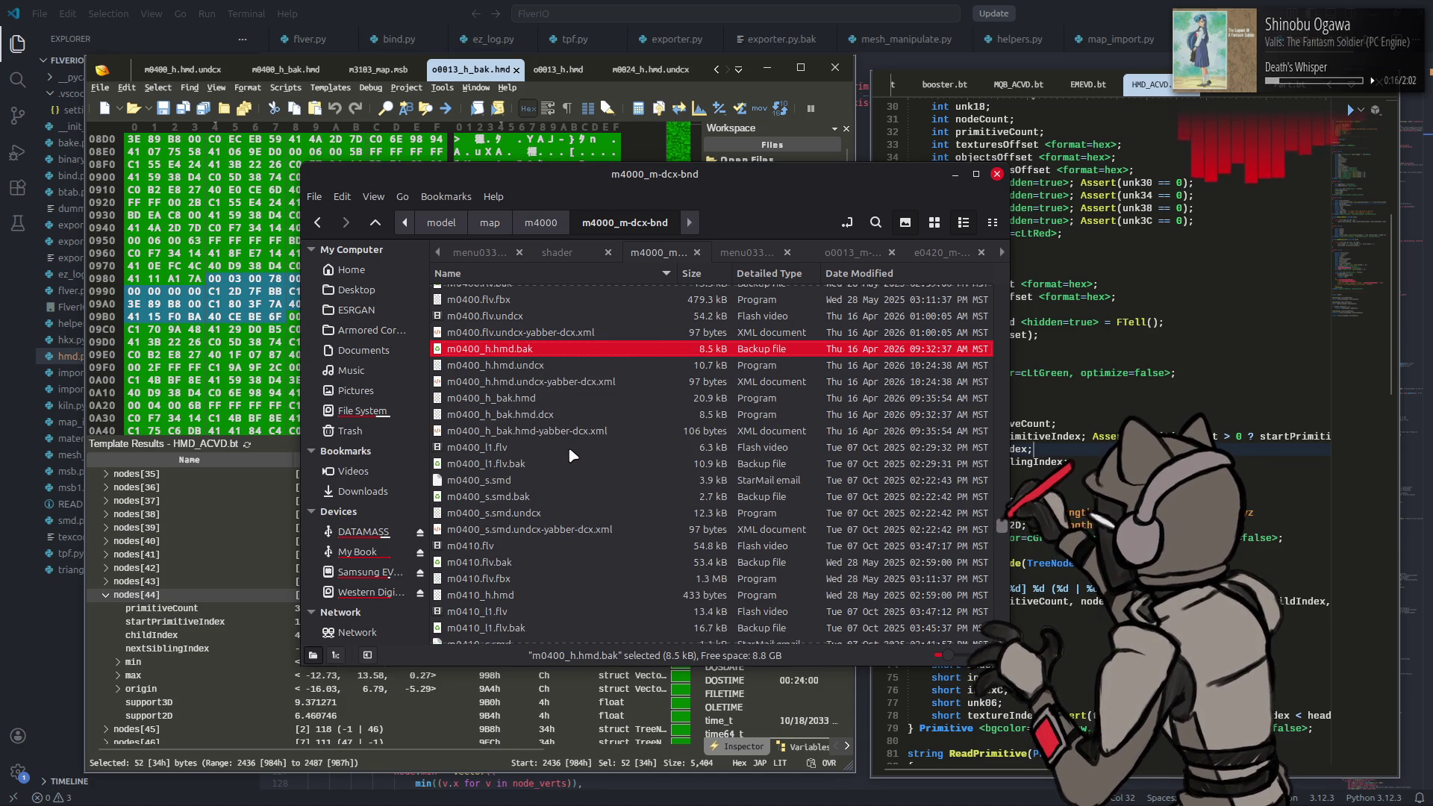
{"action": "key", "text": "alt+Up"}
{"action": "right_click", "coordinate": [524, 378]}
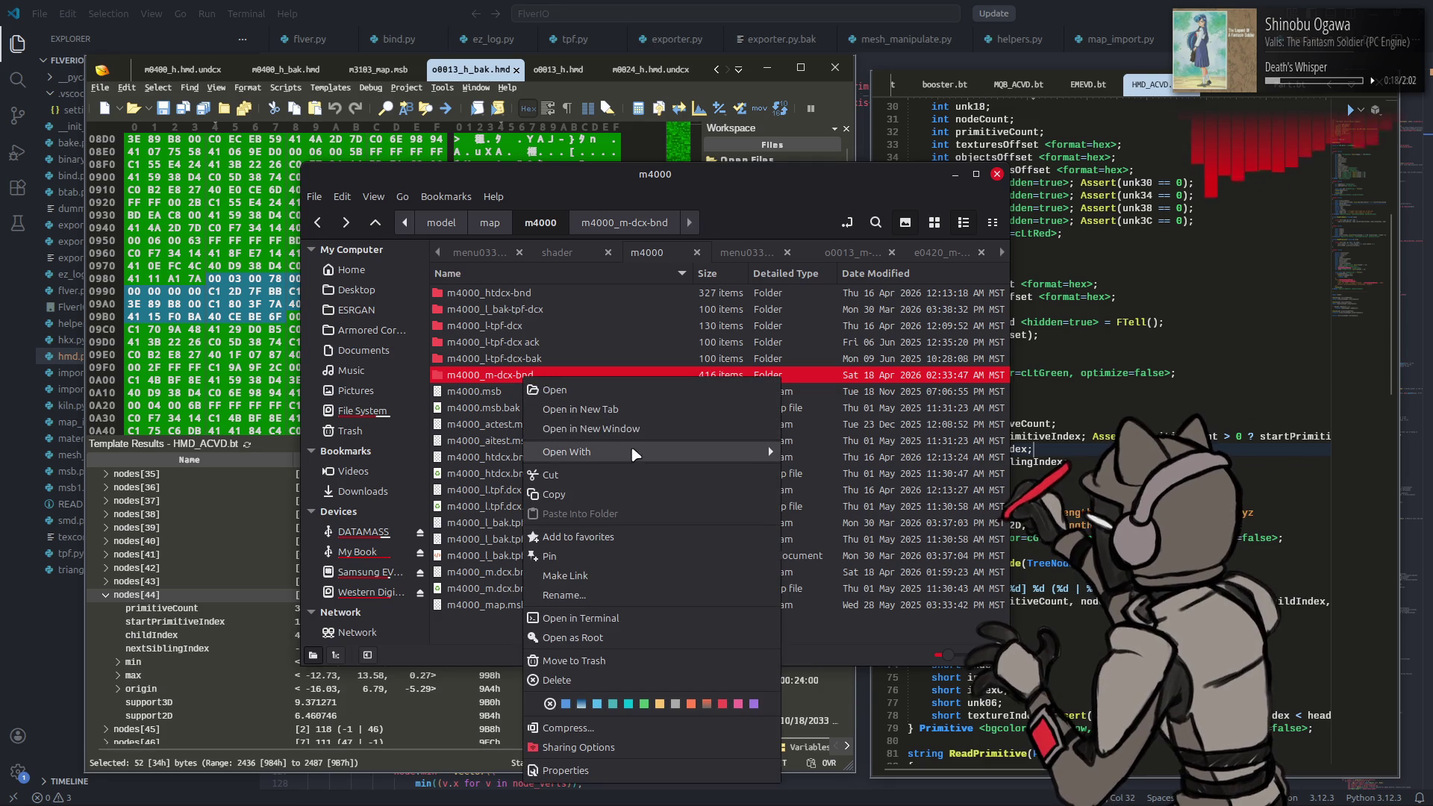
Step: Repack m4000_m-dcx-bnd into m4000_m.dcx.bnd with YabberExtended twice, then bring Xenia forward
{"action": "mouse_move", "coordinate": [634, 452]}
{"action": "left_click", "coordinate": [836, 556]}
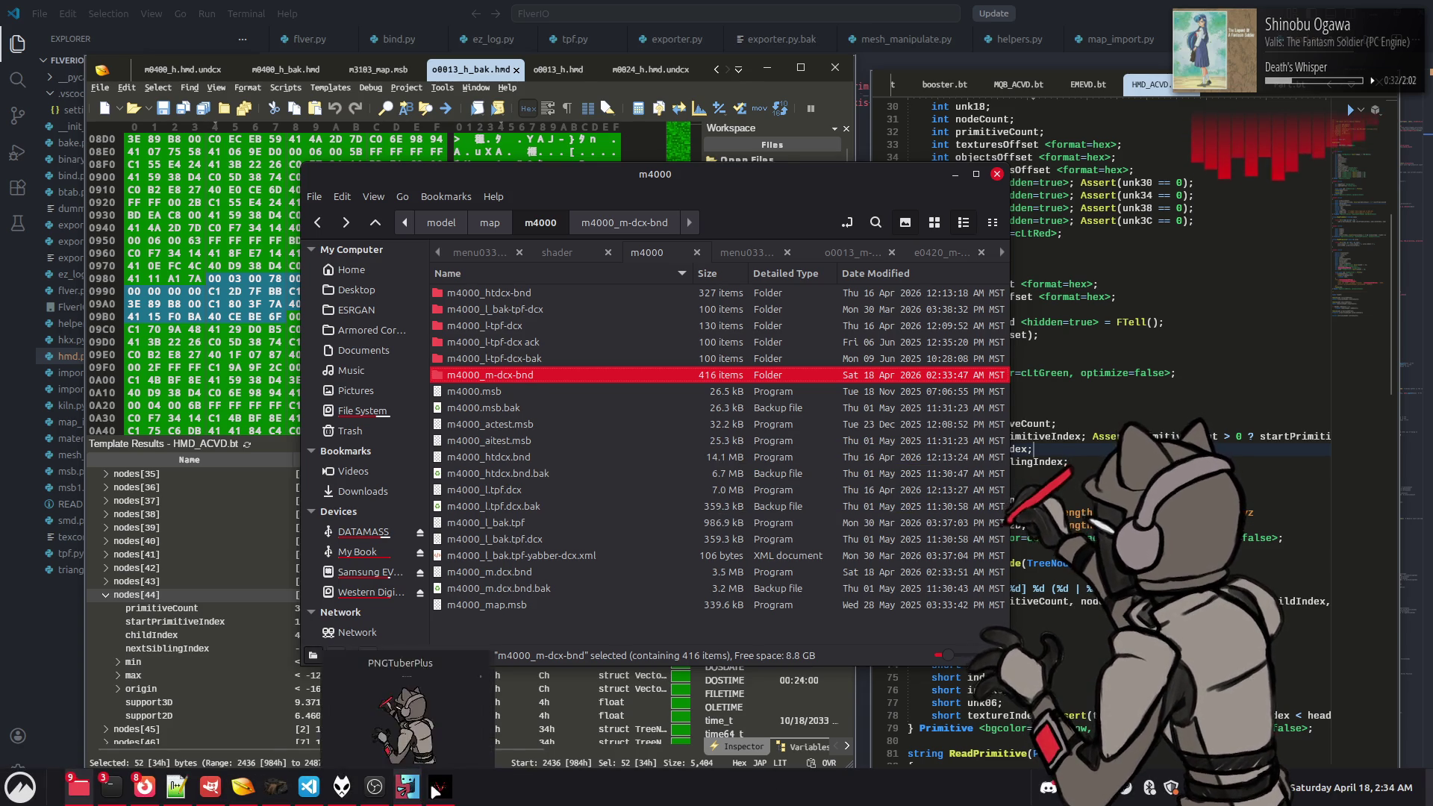
{"action": "left_click", "coordinate": [435, 792]}
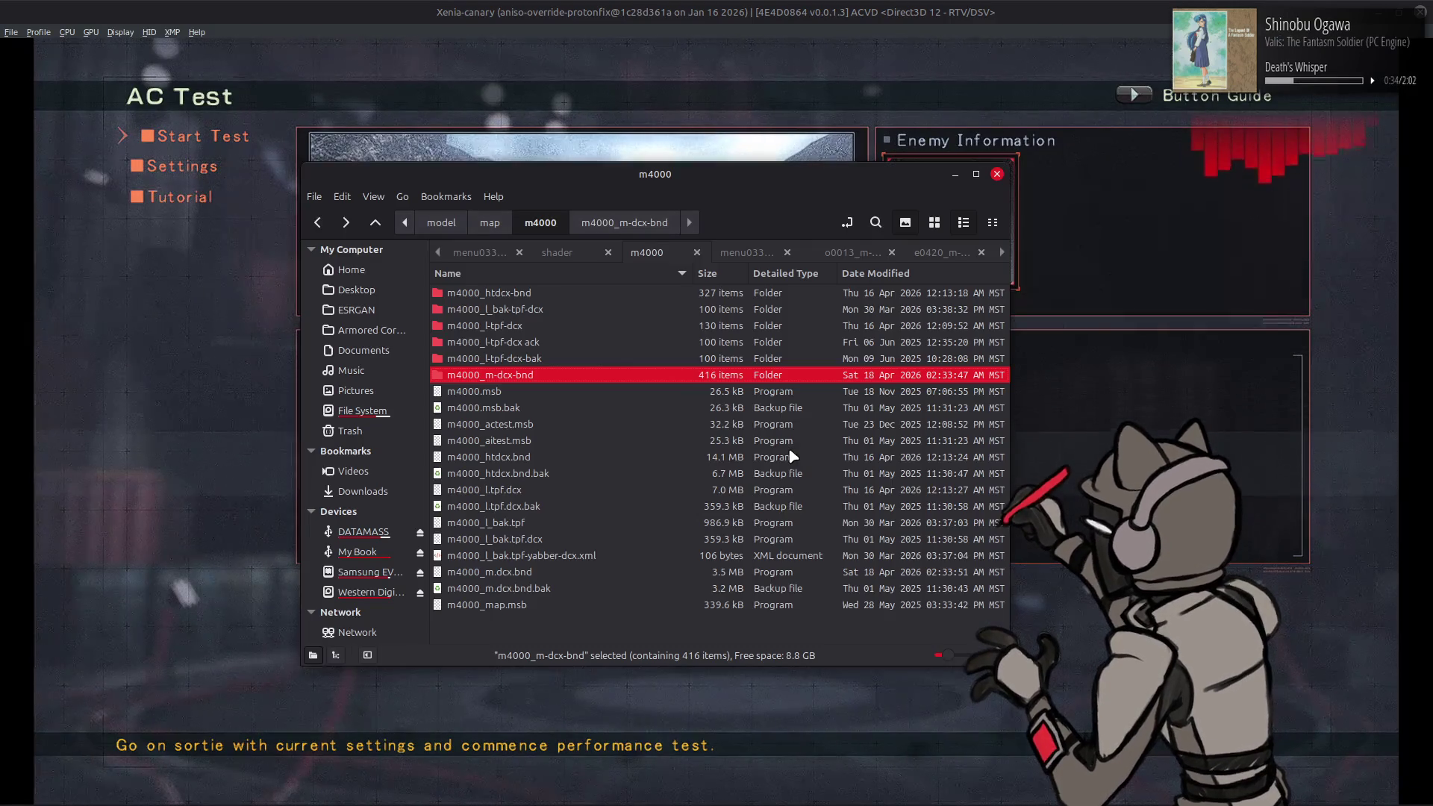
{"action": "right_click", "coordinate": [665, 379]}
{"action": "mouse_move", "coordinate": [881, 454]}
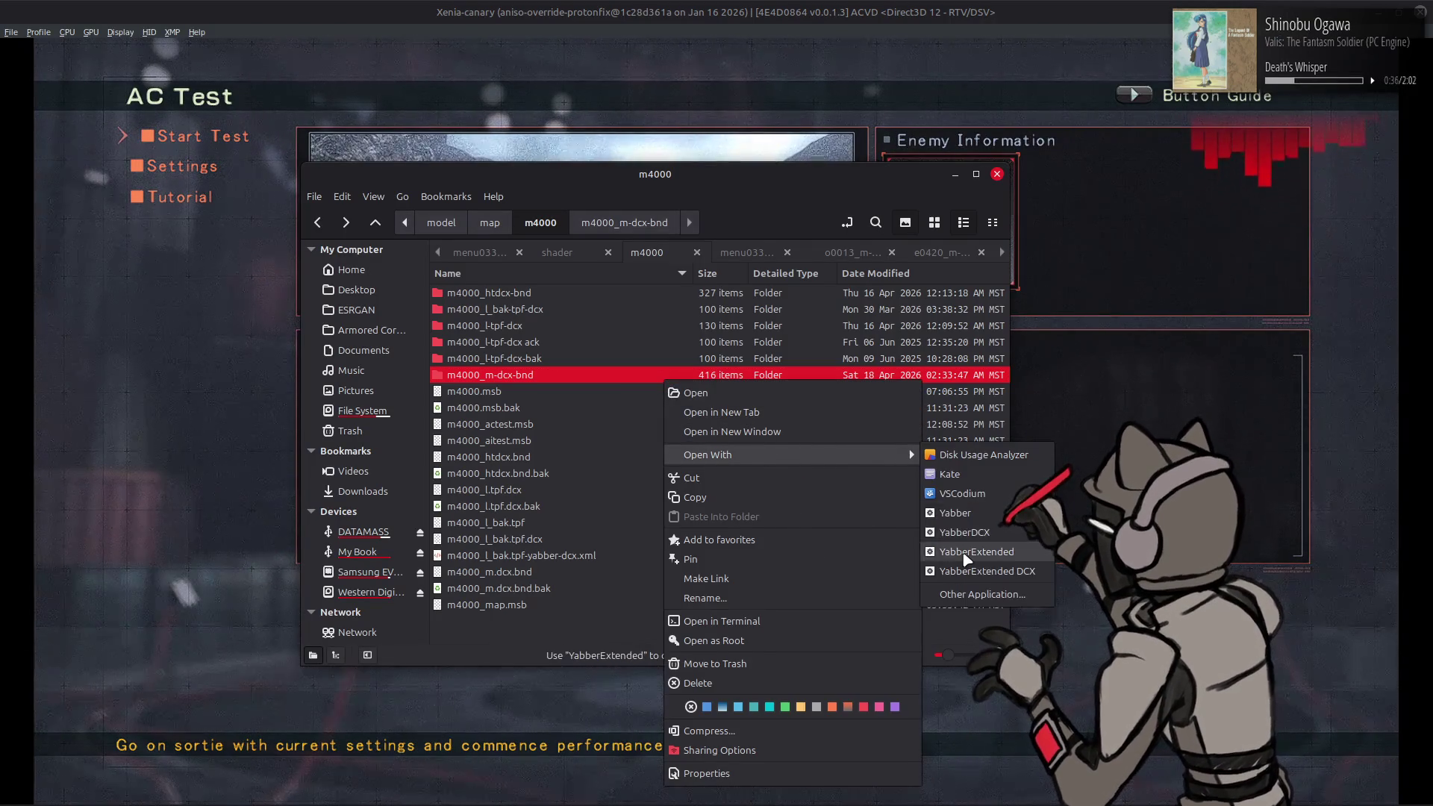
{"action": "left_click", "coordinate": [966, 554]}
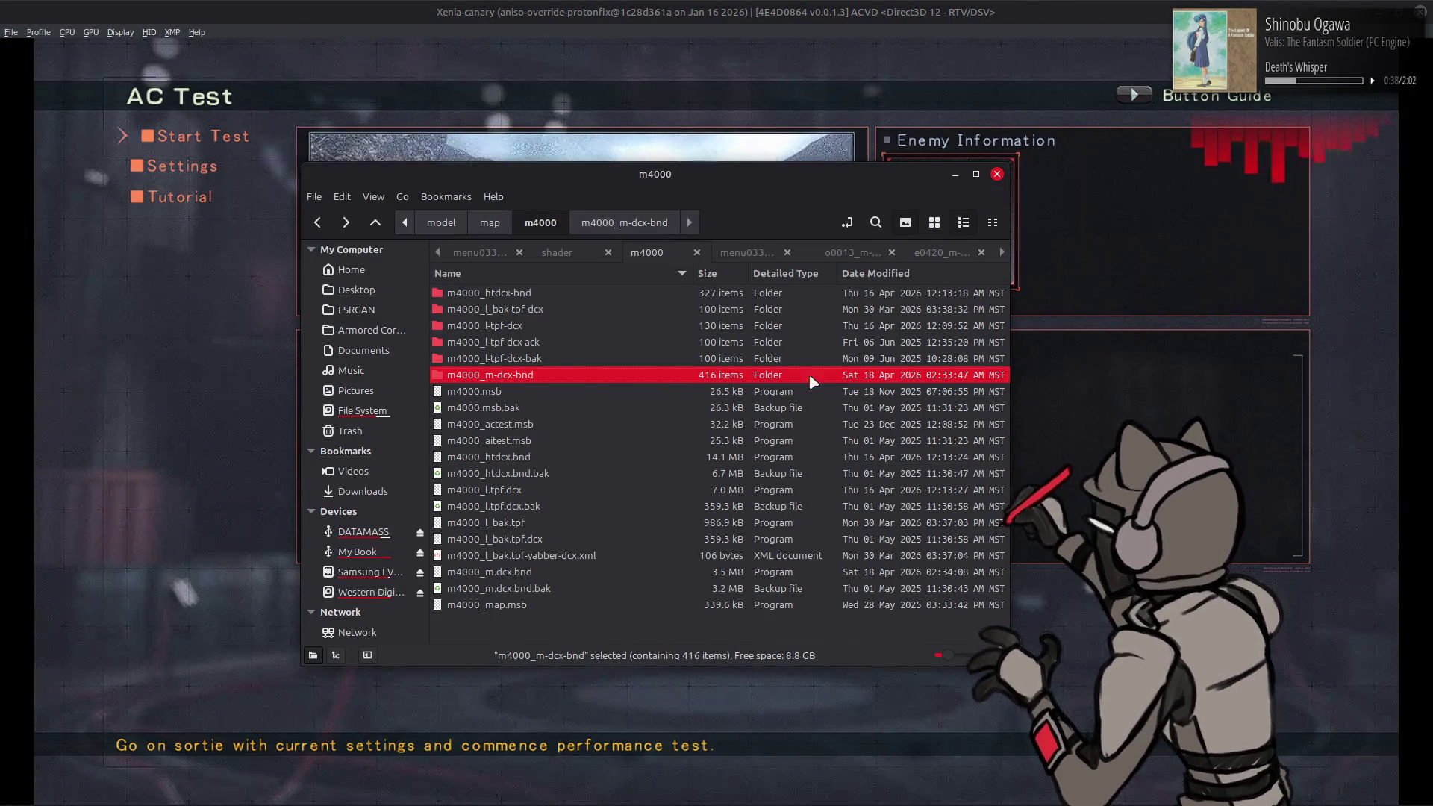
{"action": "left_click", "coordinate": [1036, 8]}
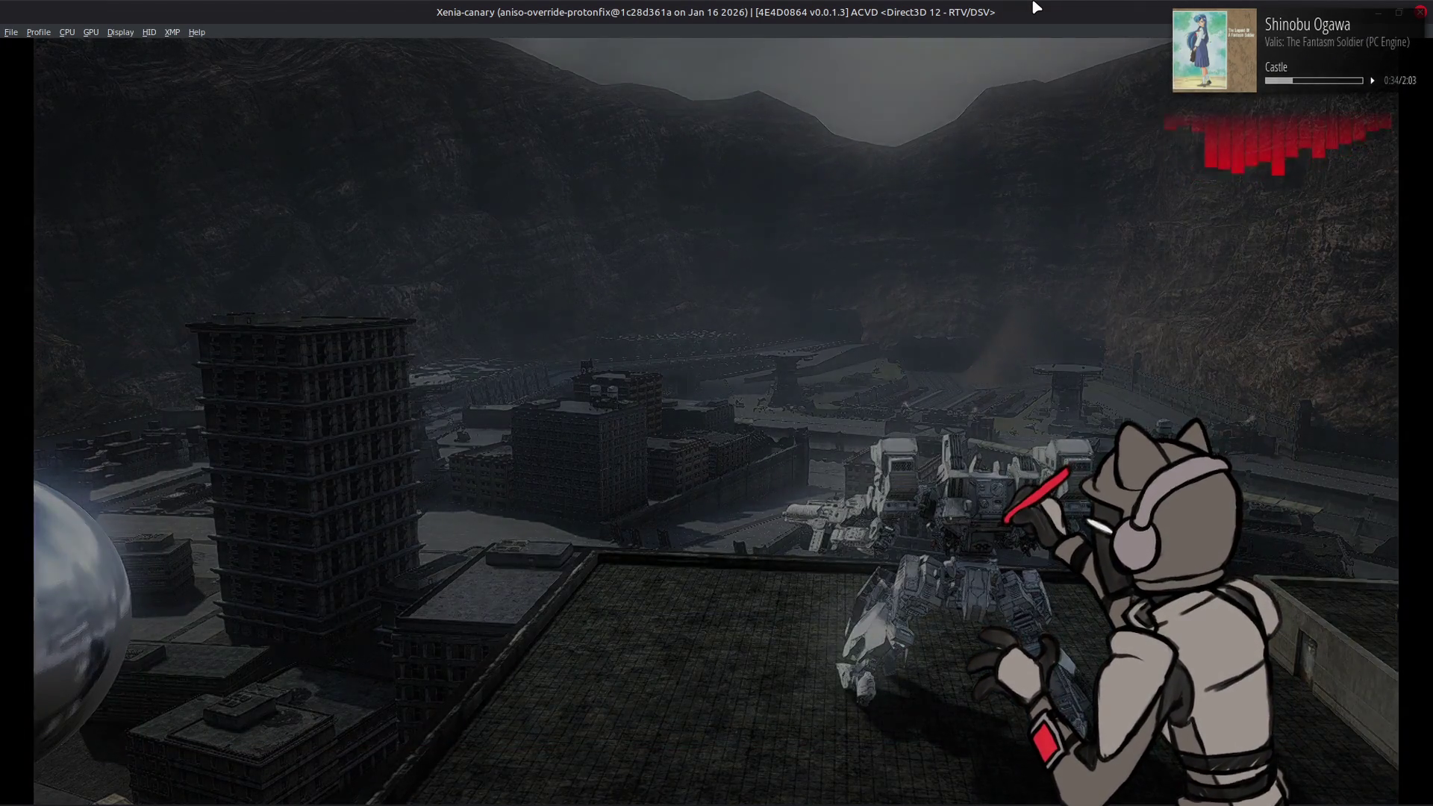
Step: After the rooftop performance test, bring up the window switcher from Xenia's AC Test menu
{"action": "key", "text": "alt+Tab"}
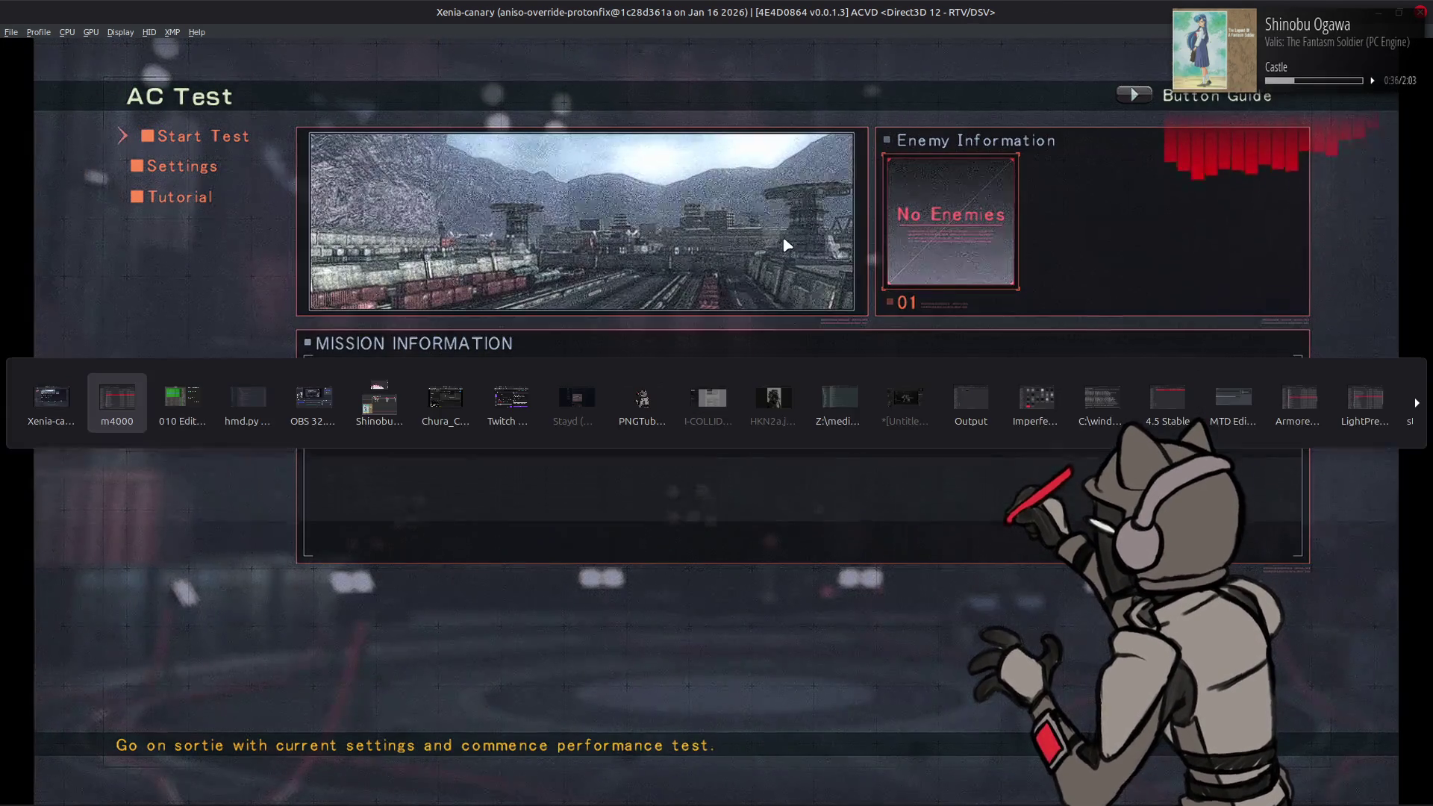
Step: Switch to 010 Editor and bring up the parsed template results of m4000_env.msb
{"action": "key", "text": "alt+Tab"}
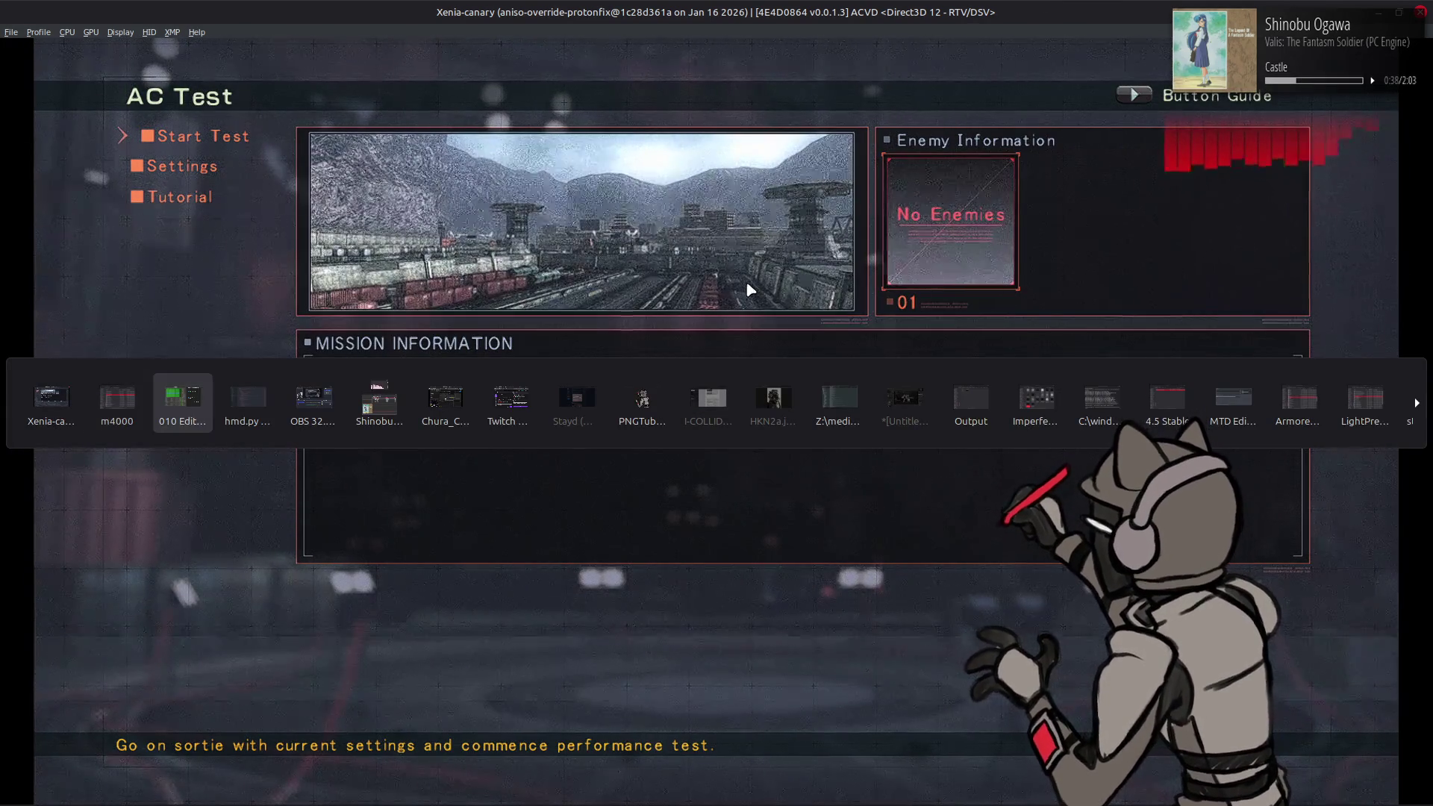
{"action": "scroll", "coordinate": [371, 71], "scroll_direction": "up", "scroll_amount": 5}
{"action": "scroll", "coordinate": [371, 75], "scroll_direction": "up", "scroll_amount": 1}
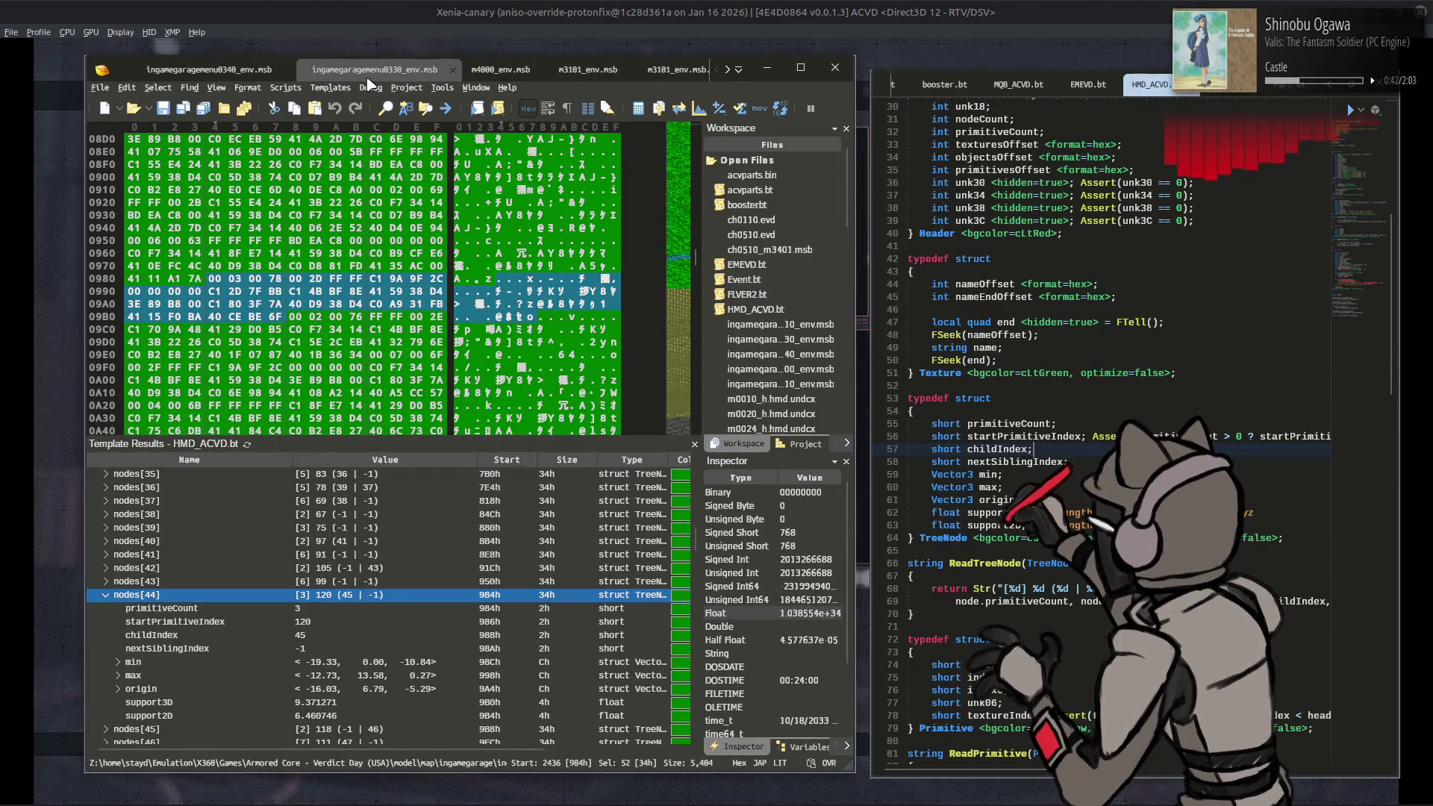
{"action": "left_click", "coordinate": [493, 71]}
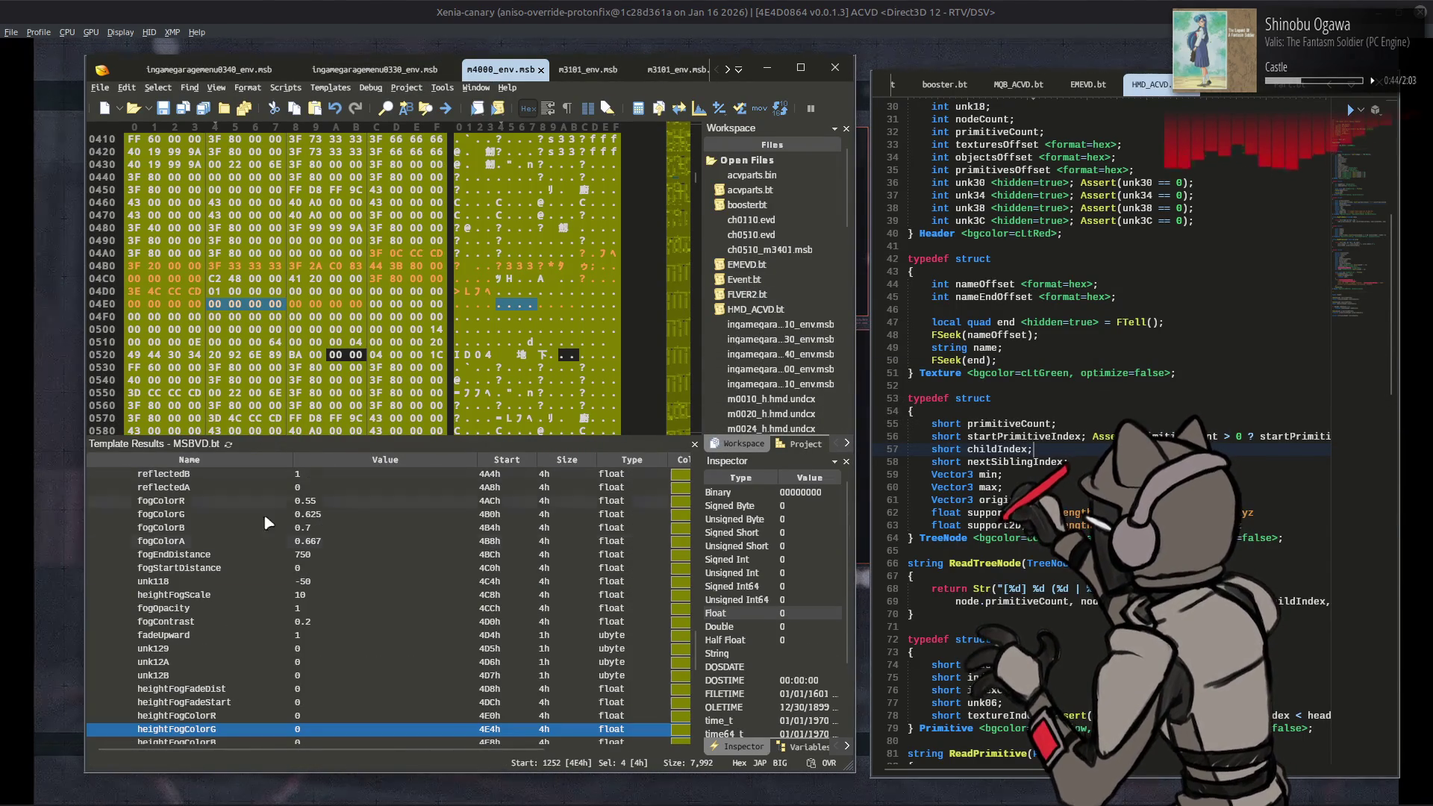
{"action": "scroll", "coordinate": [202, 566], "scroll_direction": "down", "scroll_amount": 6}
{"action": "left_click", "coordinate": [201, 541]}
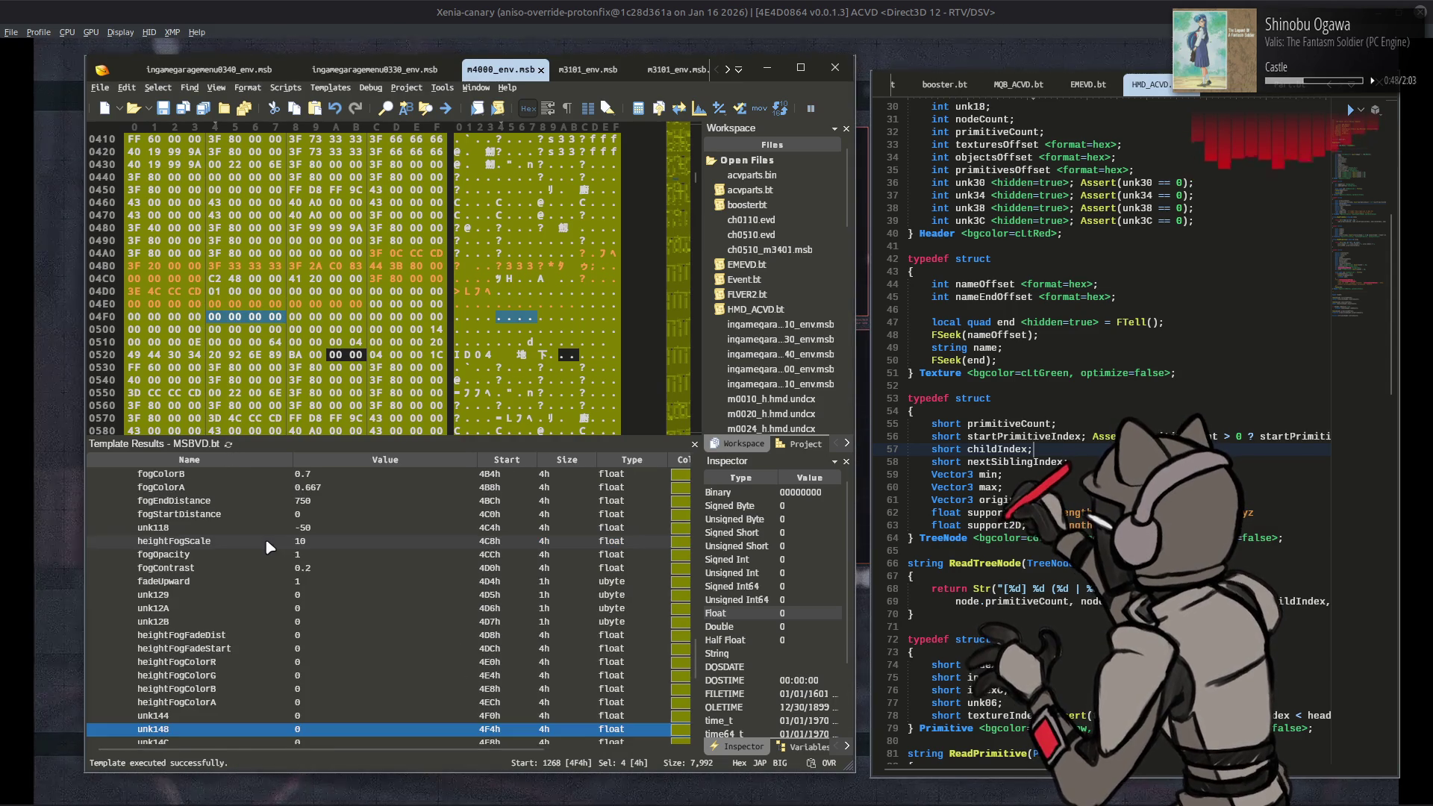
{"action": "scroll", "coordinate": [263, 548], "scroll_direction": "up", "scroll_amount": 5}
{"action": "left_click", "coordinate": [224, 553]}
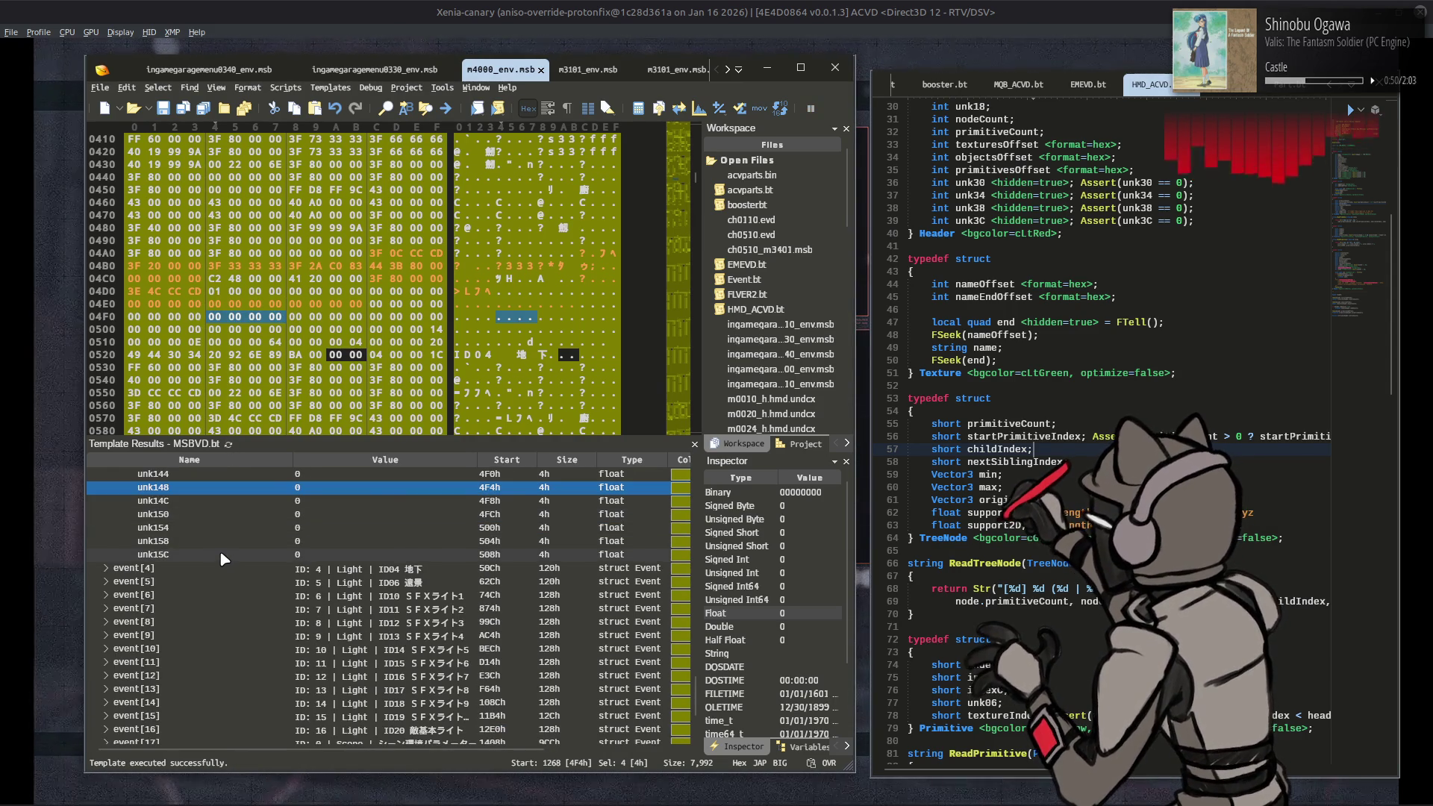
{"action": "scroll", "coordinate": [224, 553], "scroll_direction": "down", "scroll_amount": 10}
Step: Expand Scene event[17] down to eventSceneDirectionalShadows, showing cascade3EndDist 800 and shadowFadeBeginDist 700
{"action": "left_click", "coordinate": [146, 643]}
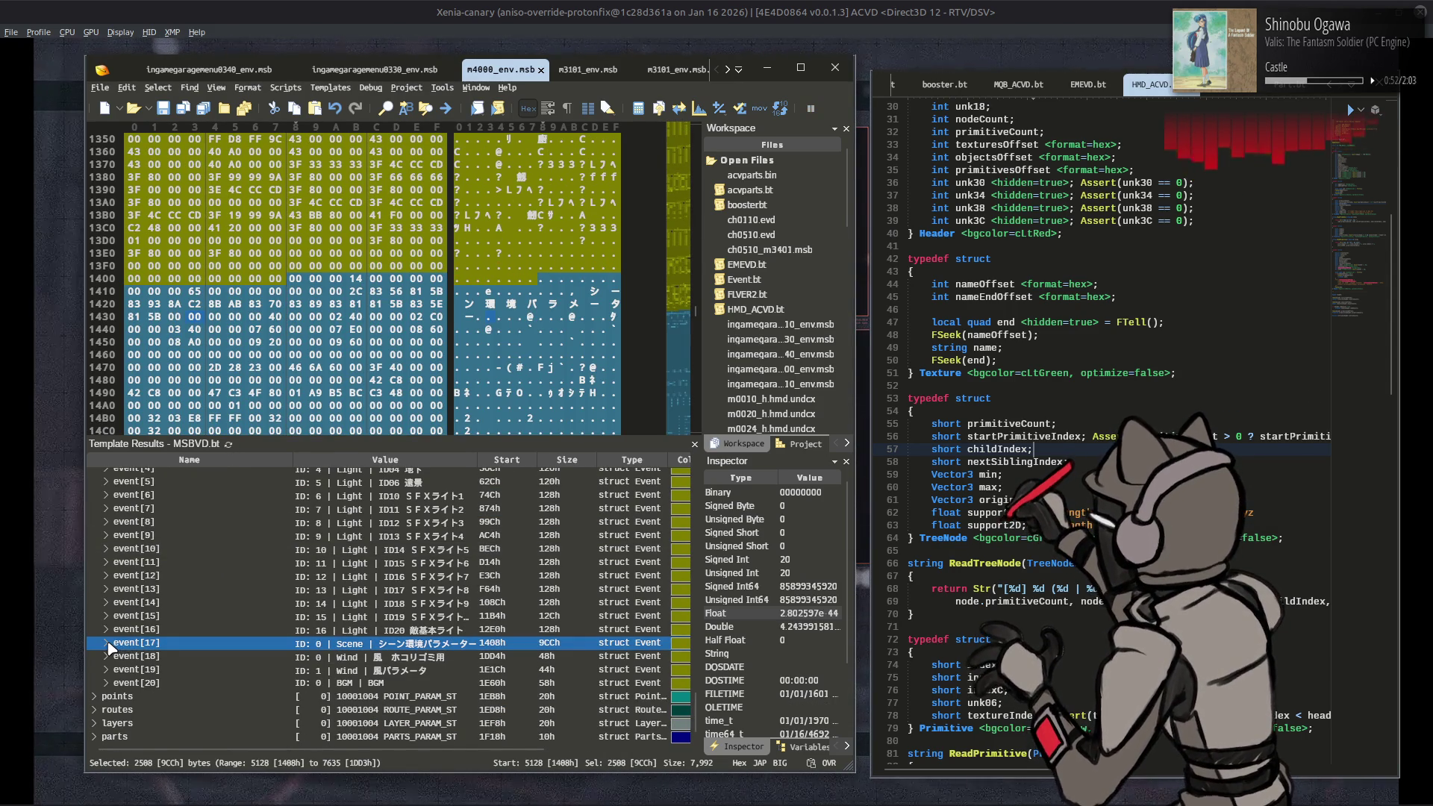
{"action": "left_click", "coordinate": [107, 643]}
{"action": "scroll", "coordinate": [110, 652], "scroll_direction": "down", "scroll_amount": 2}
{"action": "left_click", "coordinate": [119, 643]}
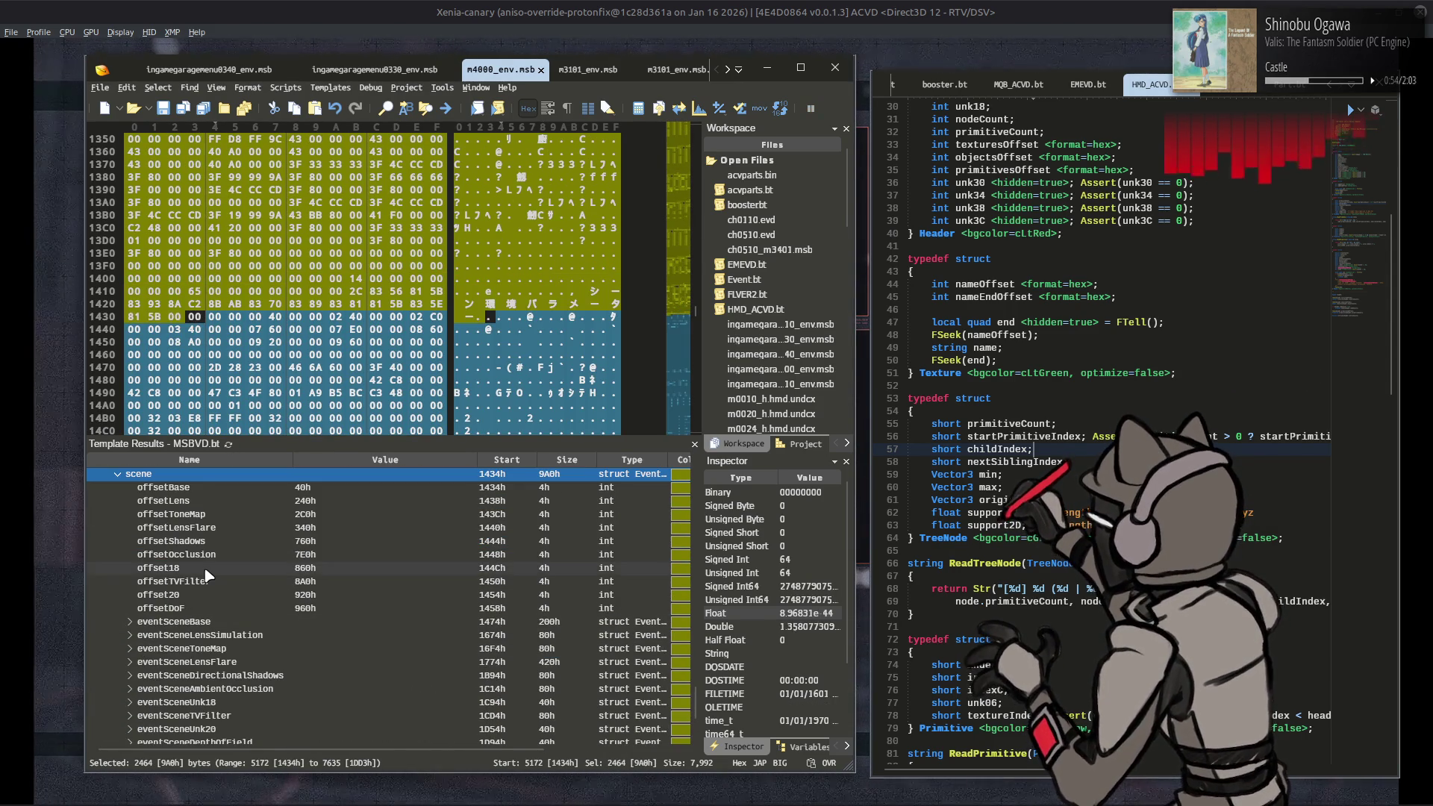
{"action": "scroll", "coordinate": [150, 651], "scroll_direction": "down", "scroll_amount": 2}
{"action": "left_click", "coordinate": [129, 597]}
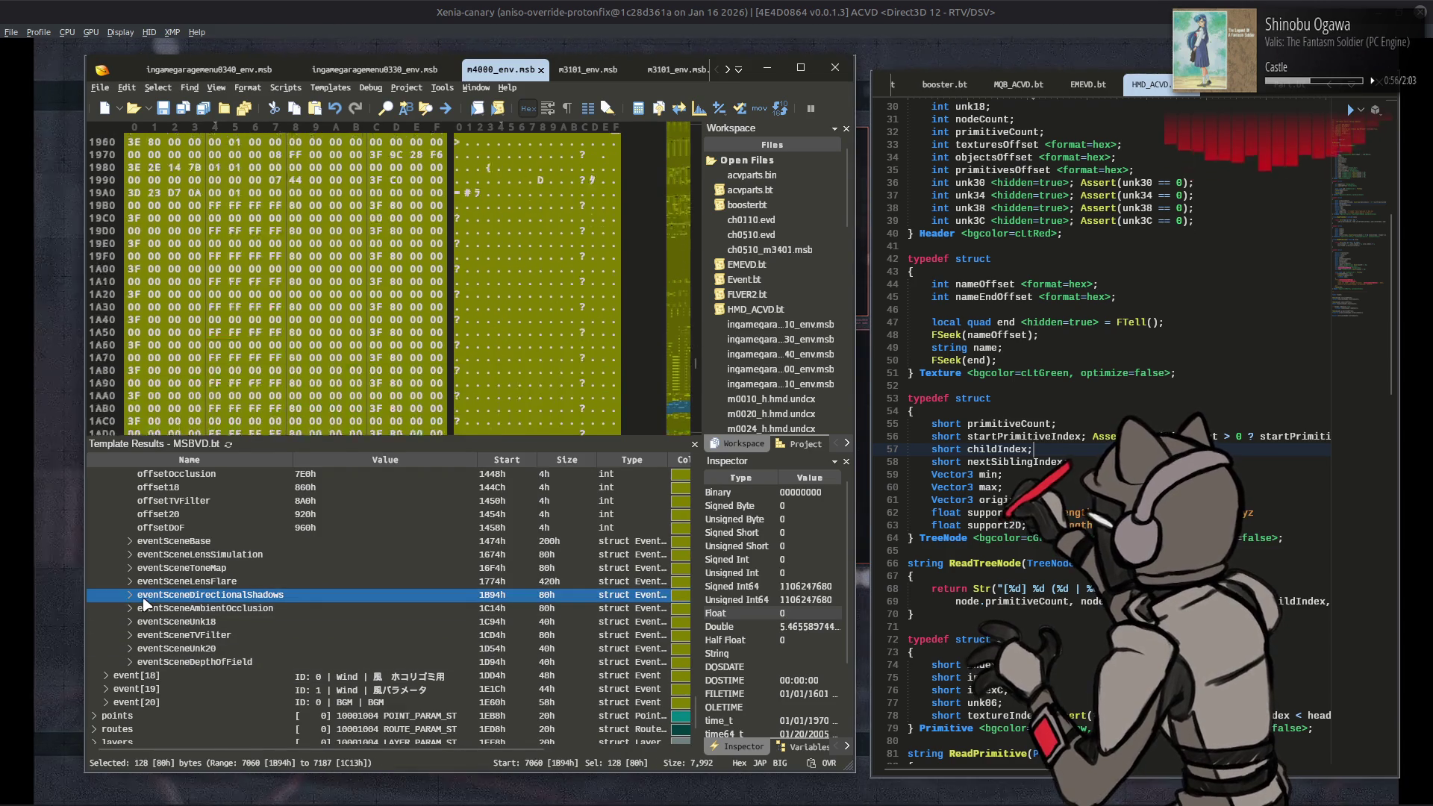
{"action": "left_click", "coordinate": [129, 596]}
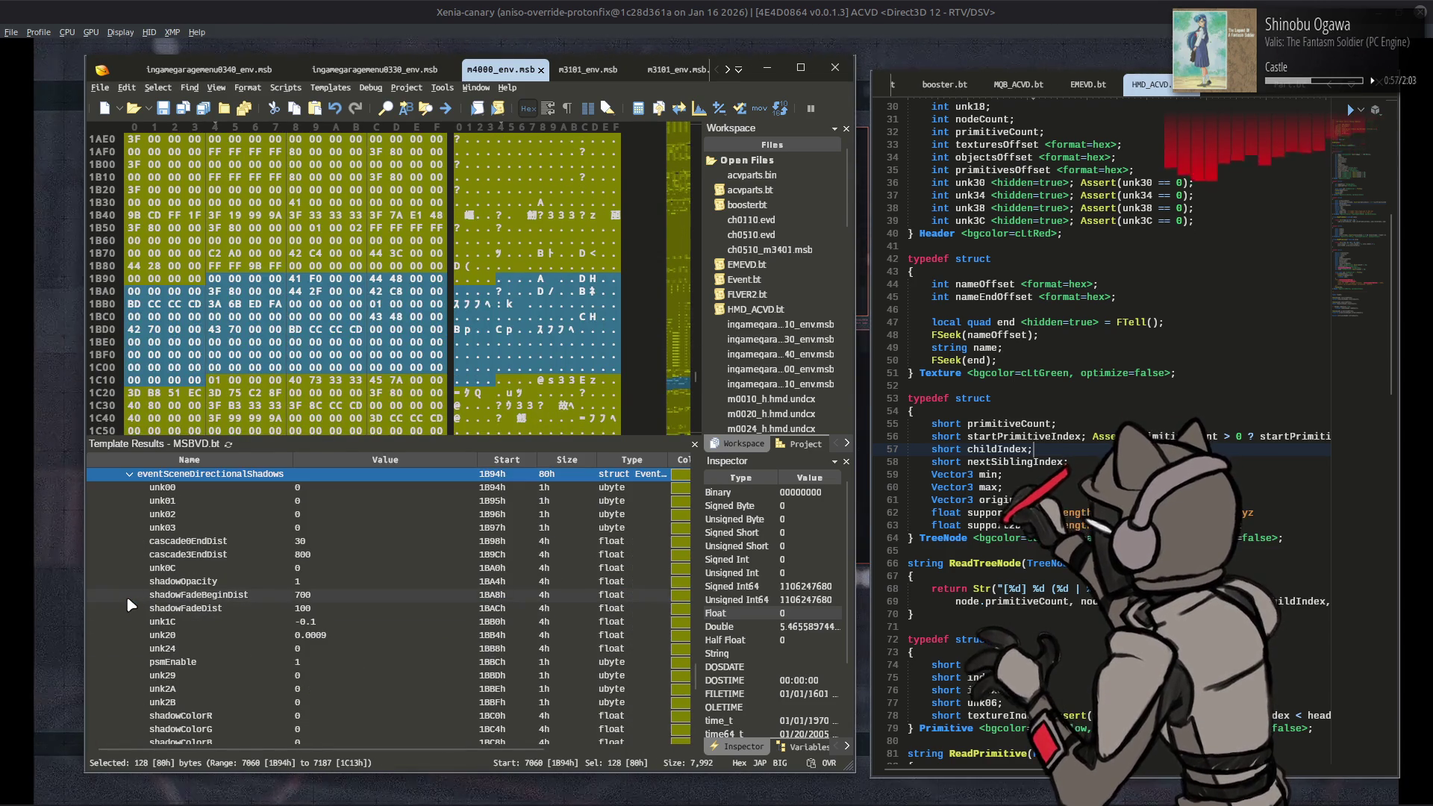
{"action": "left_click", "coordinate": [342, 557]}
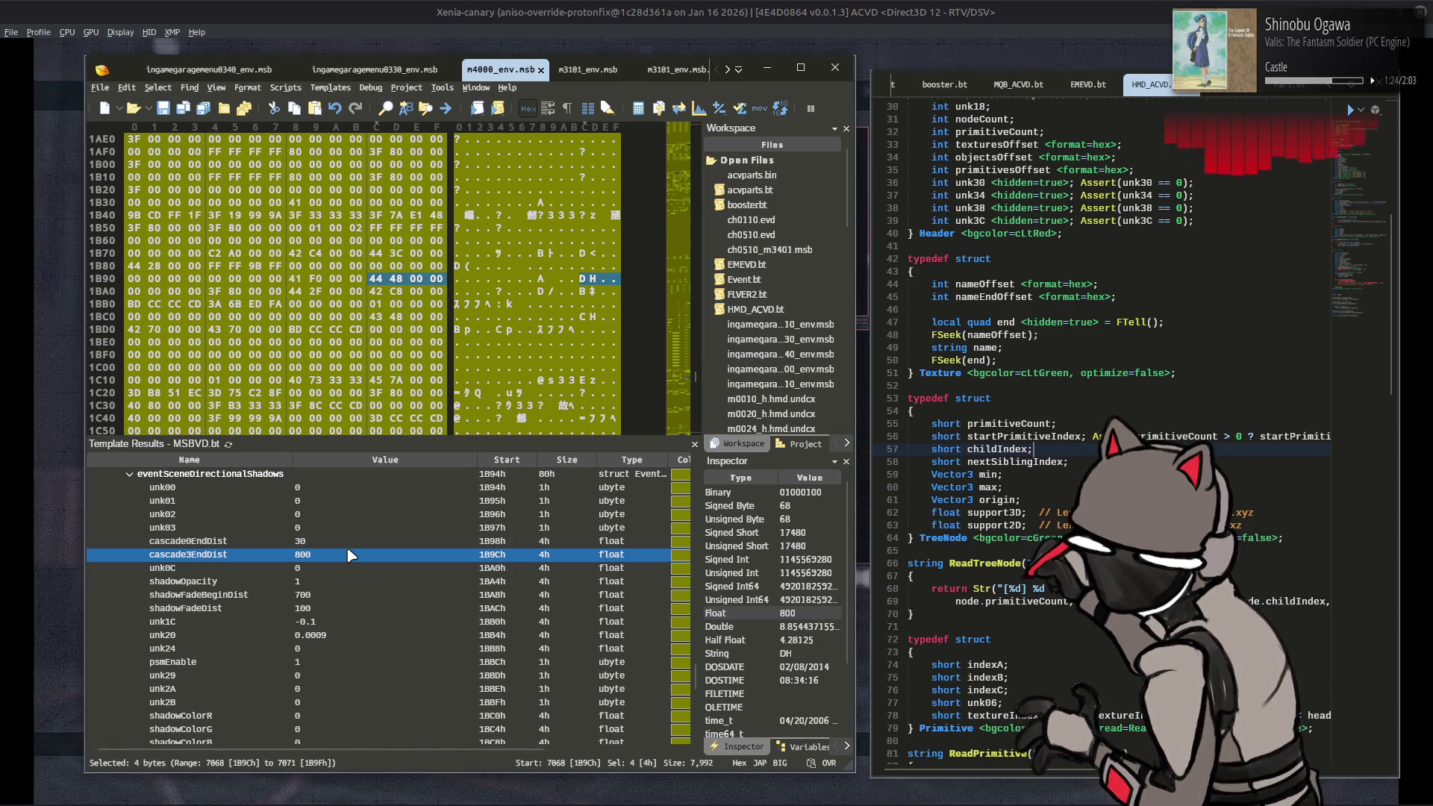
Step: Change cascade3EndDist from 800 to 1000 and shadowFadeBeginDist from 700 to 900
{"action": "left_click", "coordinate": [348, 552]}
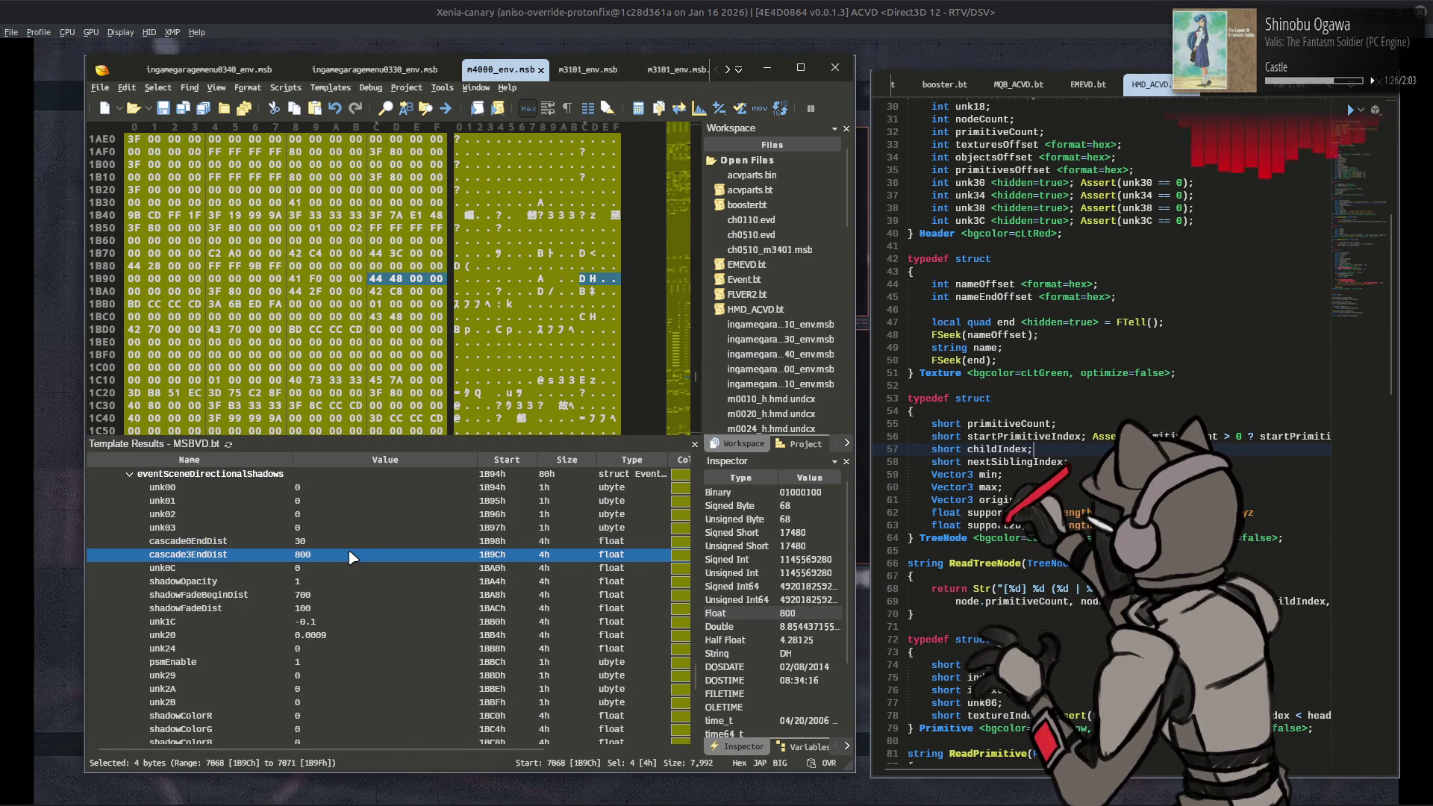
{"action": "type", "text": "1000"}
{"action": "key", "text": "Return"}
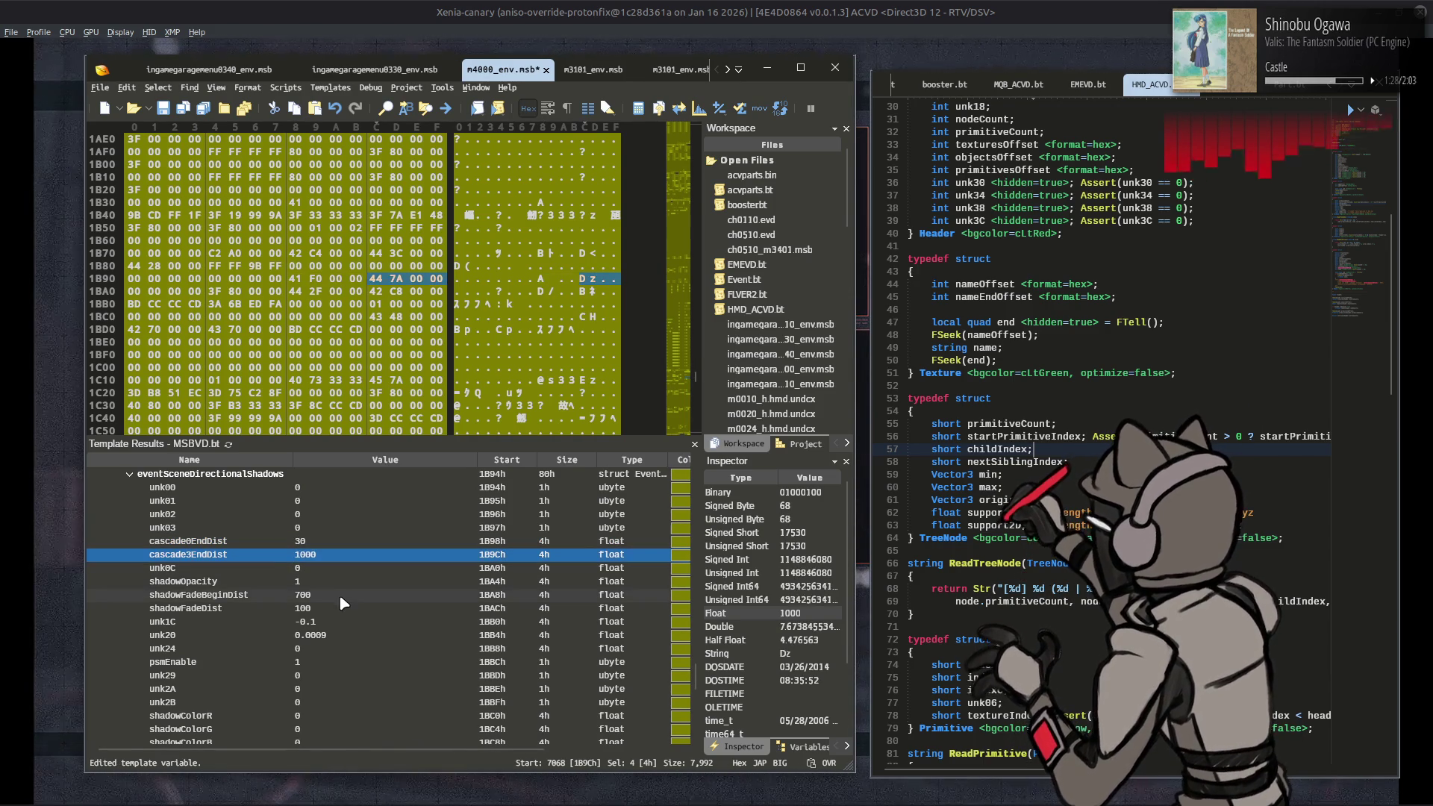
{"action": "left_click", "coordinate": [338, 595]}
{"action": "left_click", "coordinate": [340, 596]}
{"action": "type", "text": "900"}
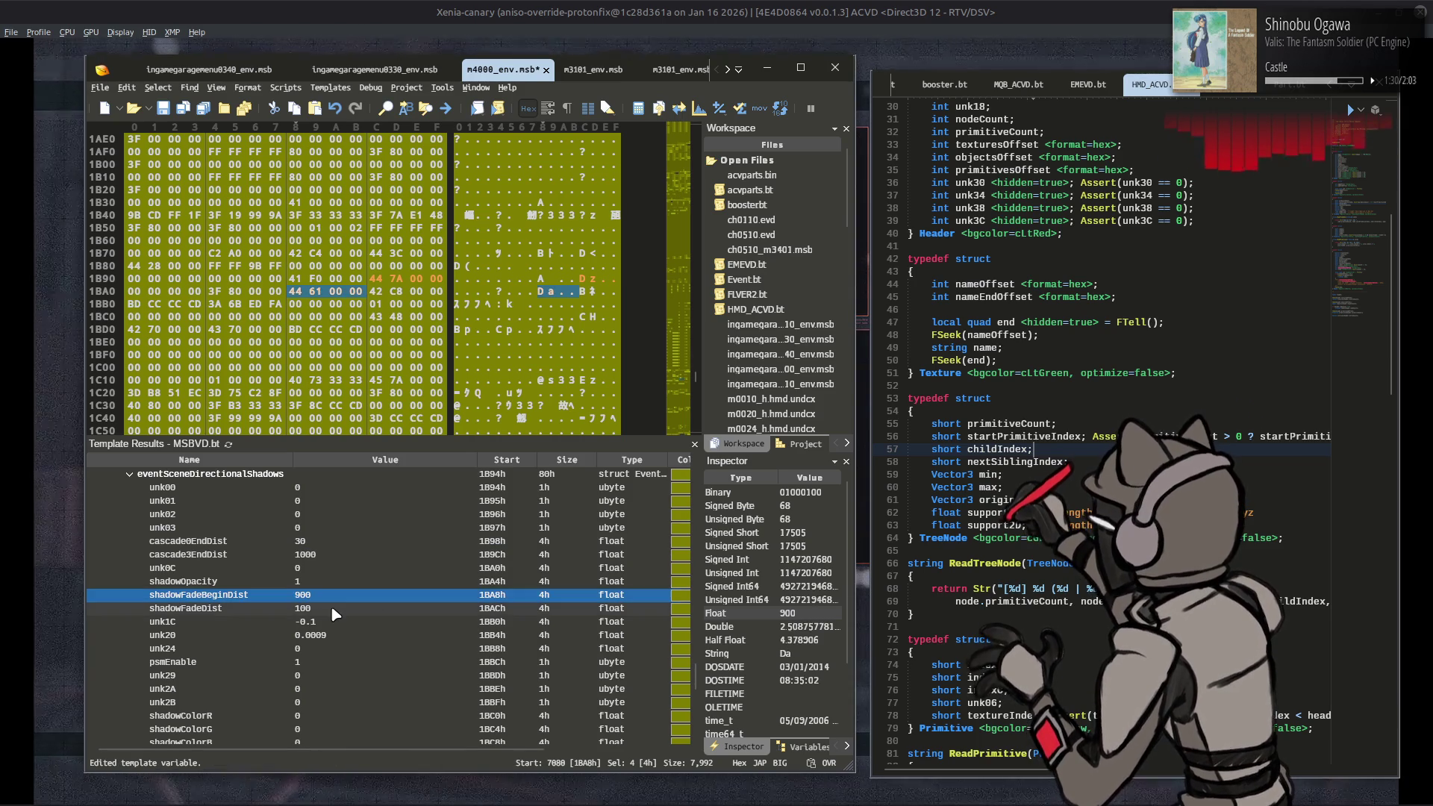
{"action": "key", "text": "Return"}
{"action": "left_click", "coordinate": [335, 607]}
Step: Save m4000_env.msb and return to Xenia's AC Test menu
{"action": "key", "text": "ctrl+s"}
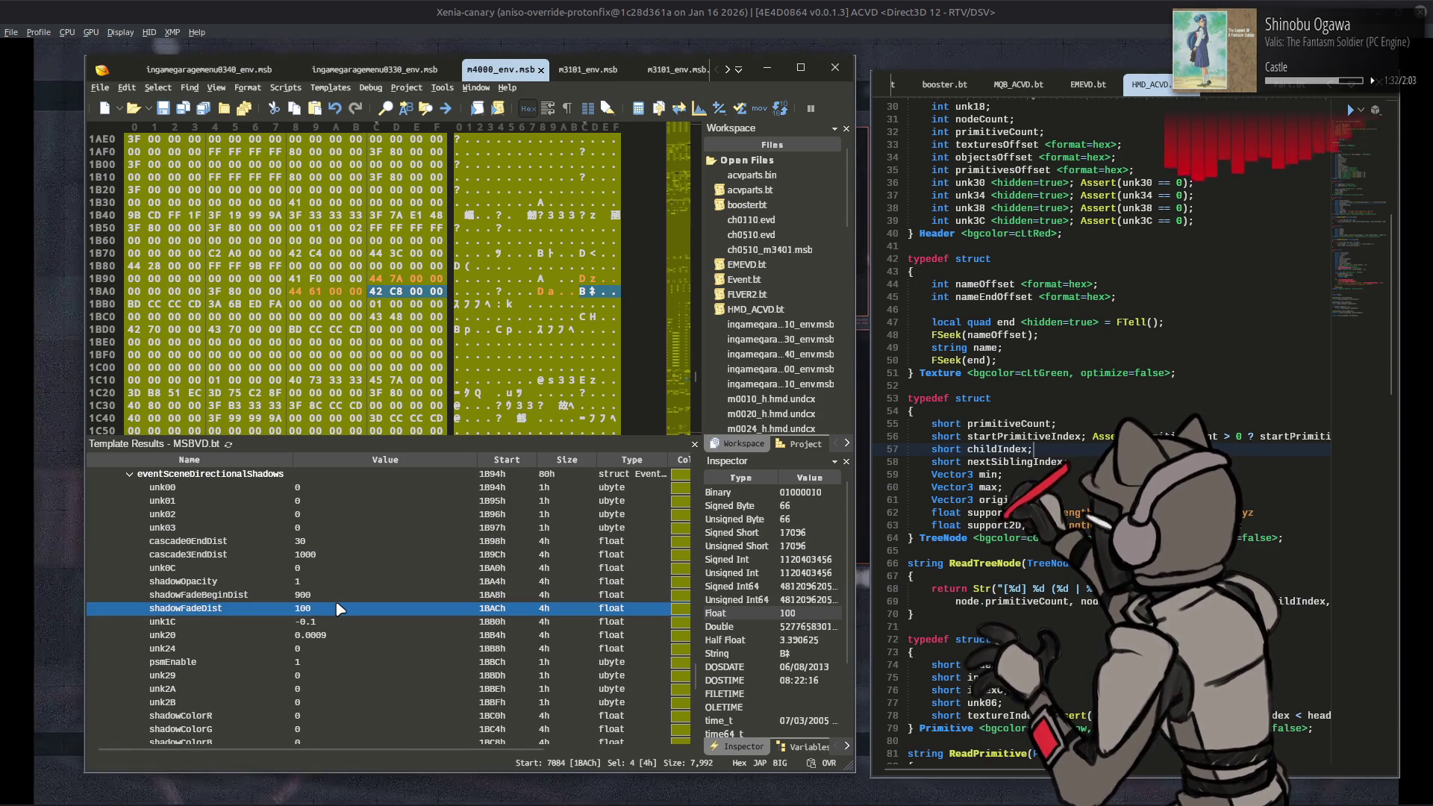
{"action": "scroll", "coordinate": [342, 593], "scroll_direction": "down", "scroll_amount": 3}
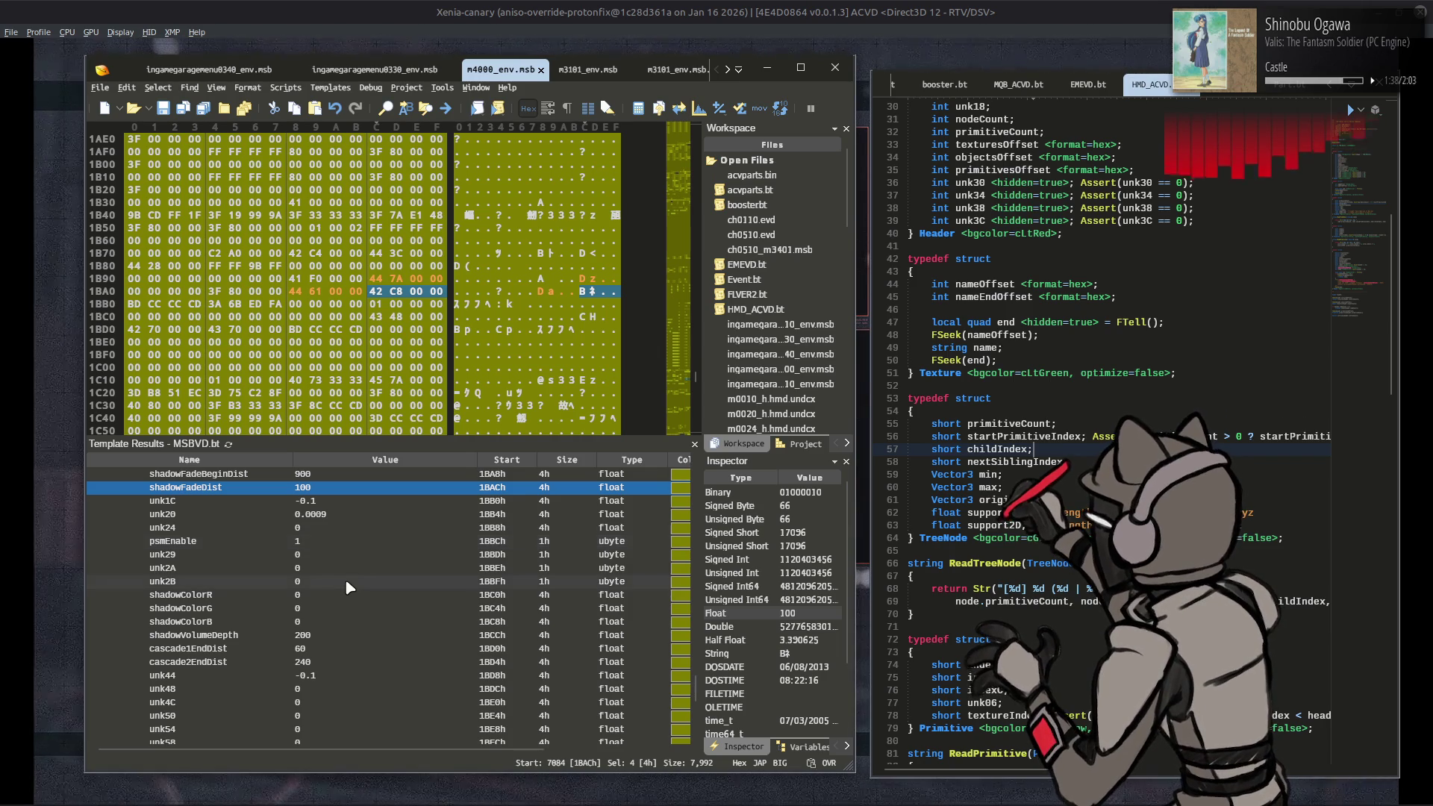
{"action": "left_click", "coordinate": [365, 569]}
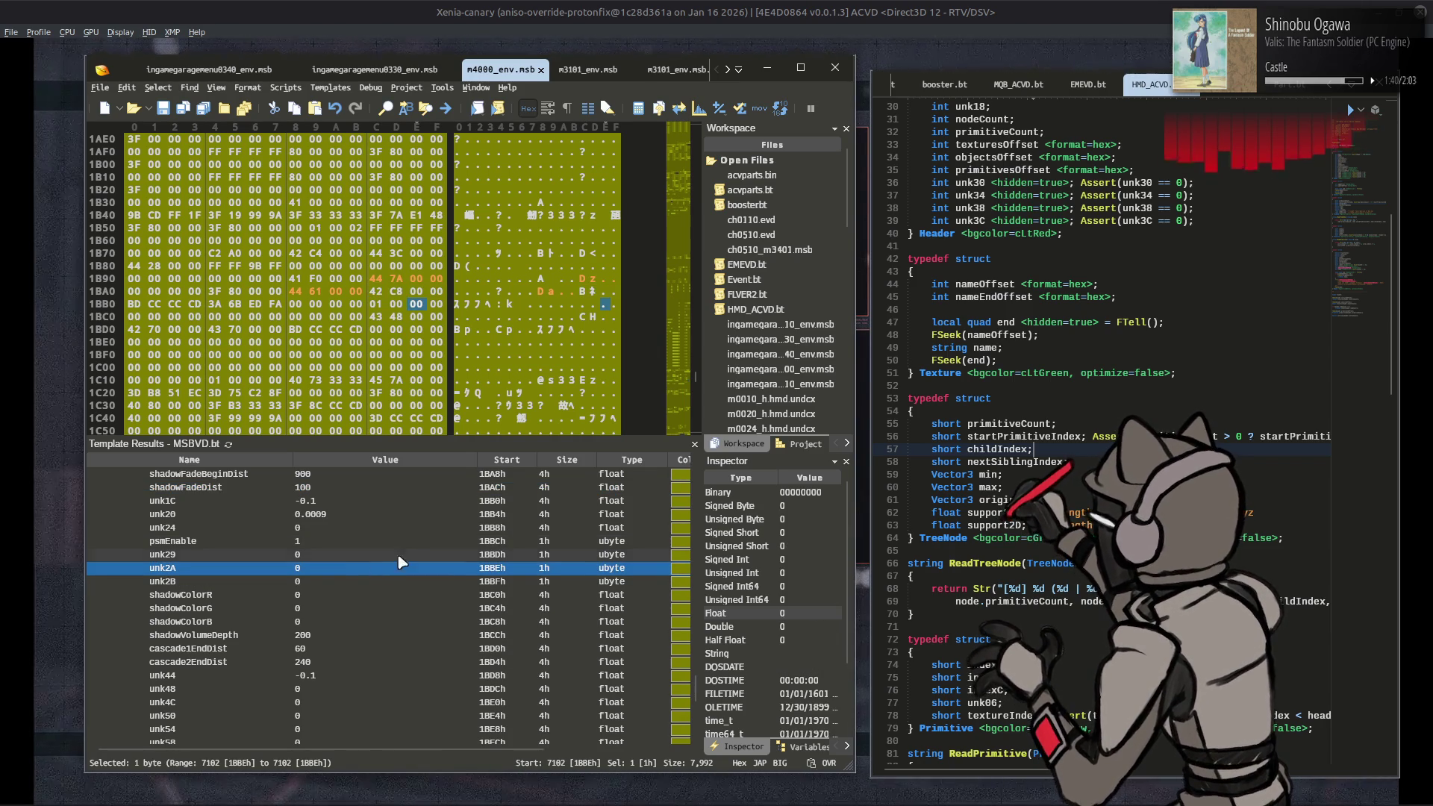
{"action": "key", "text": "alt+Tab"}
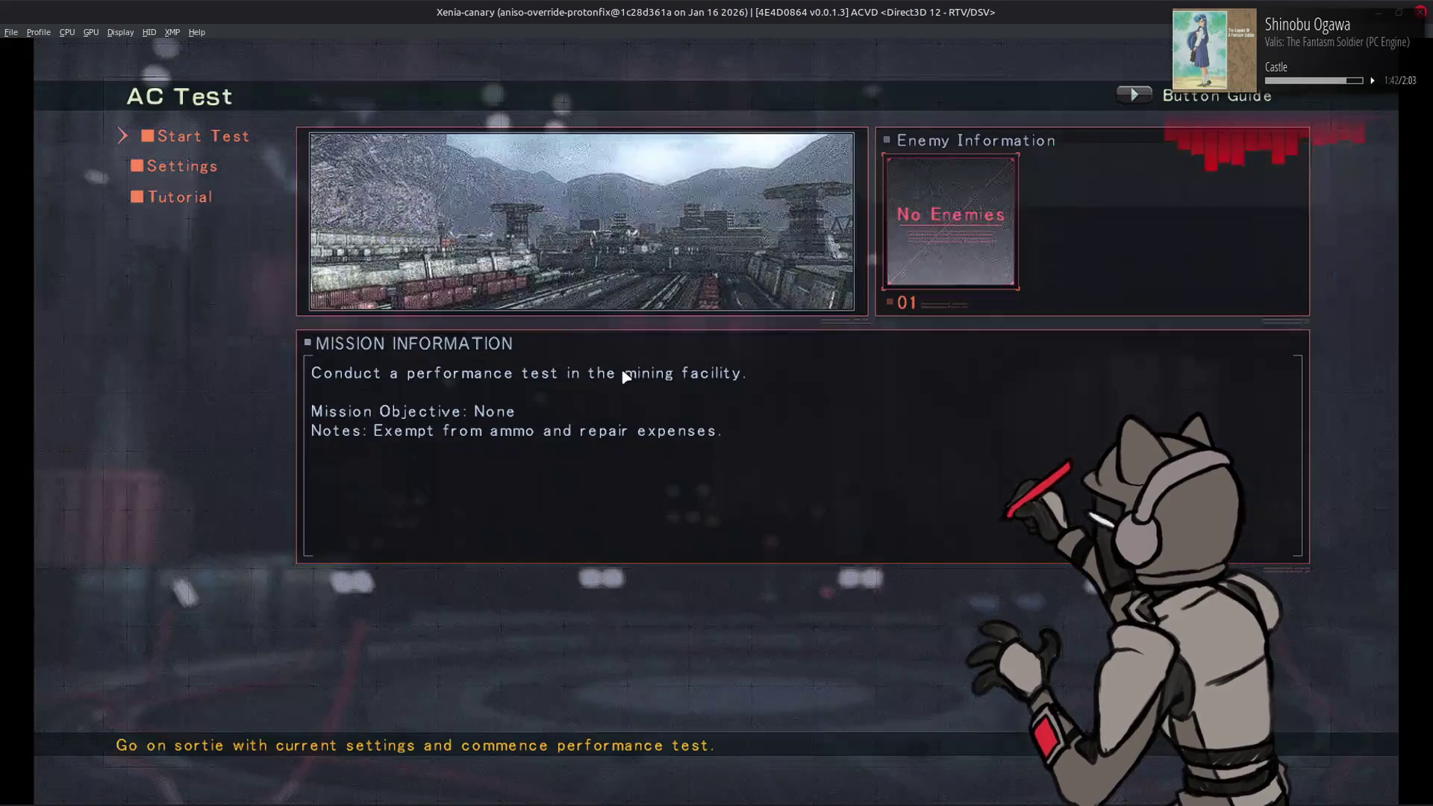
{"action": "key", "text": "Return"}
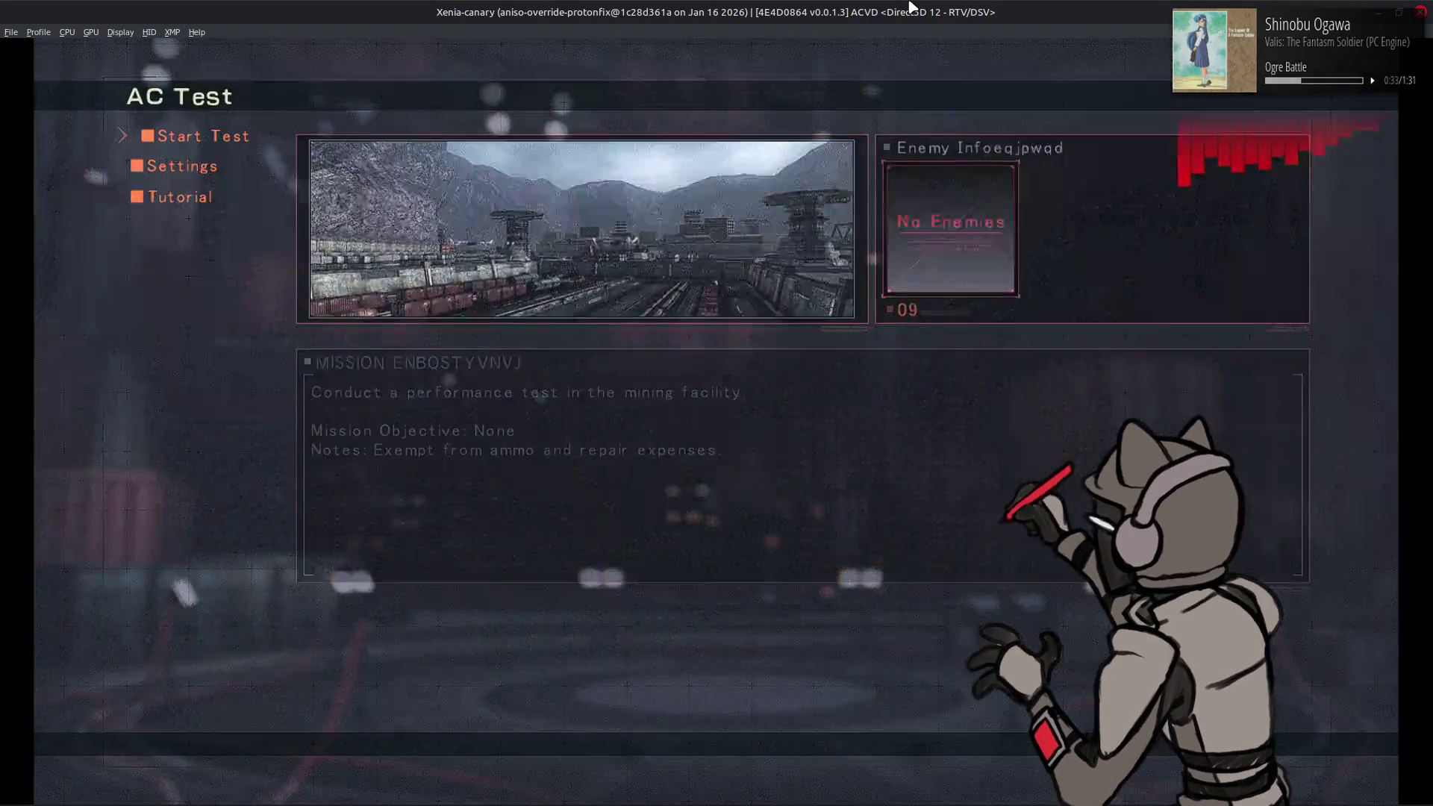
{"action": "key", "text": "alt+Tab"}
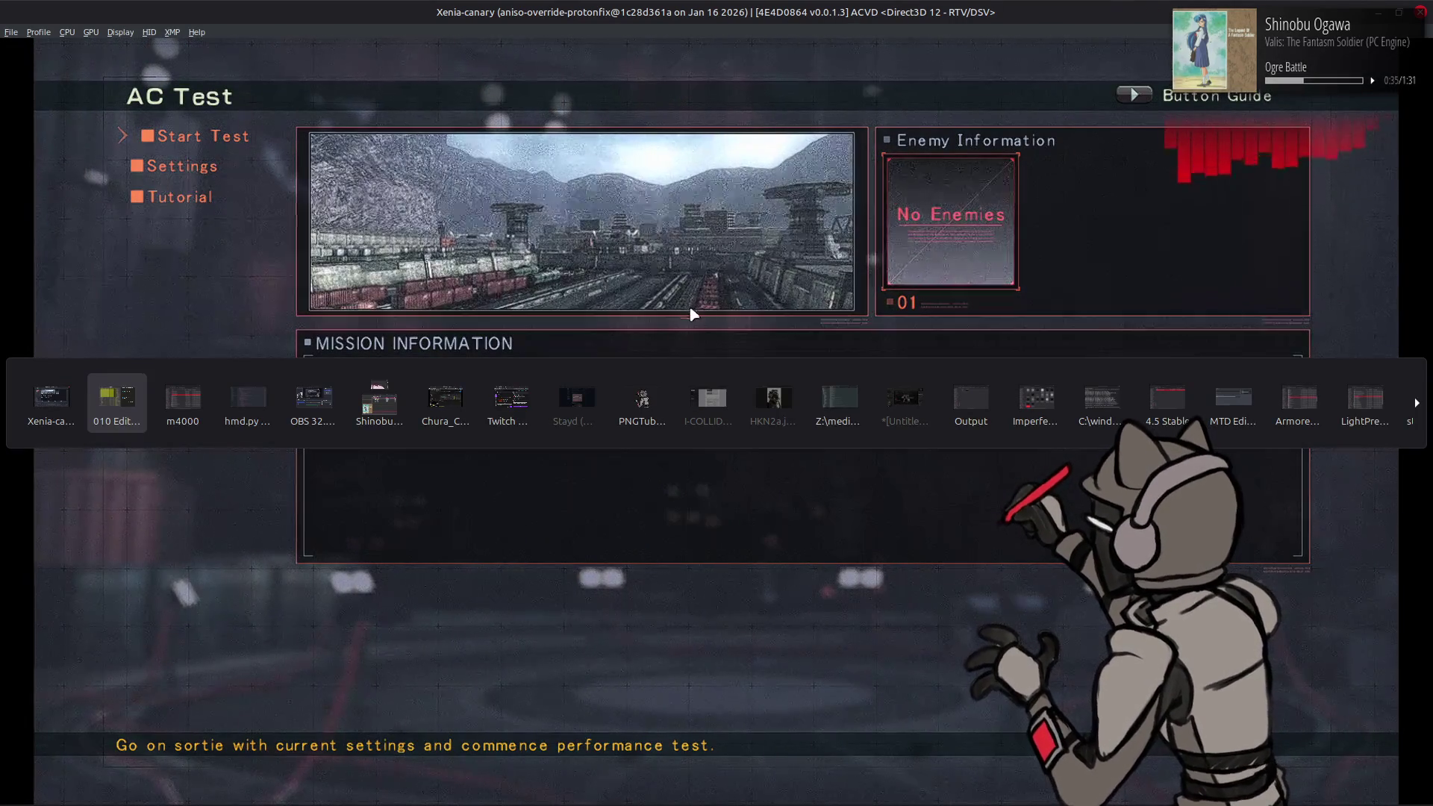
Step: Set shadowFadeBeginDist to 800 and shadowFadeDist to 200 in Template Results
{"action": "scroll", "coordinate": [381, 539], "scroll_direction": "up", "scroll_amount": 2}
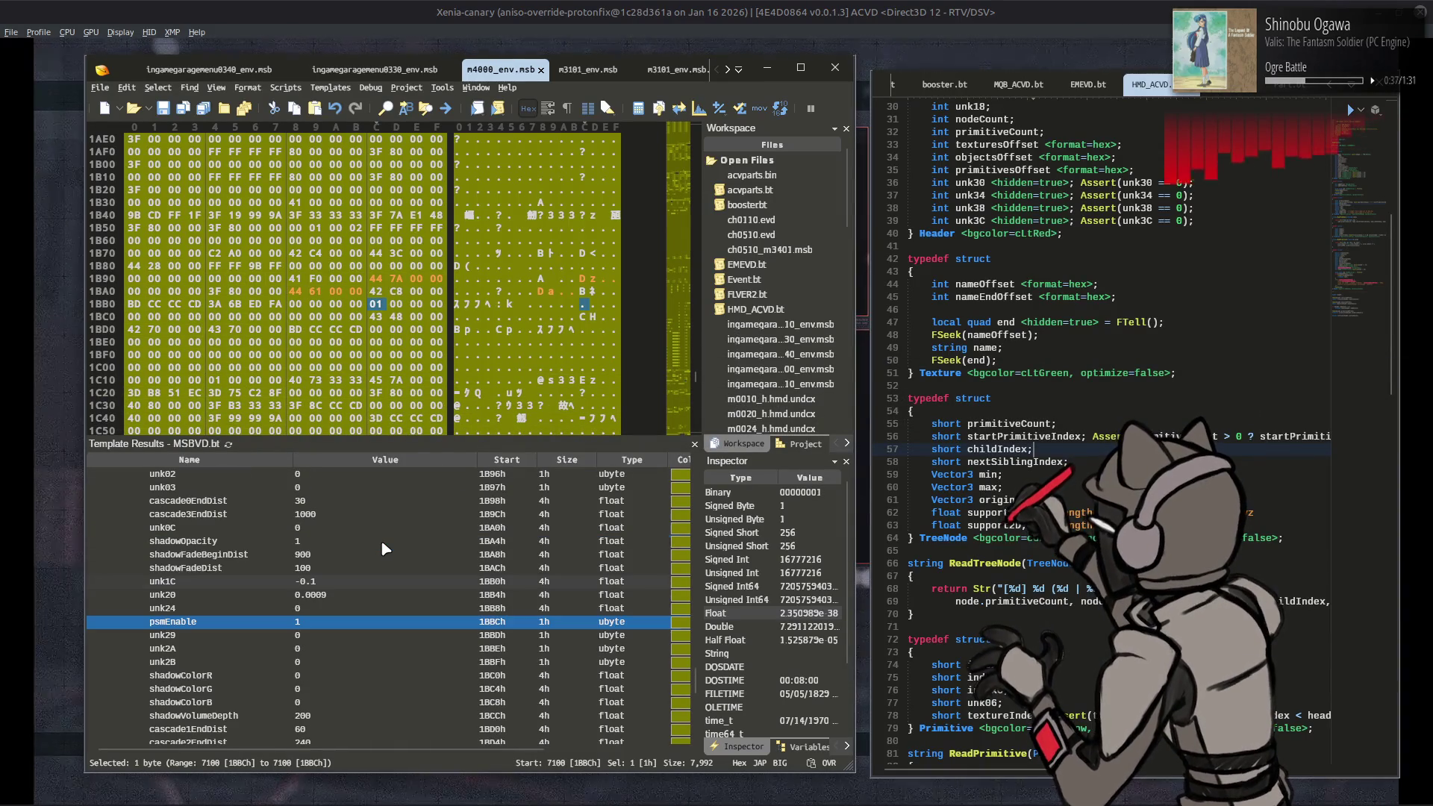
{"action": "left_click", "coordinate": [369, 556]}
{"action": "double_click", "coordinate": [370, 556]}
{"action": "type", "text": "800"}
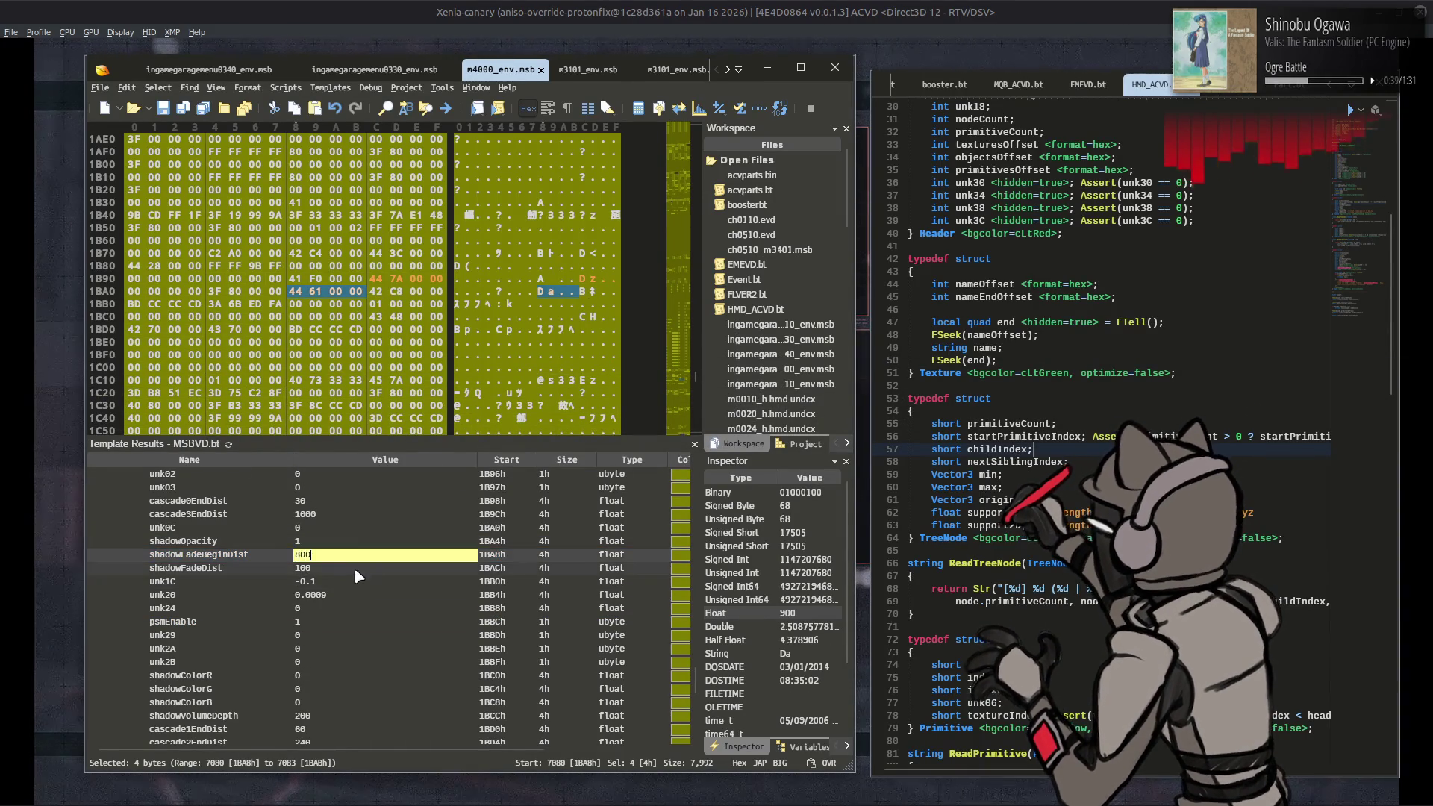
{"action": "key", "text": "Return"}
{"action": "double_click", "coordinate": [353, 569]}
{"action": "type", "text": "2"}
{"action": "key", "text": "Return"}
Step: Select the cascade0EndDist field, then return to the Xenia game window
{"action": "key", "text": "Up"}
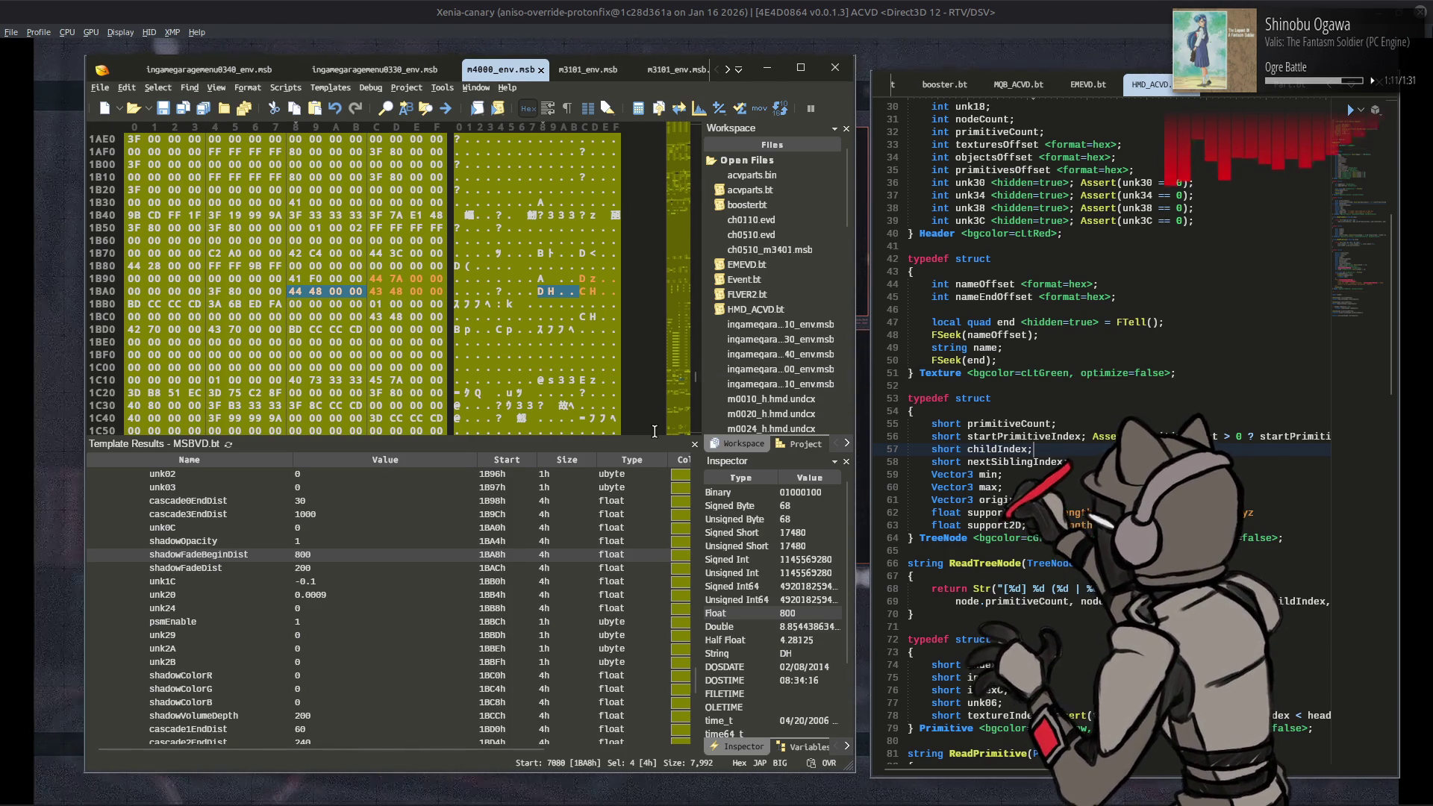
{"action": "left_click", "coordinate": [441, 502]}
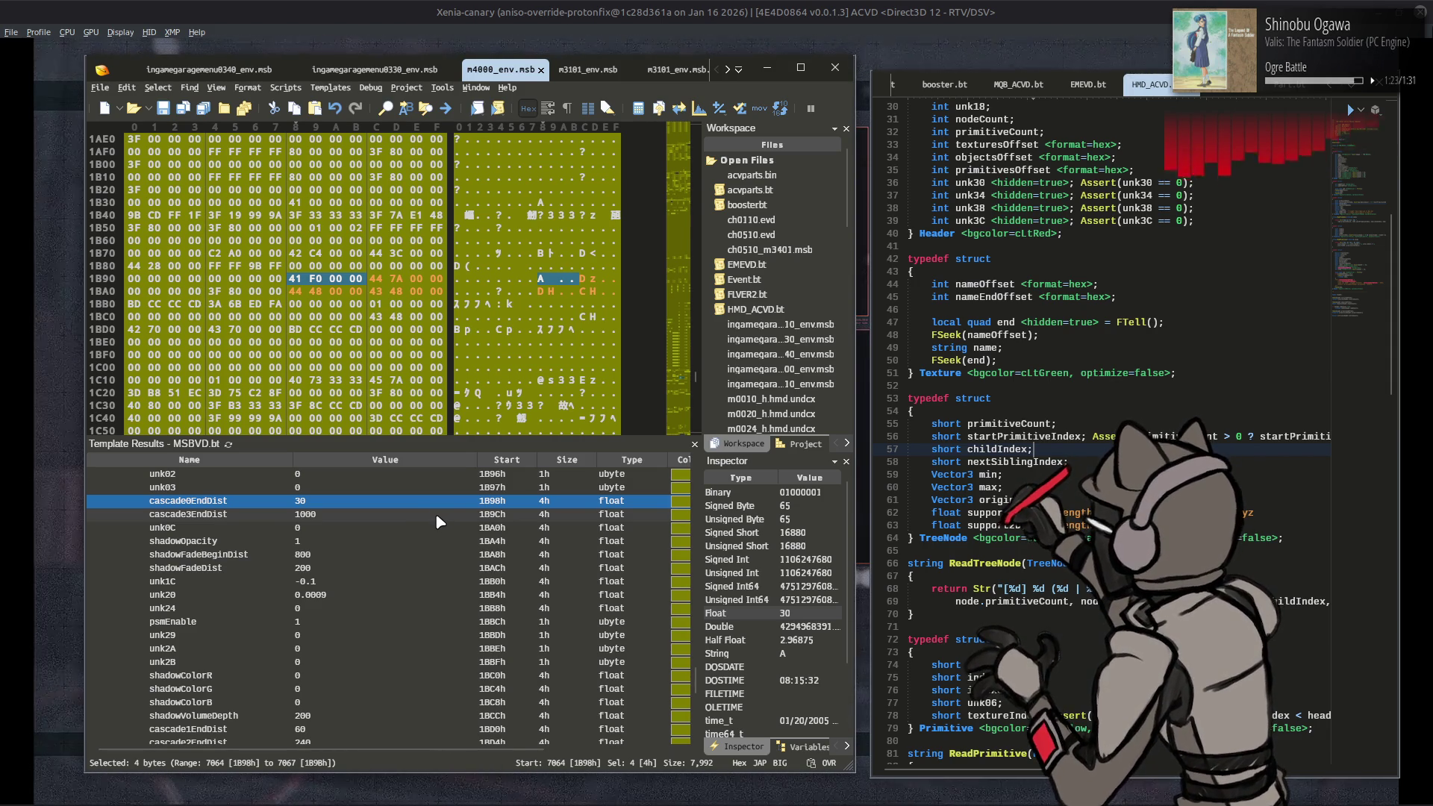
{"action": "left_click", "coordinate": [458, 38]}
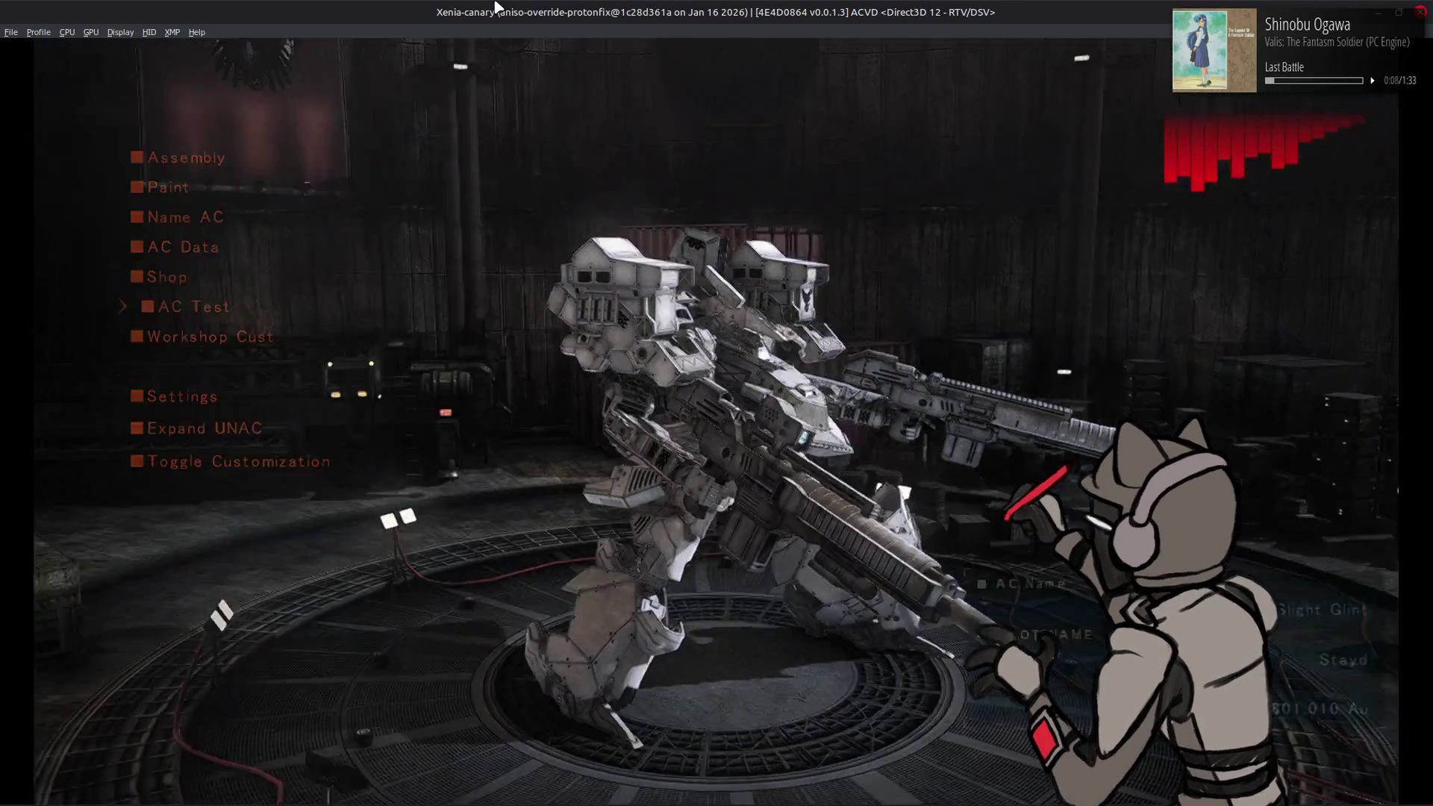
Step: Preview the AC in view mode, then turn the first workshop customization part ON
{"action": "key", "text": "BackSpace"}
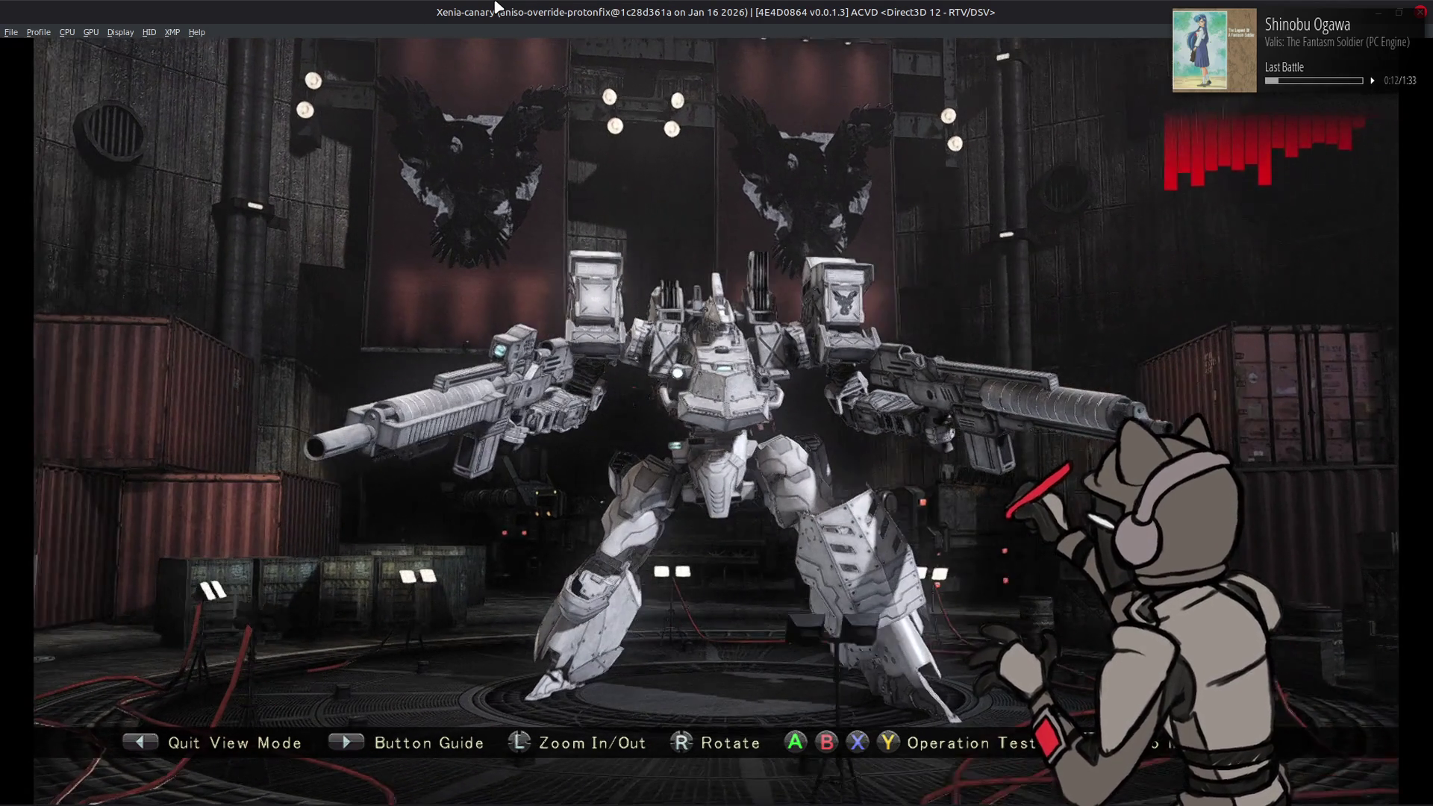
{"action": "key", "text": "BackSpace"}
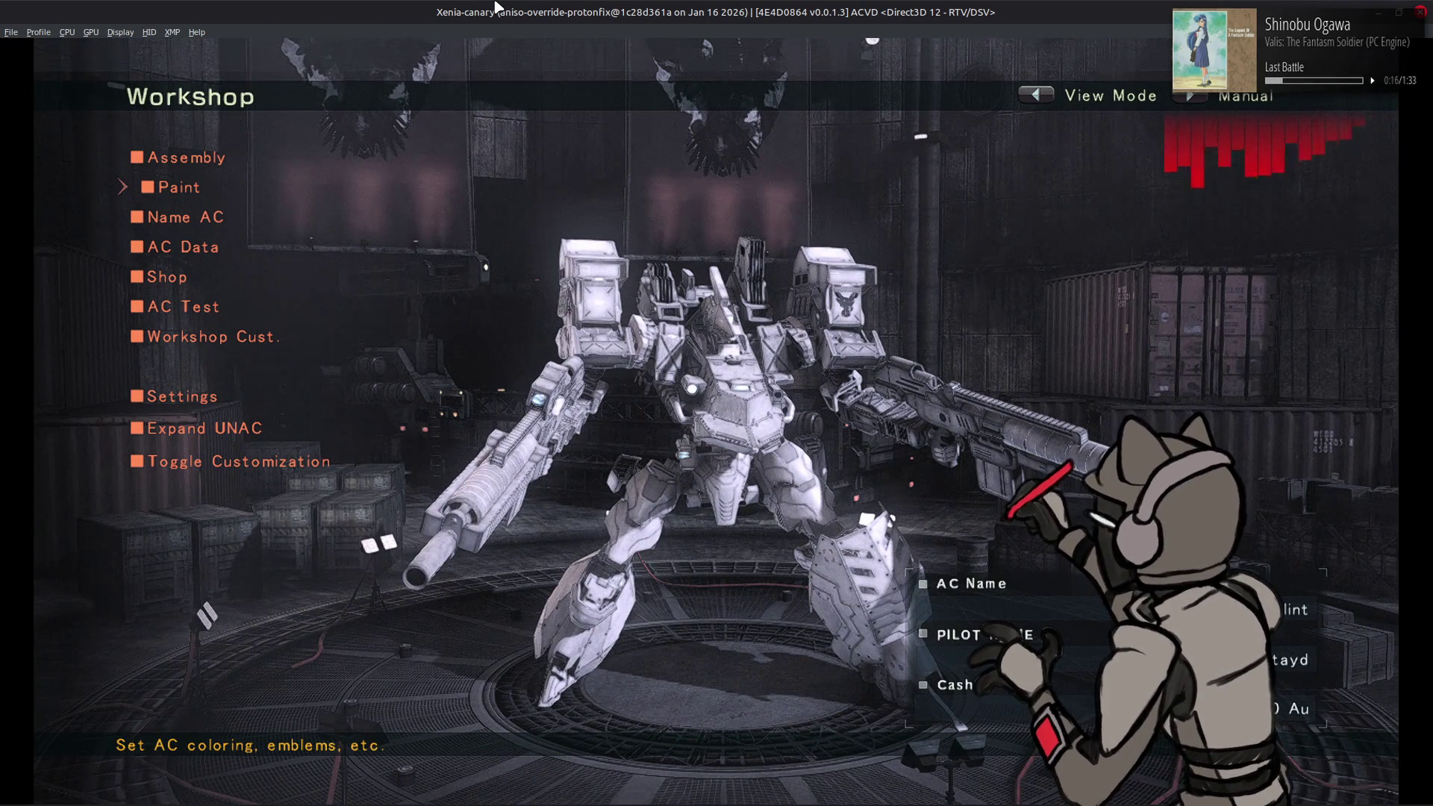
{"action": "key", "text": "Down"}
{"action": "key", "text": "Down"}
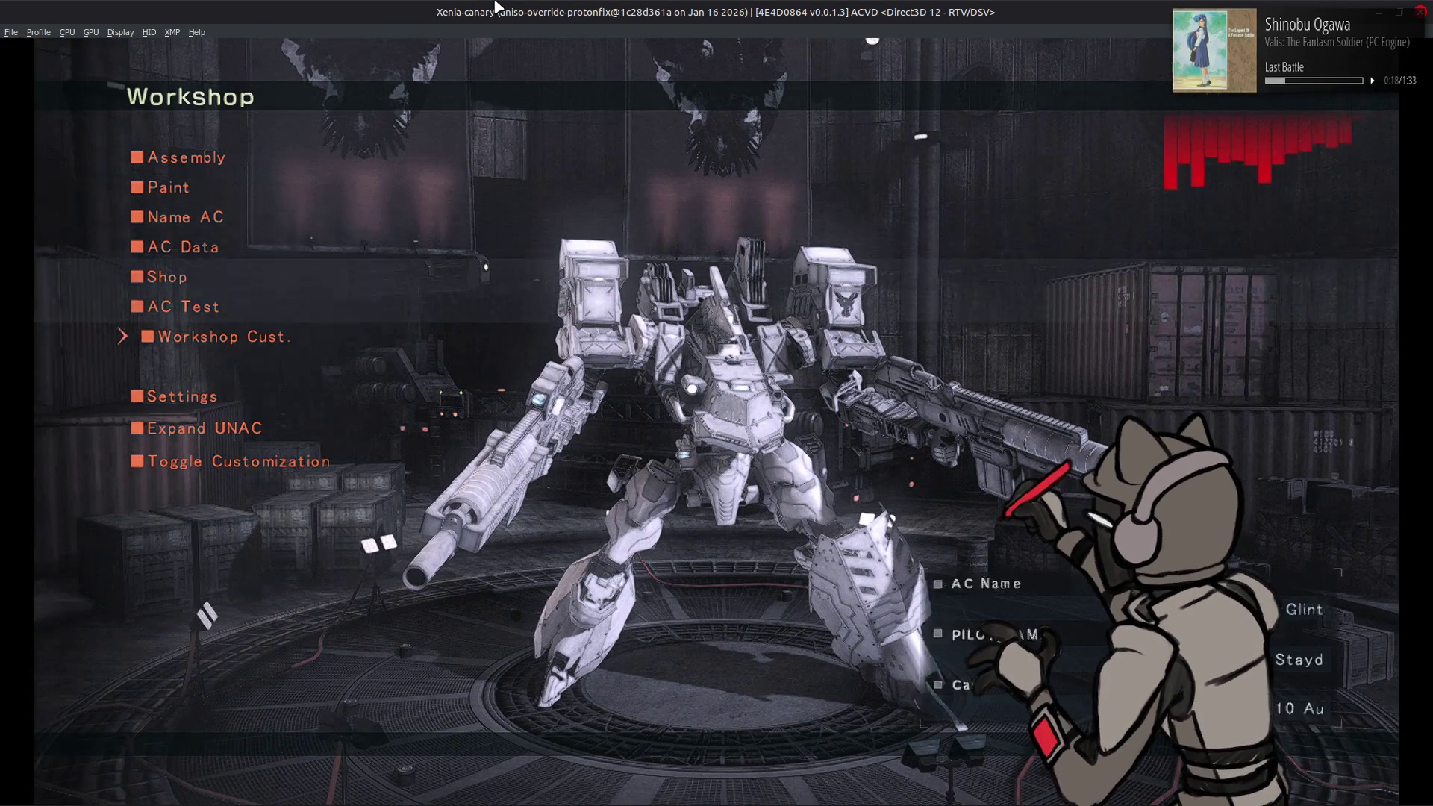
{"action": "key", "text": "Return"}
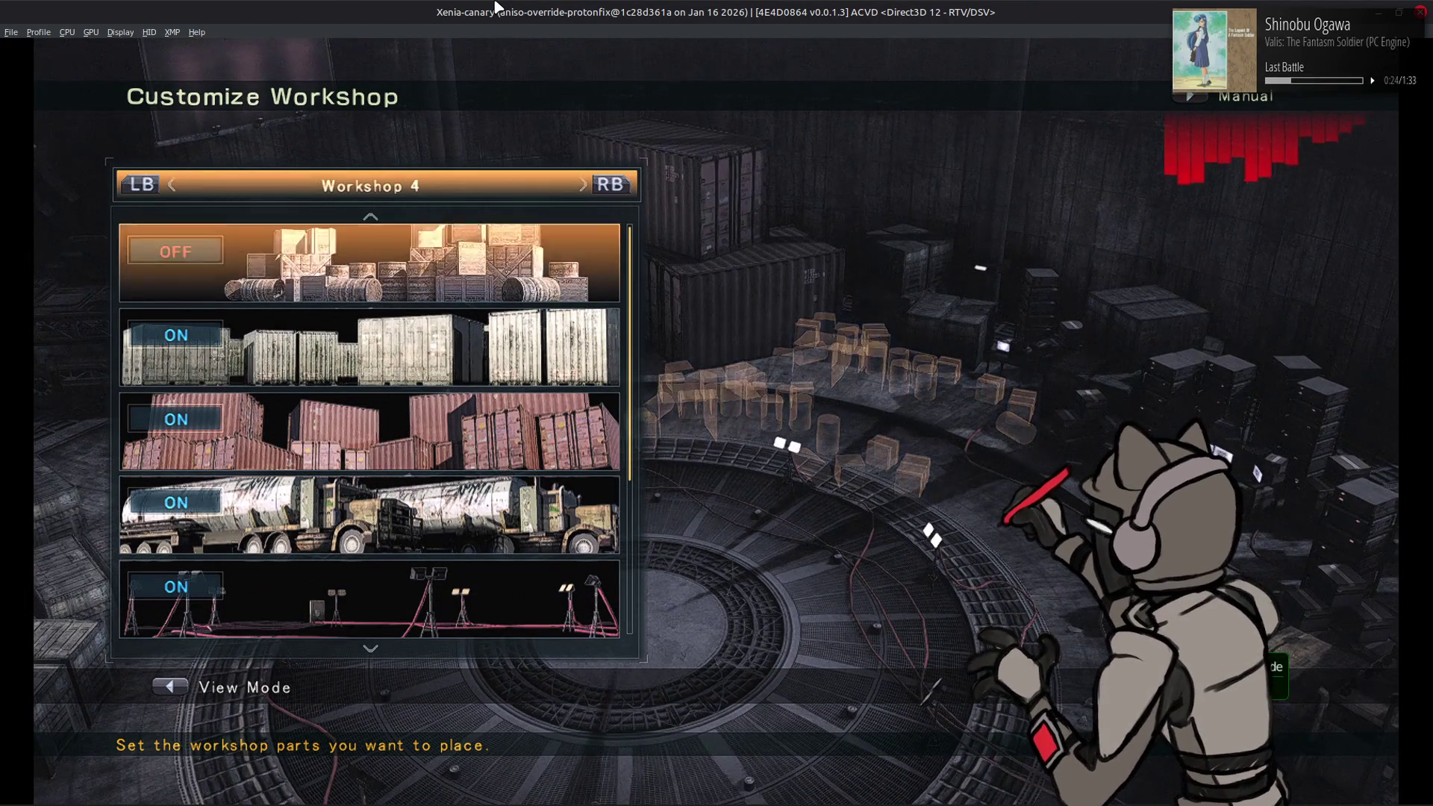
{"action": "key", "text": "Return"}
Step: Cycle through Workshop layouts 3, 2 and 1, ending on Workshop 3
{"action": "key", "text": "q"}
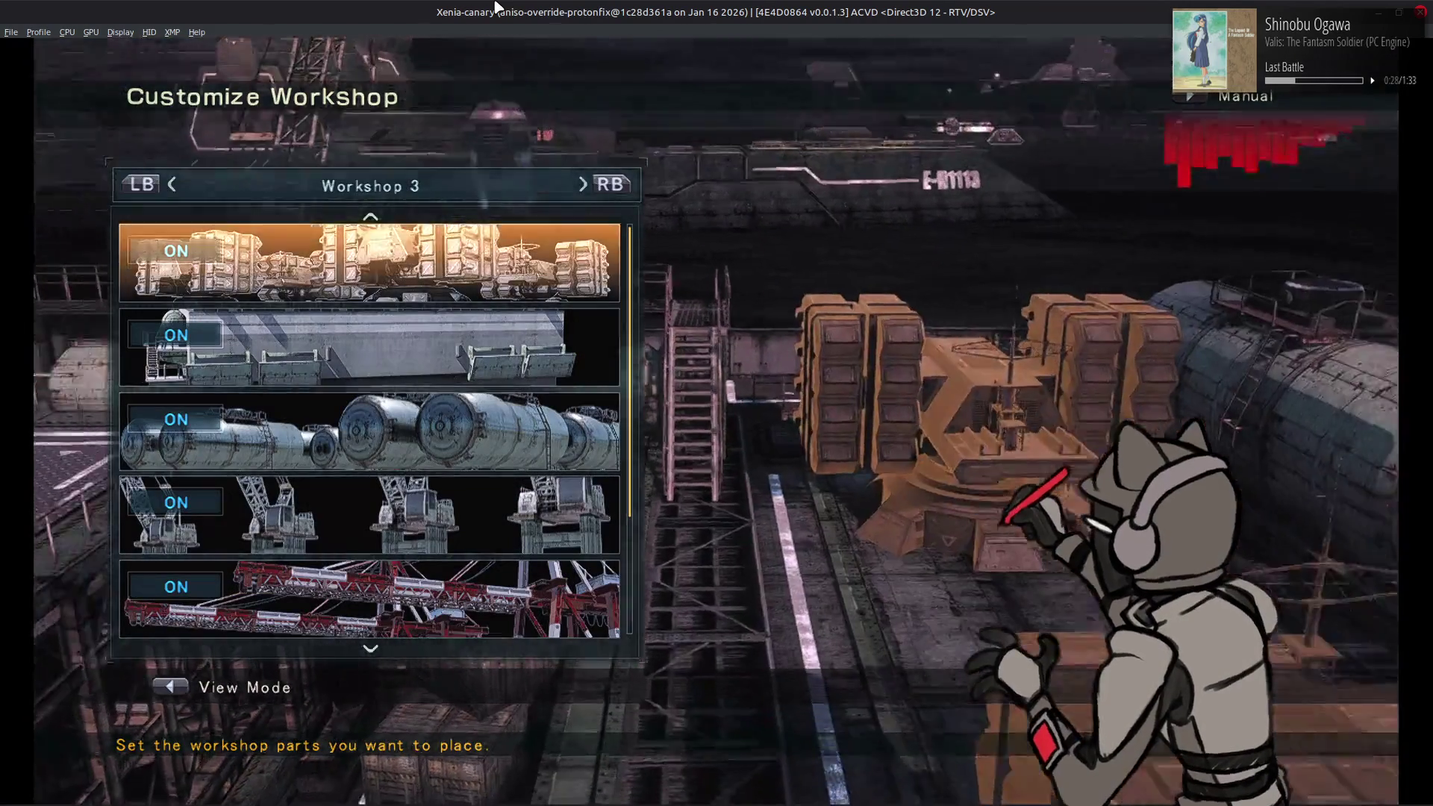
{"action": "key", "text": "q"}
{"action": "key", "text": "q"}
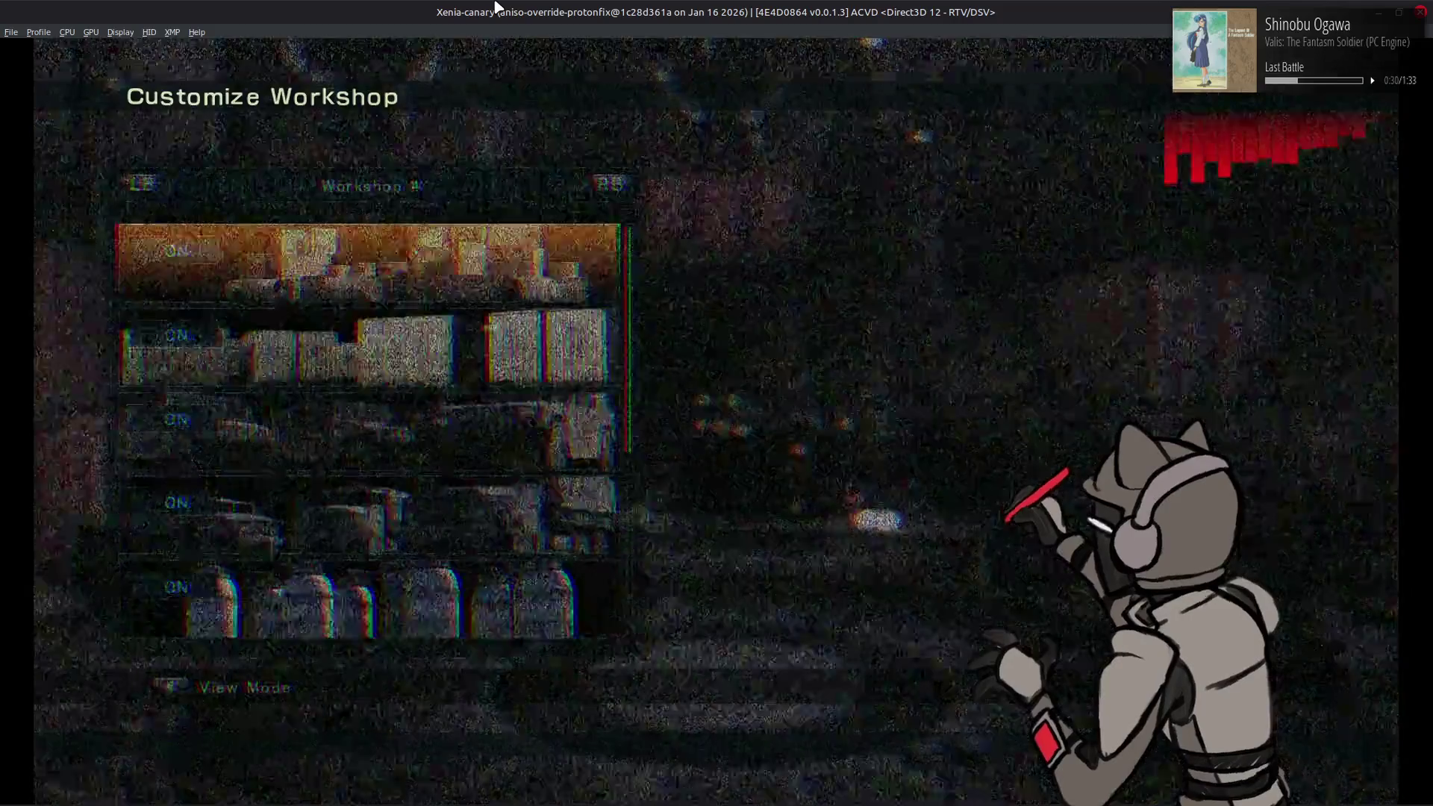
{"action": "key", "text": "q"}
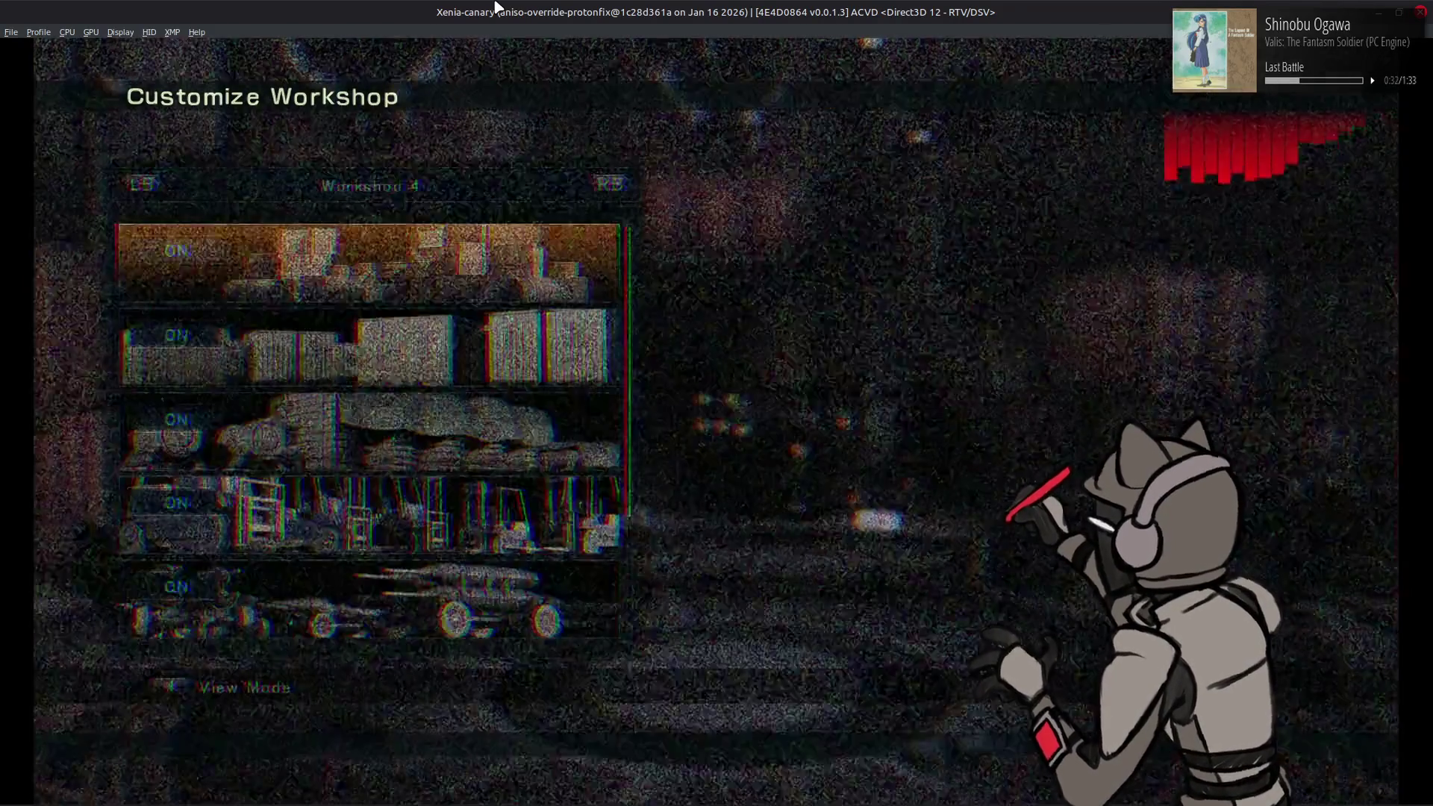
{"action": "key", "text": "e"}
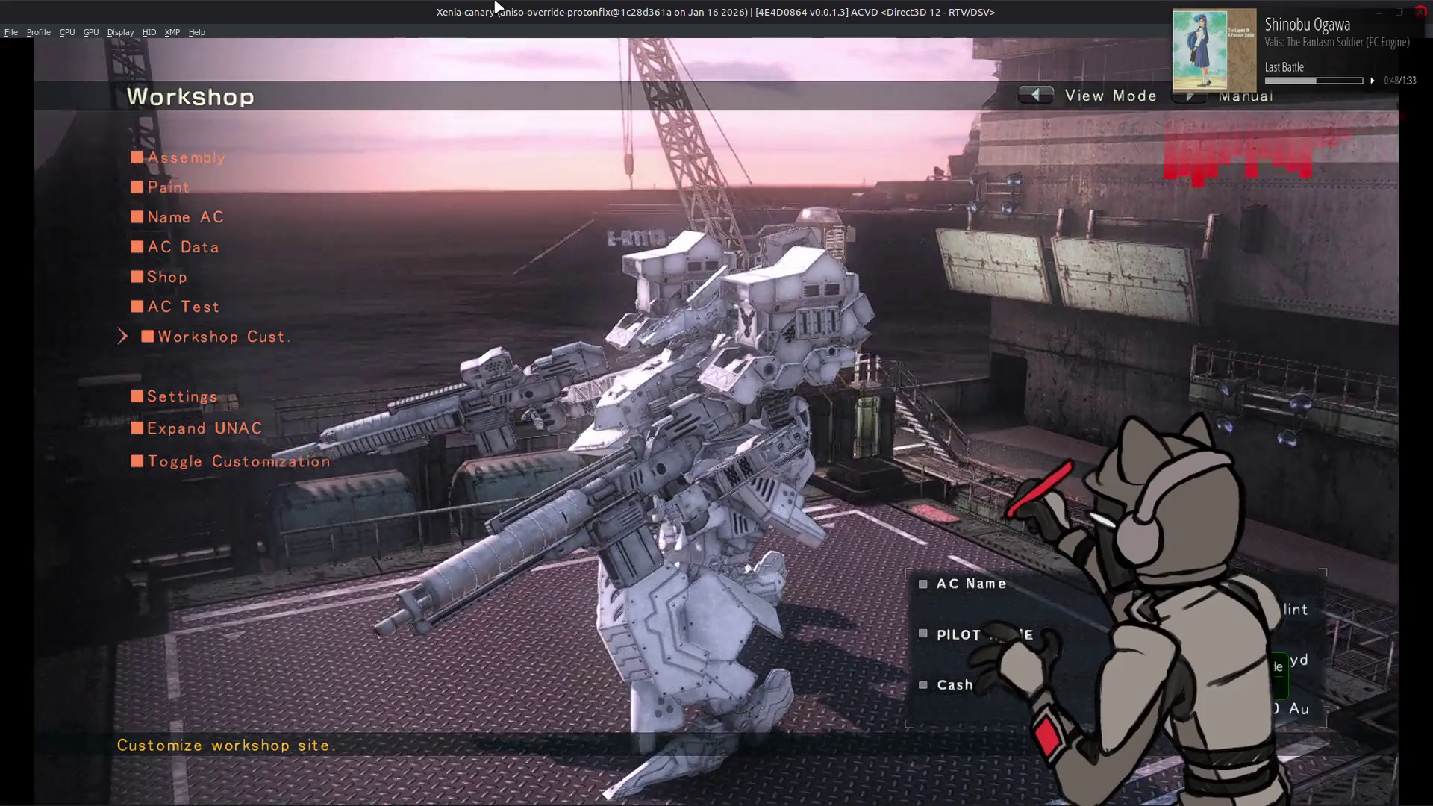
Step: Toggle view mode on the AC, exit to the World Menu map, and return to 010 Editor
{"action": "key", "text": "q"}
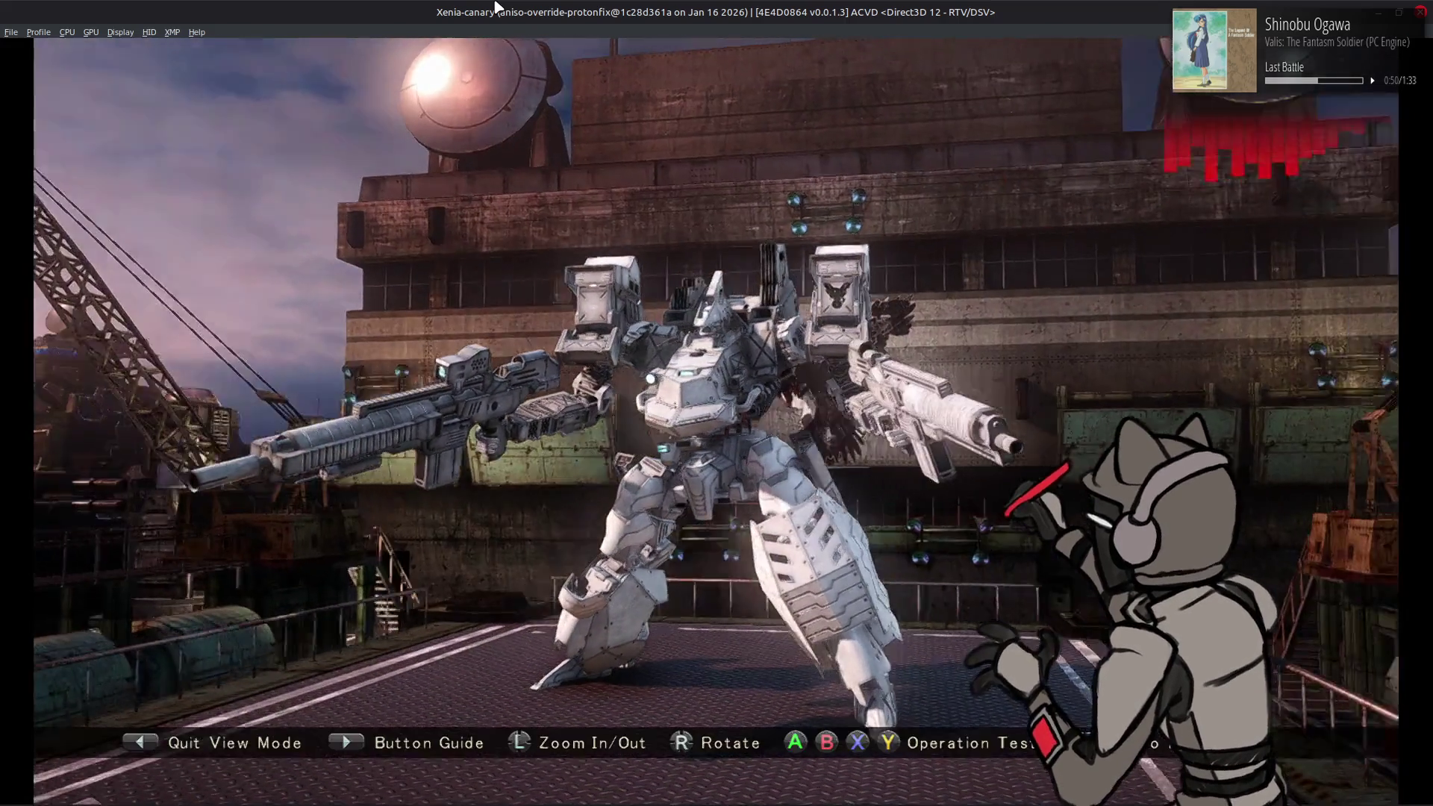
{"action": "key", "text": "z"}
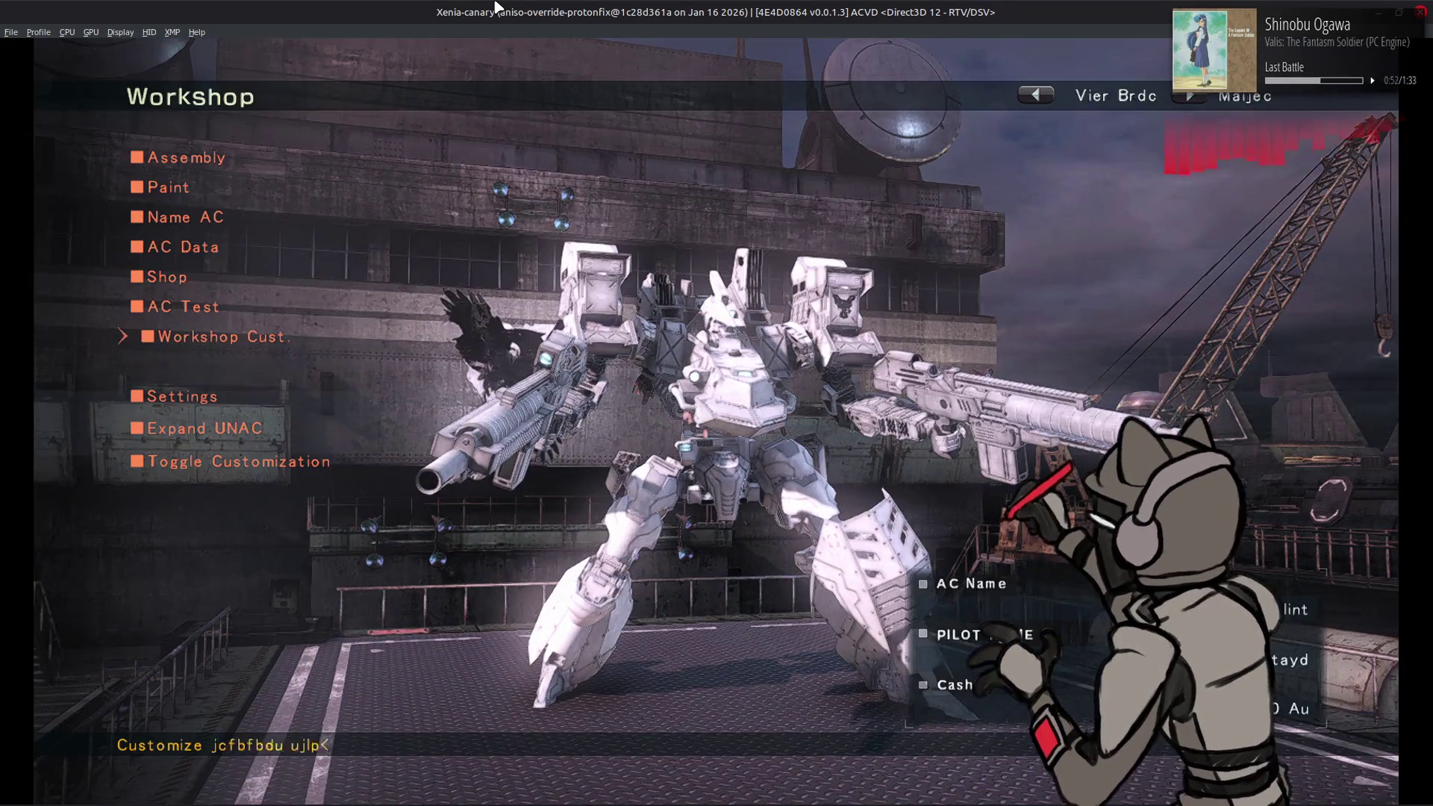
{"action": "key", "text": "q"}
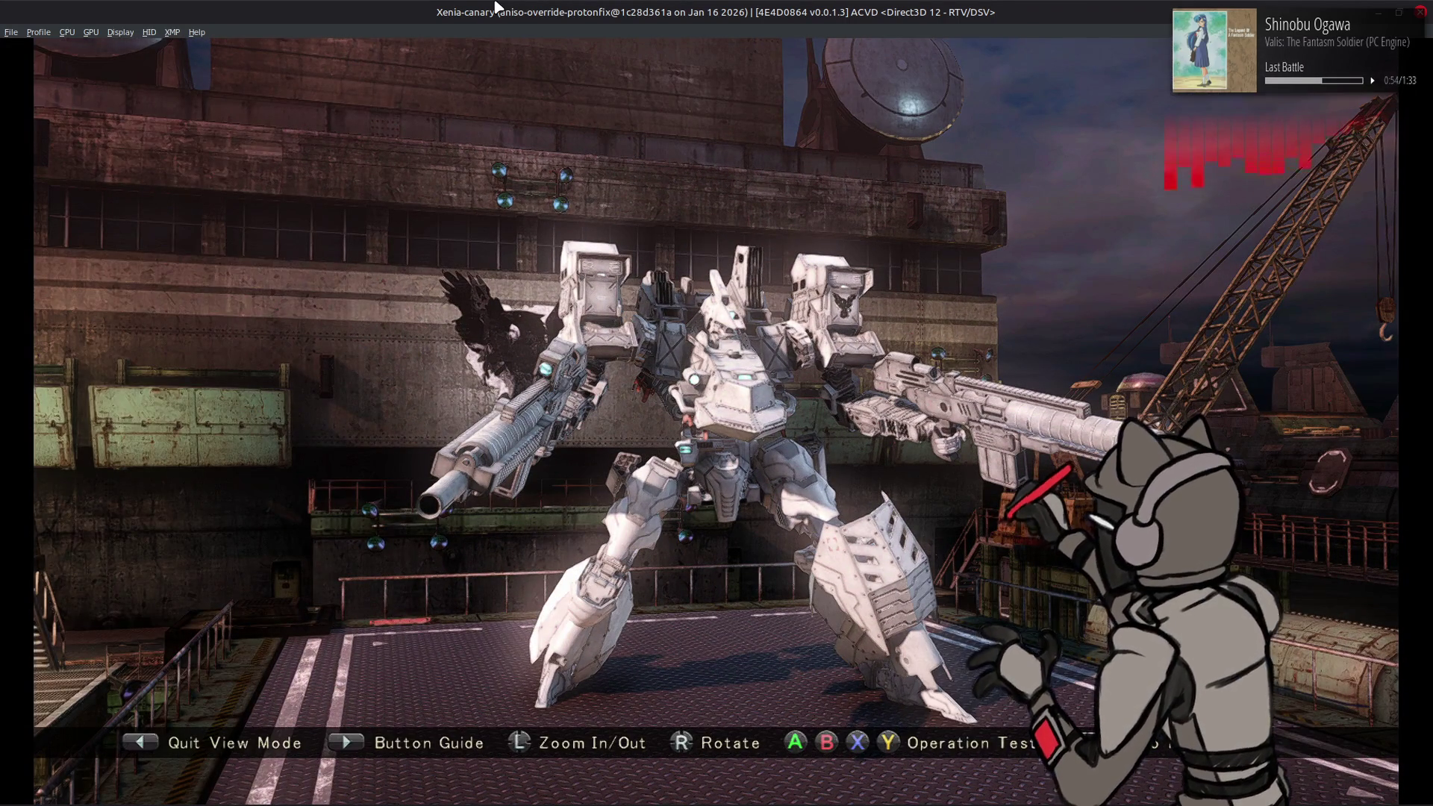
{"action": "key", "text": "z"}
{"action": "key", "text": "x"}
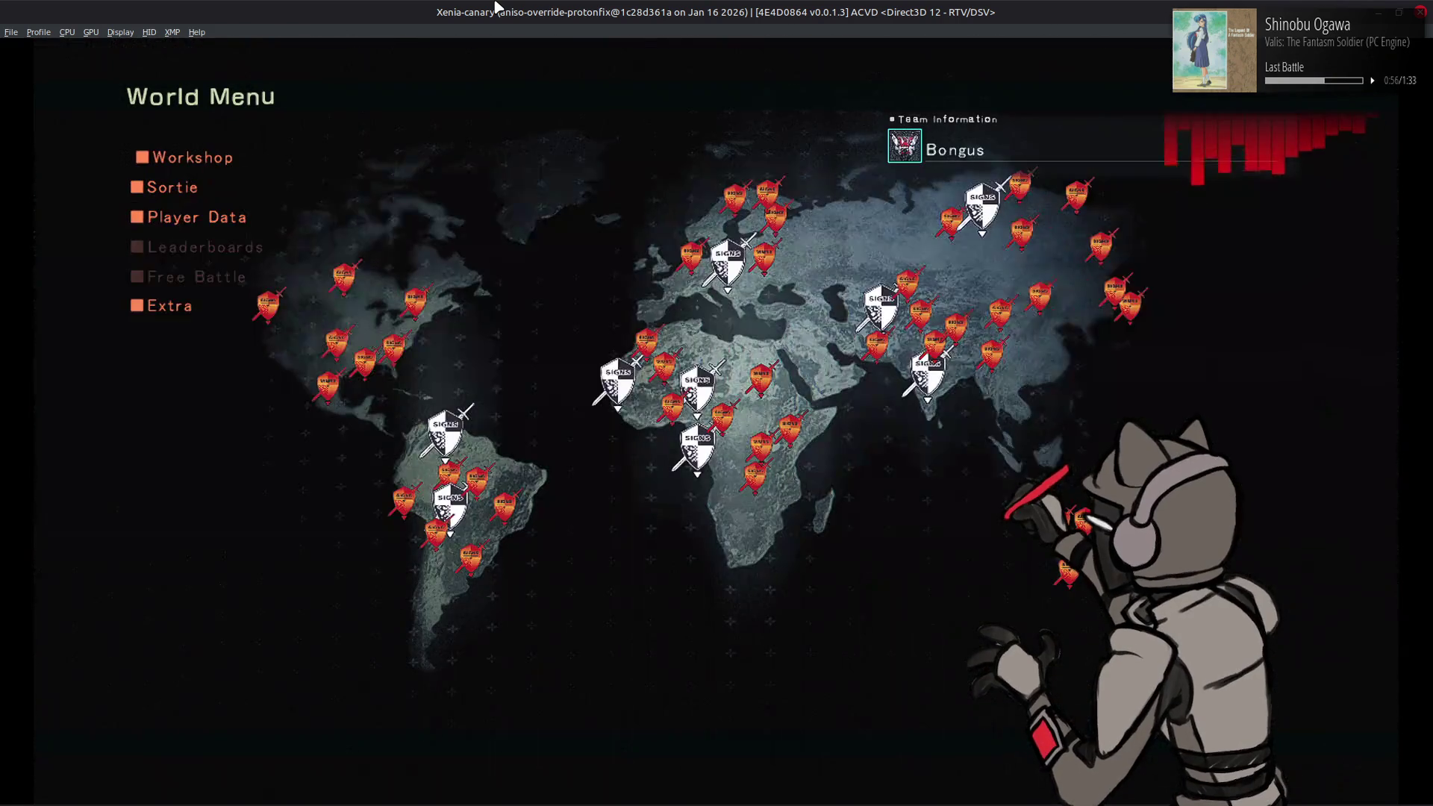
{"action": "key", "text": "alt+Tab"}
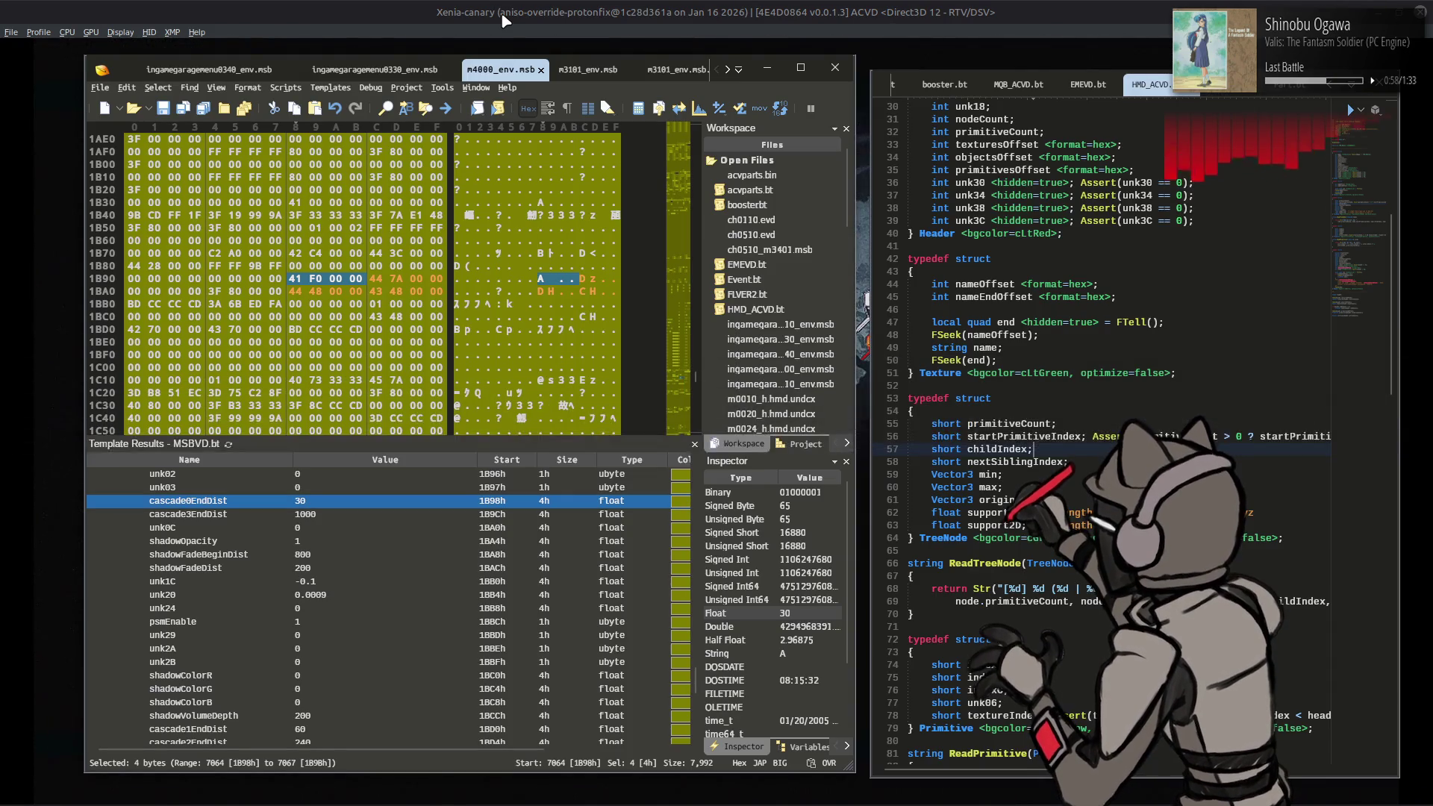
Step: In ingamegaragemenu0330_env.msb, undo and redo template edits, keeping globalDrawDistance at 1000
{"action": "left_click", "coordinate": [422, 71]}
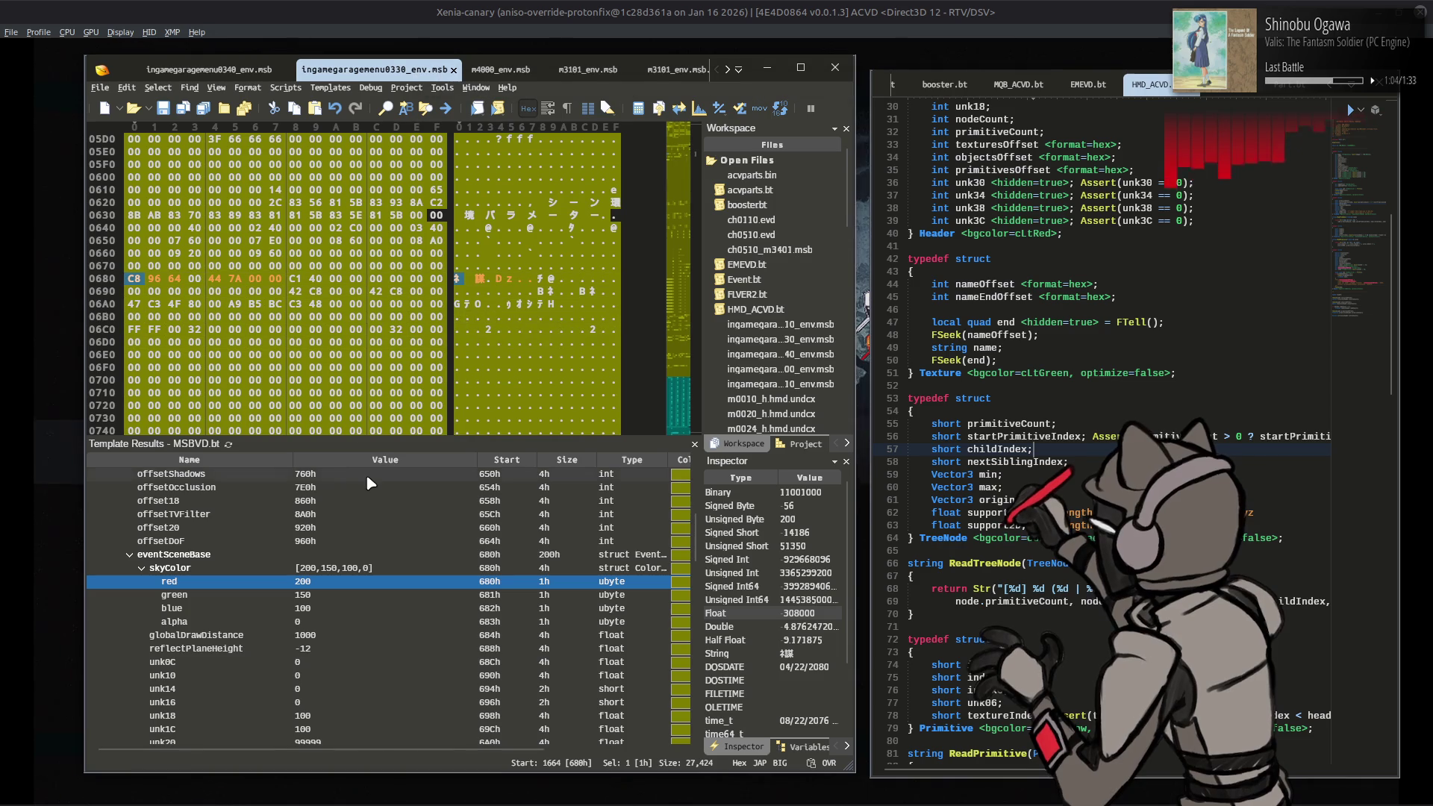
{"action": "left_click", "coordinate": [366, 503]}
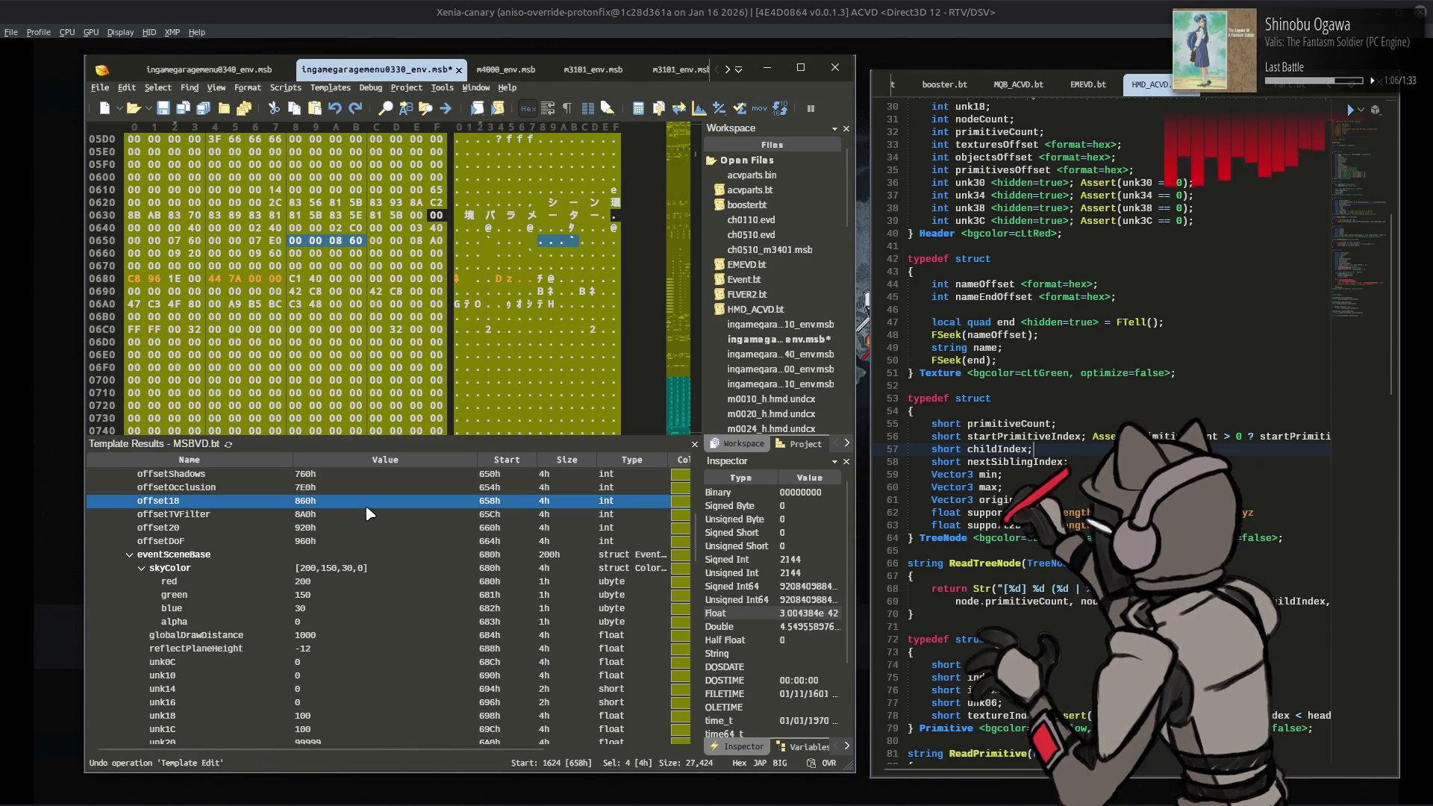
{"action": "key", "text": "ctrl+z"}
{"action": "key", "text": "ctrl+y"}
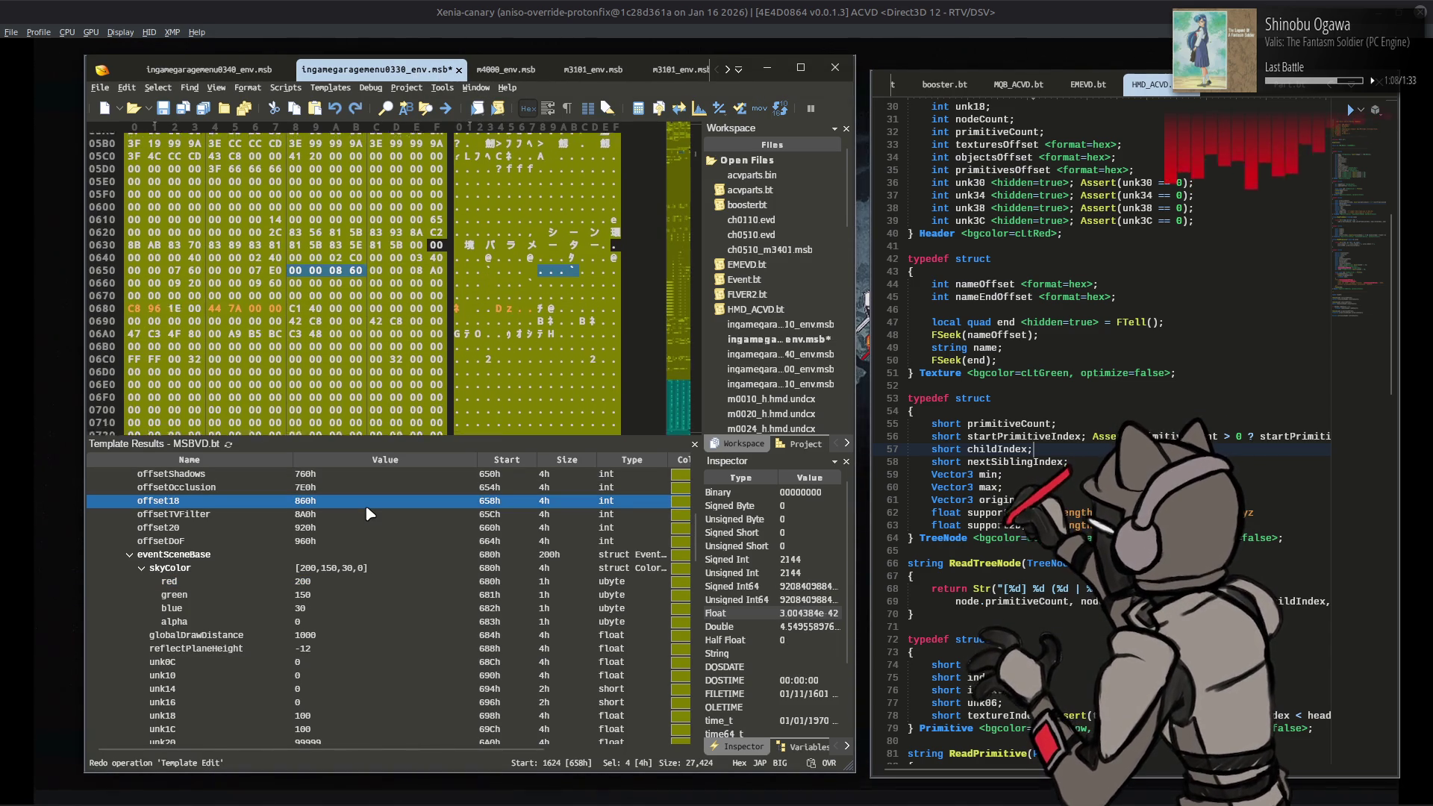
{"action": "key", "text": "ctrl+z"}
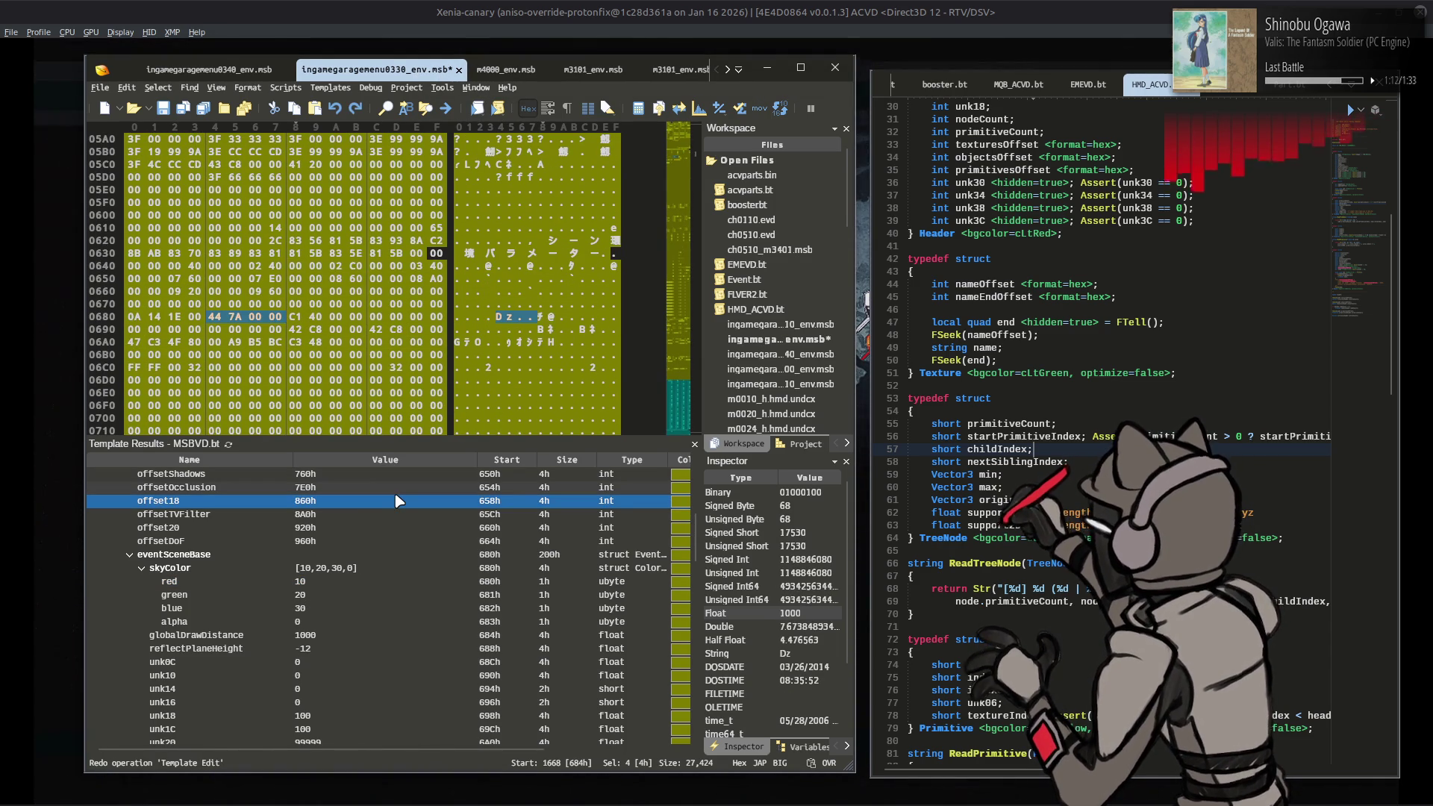
{"action": "key", "text": "ctrl+y"}
Step: Undo the remaining template edit near characterIllum and expand the map's events section
{"action": "scroll", "coordinate": [394, 491], "scroll_direction": "down", "scroll_amount": 9}
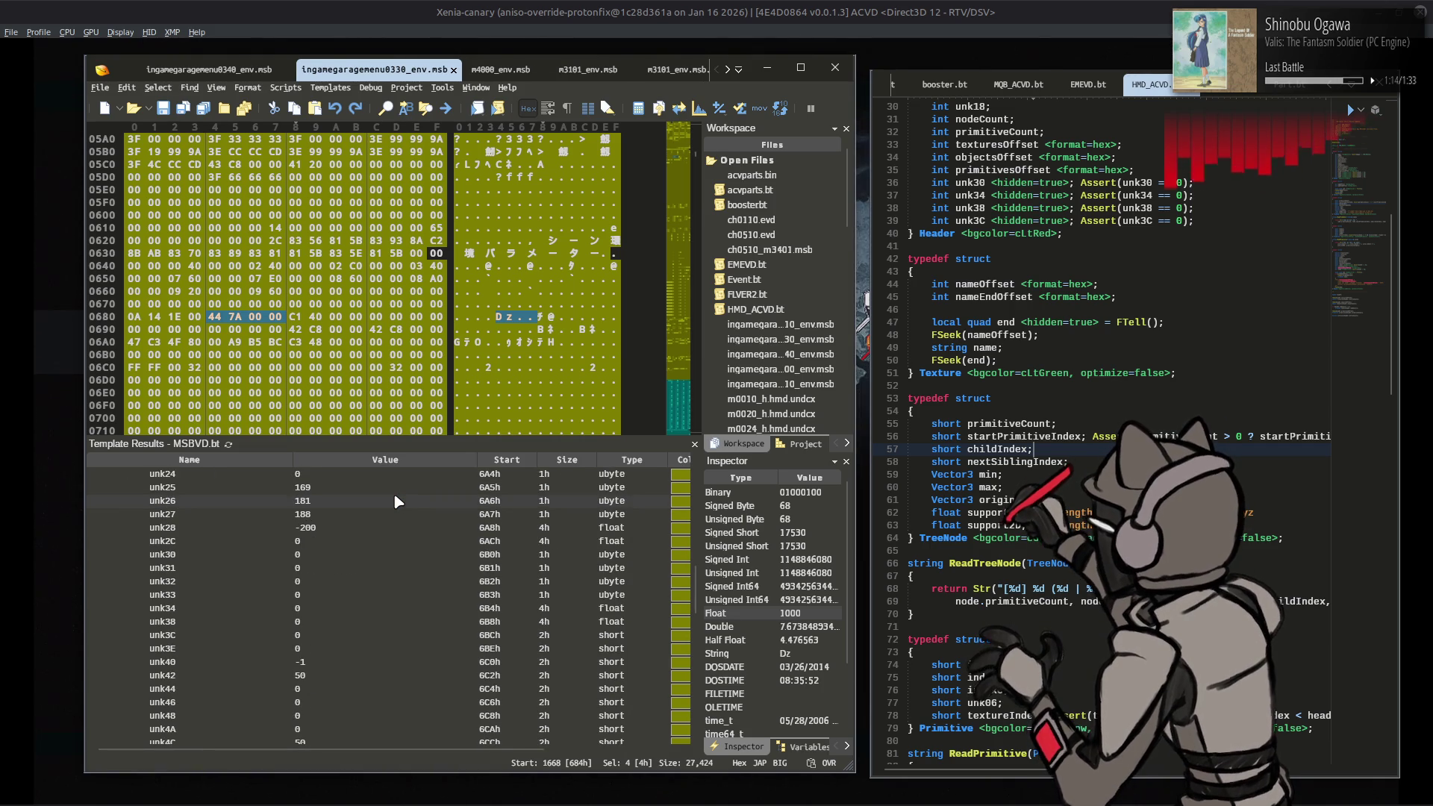
{"action": "scroll", "coordinate": [394, 495], "scroll_direction": "down", "scroll_amount": 3}
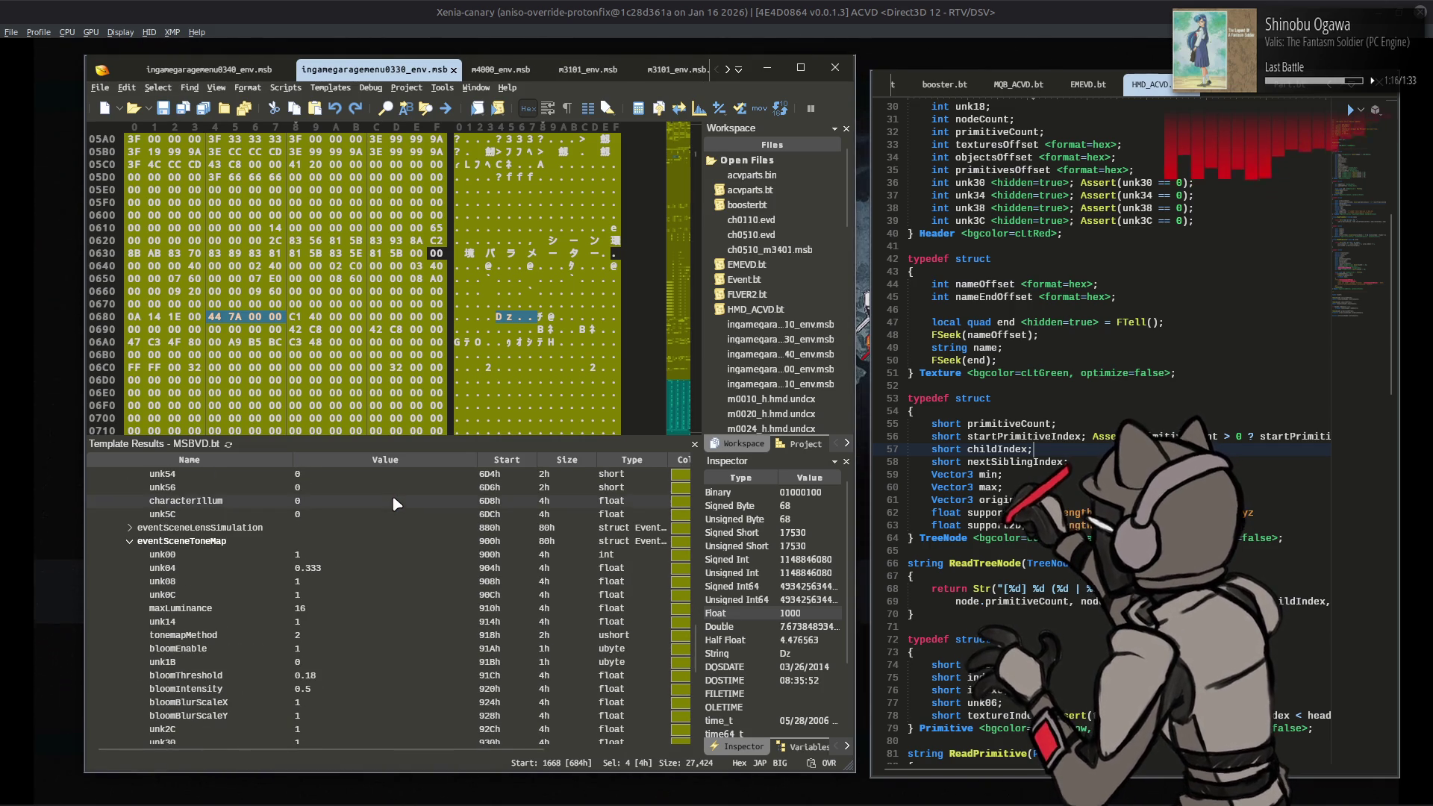
{"action": "left_click", "coordinate": [393, 500]}
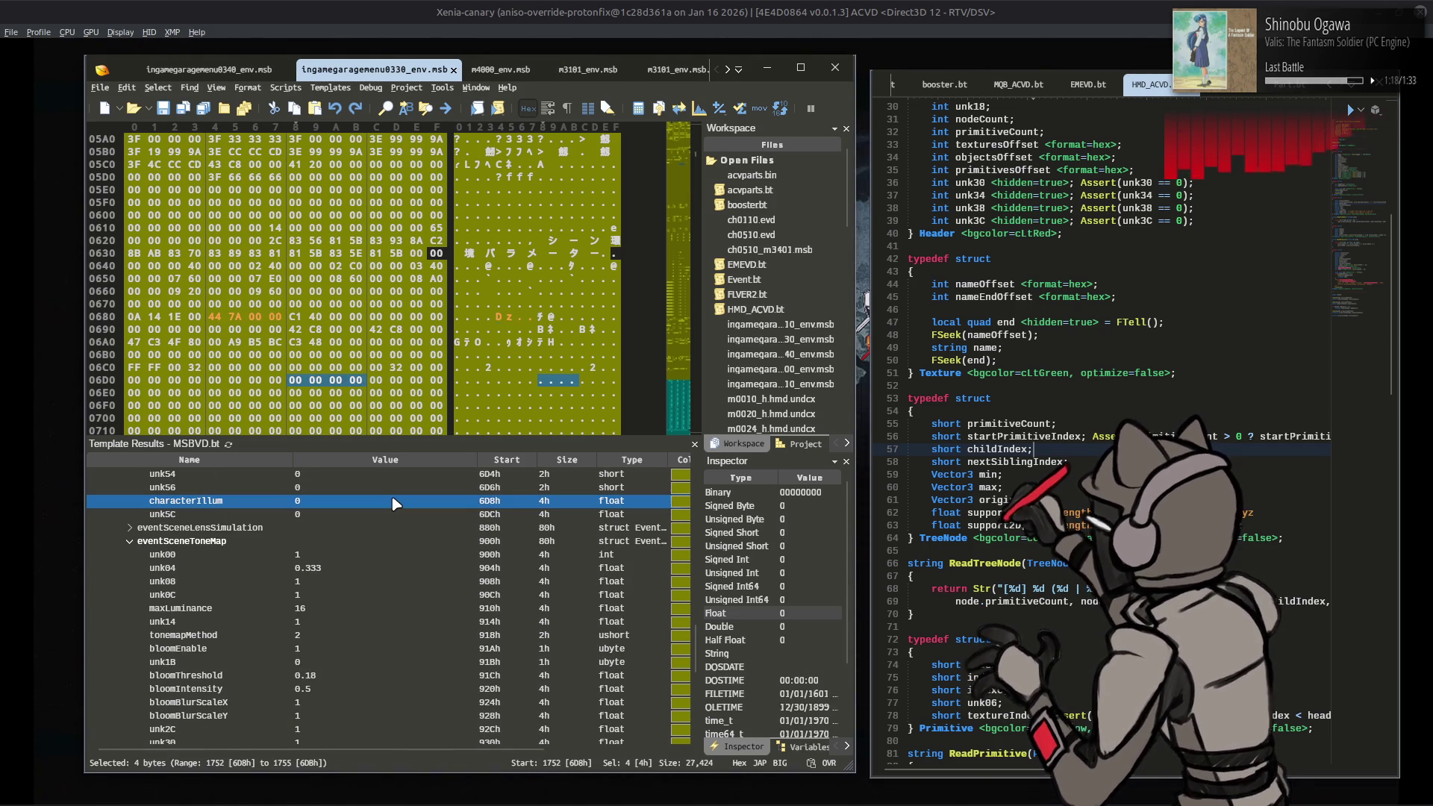
{"action": "key", "text": "ctrl+z"}
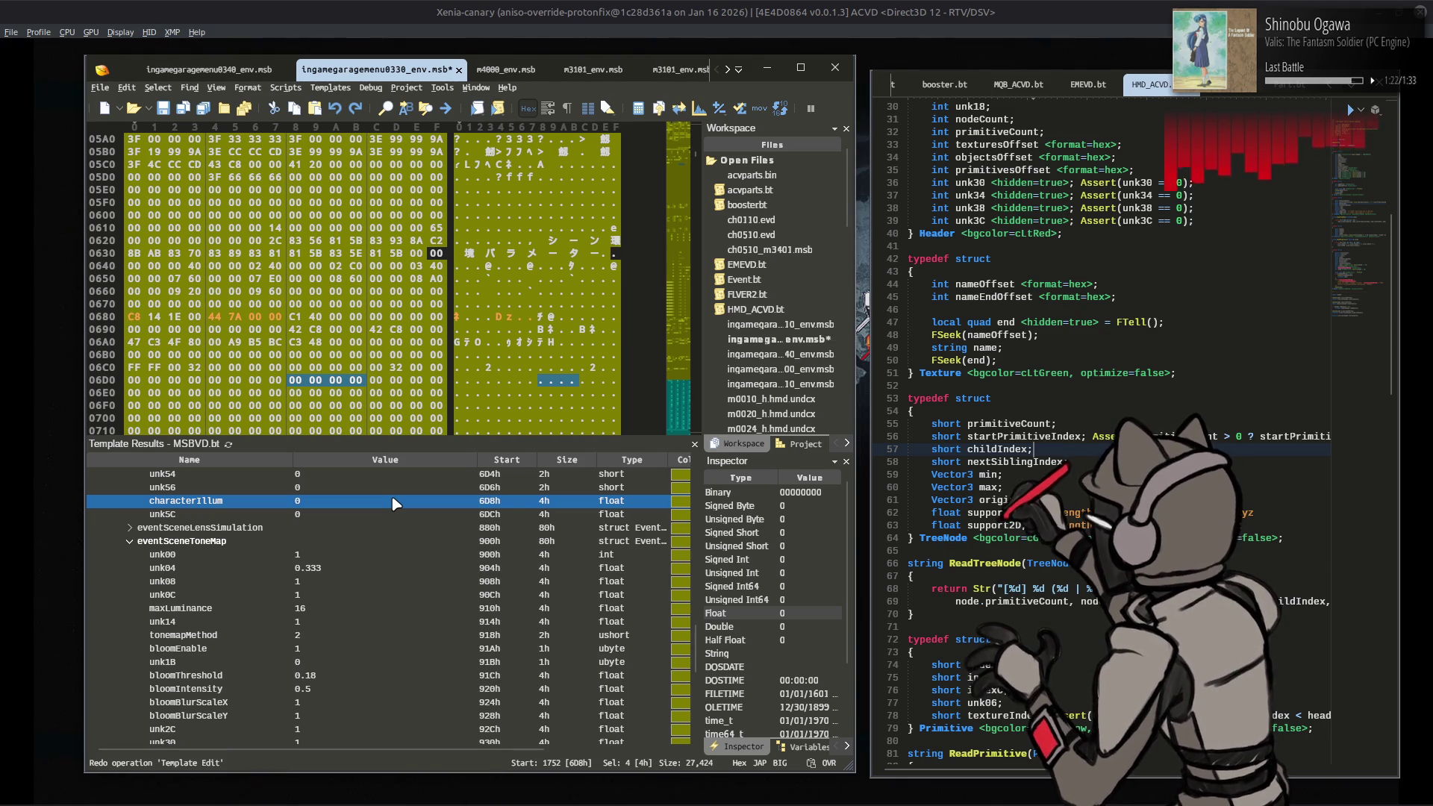
{"action": "scroll", "coordinate": [394, 504], "scroll_direction": "down", "scroll_amount": 5}
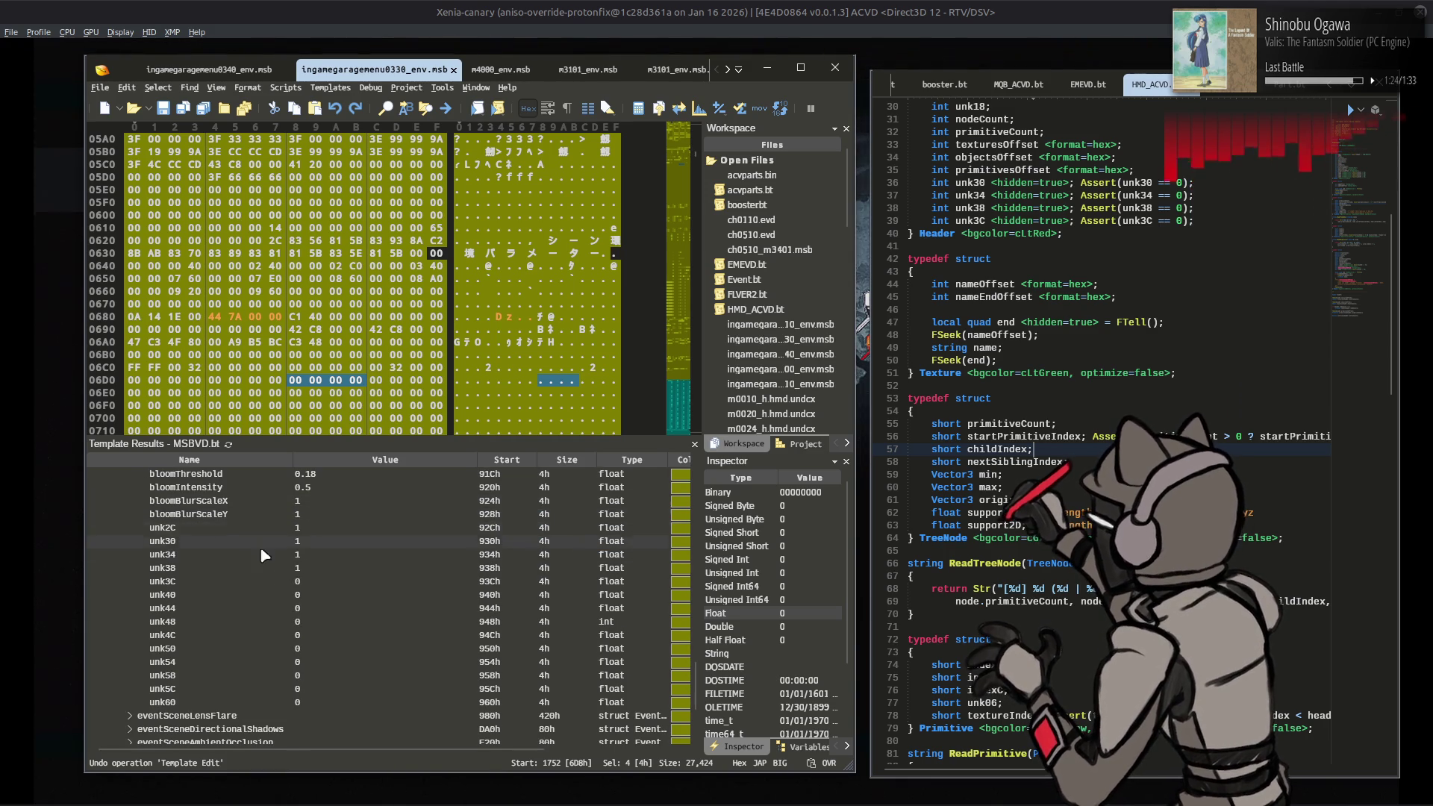
{"action": "scroll", "coordinate": [182, 570], "scroll_direction": "up", "scroll_amount": 10}
{"action": "double_click", "coordinate": [96, 489]}
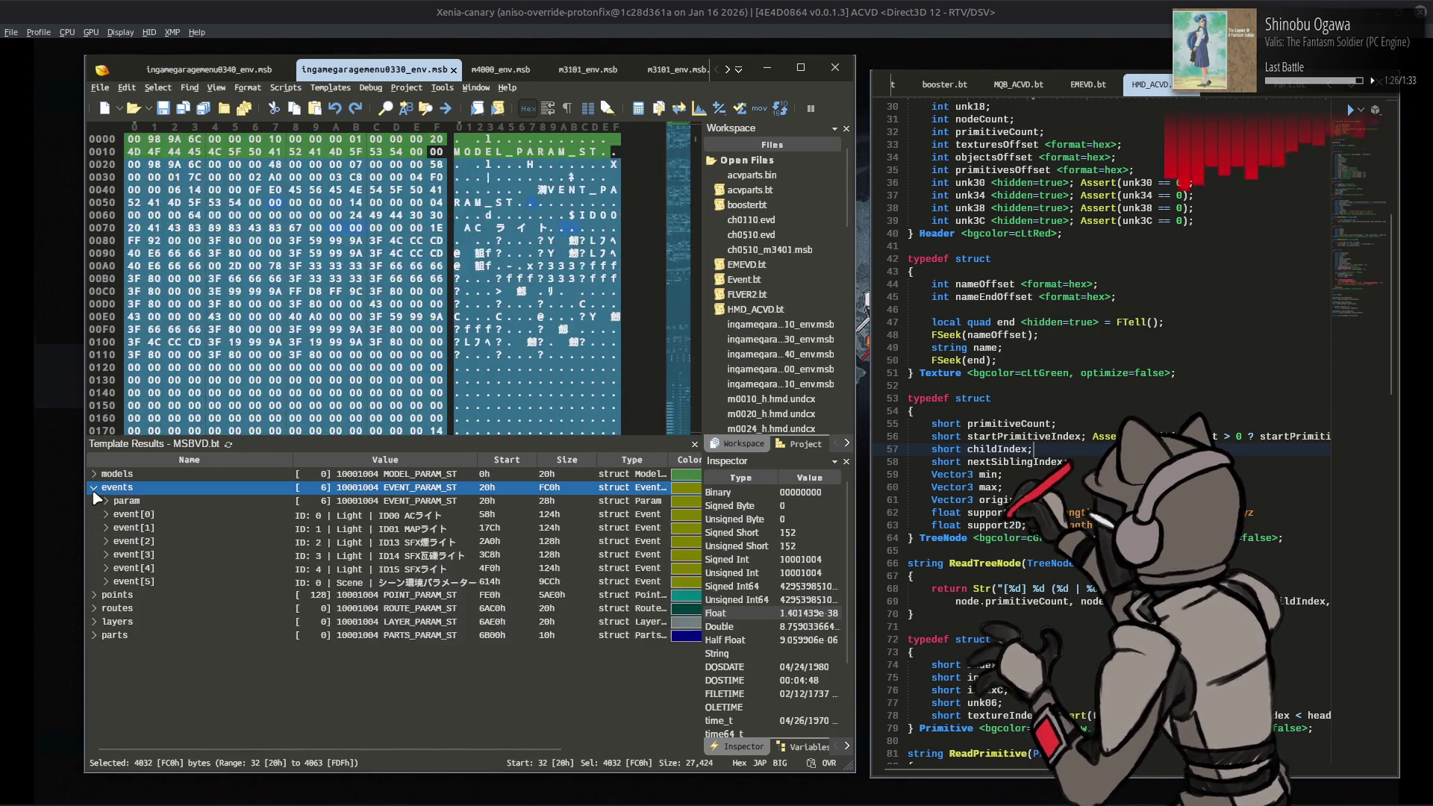
Step: Expand the map's points entries and view the MSBVD.bt template source
{"action": "left_click", "coordinate": [97, 596]}
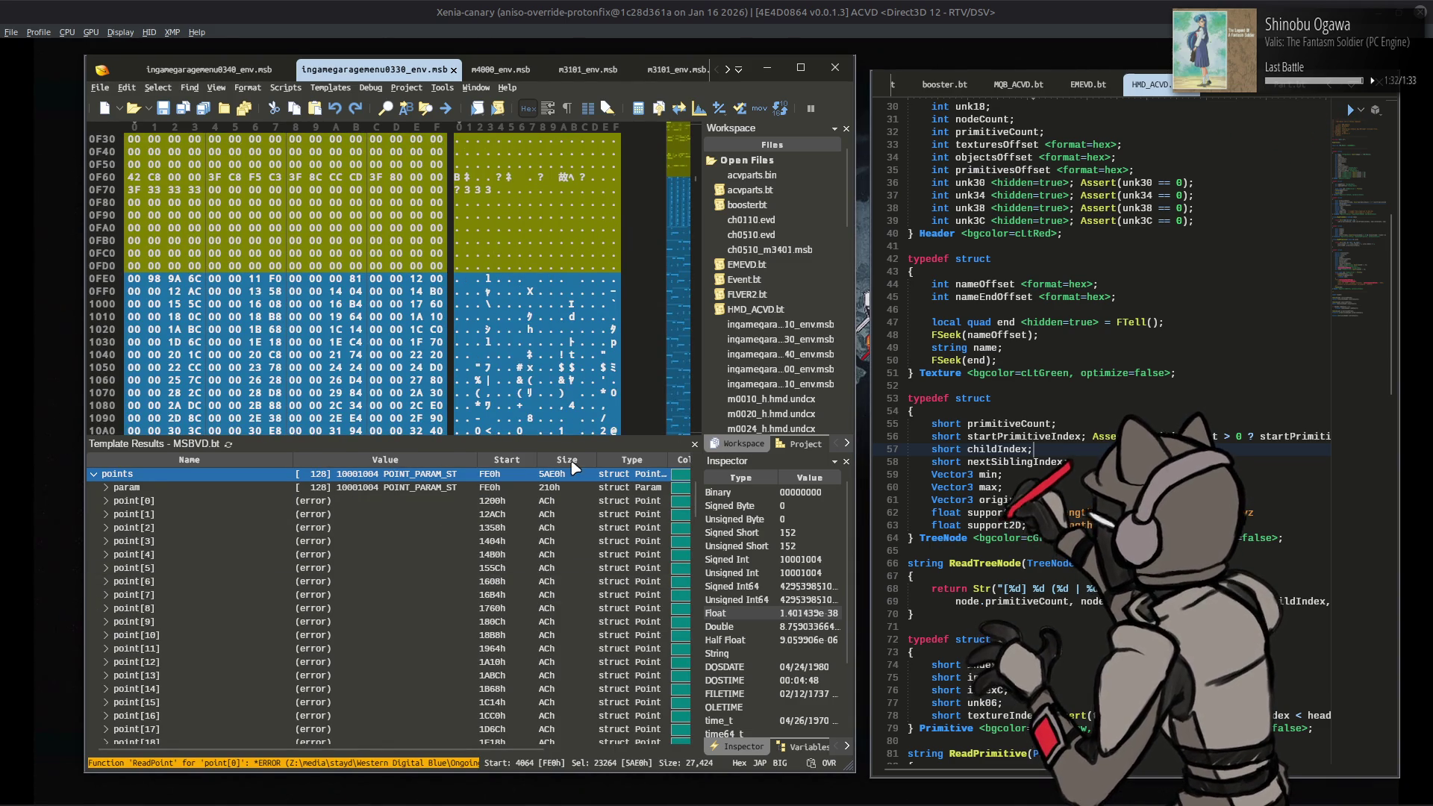
{"action": "scroll", "coordinate": [1031, 86], "scroll_direction": "up", "scroll_amount": 3}
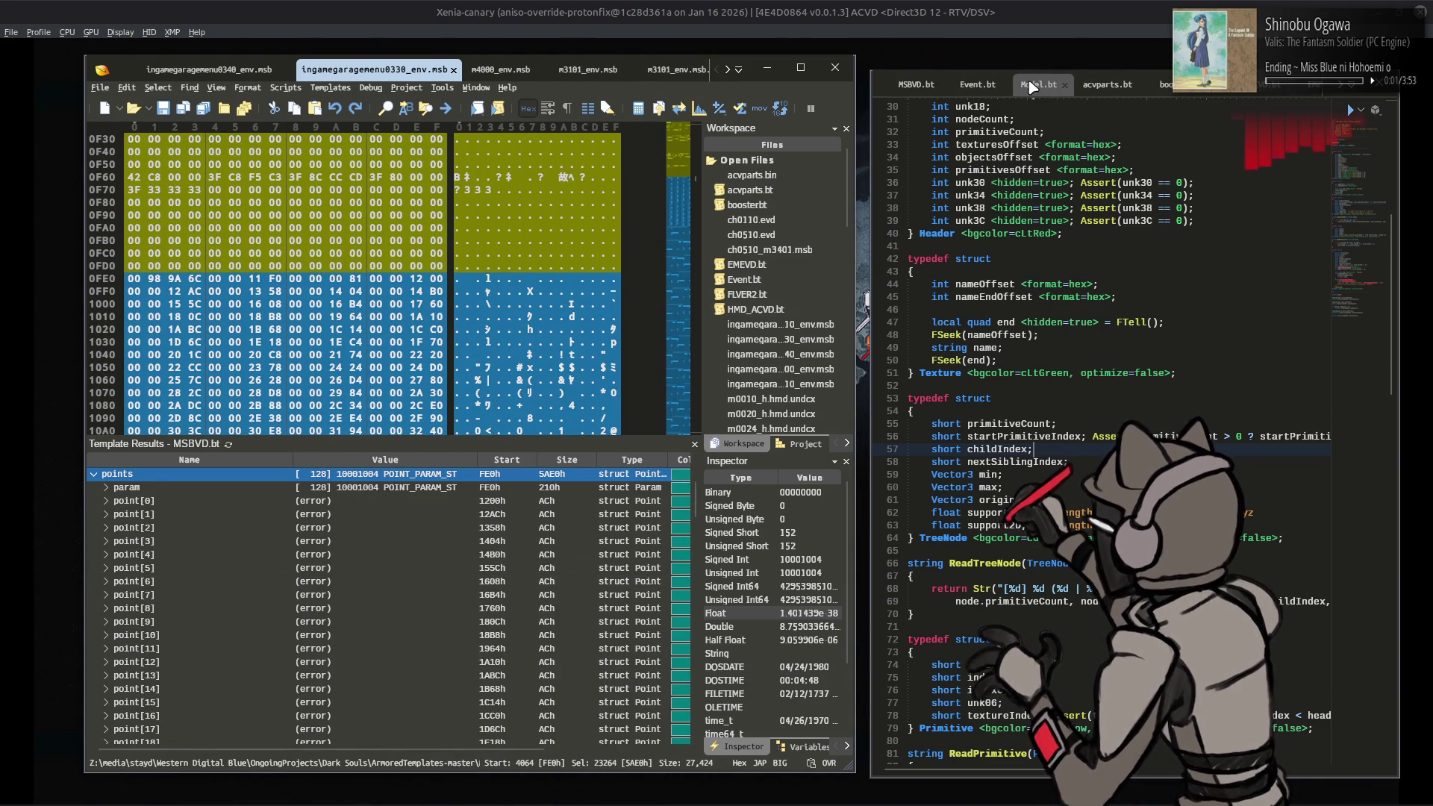
{"action": "left_click", "coordinate": [905, 84]}
Step: Open the Point.bt template alongside the map file
{"action": "left_click", "coordinate": [332, 87]}
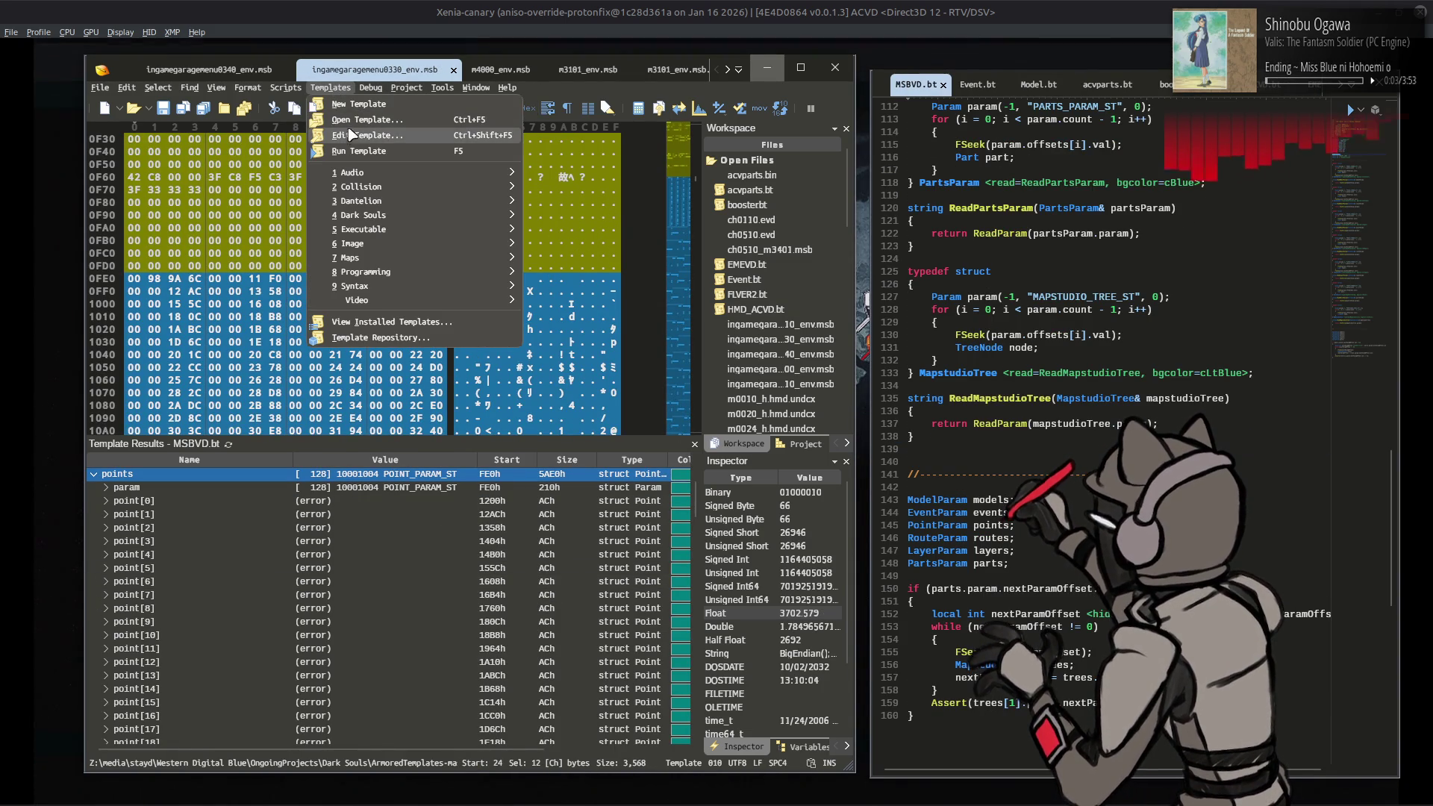
{"action": "left_click", "coordinate": [351, 136]}
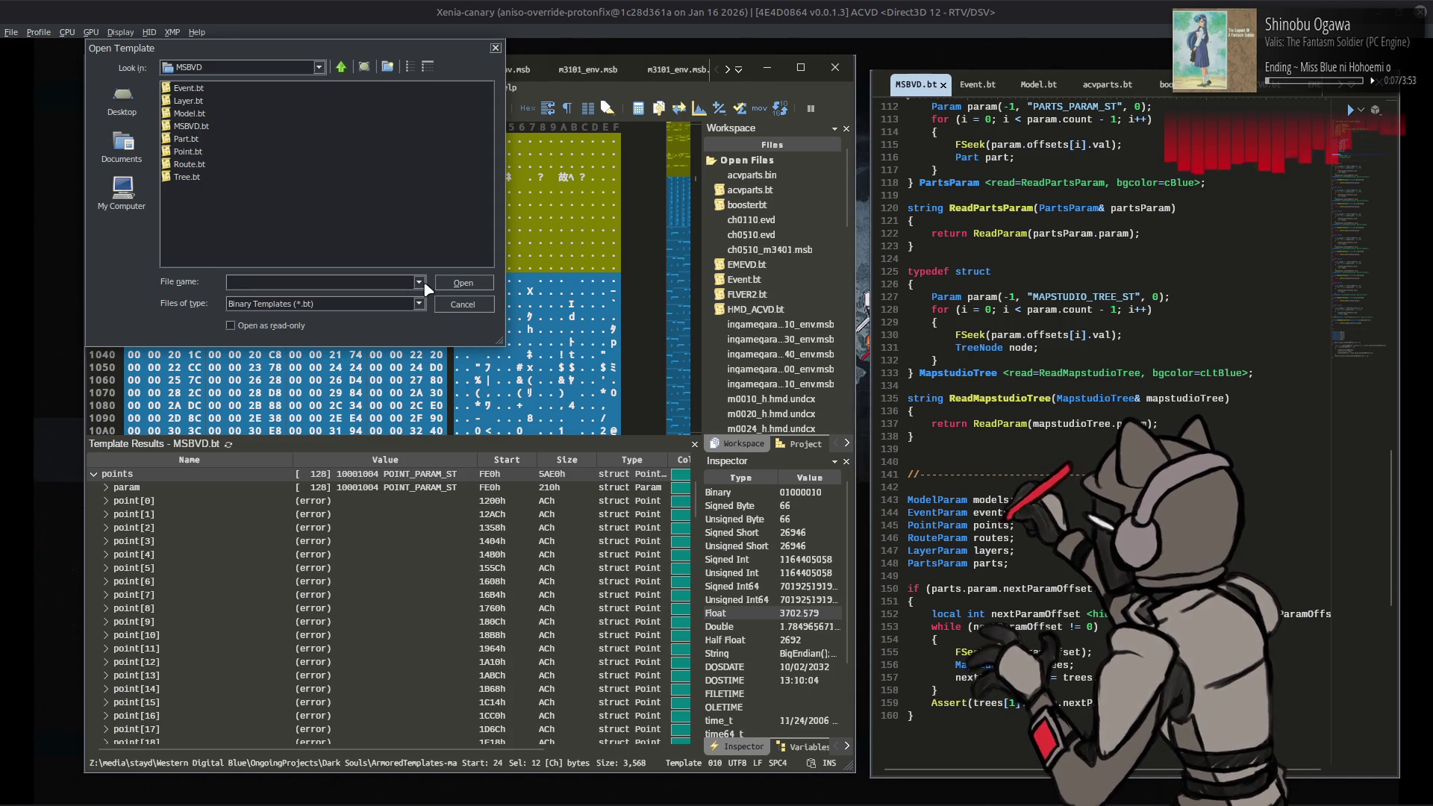
{"action": "double_click", "coordinate": [187, 151]}
{"action": "scroll", "coordinate": [996, 291], "scroll_direction": "down", "scroll_amount": 5}
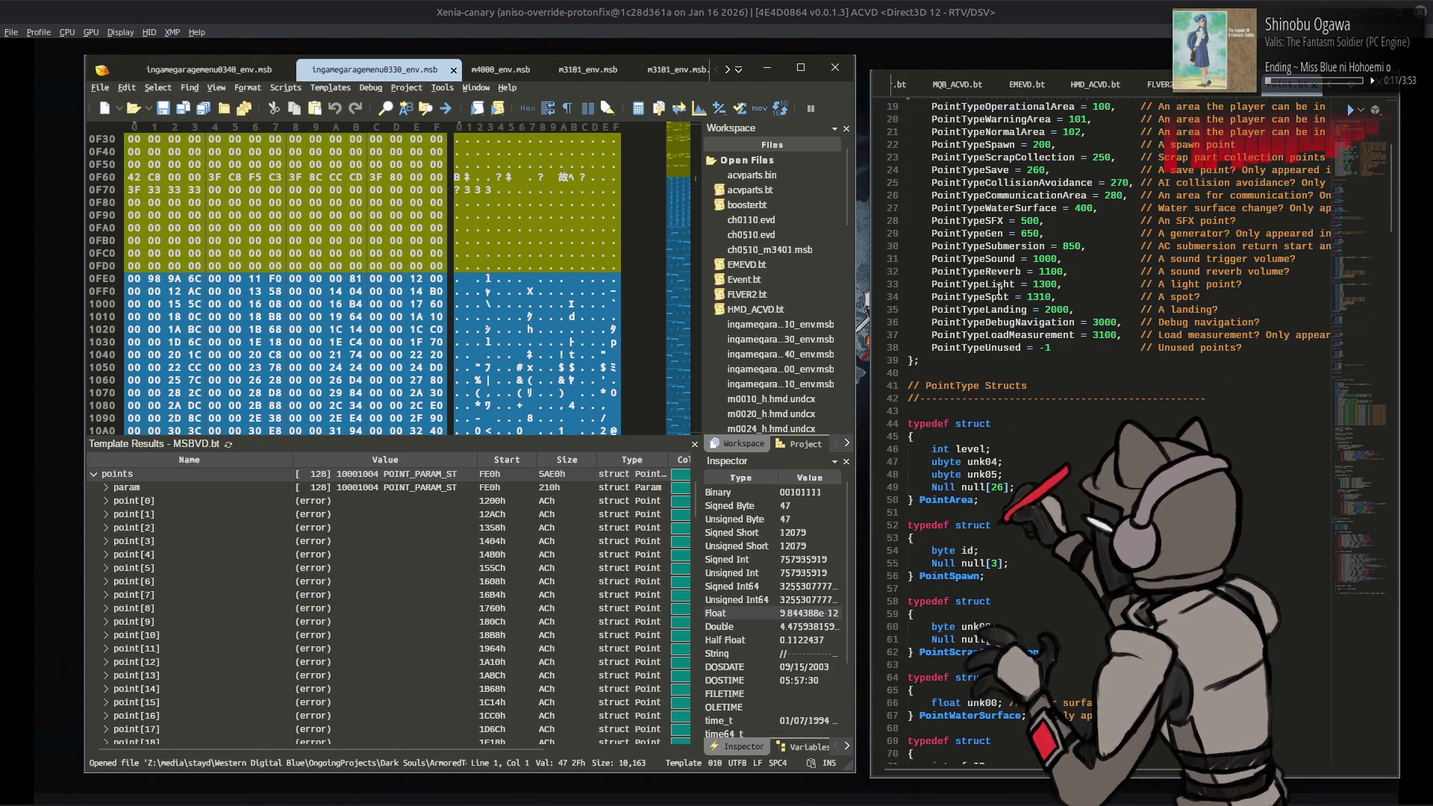
{"action": "key", "text": "XF86AudioLowerVolume"}
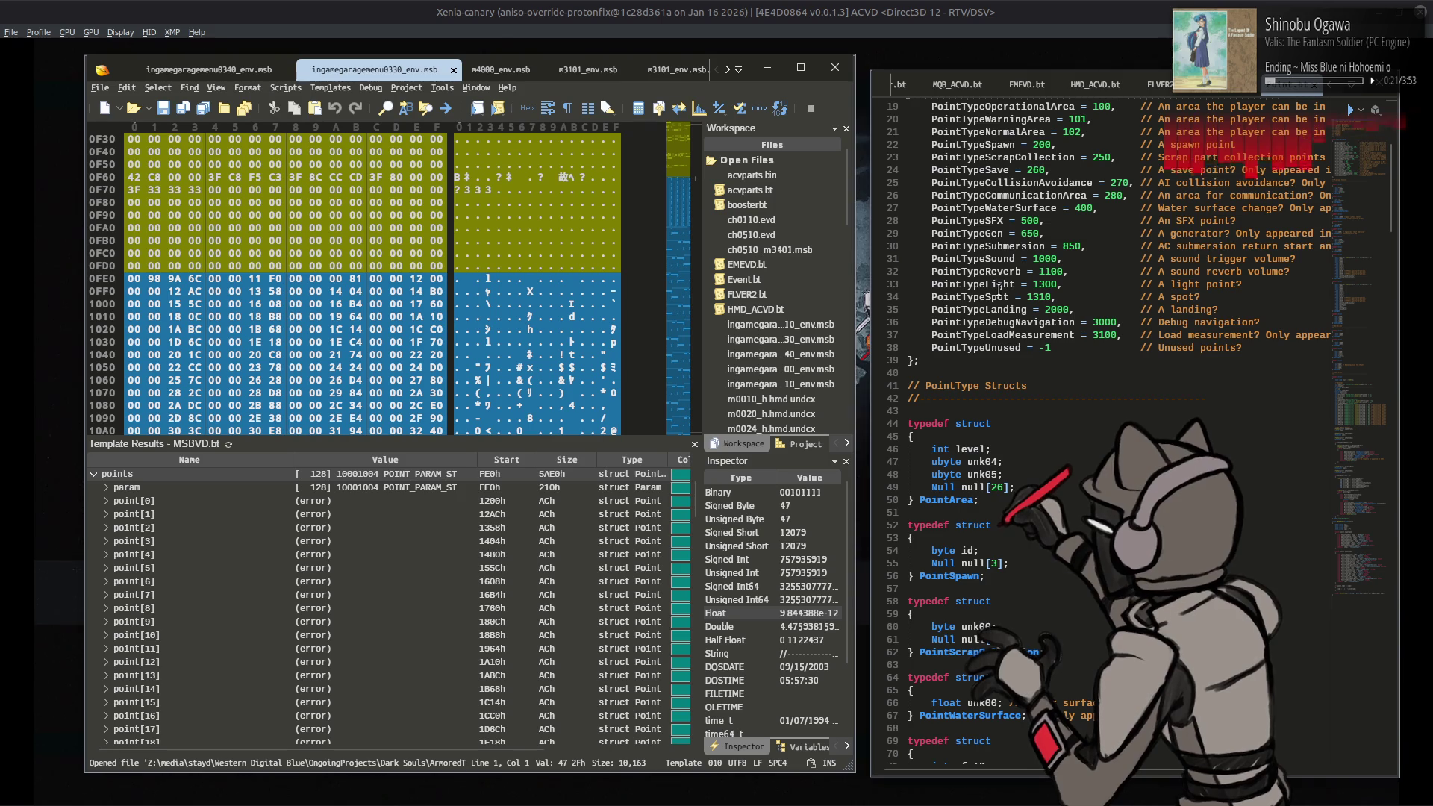
{"action": "scroll", "coordinate": [1060, 344], "scroll_direction": "down", "scroll_amount": 6}
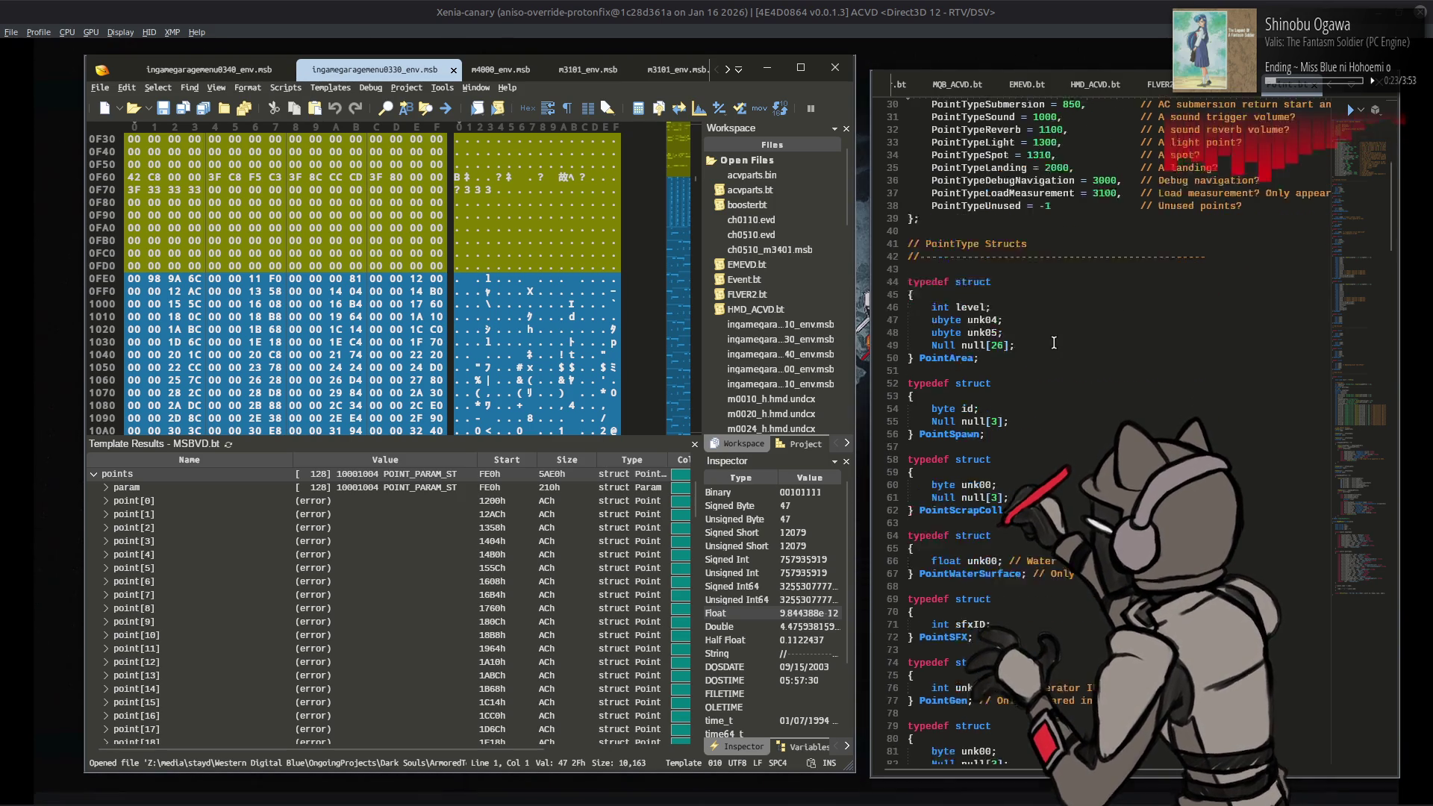
{"action": "scroll", "coordinate": [1061, 343], "scroll_direction": "down", "scroll_amount": 4}
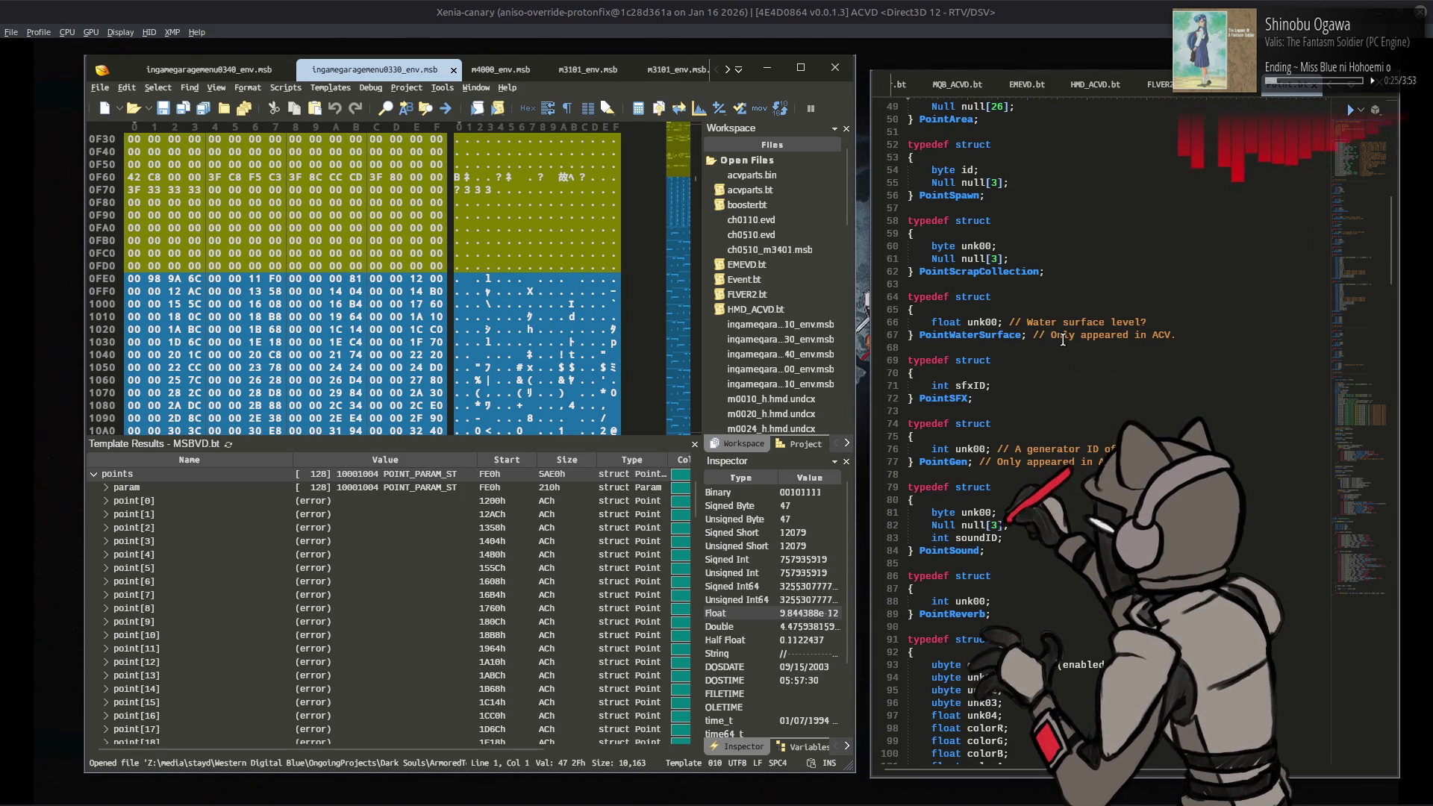
{"action": "scroll", "coordinate": [1063, 339], "scroll_direction": "down", "scroll_amount": 10}
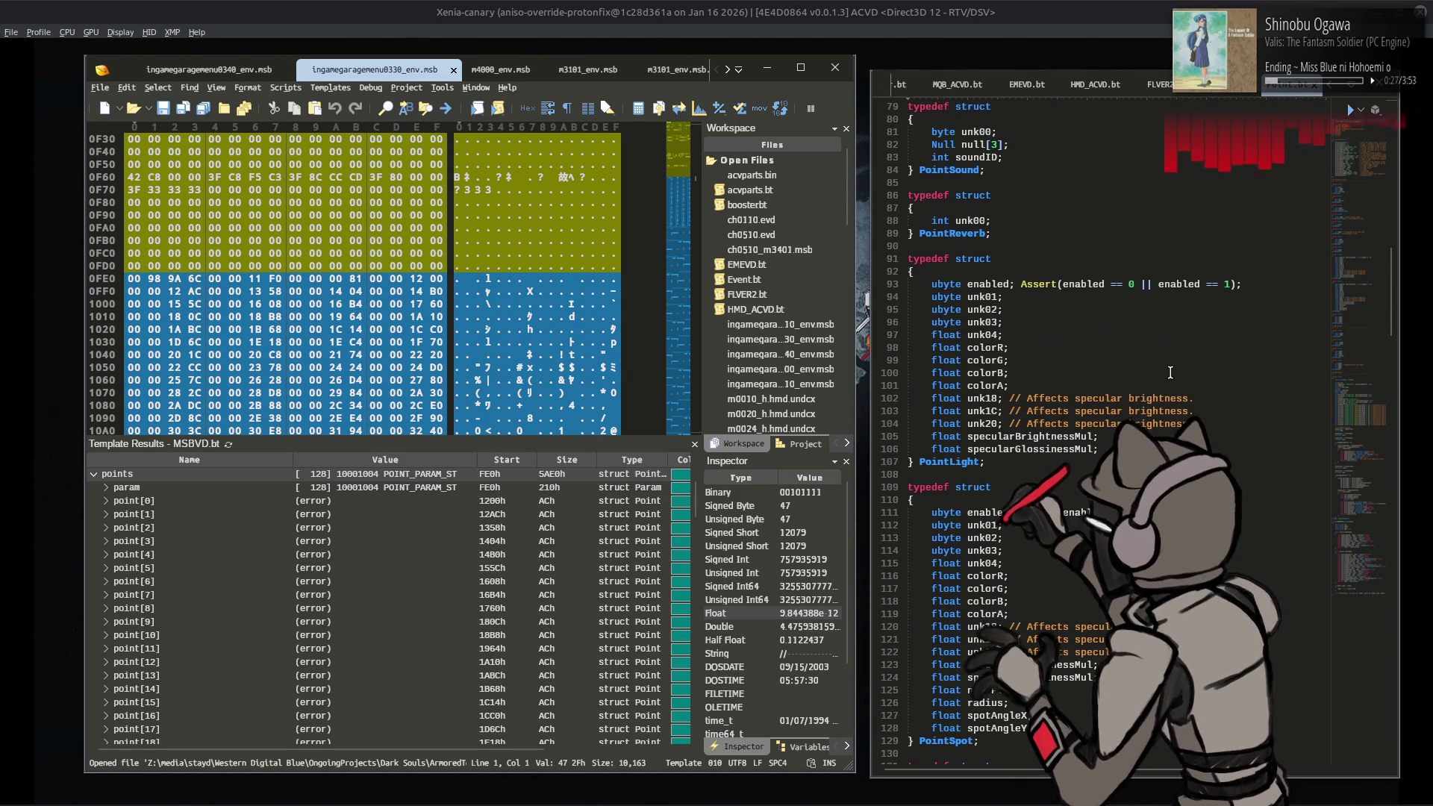
{"action": "scroll", "coordinate": [1171, 372], "scroll_direction": "down", "scroll_amount": 13}
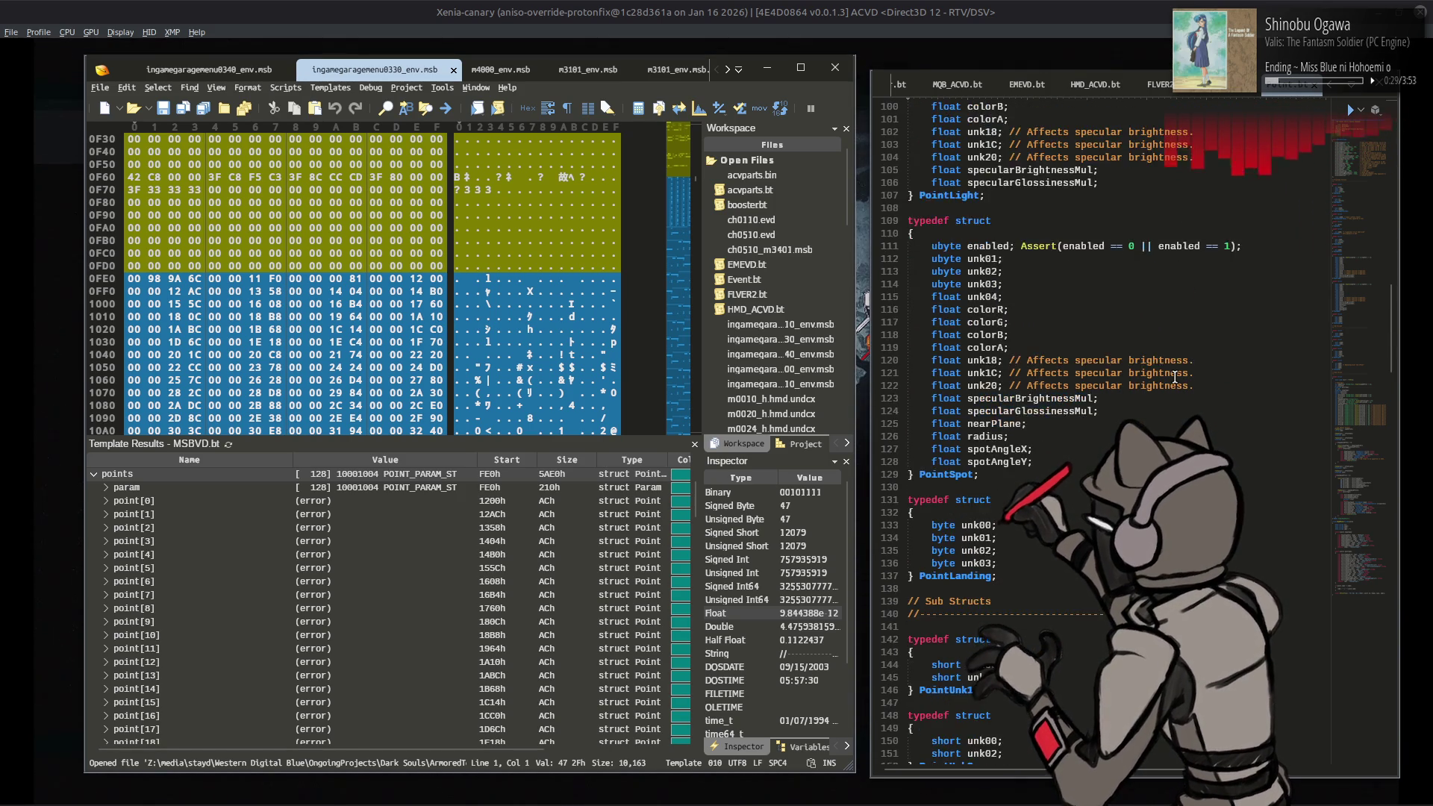
{"action": "scroll", "coordinate": [1174, 377], "scroll_direction": "down", "scroll_amount": 6}
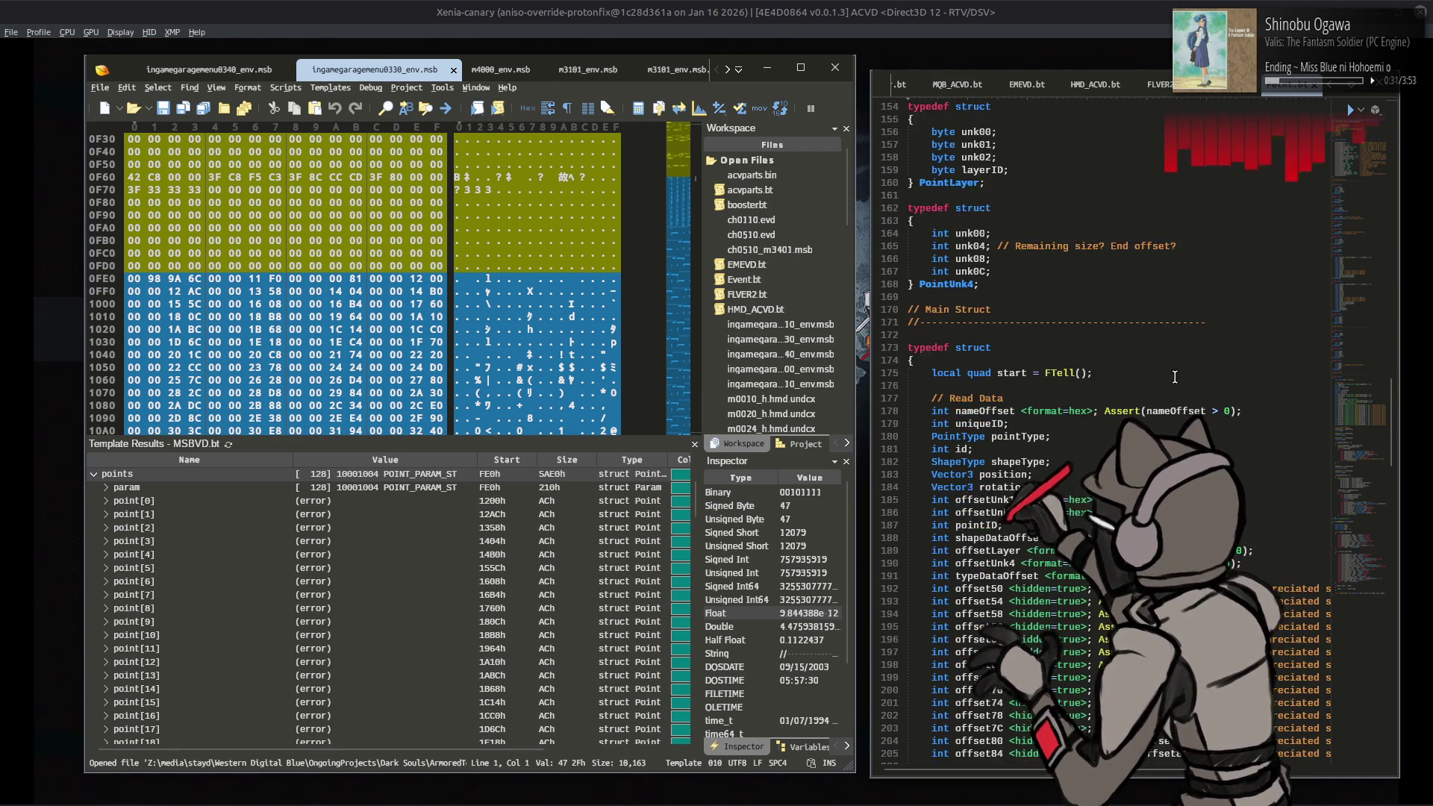
{"action": "scroll", "coordinate": [1174, 377], "scroll_direction": "down", "scroll_amount": 20}
{"action": "scroll", "coordinate": [1175, 377], "scroll_direction": "down", "scroll_amount": 7}
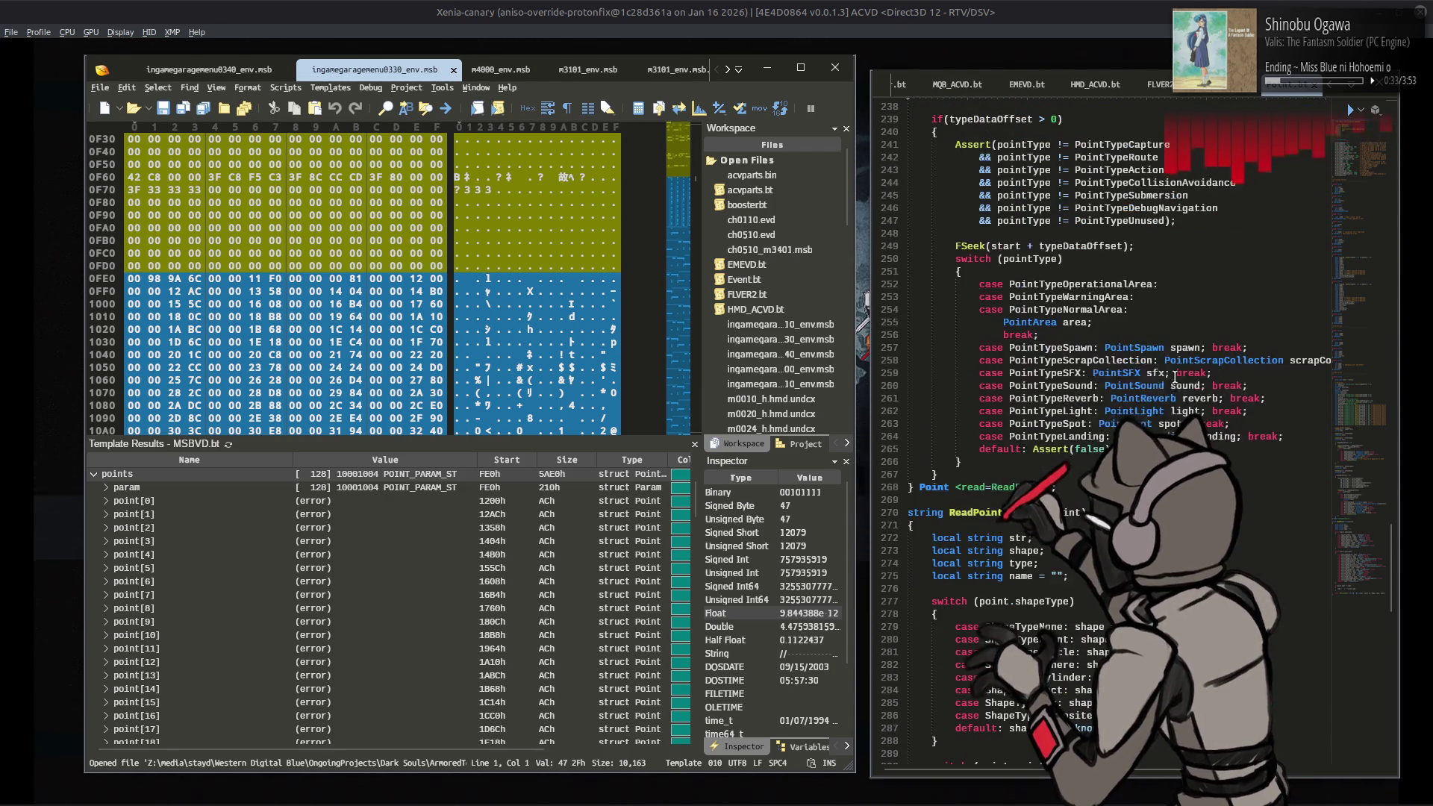
{"action": "scroll", "coordinate": [1175, 377], "scroll_direction": "down", "scroll_amount": 14}
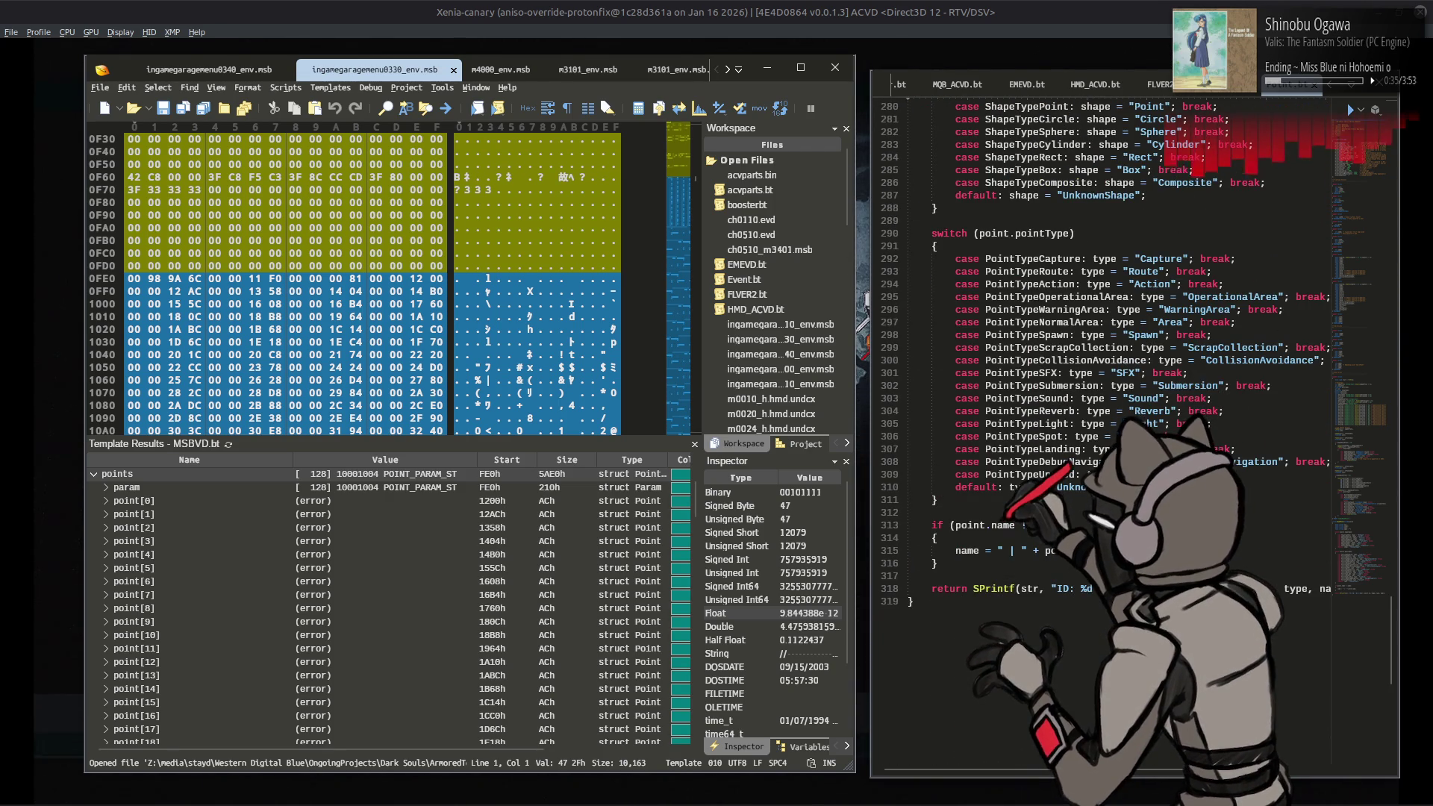
{"action": "double_click", "coordinate": [993, 588]}
Step: Fix the stray characters around str on template line 318
{"action": "type", "text": "S"}
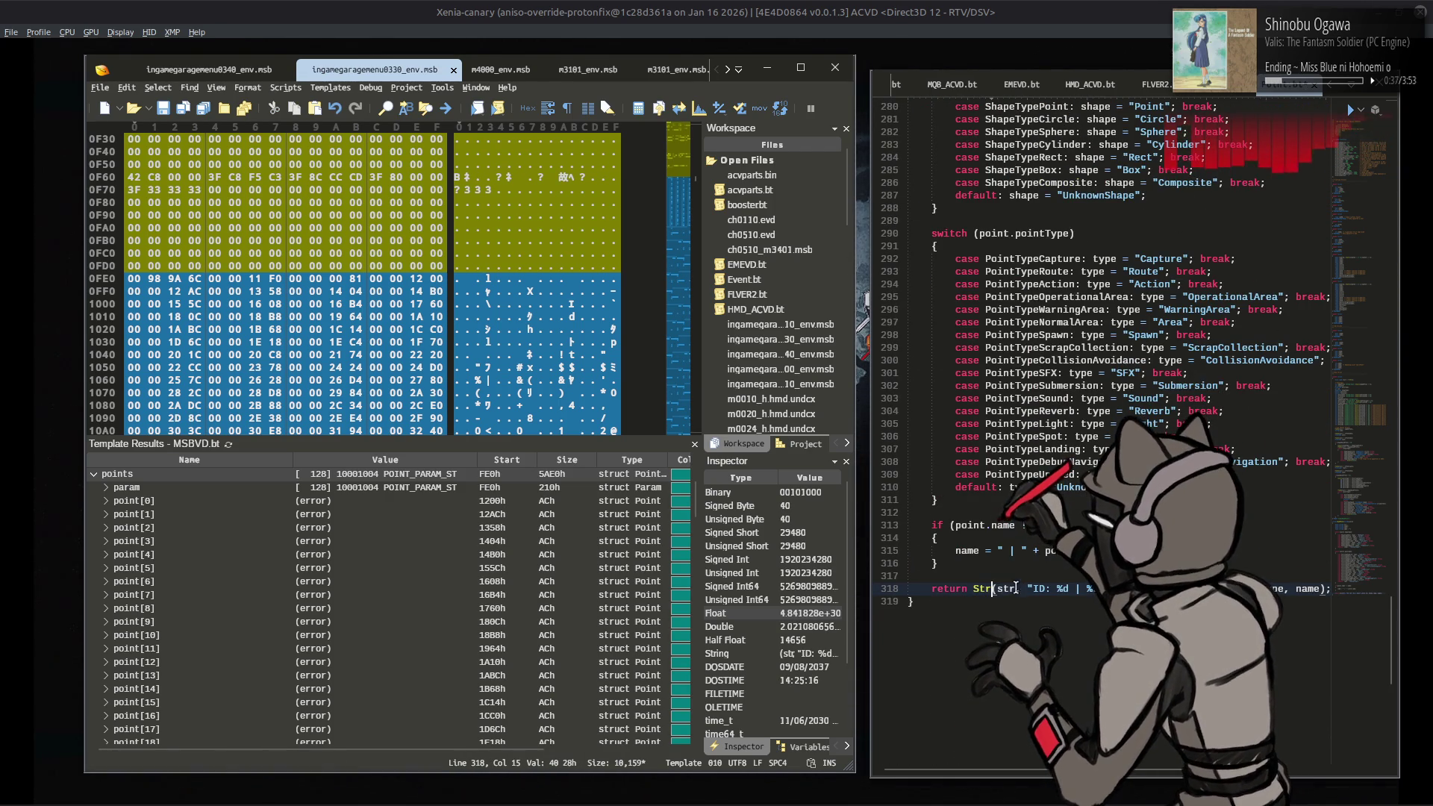
{"action": "left_click", "coordinate": [1023, 588]}
{"action": "key", "text": "Delete"}
{"action": "key", "text": "BackSpace"}
{"action": "key", "text": "BackSpace"}
Step: Delete the unused 'local string str;' line and re-run the template on the map
{"action": "scroll", "coordinate": [1000, 510], "scroll_direction": "up", "scroll_amount": 10}
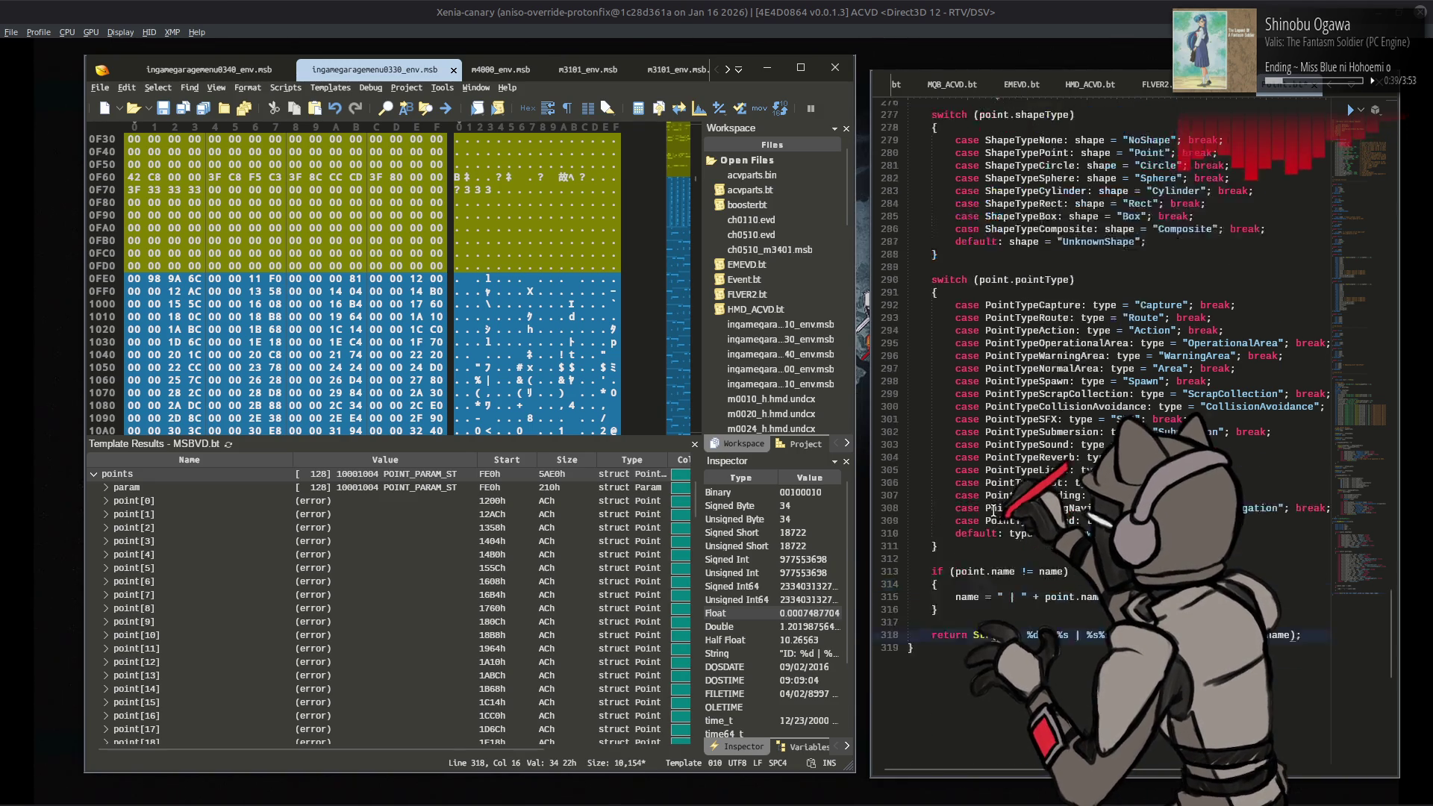
{"action": "left_click_drag", "start_coordinate": [1036, 389], "coordinate": [915, 374]}
{"action": "key", "text": "BackSpace"}
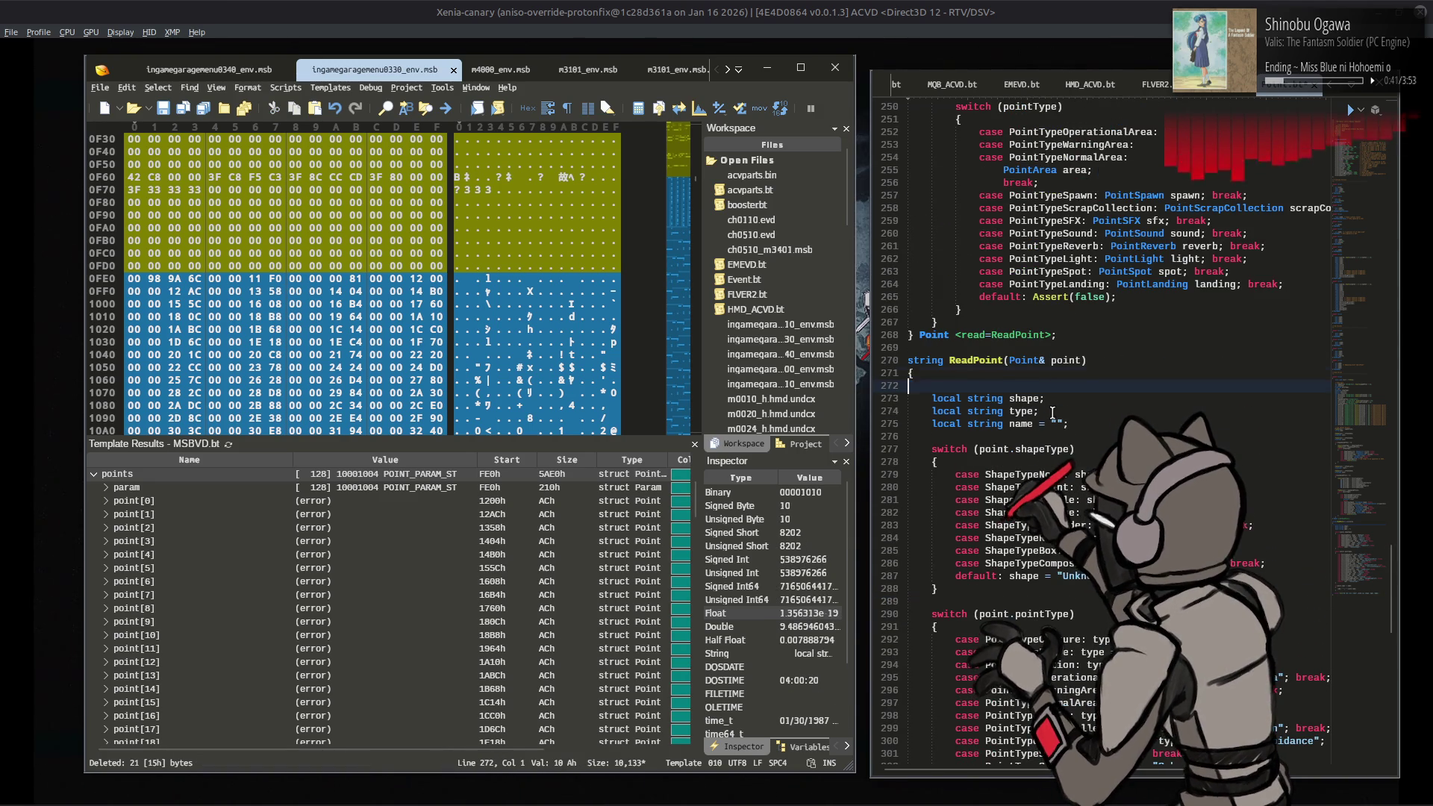
{"action": "left_click", "coordinate": [373, 541]}
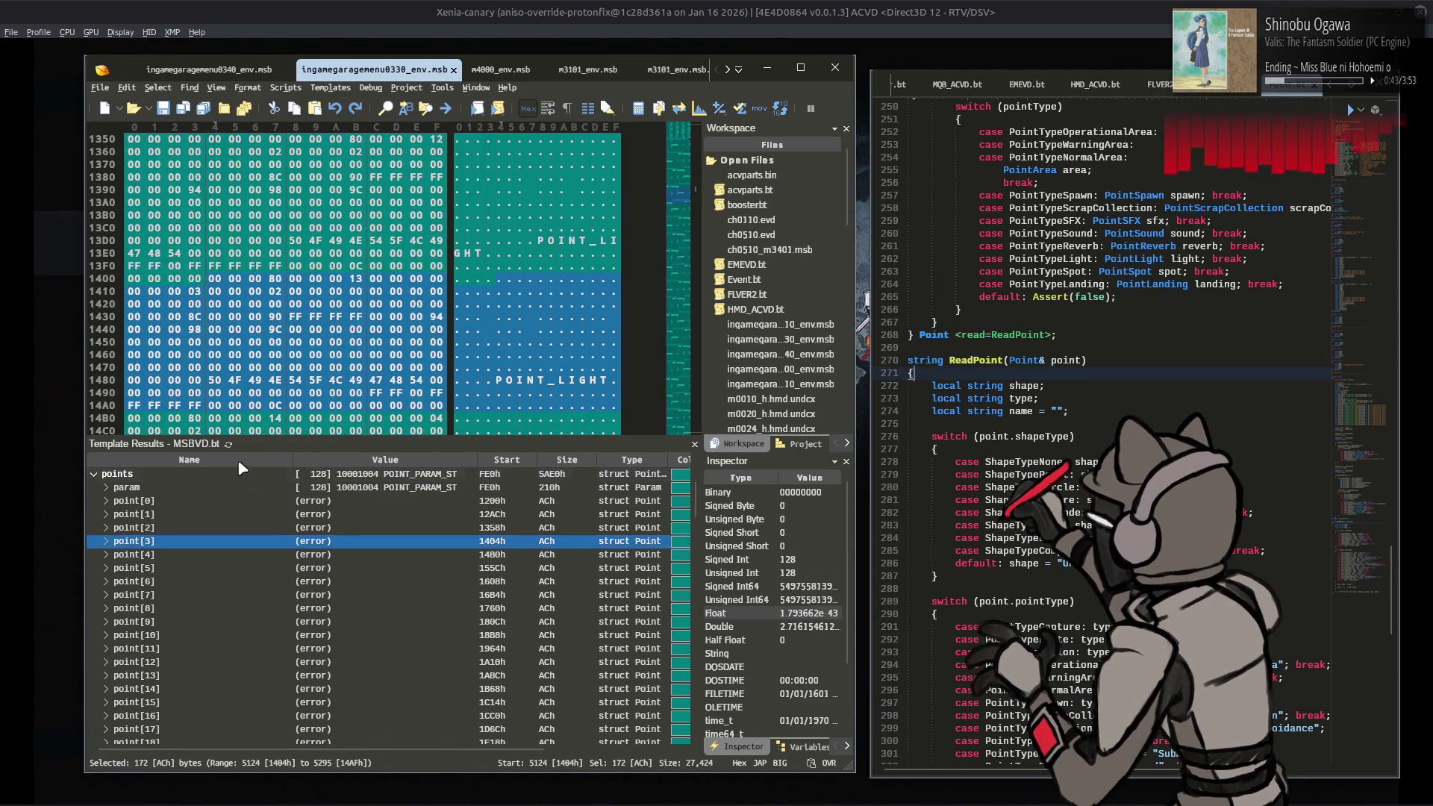
{"action": "left_click", "coordinate": [228, 444]}
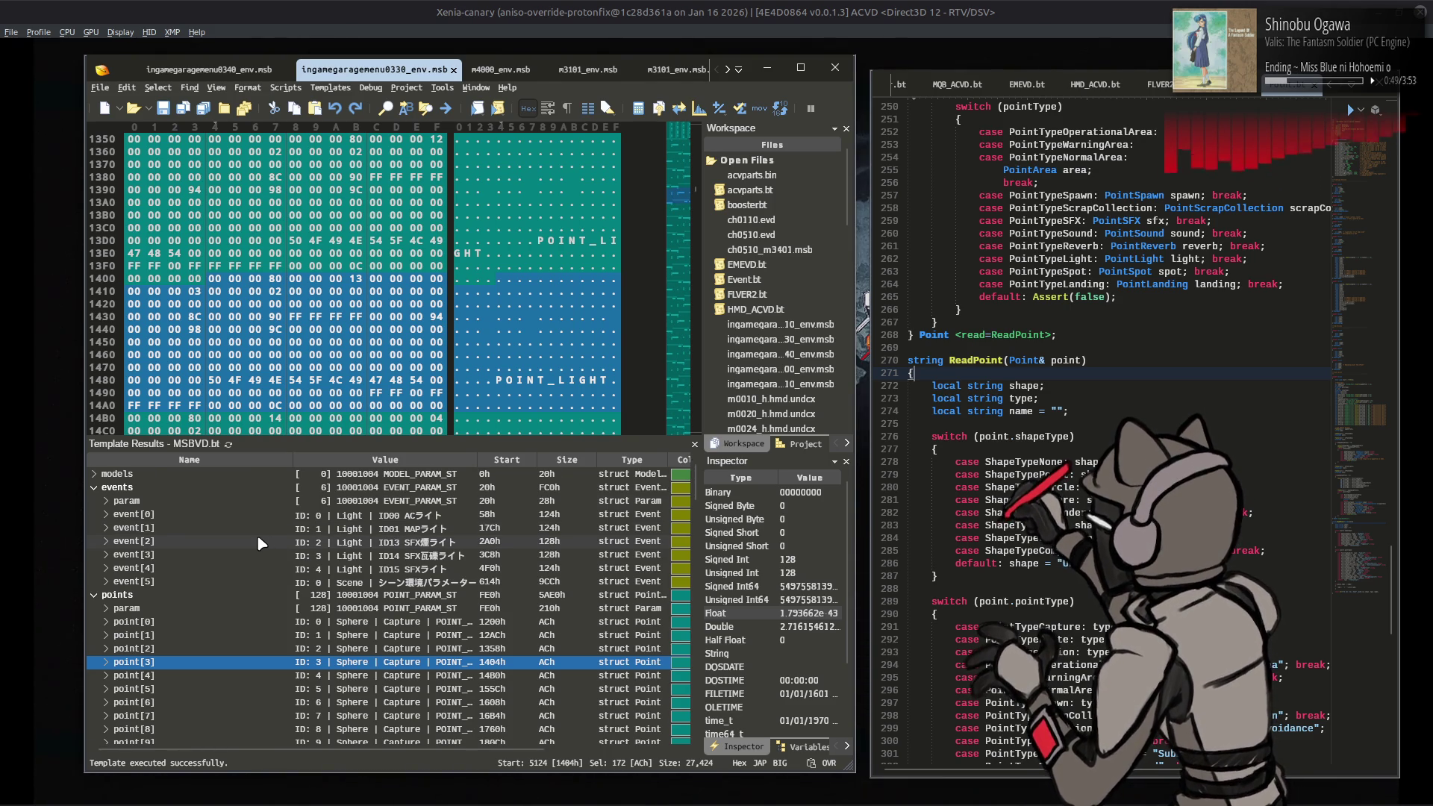
Step: Expand point[112]'s light block and change its colorA from 10 to 0.01
{"action": "scroll", "coordinate": [261, 544], "scroll_direction": "down", "scroll_amount": 11}
{"action": "scroll", "coordinate": [260, 543], "scroll_direction": "down", "scroll_amount": 20}
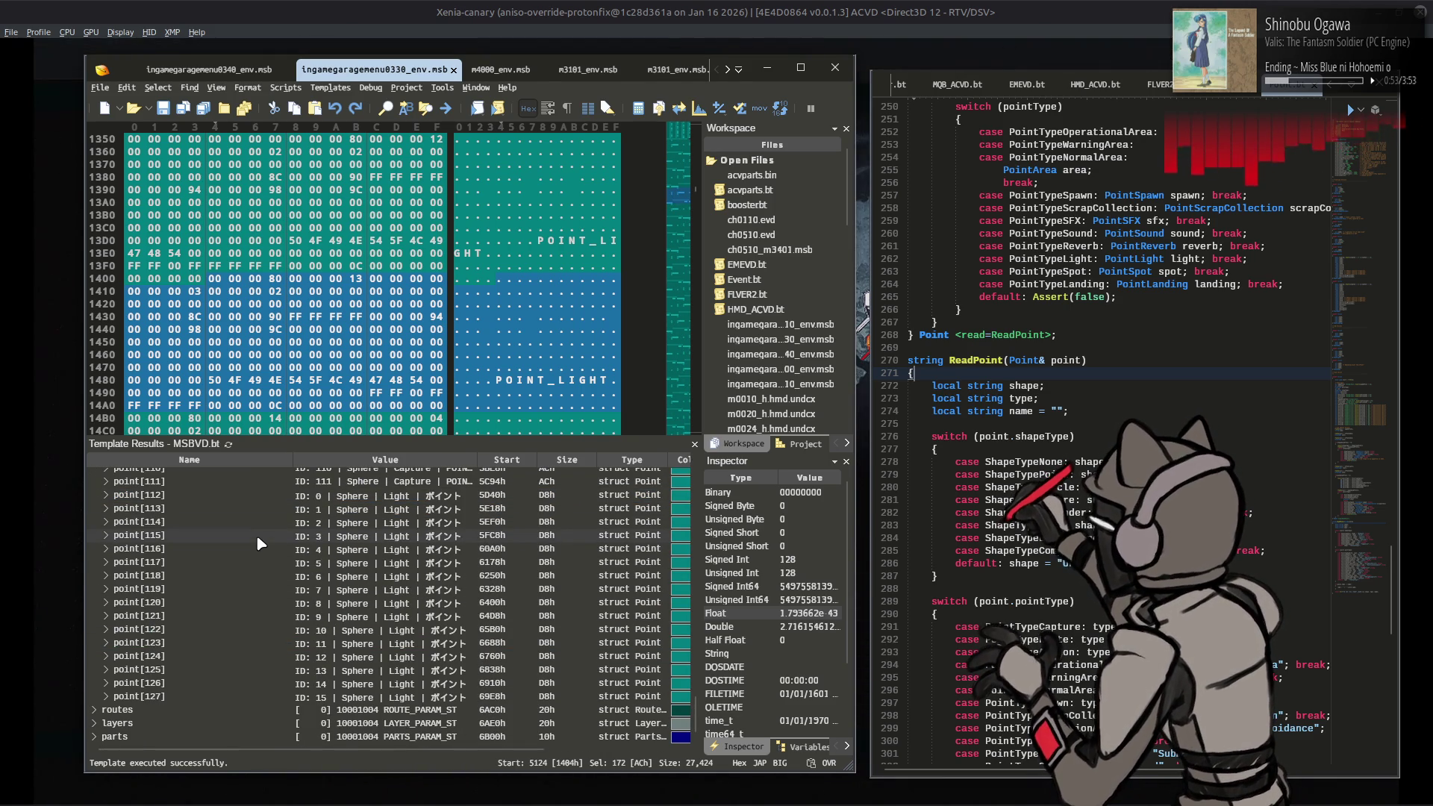
{"action": "double_click", "coordinate": [112, 497]}
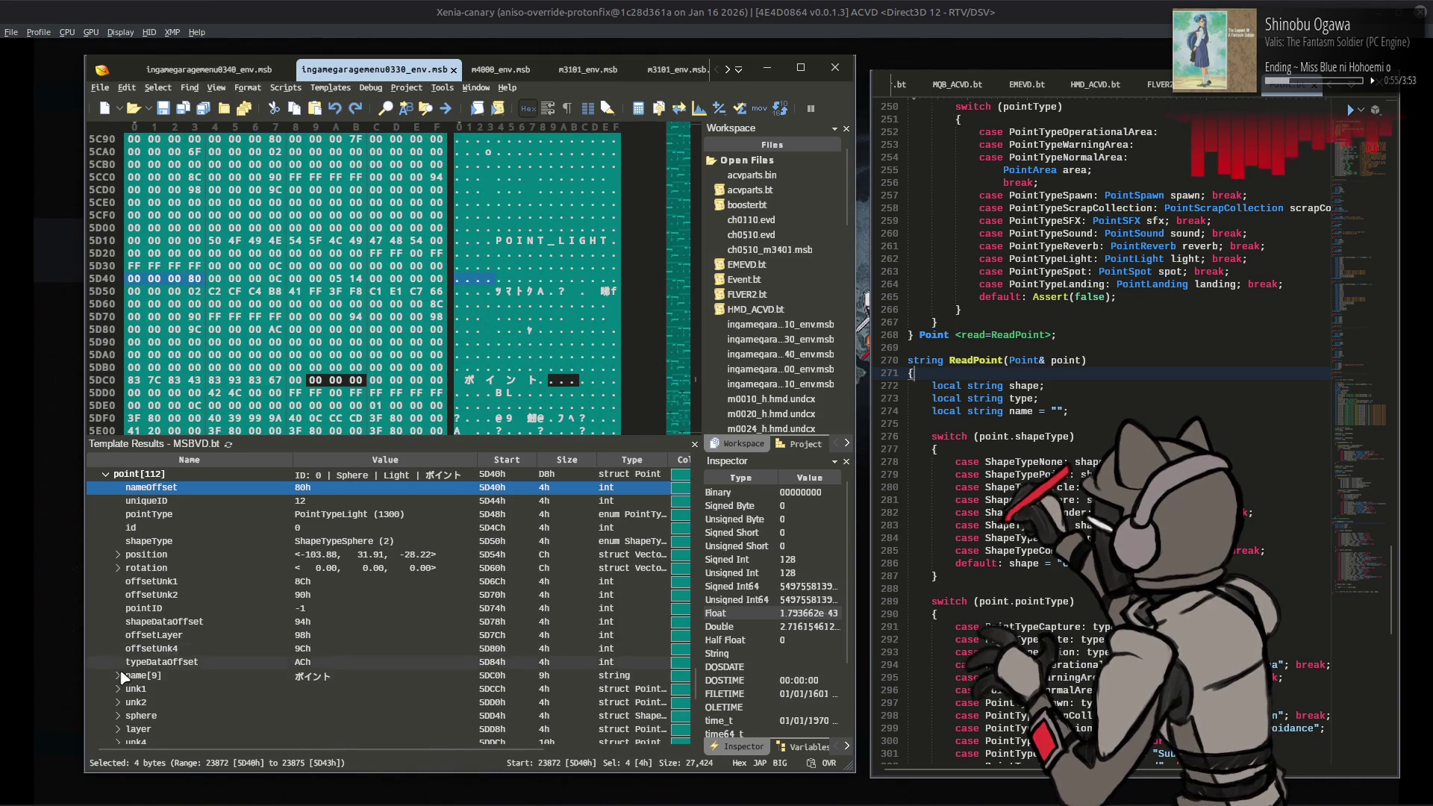
{"action": "scroll", "coordinate": [123, 665], "scroll_direction": "down", "scroll_amount": 4}
{"action": "left_click", "coordinate": [115, 593]}
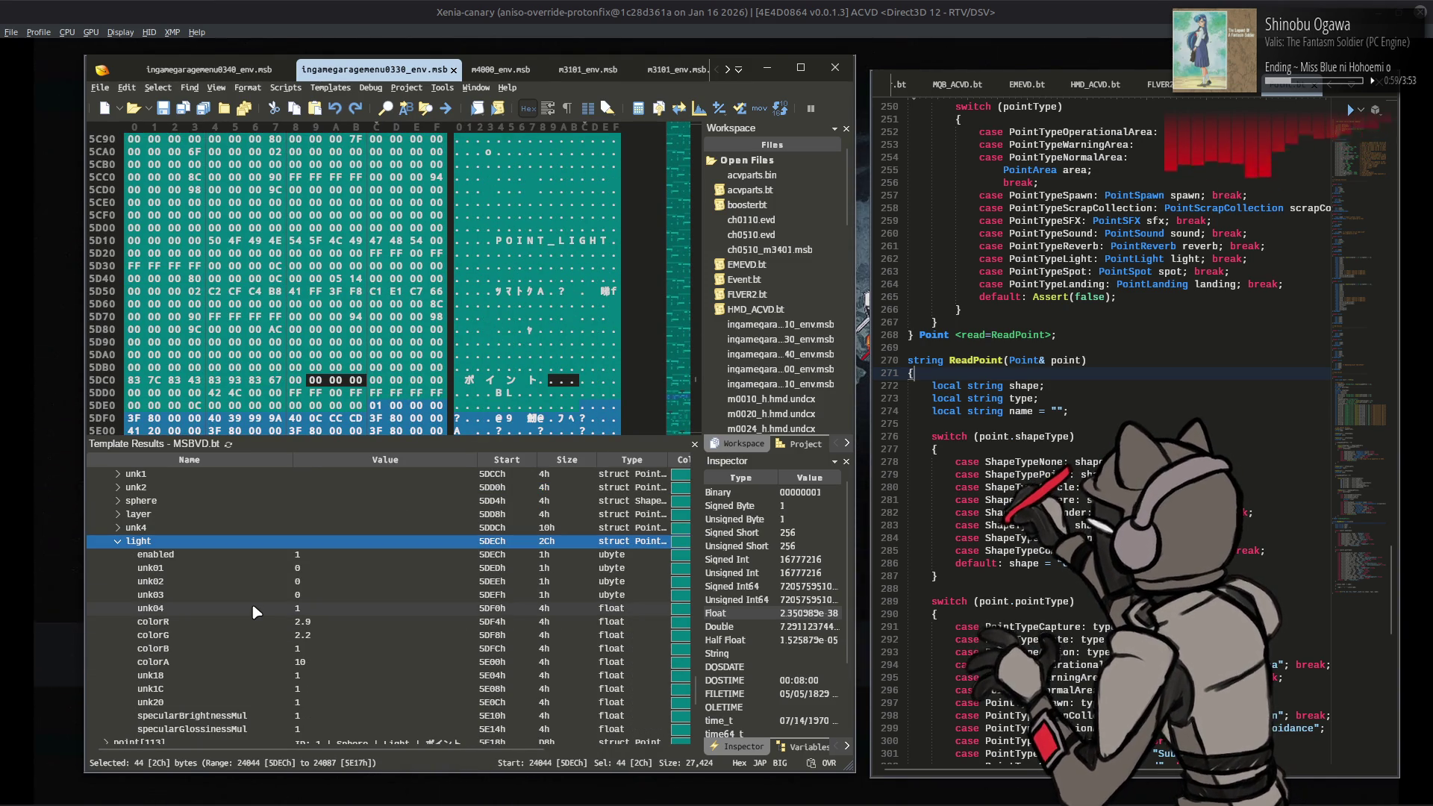
{"action": "left_click", "coordinate": [322, 667]}
{"action": "left_click", "coordinate": [318, 663]}
{"action": "type", "text": ".0"}
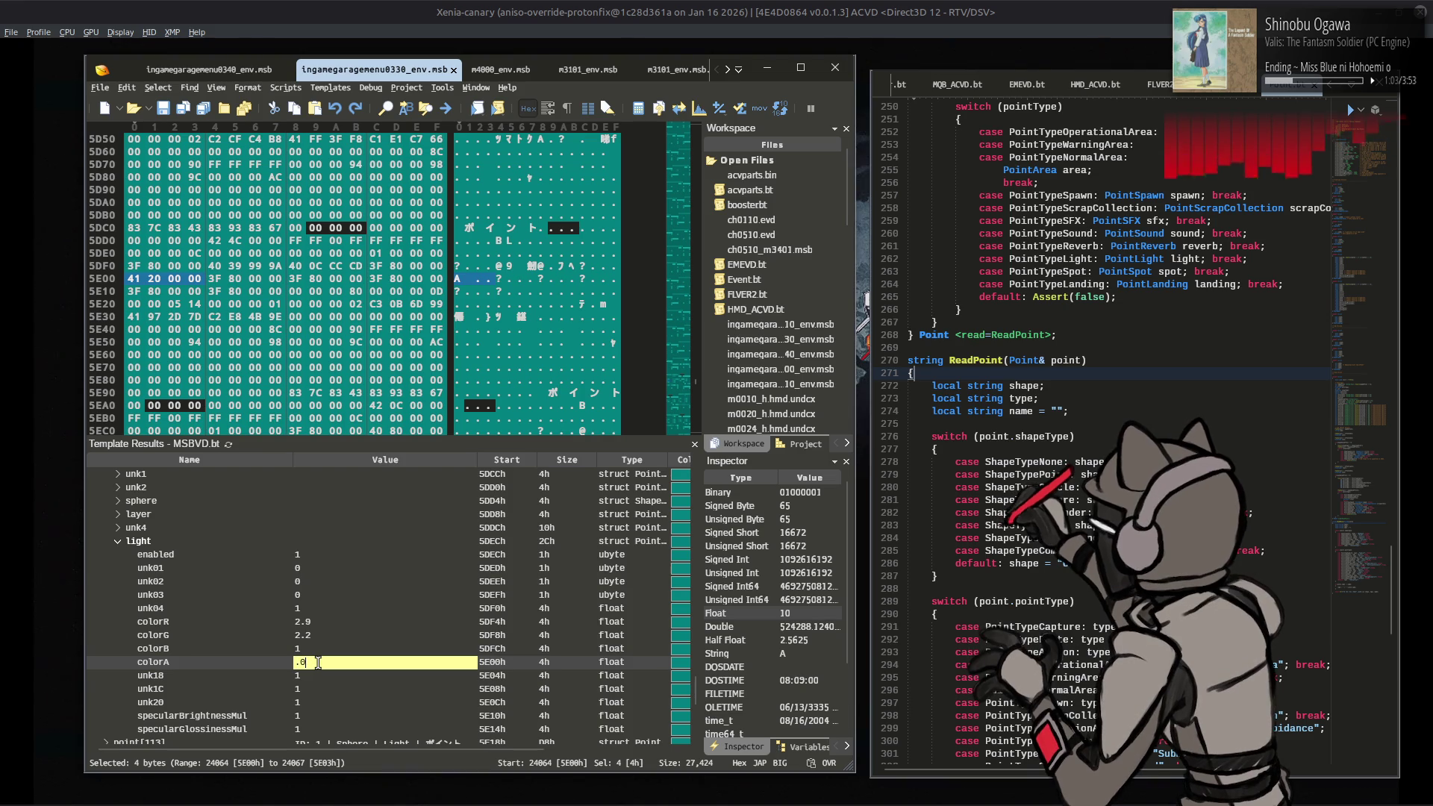
{"action": "type", "text": "1"}
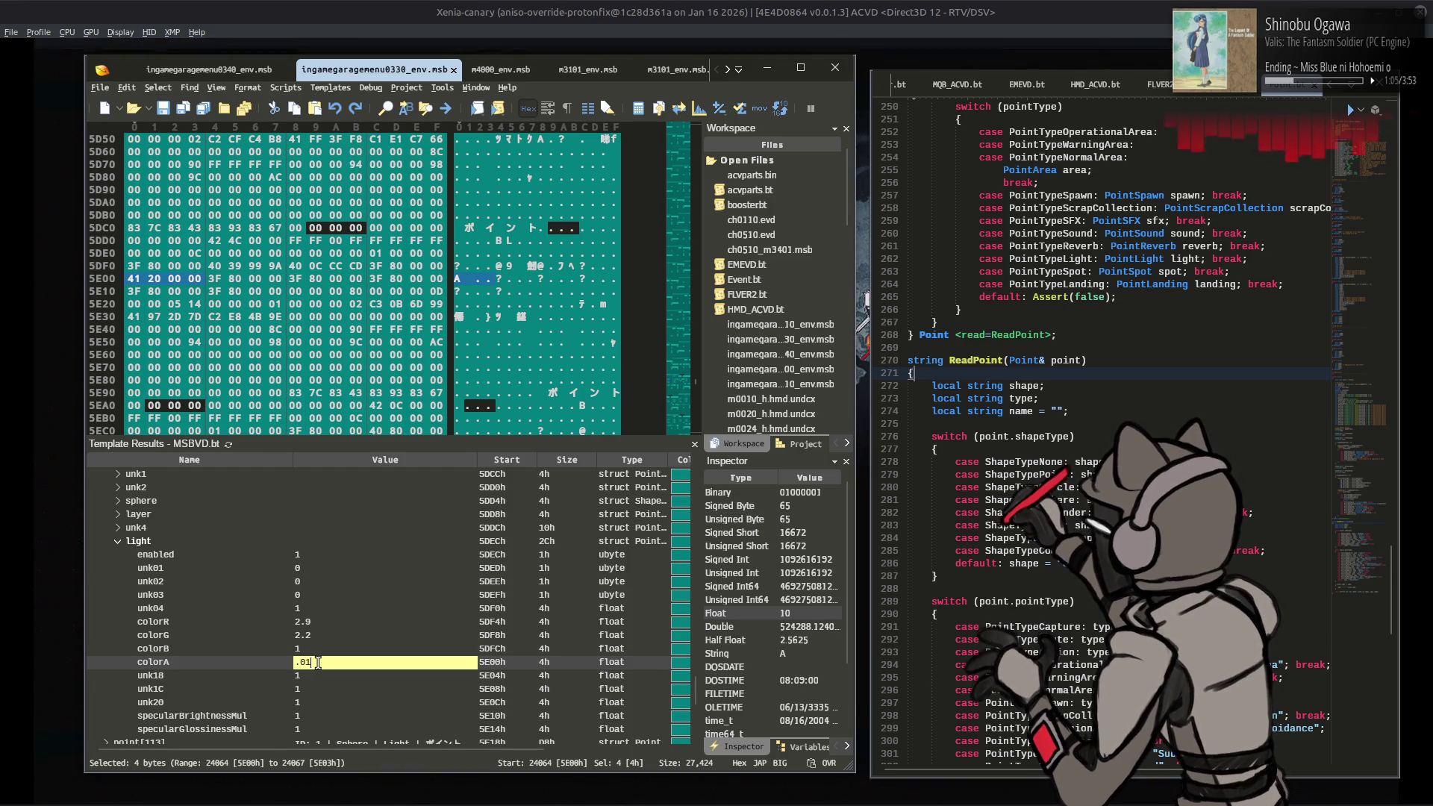
{"action": "key", "text": "Return"}
{"action": "scroll", "coordinate": [267, 632], "scroll_direction": "down", "scroll_amount": 4}
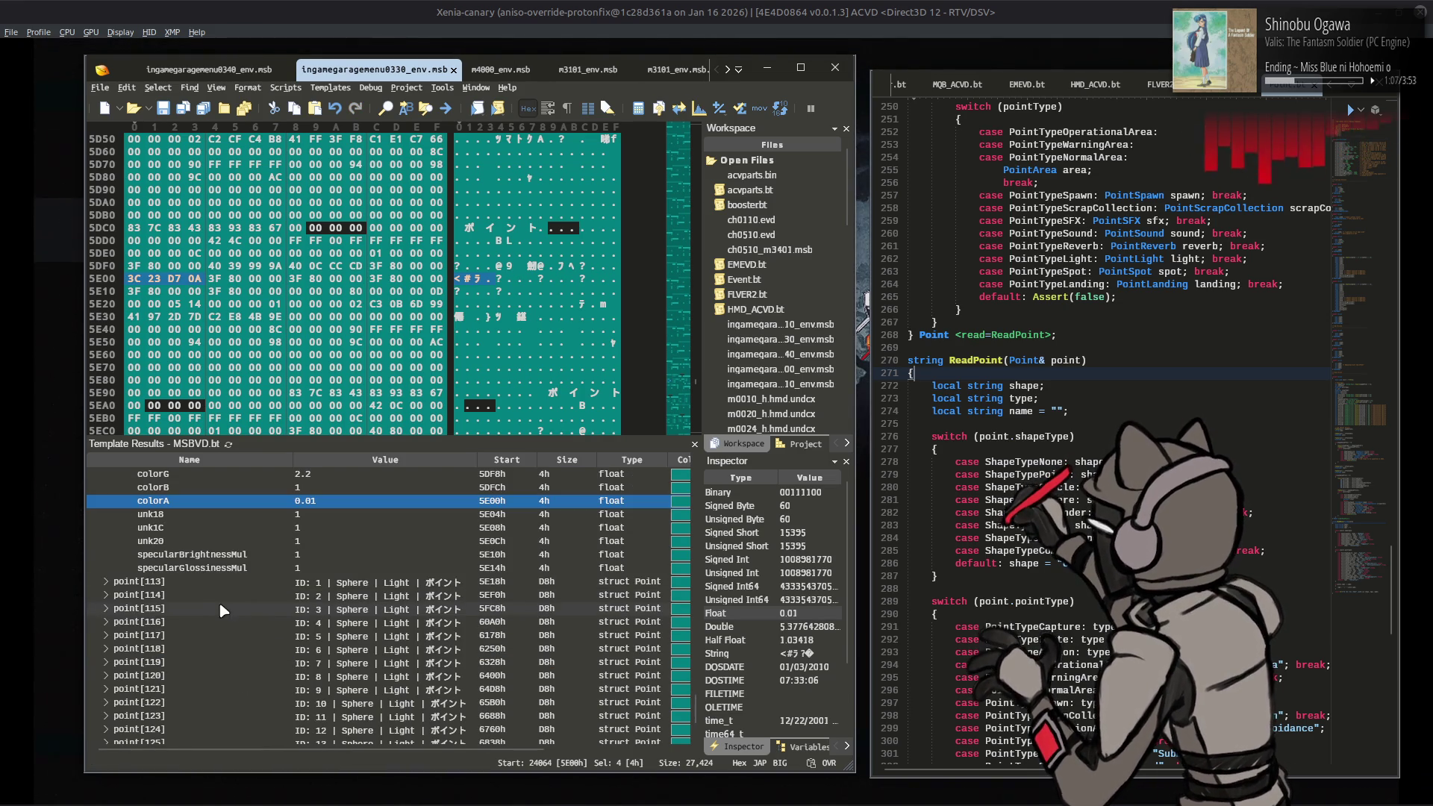
Step: Set point[113]'s light colorA to 0.002
{"action": "left_click", "coordinate": [111, 584]}
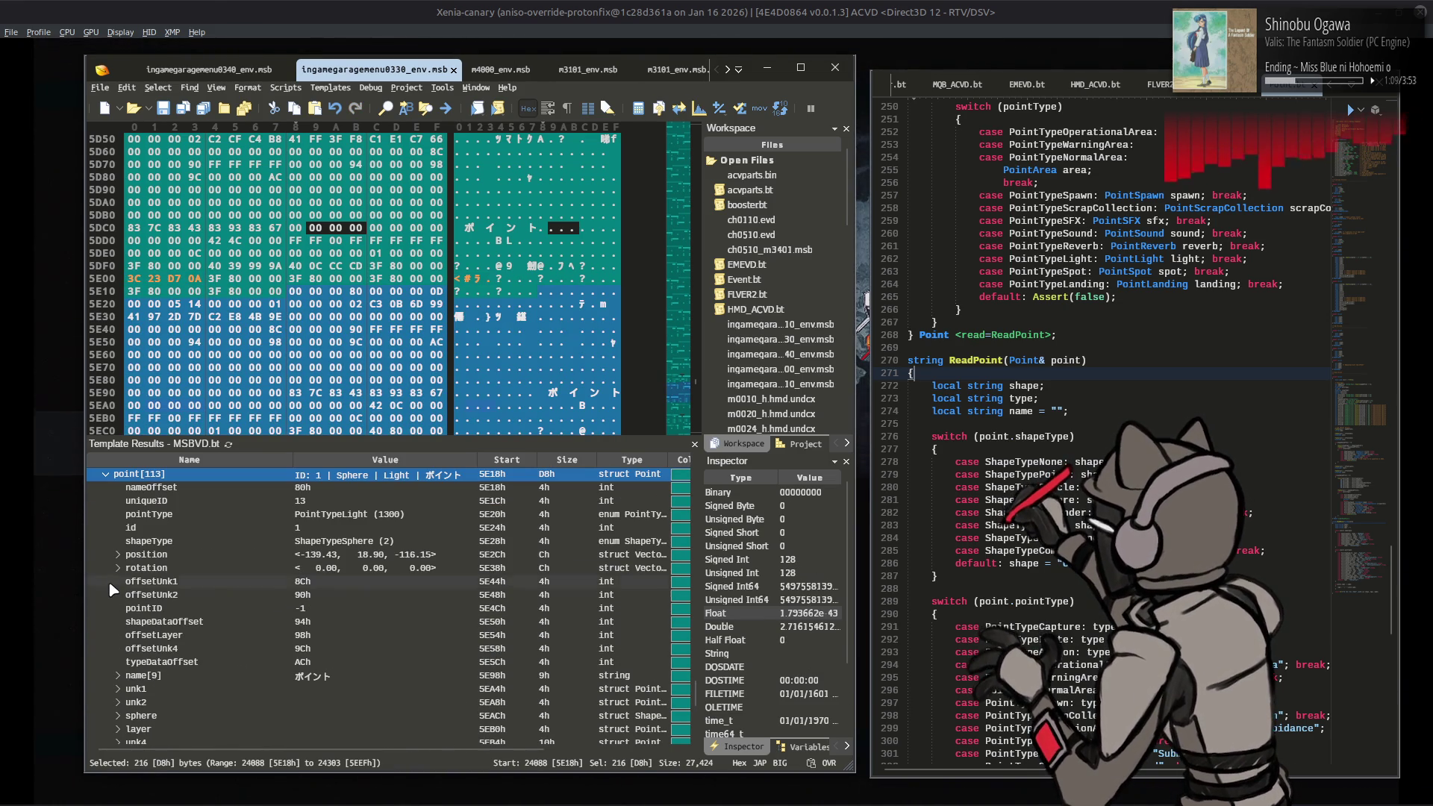
{"action": "scroll", "coordinate": [111, 589], "scroll_direction": "down", "scroll_amount": 5}
{"action": "left_click", "coordinate": [117, 540]}
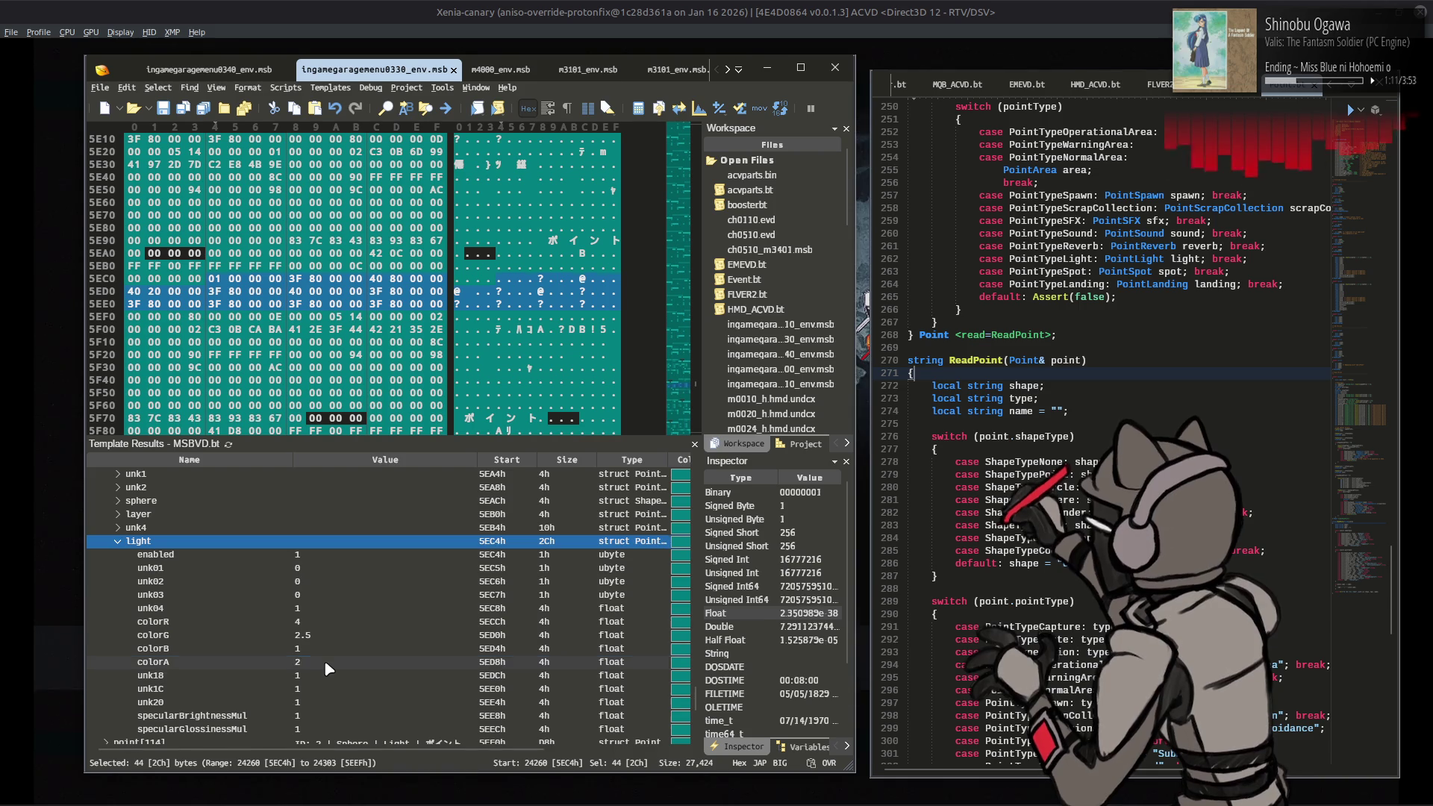
{"action": "double_click", "coordinate": [325, 662]}
{"action": "type", "text": "0.002"}
{"action": "key", "text": "Return"}
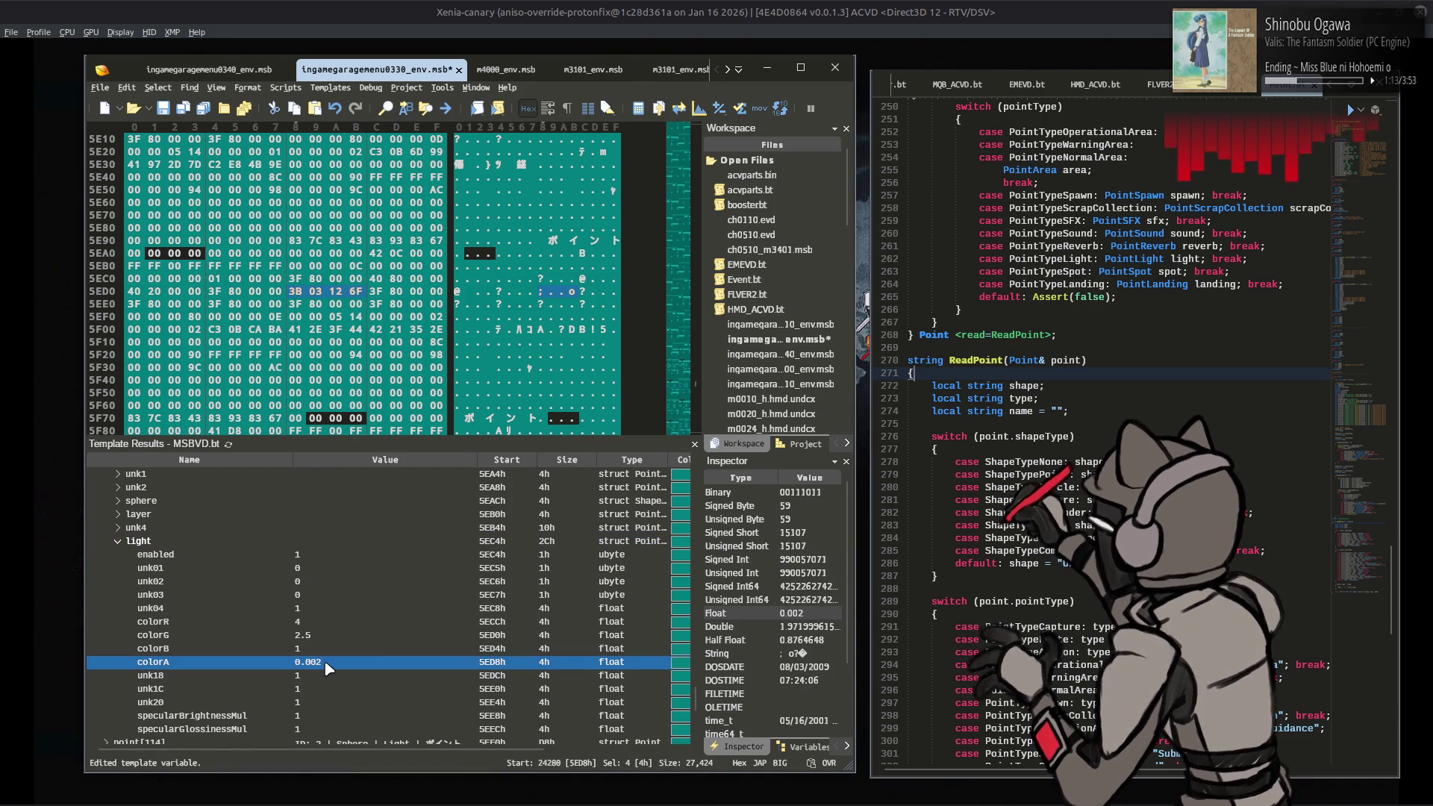
Step: Set point[114]'s light colorA to 0.002
{"action": "scroll", "coordinate": [321, 665], "scroll_direction": "down", "scroll_amount": 4}
{"action": "left_click", "coordinate": [106, 582]}
{"action": "scroll", "coordinate": [120, 589], "scroll_direction": "down", "scroll_amount": 2}
{"action": "left_click", "coordinate": [118, 581]}
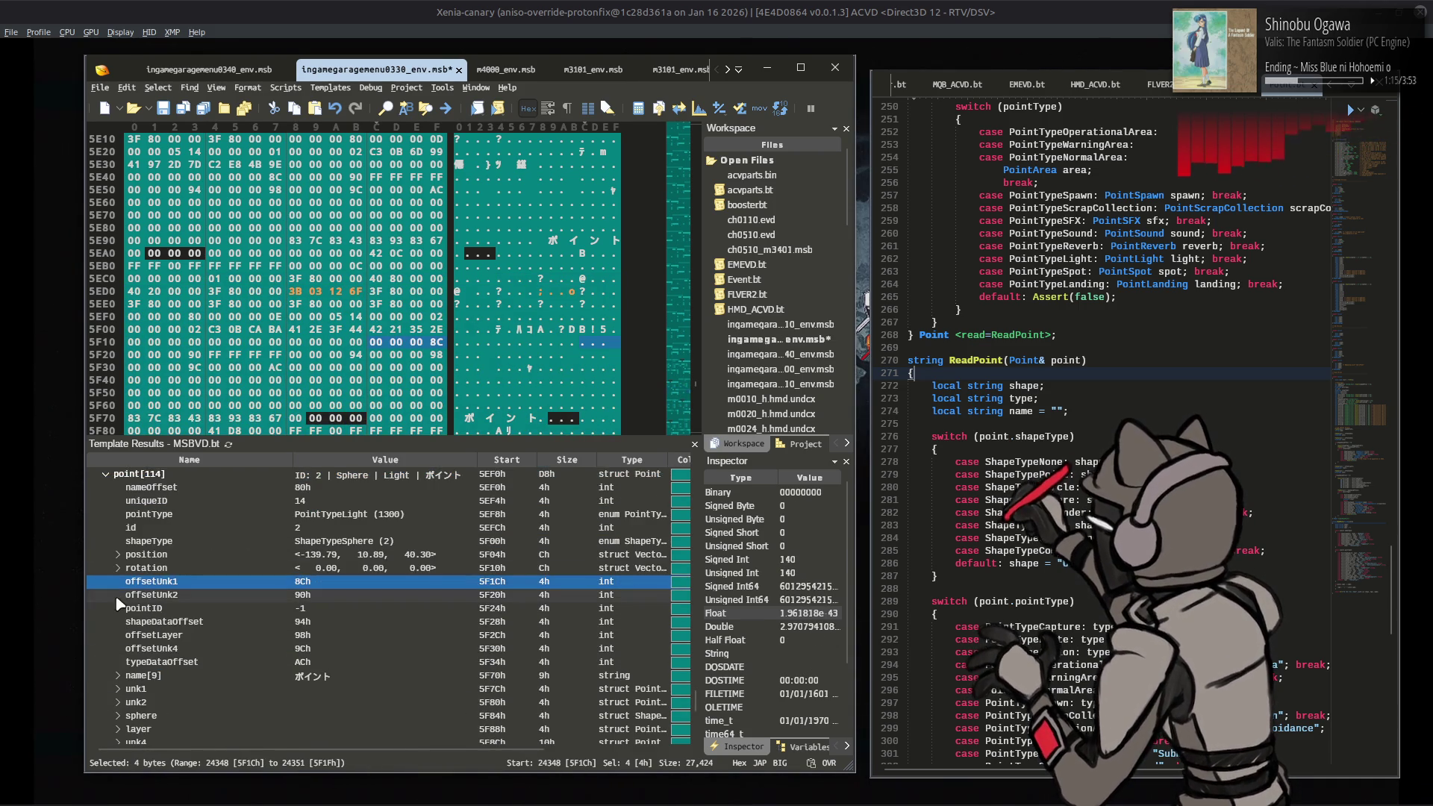
{"action": "scroll", "coordinate": [117, 590], "scroll_direction": "down", "scroll_amount": 1}
{"action": "double_click", "coordinate": [309, 662]}
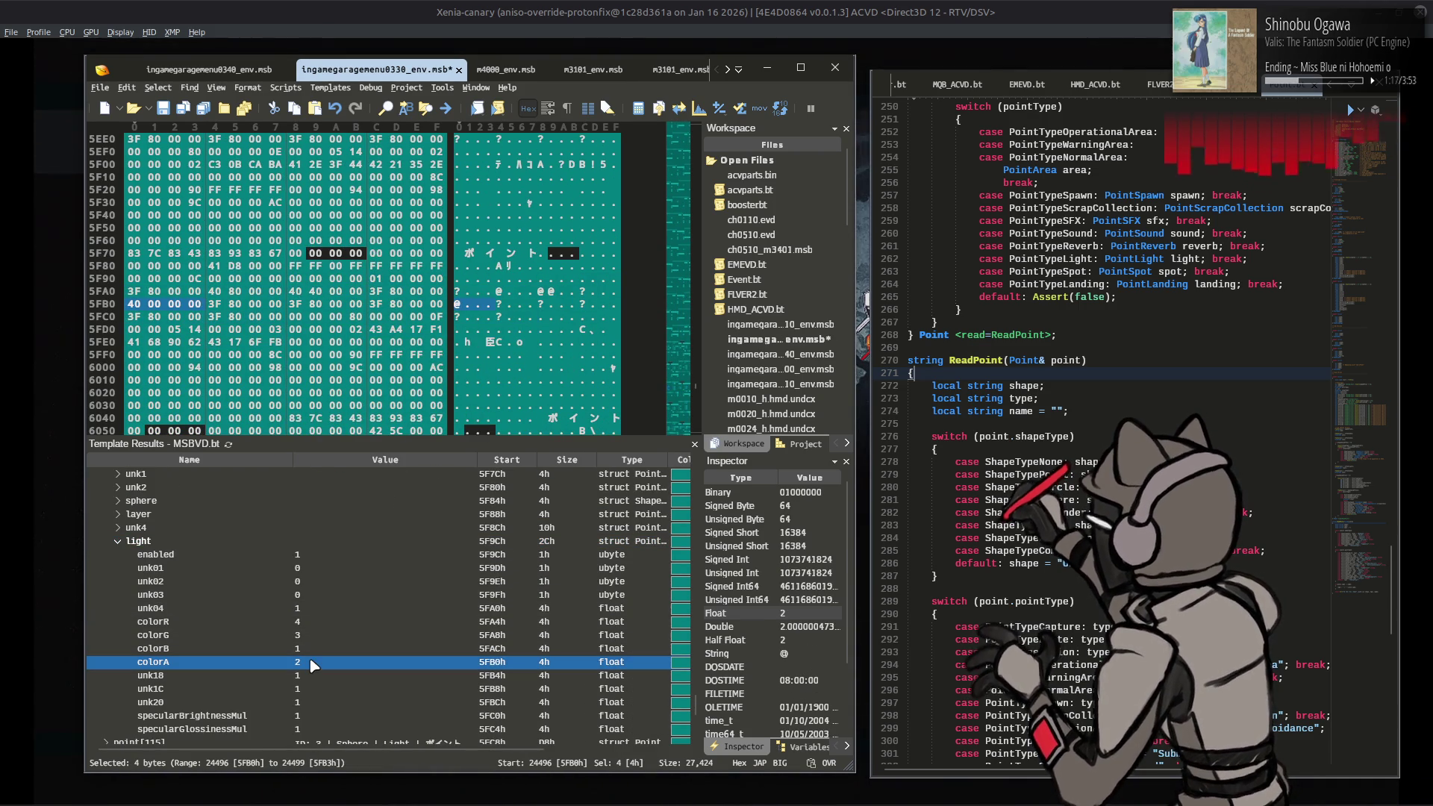
{"action": "type", "text": ".002"}
{"action": "key", "text": "Return"}
Step: Change point[115]'s light colorA from 2 to 0.002
{"action": "scroll", "coordinate": [187, 627], "scroll_direction": "down", "scroll_amount": 4}
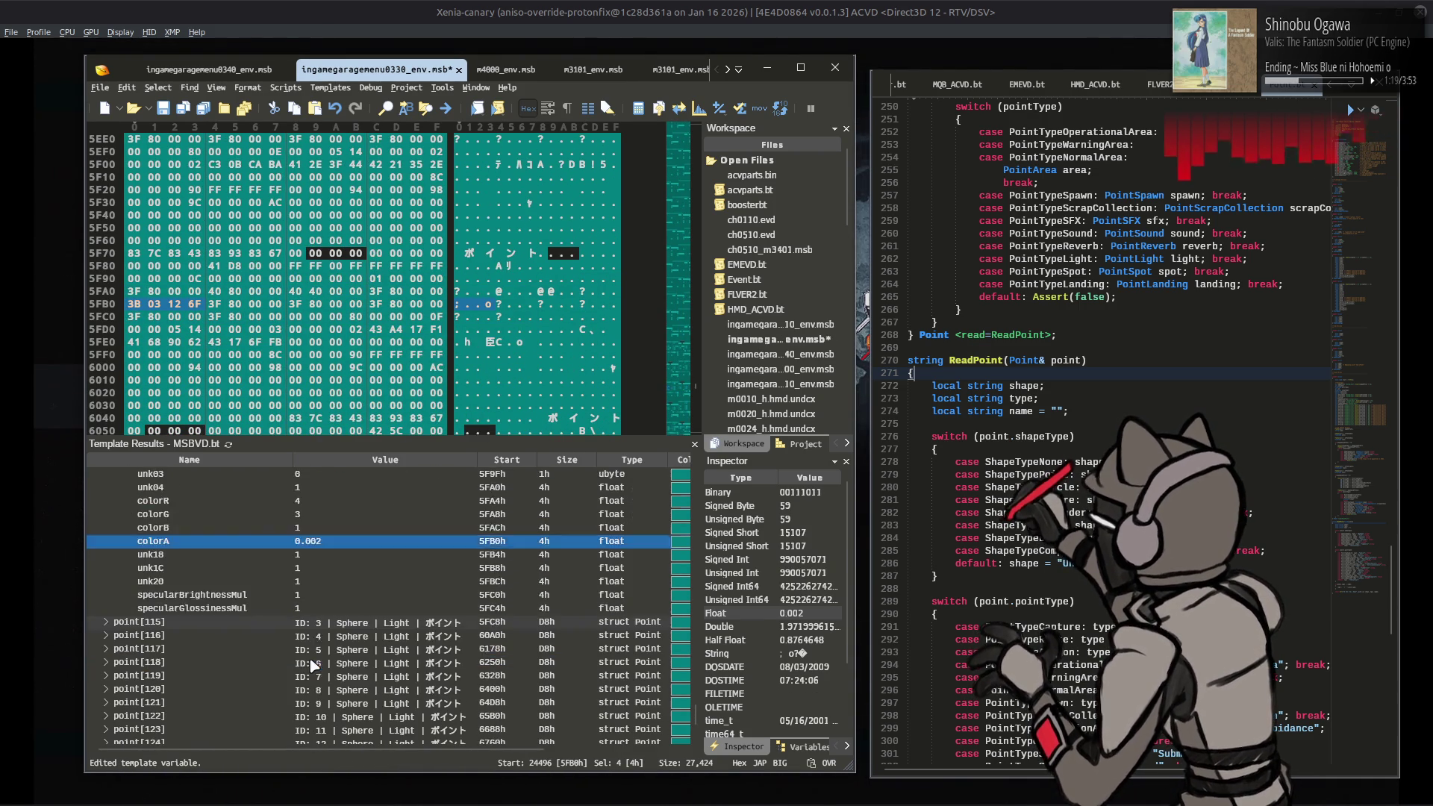
{"action": "left_click", "coordinate": [106, 581]}
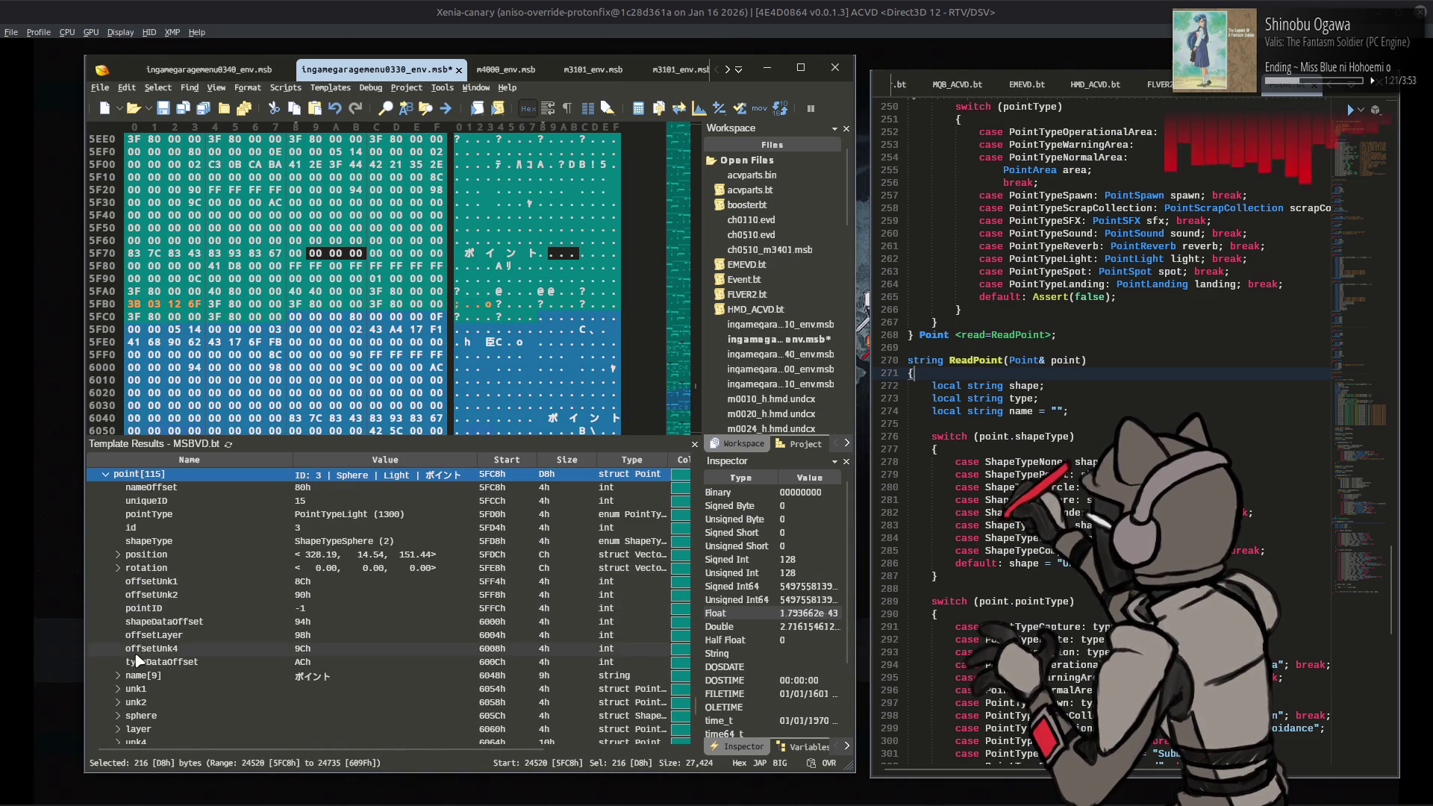
{"action": "scroll", "coordinate": [112, 597], "scroll_direction": "down", "scroll_amount": 2}
{"action": "left_click", "coordinate": [117, 540]}
{"action": "double_click", "coordinate": [318, 662]}
{"action": "type", "text": ".002"}
{"action": "key", "text": "Return"}
Step: Change point[116]'s light colorA from 0.35 to 0.00035
{"action": "scroll", "coordinate": [313, 664], "scroll_direction": "down", "scroll_amount": 3}
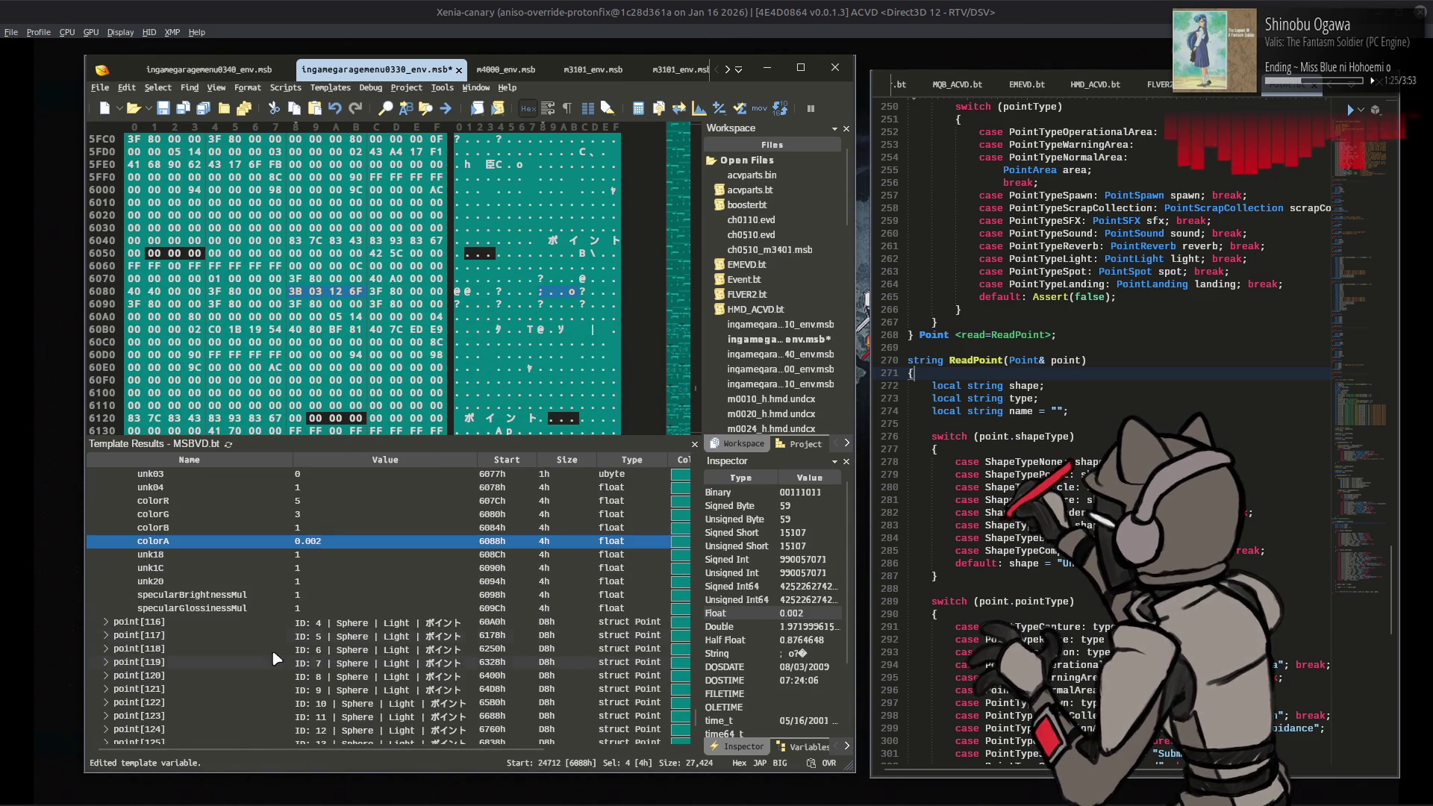
{"action": "left_click", "coordinate": [118, 626]}
{"action": "left_click", "coordinate": [122, 630]}
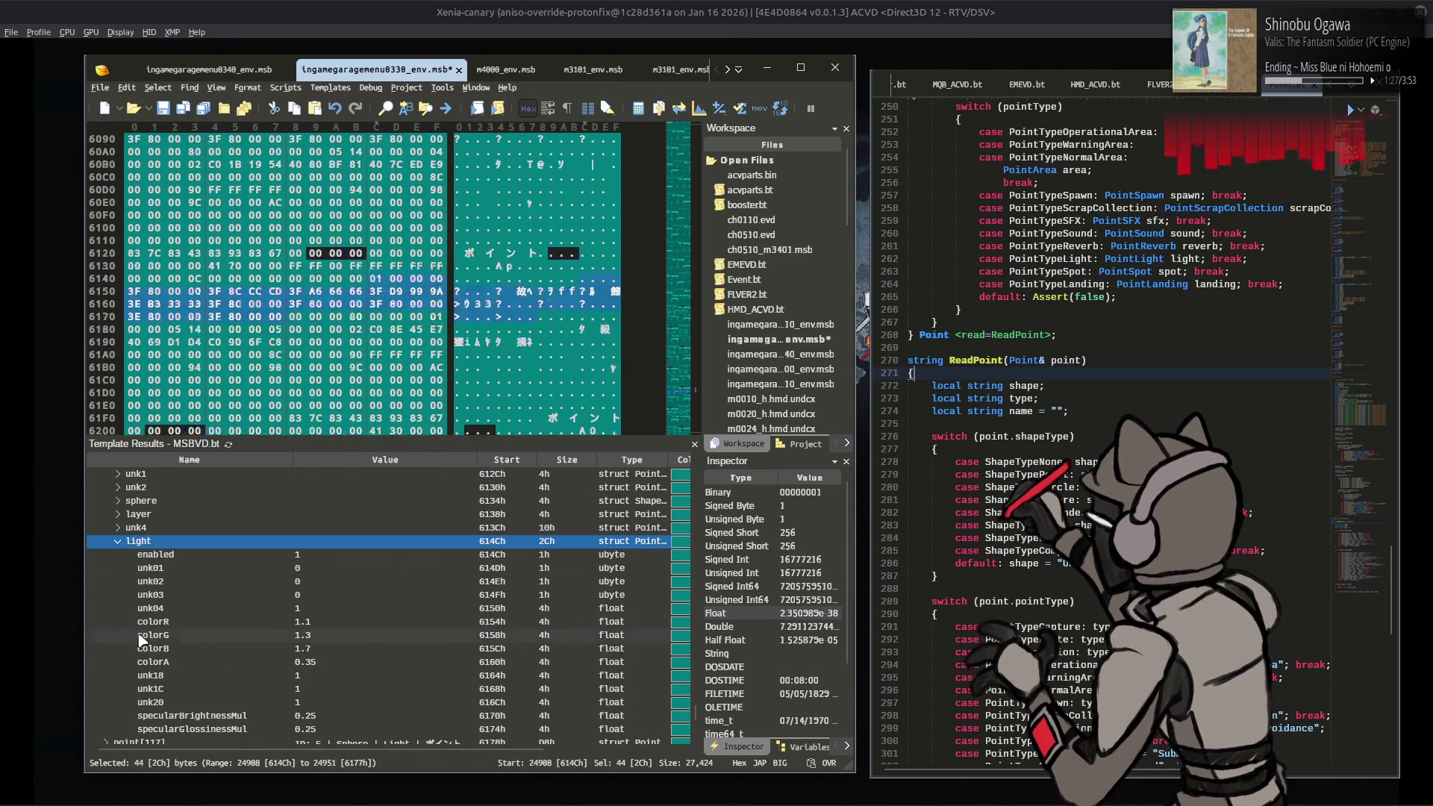
{"action": "double_click", "coordinate": [347, 663]}
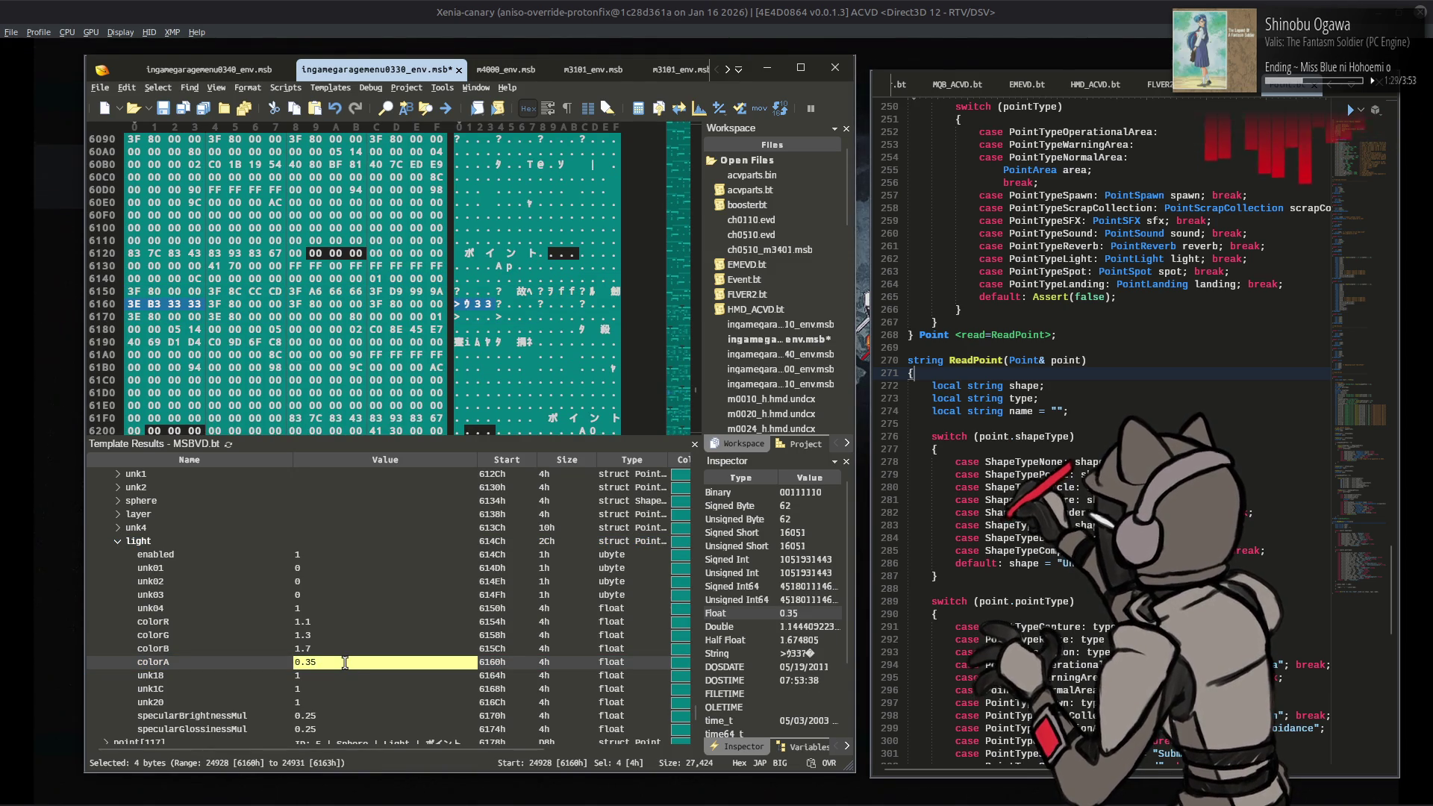
{"action": "type", "text": "0.00035"}
{"action": "key", "text": "Return"}
Step: Expand point[117]'s light block and begin editing its colorA value
{"action": "scroll", "coordinate": [115, 629], "scroll_direction": "down", "scroll_amount": 3}
{"action": "left_click", "coordinate": [108, 626]}
{"action": "scroll", "coordinate": [108, 629], "scroll_direction": "down", "scroll_amount": 5}
{"action": "left_click", "coordinate": [117, 541]}
{"action": "double_click", "coordinate": [317, 662]}
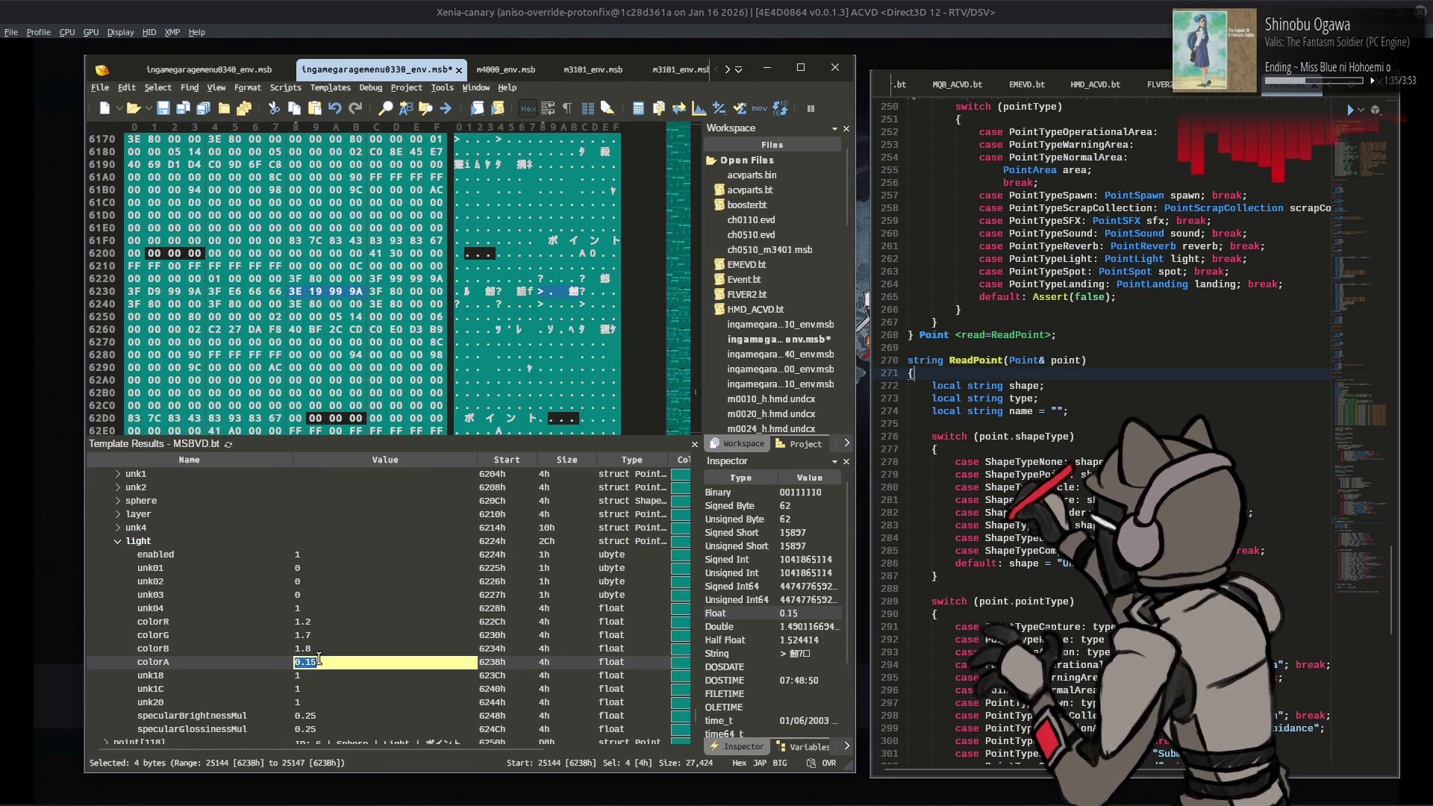
Step: Cut colorA to 0.00015 on the current point and to 0.003 on point[118]
{"action": "key", "text": "Left"}
{"action": "type", "text": "000"}
{"action": "key", "text": "Return"}
{"action": "scroll", "coordinate": [306, 617], "scroll_direction": "down", "scroll_amount": 4}
{"action": "left_click", "coordinate": [107, 575]}
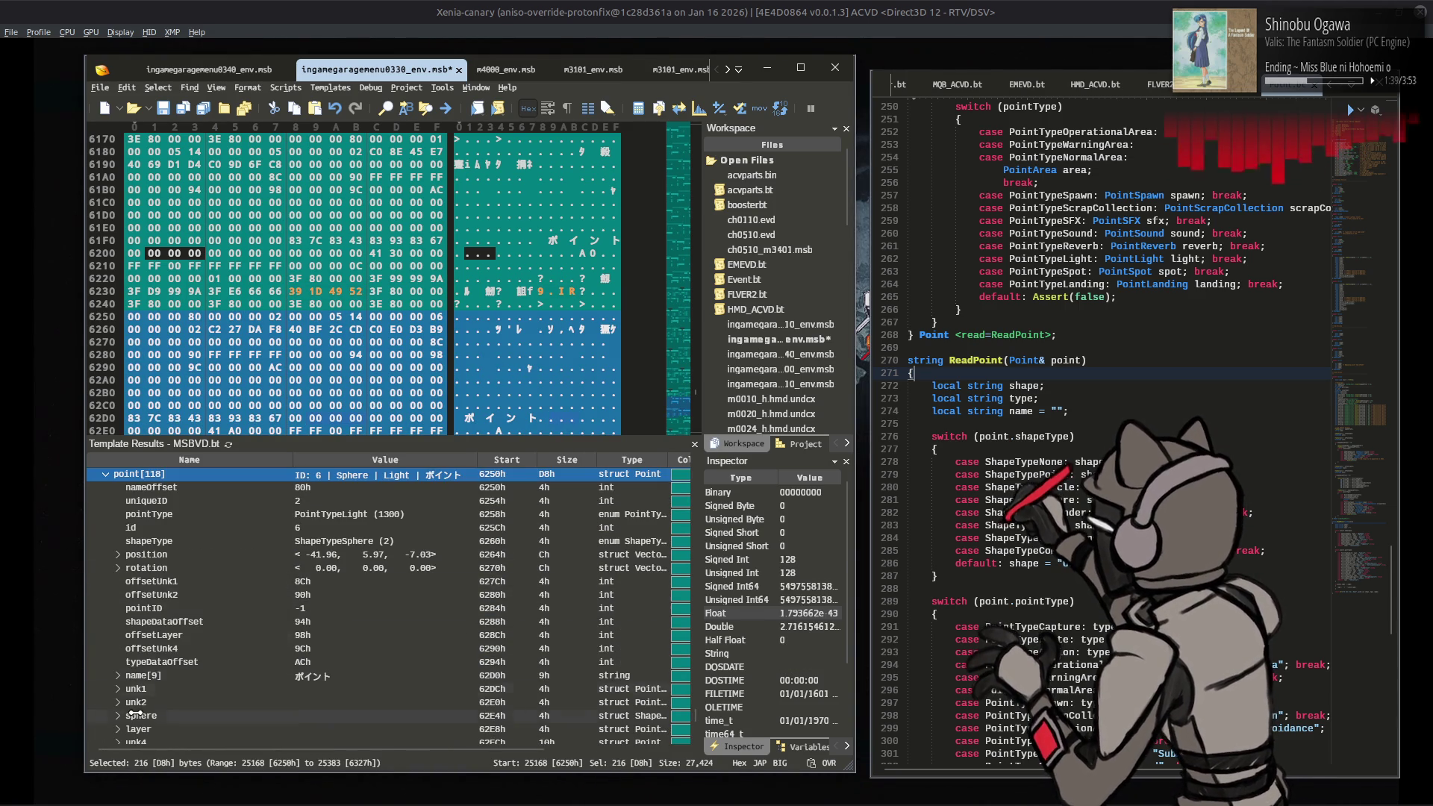
{"action": "left_click", "coordinate": [117, 541]}
{"action": "left_click", "coordinate": [326, 662]}
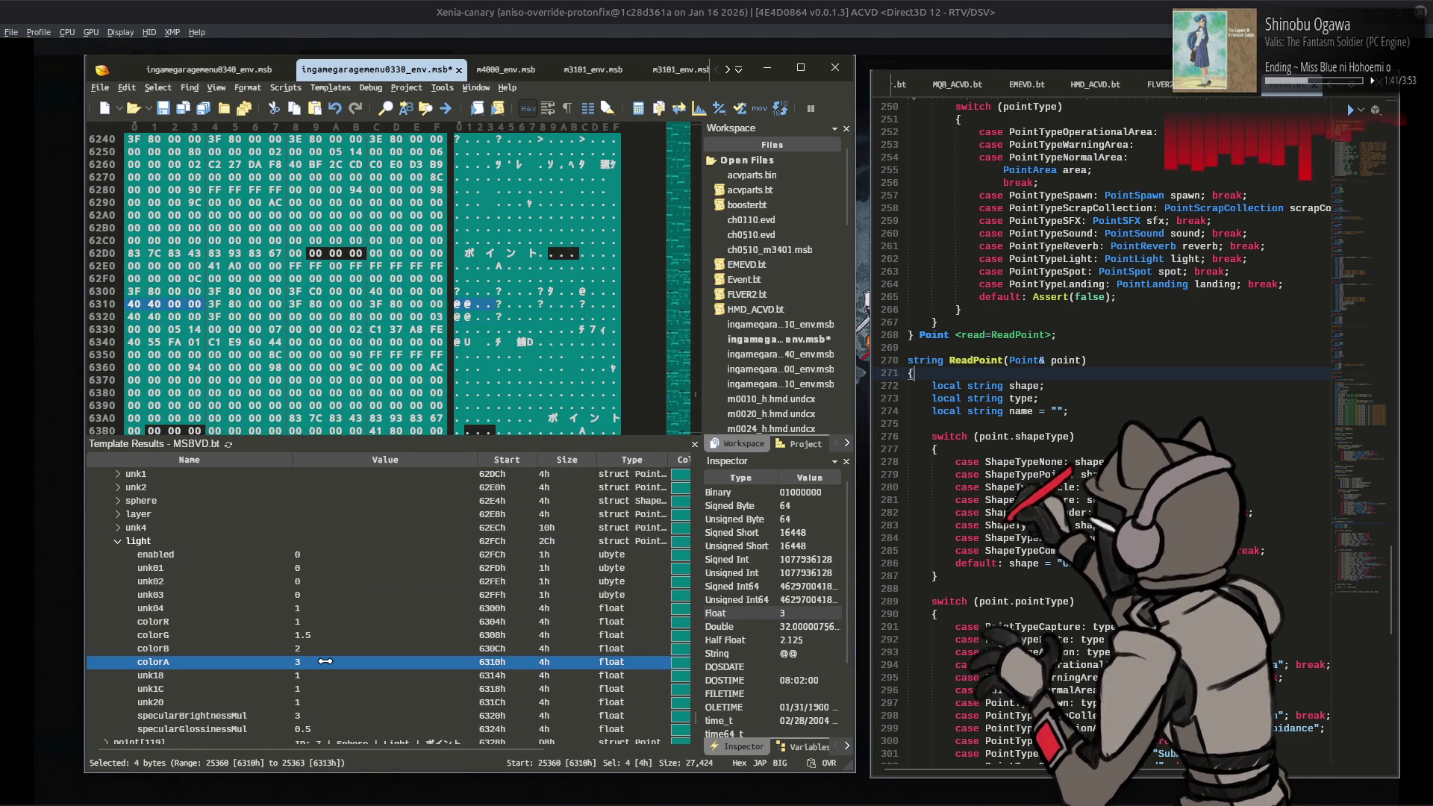
{"action": "left_click", "coordinate": [325, 662]}
{"action": "type", "text": "3"}
{"action": "key", "text": "Return"}
Step: Check point[119]'s colorA and lower point[120]'s colorA to 0.0005
{"action": "scroll", "coordinate": [299, 660], "scroll_direction": "down", "scroll_amount": 3}
{"action": "left_click", "coordinate": [106, 624]}
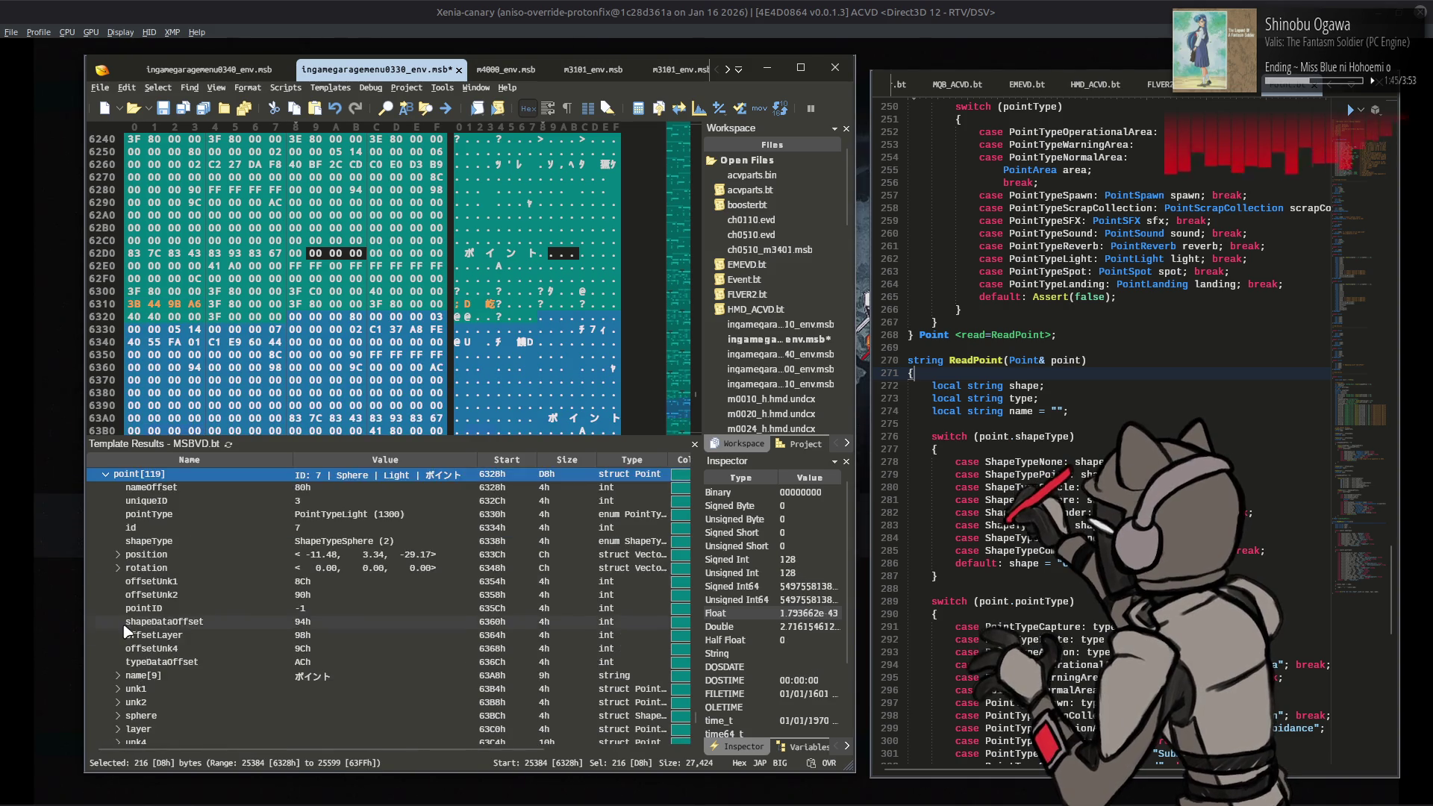
{"action": "left_click", "coordinate": [118, 541]}
{"action": "left_click", "coordinate": [323, 662]}
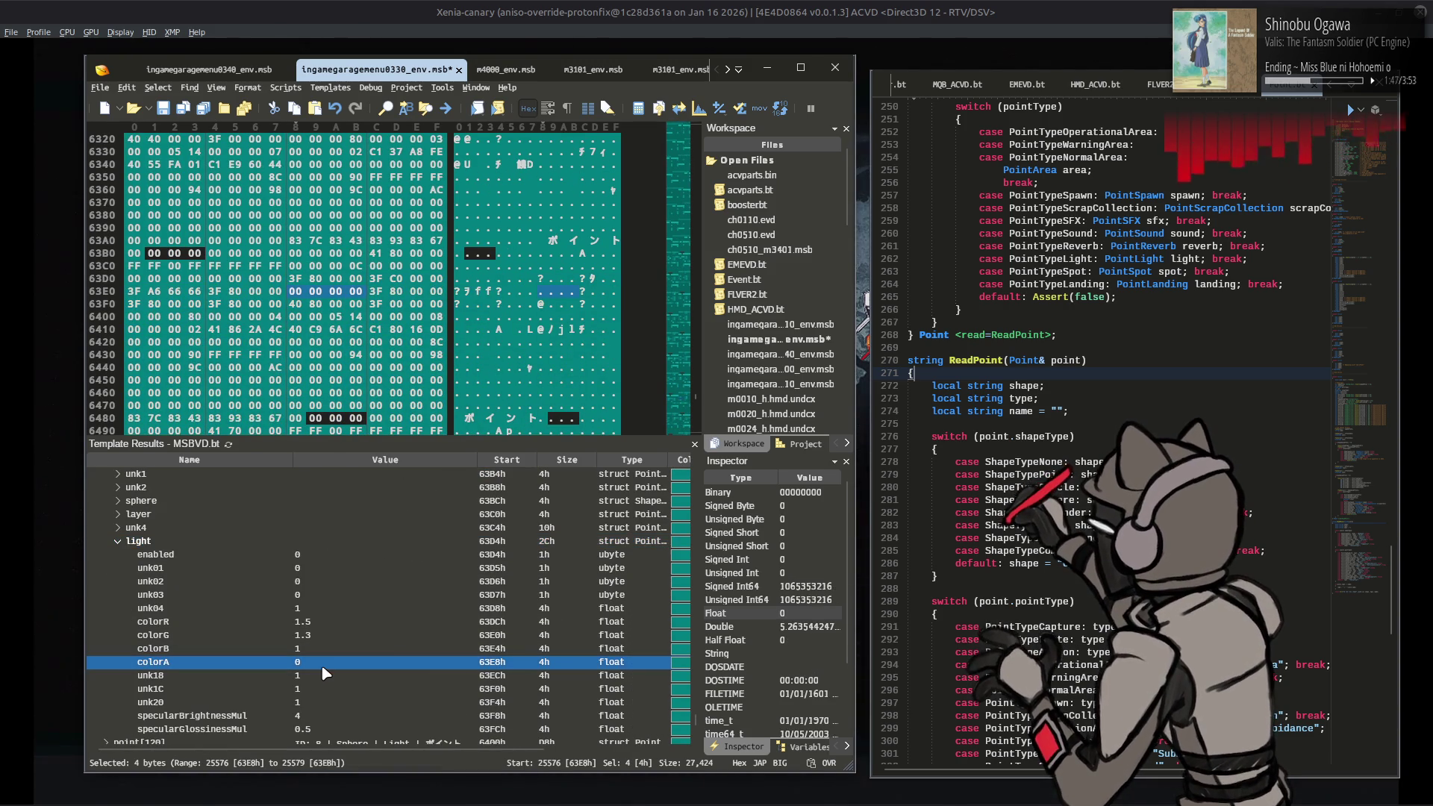
{"action": "scroll", "coordinate": [208, 657], "scroll_direction": "down", "scroll_amount": 3}
{"action": "left_click", "coordinate": [107, 624]}
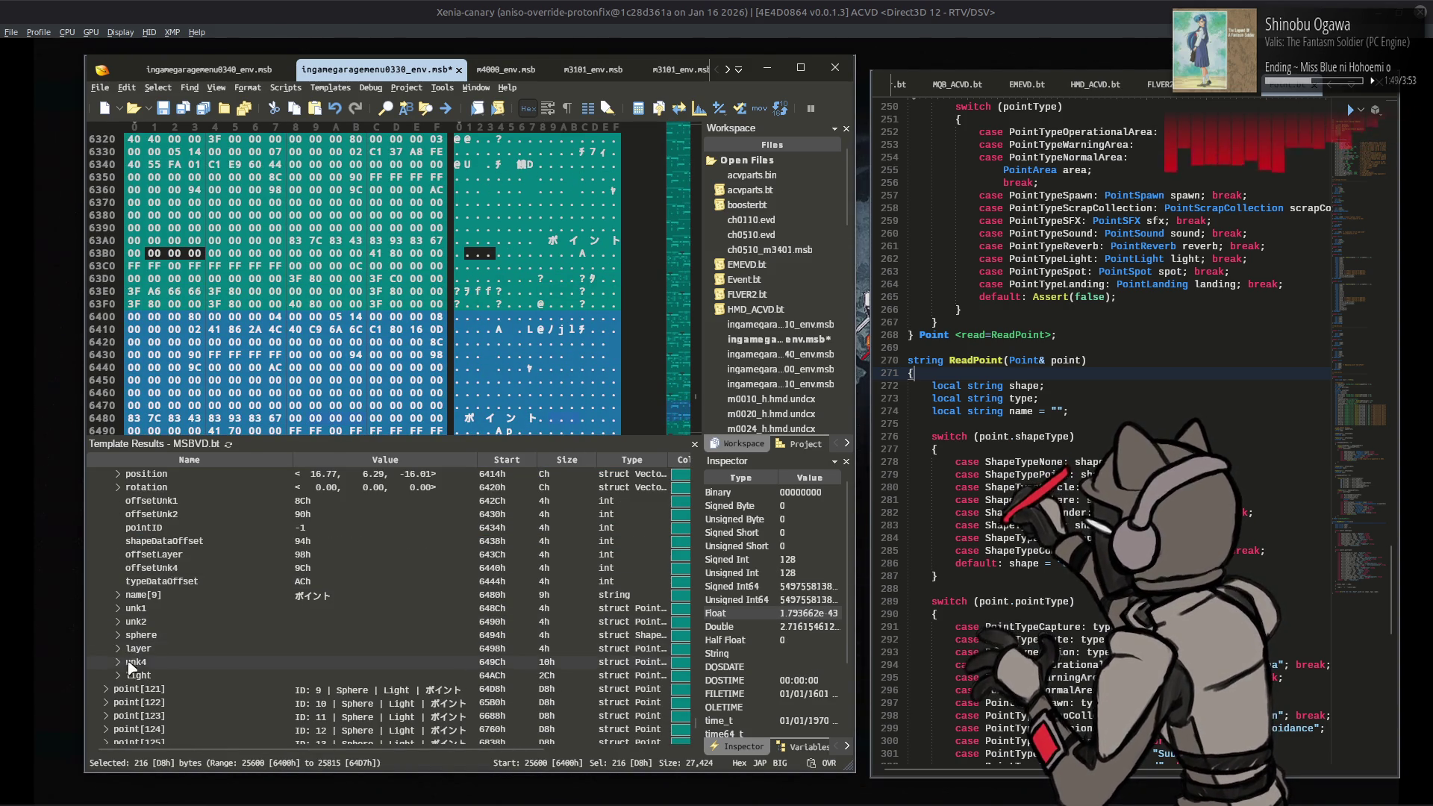
{"action": "left_click", "coordinate": [117, 675]}
{"action": "left_click", "coordinate": [316, 677]}
{"action": "double_click", "coordinate": [336, 662]}
{"action": "left_click", "coordinate": [336, 662]}
{"action": "type", "text": "0.0005"}
{"action": "key", "text": "Return"}
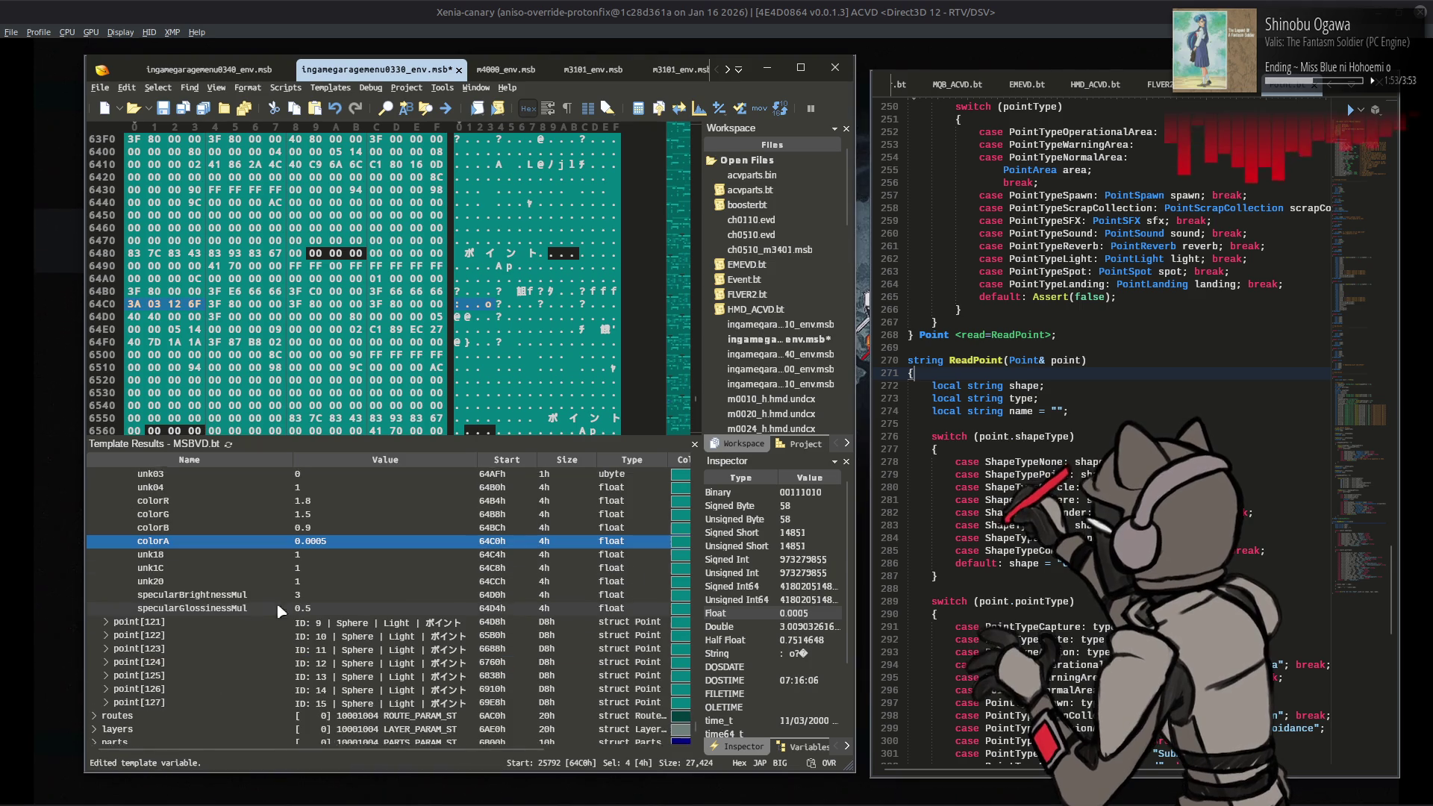
Step: Lower colorA to 0.0015 on point[121] and 0.00025 on point[122]
{"action": "left_click", "coordinate": [110, 619]}
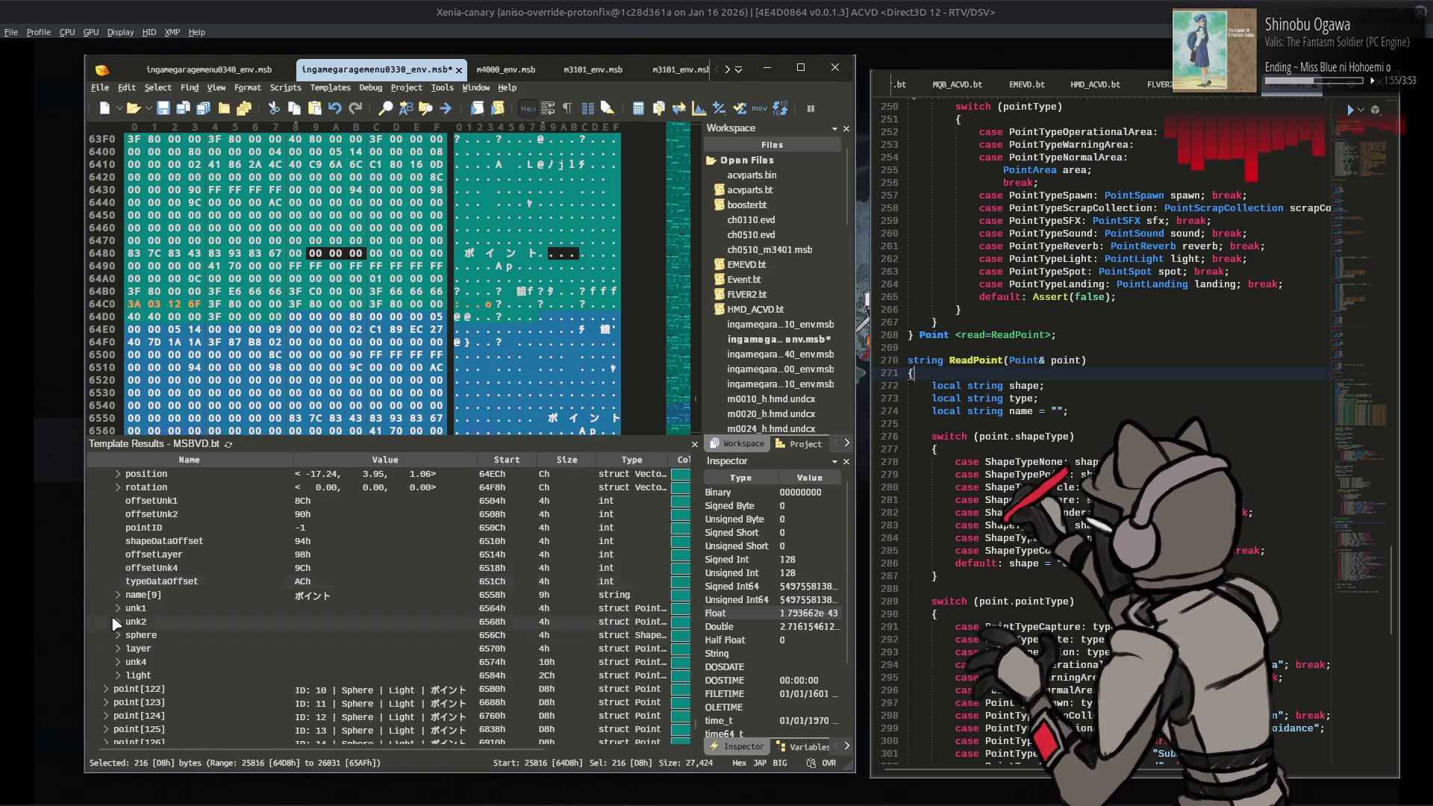
{"action": "scroll", "coordinate": [150, 597], "scroll_direction": "down", "scroll_amount": 5}
{"action": "left_click", "coordinate": [117, 541]}
{"action": "left_click", "coordinate": [324, 662]}
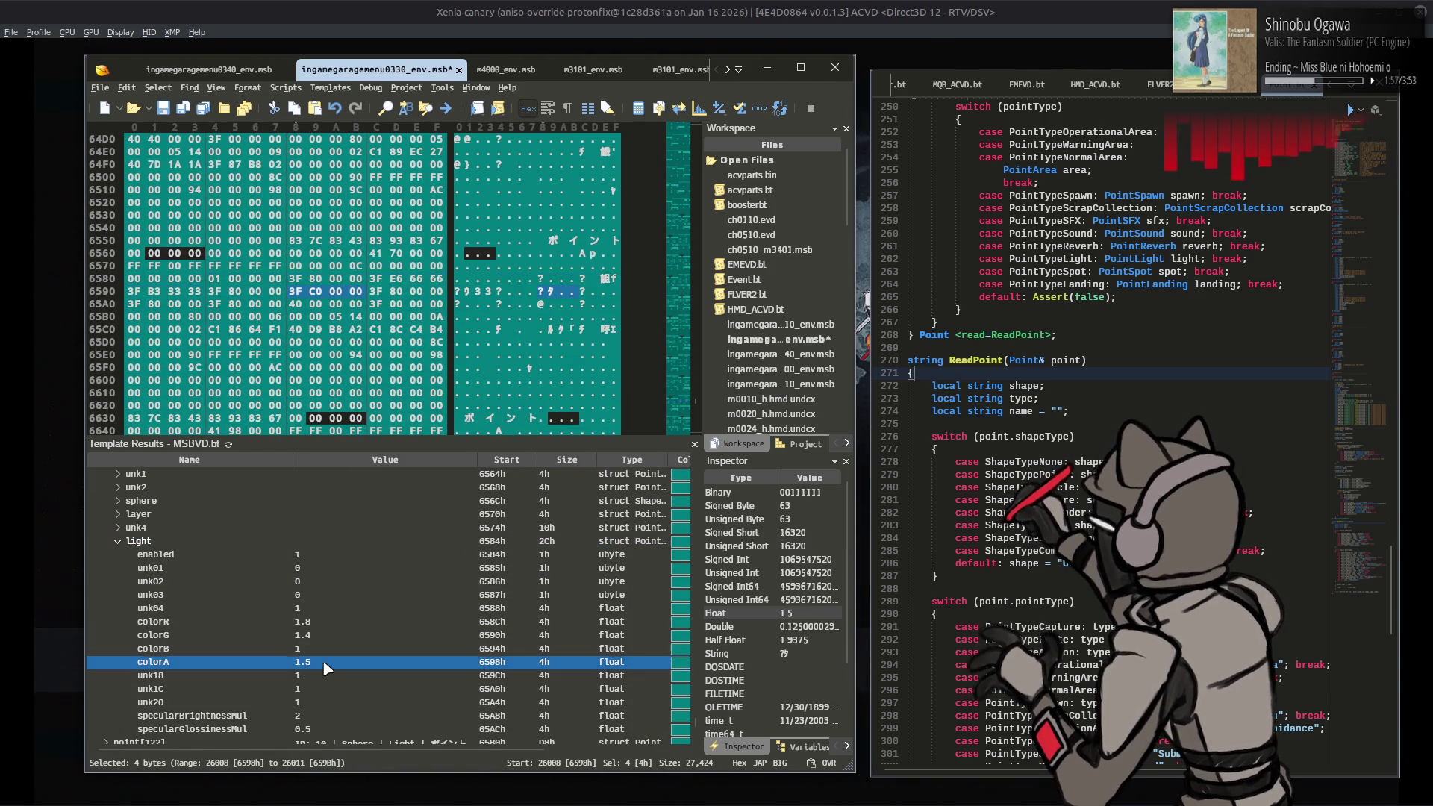
{"action": "left_click", "coordinate": [323, 663]}
{"action": "type", "text": "0.0015"}
{"action": "key", "text": "Return"}
{"action": "scroll", "coordinate": [124, 639], "scroll_direction": "down", "scroll_amount": 3}
{"action": "left_click", "coordinate": [106, 629]}
{"action": "left_click", "coordinate": [126, 675]}
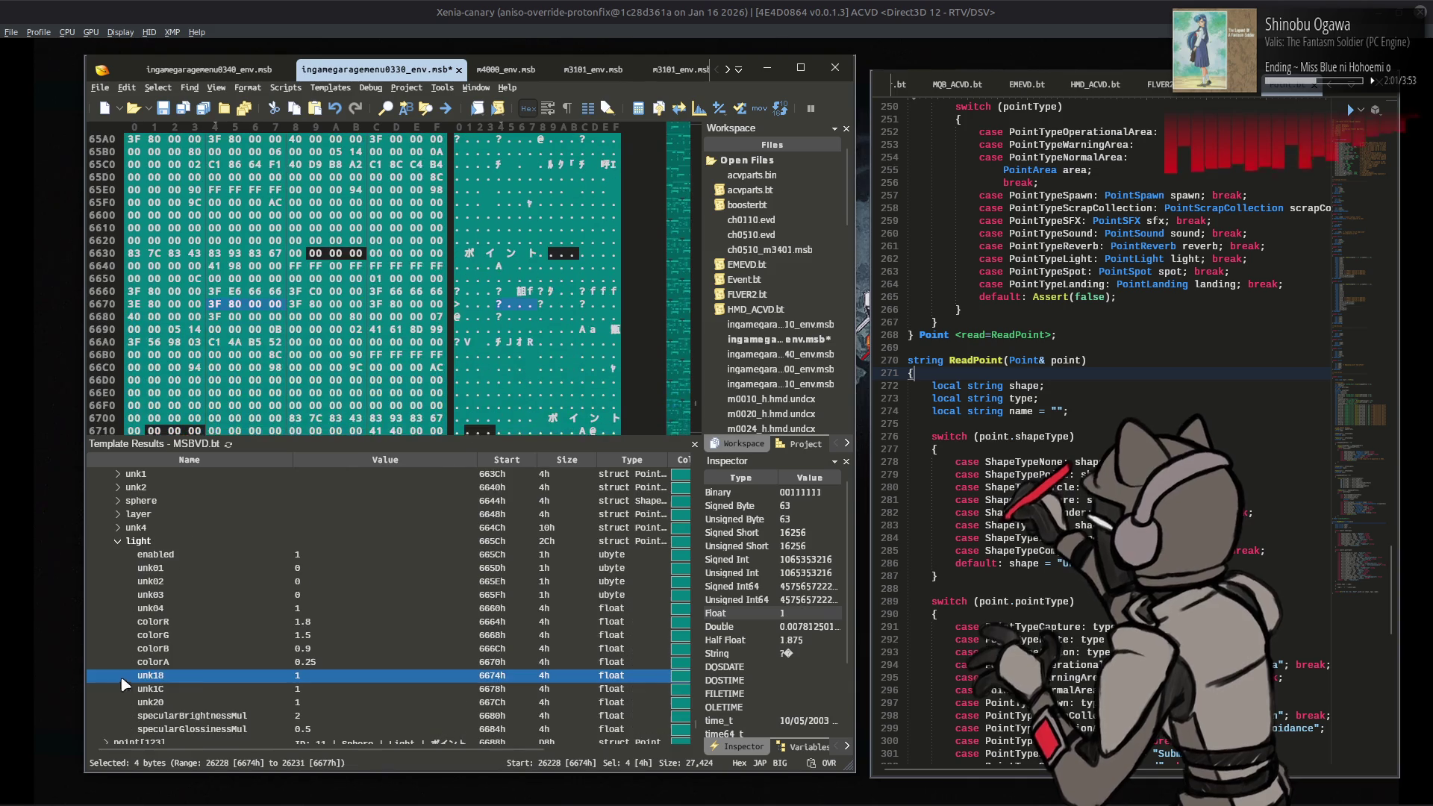
{"action": "scroll", "coordinate": [206, 675], "scroll_direction": "down", "scroll_amount": 1}
{"action": "double_click", "coordinate": [337, 622]}
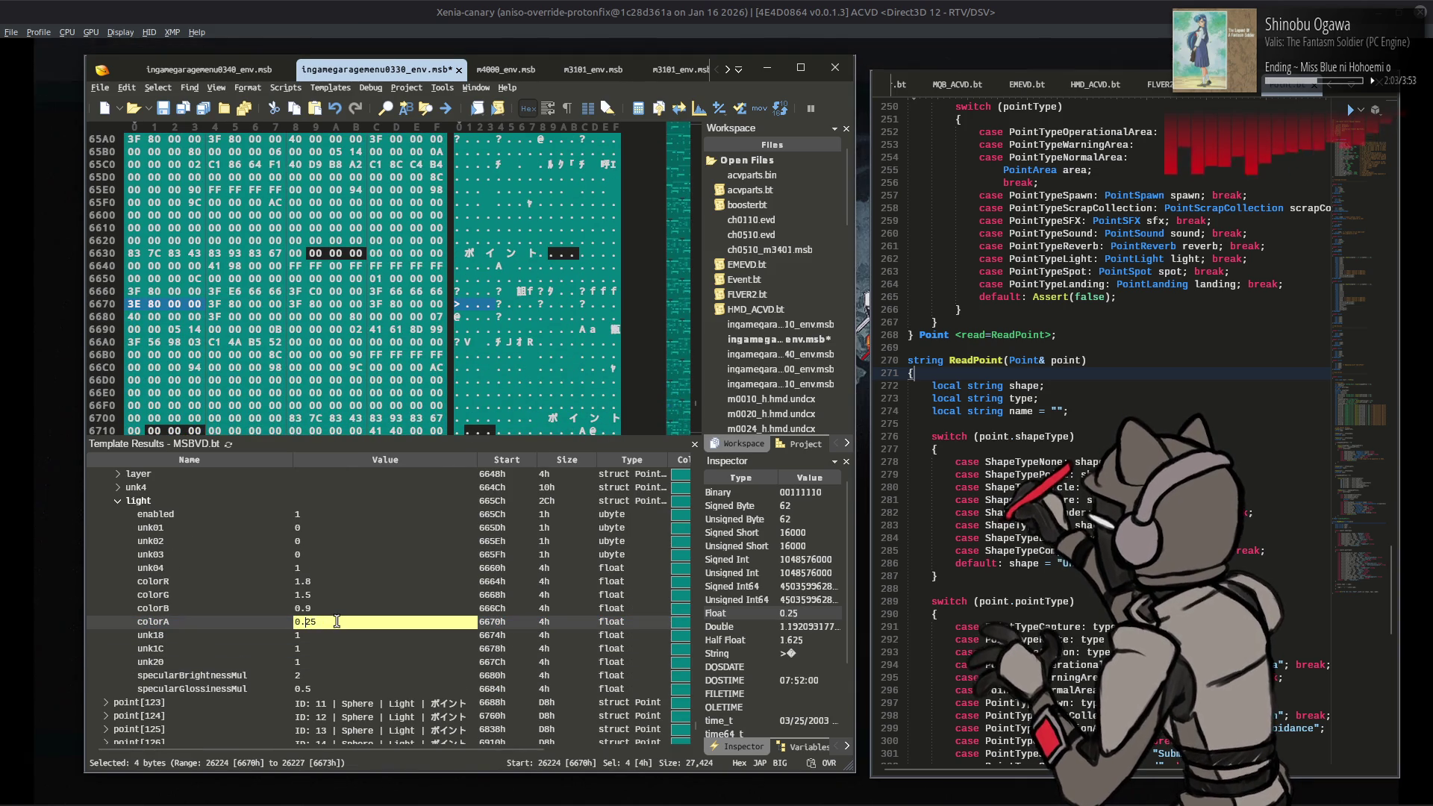
{"action": "type", "text": "0.00025"}
{"action": "key", "text": "Return"}
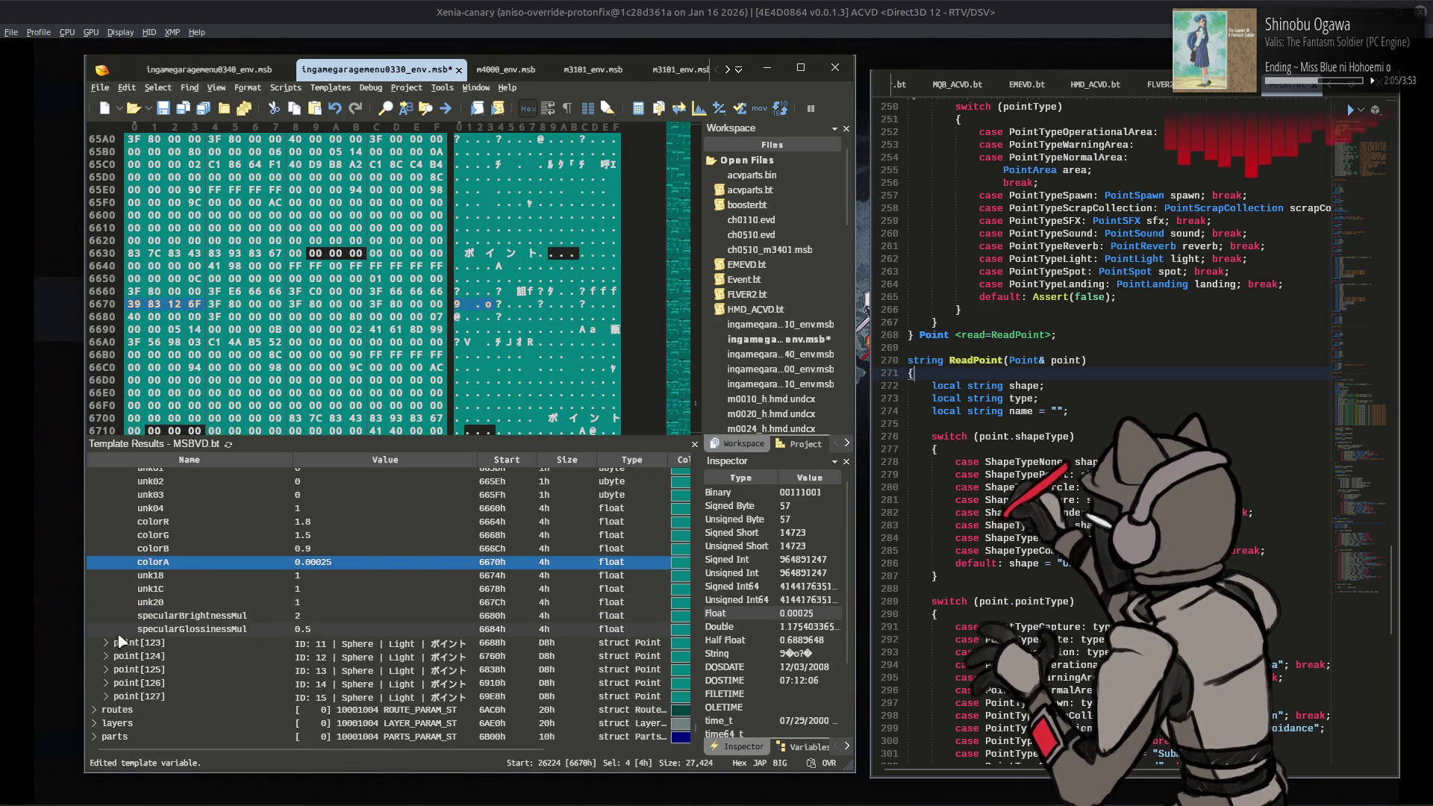
Step: Lower colorA to 0.008 on point[123] and 0.0014 on point[124]
{"action": "double_click", "coordinate": [129, 703]}
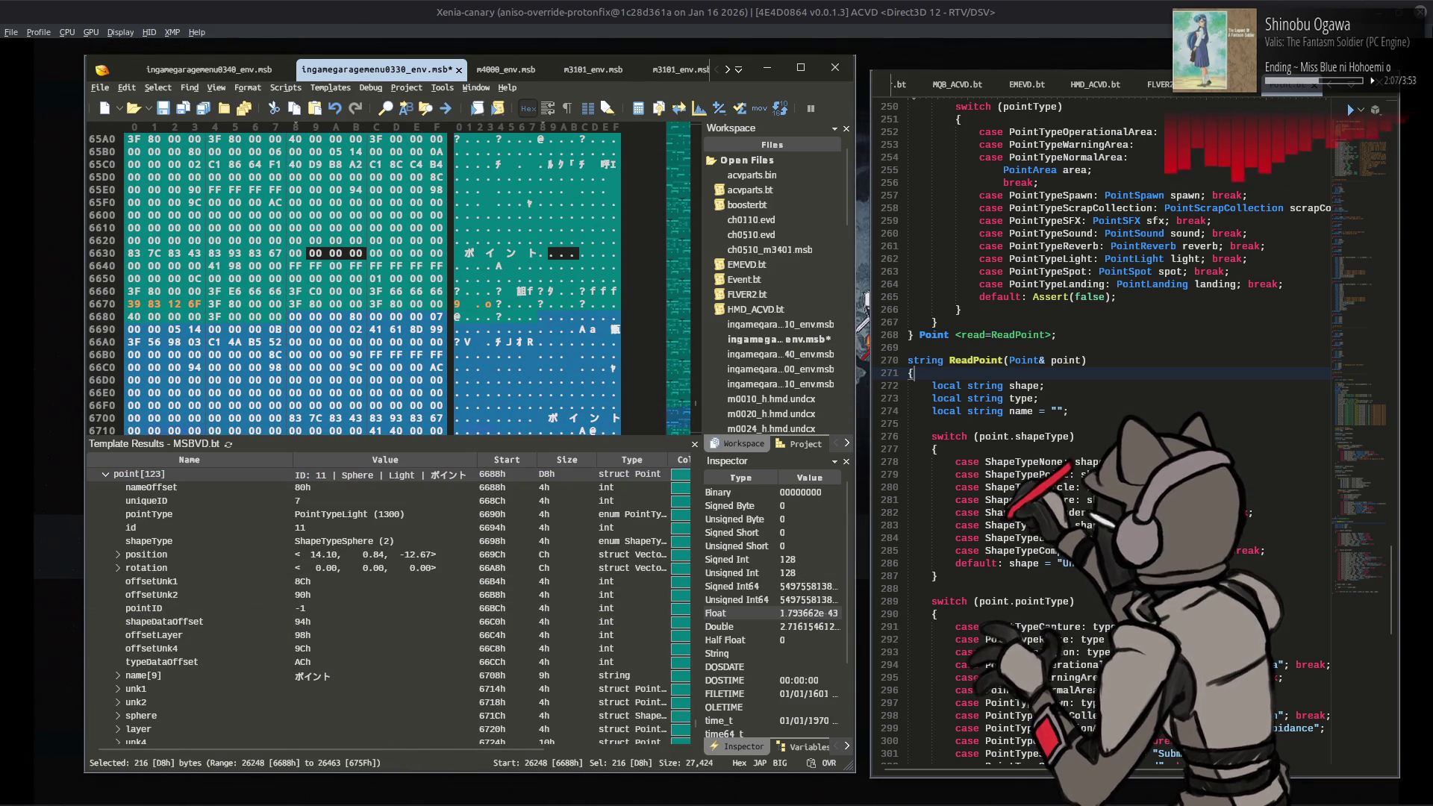
{"action": "scroll", "coordinate": [396, 618], "scroll_direction": "down", "scroll_amount": 5}
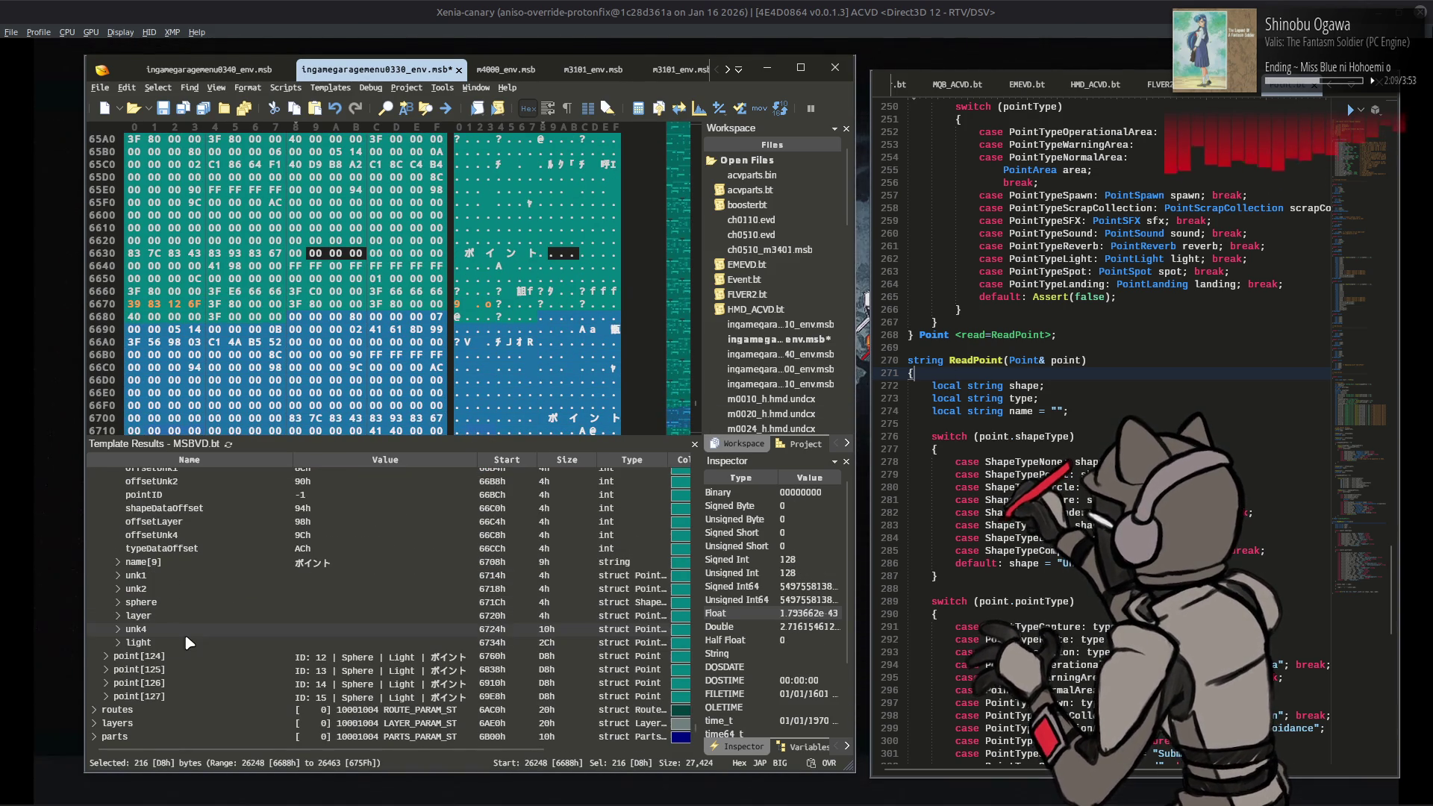
{"action": "left_click", "coordinate": [120, 650]}
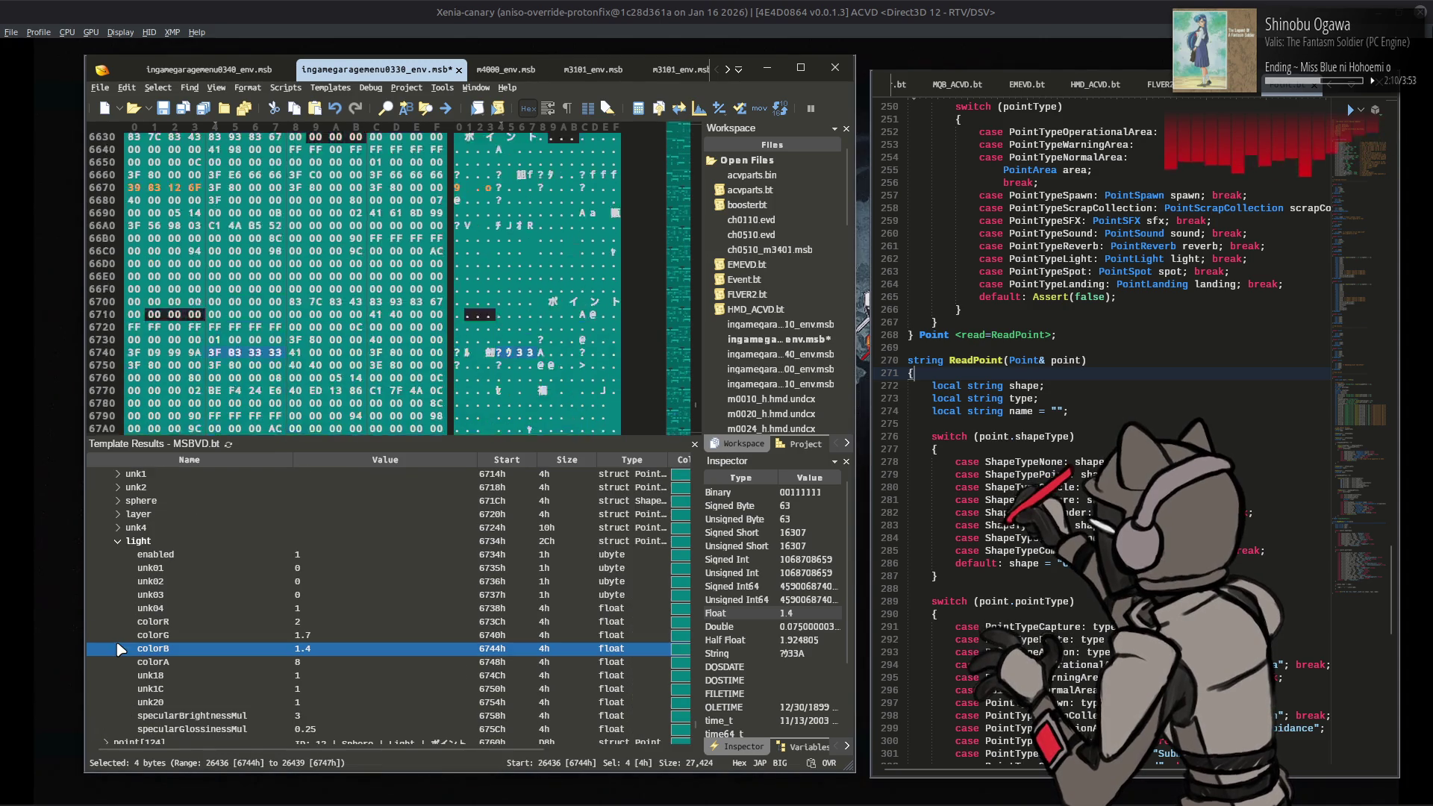
{"action": "left_click", "coordinate": [333, 661]}
{"action": "left_click", "coordinate": [331, 662]}
{"action": "type", "text": ".008"}
{"action": "key", "text": "Return"}
{"action": "scroll", "coordinate": [142, 660], "scroll_direction": "down", "scroll_amount": 2}
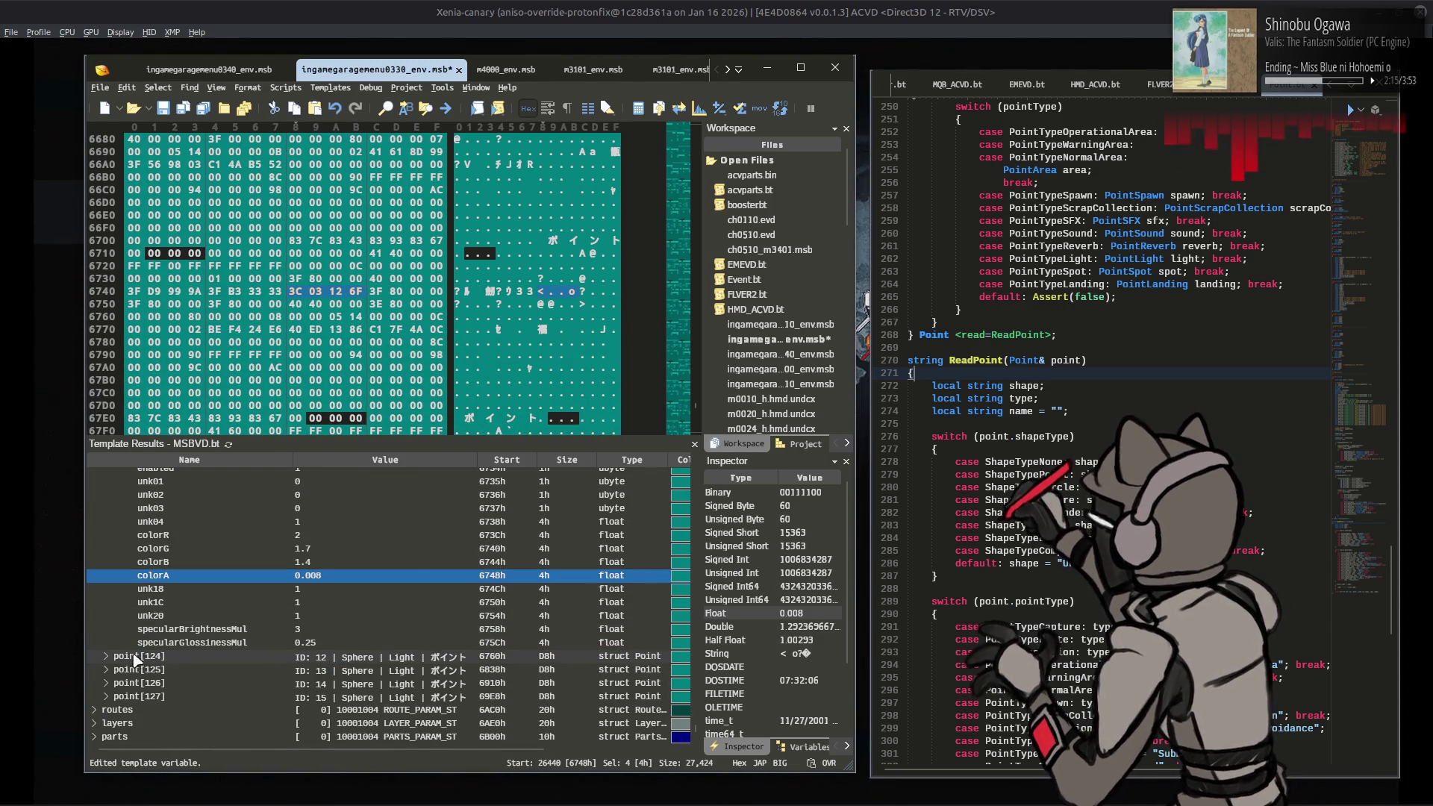
{"action": "left_click", "coordinate": [106, 656]}
{"action": "scroll", "coordinate": [119, 653], "scroll_direction": "down", "scroll_amount": 2}
{"action": "left_click", "coordinate": [116, 652]}
{"action": "scroll", "coordinate": [224, 629], "scroll_direction": "down", "scroll_amount": 3}
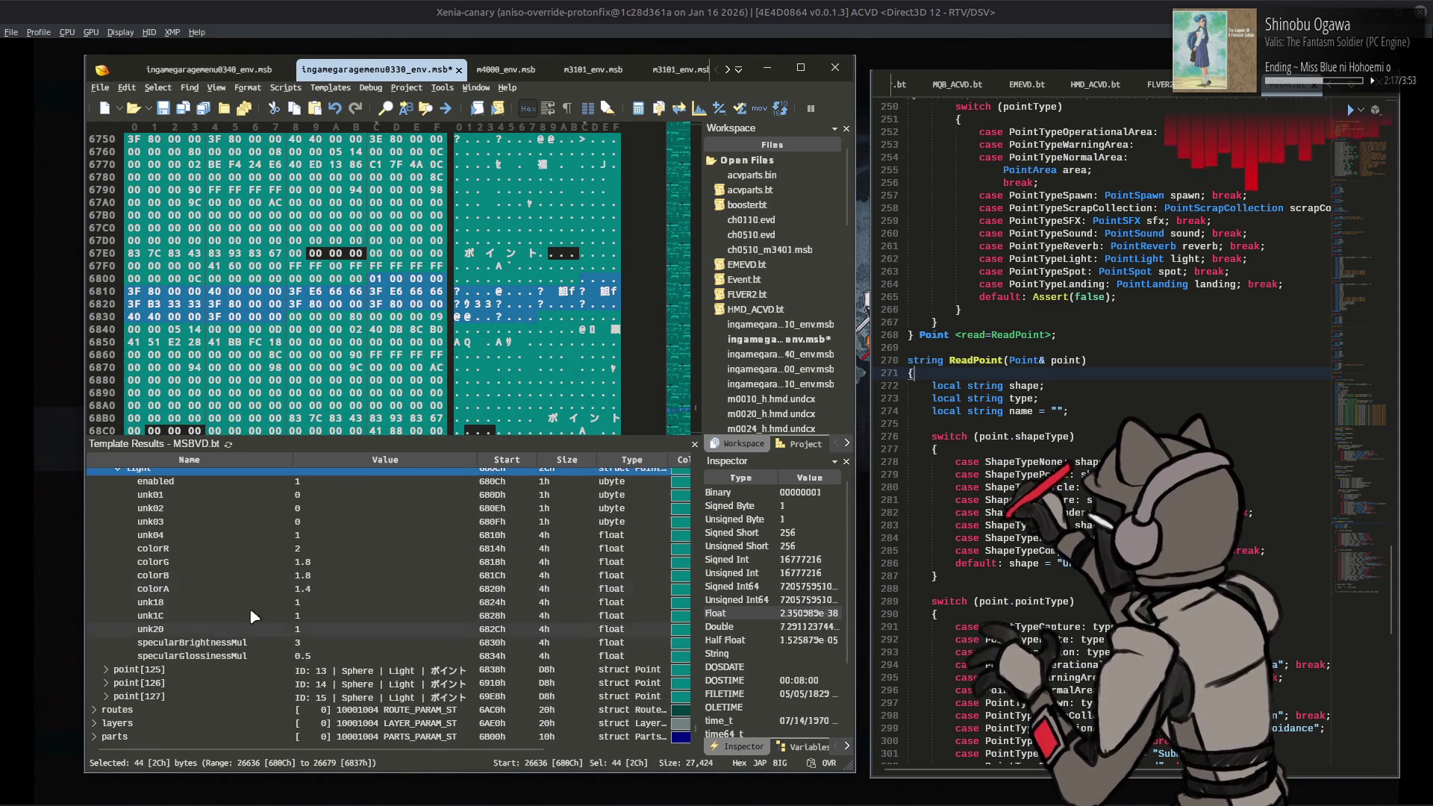
{"action": "left_click", "coordinate": [327, 587]}
{"action": "type", "text": ".00"}
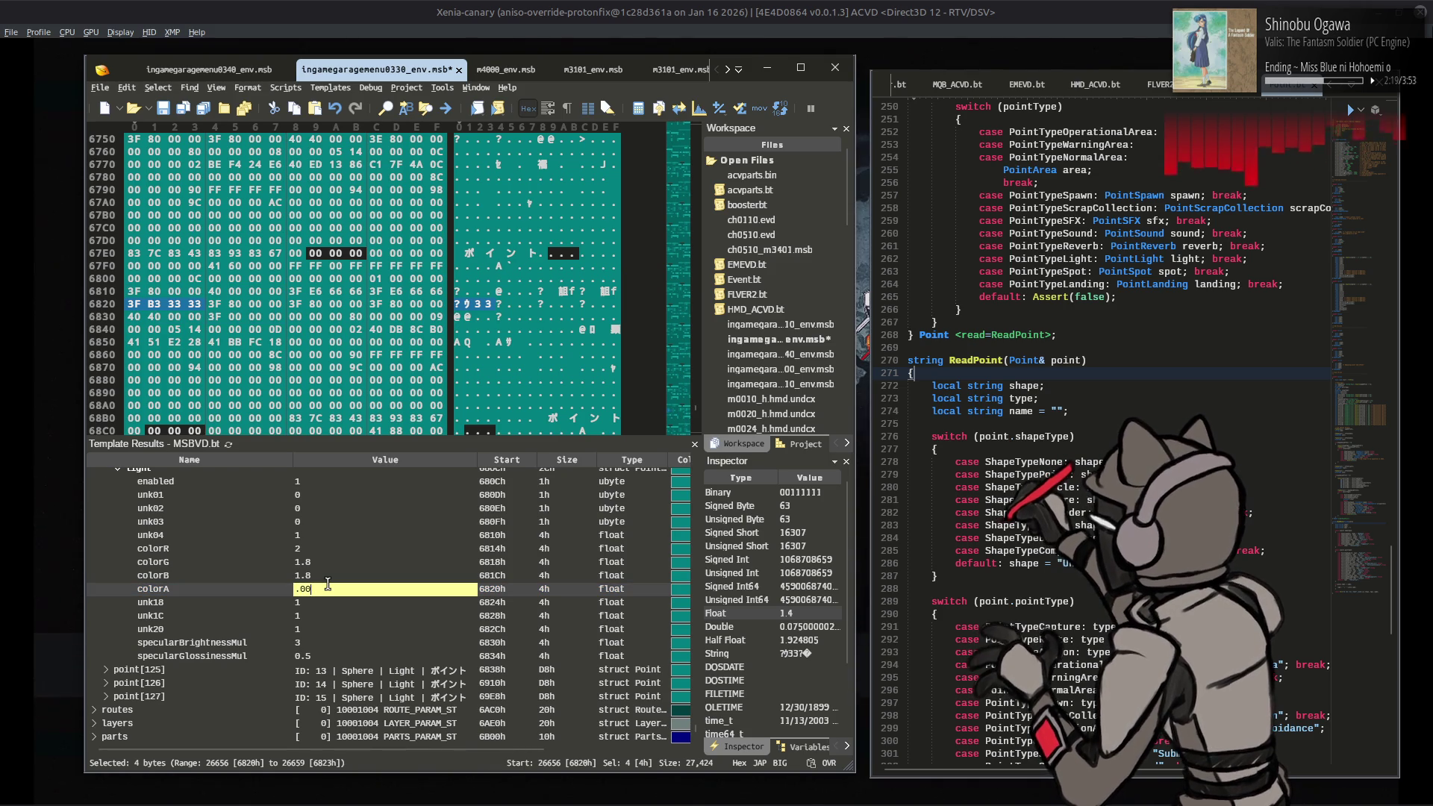
{"action": "type", "text": "14"}
{"action": "key", "text": "Return"}
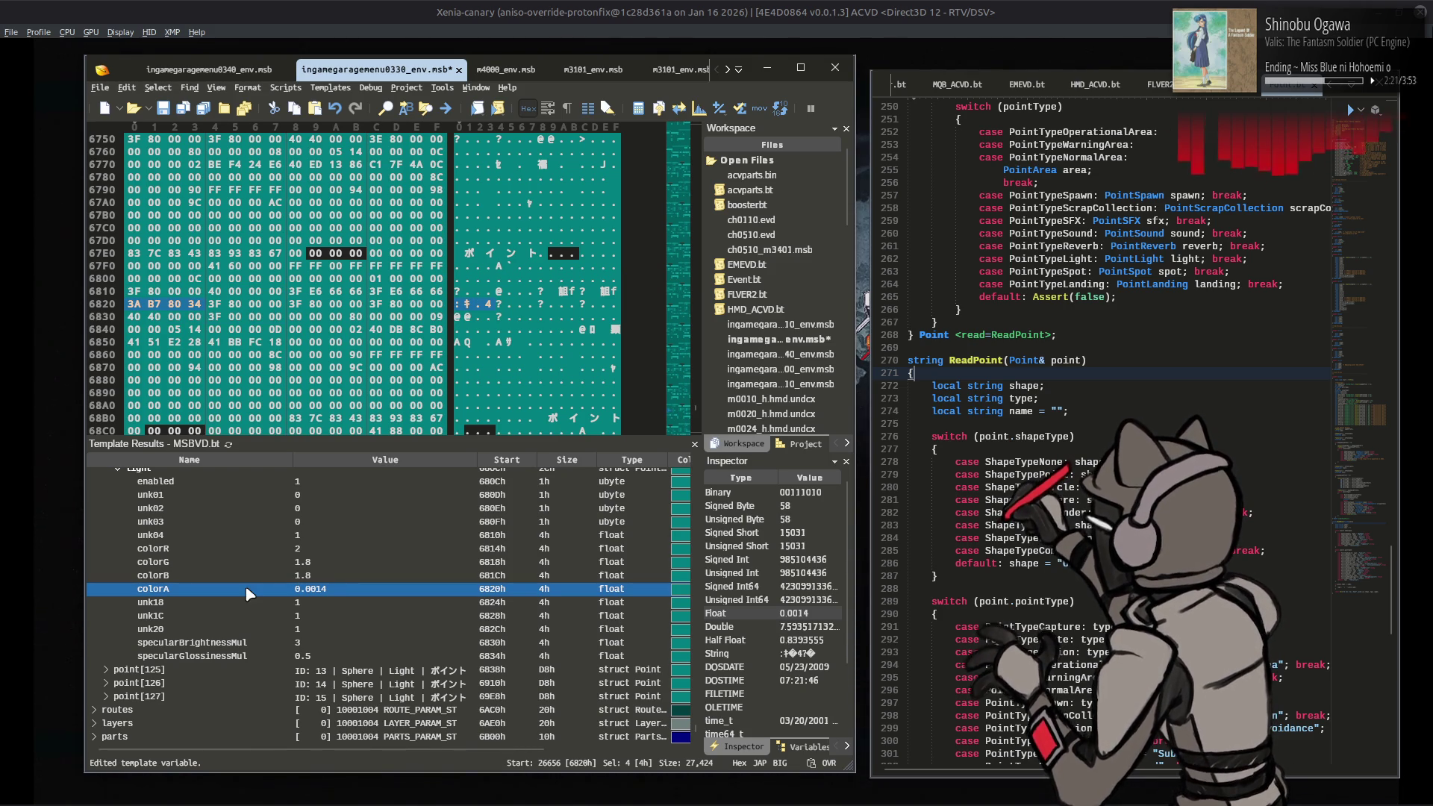
Step: Reduce point[125]'s colorA with .01 and set point[126]'s colorA to 0.001
{"action": "left_click", "coordinate": [107, 670]}
{"action": "scroll", "coordinate": [132, 637], "scroll_direction": "down", "scroll_amount": 2}
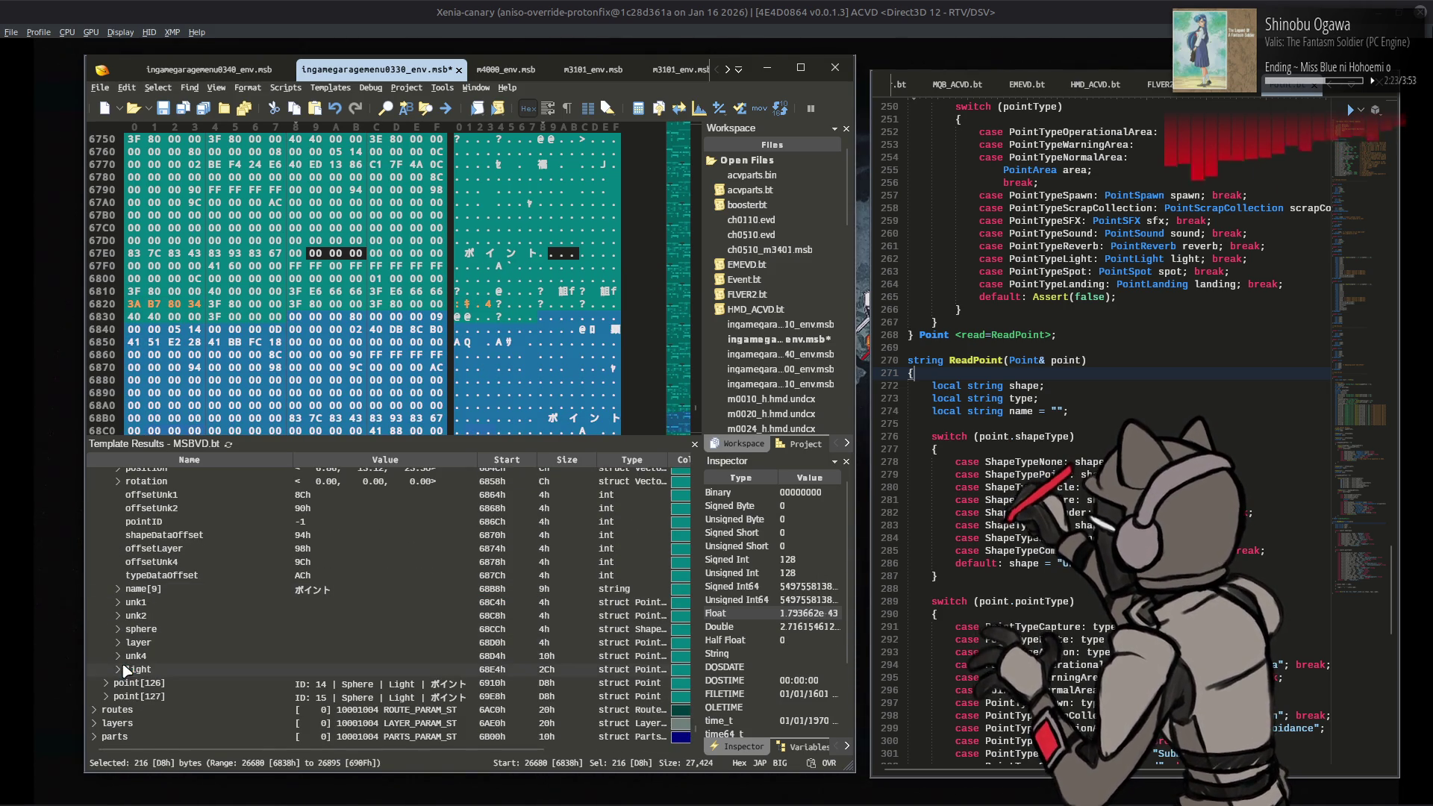
{"action": "left_click", "coordinate": [124, 670]}
{"action": "left_click", "coordinate": [118, 669]}
{"action": "left_click", "coordinate": [326, 649]}
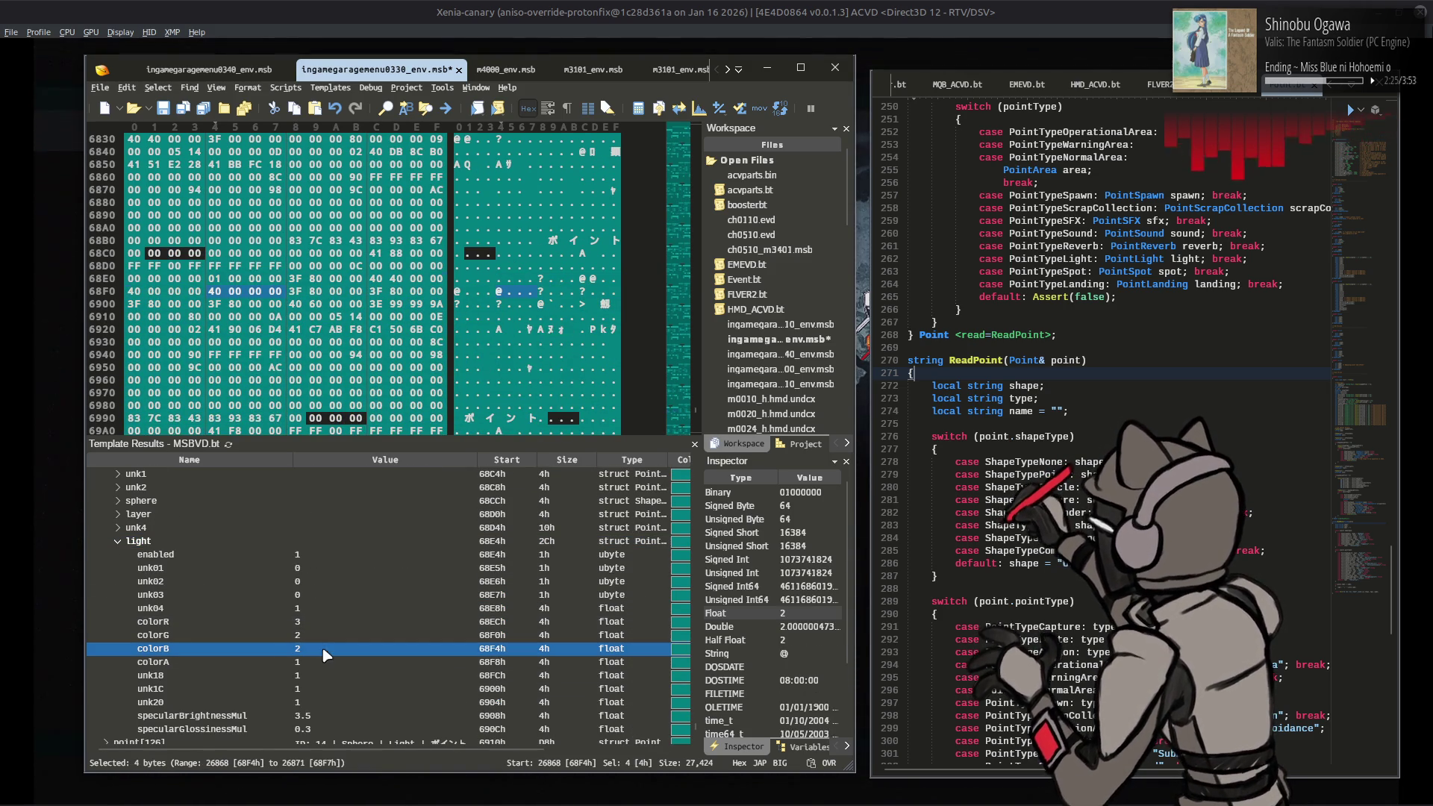
{"action": "left_click", "coordinate": [324, 663]}
{"action": "left_click", "coordinate": [321, 659]}
{"action": "type", "text": ".0"}
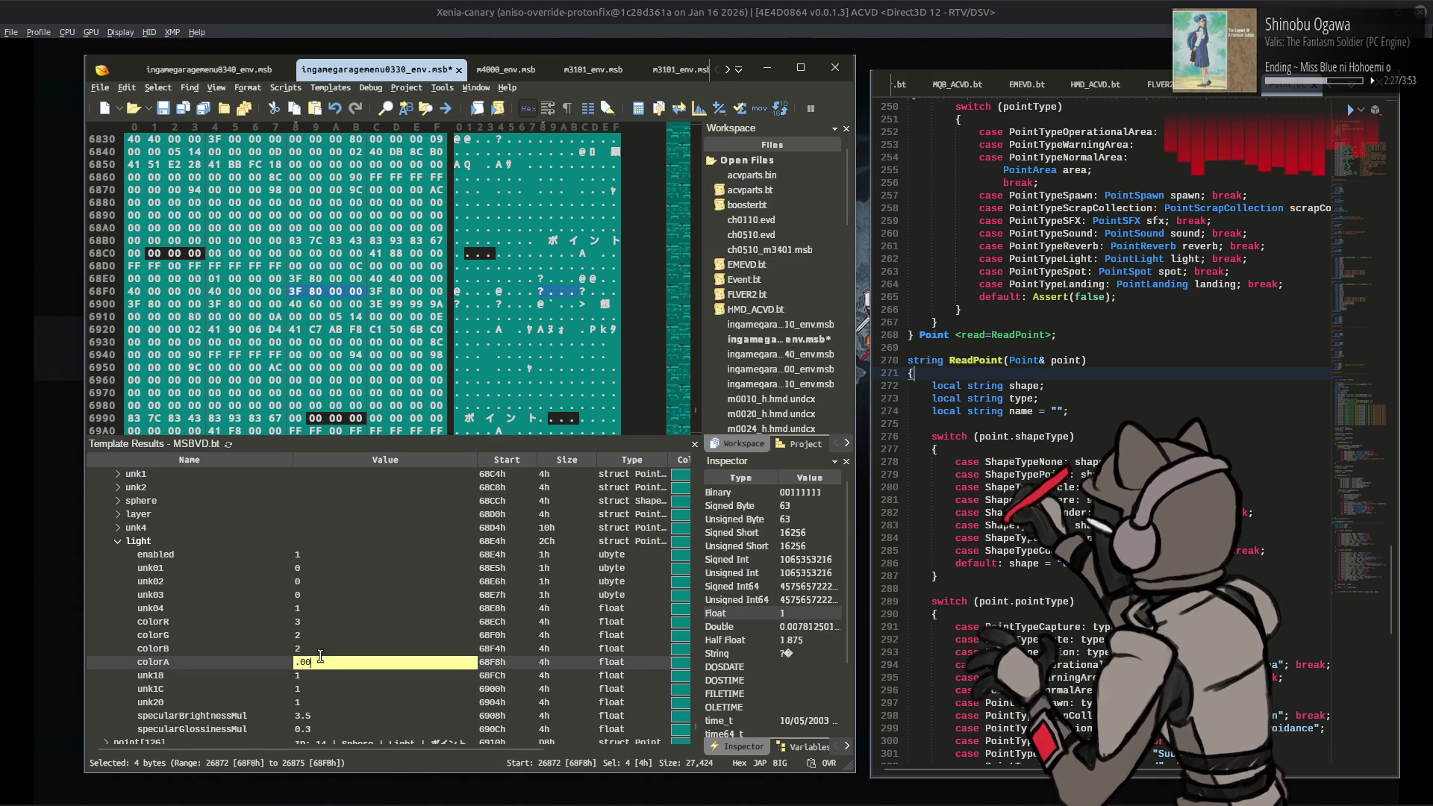
{"action": "type", "text": "1"}
{"action": "key", "text": "Return"}
{"action": "scroll", "coordinate": [224, 671], "scroll_direction": "down", "scroll_amount": 2}
{"action": "left_click", "coordinate": [107, 679]}
{"action": "scroll", "coordinate": [112, 683], "scroll_direction": "down", "scroll_amount": 2}
{"action": "left_click", "coordinate": [117, 675]}
{"action": "scroll", "coordinate": [192, 670], "scroll_direction": "down", "scroll_amount": 3}
{"action": "left_click", "coordinate": [323, 662]}
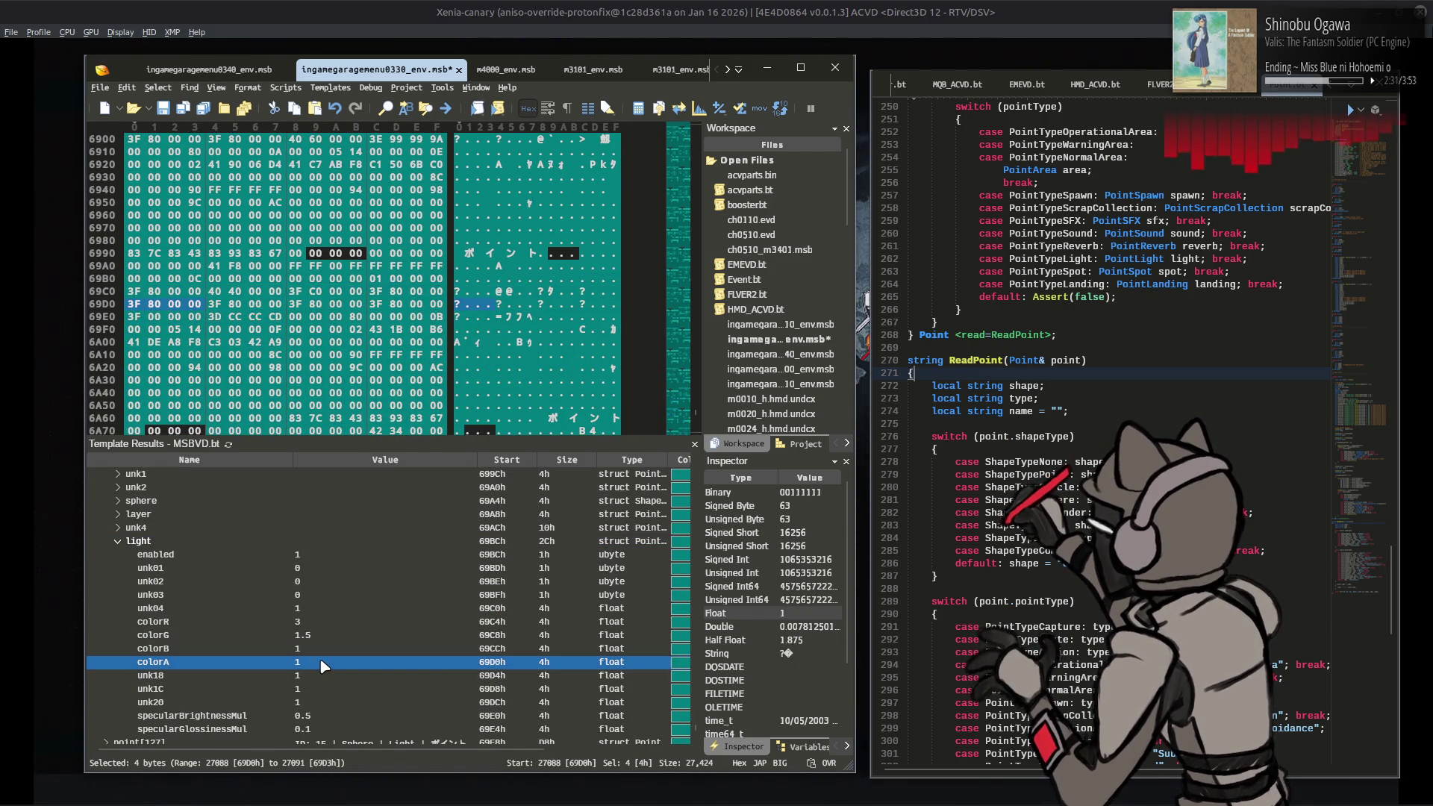
{"action": "type", "text": ".0"}
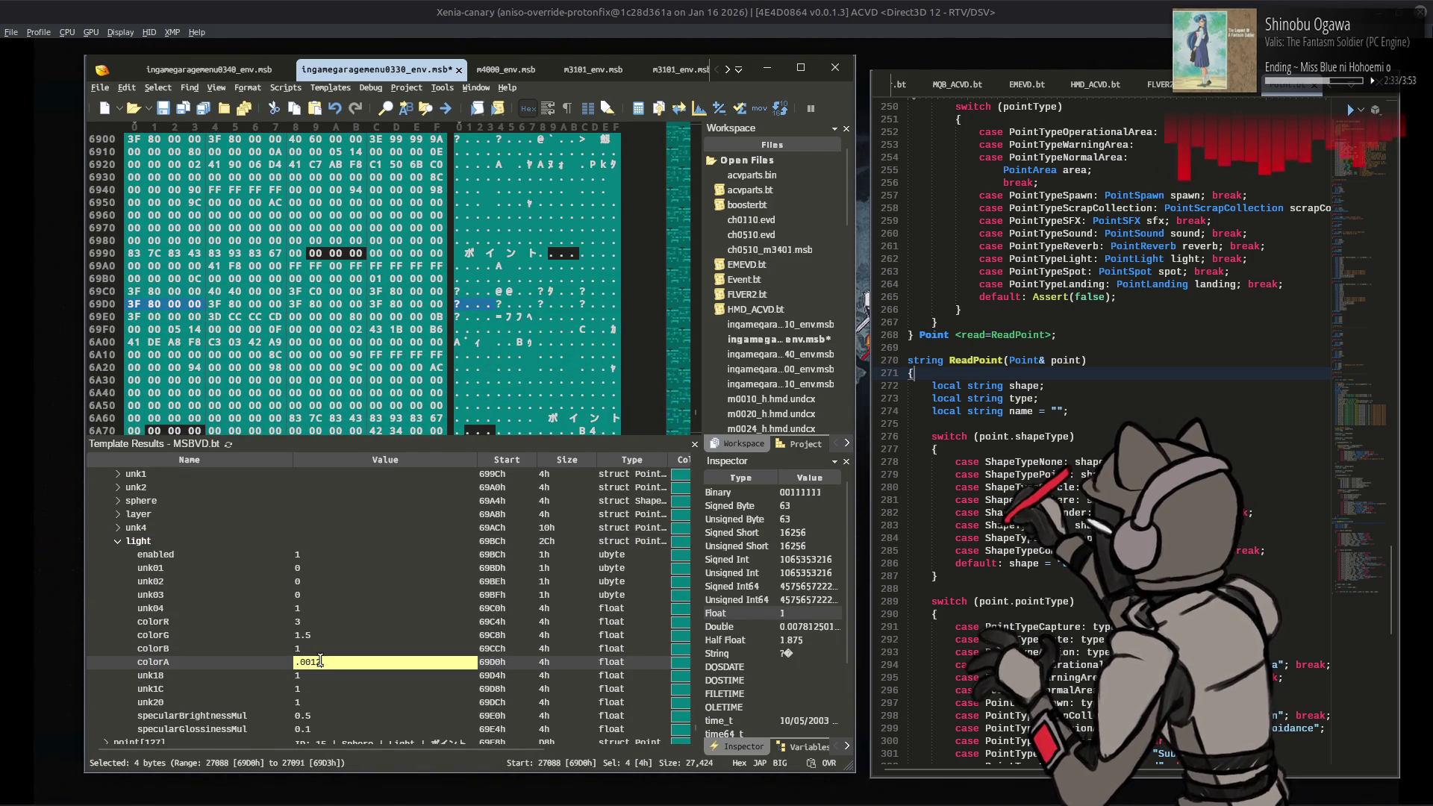
{"action": "key", "text": "Return"}
Step: Set point[127]'s colorA to 0.003, save the MSB, and re-enter the Workshop in Xenia
{"action": "scroll", "coordinate": [320, 661], "scroll_direction": "down", "scroll_amount": 1}
{"action": "left_click", "coordinate": [118, 702]}
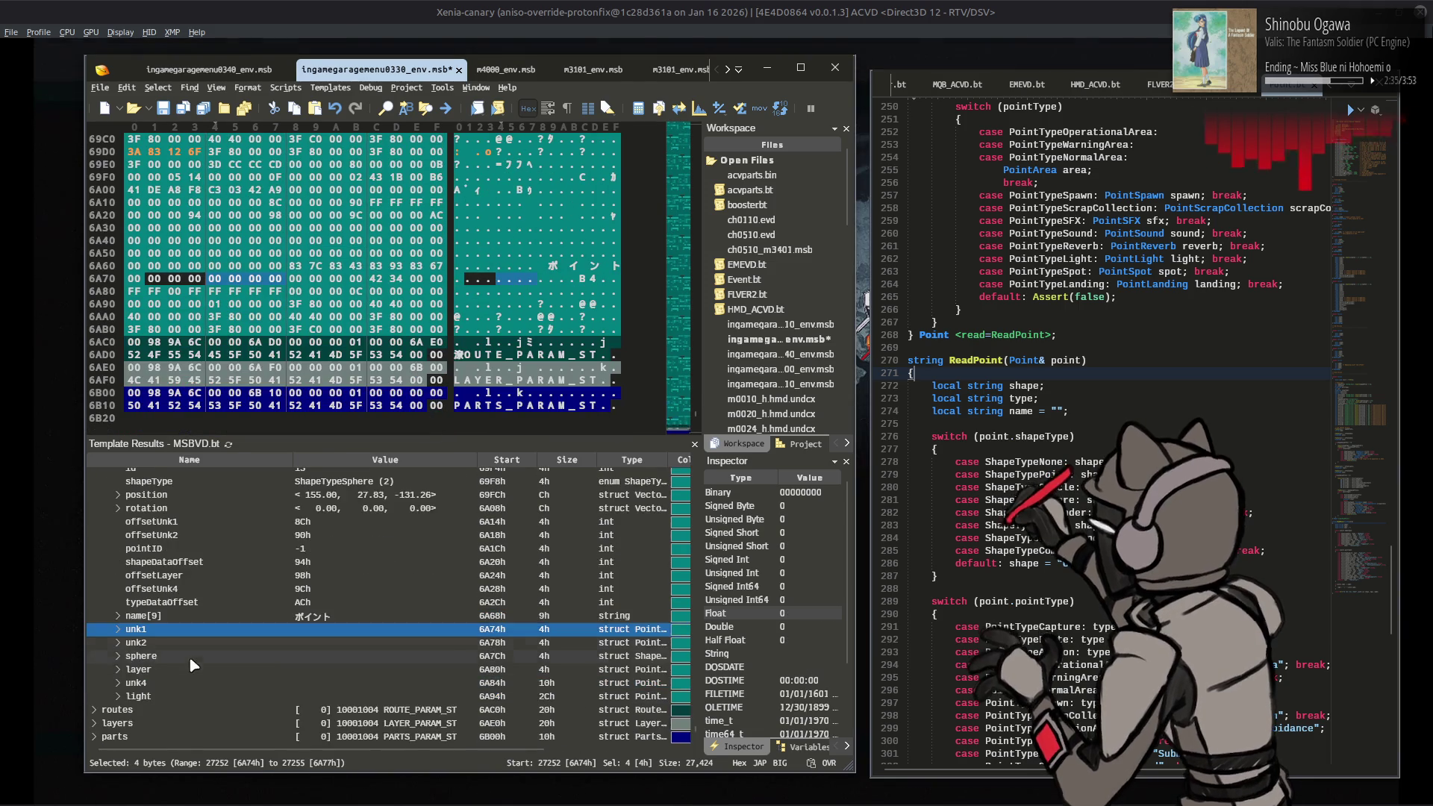
{"action": "left_click", "coordinate": [118, 695]}
{"action": "scroll", "coordinate": [271, 662], "scroll_direction": "down", "scroll_amount": 4}
{"action": "left_click", "coordinate": [323, 662]}
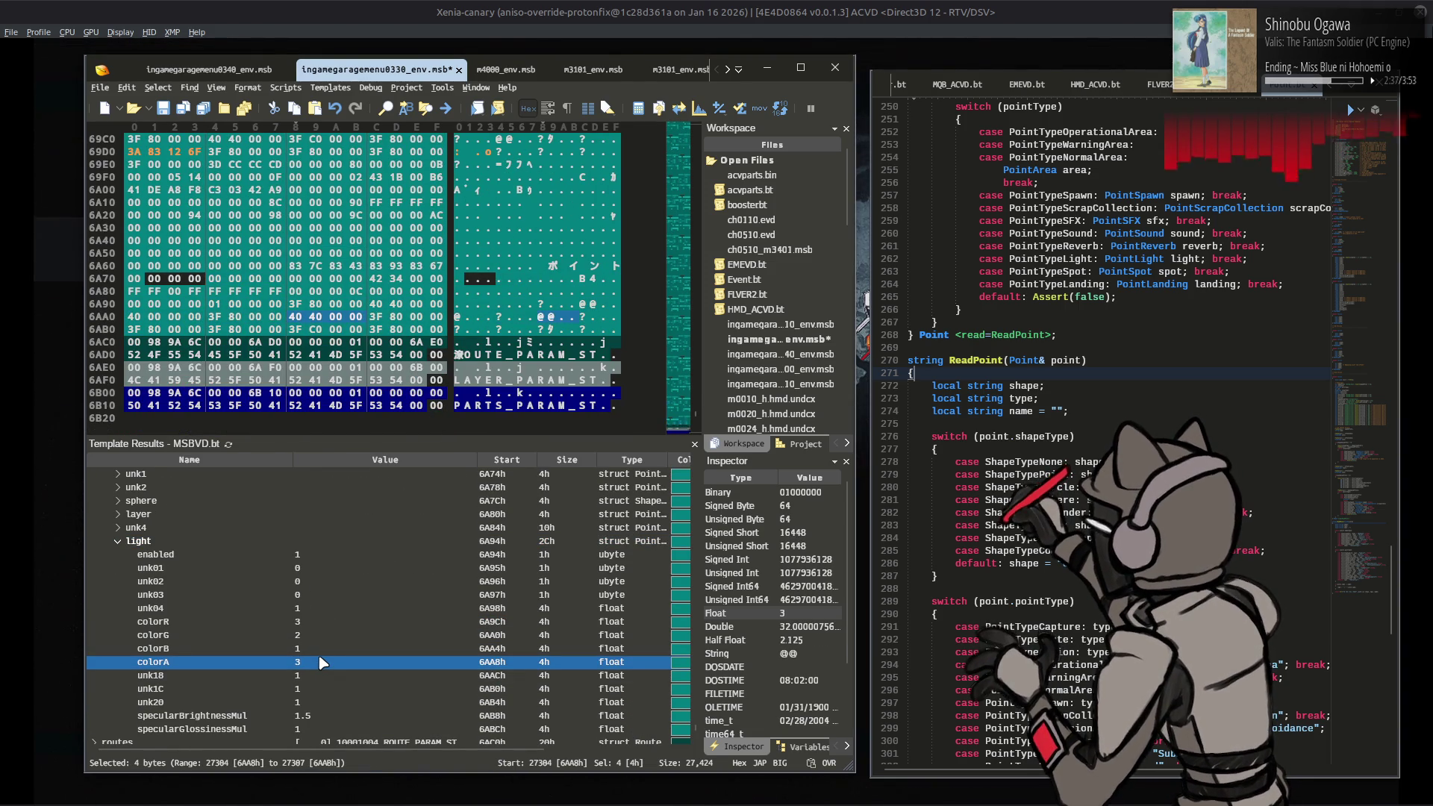
{"action": "left_click", "coordinate": [323, 662]}
{"action": "type", "text": ".0"}
{"action": "key", "text": "Return"}
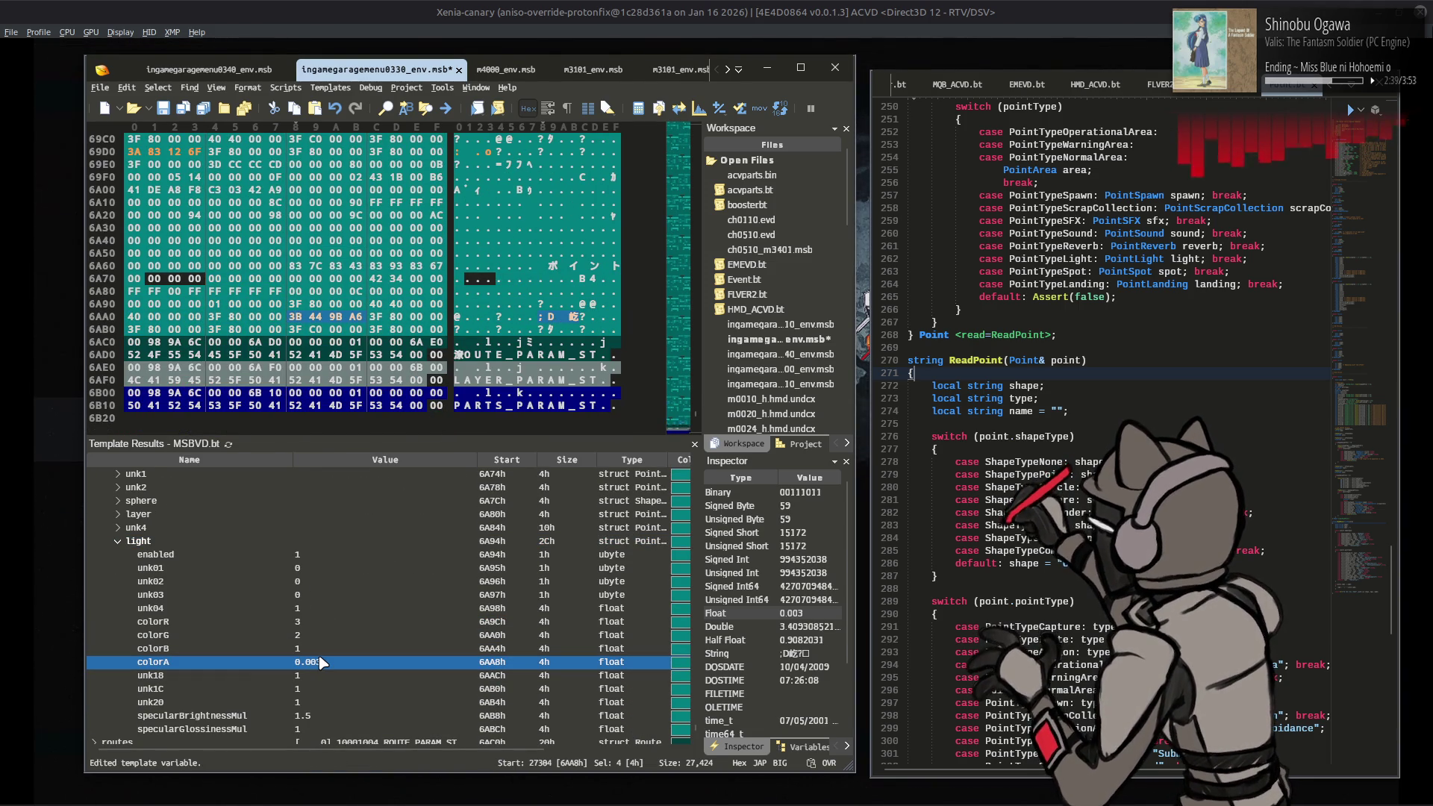
{"action": "key", "text": "ctrl+s"}
{"action": "left_click", "coordinate": [589, 7]}
{"action": "key", "text": "Return"}
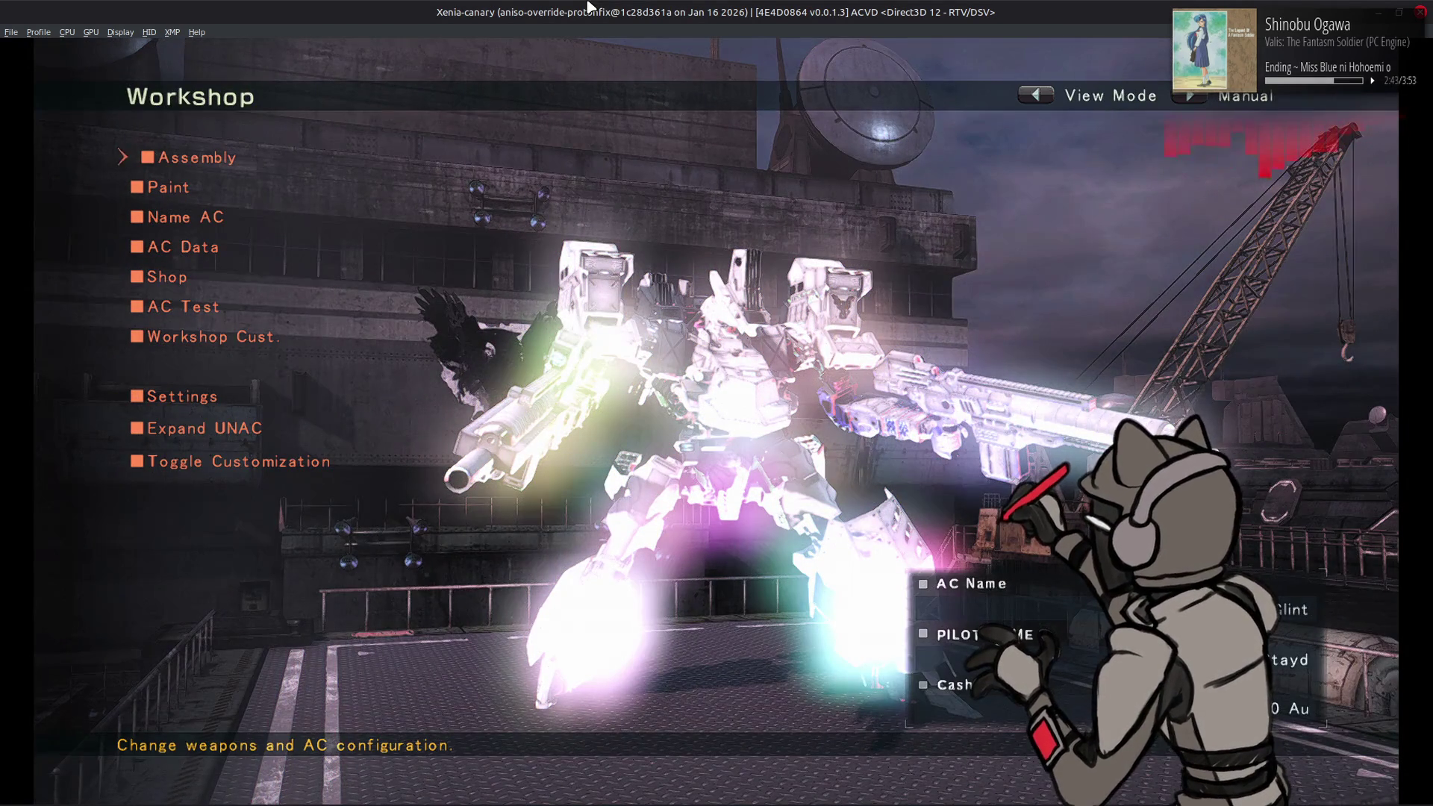
Step: Reload the Workshop from the World Menu, view the AC close up, then return to 010 Editor
{"action": "key", "text": "Escape"}
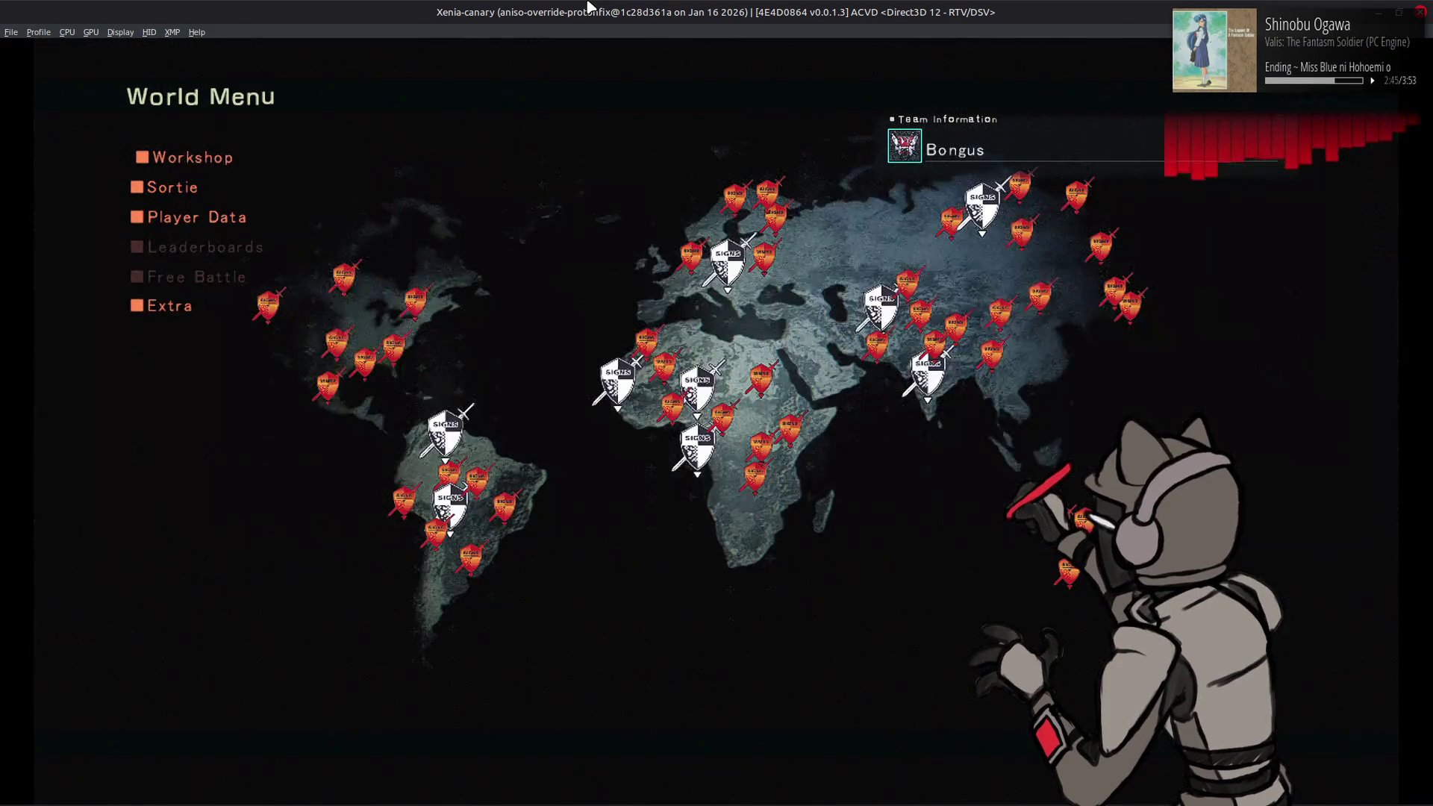
{"action": "key", "text": "Return"}
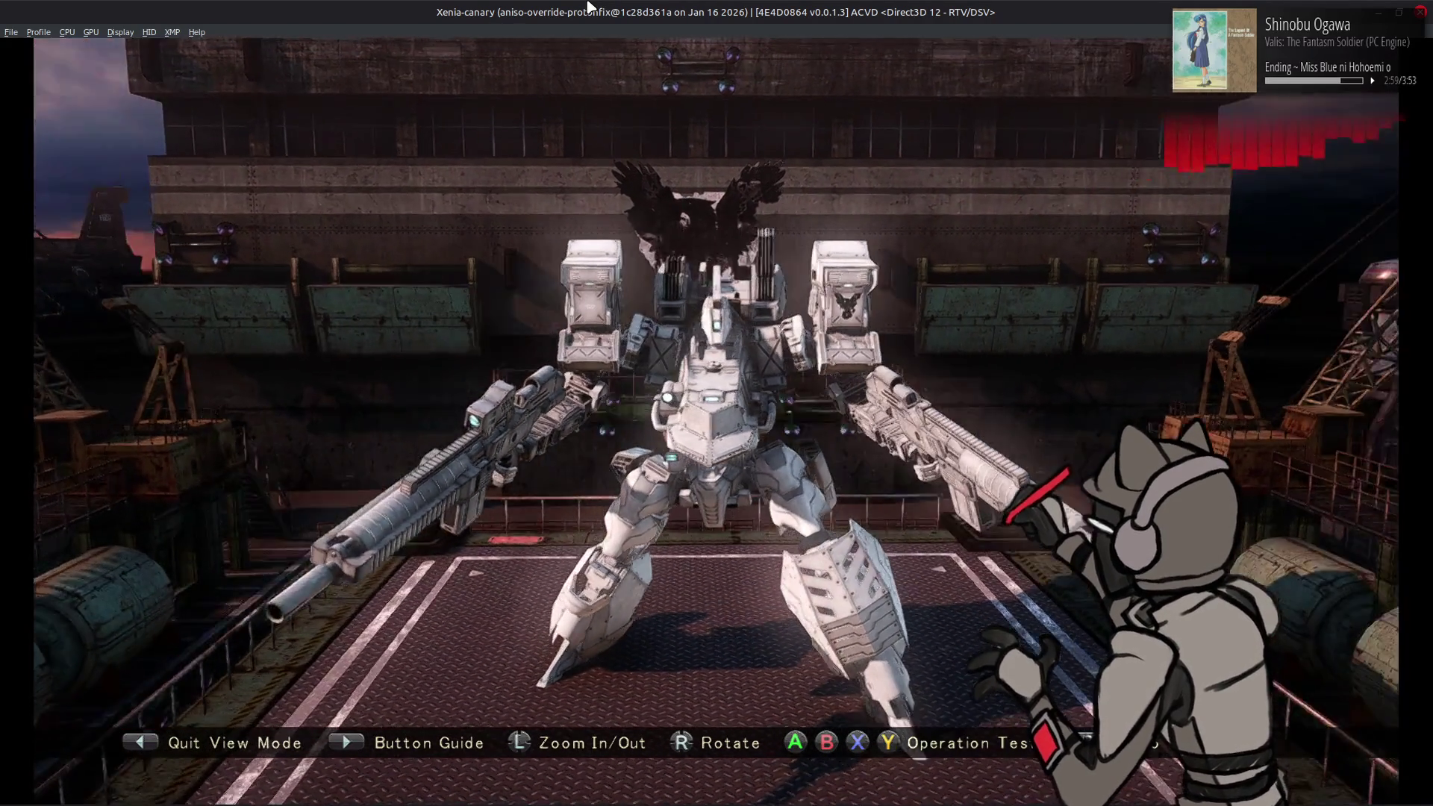
{"action": "key", "text": "Left"}
{"action": "key", "text": "Down"}
{"action": "key", "text": "Down"}
{"action": "key", "text": "Down"}
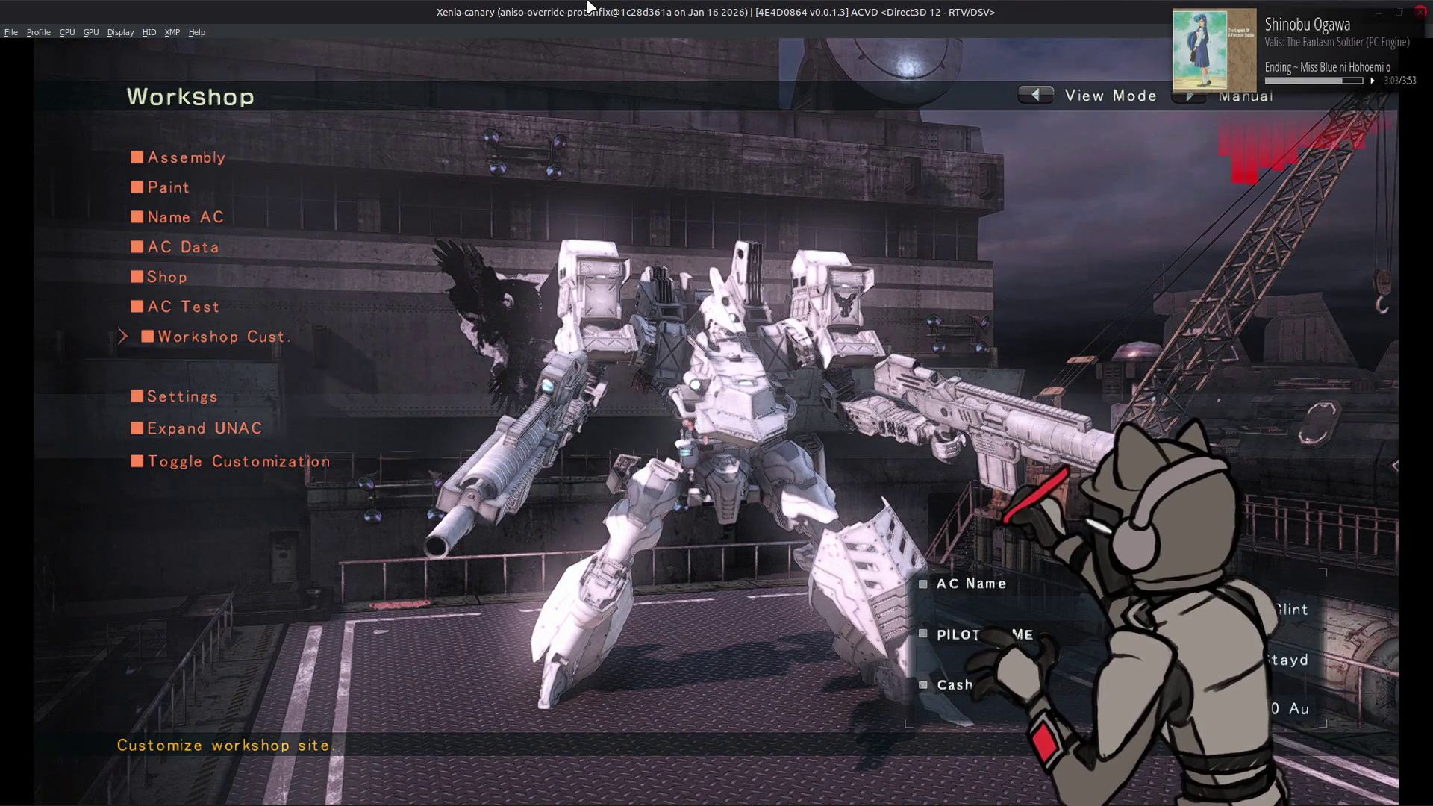
{"action": "key", "text": "Left"}
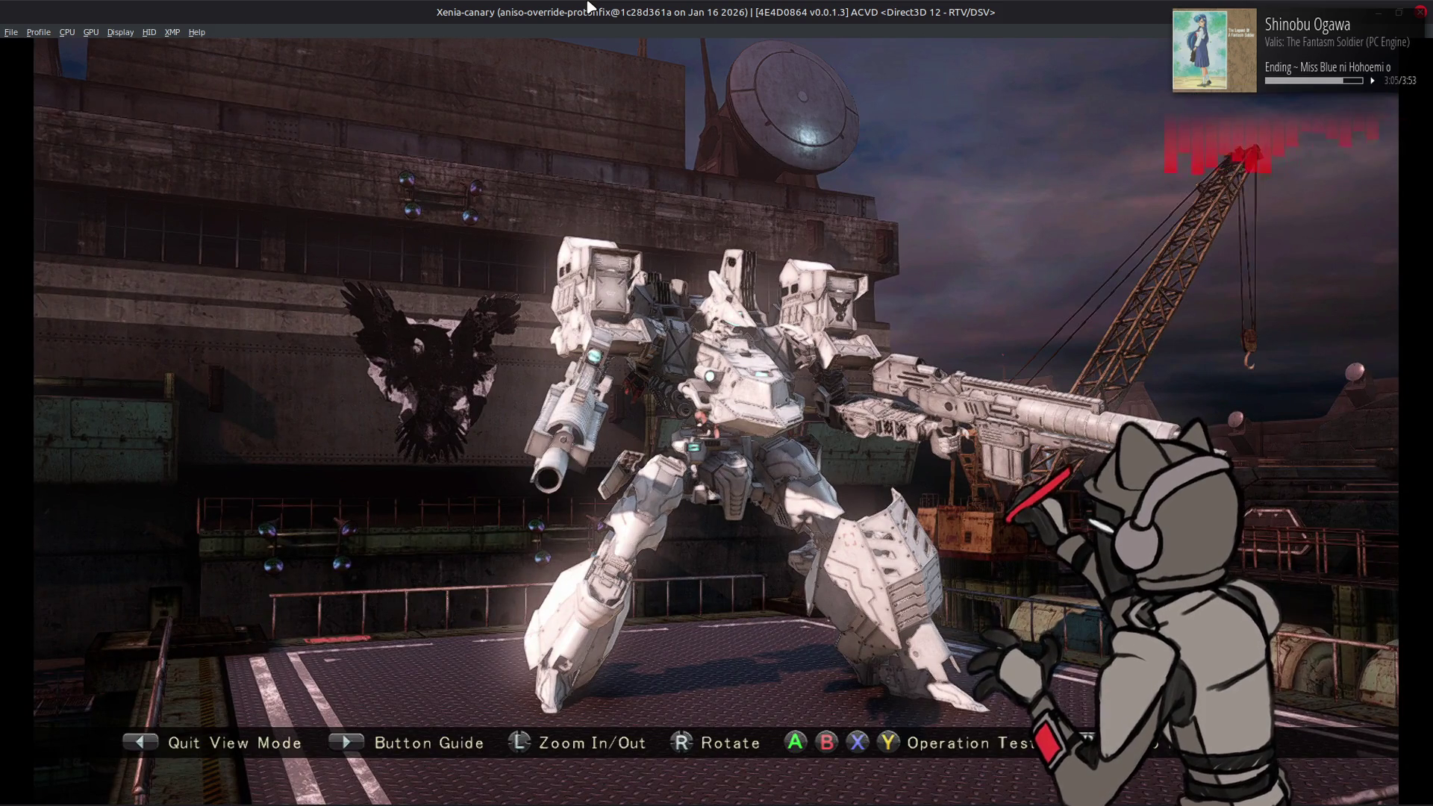
{"action": "key", "text": "Left"}
{"action": "key", "text": "semicolon"}
{"action": "key", "text": "alt+Tab"}
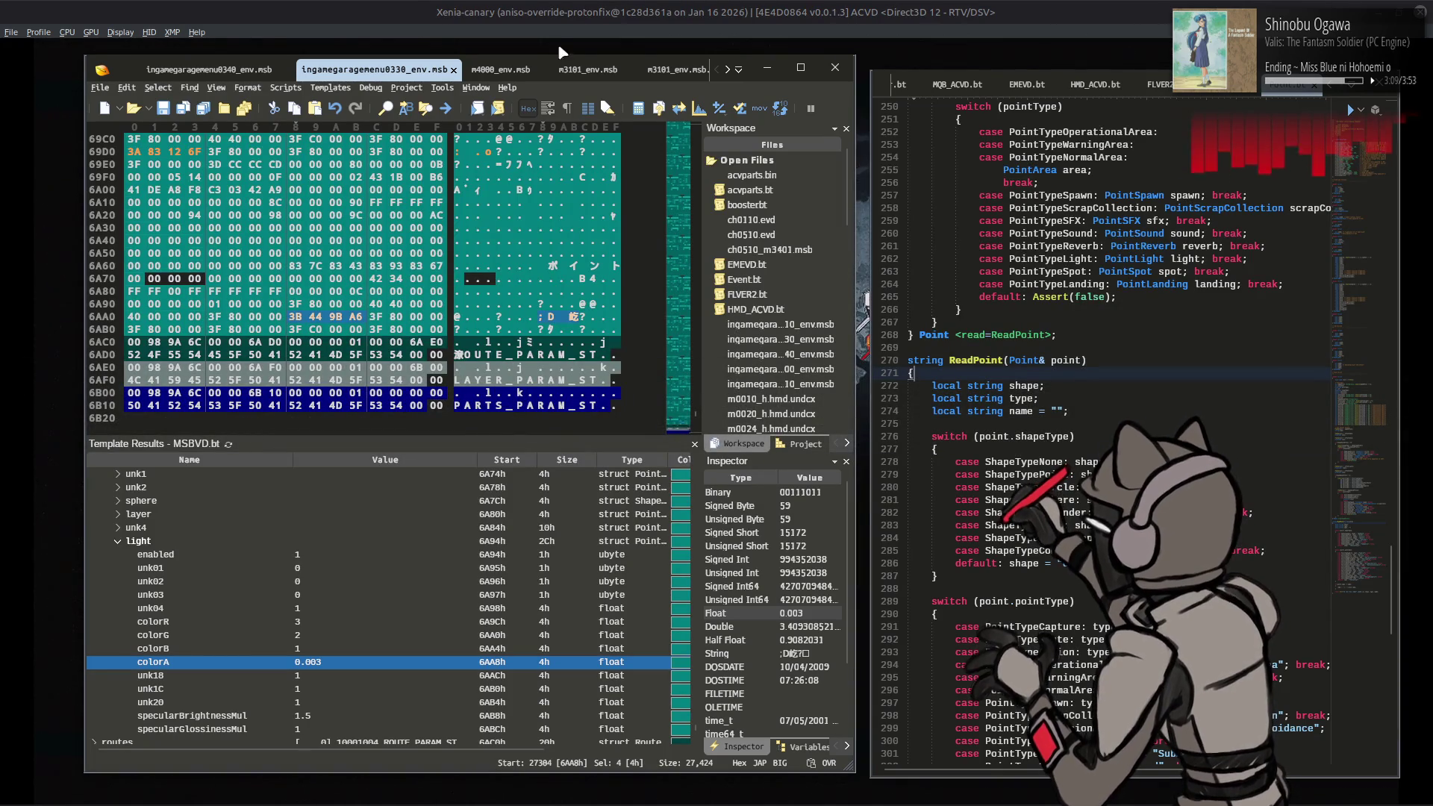
Step: Collapse the points and expand event[5] down to its eventSceneTVFilter settings
{"action": "scroll", "coordinate": [358, 558], "scroll_direction": "down", "scroll_amount": 2}
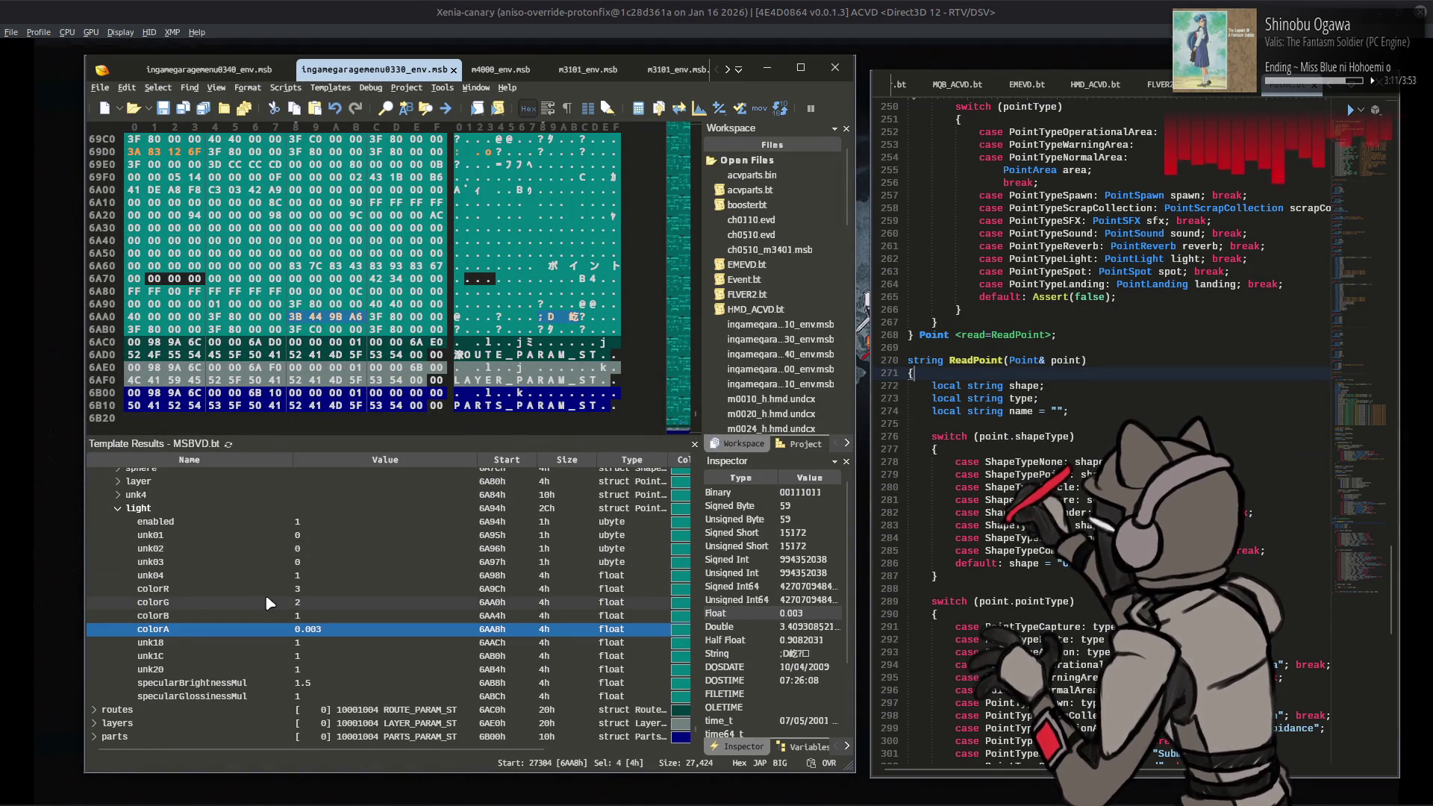
{"action": "scroll", "coordinate": [187, 595], "scroll_direction": "up", "scroll_amount": 4}
{"action": "scroll", "coordinate": [187, 595], "scroll_direction": "up", "scroll_amount": 3}
{"action": "scroll", "coordinate": [187, 593], "scroll_direction": "up", "scroll_amount": 10}
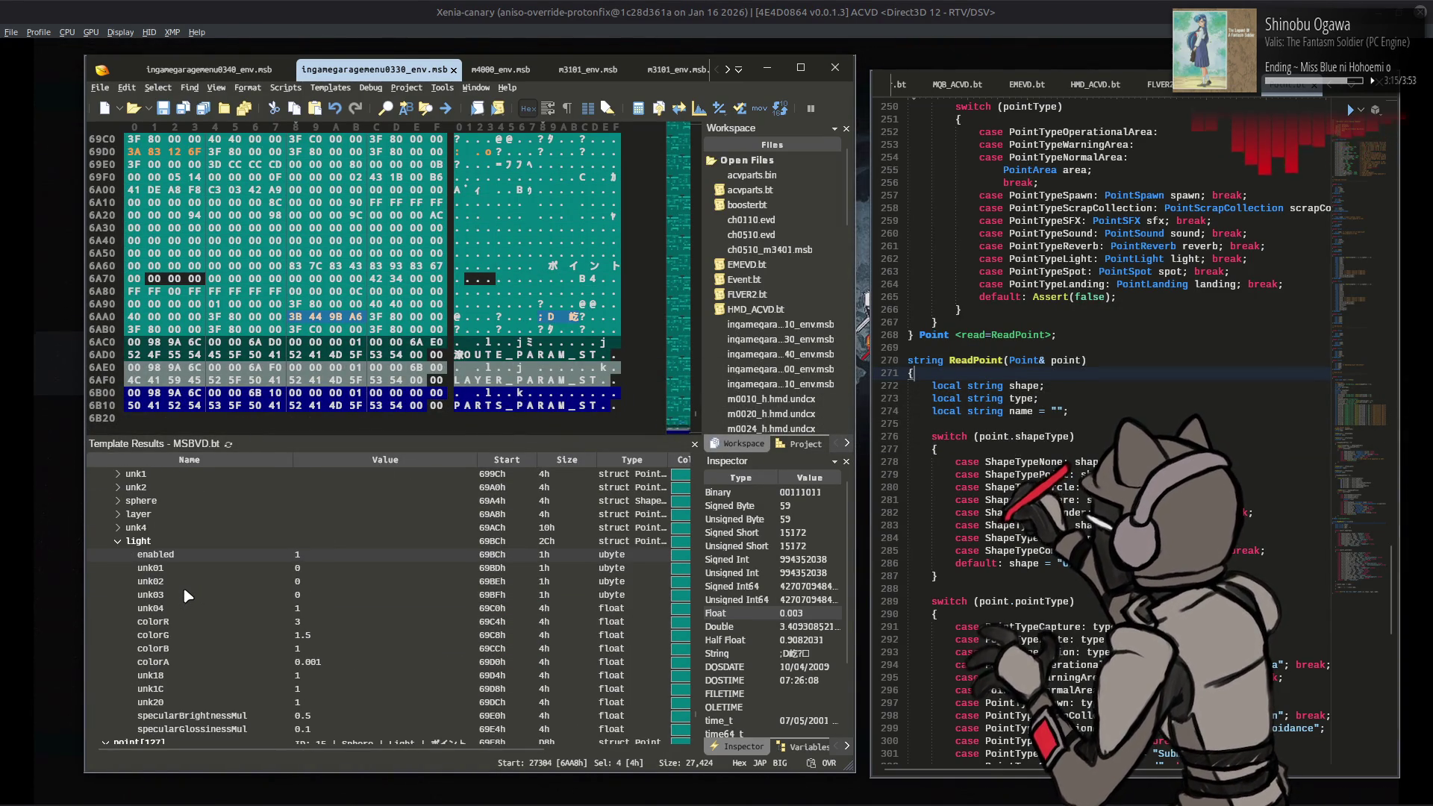
{"action": "scroll", "coordinate": [182, 587], "scroll_direction": "up", "scroll_amount": 15}
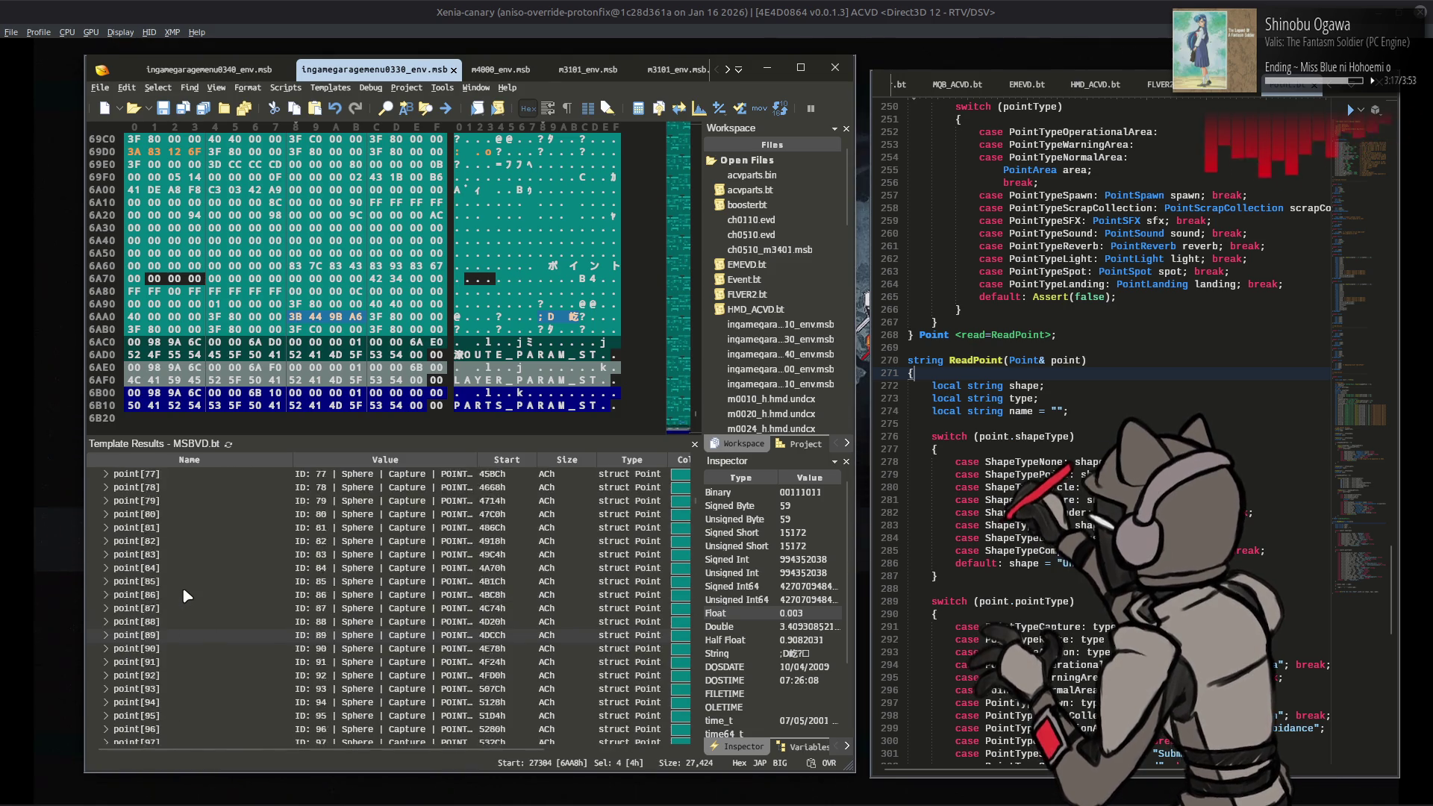
{"action": "left_click", "coordinate": [96, 595]}
{"action": "left_click", "coordinate": [118, 582]}
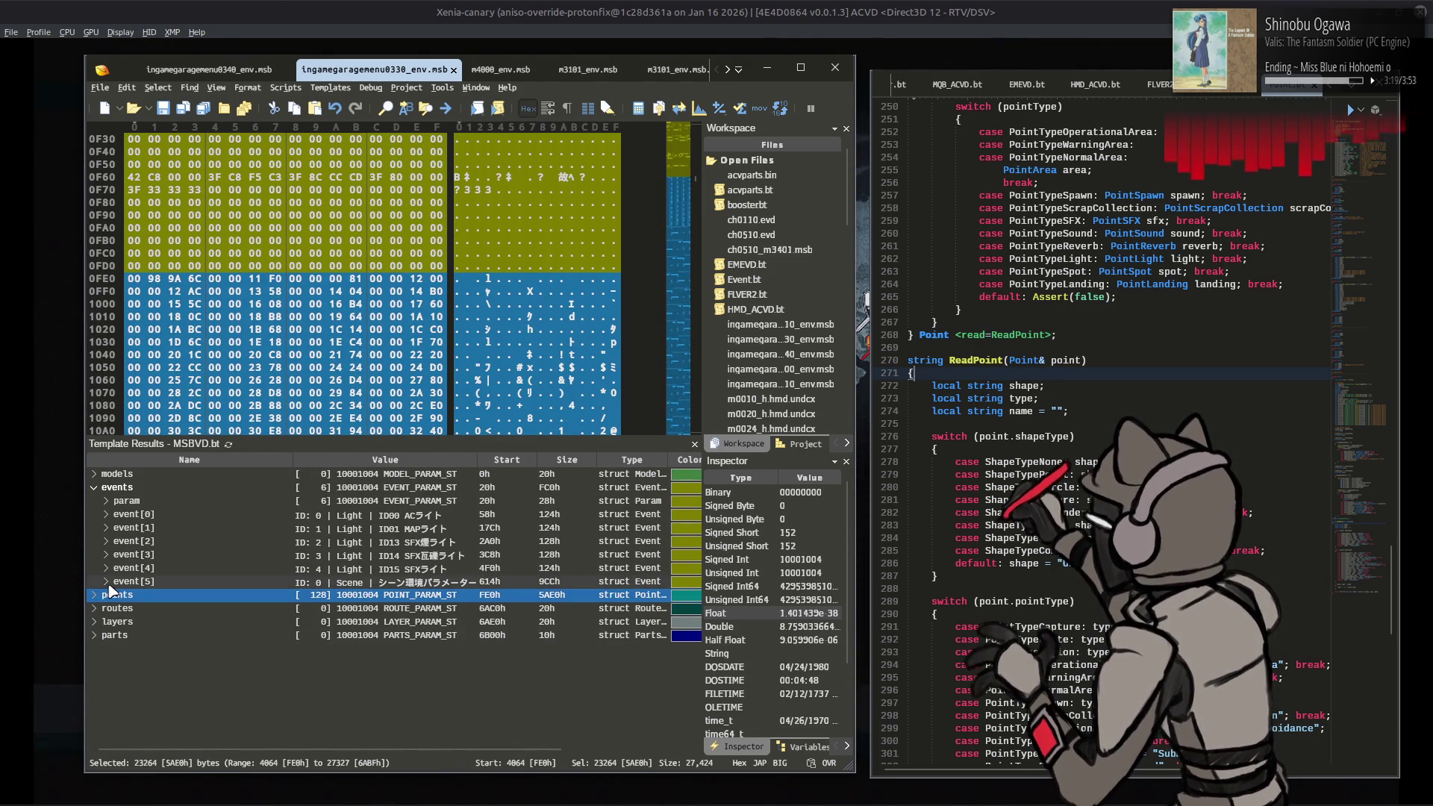
{"action": "double_click", "coordinate": [118, 582]}
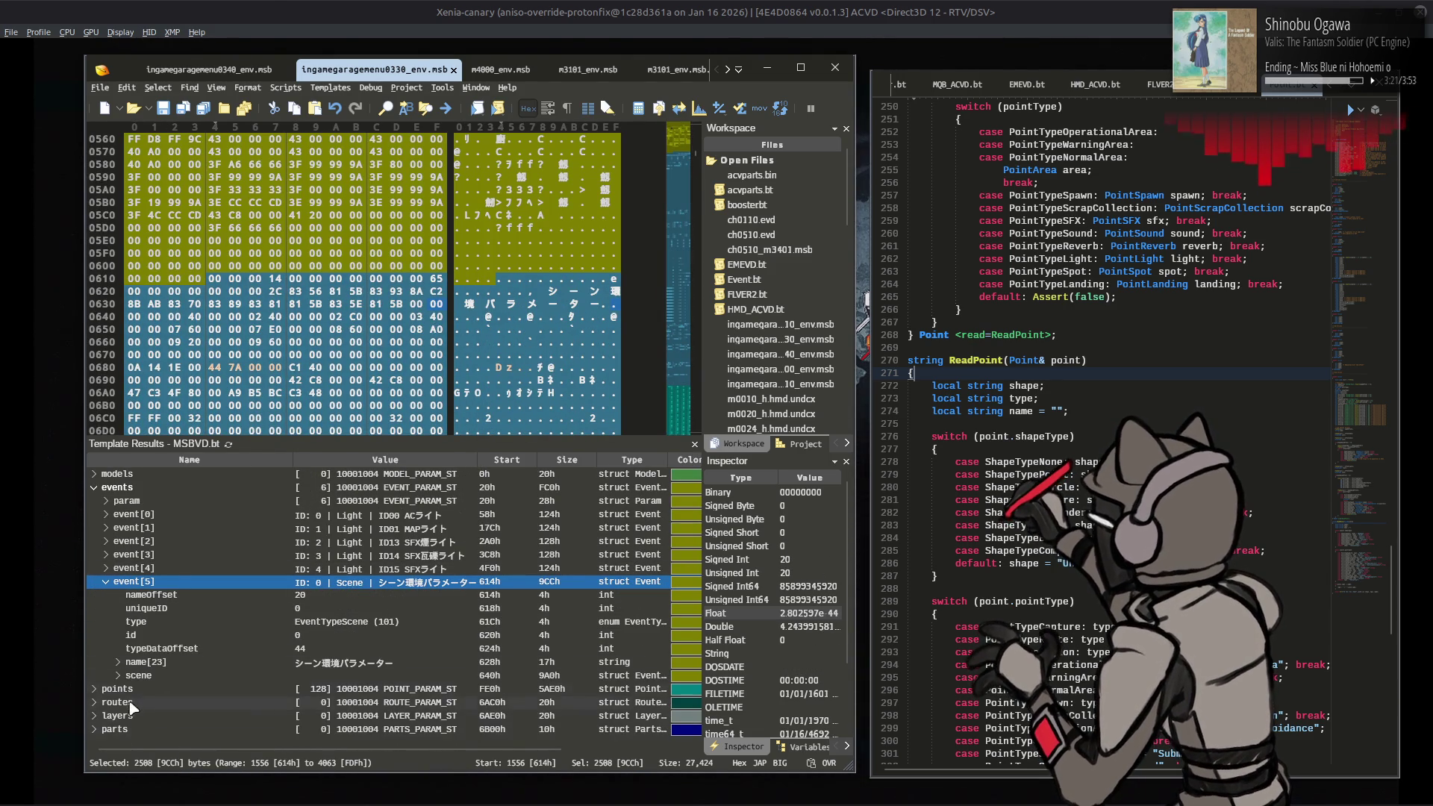
{"action": "double_click", "coordinate": [116, 675]}
{"action": "scroll", "coordinate": [172, 607], "scroll_direction": "down", "scroll_amount": 2}
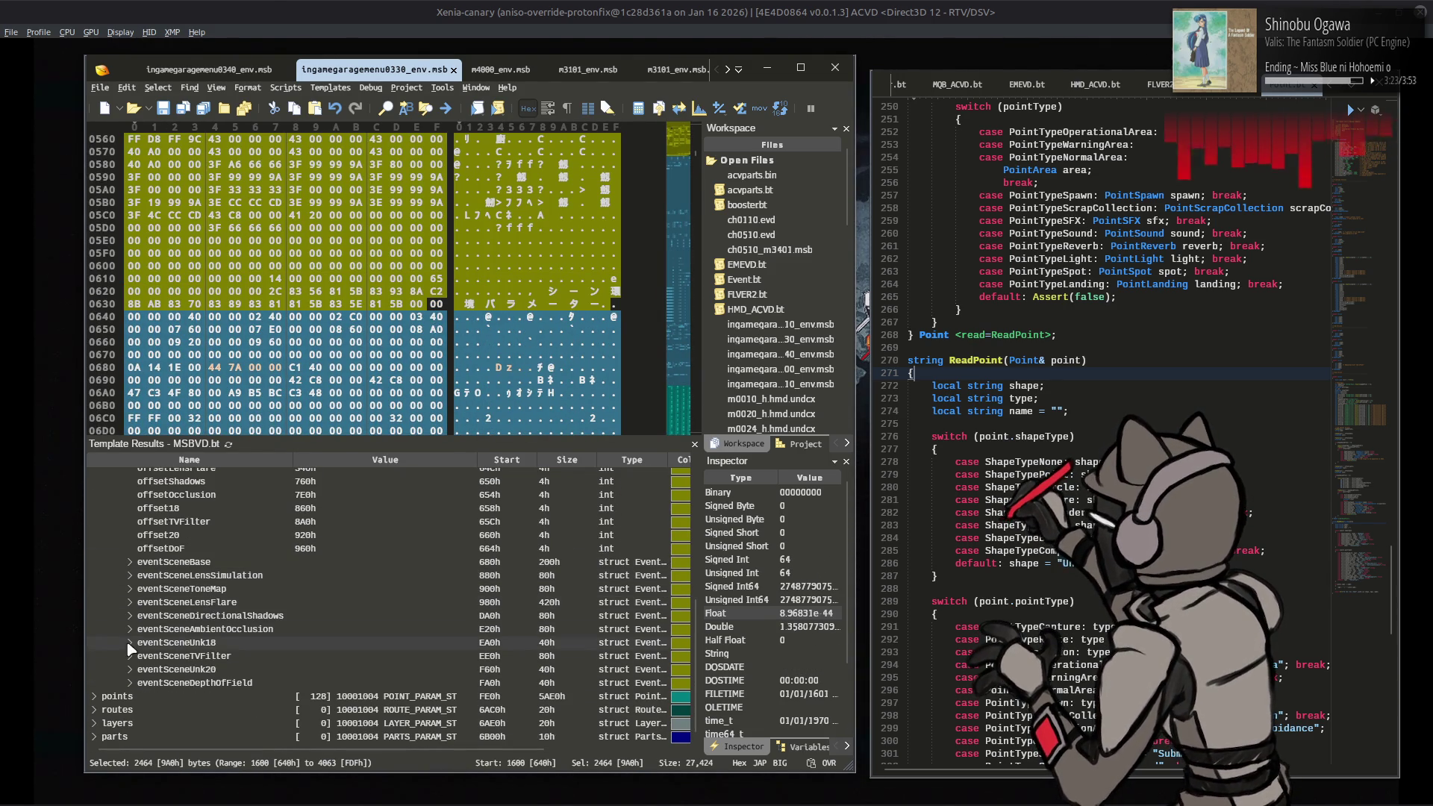
{"action": "double_click", "coordinate": [130, 654]}
{"action": "left_click", "coordinate": [336, 610]}
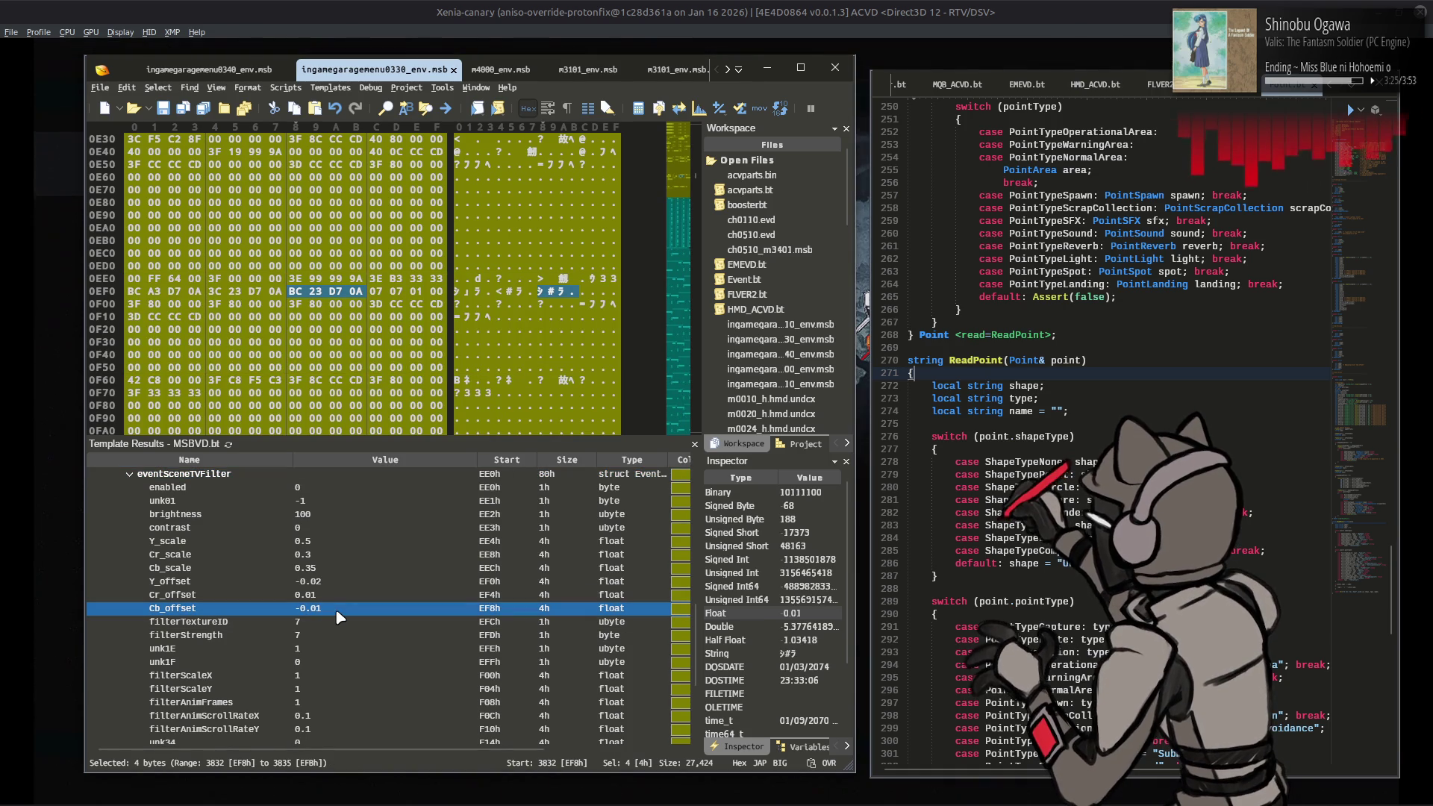
Step: Set the TV filter's Cr_offset to -0.01
{"action": "double_click", "coordinate": [337, 595]}
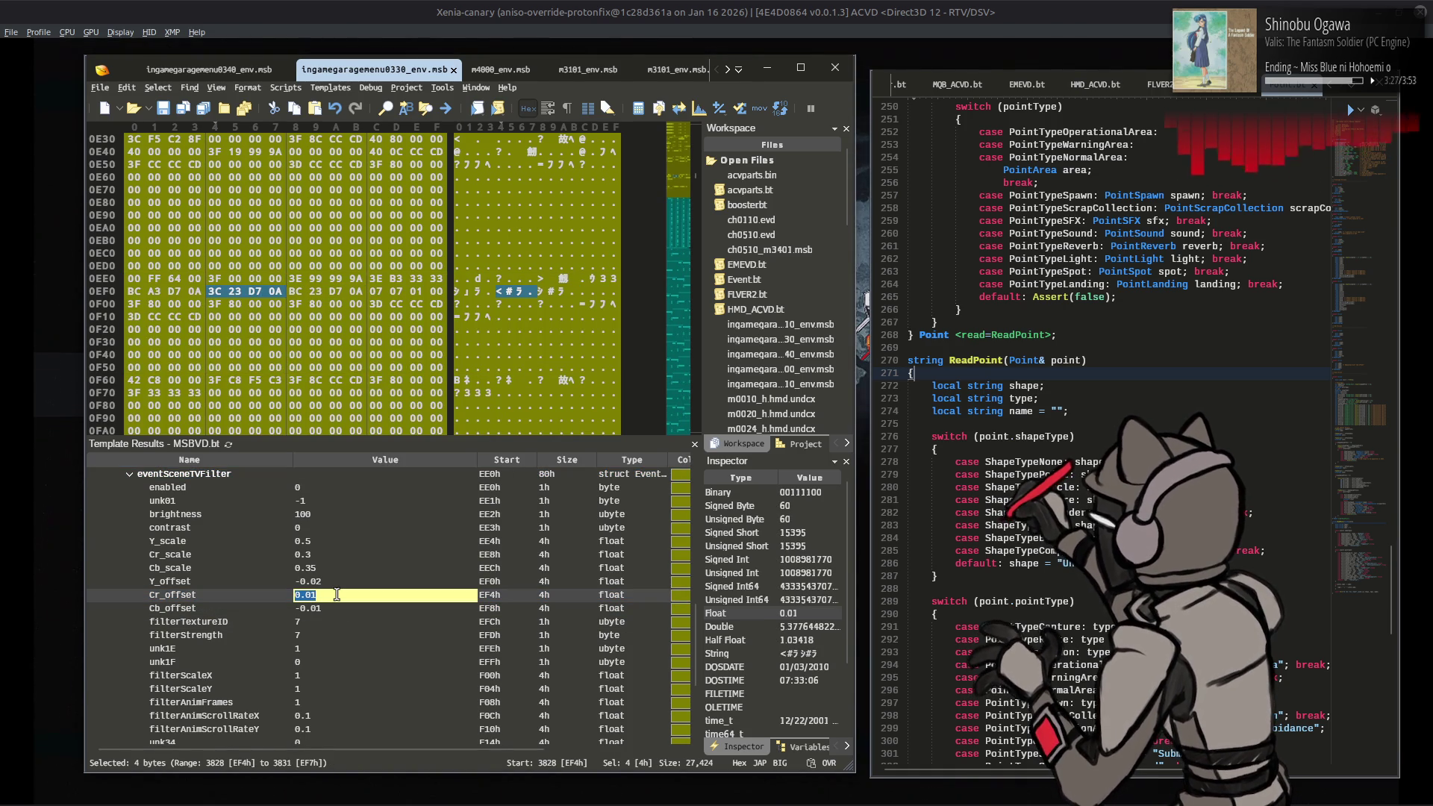
{"action": "key", "text": "Return"}
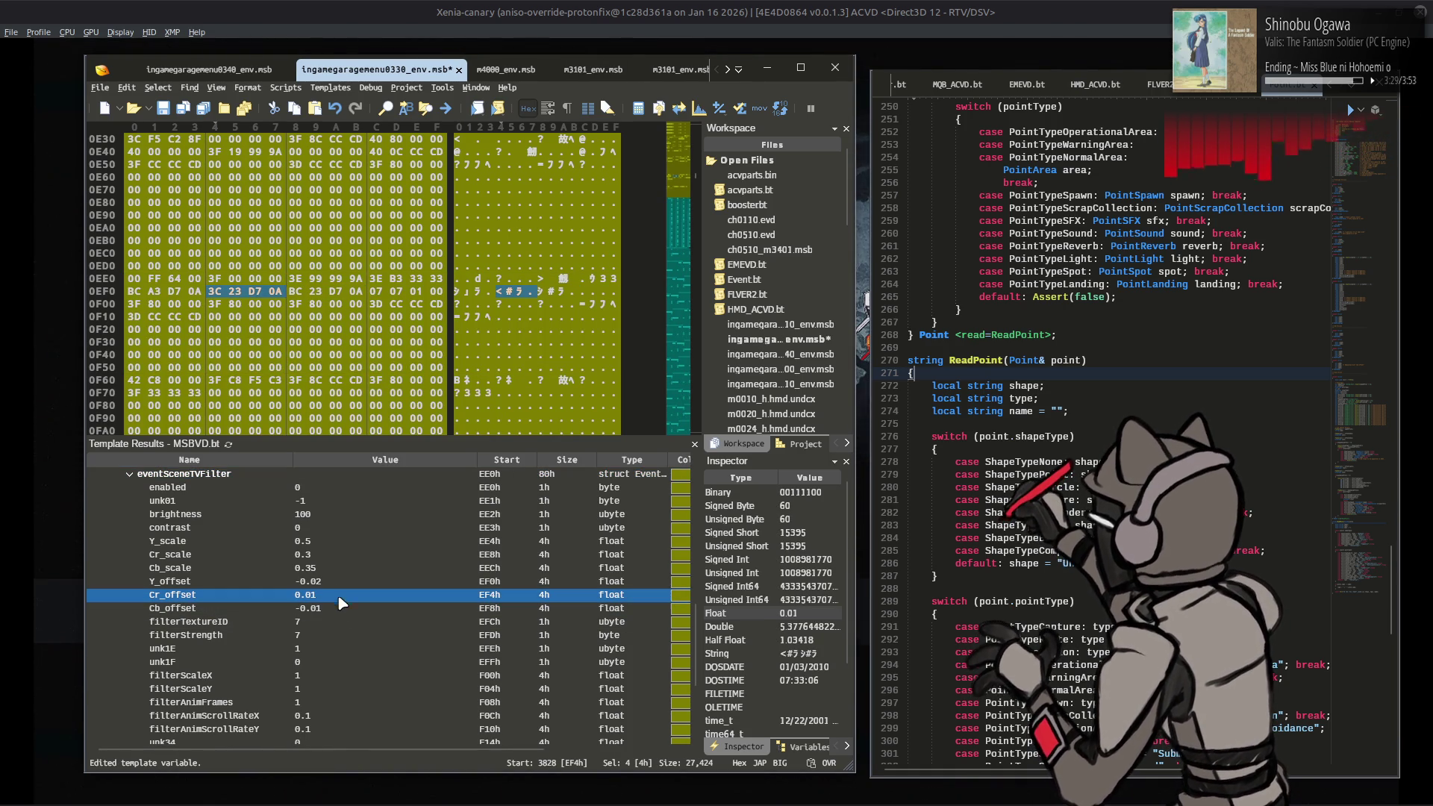
{"action": "double_click", "coordinate": [333, 595]}
{"action": "key", "text": "Home"}
{"action": "type", "text": "-"}
{"action": "left_click", "coordinate": [348, 584]}
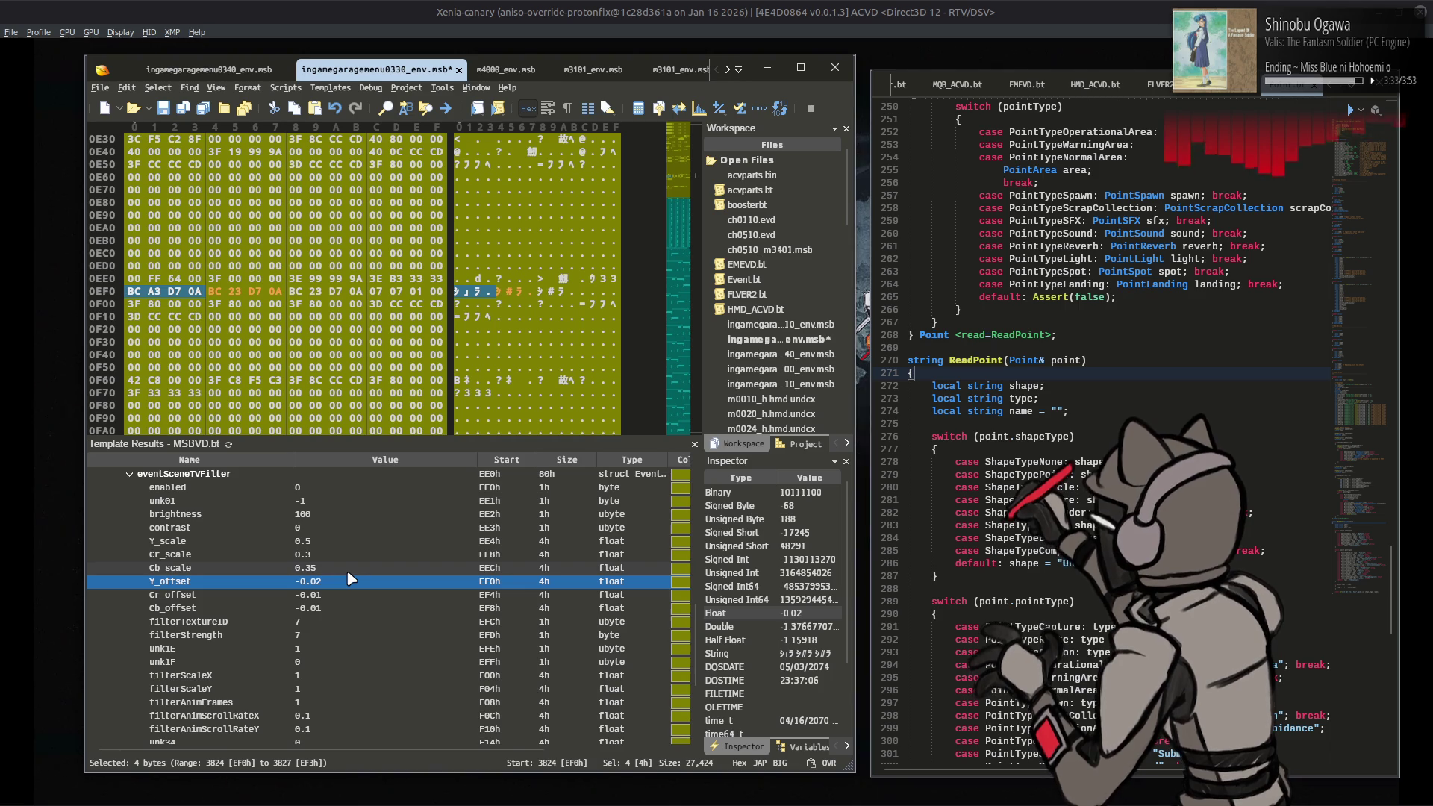
Step: Set Y_offset to 0, save the MSB, and bring Xenia forward
{"action": "double_click", "coordinate": [350, 580]}
{"action": "type", "text": "0"}
{"action": "key", "text": "Return"}
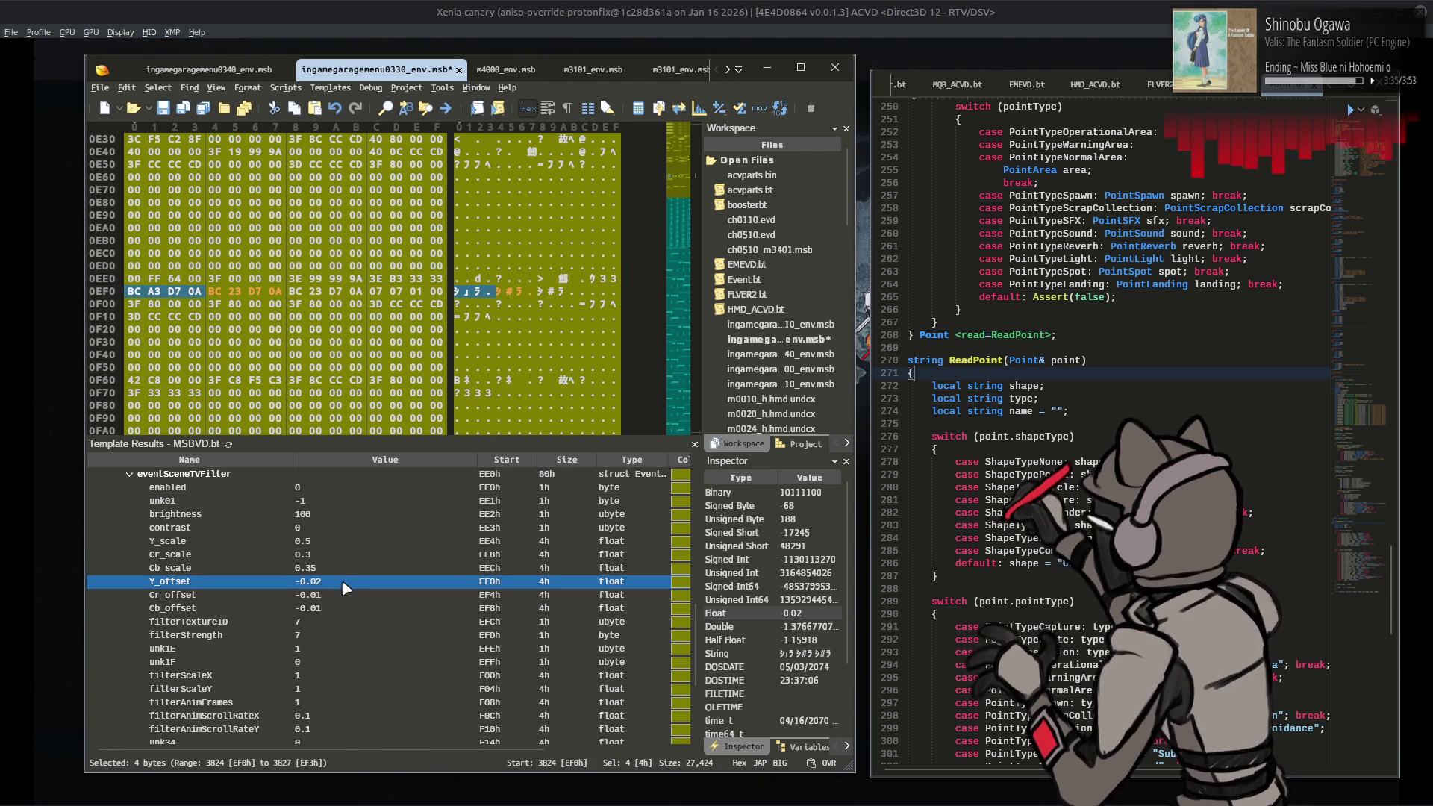
{"action": "left_click", "coordinate": [359, 570]}
{"action": "key", "text": "ctrl+s"}
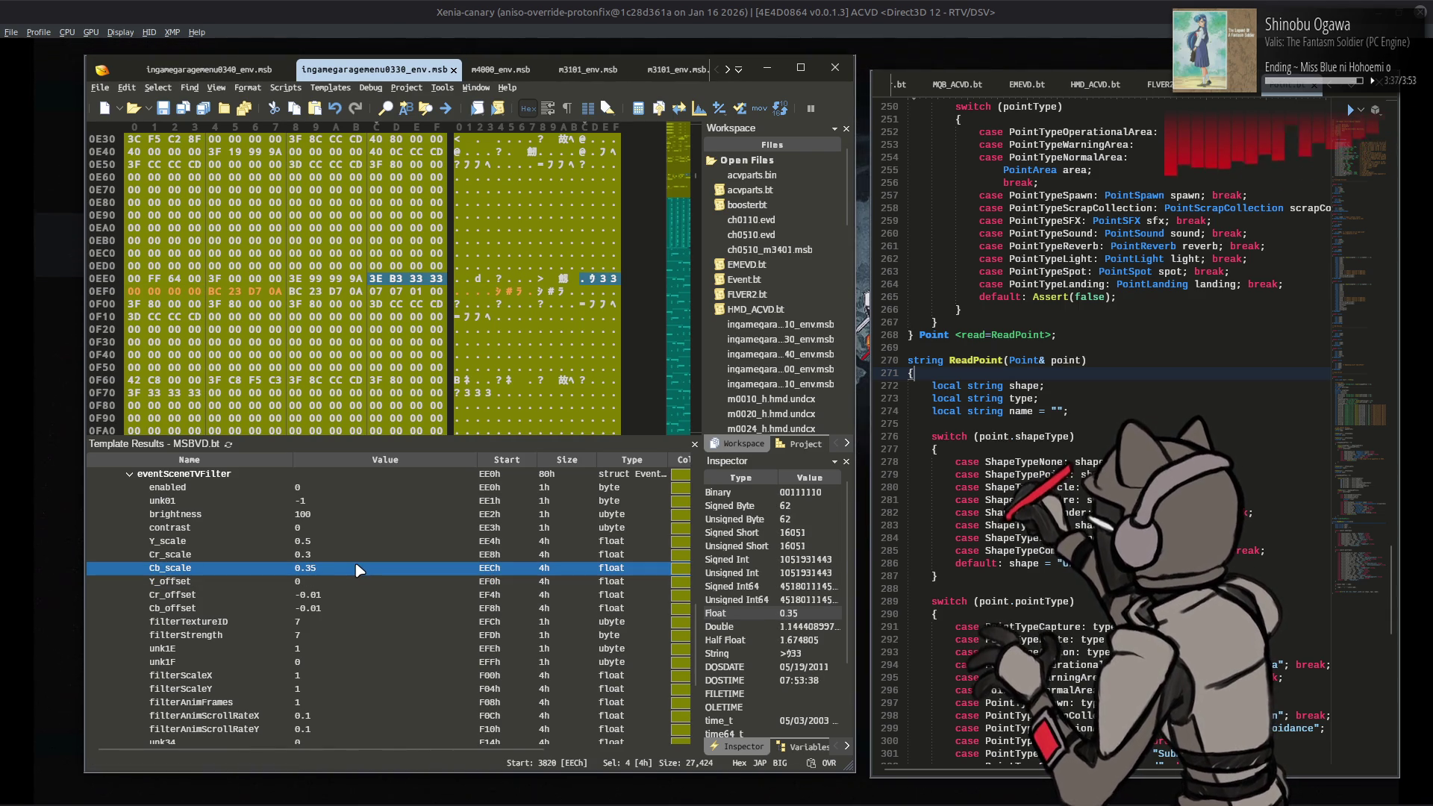
{"action": "left_click", "coordinate": [756, 9]}
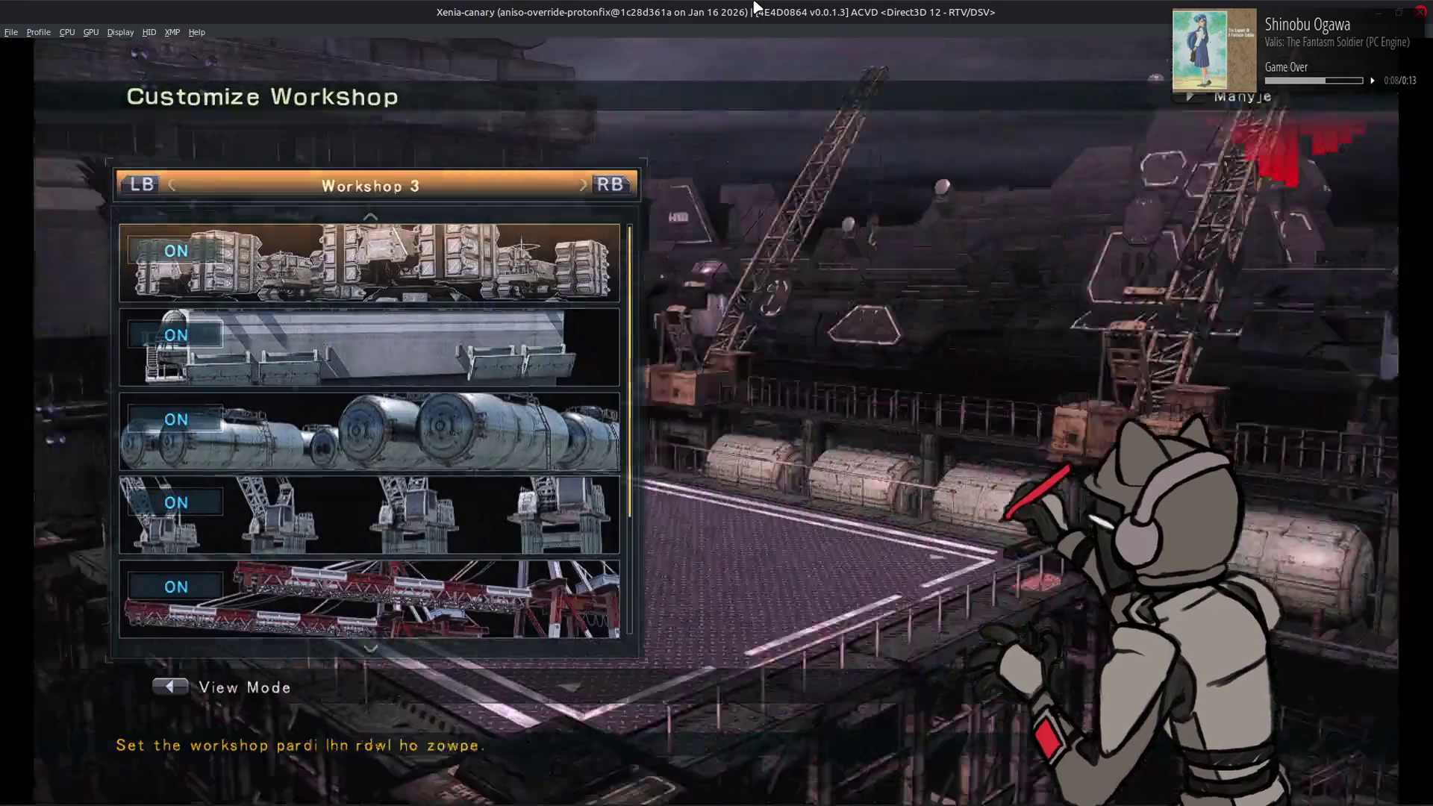
Step: Cycle through two more workshops, preview the hangar in View Mode, and exit to the World Menu
{"action": "key", "text": "e"}
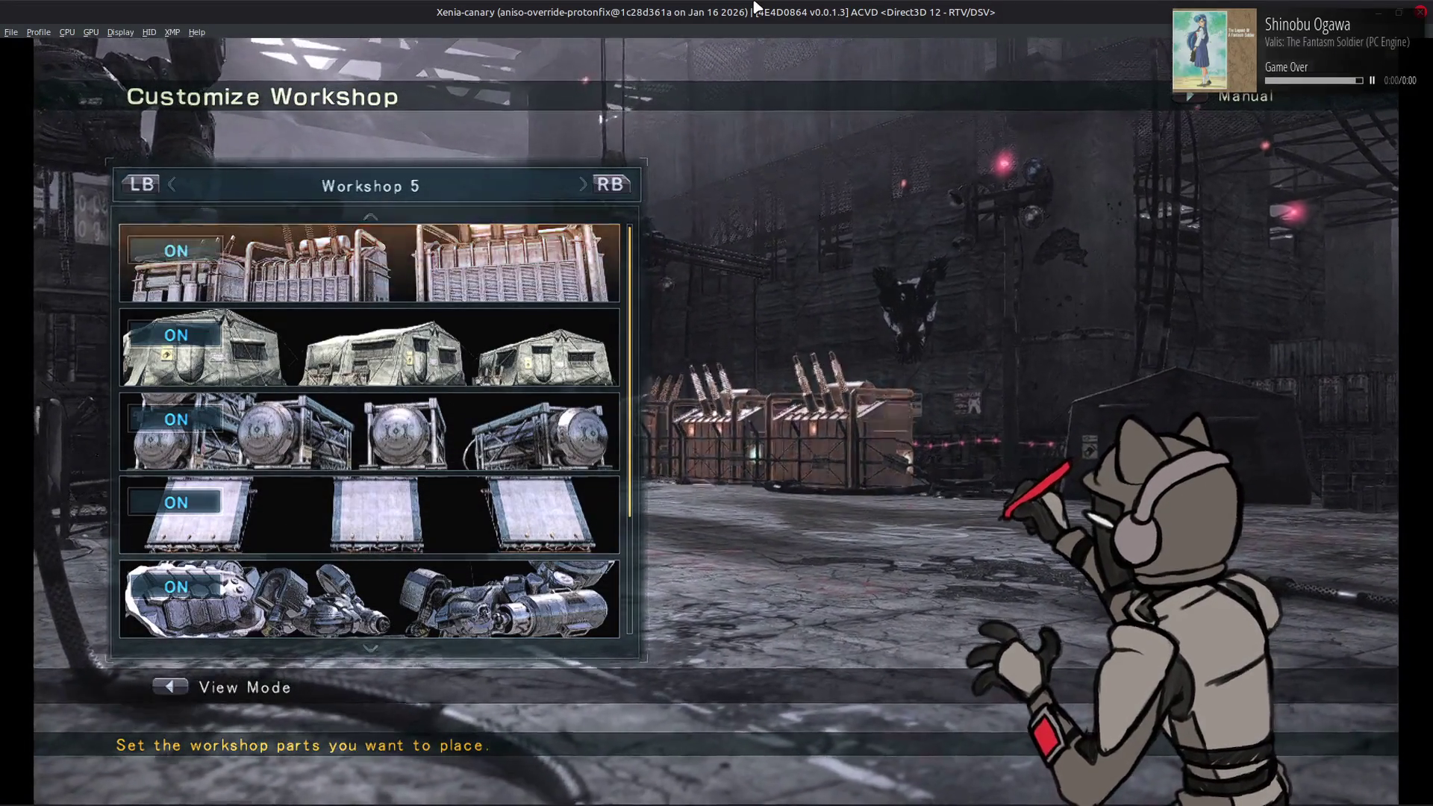
{"action": "key", "text": "e"}
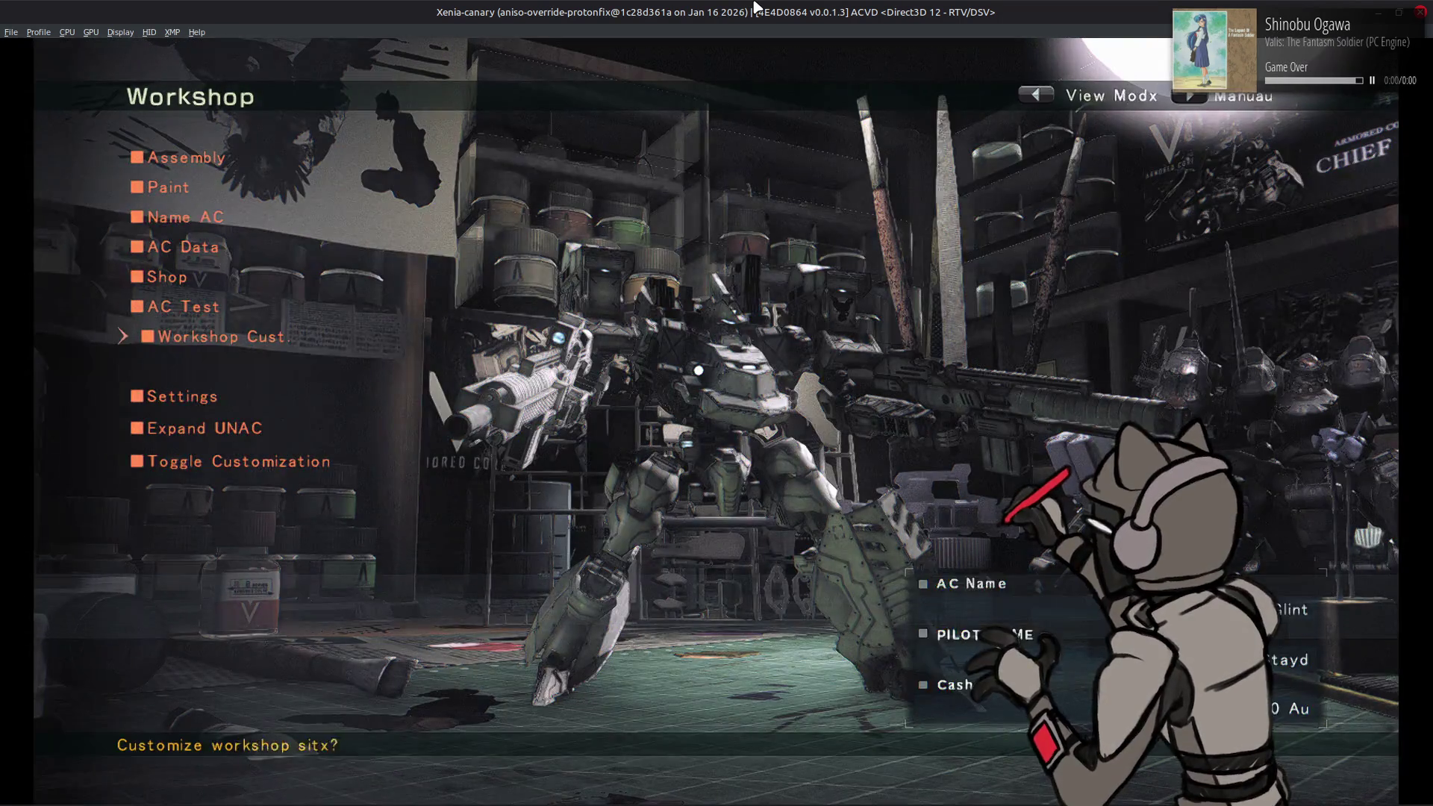
{"action": "key", "text": "Escape"}
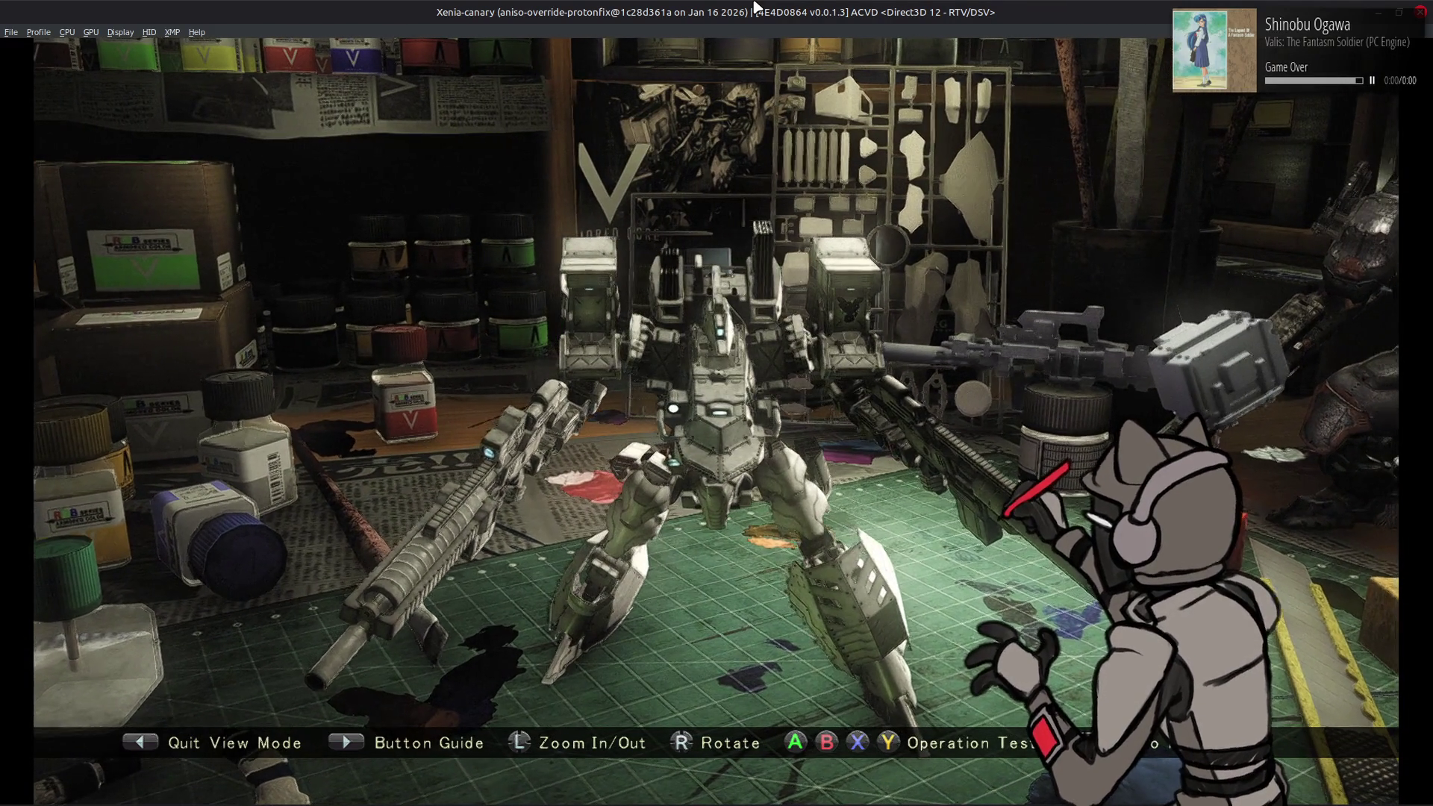
{"action": "key", "text": "Escape"}
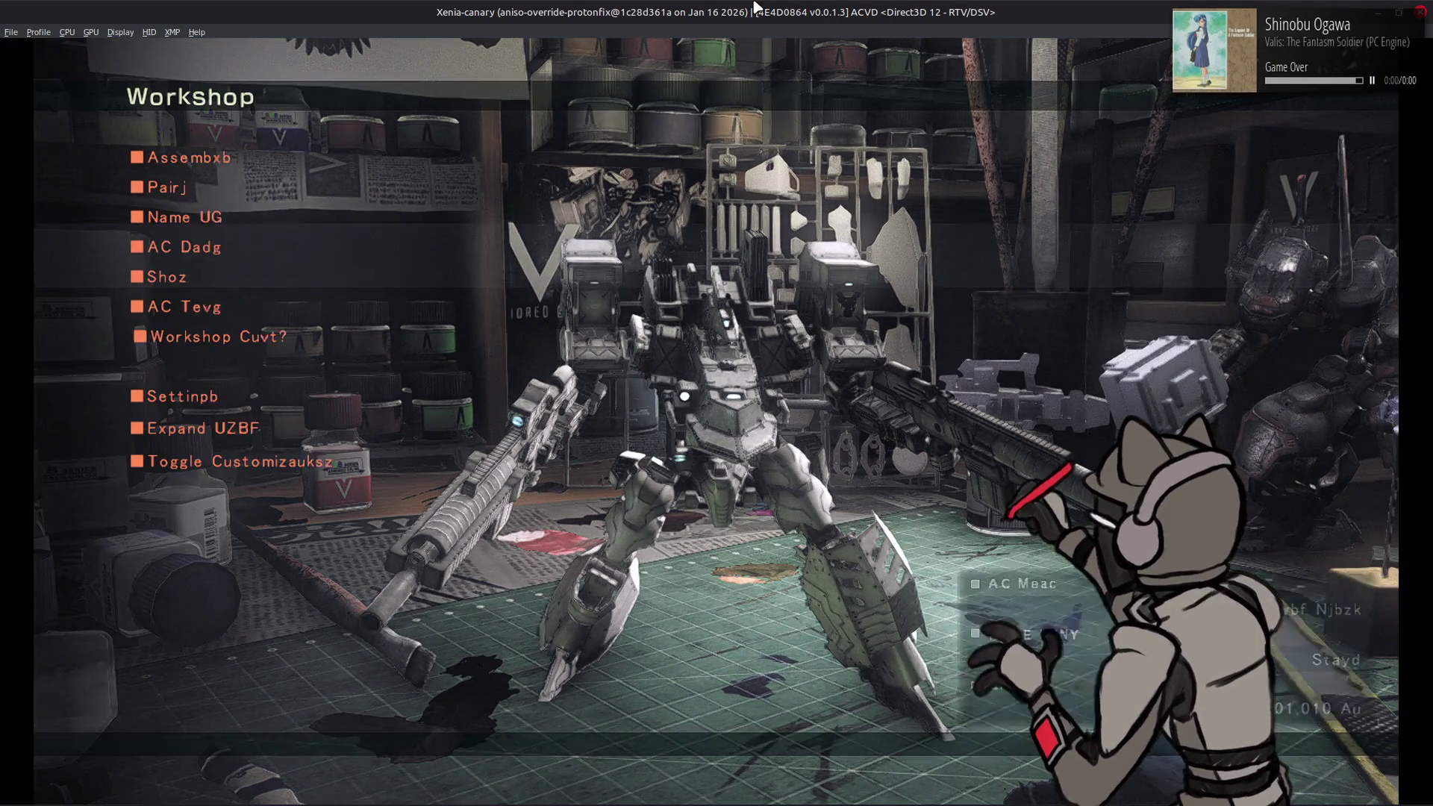
{"action": "key", "text": "Escape"}
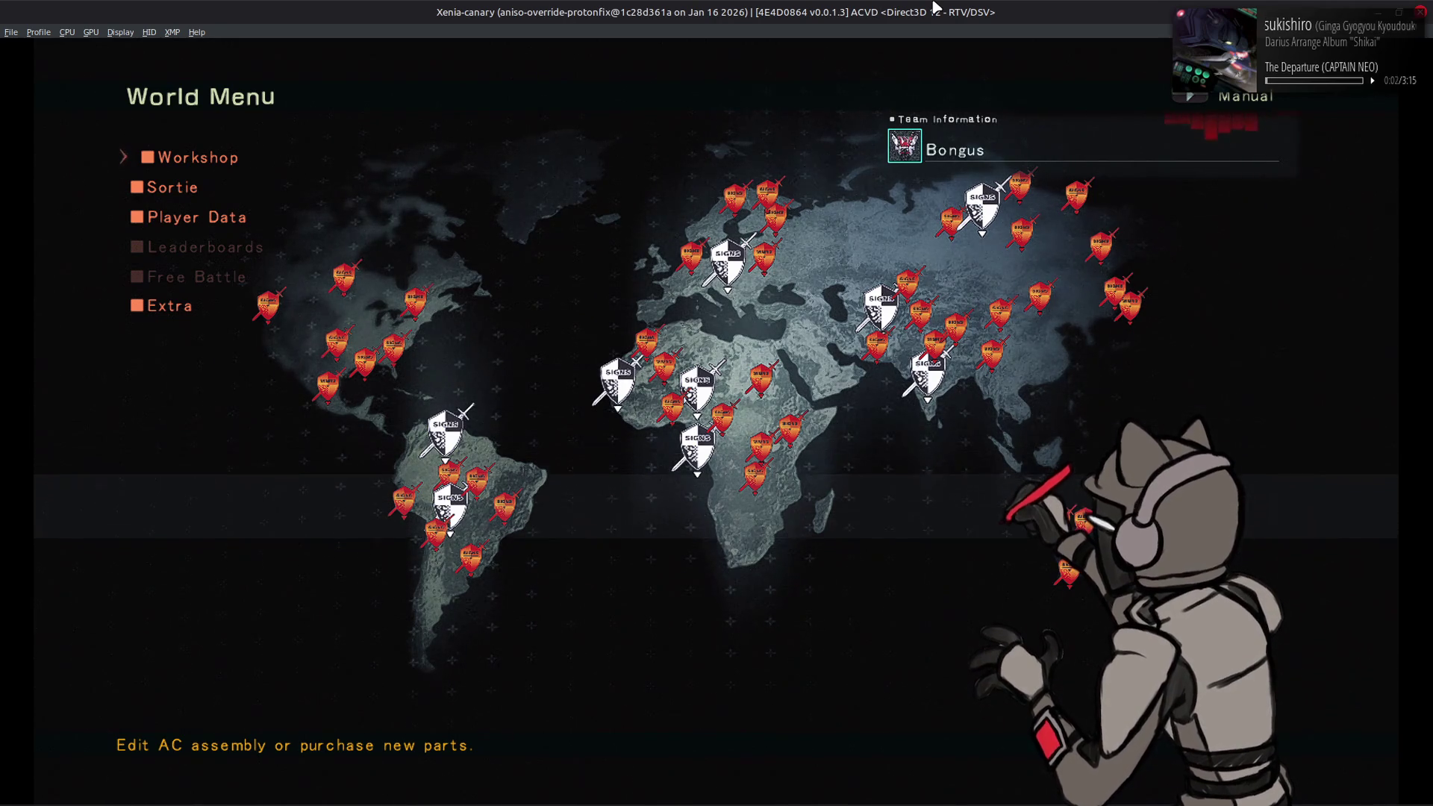
{"action": "key", "text": "alt+Tab"}
{"action": "key", "text": "alt+Tab"}
{"action": "key", "text": "alt+Tab"}
{"action": "key", "text": "alt+Tab"}
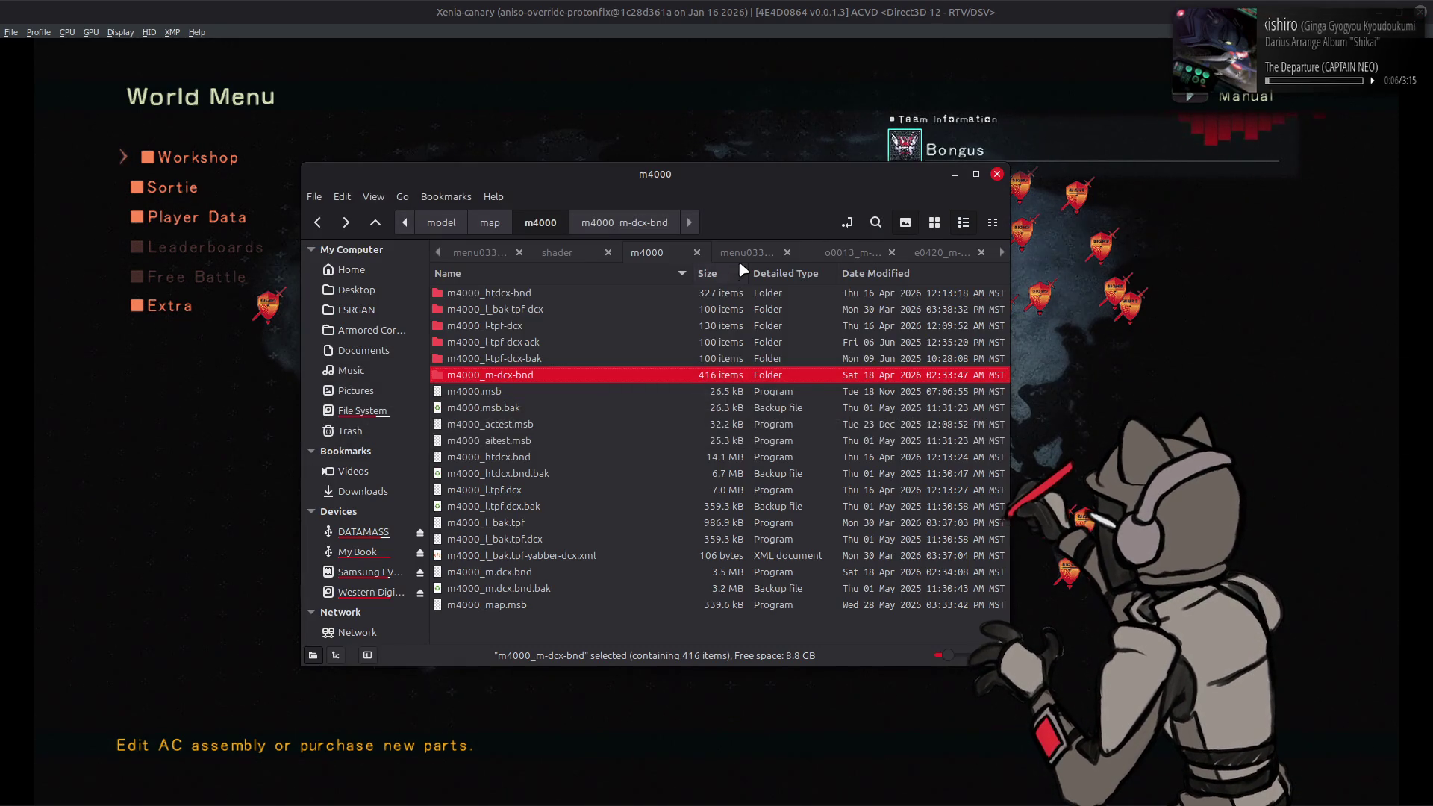
Step: Look into the menu0330 and menu1010 folders, returning to the menu folder list
{"action": "left_click", "coordinate": [743, 253]}
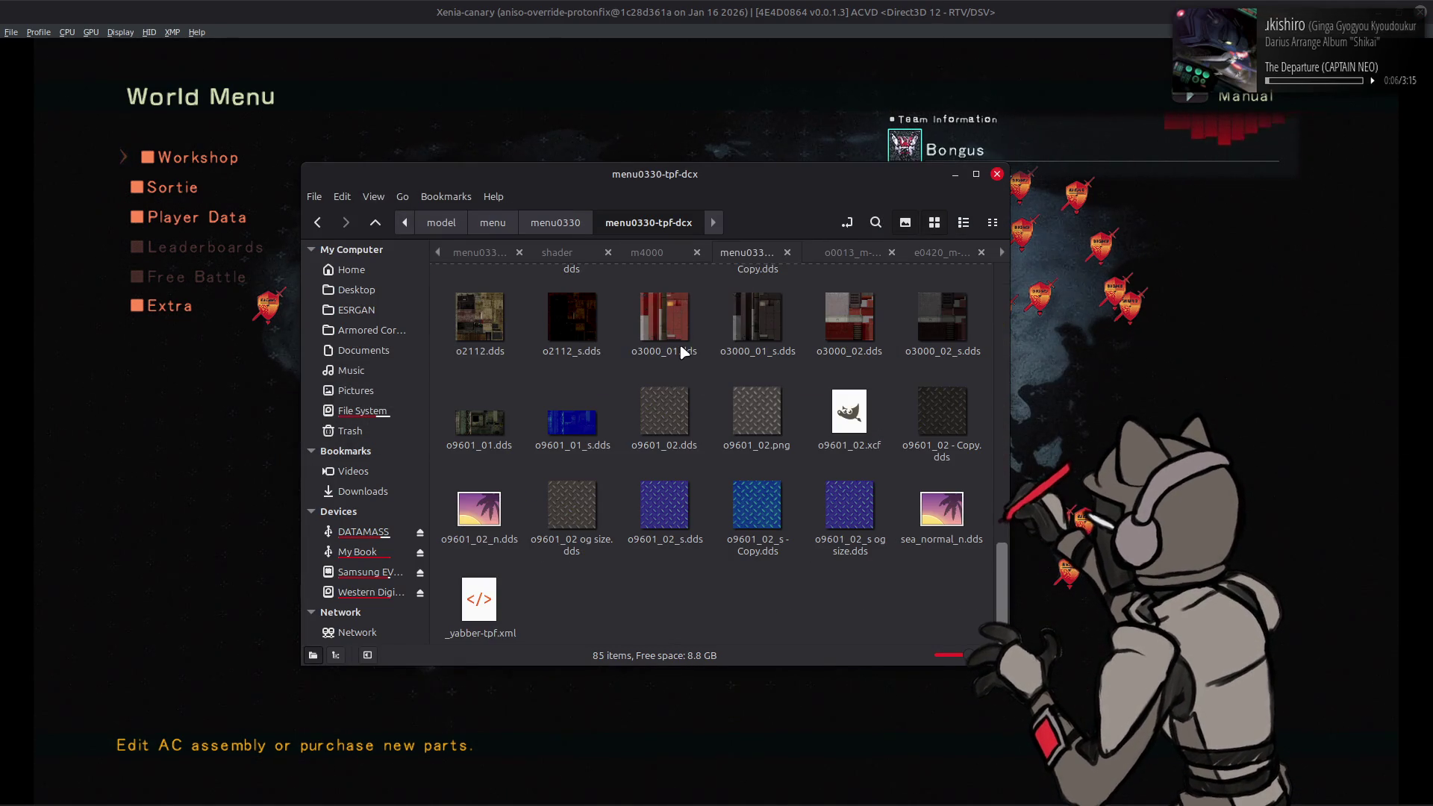
{"action": "key", "text": "alt+Left"}
{"action": "key", "text": "alt+Left"}
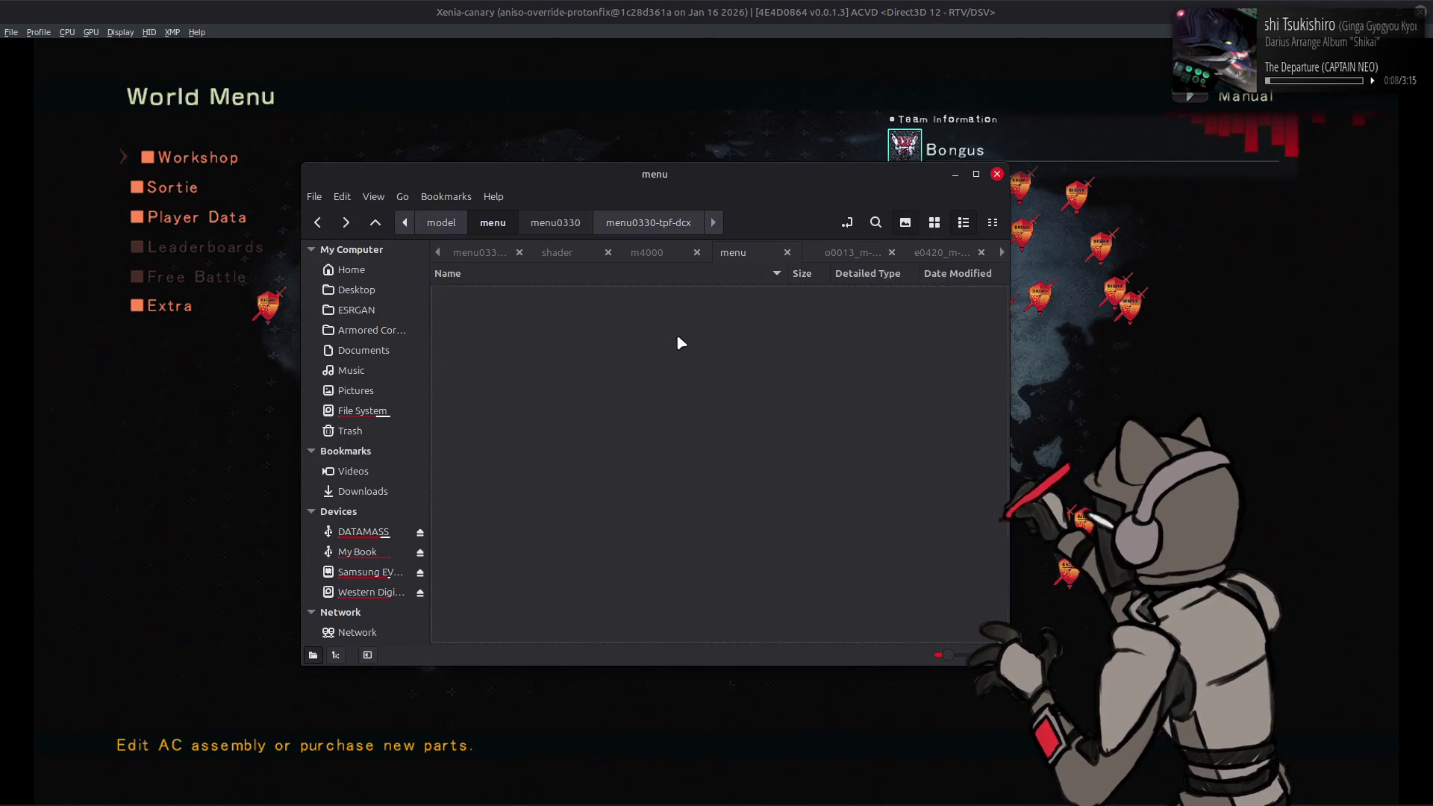
{"action": "scroll", "coordinate": [575, 438], "scroll_direction": "down", "scroll_amount": 3}
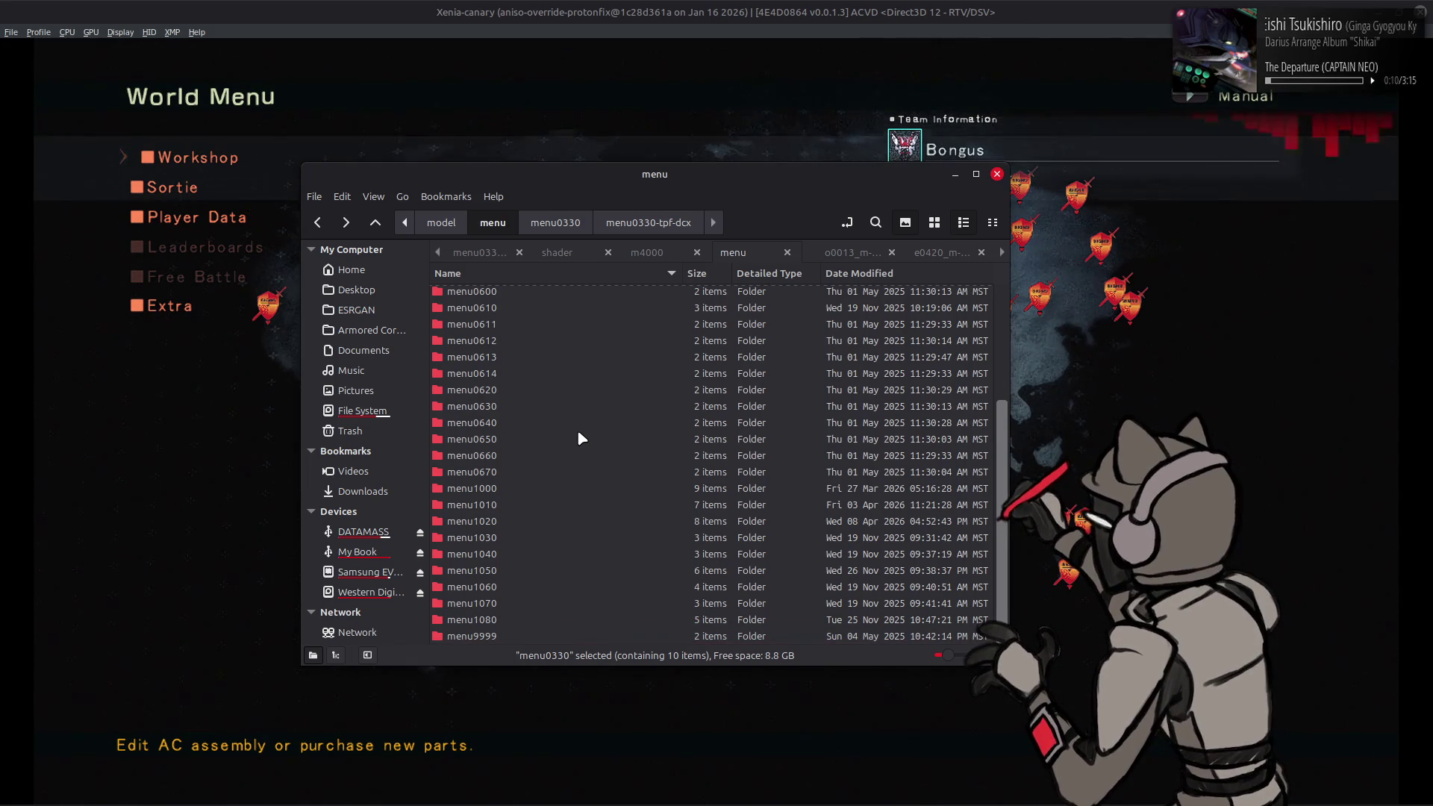
{"action": "scroll", "coordinate": [532, 512], "scroll_direction": "down", "scroll_amount": 1}
{"action": "double_click", "coordinate": [531, 507]}
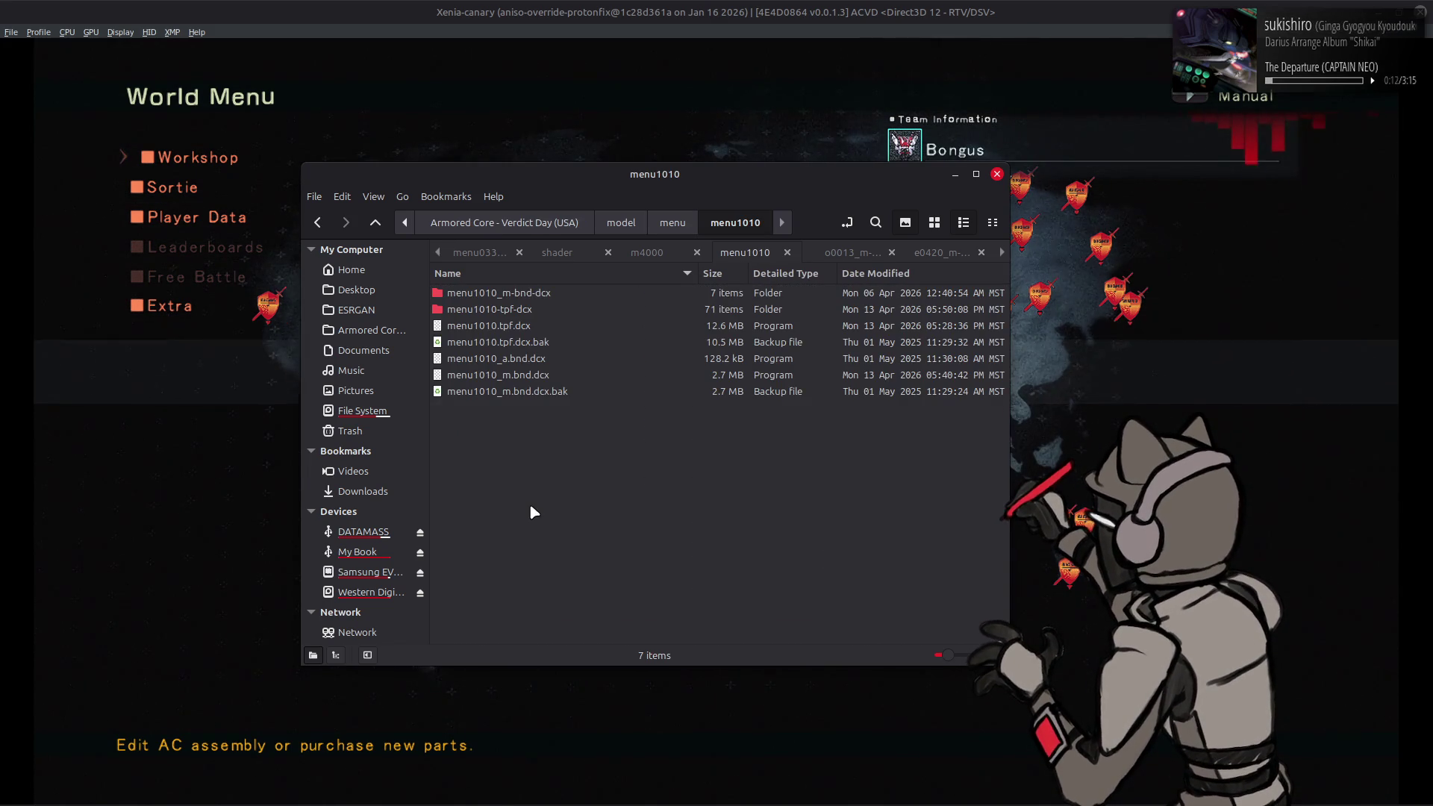
{"action": "key", "text": "alt+Left"}
Step: Browse the menu1020-tpf-dcx texture thumbnails, then go back up to the menu folder
{"action": "double_click", "coordinate": [523, 523]}
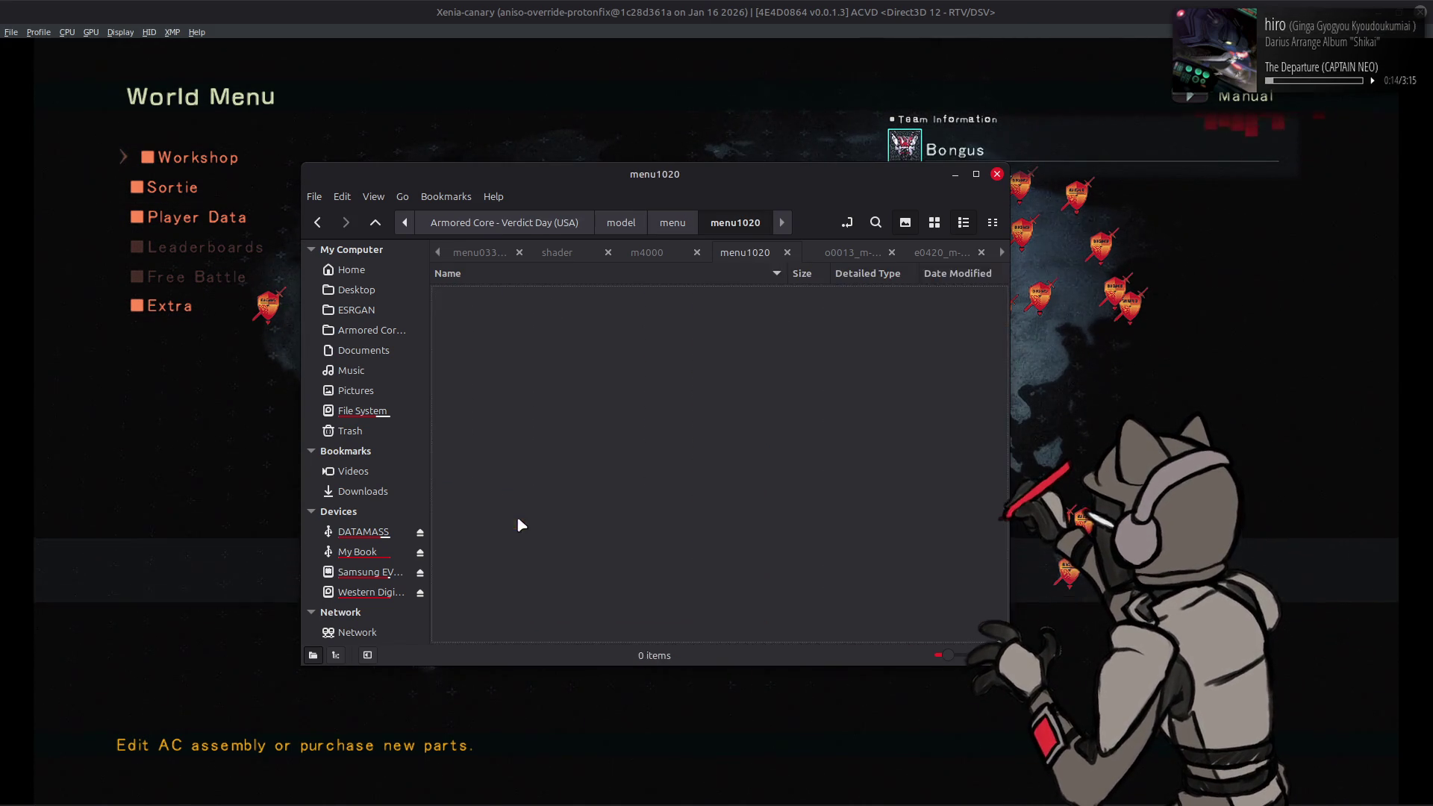
{"action": "left_click", "coordinate": [571, 311]}
{"action": "double_click", "coordinate": [570, 311]}
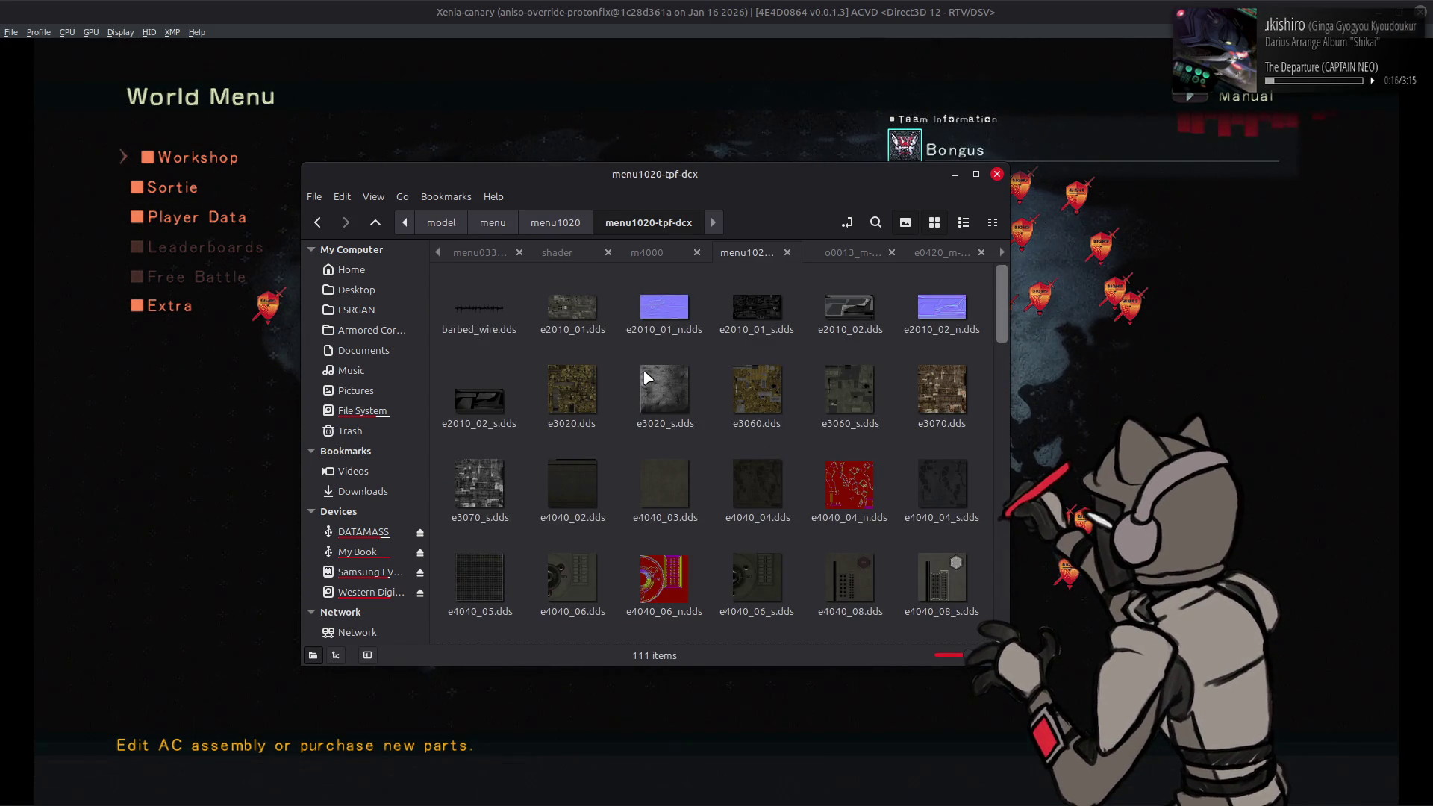
{"action": "scroll", "coordinate": [622, 375], "scroll_direction": "down", "scroll_amount": 3}
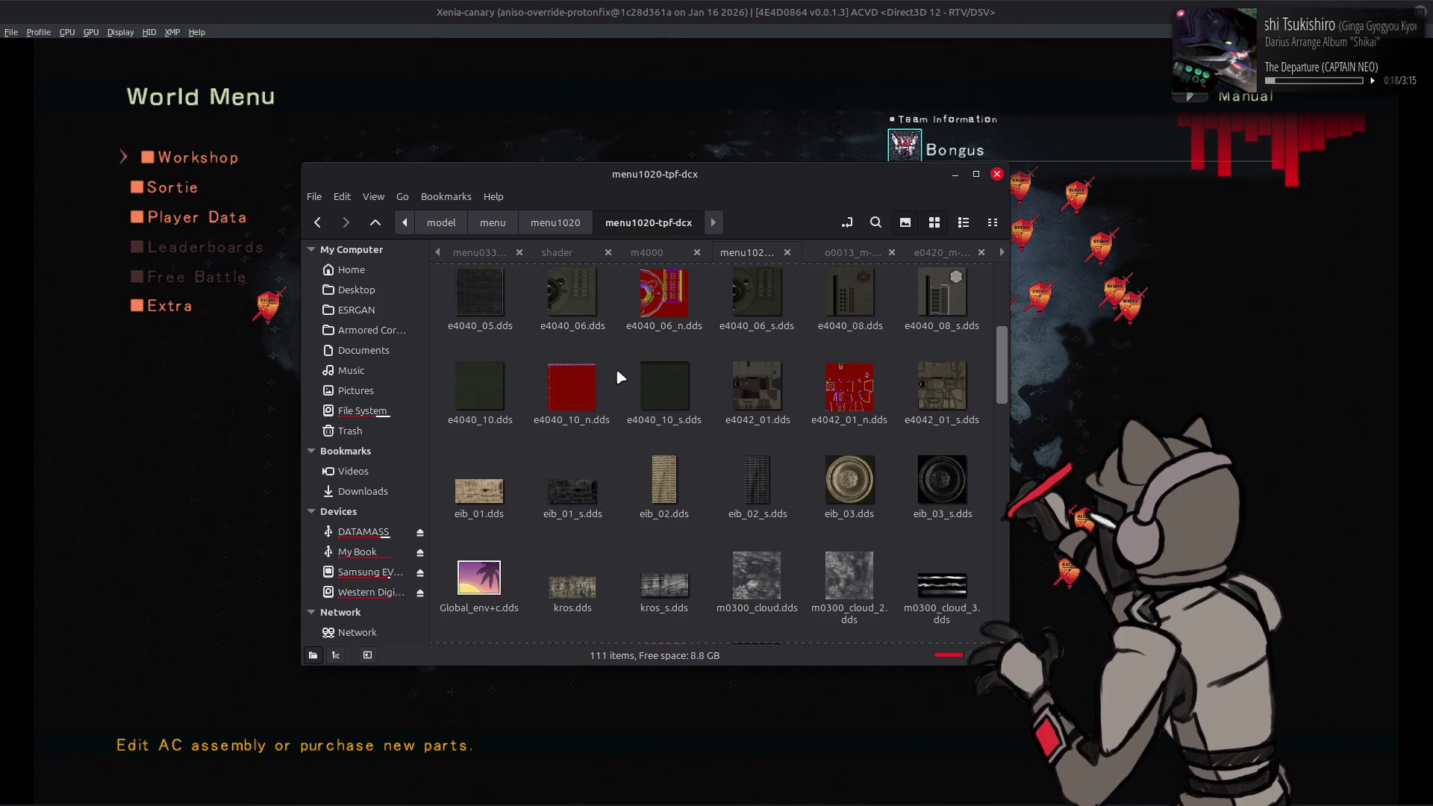
{"action": "scroll", "coordinate": [617, 373], "scroll_direction": "down", "scroll_amount": 3}
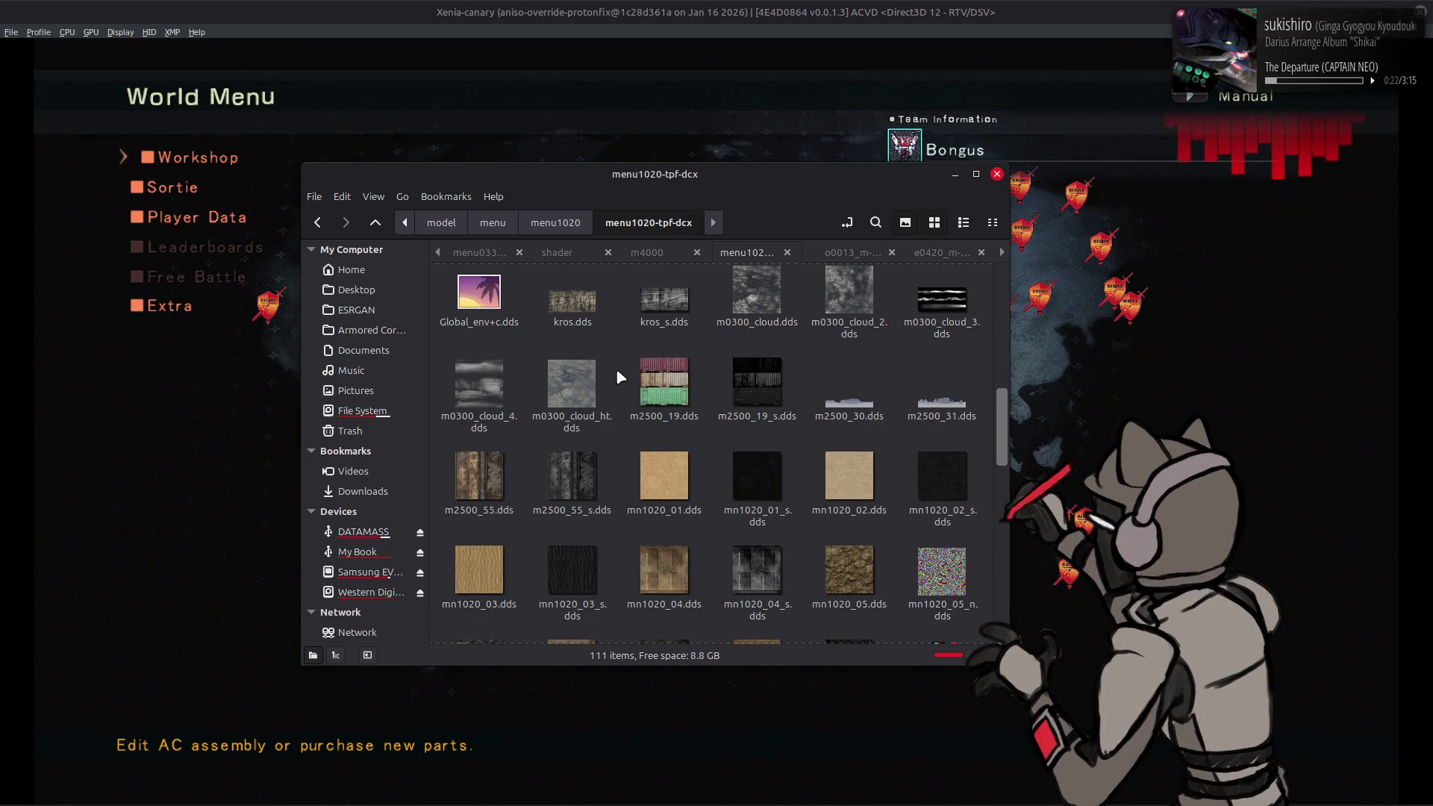
{"action": "scroll", "coordinate": [617, 371], "scroll_direction": "down", "scroll_amount": 2}
{"action": "scroll", "coordinate": [617, 371], "scroll_direction": "up", "scroll_amount": 3}
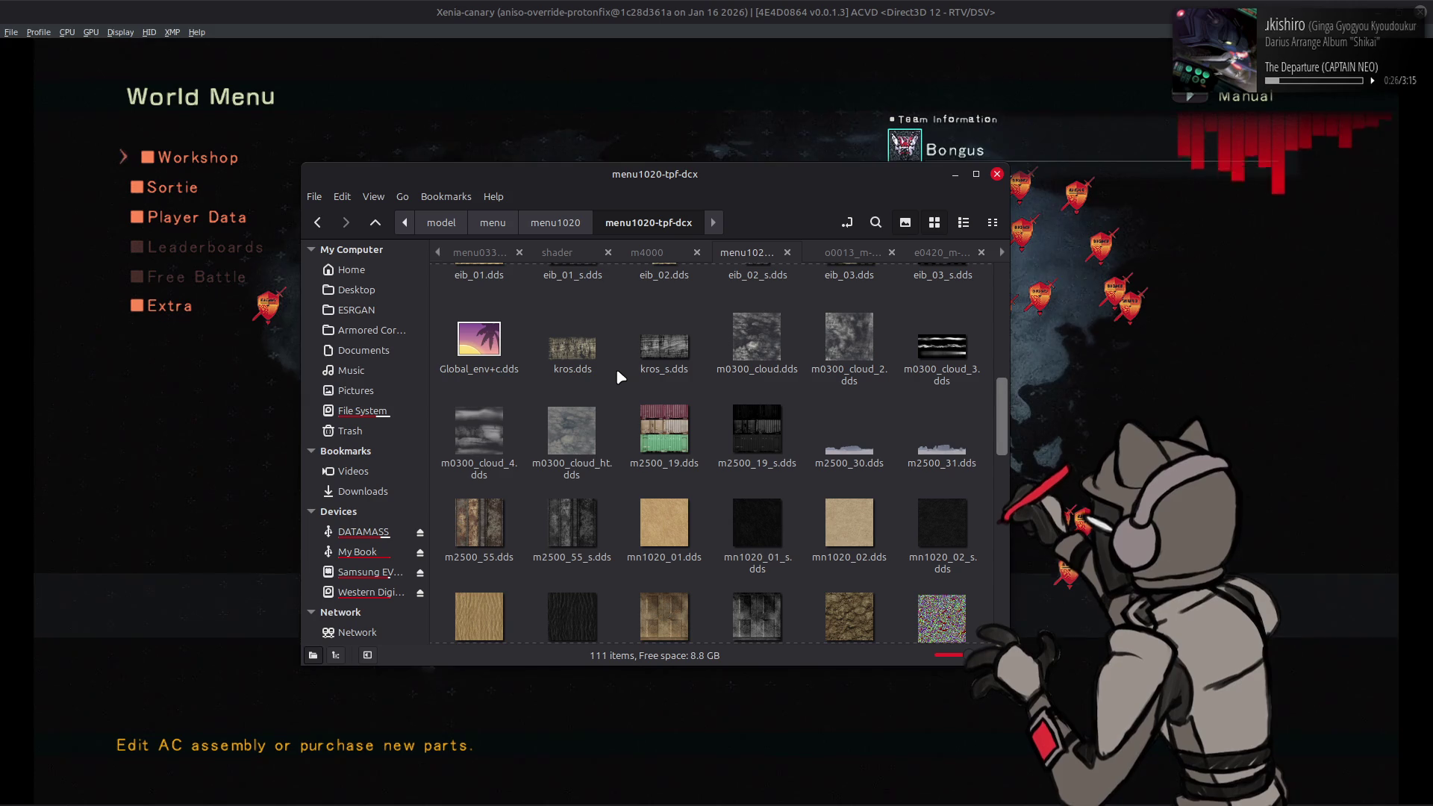
{"action": "scroll", "coordinate": [616, 369], "scroll_direction": "down", "scroll_amount": 3}
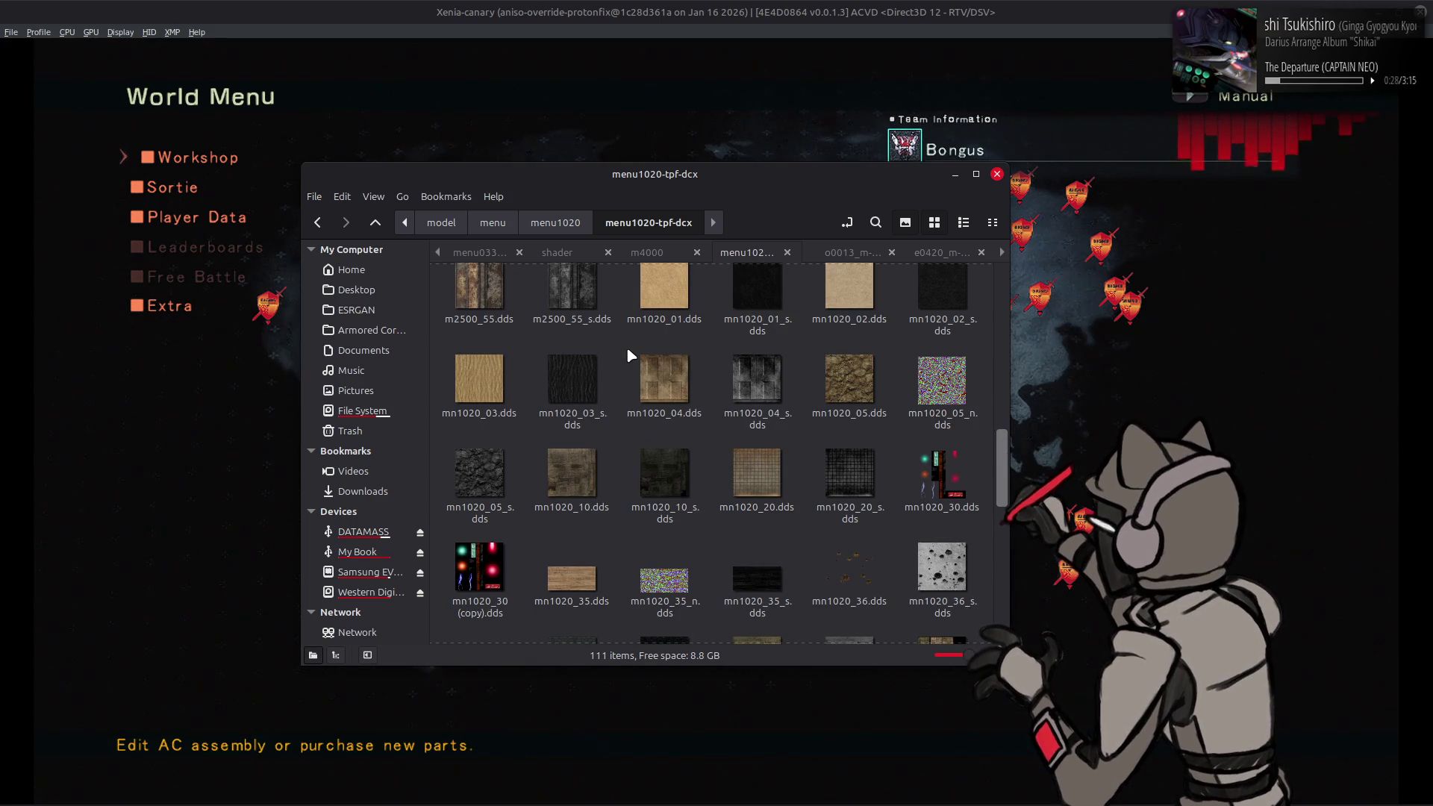
{"action": "scroll", "coordinate": [627, 350], "scroll_direction": "down", "scroll_amount": 4}
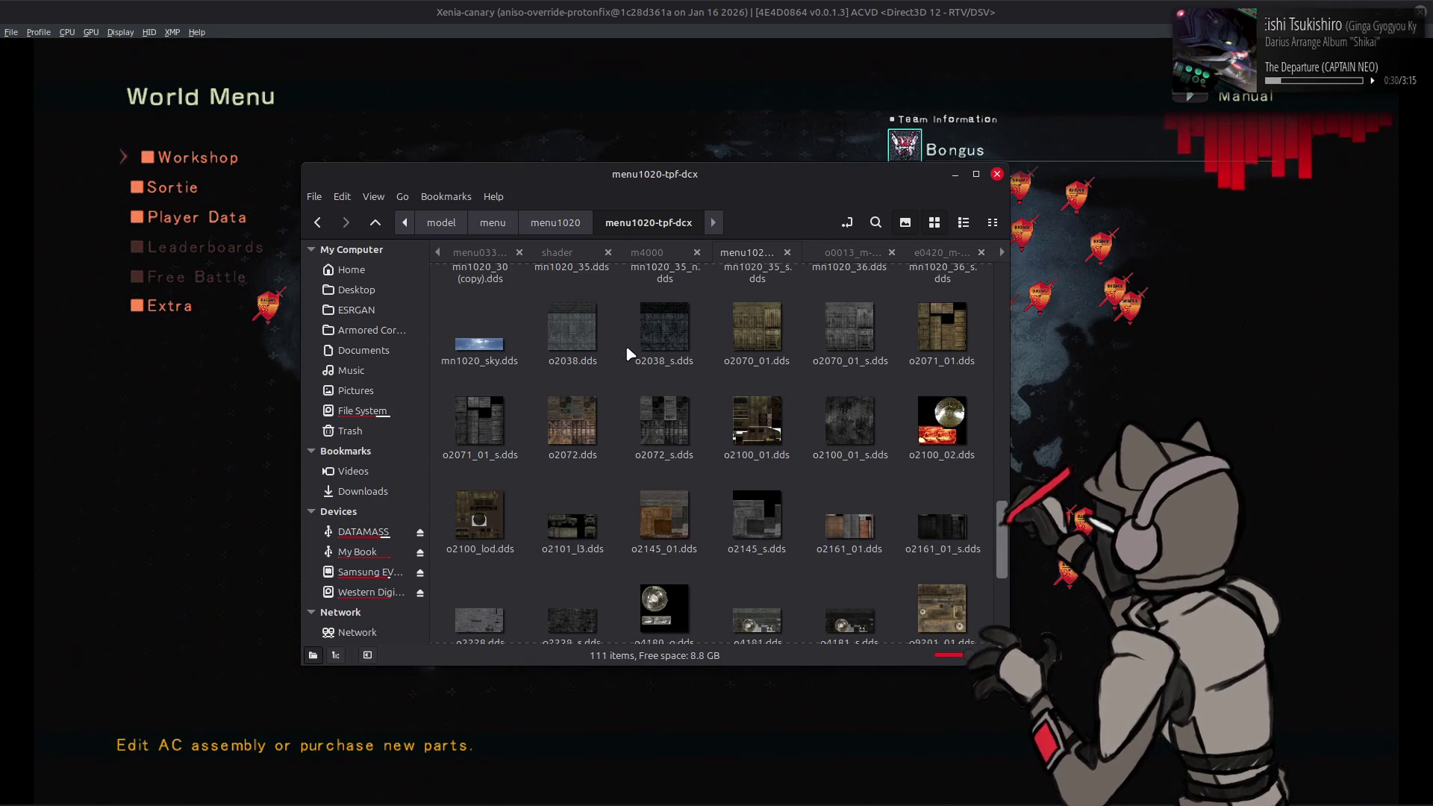
{"action": "scroll", "coordinate": [626, 348], "scroll_direction": "up", "scroll_amount": 3}
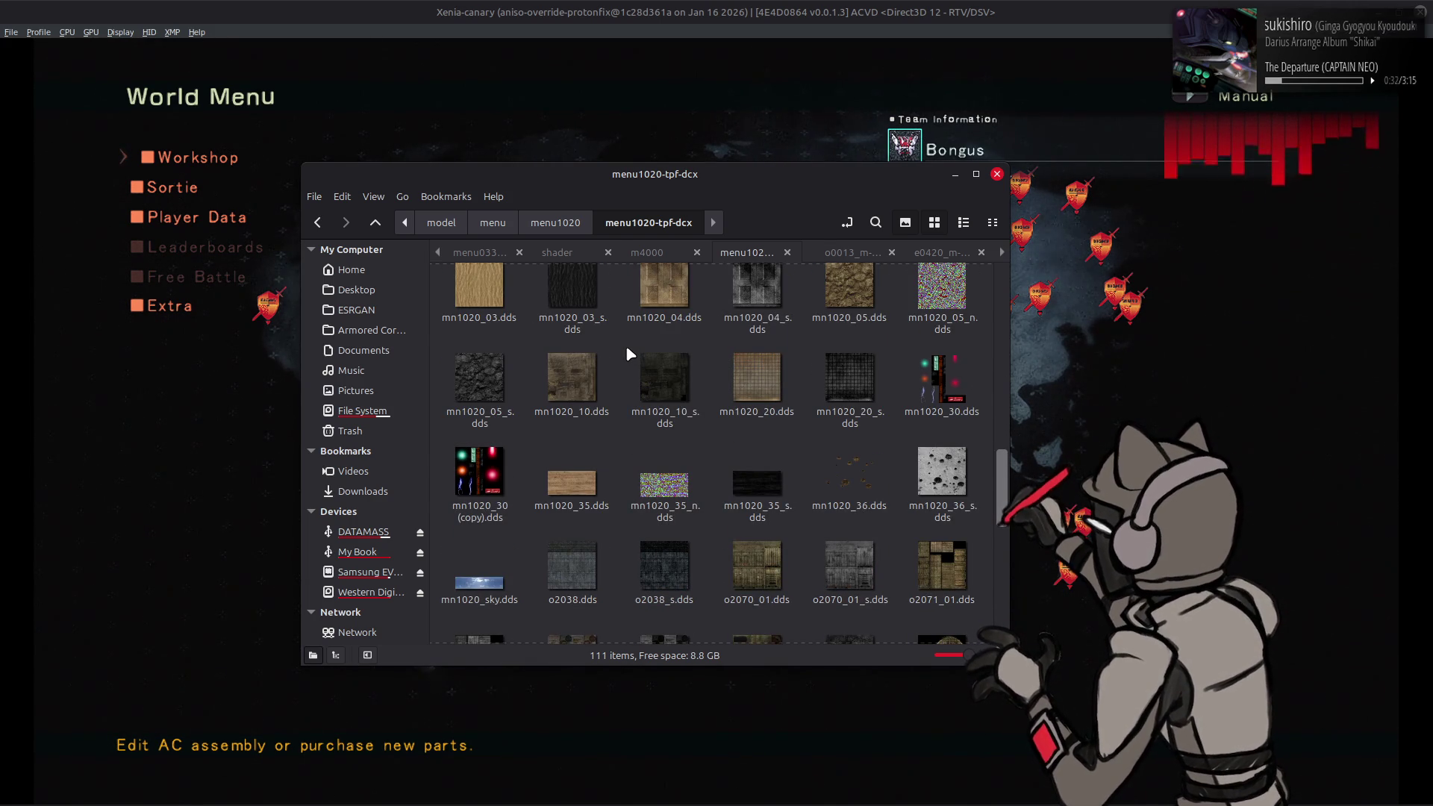
{"action": "scroll", "coordinate": [627, 348], "scroll_direction": "down", "scroll_amount": 10}
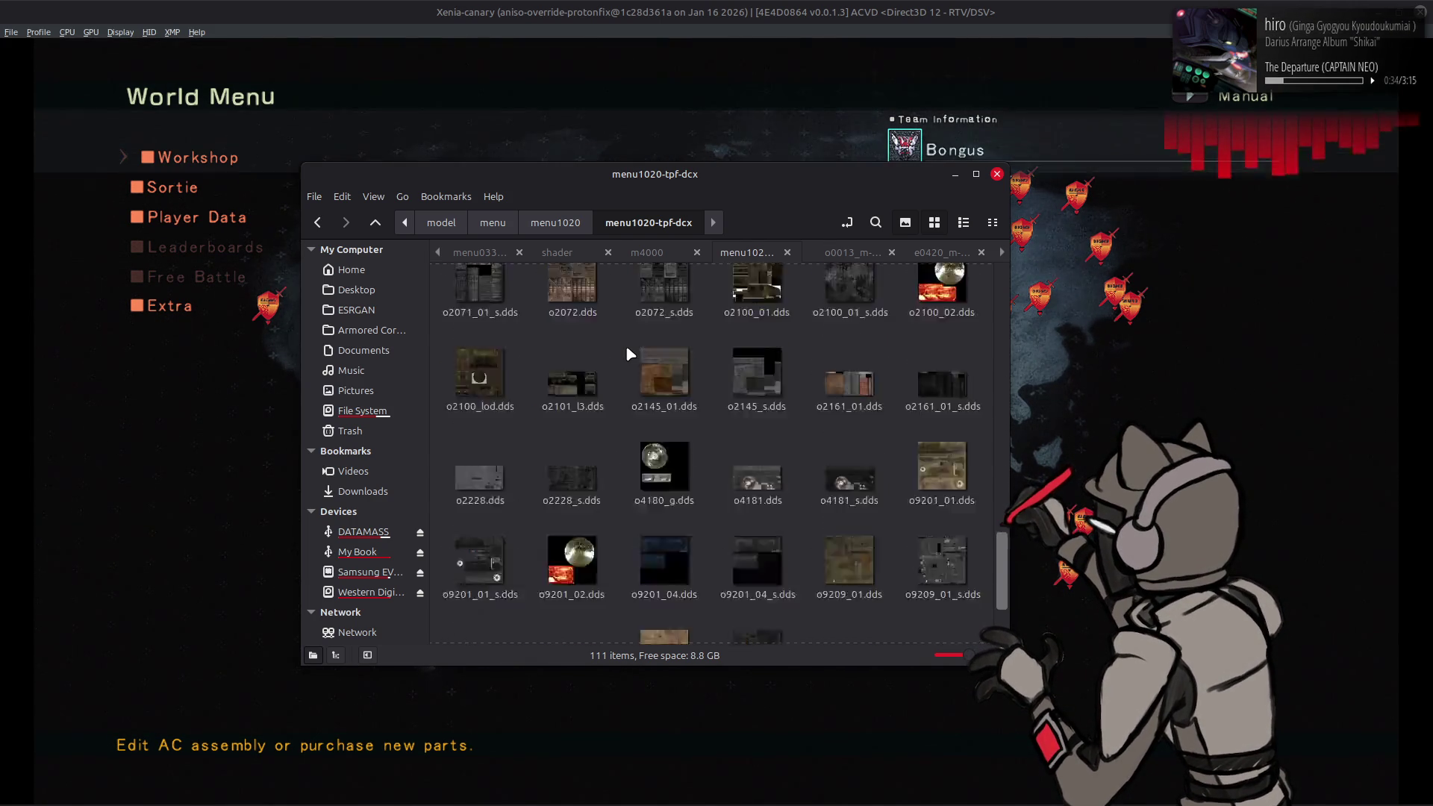
{"action": "key", "text": "alt+Left"}
{"action": "key", "text": "alt+Left"}
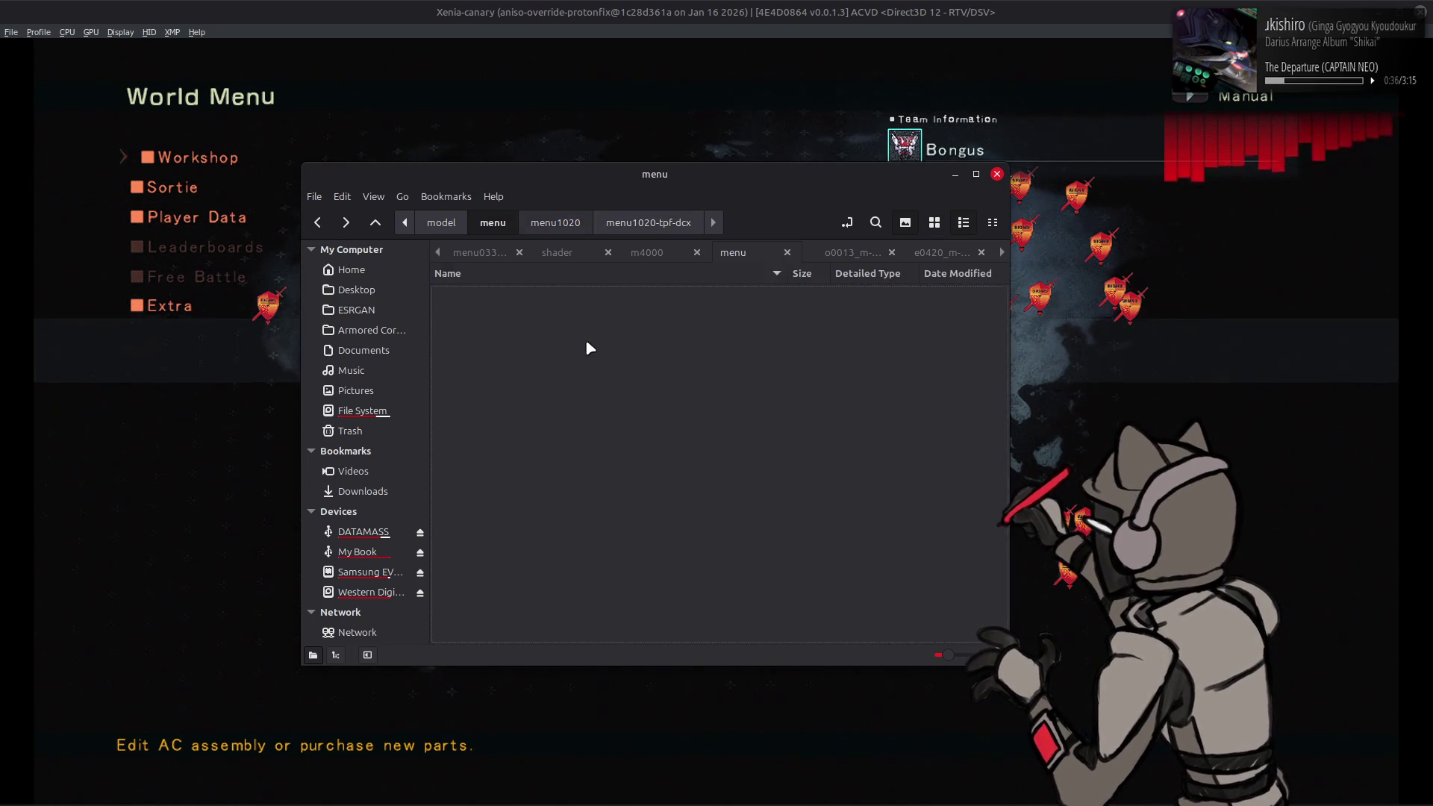
Step: Open the menu1030 folder, browse the menu1030-tpf-dcx texture folder, then return to menu1030
{"action": "double_click", "coordinate": [520, 536]}
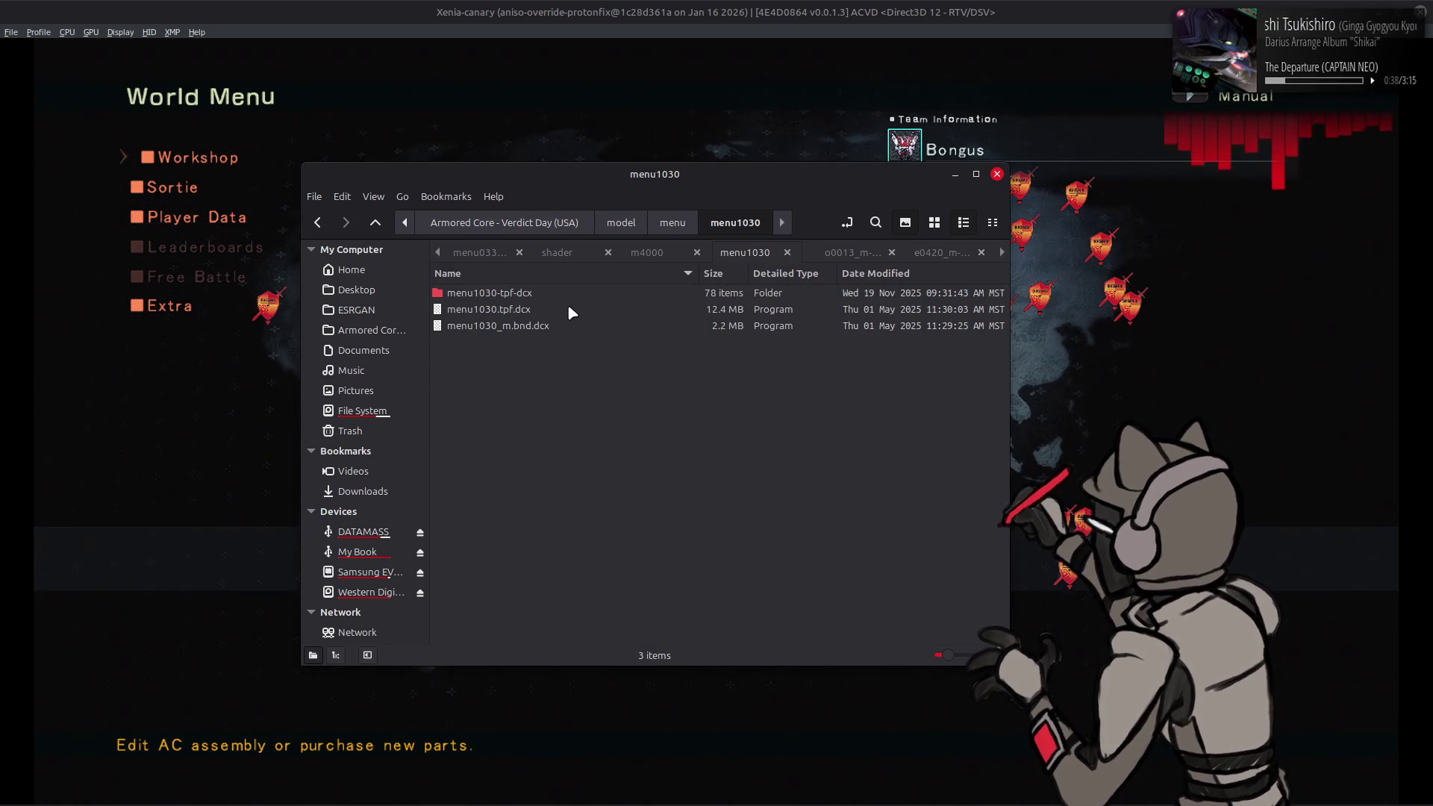
{"action": "double_click", "coordinate": [568, 295]}
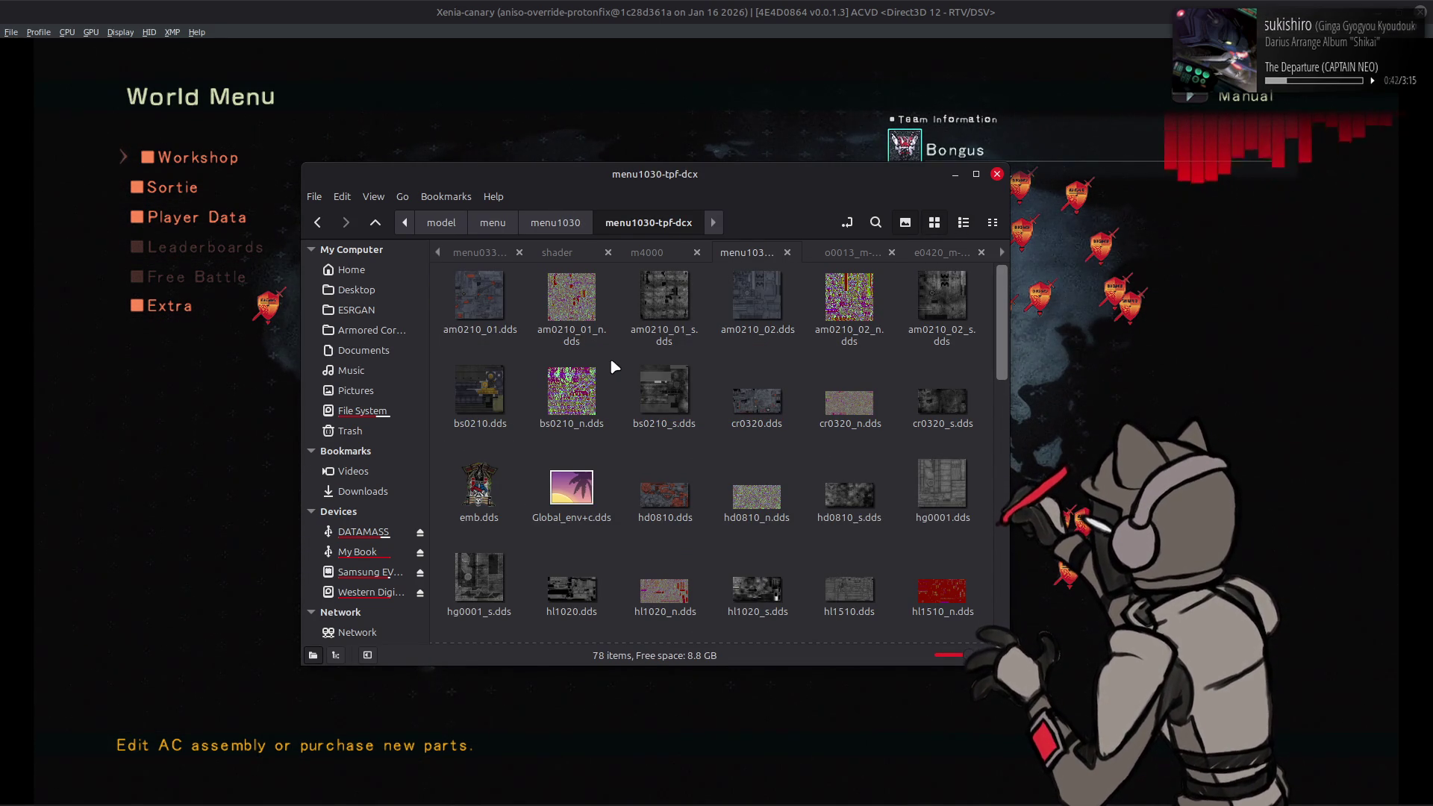
{"action": "scroll", "coordinate": [612, 362], "scroll_direction": "down", "scroll_amount": 5}
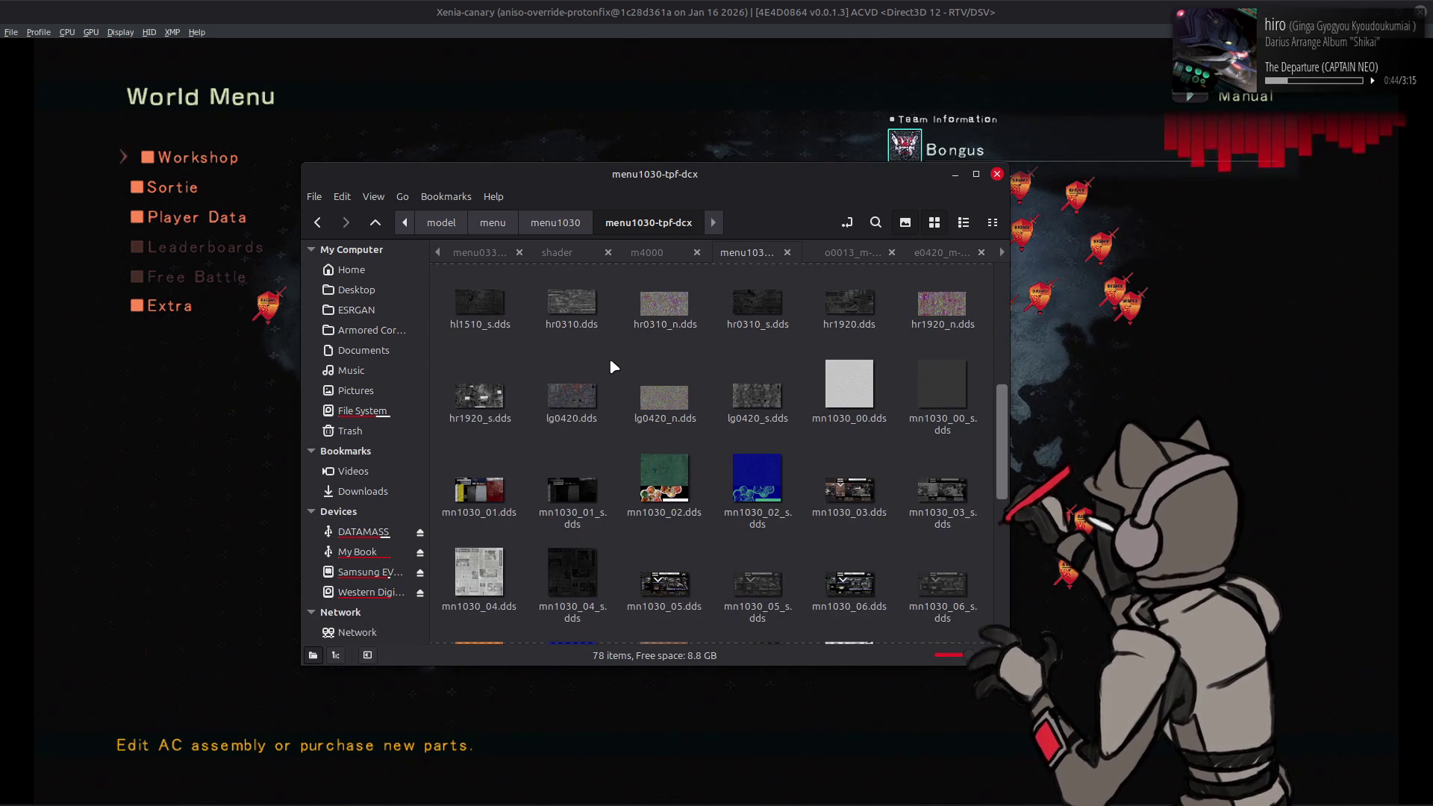
{"action": "scroll", "coordinate": [611, 364], "scroll_direction": "down", "scroll_amount": 3}
{"action": "key", "text": "alt+Up"}
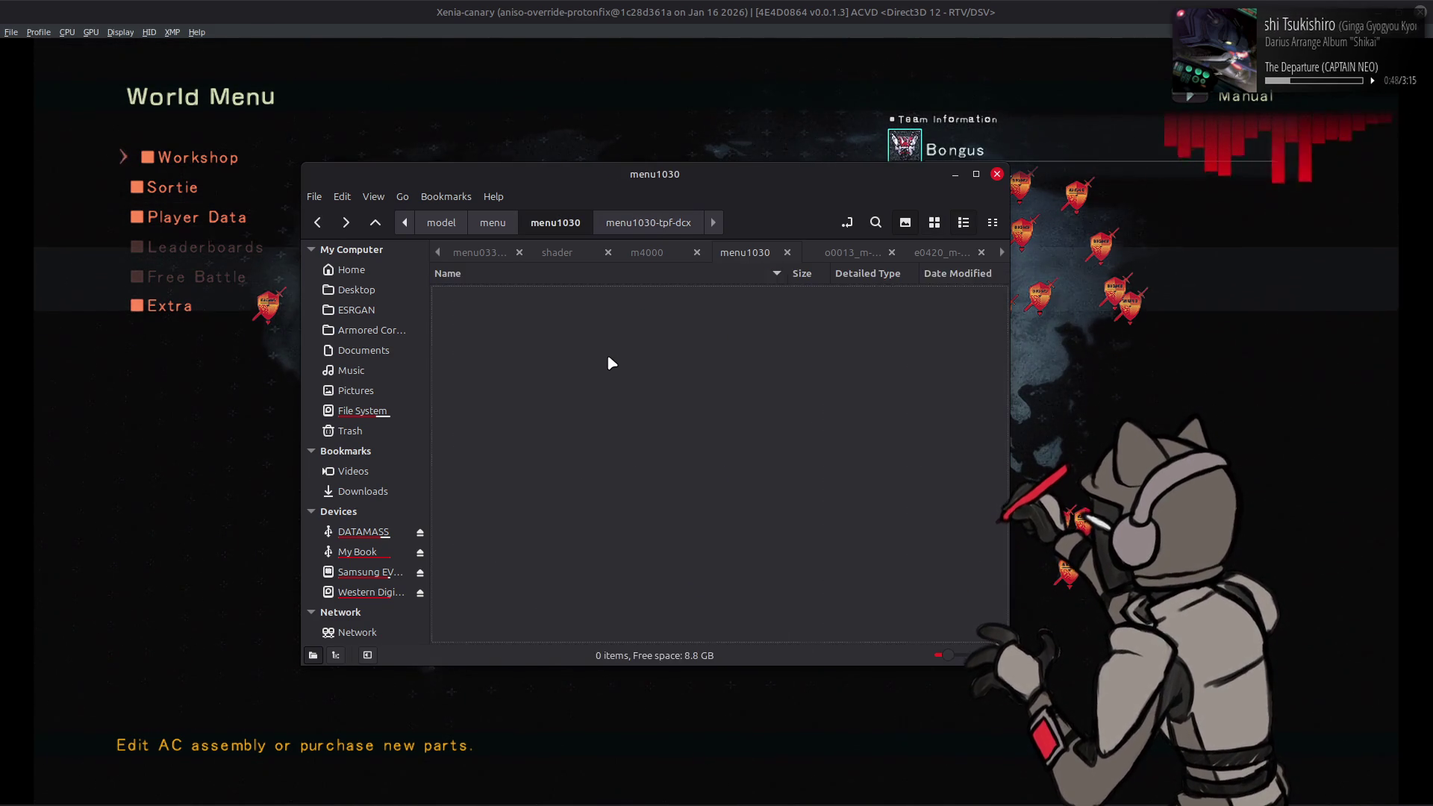
{"action": "left_click", "coordinate": [576, 329]}
Step: Unpack menu1030.tpf.dcx and menu1030_m.bnd.dcx with Yabber, then open the menu1030_m-bnd-dcx folder
{"action": "left_click", "coordinate": [559, 295]}
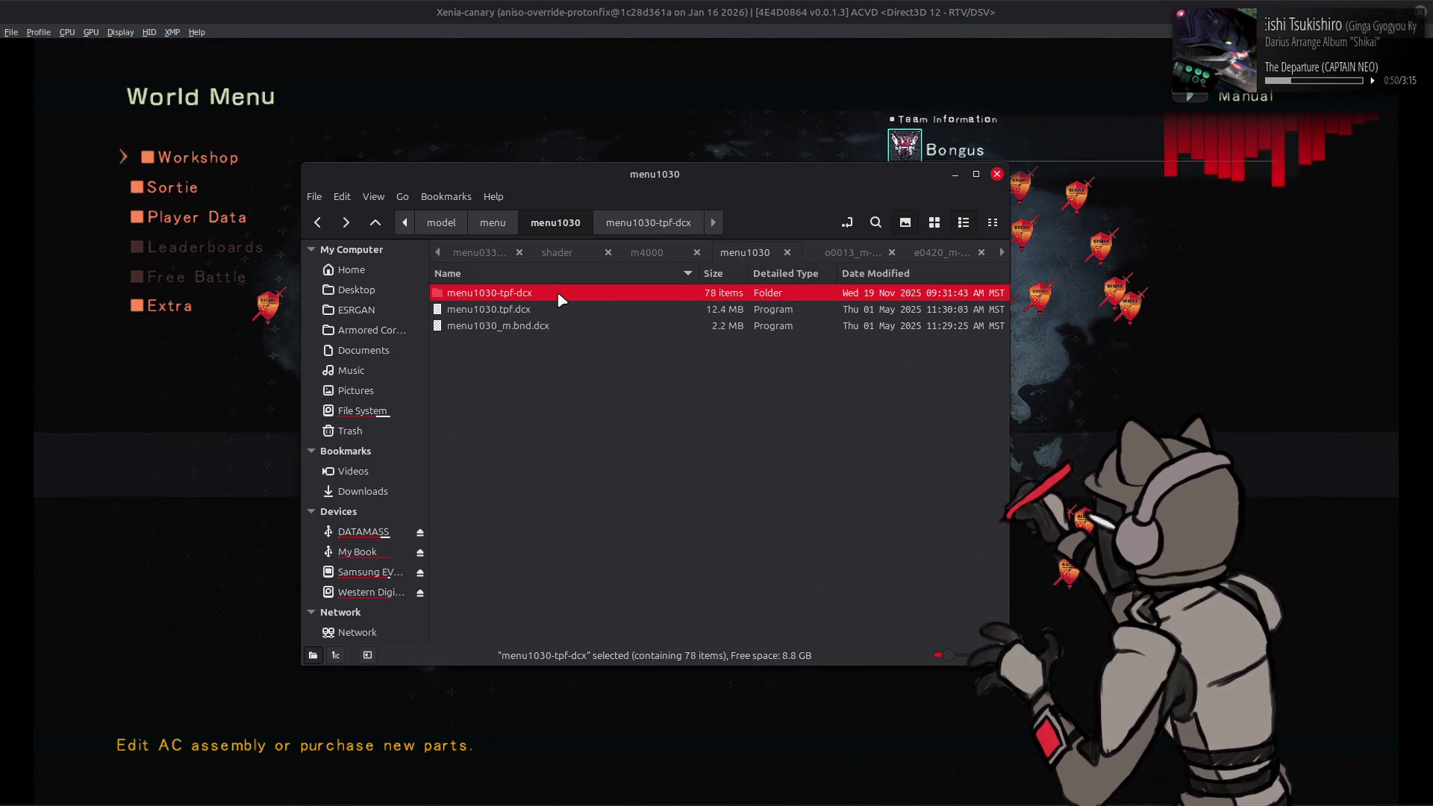
{"action": "right_click", "coordinate": [575, 308]}
{"action": "left_click", "coordinate": [580, 314]}
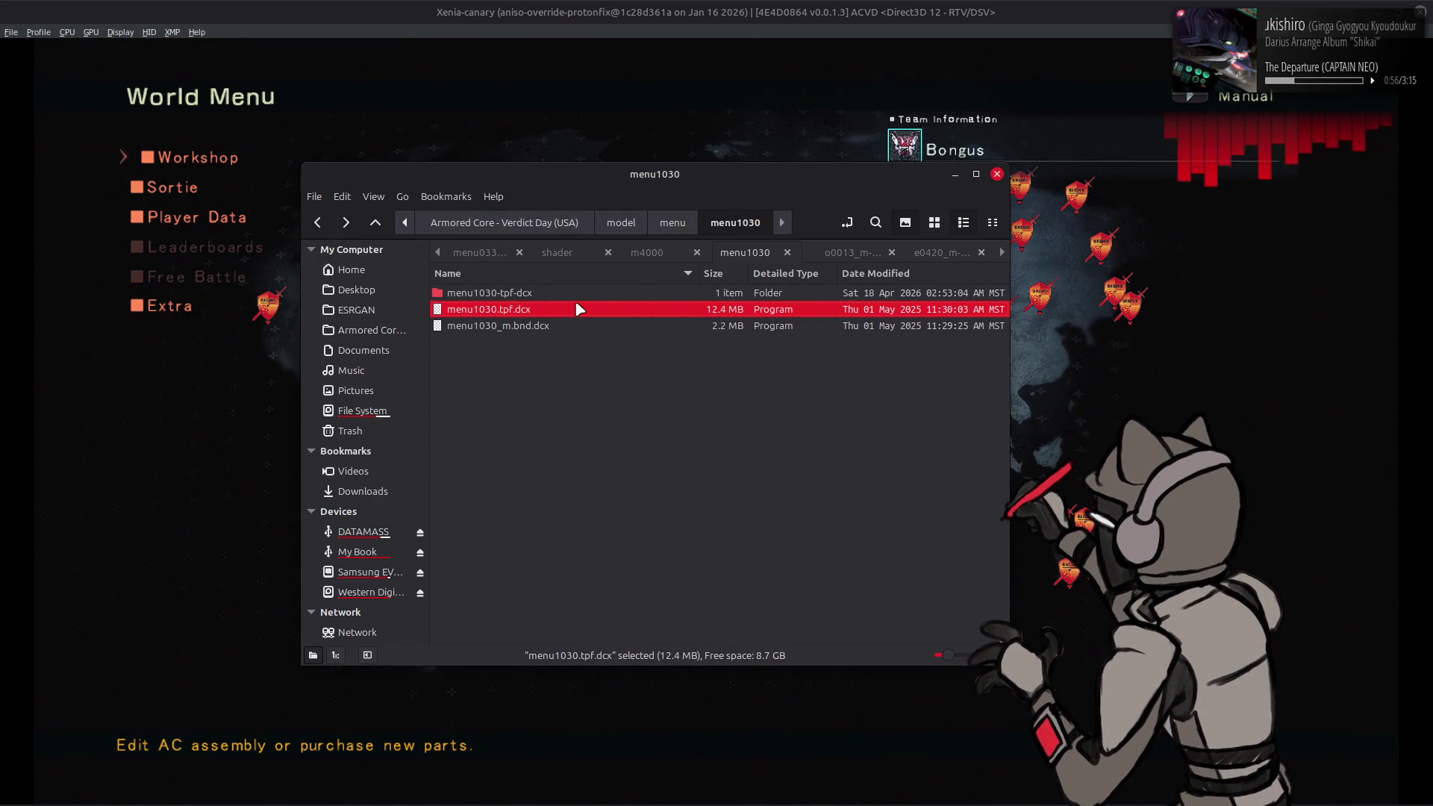
{"action": "left_click", "coordinate": [612, 326]}
{"action": "right_click", "coordinate": [613, 327]}
{"action": "left_click", "coordinate": [619, 333]}
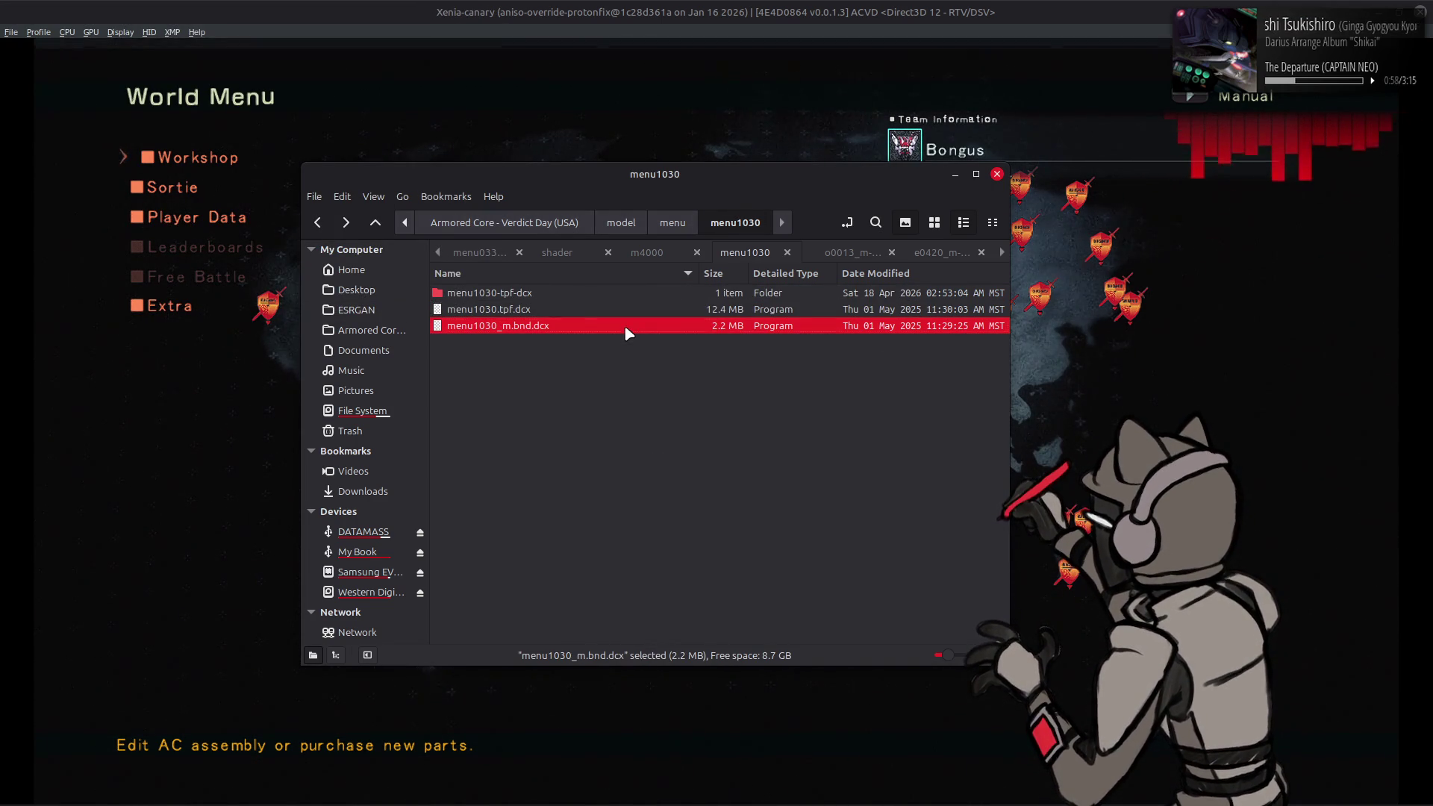
{"action": "double_click", "coordinate": [568, 292]}
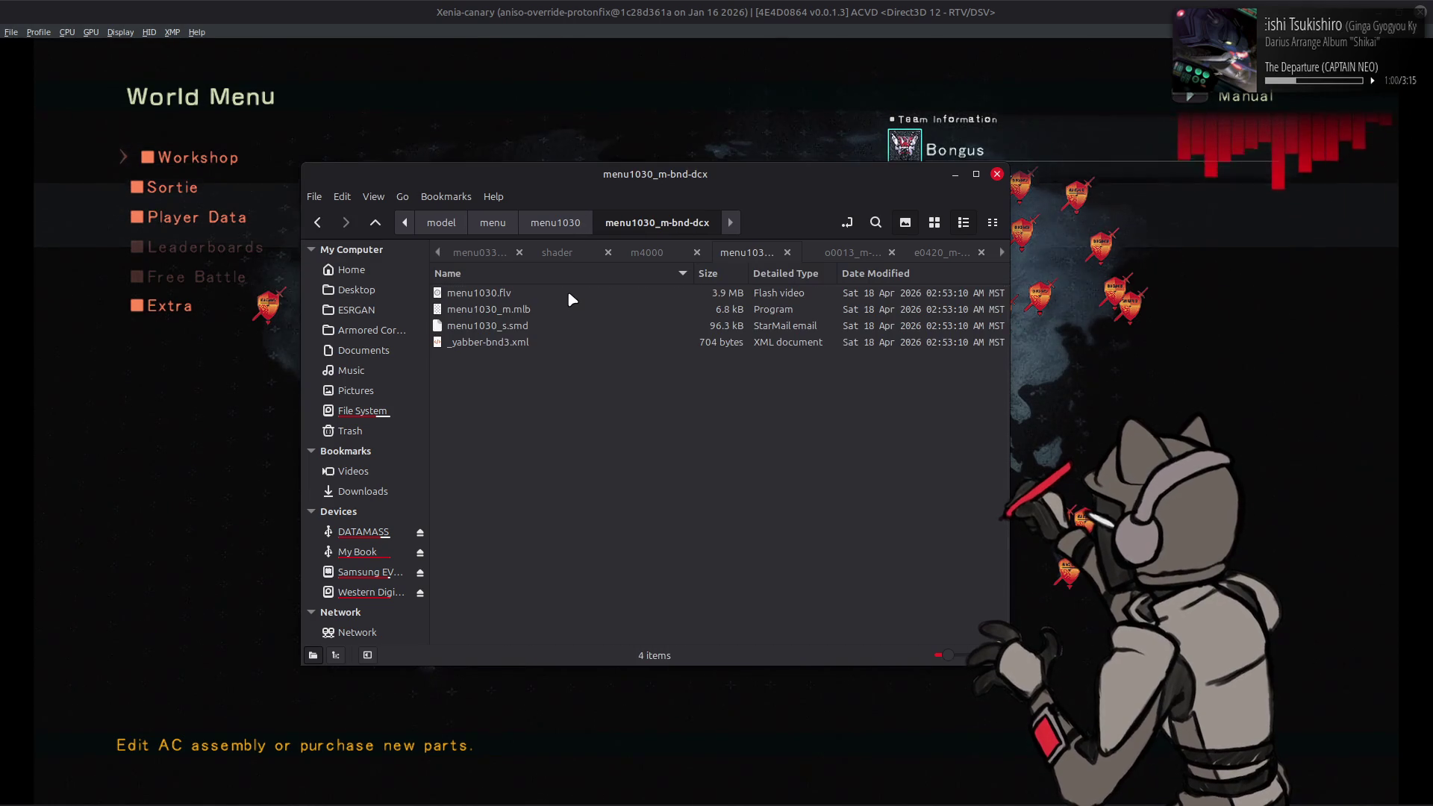
{"action": "key", "text": "super"}
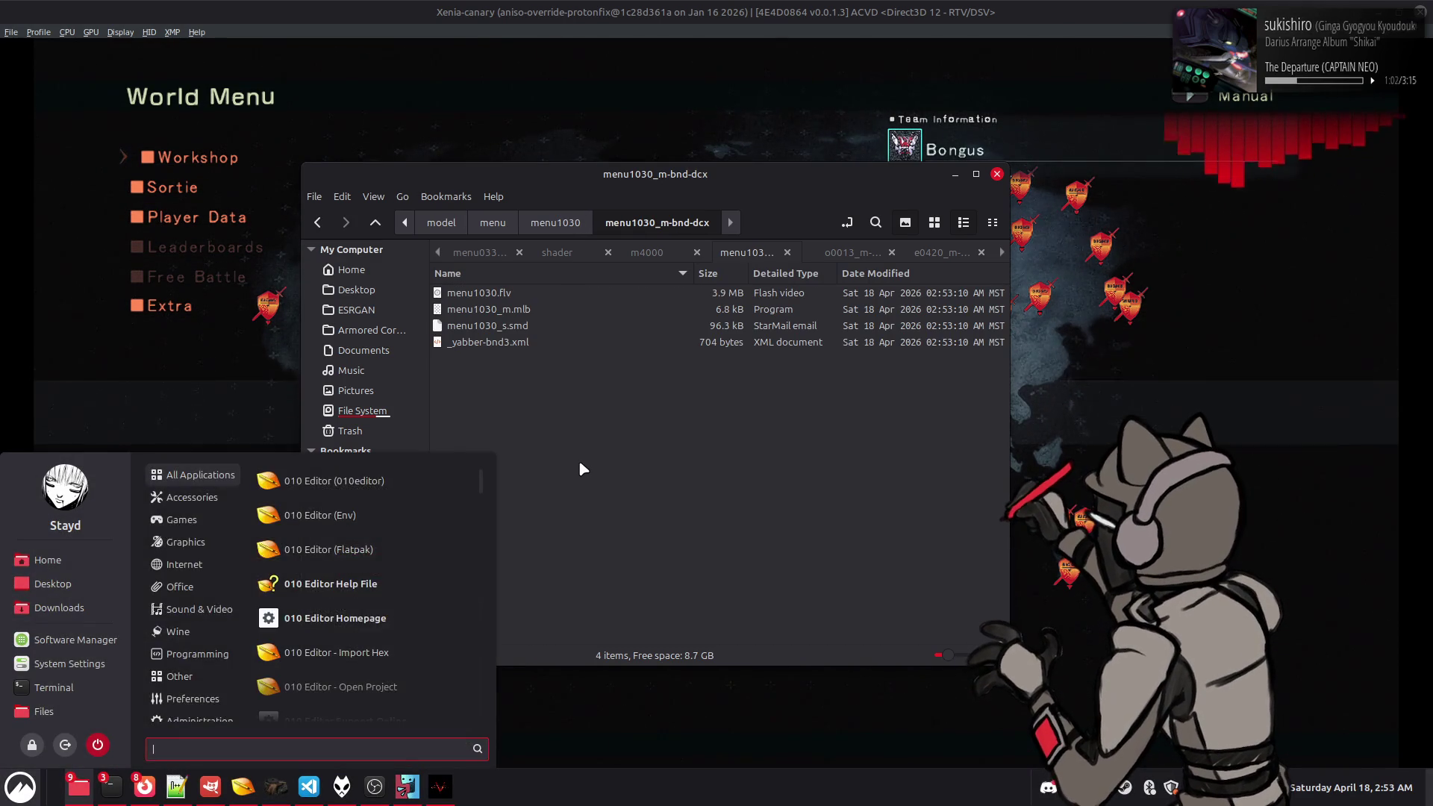
Step: Launch Blender and start a new General scene
{"action": "type", "text": "bl"}
{"action": "left_click", "coordinate": [406, 488]}
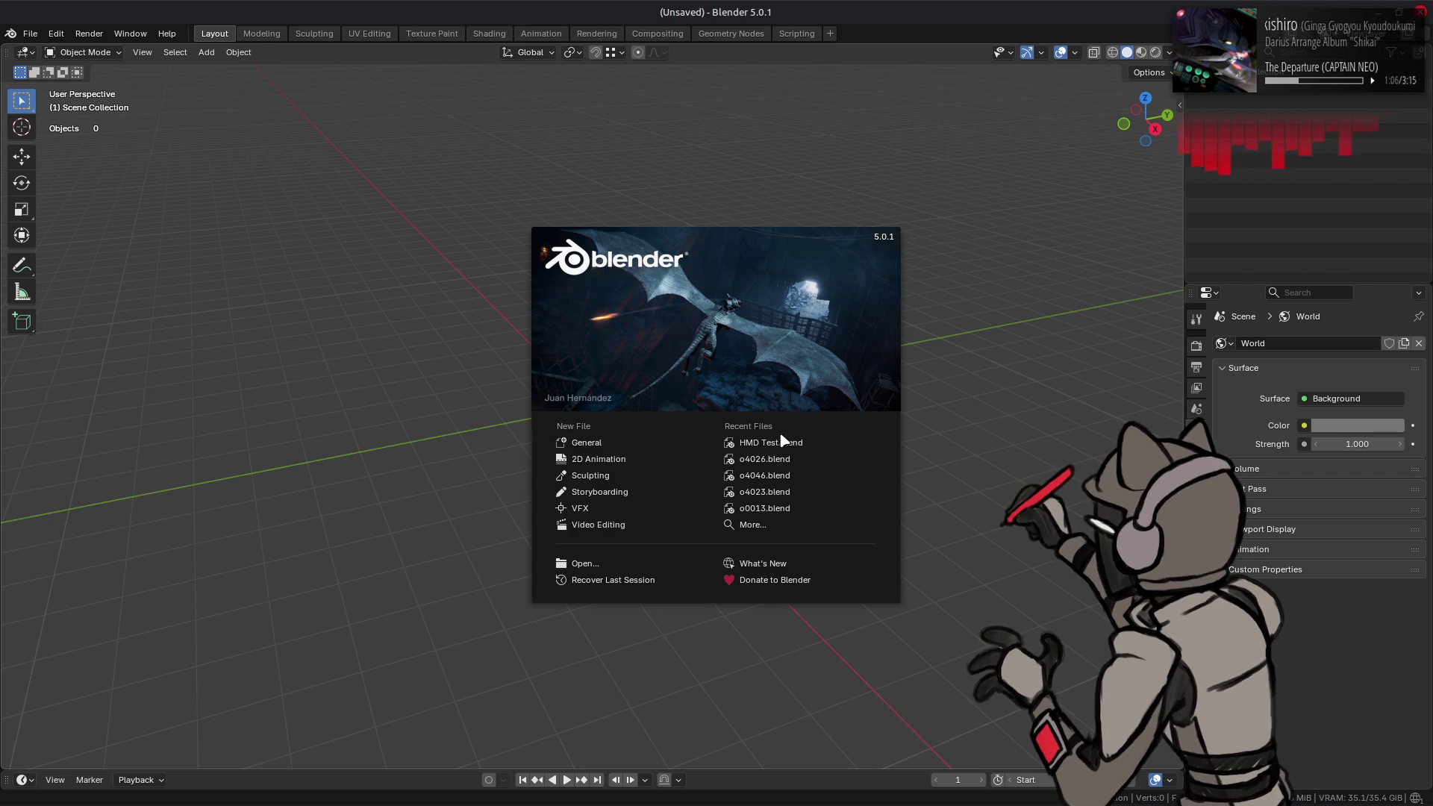
{"action": "left_click", "coordinate": [769, 442]}
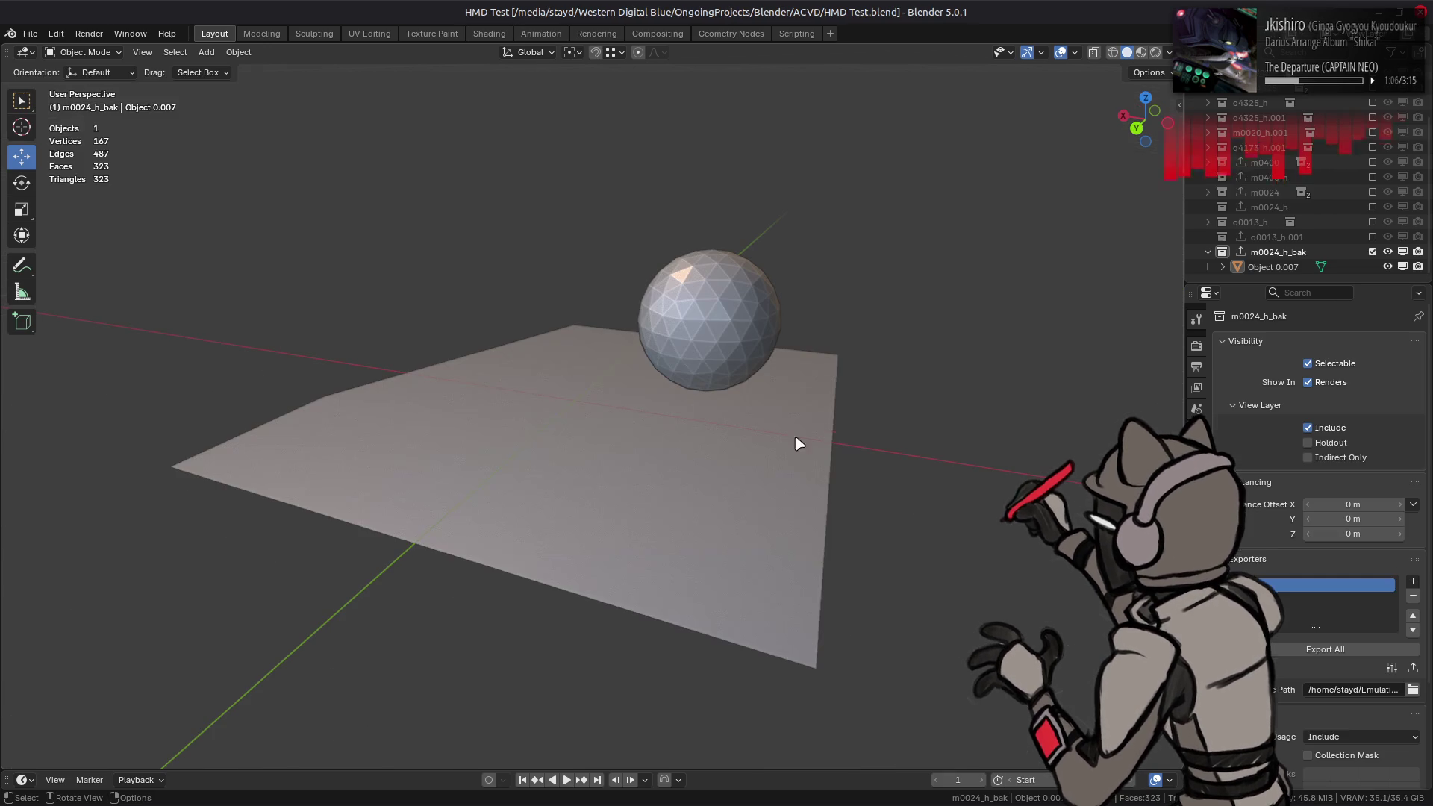
{"action": "left_click", "coordinate": [30, 33]}
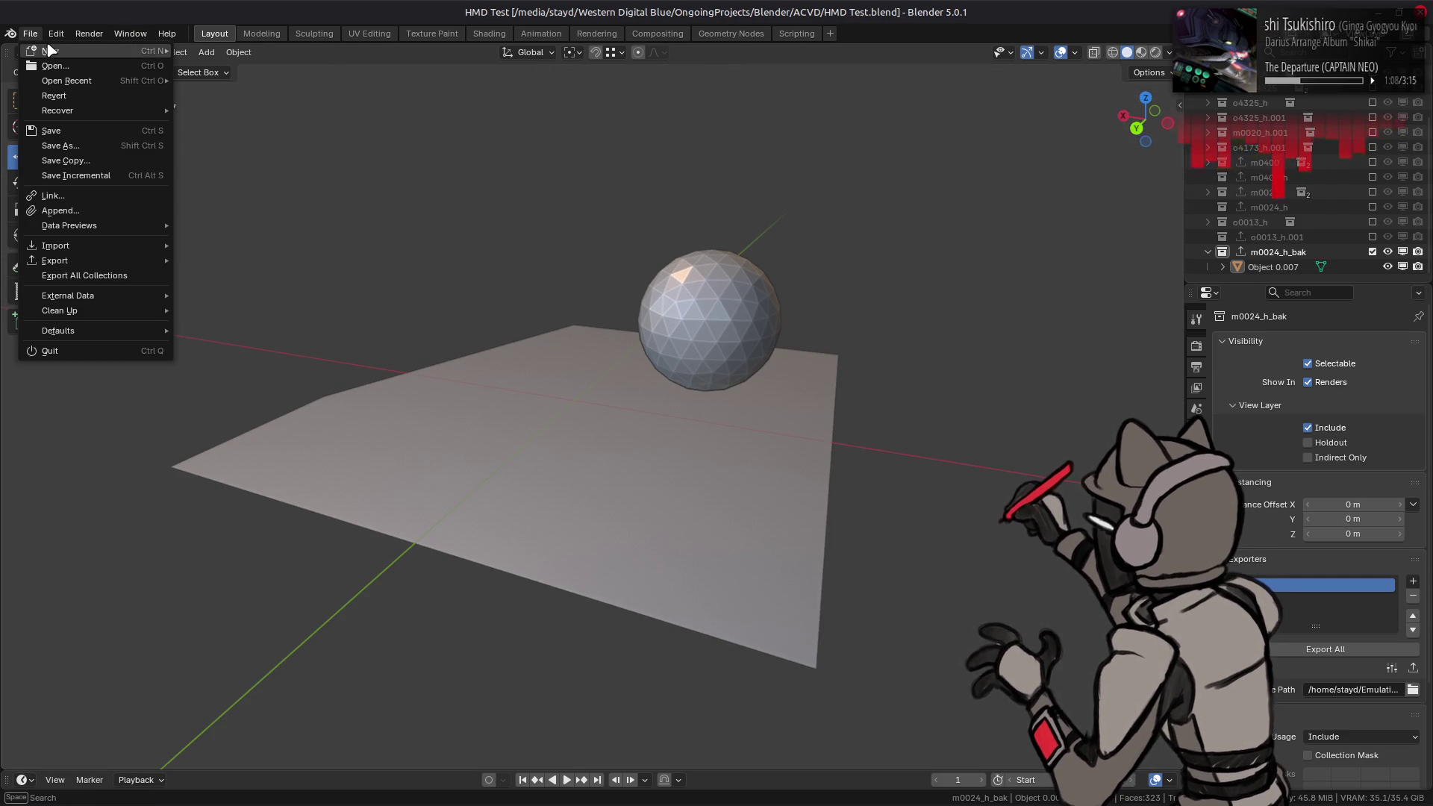
{"action": "mouse_move", "coordinate": [168, 57]}
Step: Import menu1030.flv from Nemo with Shared Materials enabled, and watch progress in the terminal
{"action": "key", "text": "alt+Tab"}
{"action": "key", "text": "alt+Tab"}
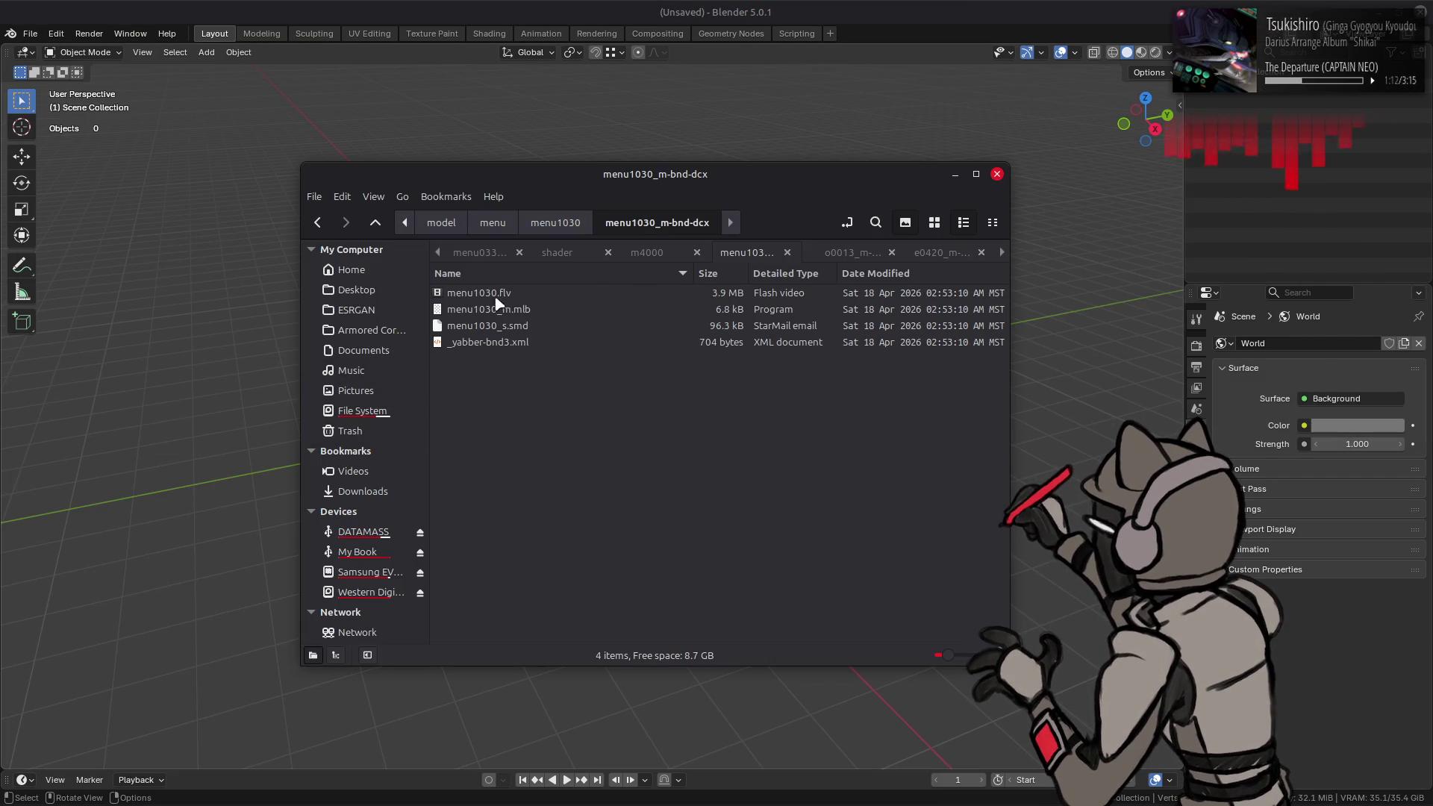
{"action": "left_click_drag", "start_coordinate": [495, 298], "coordinate": [262, 285]}
{"action": "left_click", "coordinate": [281, 325]}
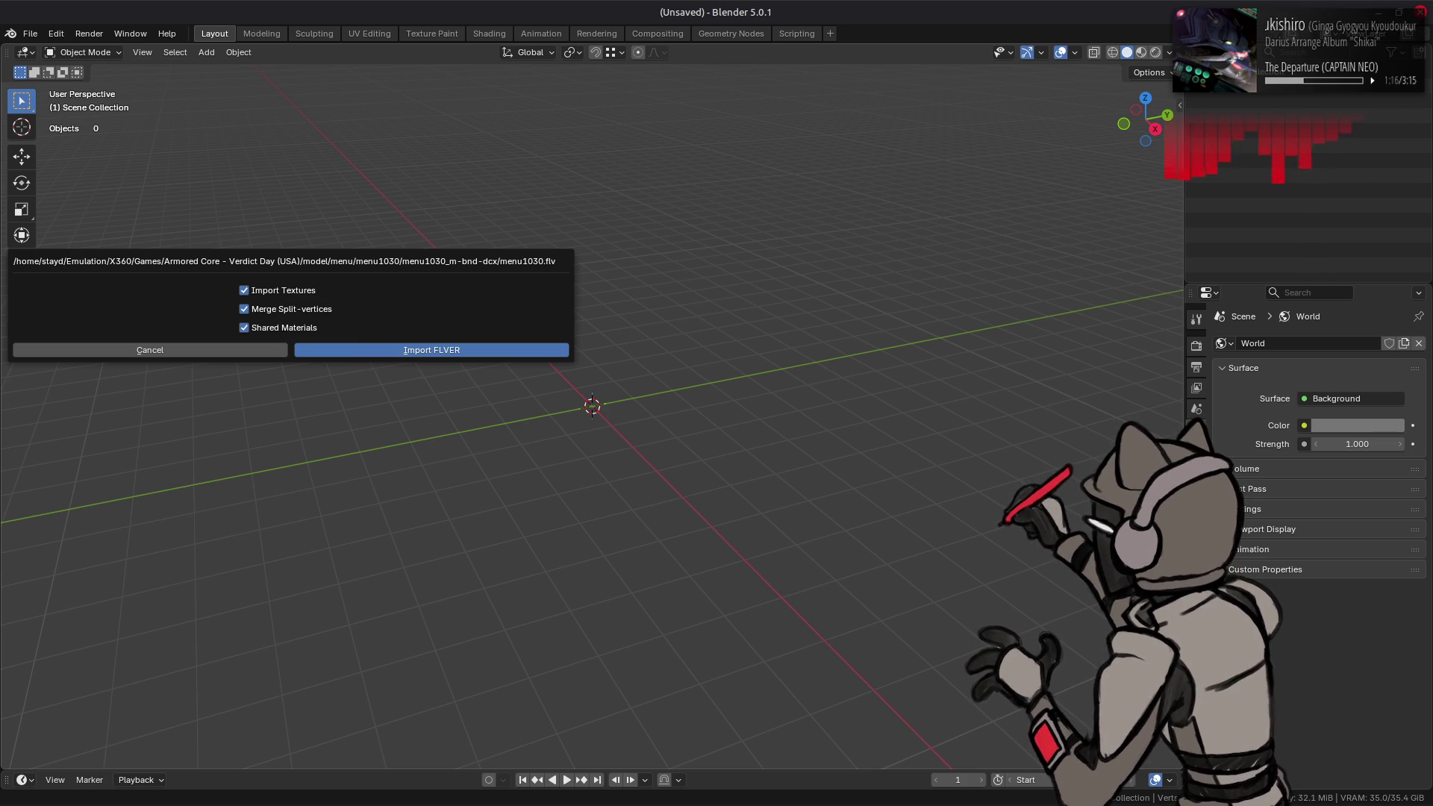
{"action": "mouse_move", "coordinate": [129, 781]}
{"action": "left_click", "coordinate": [555, 724]}
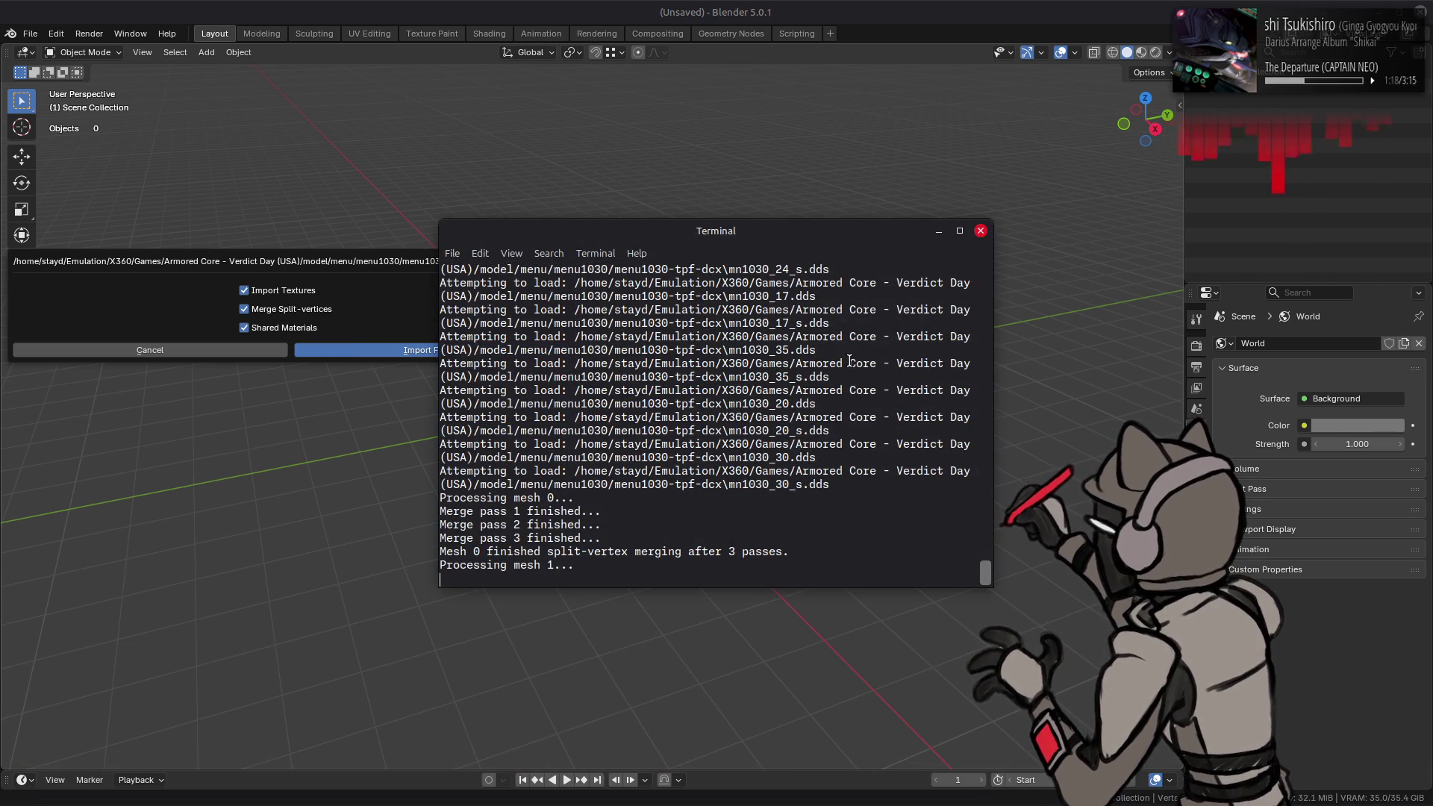
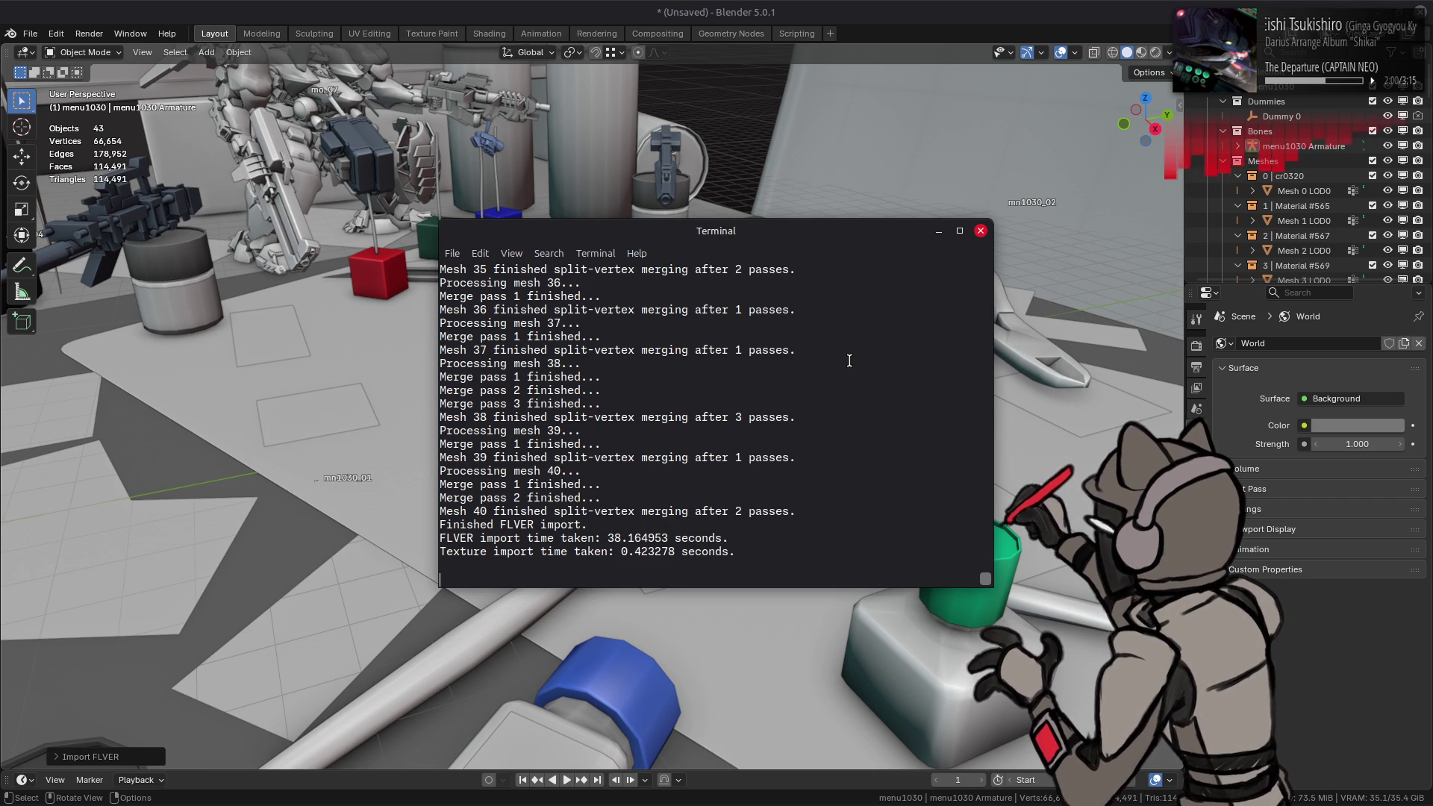
Step: Orbit around the desk scene and hide the floor grid in Viewport Overlays
{"action": "mouse_move", "coordinate": [849, 361]}
{"action": "middle_mouse_down"}
{"action": "mouse_move", "coordinate": [729, 298]}
{"action": "mouse_move", "coordinate": [667, 308]}
{"action": "mouse_move", "coordinate": [496, 281]}
{"action": "mouse_move", "coordinate": [729, 343]}
{"action": "mouse_move", "coordinate": [666, 363]}
{"action": "middle_mouse_up"}
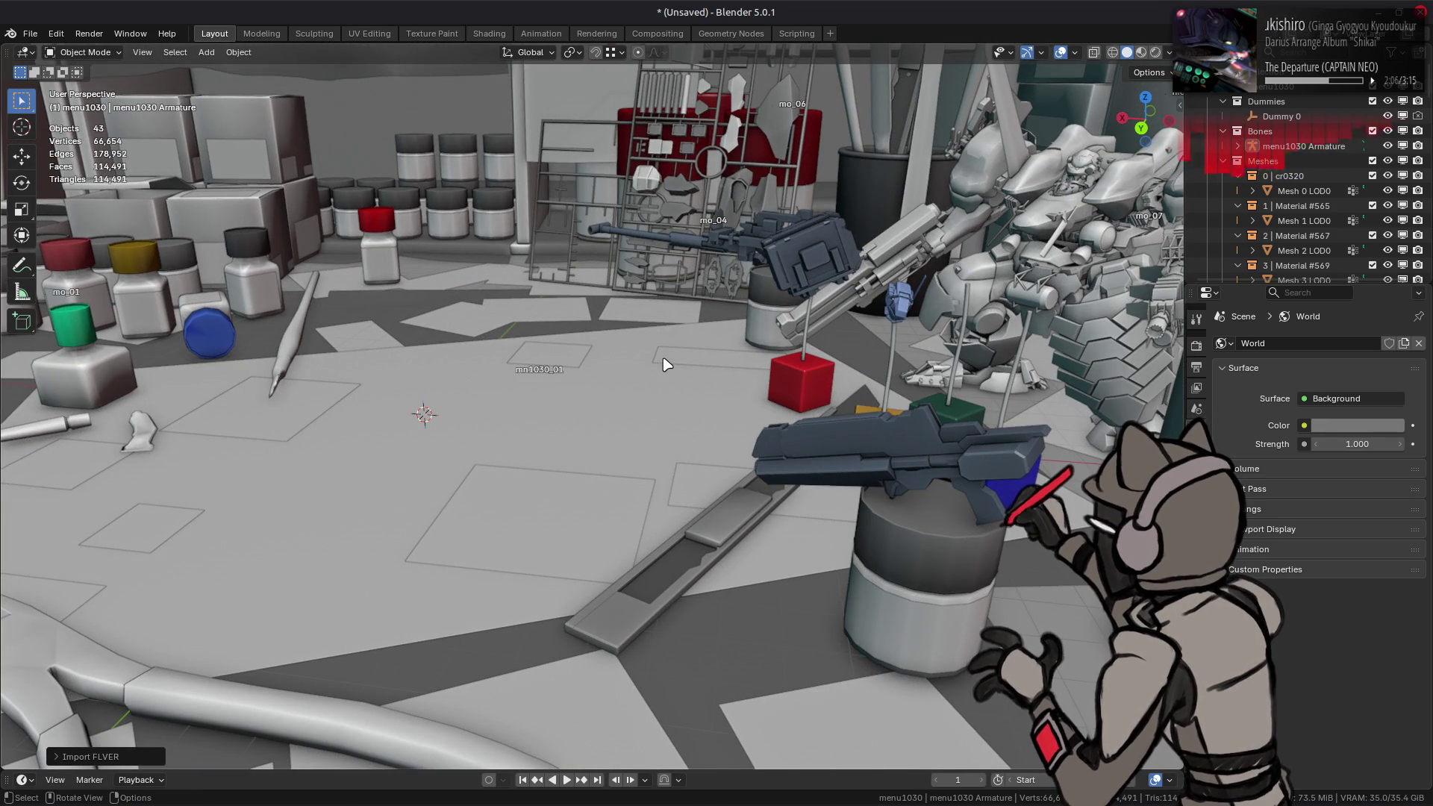
{"action": "middle_click_drag", "start_coordinate": [624, 344], "coordinate": [893, 450]}
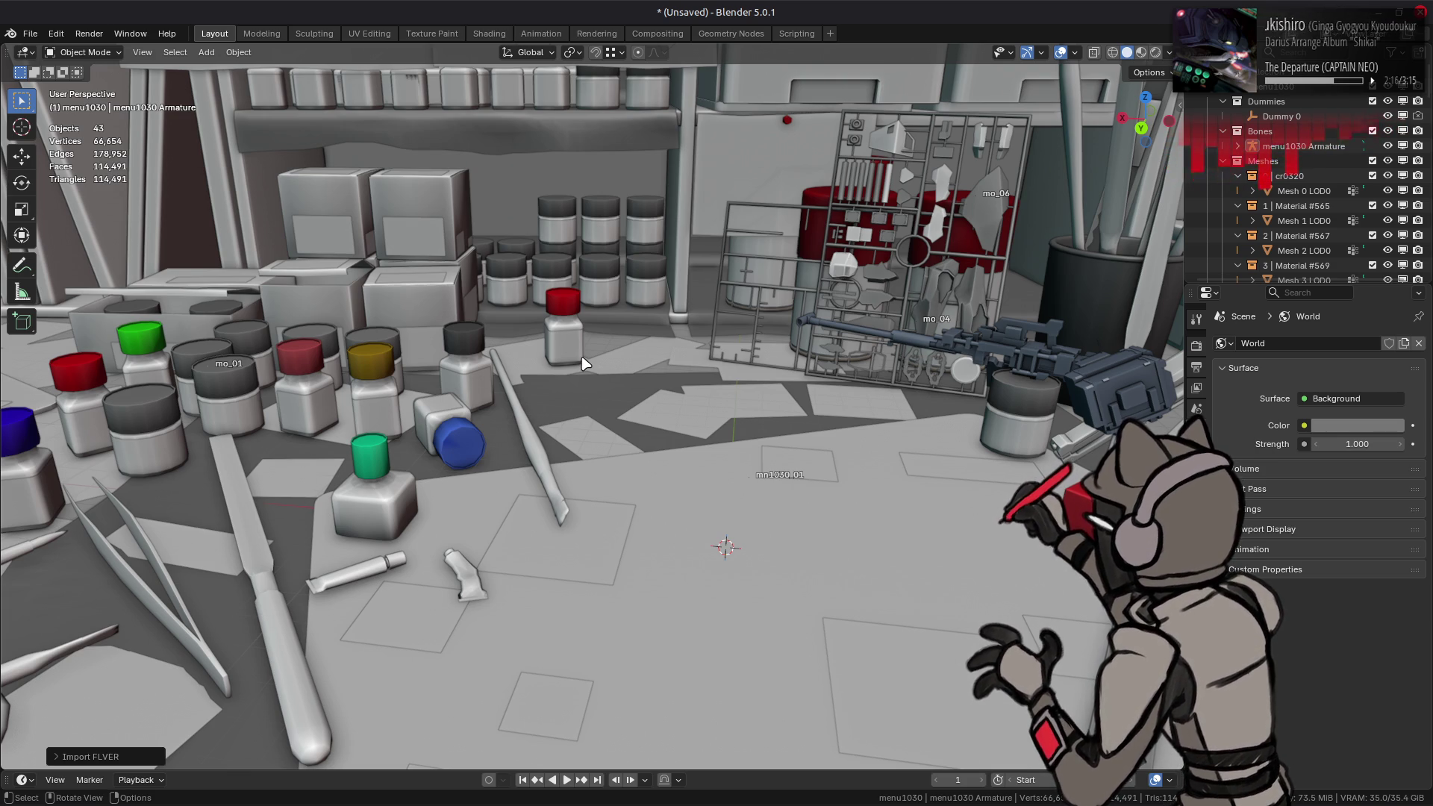
{"action": "scroll", "coordinate": [585, 363], "scroll_direction": "down", "scroll_amount": 5}
{"action": "middle_click_drag", "start_coordinate": [549, 375], "coordinate": [653, 349]}
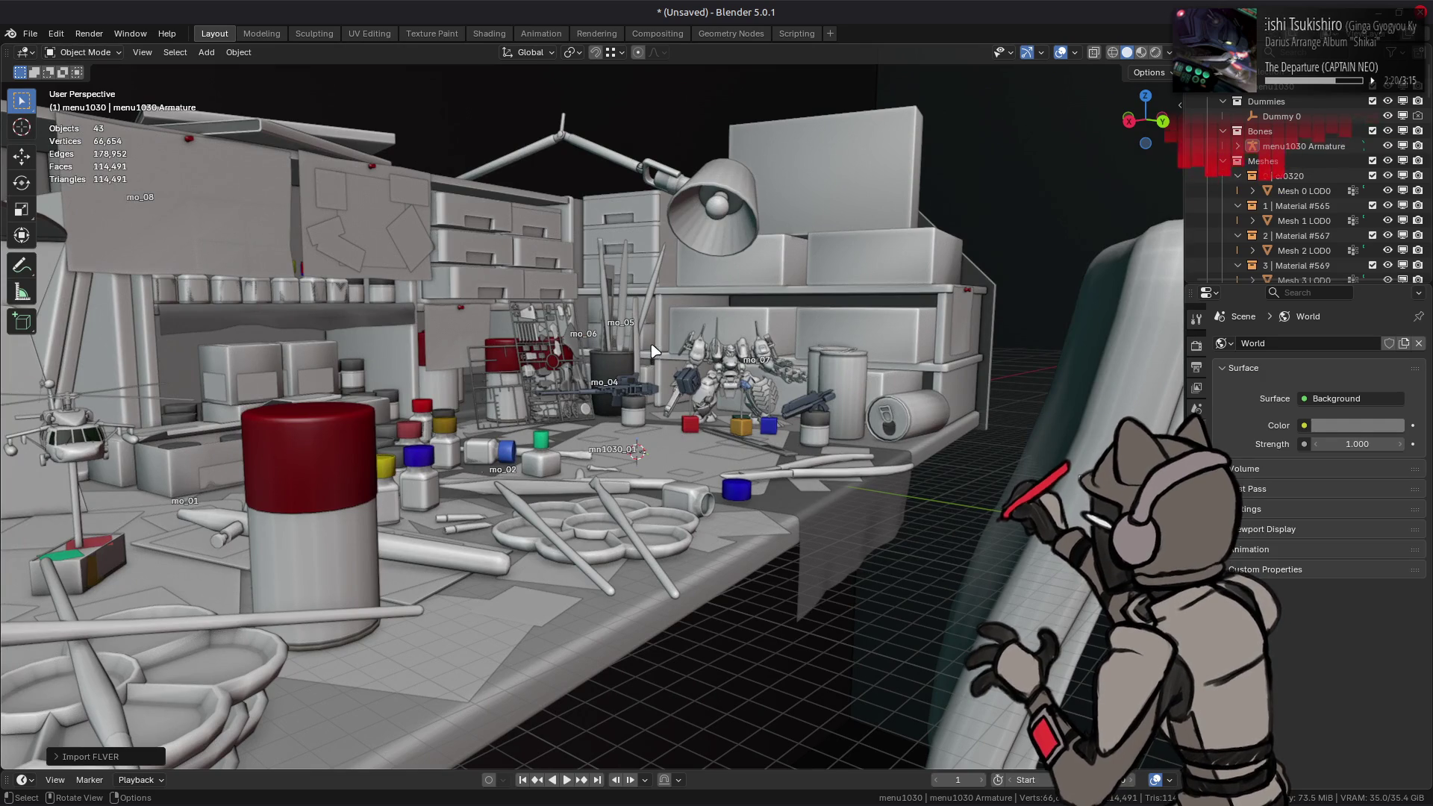
{"action": "scroll", "coordinate": [651, 349], "scroll_direction": "down", "scroll_amount": 8}
{"action": "mouse_move", "coordinate": [651, 349]}
{"action": "middle_mouse_down"}
{"action": "mouse_move", "coordinate": [831, 319]}
{"action": "mouse_move", "coordinate": [921, 324]}
{"action": "mouse_move", "coordinate": [896, 392]}
{"action": "middle_mouse_up"}
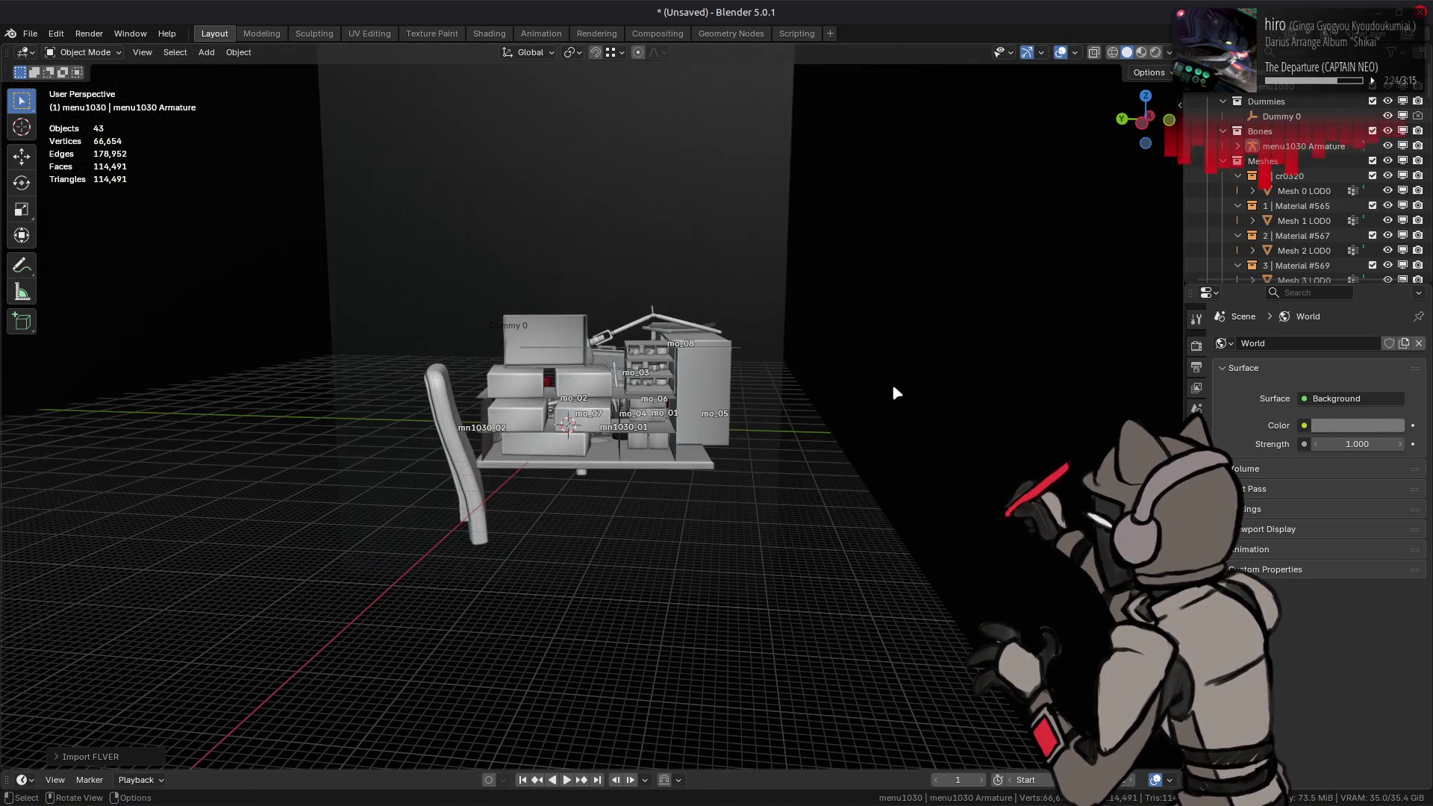
{"action": "left_click", "coordinate": [1169, 53]}
{"action": "mouse_move", "coordinate": [672, 351]}
{"action": "middle_mouse_down"}
{"action": "mouse_move", "coordinate": [557, 234]}
{"action": "mouse_move", "coordinate": [403, 294]}
{"action": "mouse_move", "coordinate": [418, 292]}
{"action": "middle_mouse_up"}
{"action": "left_click", "coordinate": [1075, 52]}
{"action": "left_click", "coordinate": [1052, 126]}
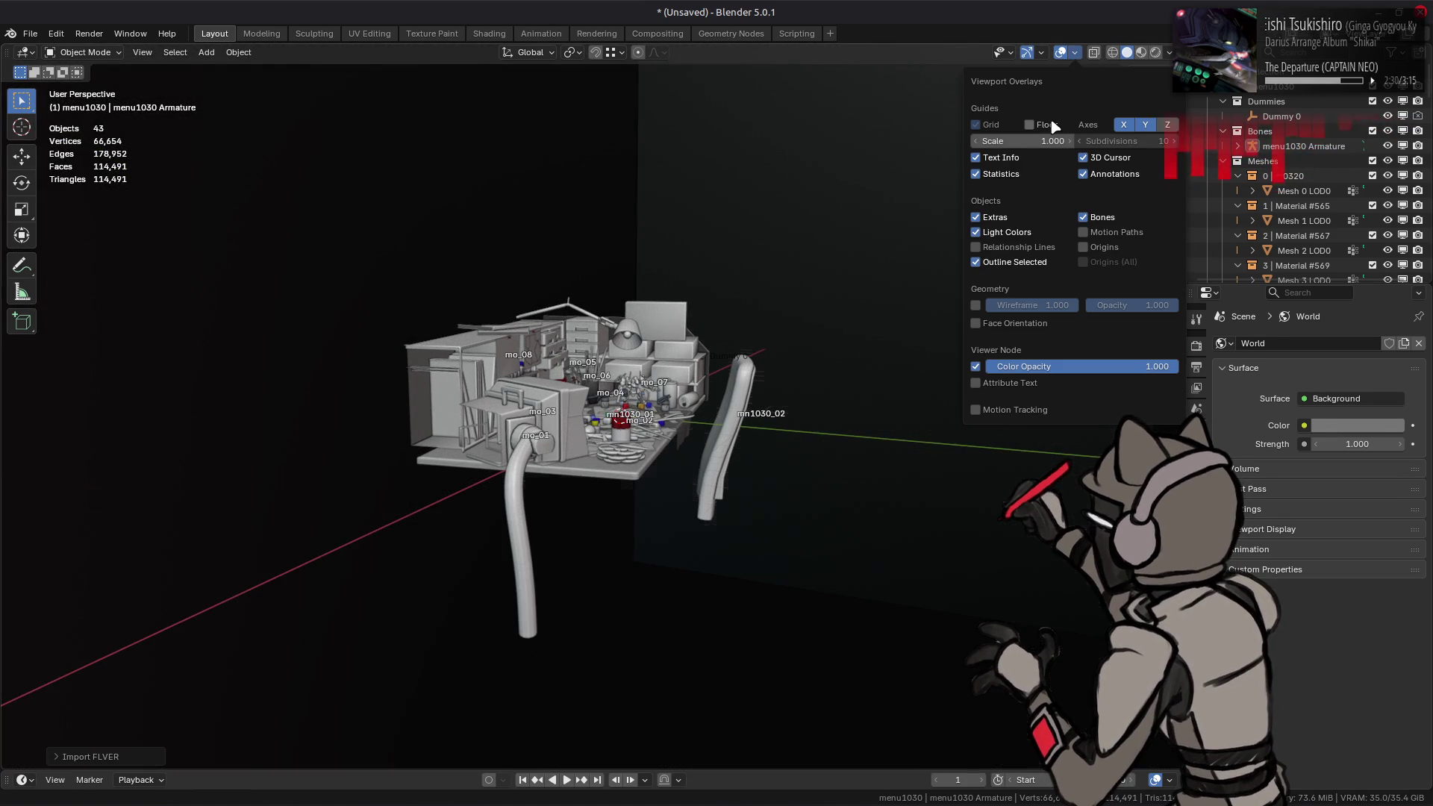
{"action": "scroll", "coordinate": [636, 359], "scroll_direction": "up", "scroll_amount": 5}
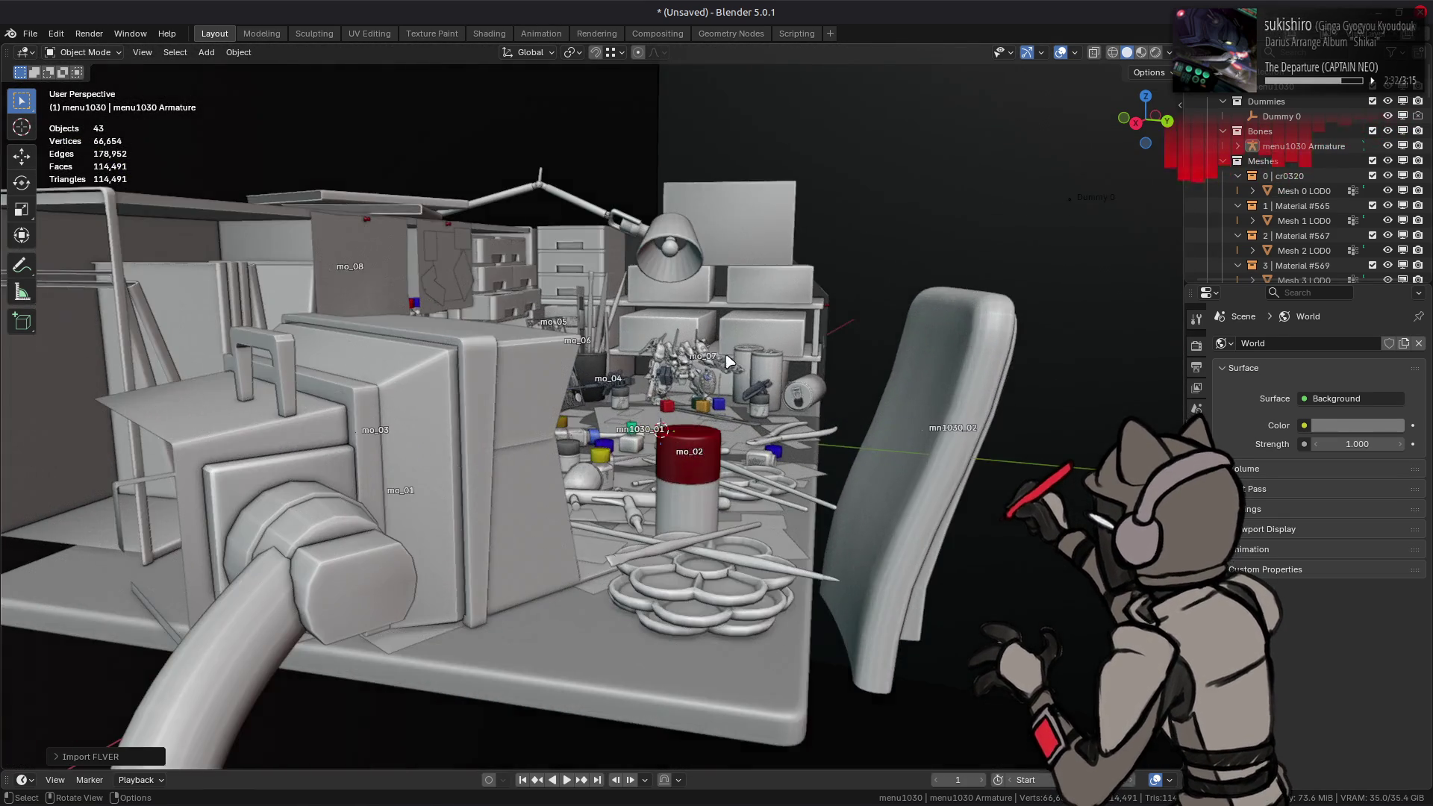
{"action": "middle_click_drag", "start_coordinate": [728, 361], "coordinate": [672, 381]}
{"action": "scroll", "coordinate": [652, 385], "scroll_direction": "up", "scroll_amount": 4}
Step: Set the viewport focal length to 35 mm and clip end to 1000 m, then use Material Preview
{"action": "key", "text": "n"}
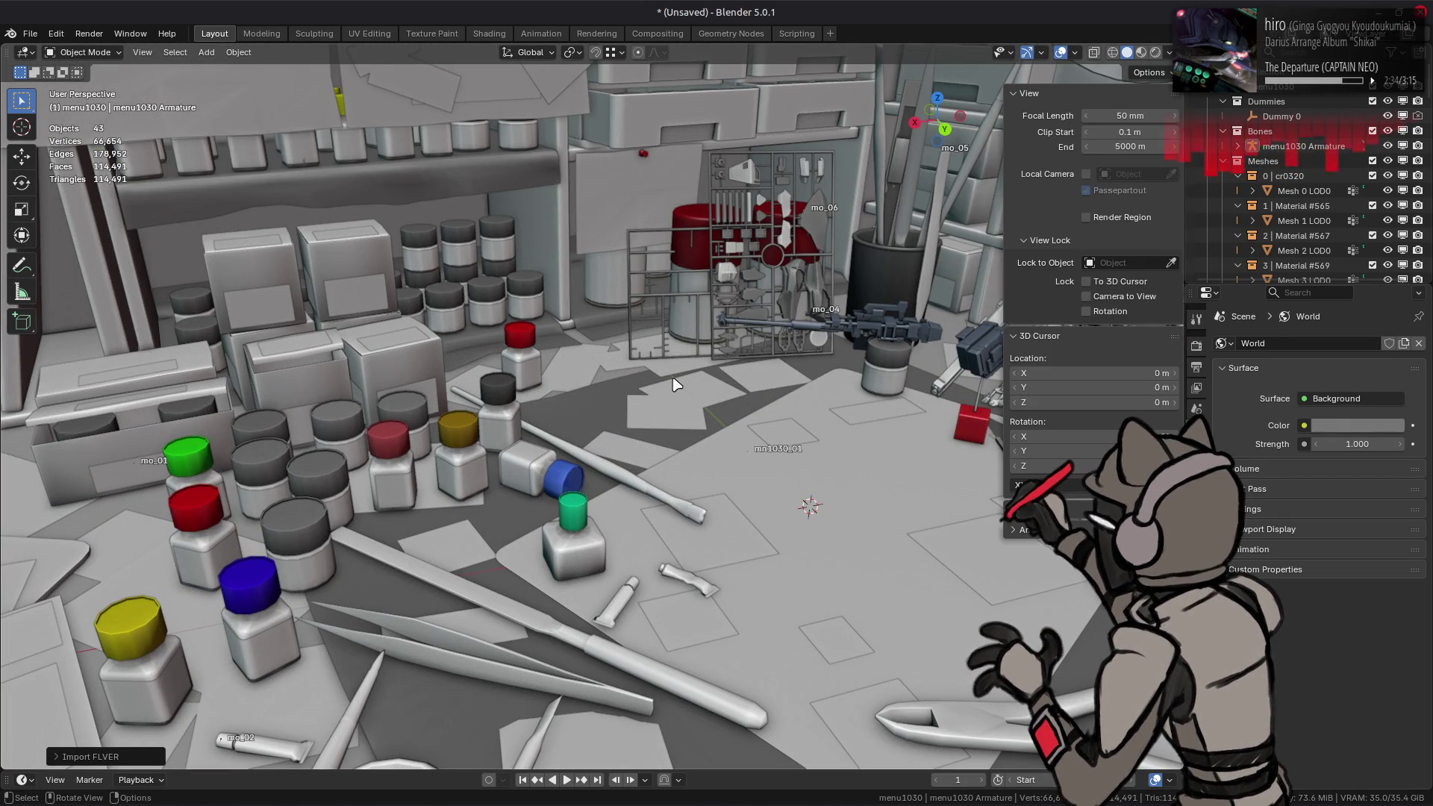
{"action": "left_click", "coordinate": [1112, 117]}
{"action": "key", "text": "Tab"}
{"action": "key", "text": "Tab"}
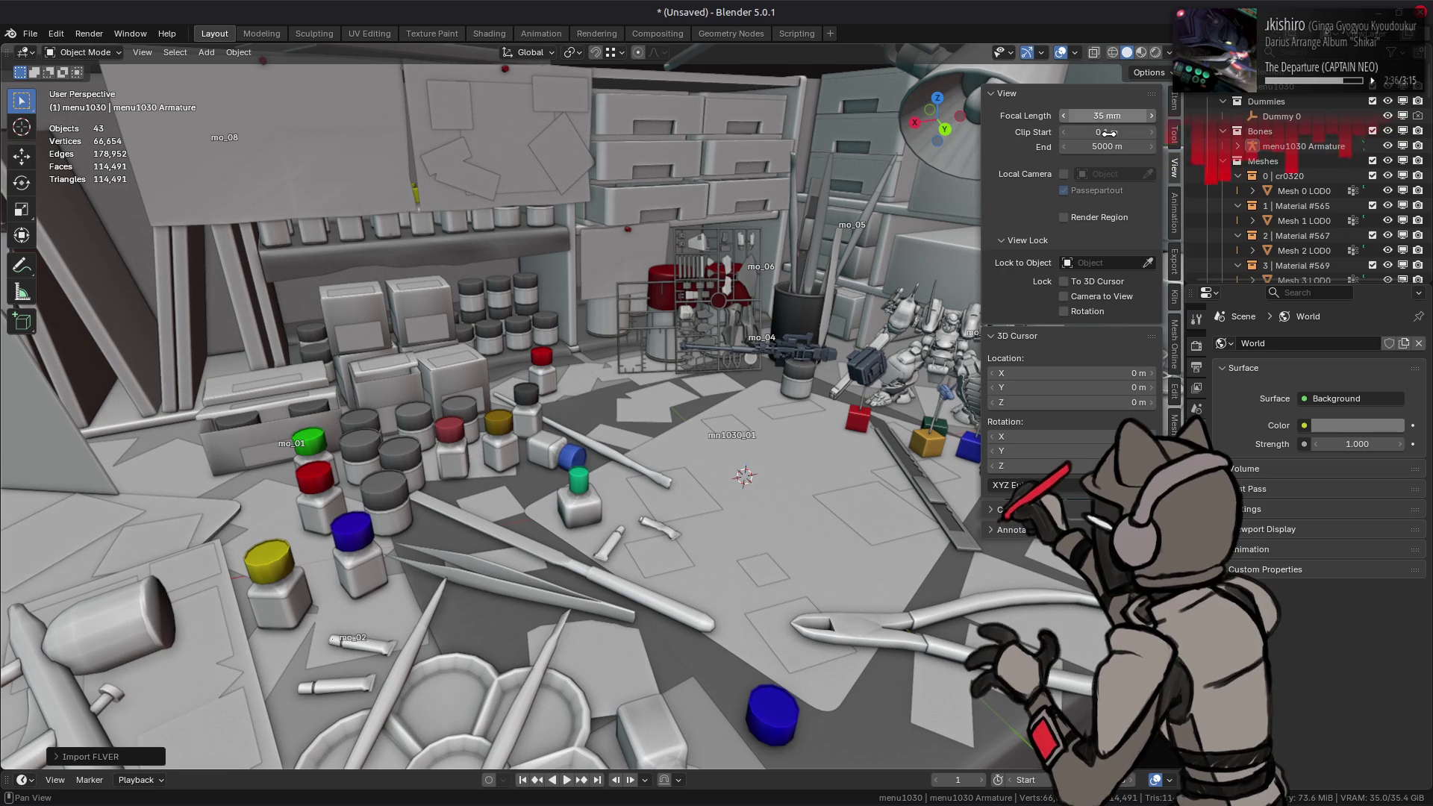
{"action": "type", "text": "500"}
{"action": "key", "text": "Return"}
{"action": "left_click", "coordinate": [1096, 147]}
{"action": "type", "text": "1"}
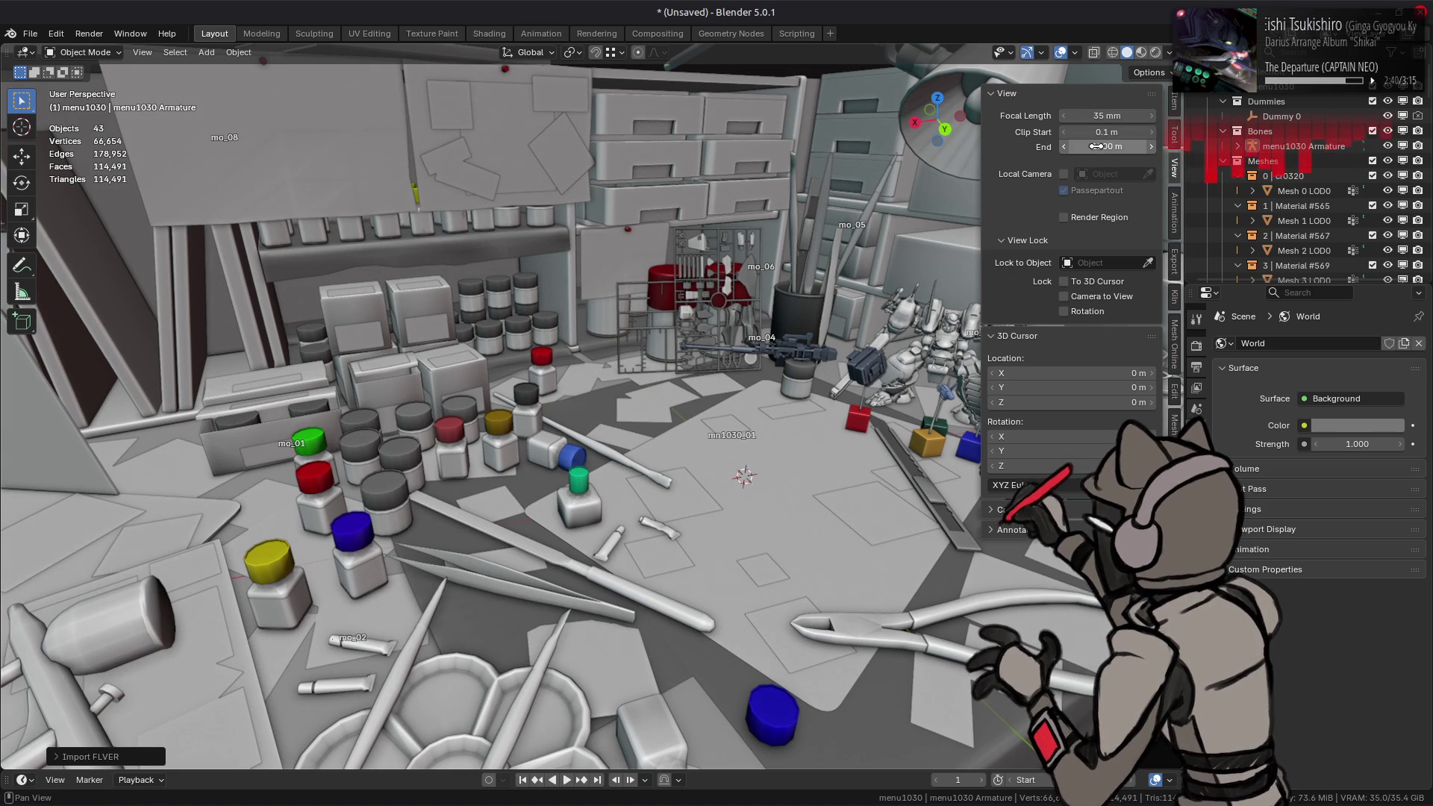
{"action": "key", "text": "Return"}
{"action": "key", "text": "n"}
{"action": "middle_click_drag", "start_coordinate": [801, 271], "coordinate": [746, 270], "text": "shift"}
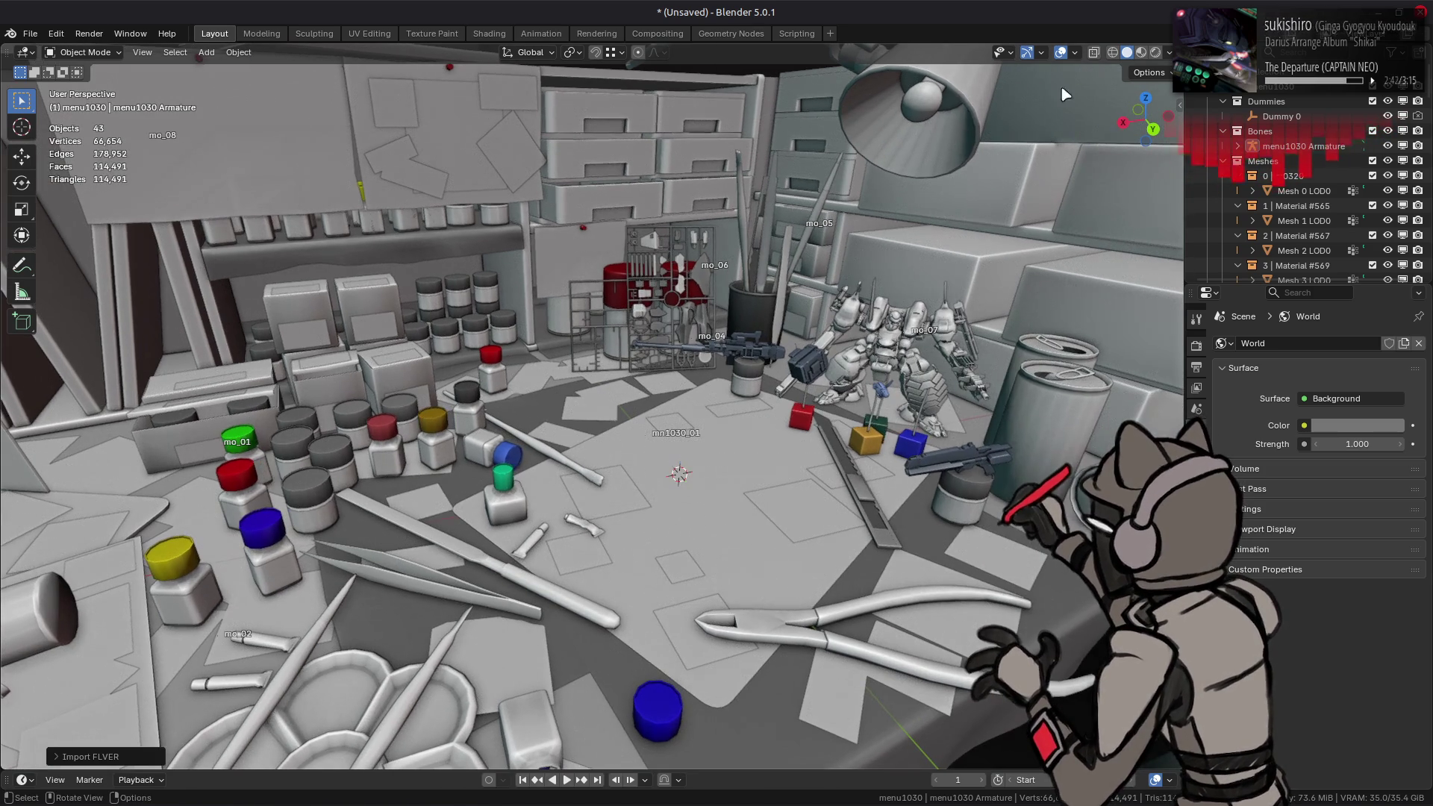
{"action": "left_click", "coordinate": [1140, 53]}
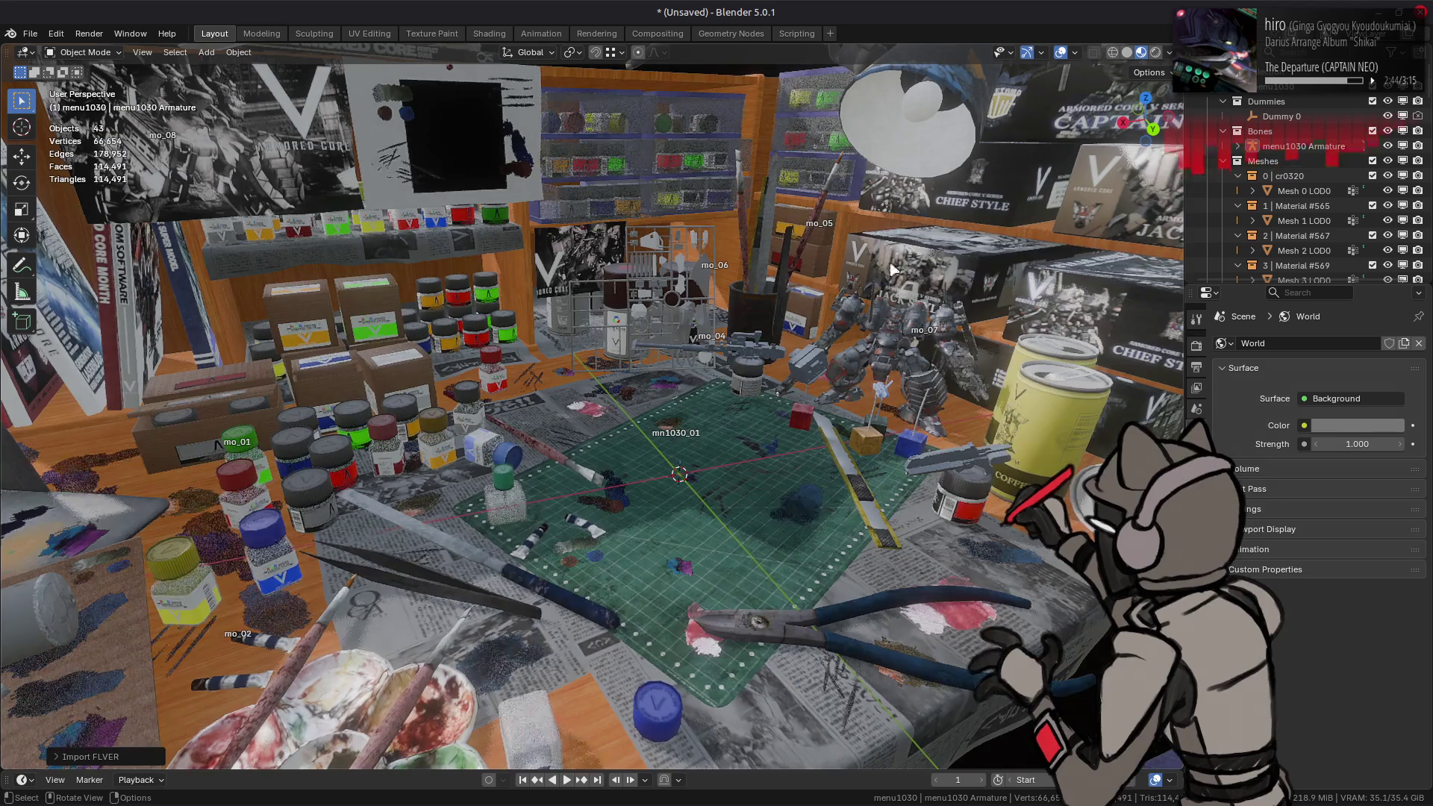
Step: Show the Render settings and save the scene as menu1030.blend in the MENU folder
{"action": "left_click", "coordinate": [1197, 348]}
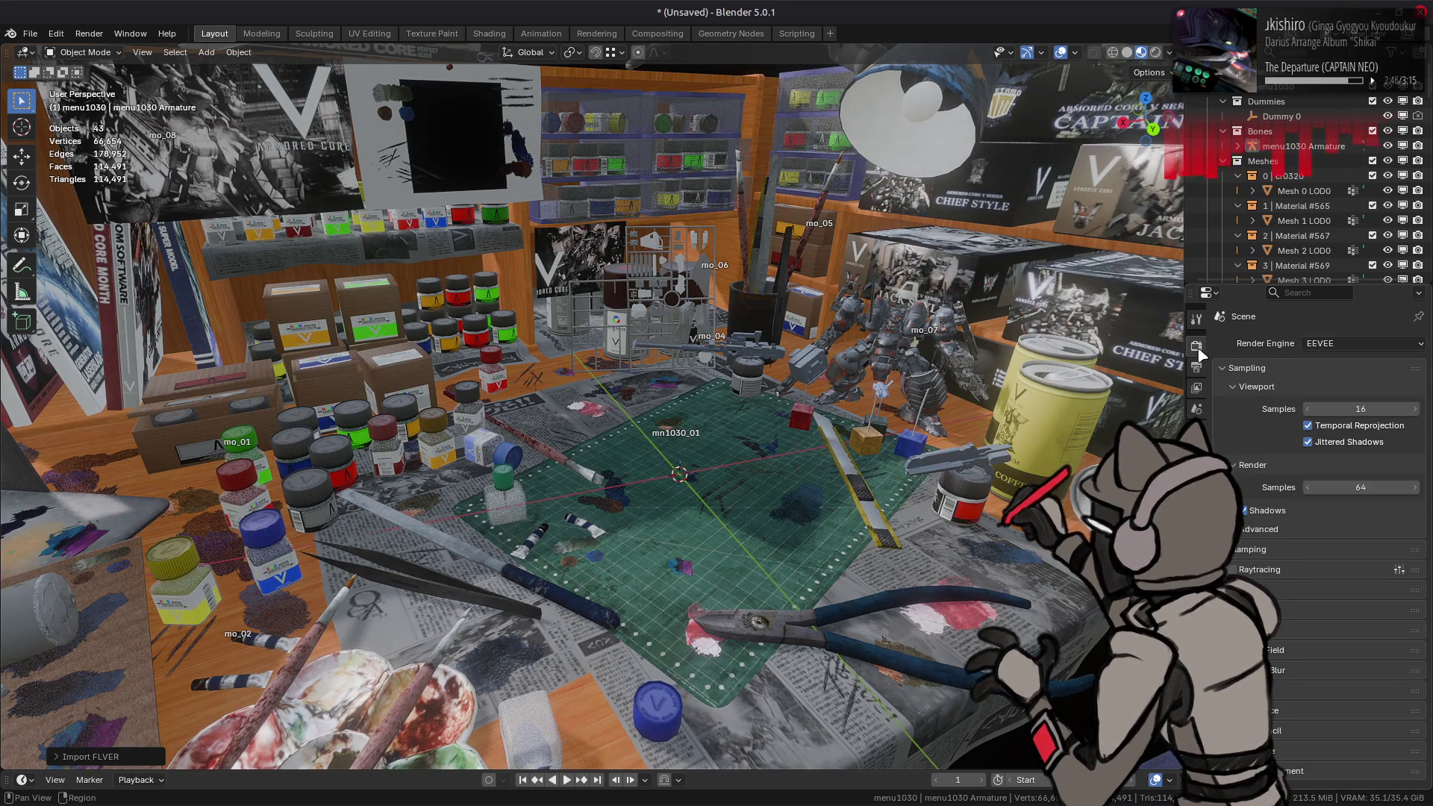
{"action": "middle_click_drag", "start_coordinate": [984, 385], "coordinate": [977, 416]}
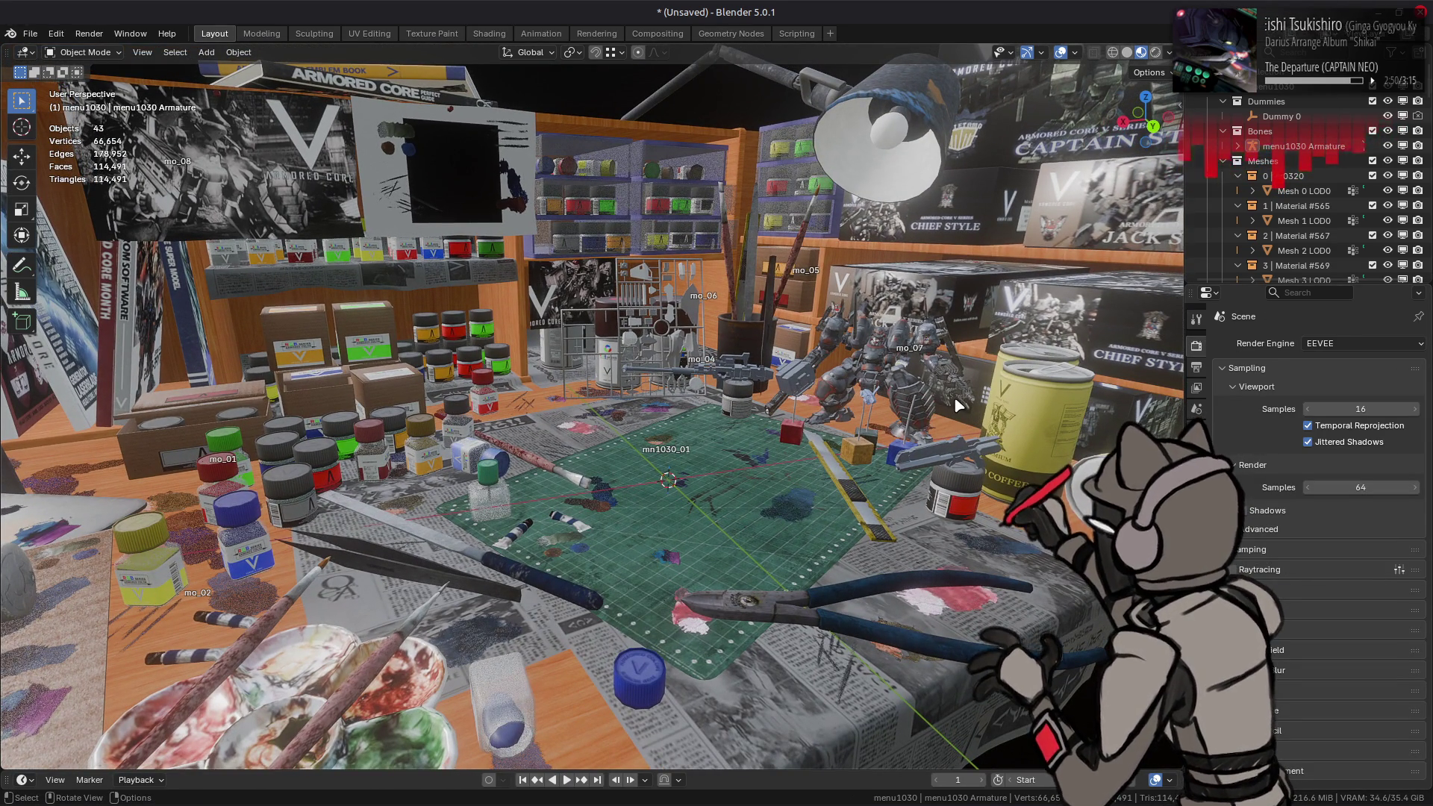
{"action": "key", "text": "ctrl+s"}
{"action": "double_click", "coordinate": [478, 232]}
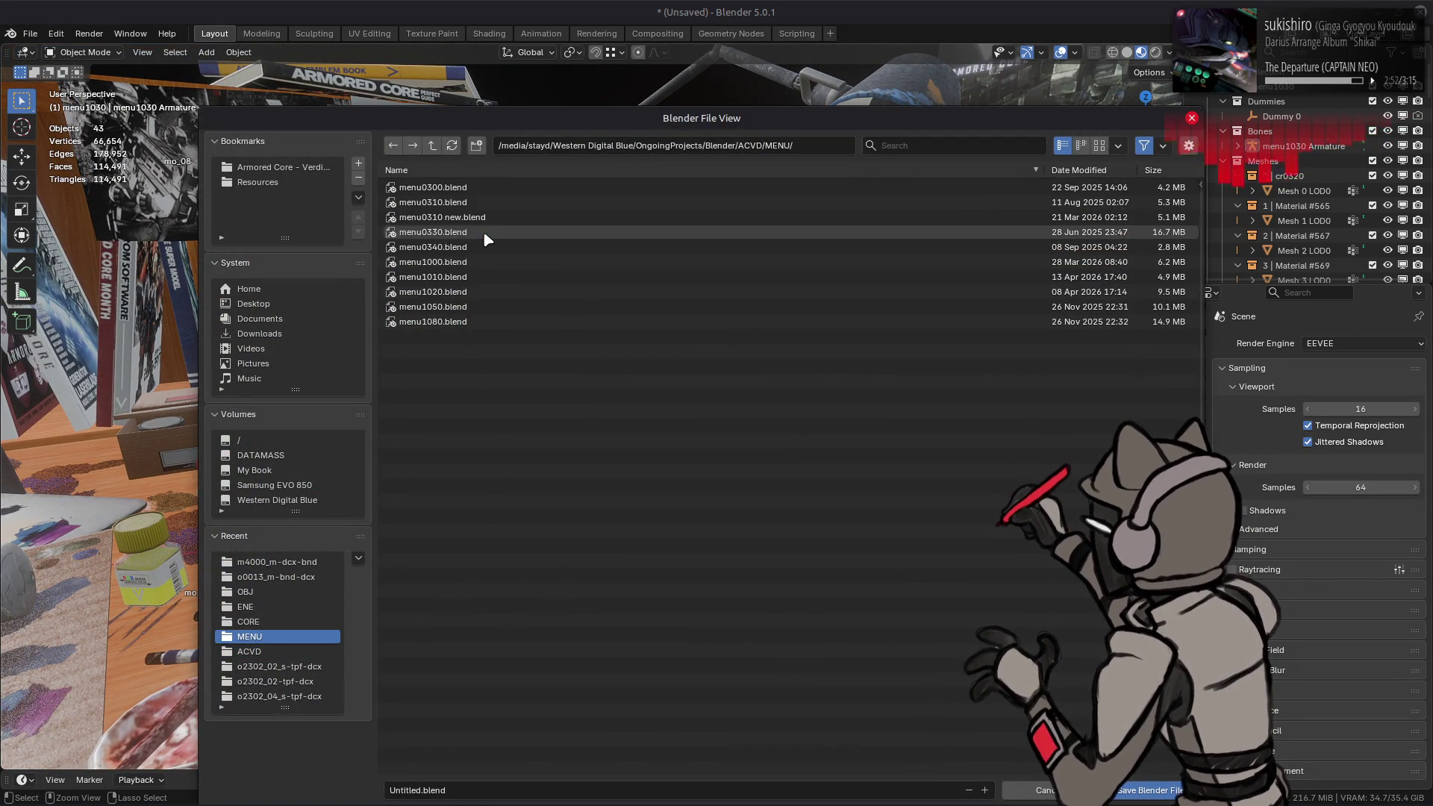
{"action": "left_click", "coordinate": [477, 292]}
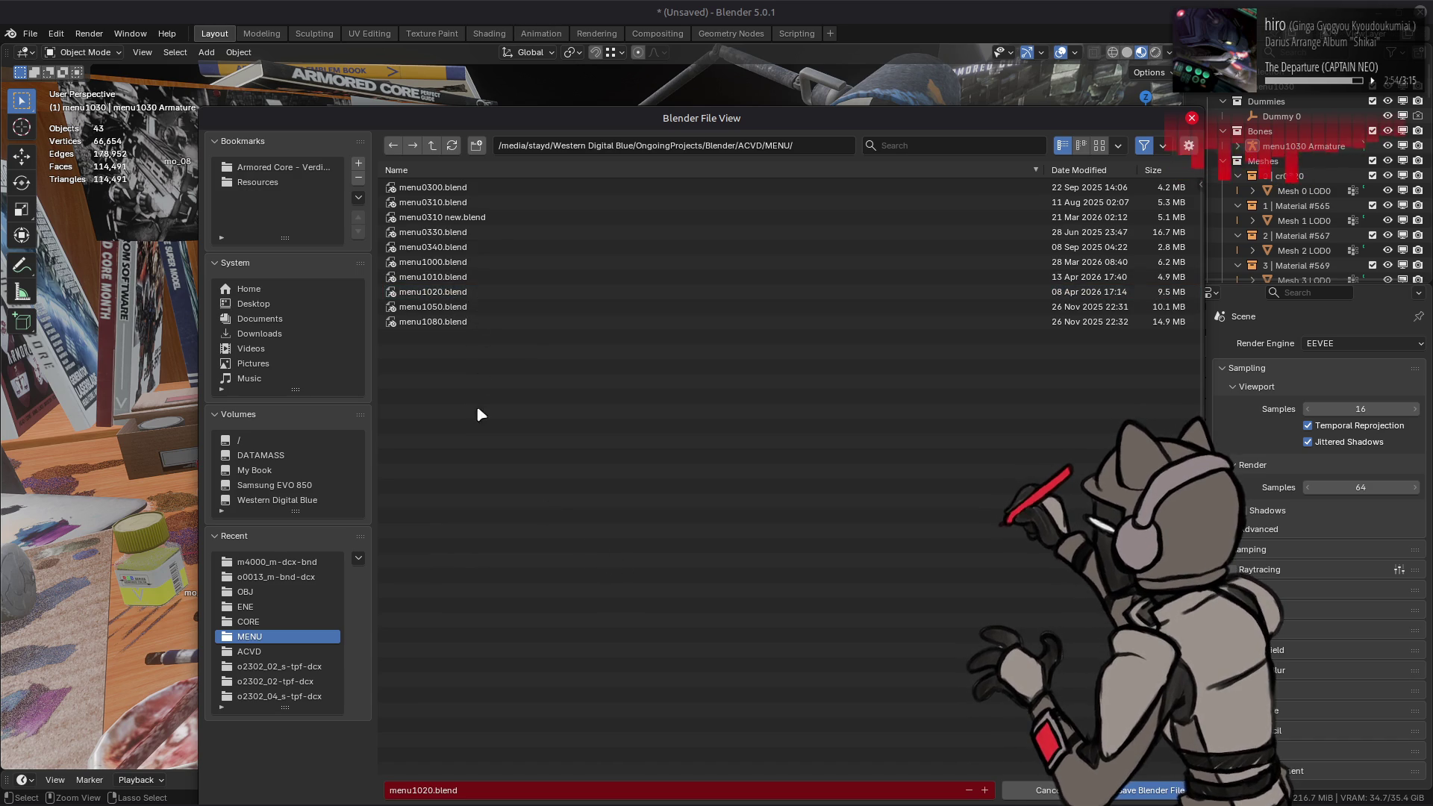
{"action": "left_click", "coordinate": [429, 789]}
{"action": "left_click", "coordinate": [429, 789]}
{"action": "key", "text": "BackSpace"}
{"action": "type", "text": "3"}
{"action": "key", "text": "Return"}
{"action": "left_click", "coordinate": [1150, 794]}
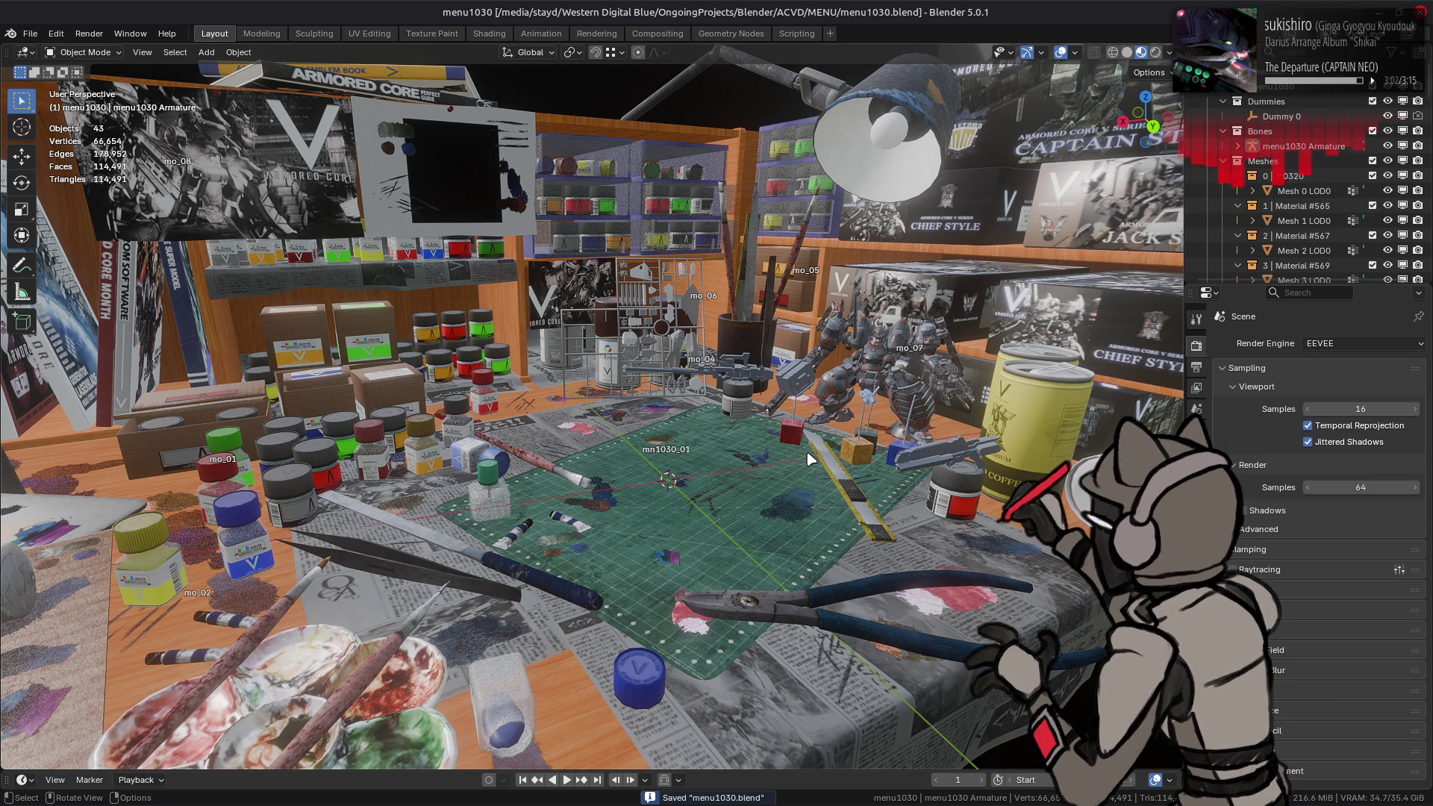
{"action": "mouse_move", "coordinate": [803, 341]}
{"action": "middle_mouse_down"}
{"action": "mouse_move", "coordinate": [393, 378]}
{"action": "mouse_move", "coordinate": [662, 397]}
{"action": "mouse_move", "coordinate": [530, 388]}
{"action": "mouse_move", "coordinate": [534, 463]}
{"action": "mouse_move", "coordinate": [496, 448]}
{"action": "mouse_move", "coordinate": [631, 453]}
{"action": "mouse_move", "coordinate": [595, 464]}
{"action": "mouse_move", "coordinate": [640, 467]}
{"action": "mouse_move", "coordinate": [623, 446]}
{"action": "mouse_move", "coordinate": [589, 444]}
{"action": "middle_mouse_up"}
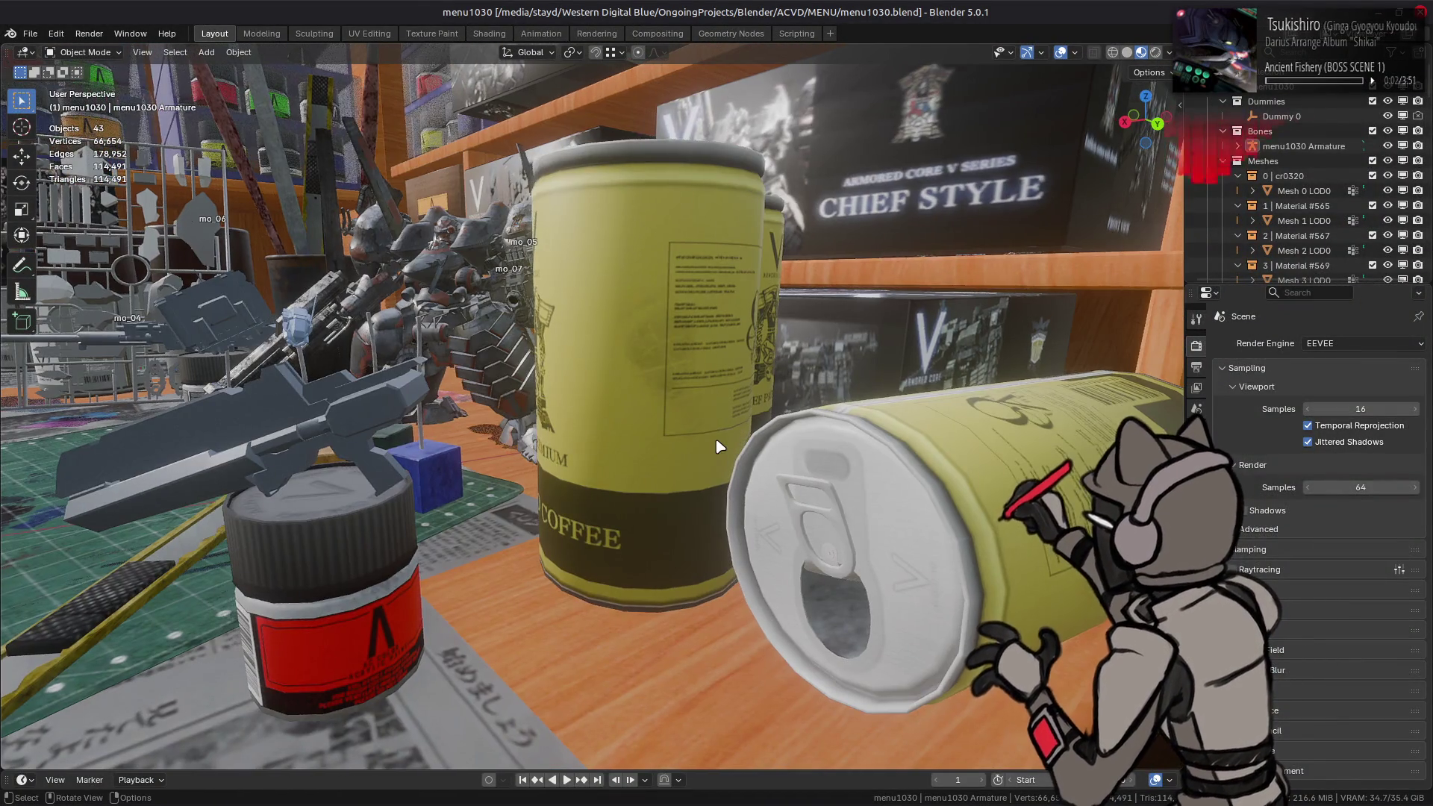
{"action": "mouse_move", "coordinate": [718, 446]}
{"action": "middle_mouse_down"}
{"action": "mouse_move", "coordinate": [831, 405]}
{"action": "mouse_move", "coordinate": [942, 446]}
{"action": "mouse_move", "coordinate": [879, 432]}
{"action": "mouse_move", "coordinate": [669, 627]}
{"action": "middle_mouse_up"}
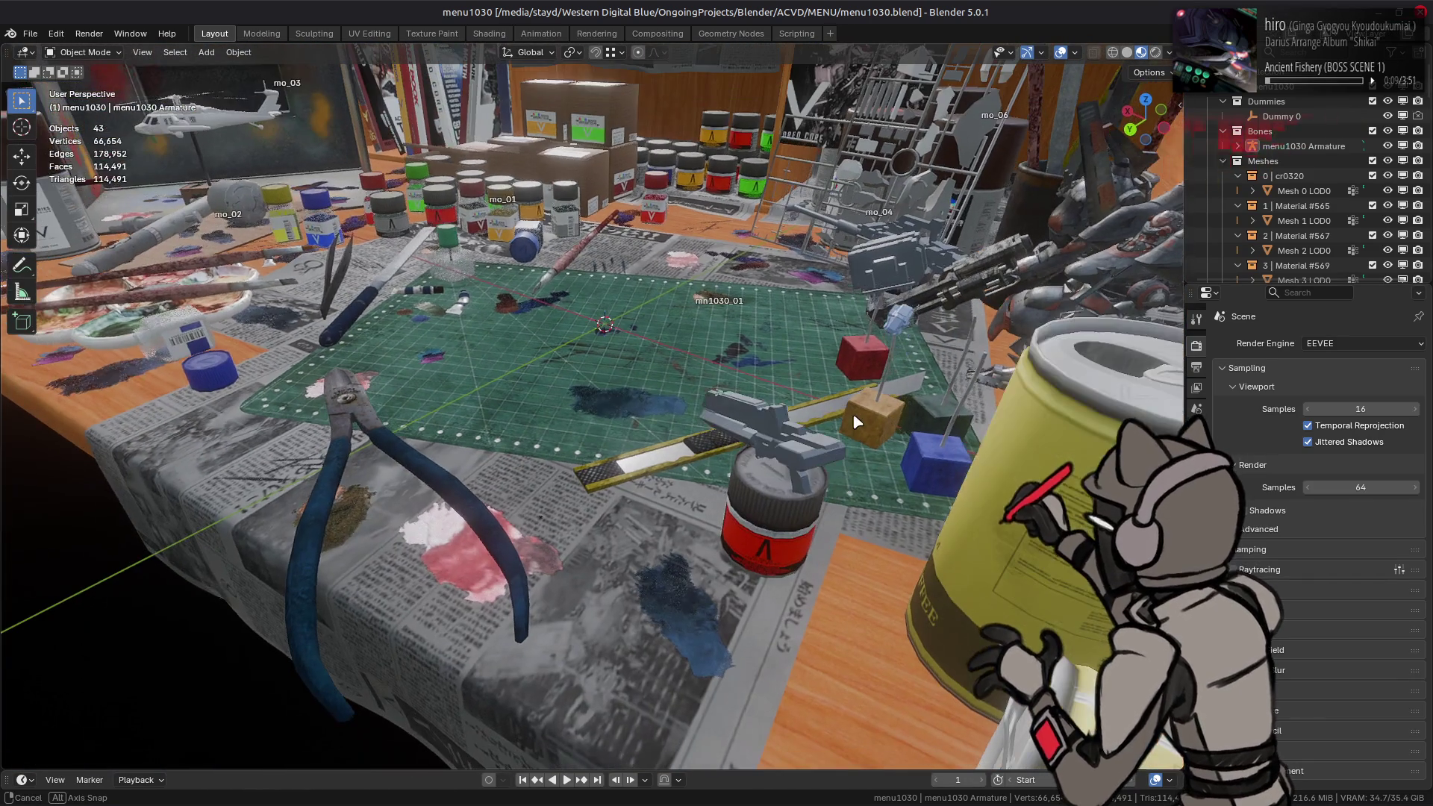
Step: Select the blue decal Mesh36 LOD0 and inspect its material and transform settings
{"action": "left_click", "coordinate": [668, 627]}
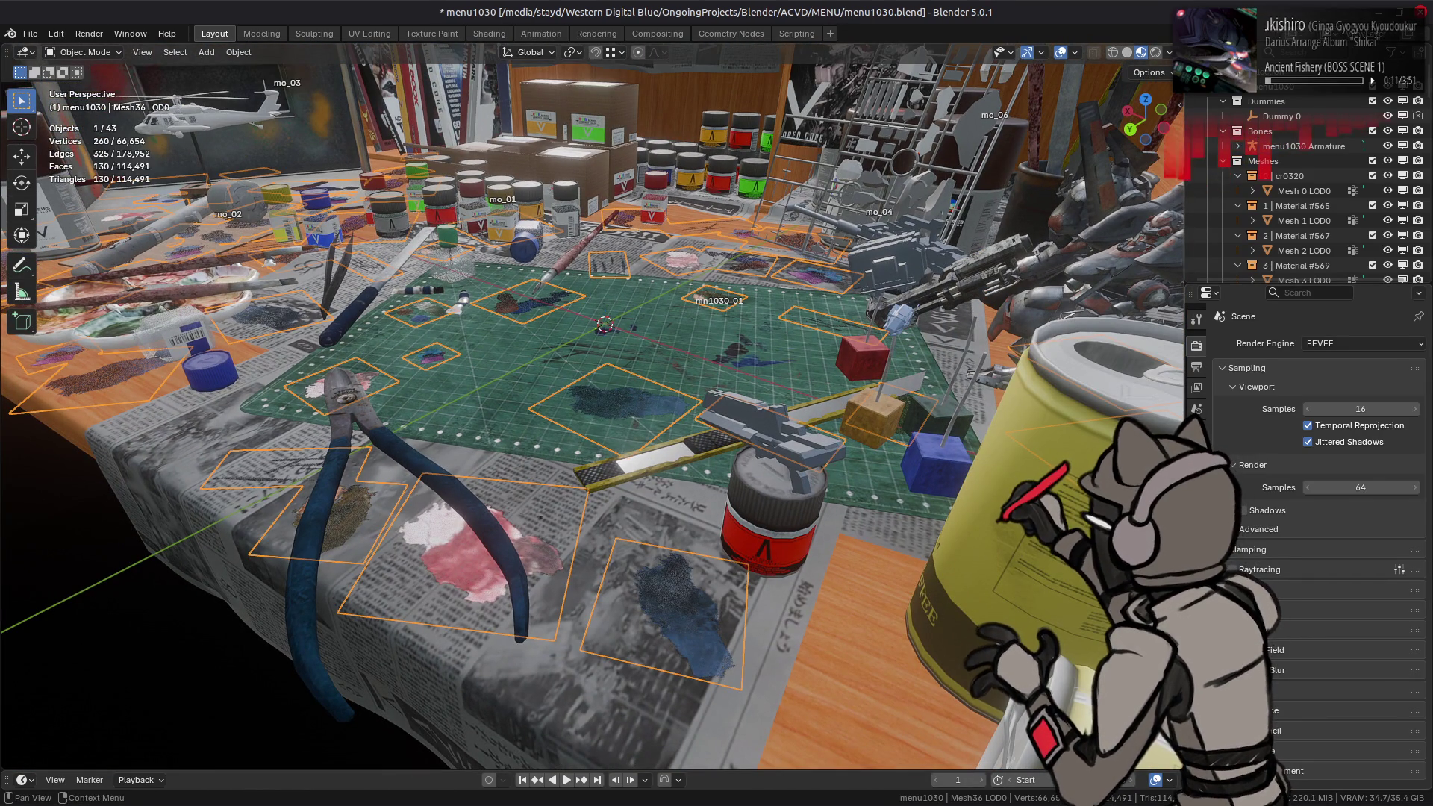
{"action": "left_click", "coordinate": [1196, 597]}
{"action": "left_click", "coordinate": [1196, 478]}
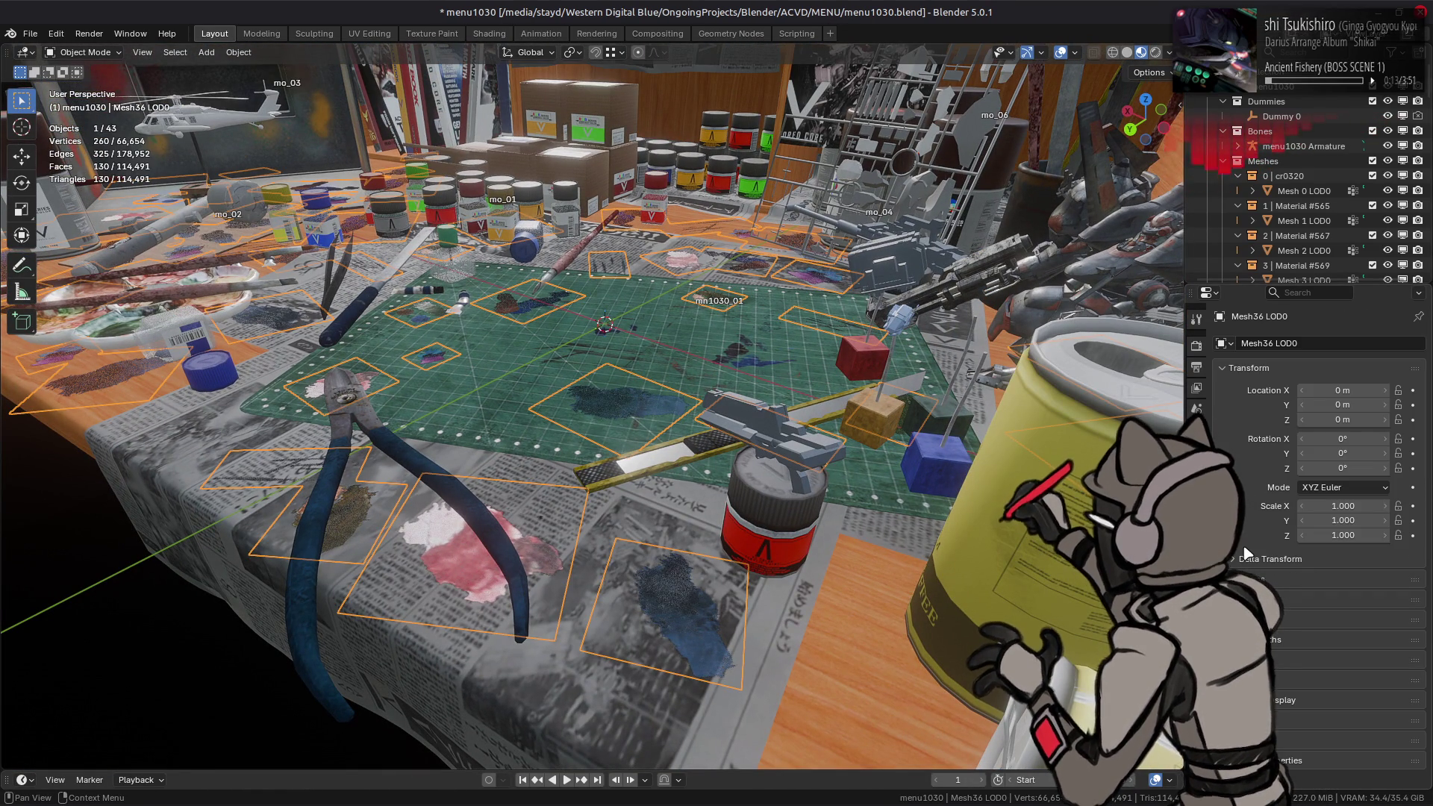
{"action": "left_click", "coordinate": [1196, 597]}
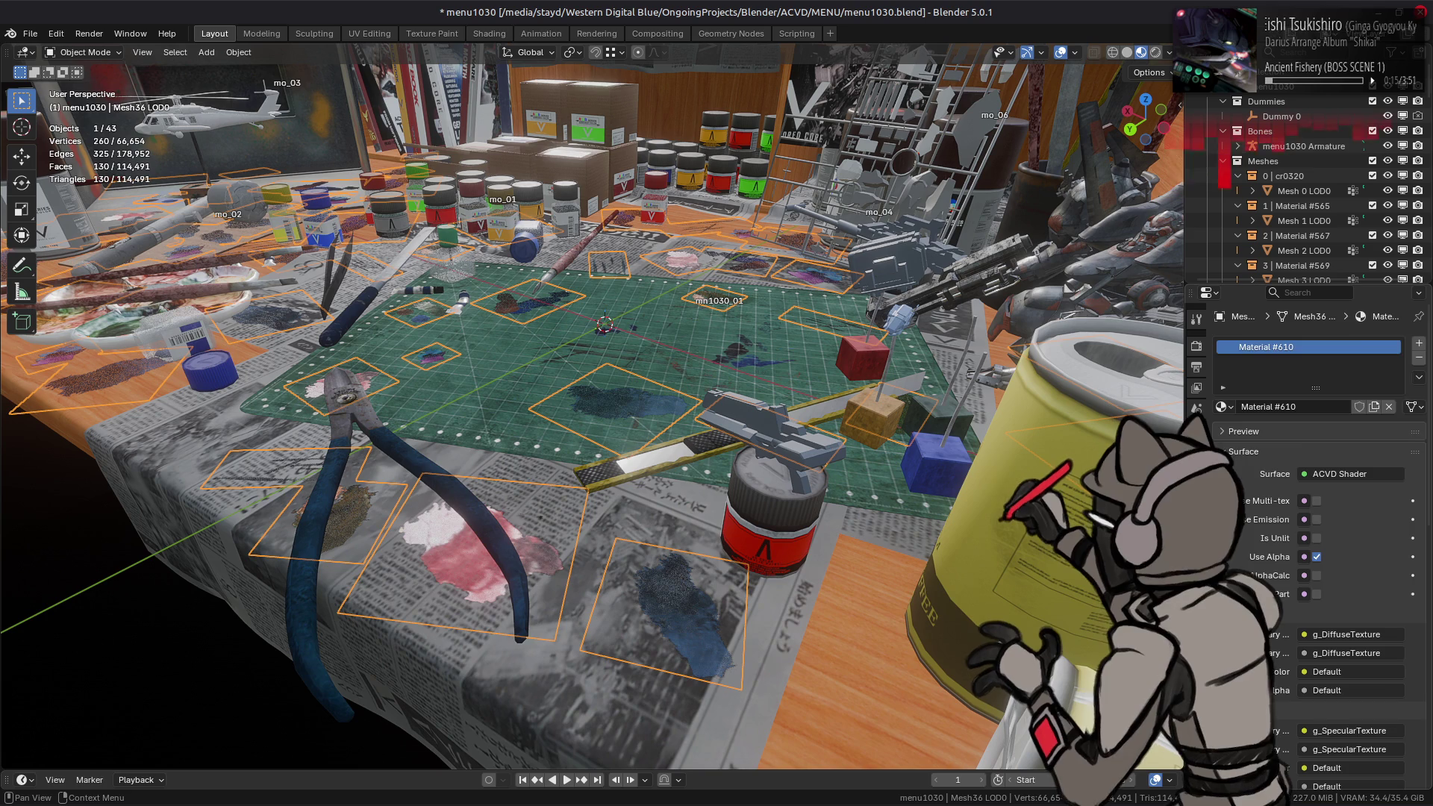
{"action": "scroll", "coordinate": [1314, 522], "scroll_direction": "down", "scroll_amount": 5}
{"action": "scroll", "coordinate": [1328, 766], "scroll_direction": "down", "scroll_amount": 2}
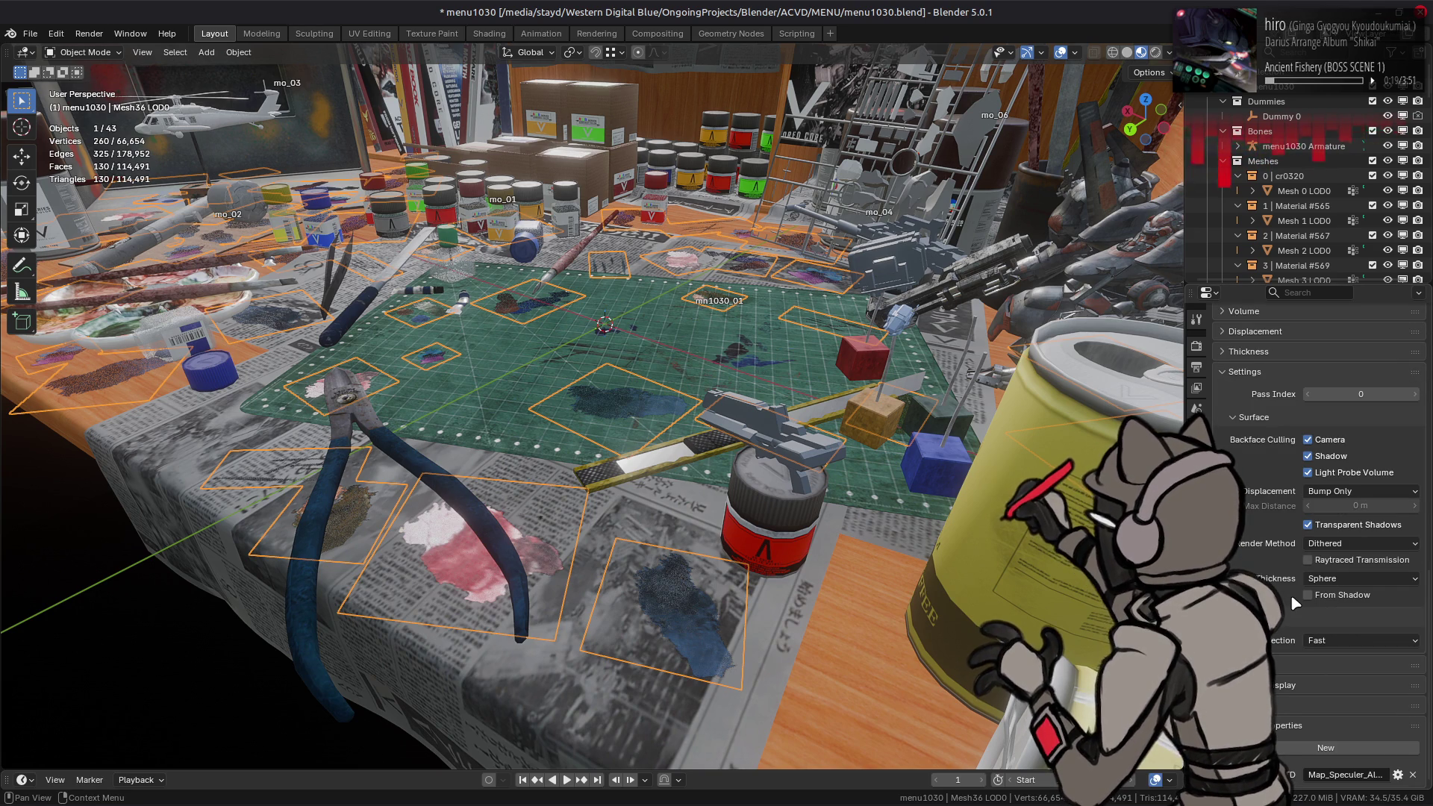
Step: In Shading, insert a Greater Than Math node between the texture Color and Primary Alpha
{"action": "left_click", "coordinate": [489, 34]}
{"action": "key", "text": "shift+a"}
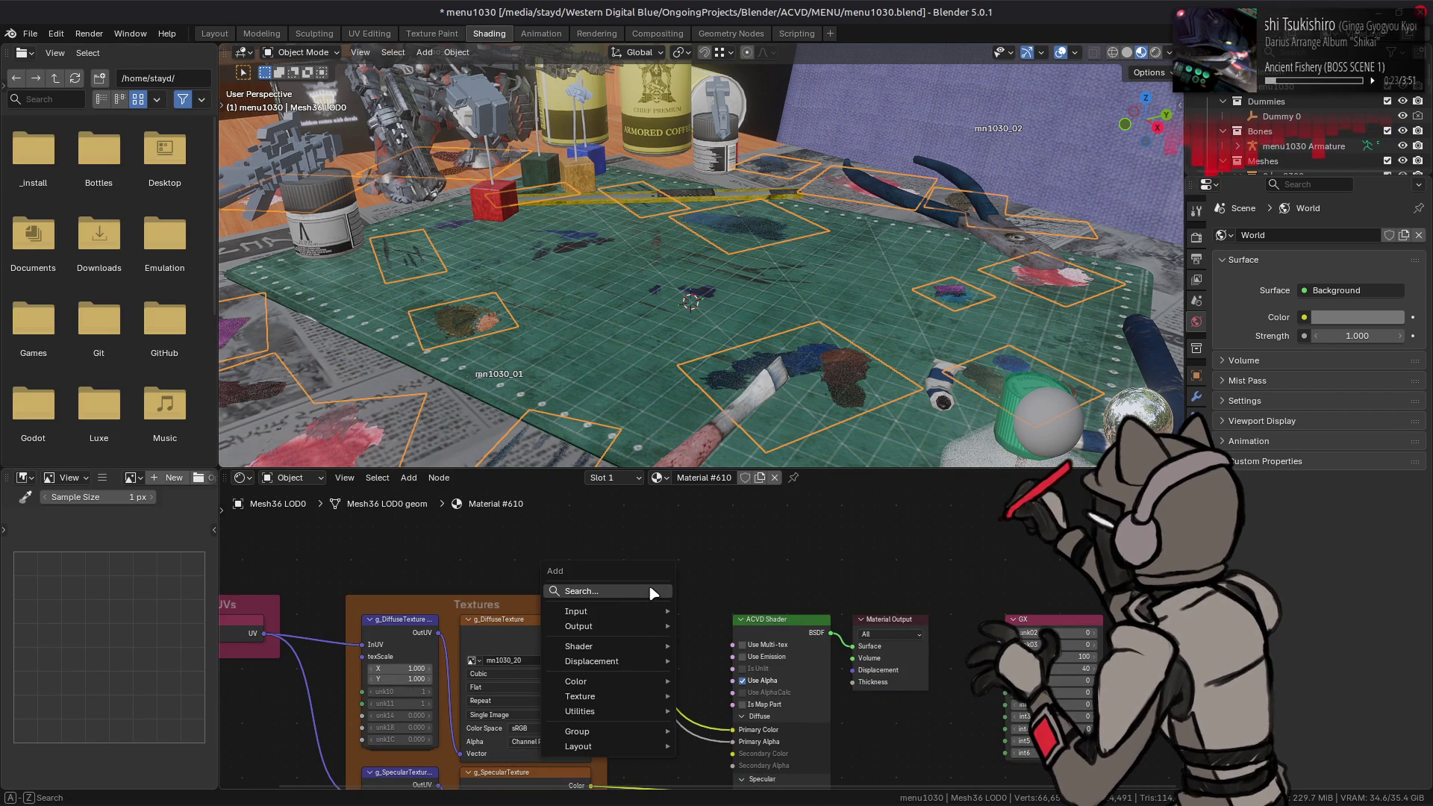
{"action": "mouse_move", "coordinate": [642, 711]}
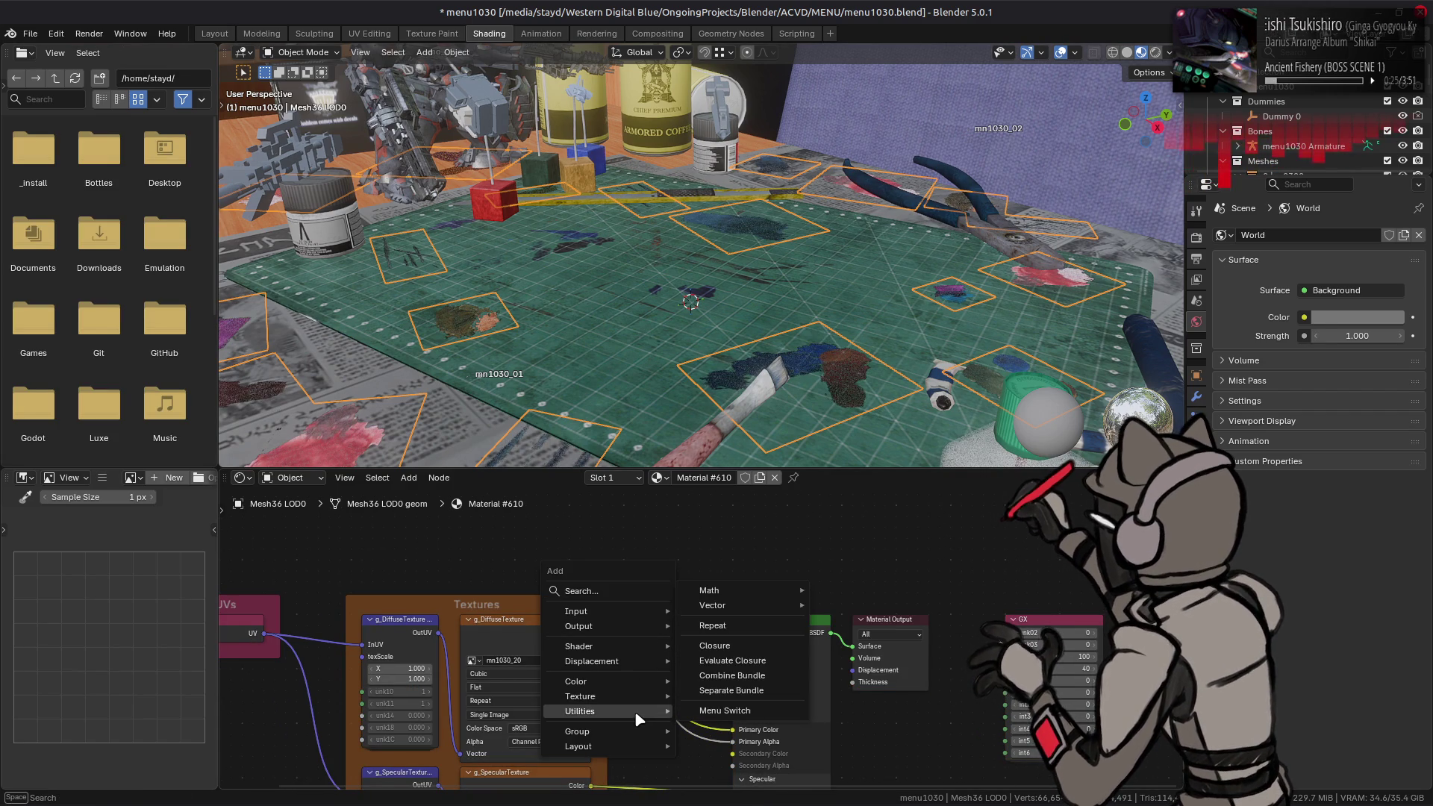
{"action": "mouse_move", "coordinate": [745, 592]}
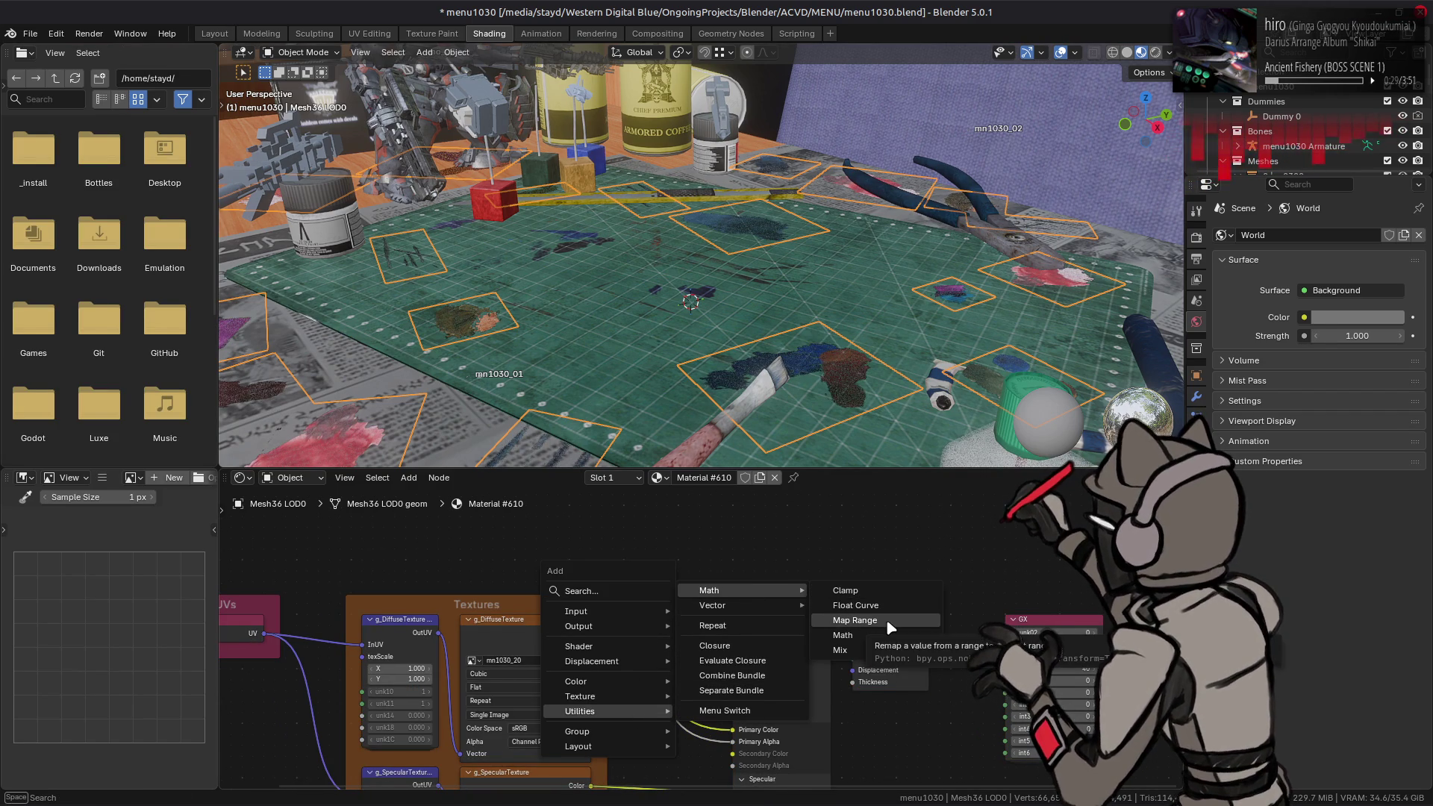
{"action": "left_click", "coordinate": [851, 635]}
{"action": "left_click", "coordinate": [634, 645]}
{"action": "key", "text": "shift+a"}
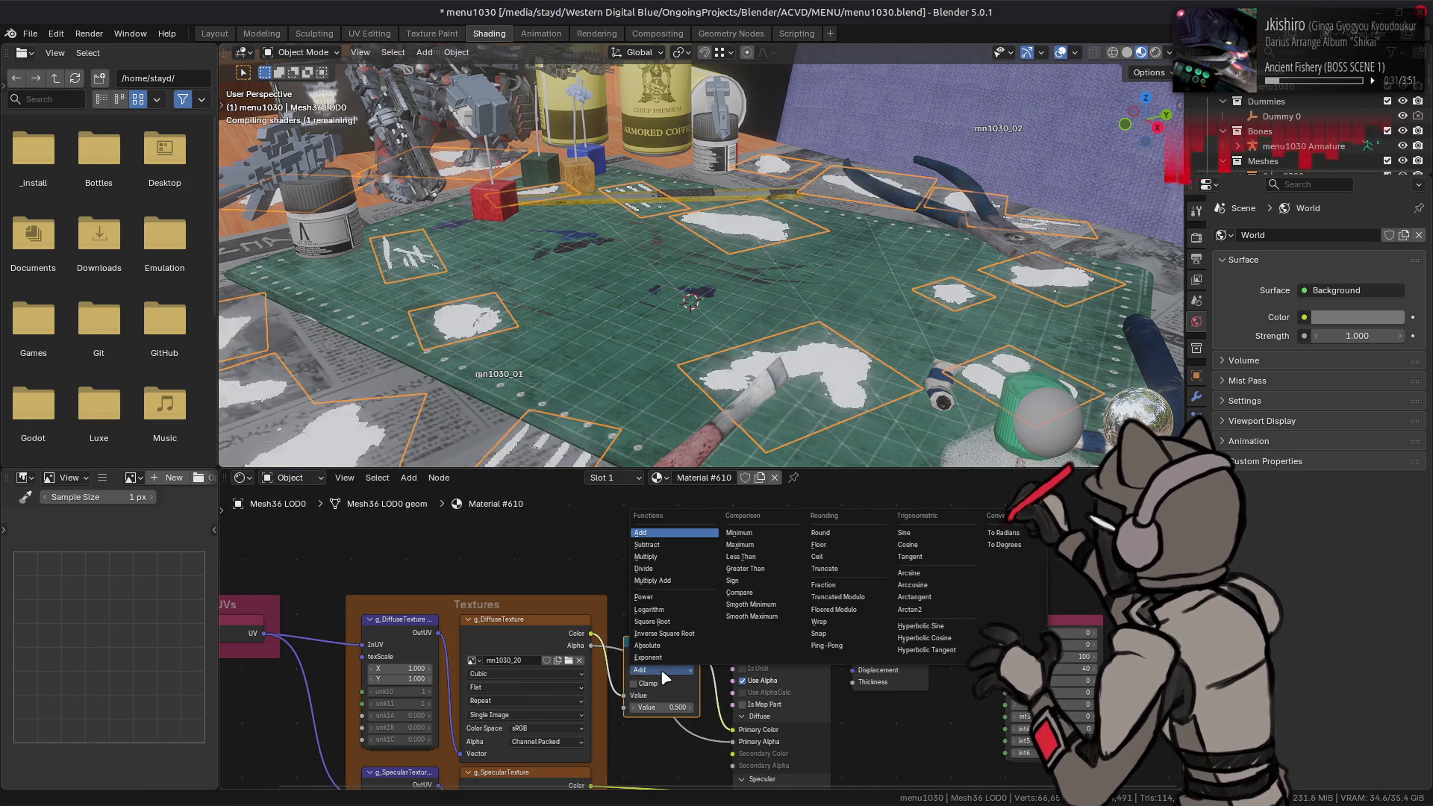
{"action": "key", "text": "Escape"}
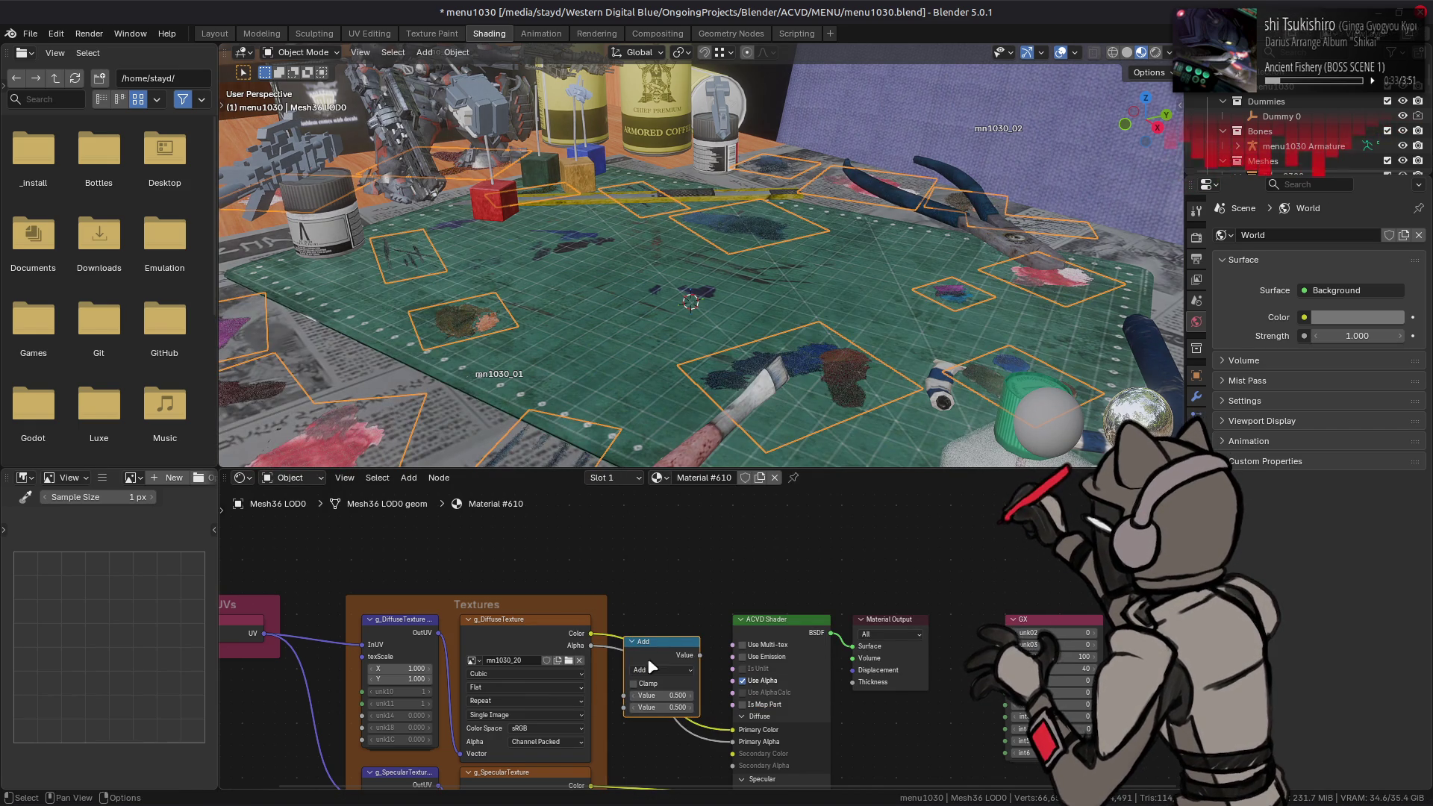
{"action": "left_click", "coordinate": [651, 669]}
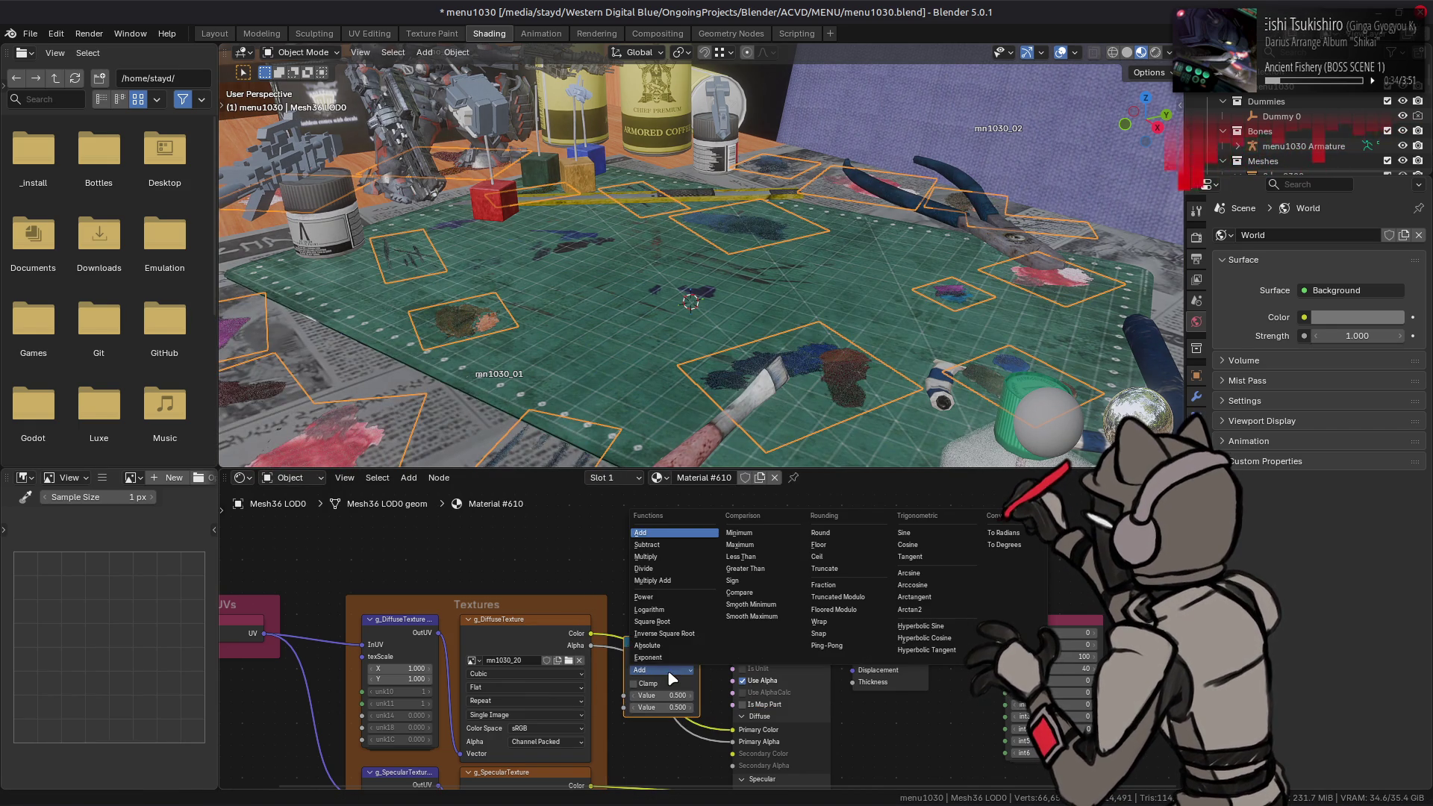
{"action": "left_click", "coordinate": [763, 569]}
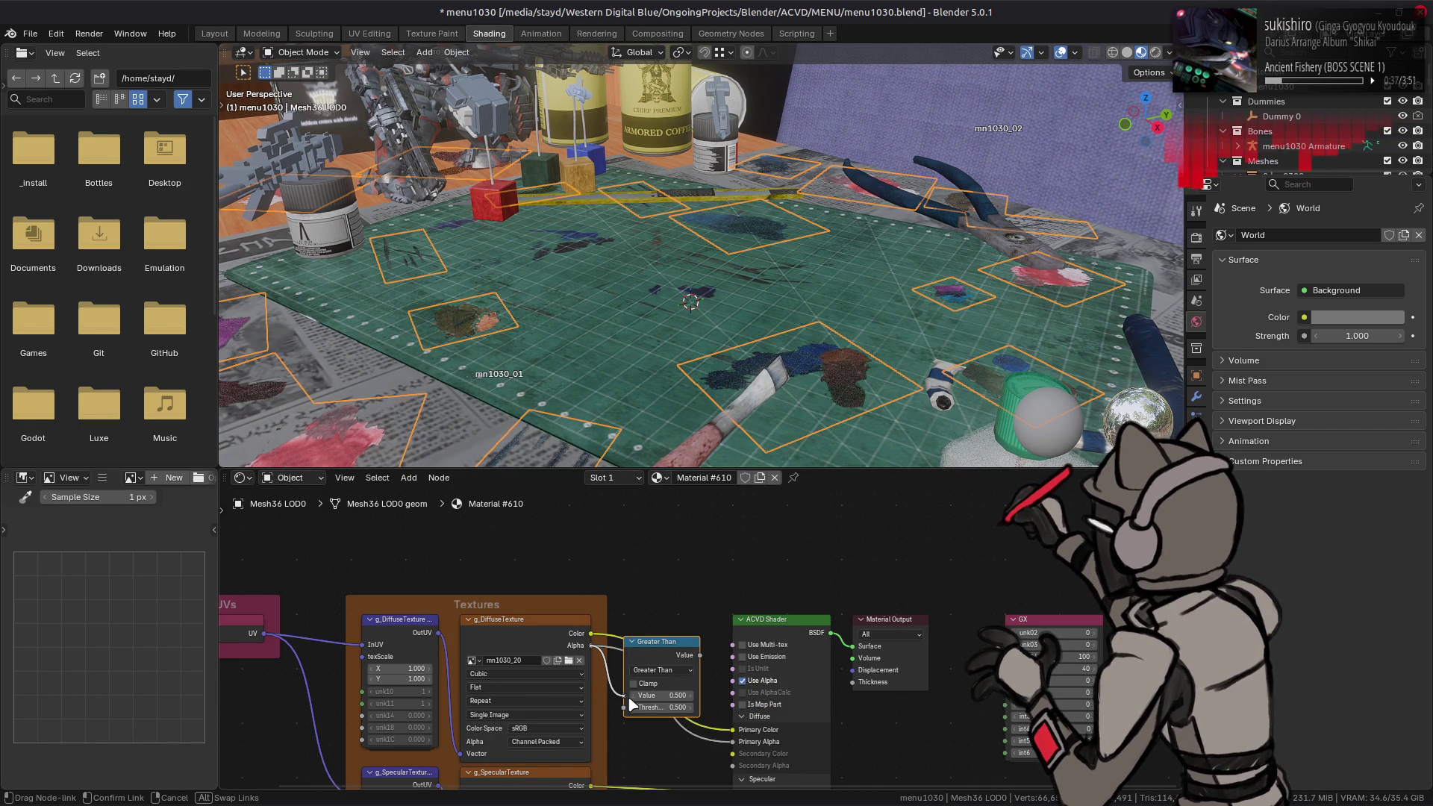
{"action": "left_click_drag", "start_coordinate": [702, 655], "coordinate": [734, 744]}
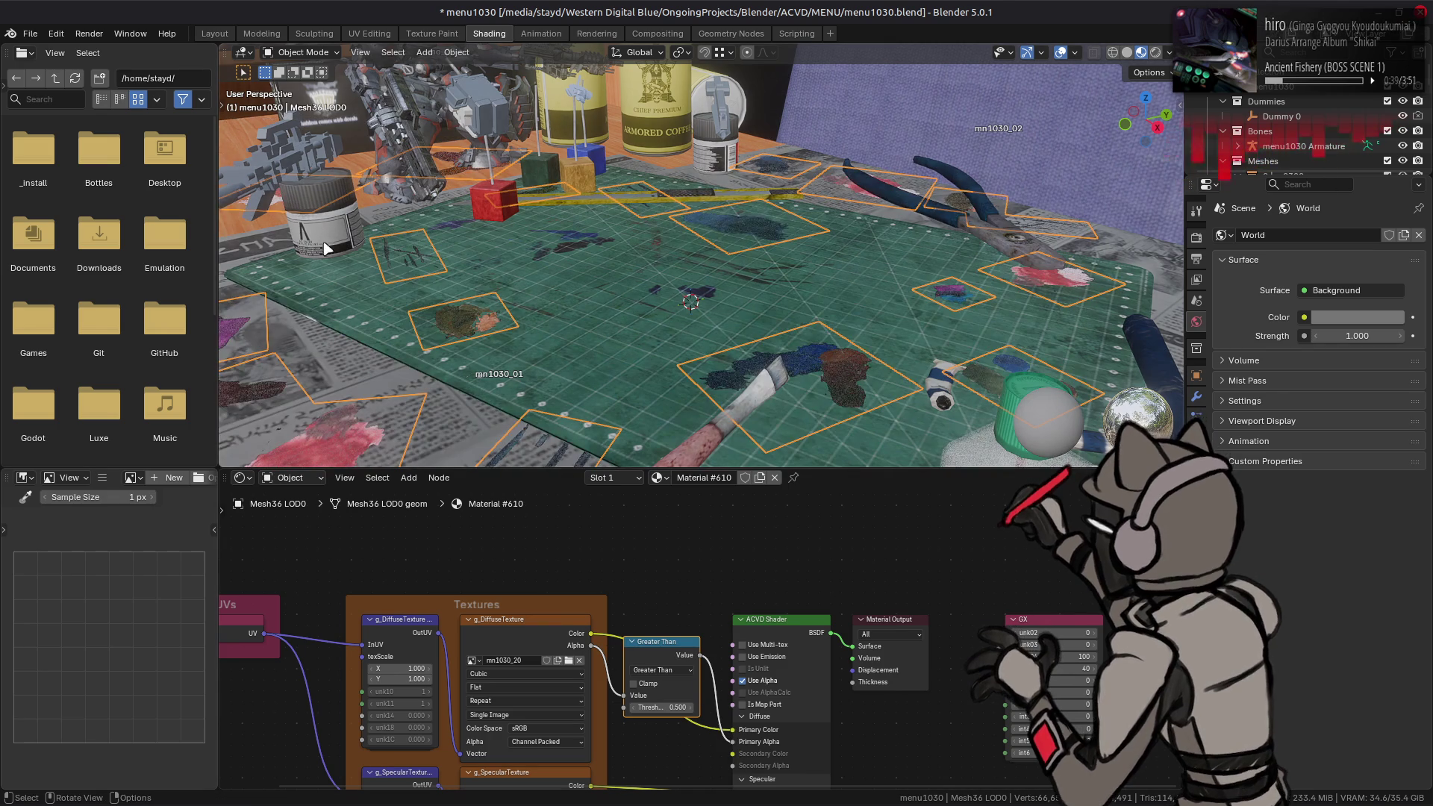
Step: Connect the diffuse texture's Alpha directly to the shader's Primary Alpha
{"action": "left_click", "coordinate": [215, 35]}
{"action": "middle_click_drag", "start_coordinate": [563, 337], "coordinate": [576, 339]}
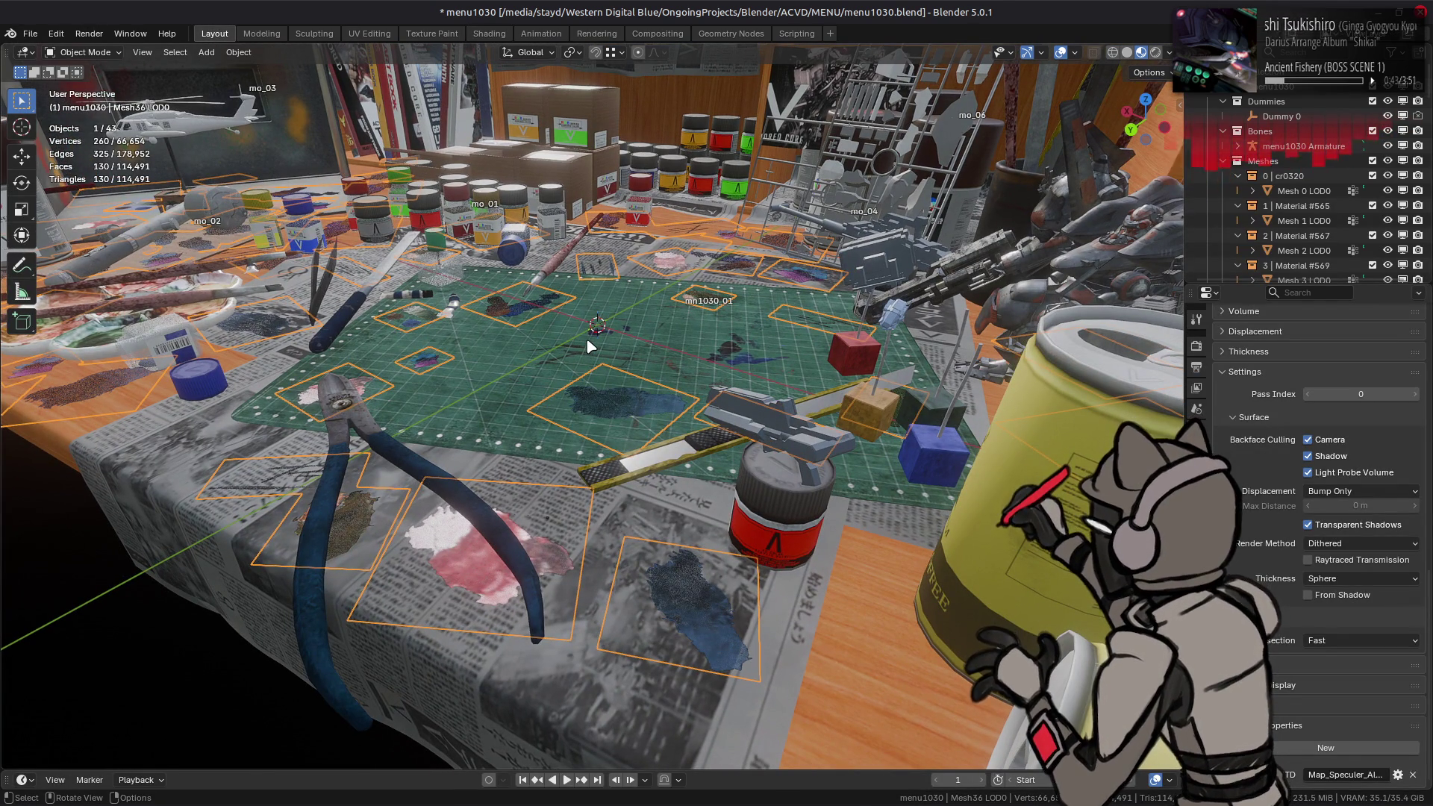
{"action": "left_click", "coordinate": [489, 34]}
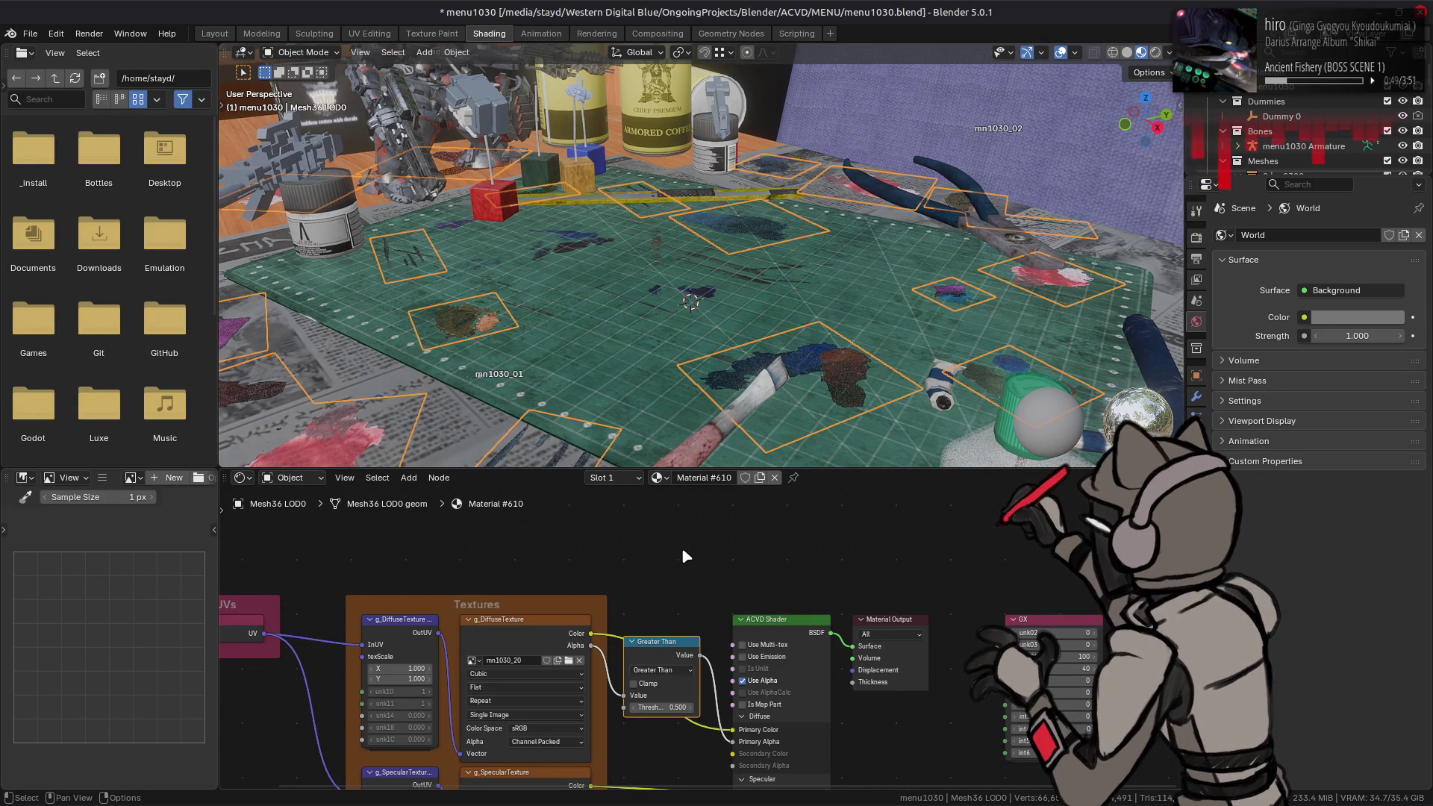
{"action": "mouse_move", "coordinate": [591, 646]}
{"action": "left_mouse_down"}
{"action": "mouse_move", "coordinate": [721, 748]}
{"action": "mouse_move", "coordinate": [733, 743]}
{"action": "left_mouse_up"}
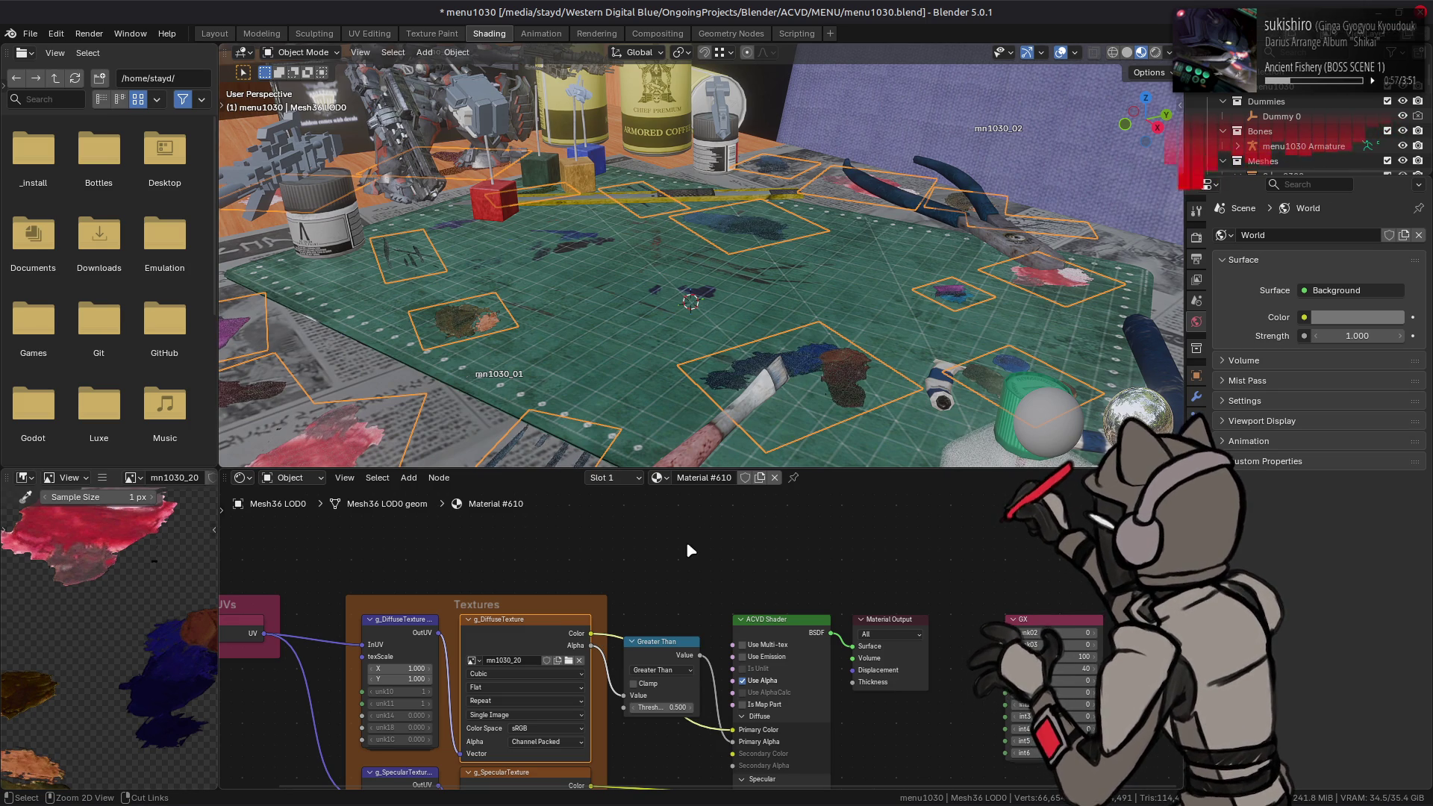
Step: Dissolve the Greater Than node with Ctrl+X, keeping the texture-to-shader links
{"action": "left_click", "coordinate": [873, 377]}
{"action": "key", "text": "ctrl+z"}
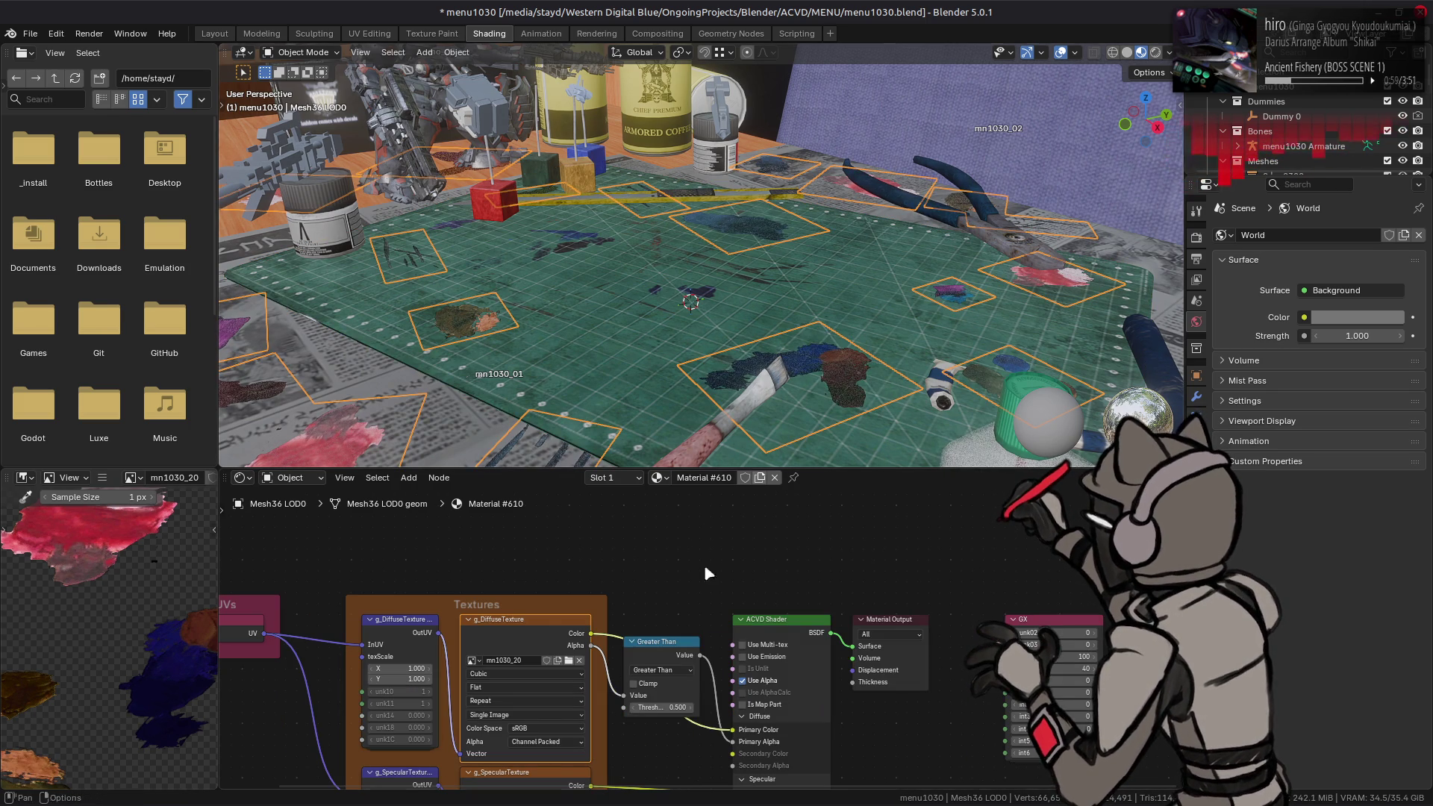
{"action": "left_click", "coordinate": [656, 648]}
{"action": "key", "text": "ctrl+x"}
{"action": "left_click", "coordinate": [215, 34]}
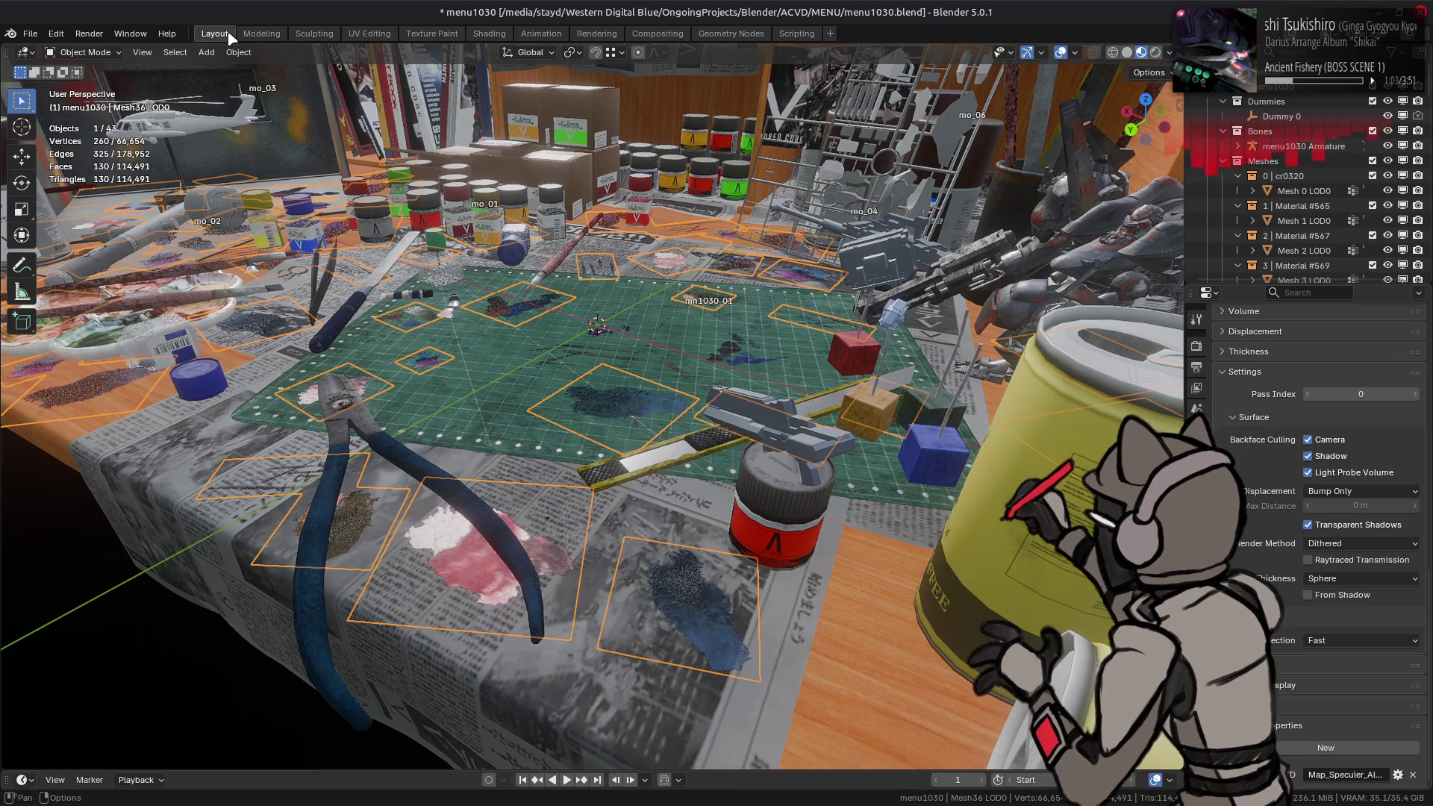
Step: Deselect everything in the scene and save menu1030.blend
{"action": "key", "text": "alt+a"}
{"action": "key", "text": "ctrl+s"}
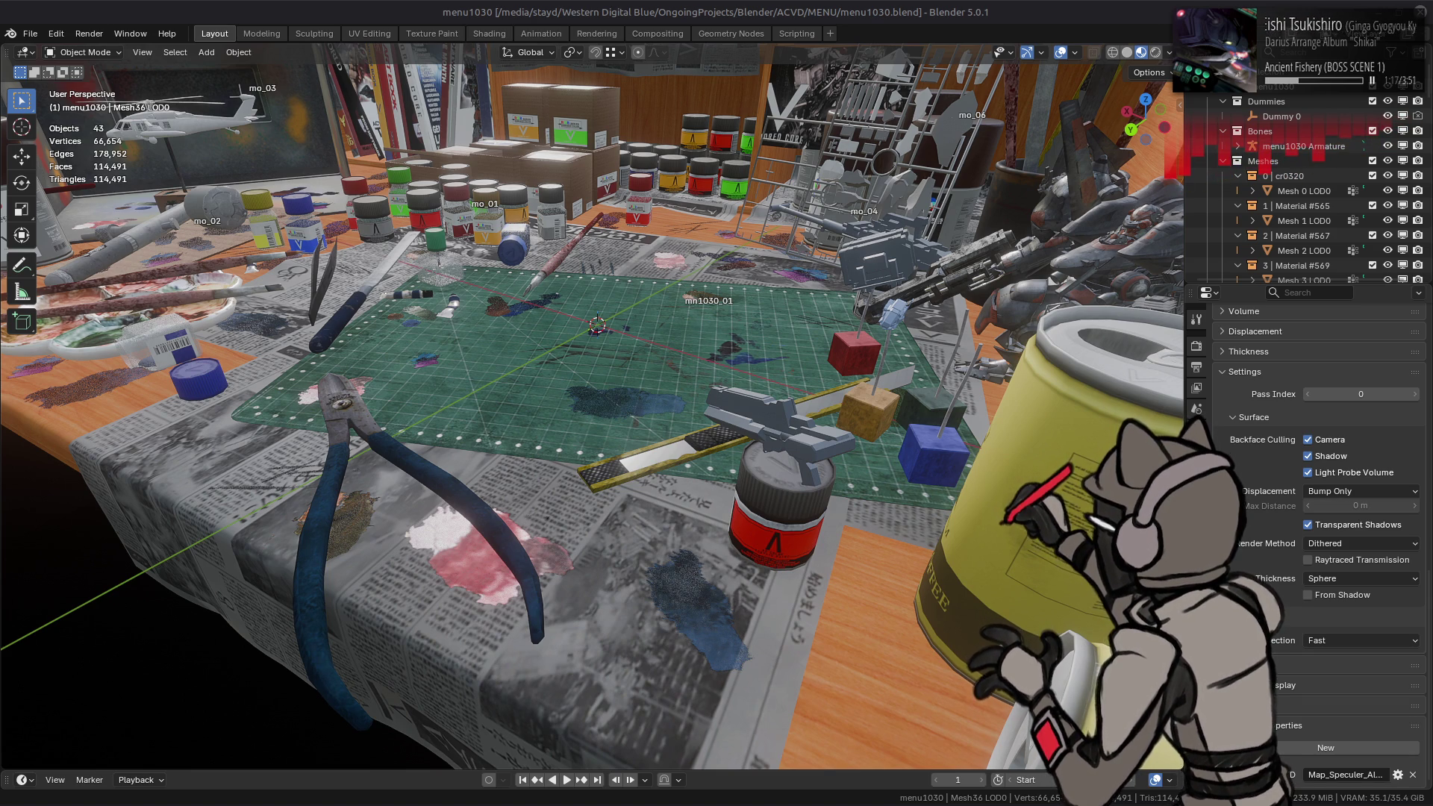
{"action": "key", "text": "XF86AudioLowerVolume"}
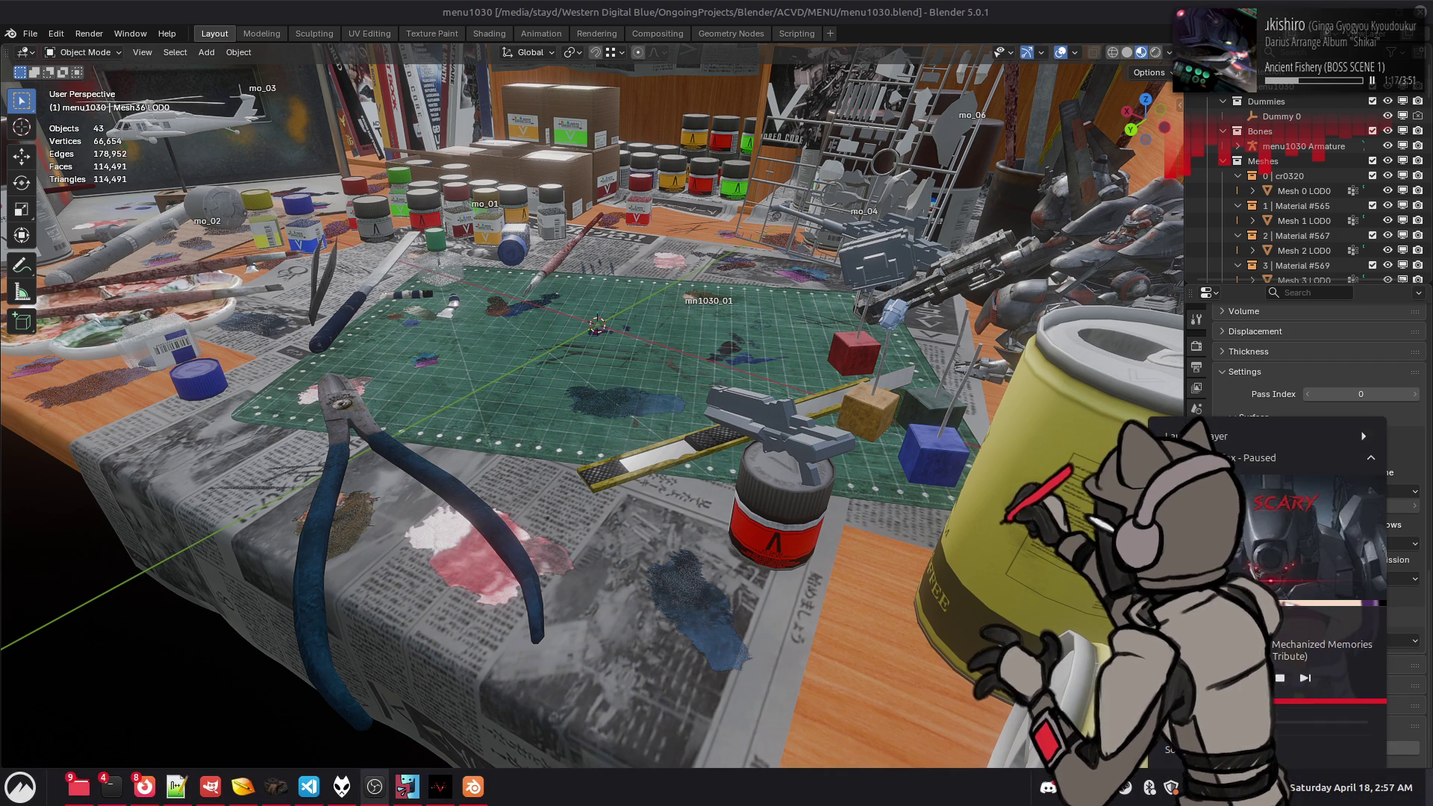
{"action": "left_click", "coordinate": [1170, 750]}
{"action": "left_click", "coordinate": [729, 178]}
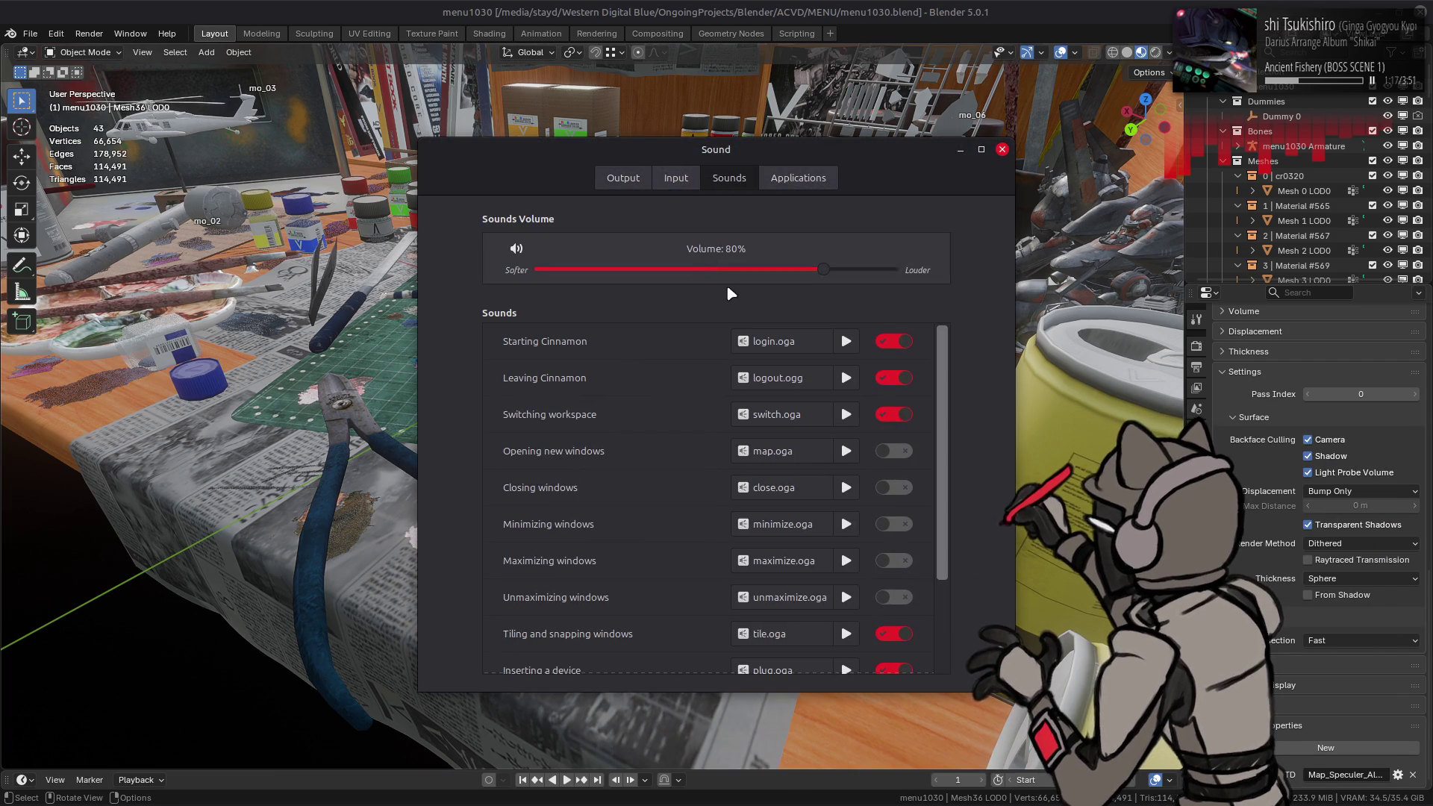
{"action": "left_click", "coordinate": [1003, 150]}
{"action": "mouse_move", "coordinate": [1372, 778]}
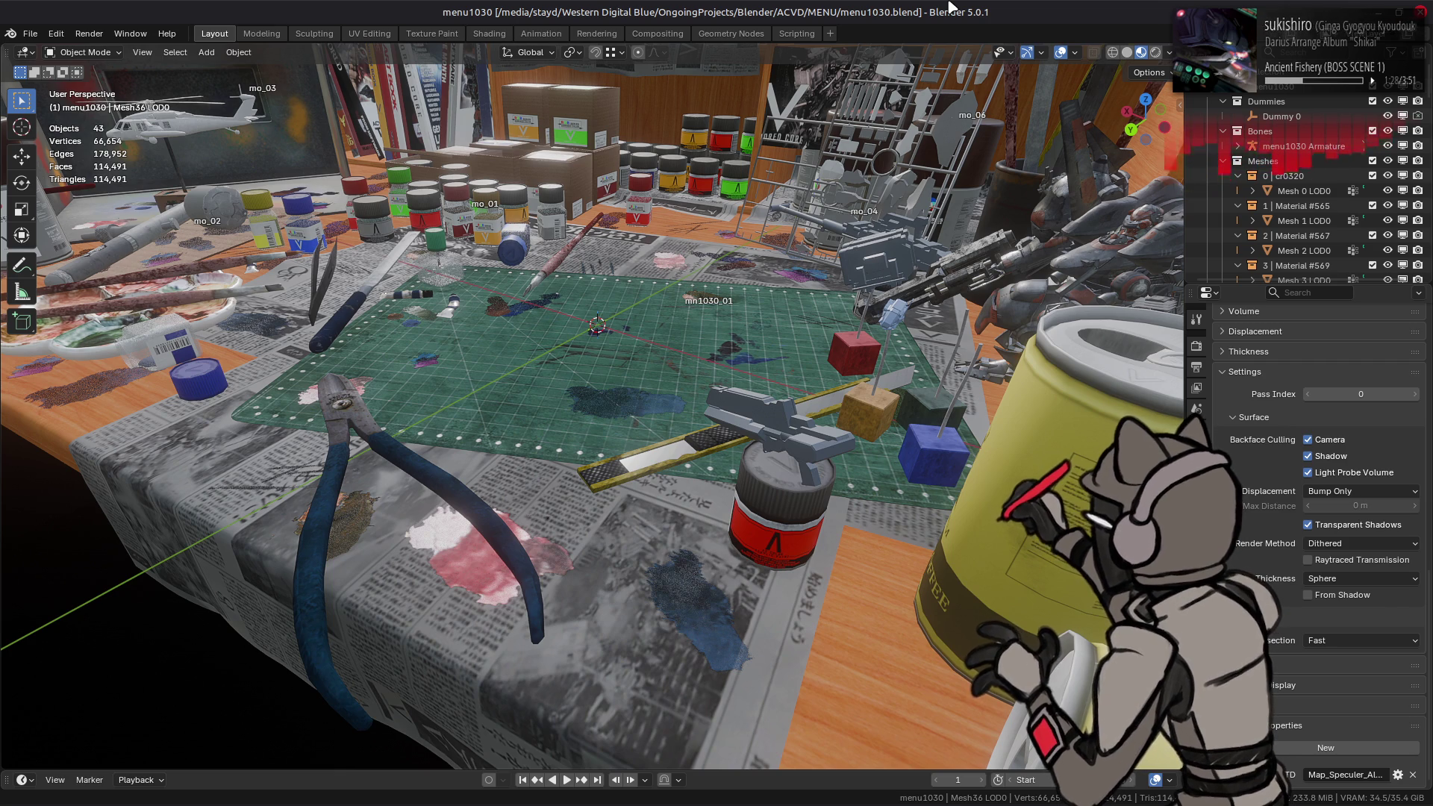
Step: Select the purple cloth mn1030_02 and frame the view on it
{"action": "middle_click_drag", "start_coordinate": [639, 416], "coordinate": [630, 356]}
{"action": "scroll", "coordinate": [666, 408], "scroll_direction": "up", "scroll_amount": 4}
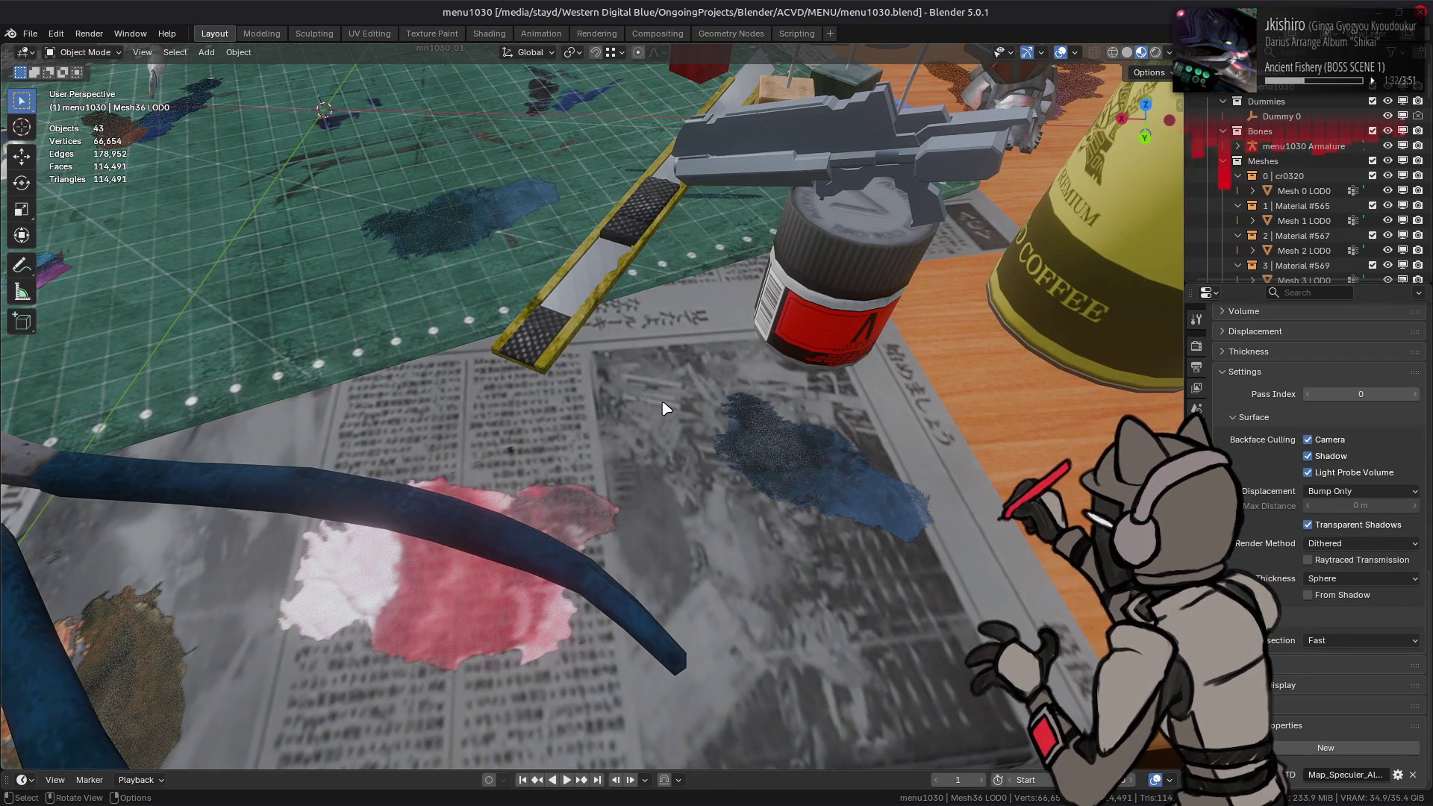
{"action": "mouse_move", "coordinate": [674, 416]}
{"action": "middle_mouse_down"}
{"action": "mouse_move", "coordinate": [902, 501]}
{"action": "mouse_move", "coordinate": [827, 535]}
{"action": "mouse_move", "coordinate": [755, 525]}
{"action": "mouse_move", "coordinate": [859, 313]}
{"action": "mouse_move", "coordinate": [960, 261]}
{"action": "middle_mouse_up"}
{"action": "scroll", "coordinate": [756, 525], "scroll_direction": "down", "scroll_amount": 5}
{"action": "left_click", "coordinate": [963, 257]}
{"action": "key", "text": "KP_Decimal"}
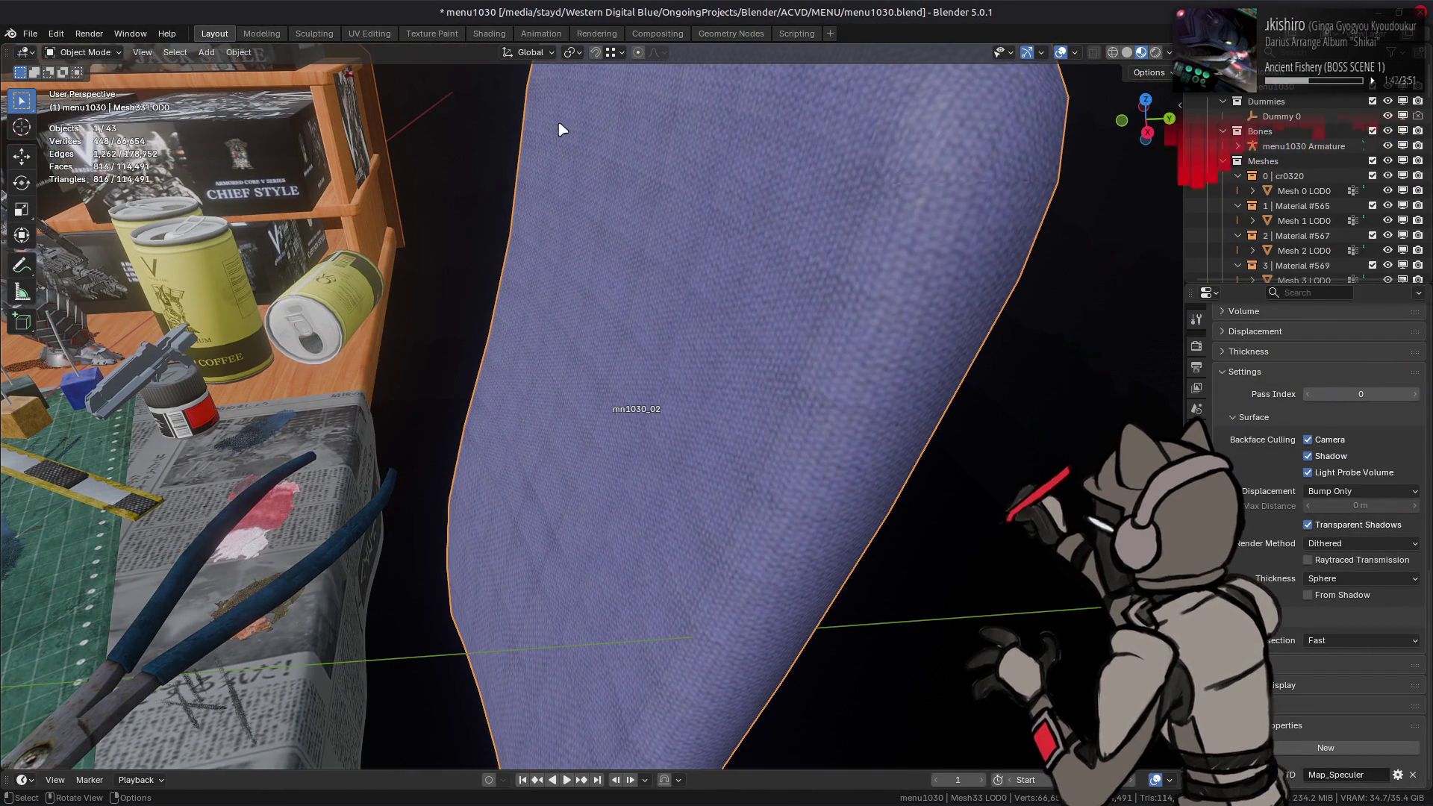
Step: In Shading, inspect the cloth's textures mn1030_17_s and the purple diffuse mn1030_17
{"action": "left_click", "coordinate": [489, 34]}
{"action": "middle_click_drag", "start_coordinate": [576, 611], "coordinate": [655, 546]}
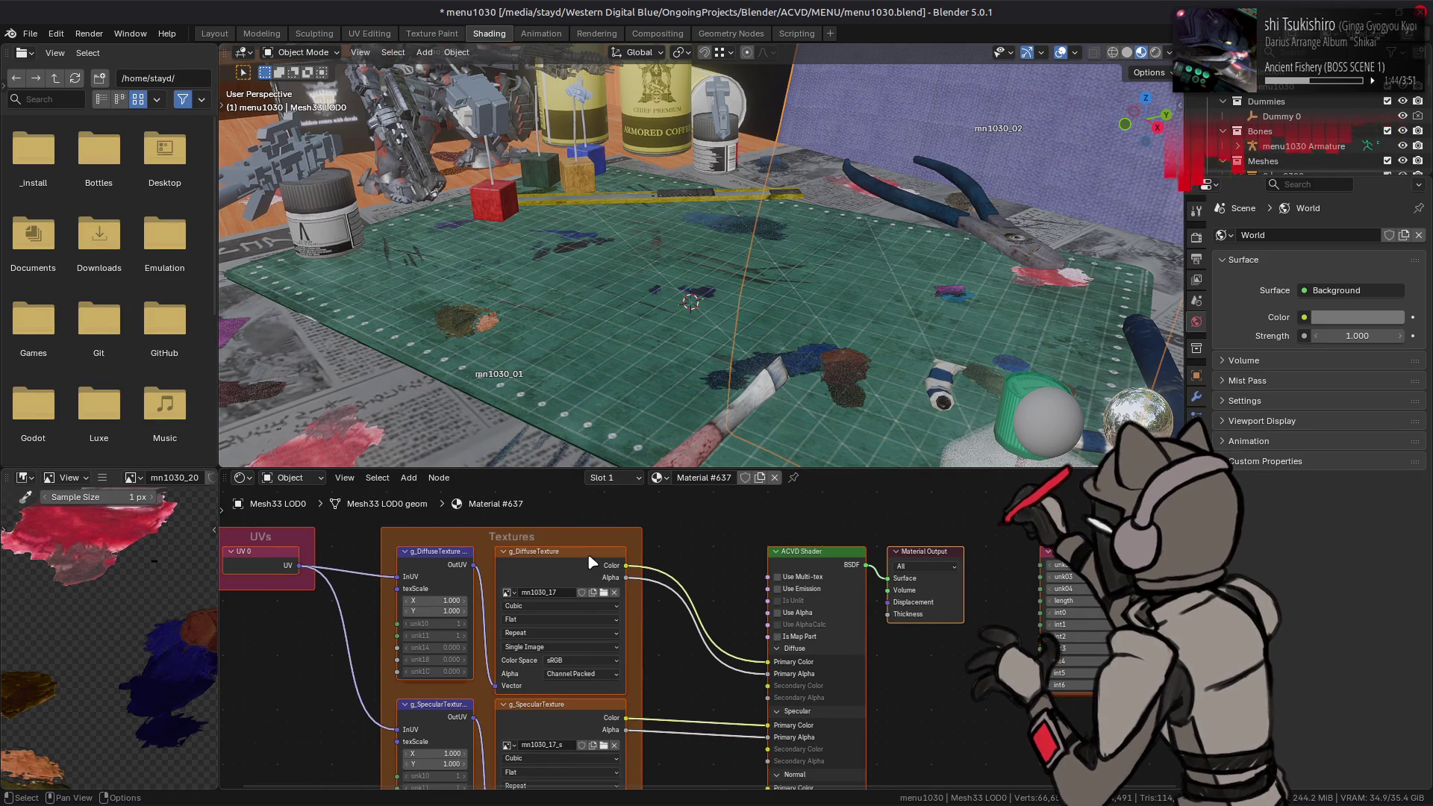
{"action": "left_click", "coordinate": [591, 563]}
{"action": "mouse_move", "coordinate": [617, 741]}
{"action": "middle_mouse_down"}
{"action": "mouse_move", "coordinate": [623, 536]}
{"action": "mouse_move", "coordinate": [646, 548]}
{"action": "mouse_move", "coordinate": [627, 681]}
{"action": "middle_mouse_up"}
{"action": "left_click", "coordinate": [548, 681]}
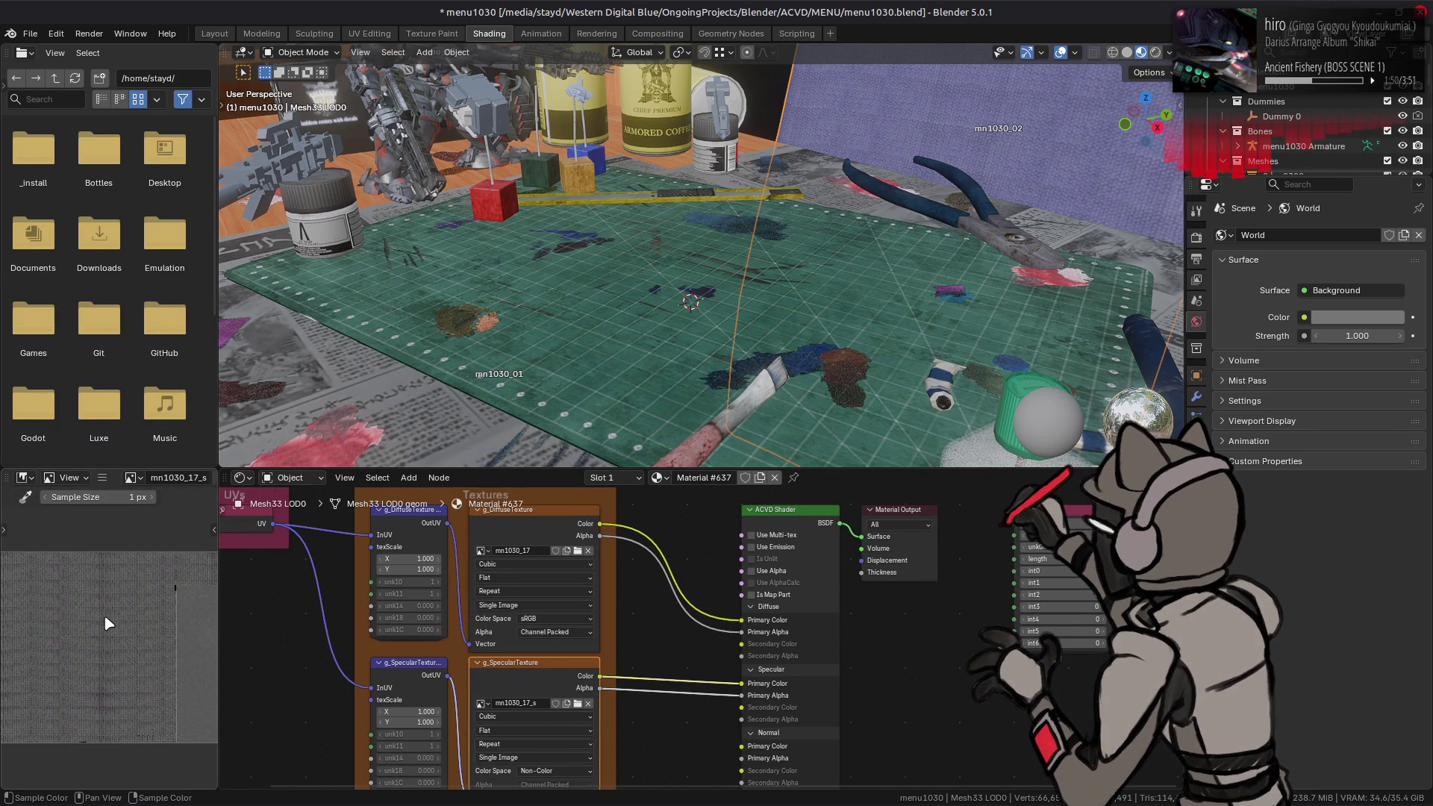
{"action": "left_click", "coordinate": [551, 545]}
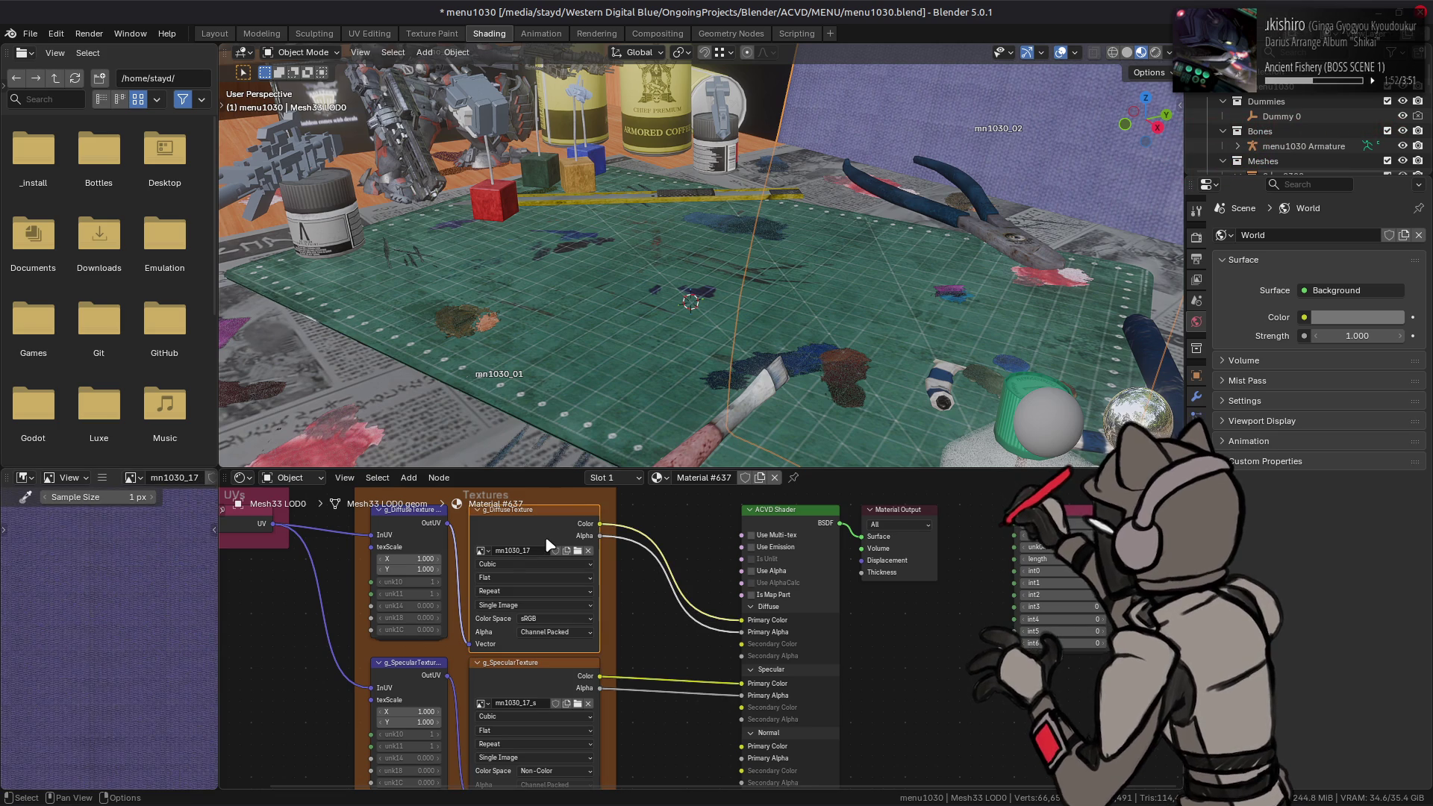
{"action": "scroll", "coordinate": [83, 633], "scroll_direction": "down", "scroll_amount": 3}
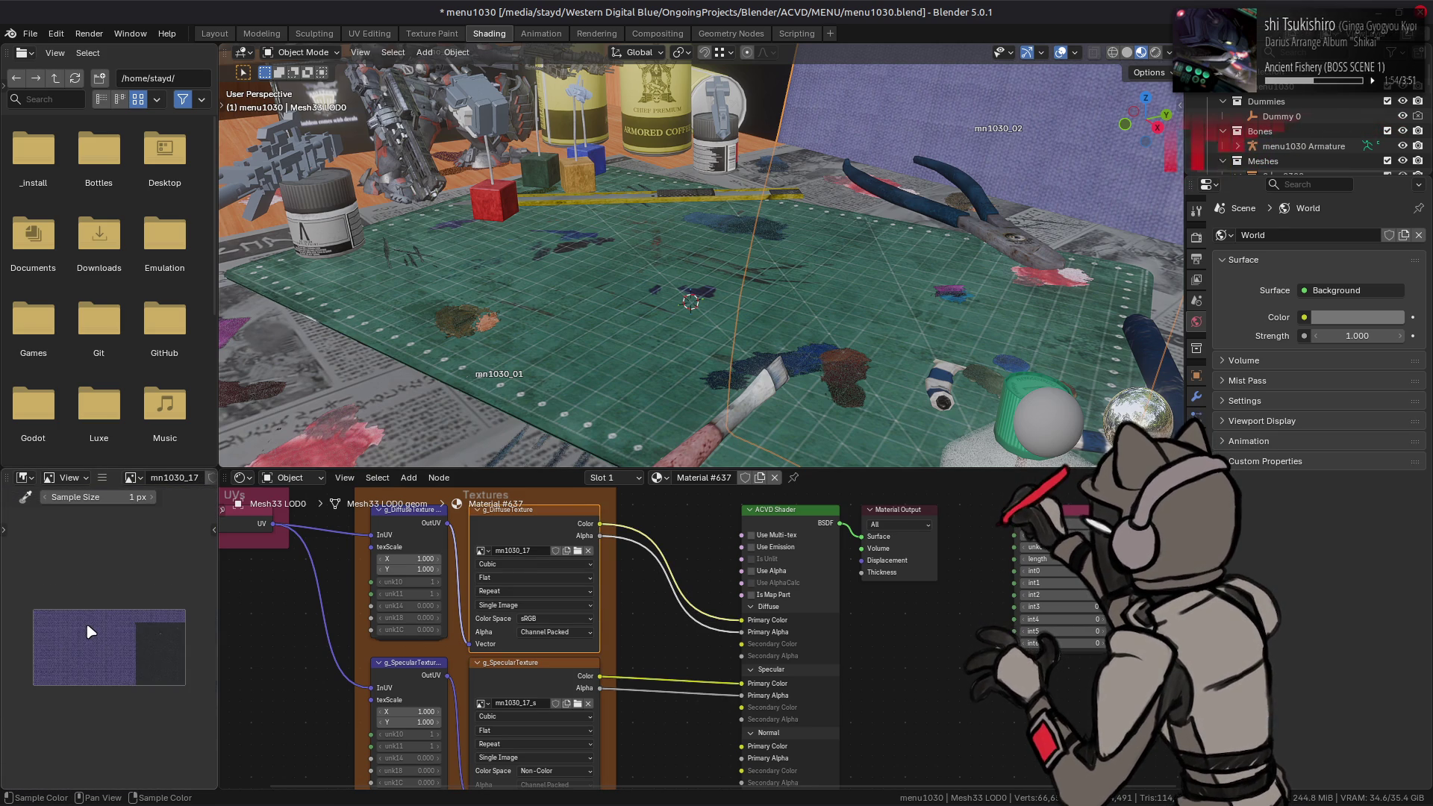
{"action": "middle_click_drag", "start_coordinate": [785, 256], "coordinate": [602, 186]}
{"action": "scroll", "coordinate": [602, 186], "scroll_direction": "down", "scroll_amount": 3}
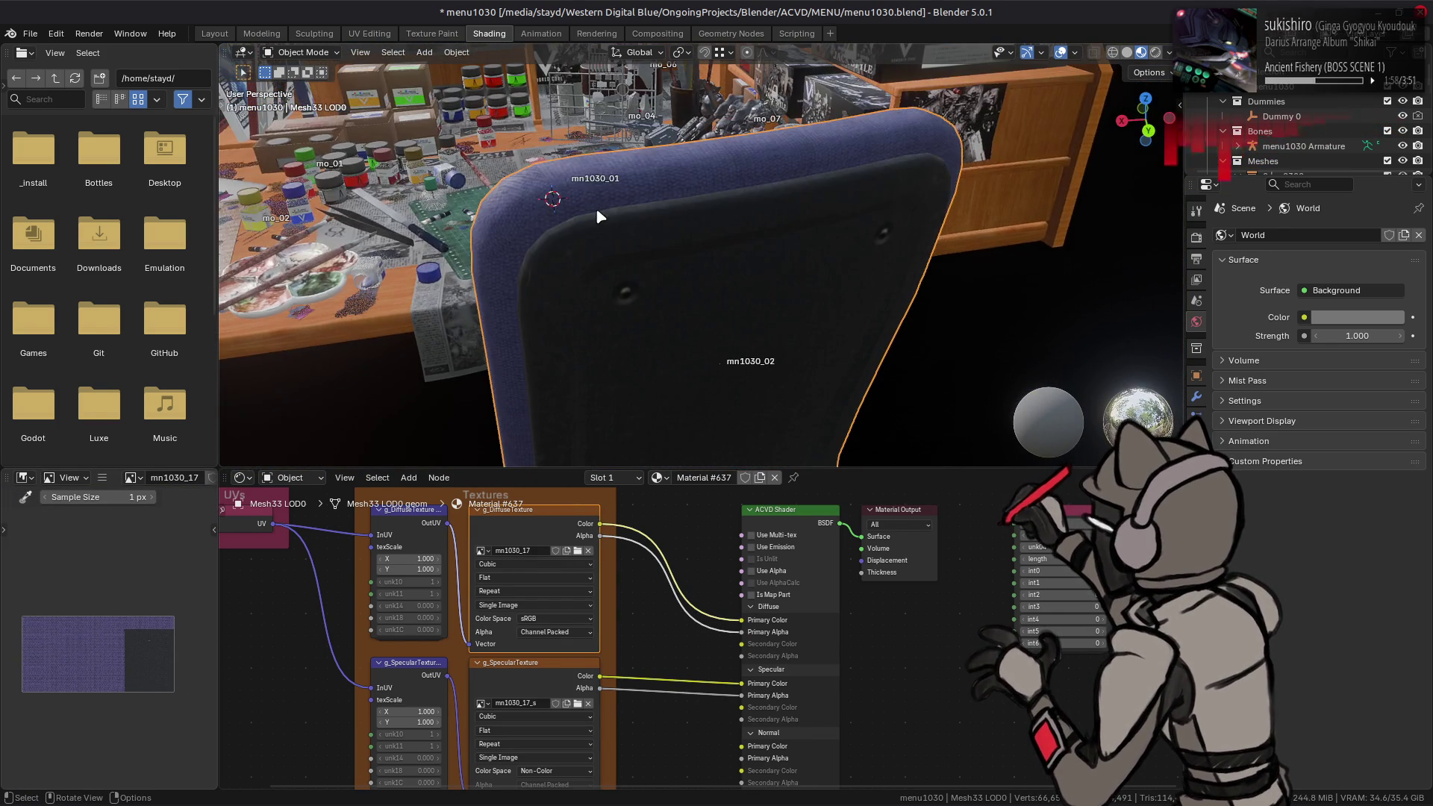
{"action": "scroll", "coordinate": [657, 236], "scroll_direction": "up", "scroll_amount": 5}
{"action": "scroll", "coordinate": [656, 236], "scroll_direction": "down", "scroll_amount": 5}
{"action": "middle_click_drag", "start_coordinate": [697, 234], "coordinate": [717, 227]}
{"action": "scroll", "coordinate": [149, 648], "scroll_direction": "up", "scroll_amount": 3}
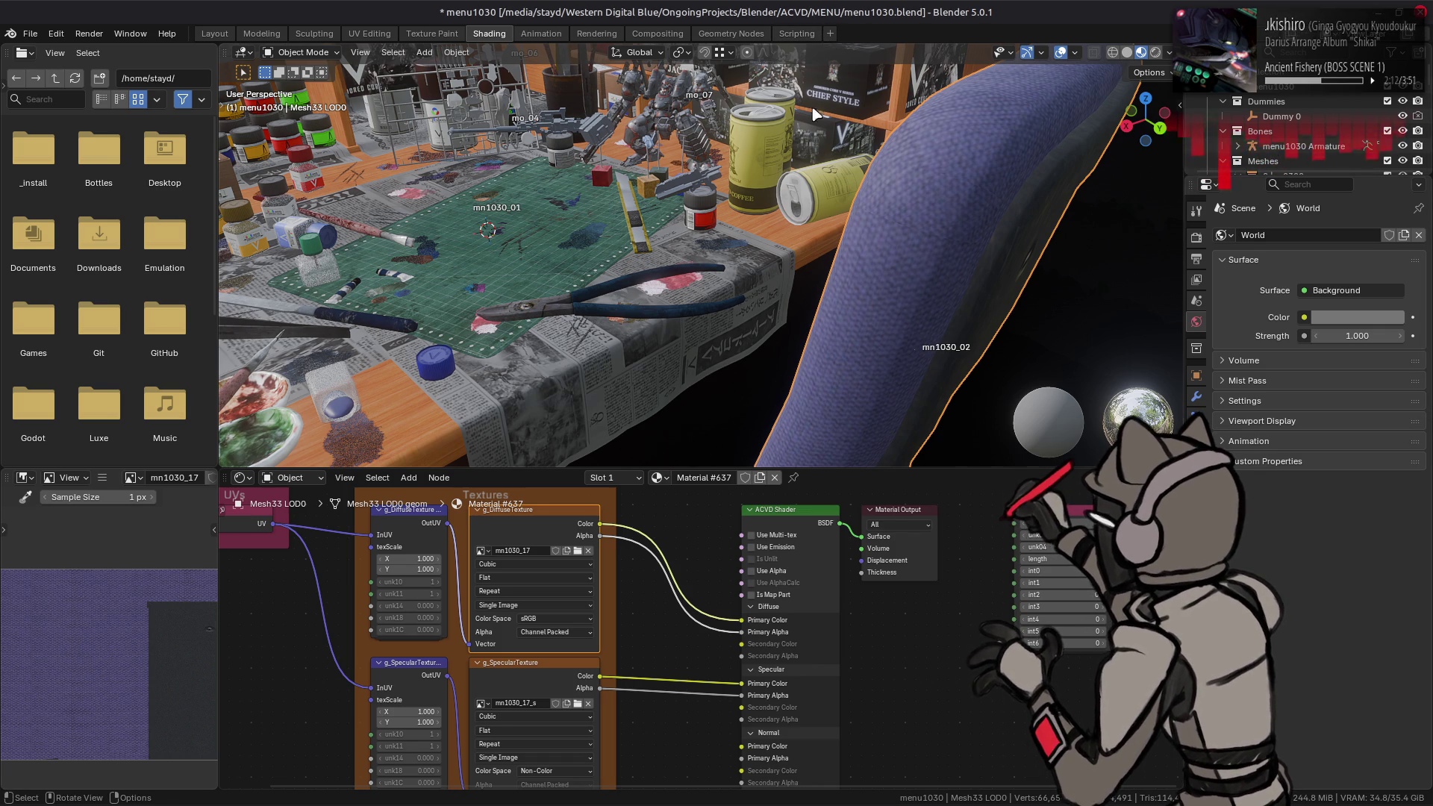
Step: Switch the viewport to Solid shading and save menu1030.blend
{"action": "left_click", "coordinate": [1127, 52]}
{"action": "key", "text": "ctrl+s"}
{"action": "mouse_move", "coordinate": [265, 799]}
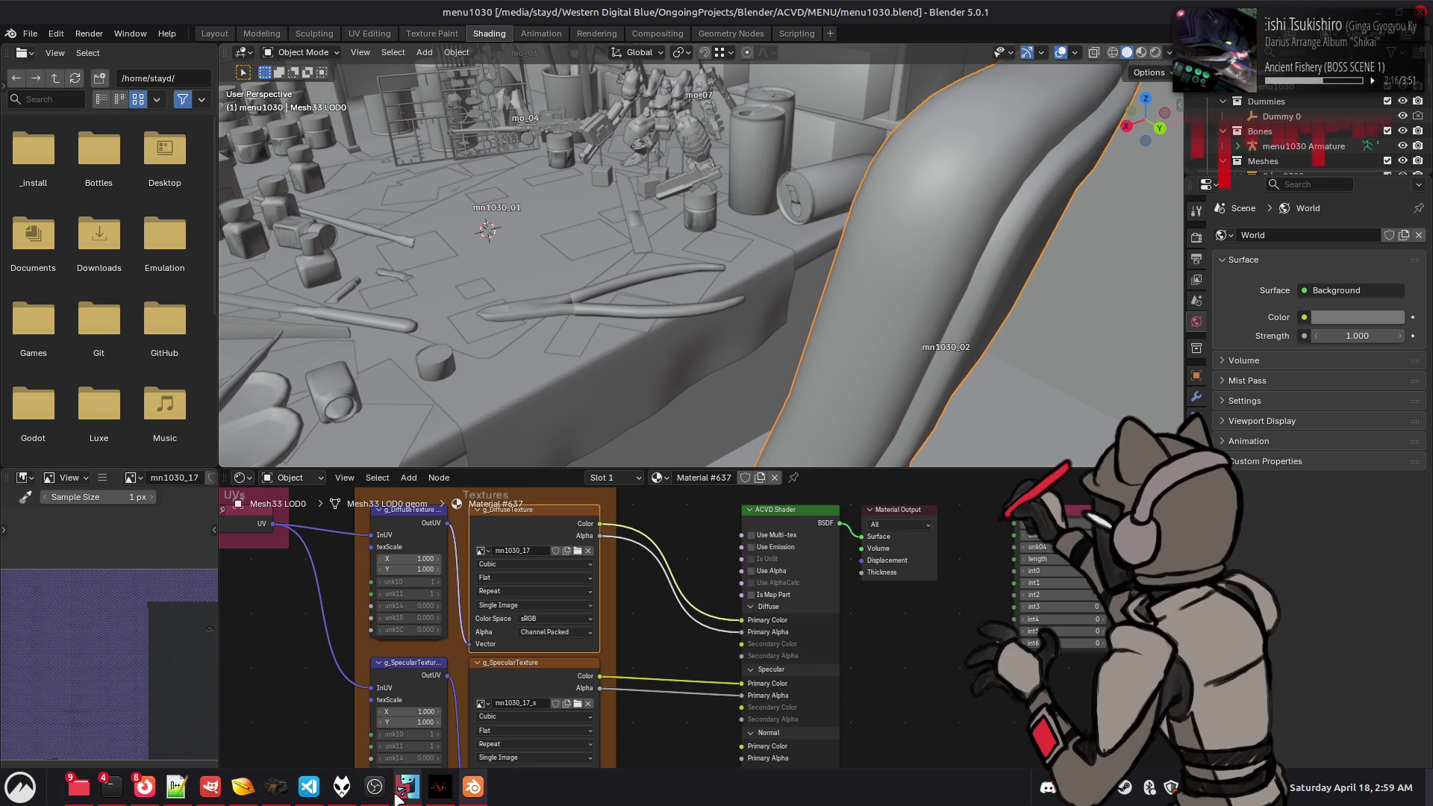
Step: Bring the Nemo file manager forward and step through its folder tabs
{"action": "left_click", "coordinate": [271, 793]}
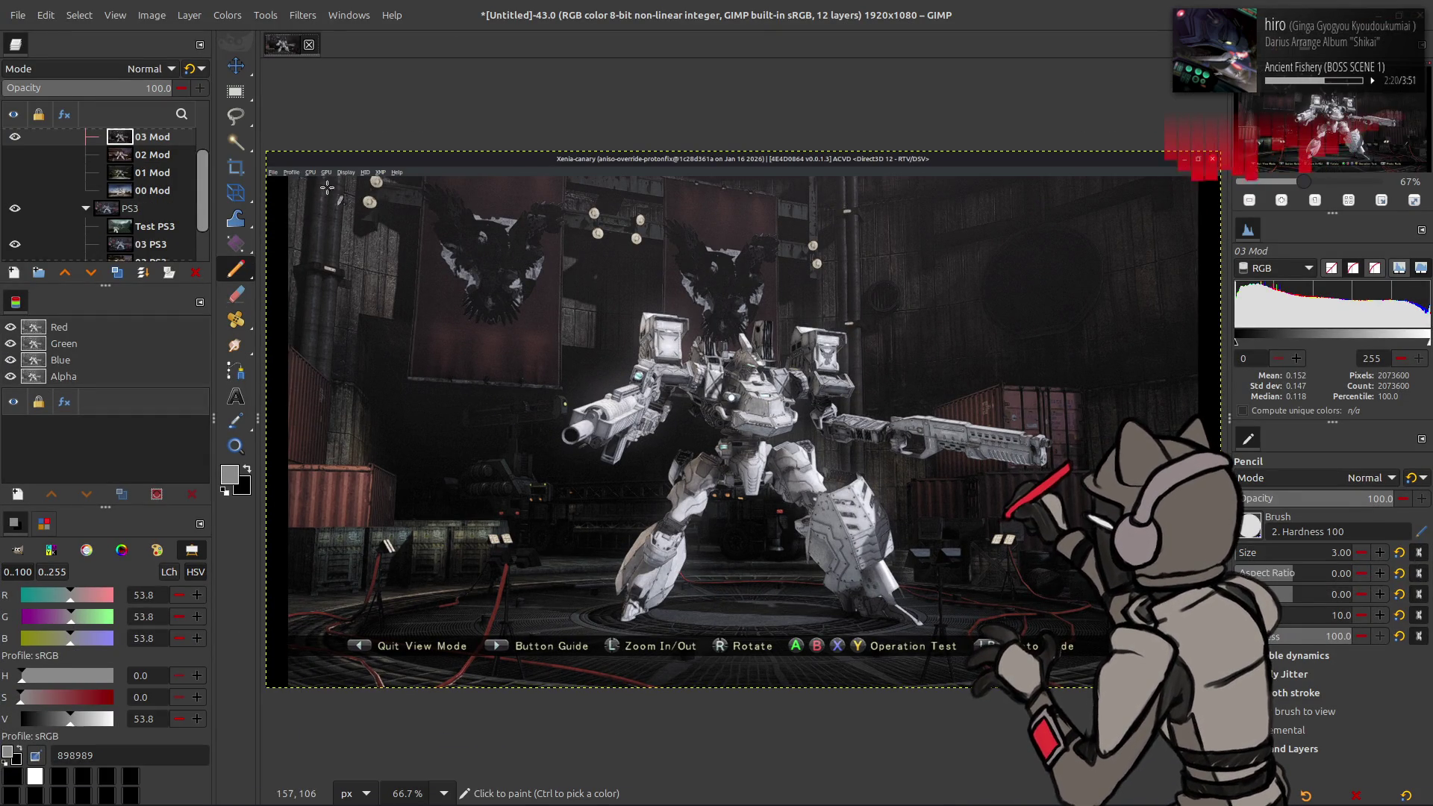
{"action": "key", "text": "alt+Tab"}
{"action": "key", "text": "alt+Tab"}
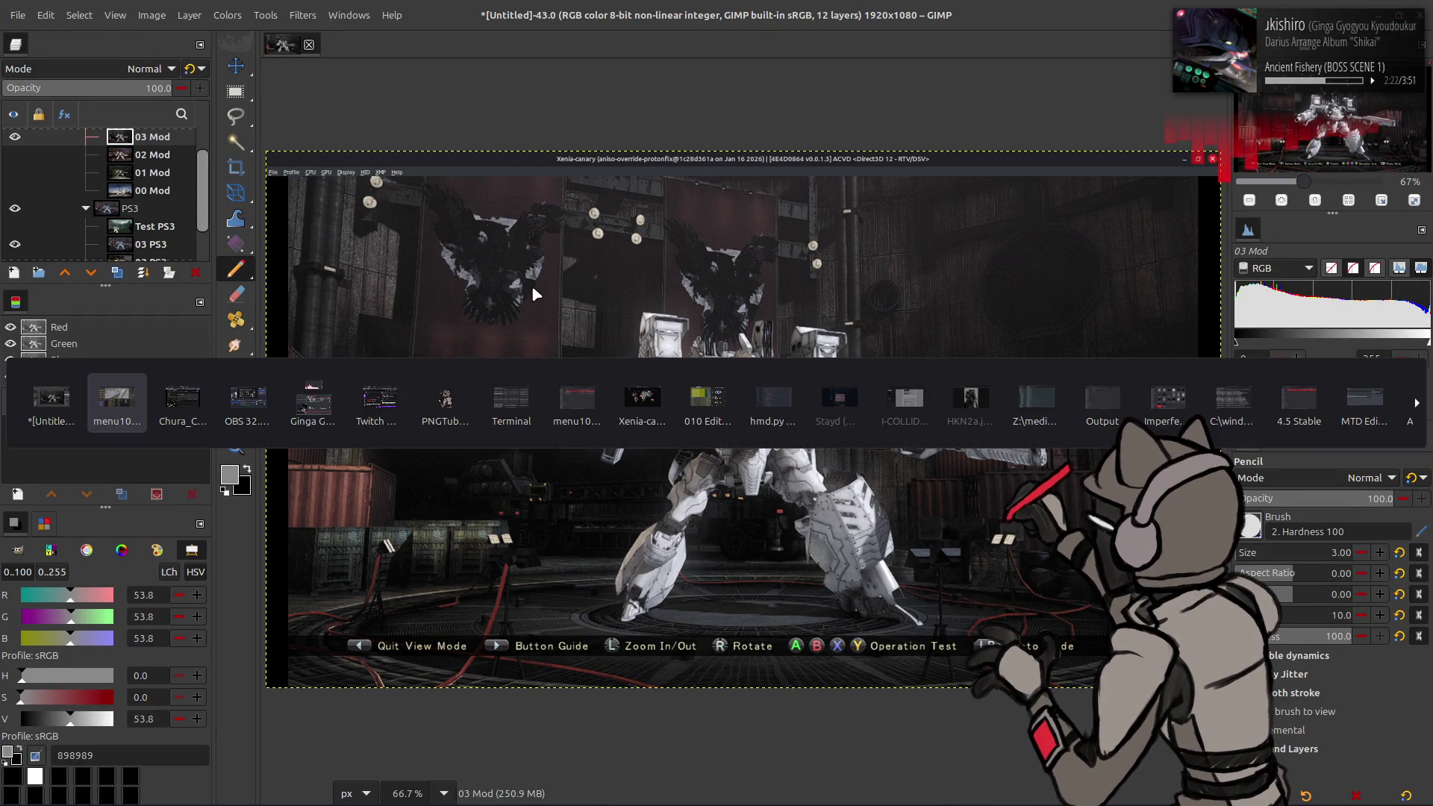
{"action": "key", "text": "alt+Tab"}
{"action": "key", "text": "alt+Tab"}
{"action": "key", "text": "alt+Tab"}
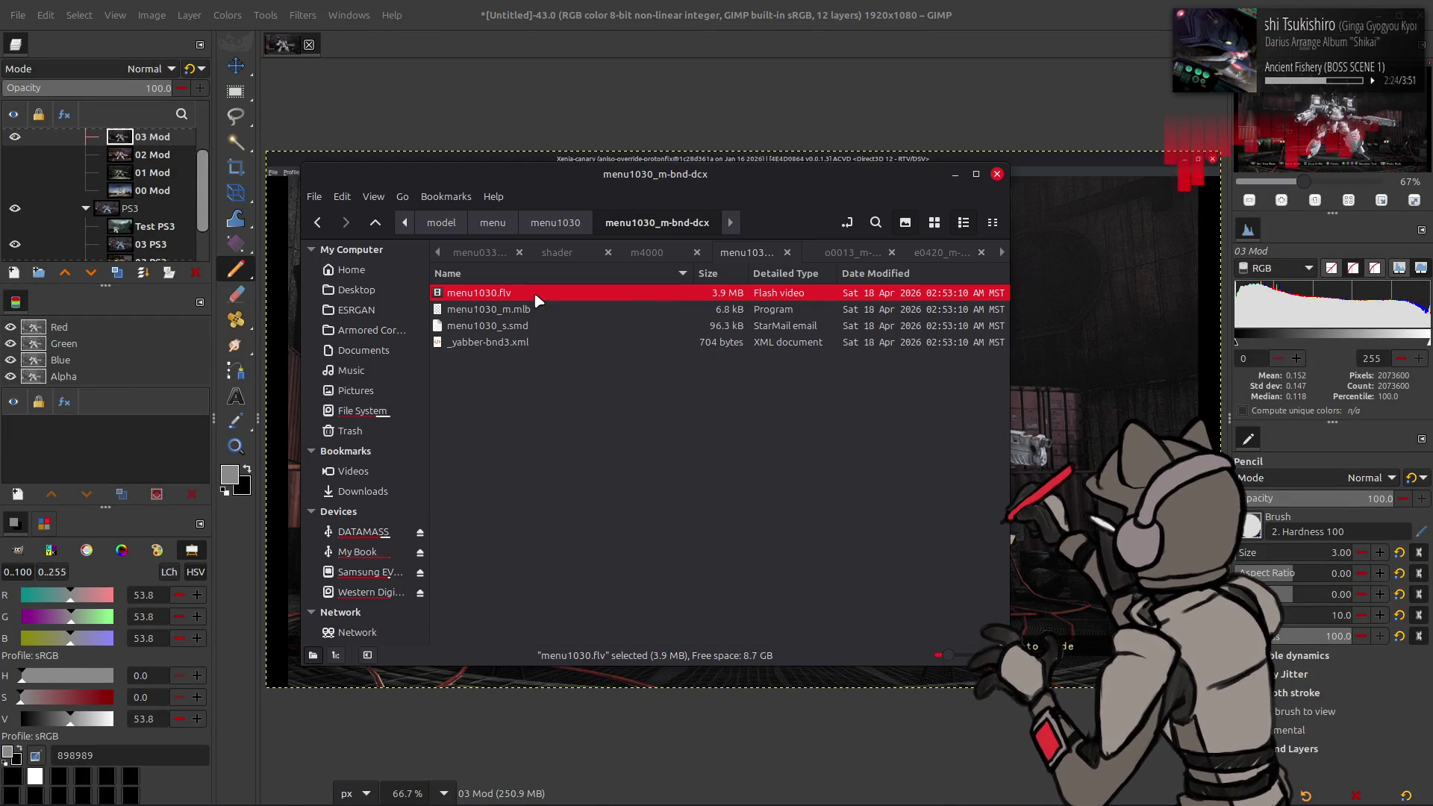
{"action": "left_click", "coordinate": [854, 250]}
{"action": "left_click", "coordinate": [946, 256]}
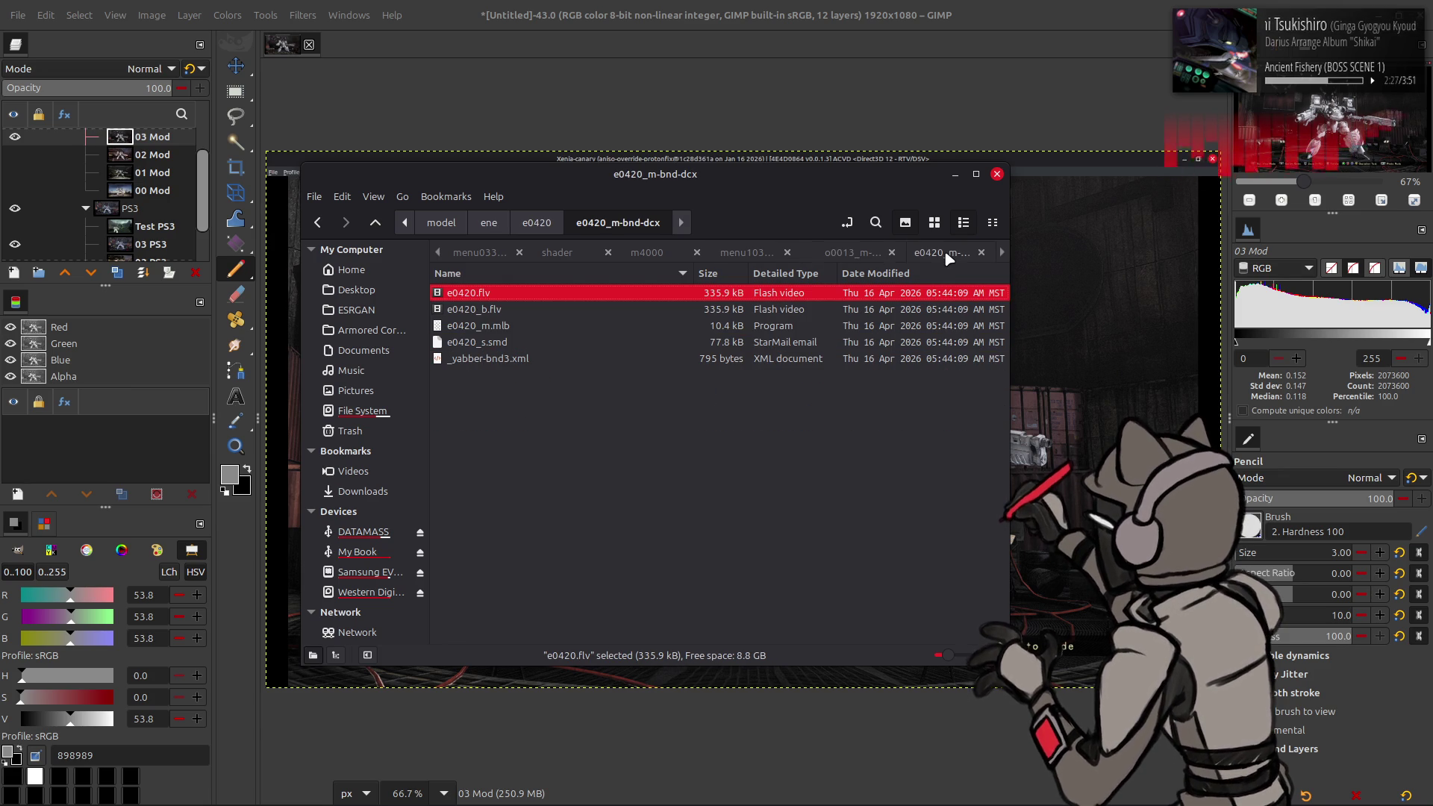
{"action": "left_click", "coordinate": [1003, 254]}
{"action": "left_click", "coordinate": [1002, 254]}
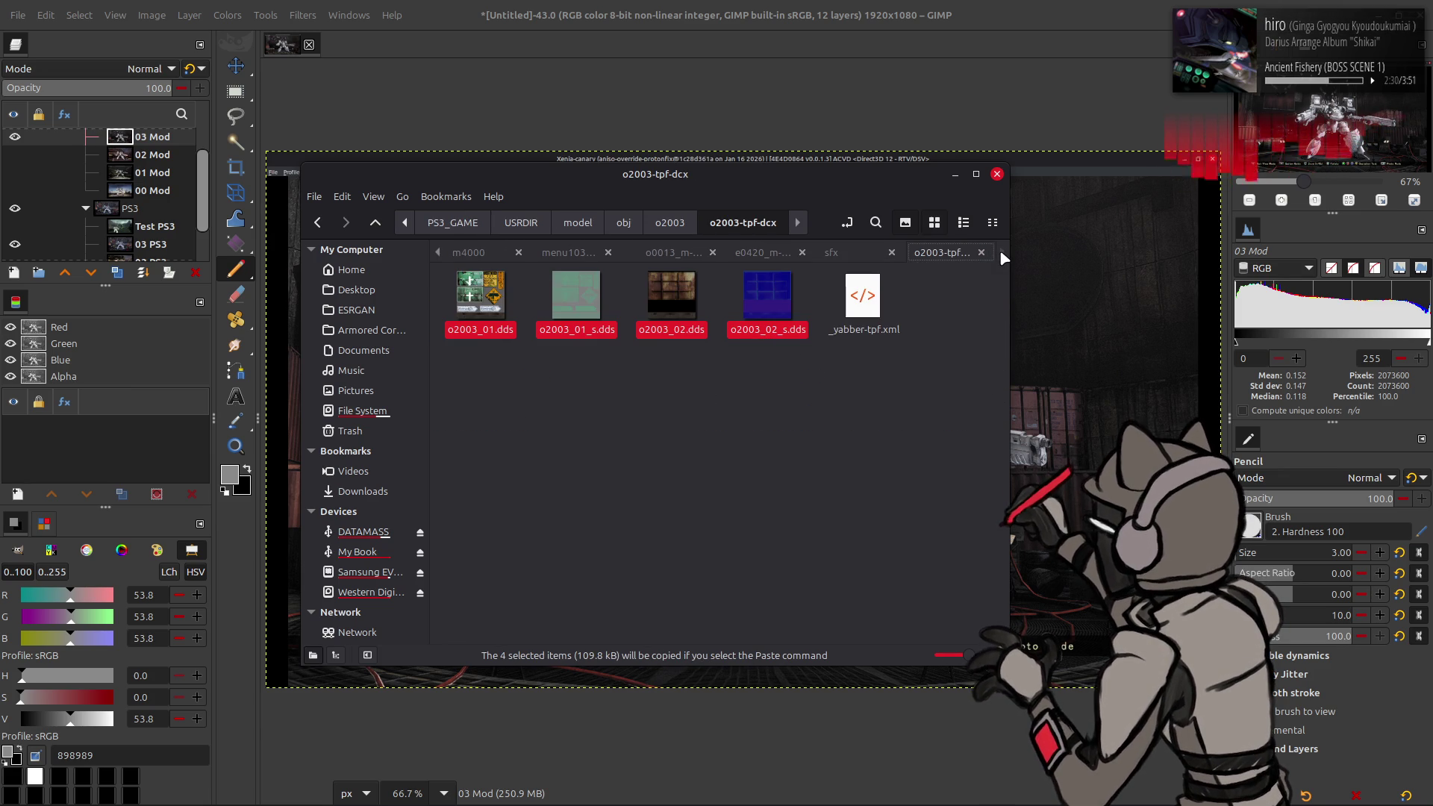
Step: Go up to the model folder, open menu then menu1030, and select menu1030.tpf.dcx
{"action": "left_click", "coordinate": [375, 222]}
{"action": "left_click", "coordinate": [376, 223]}
{"action": "left_click", "coordinate": [376, 222]}
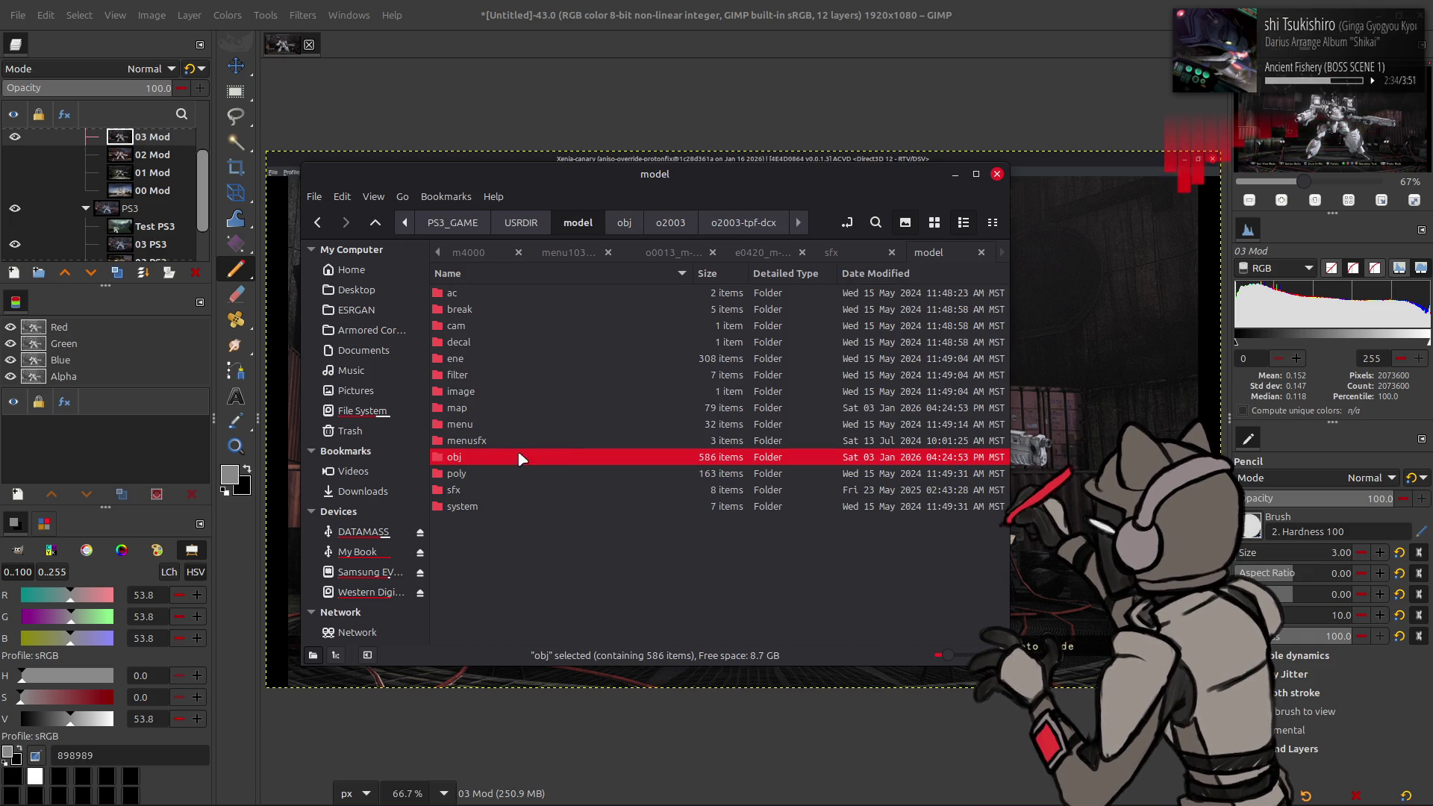
{"action": "double_click", "coordinate": [516, 424]}
{"action": "scroll", "coordinate": [515, 425], "scroll_direction": "down", "scroll_amount": 2}
{"action": "scroll", "coordinate": [515, 418], "scroll_direction": "down", "scroll_amount": 3}
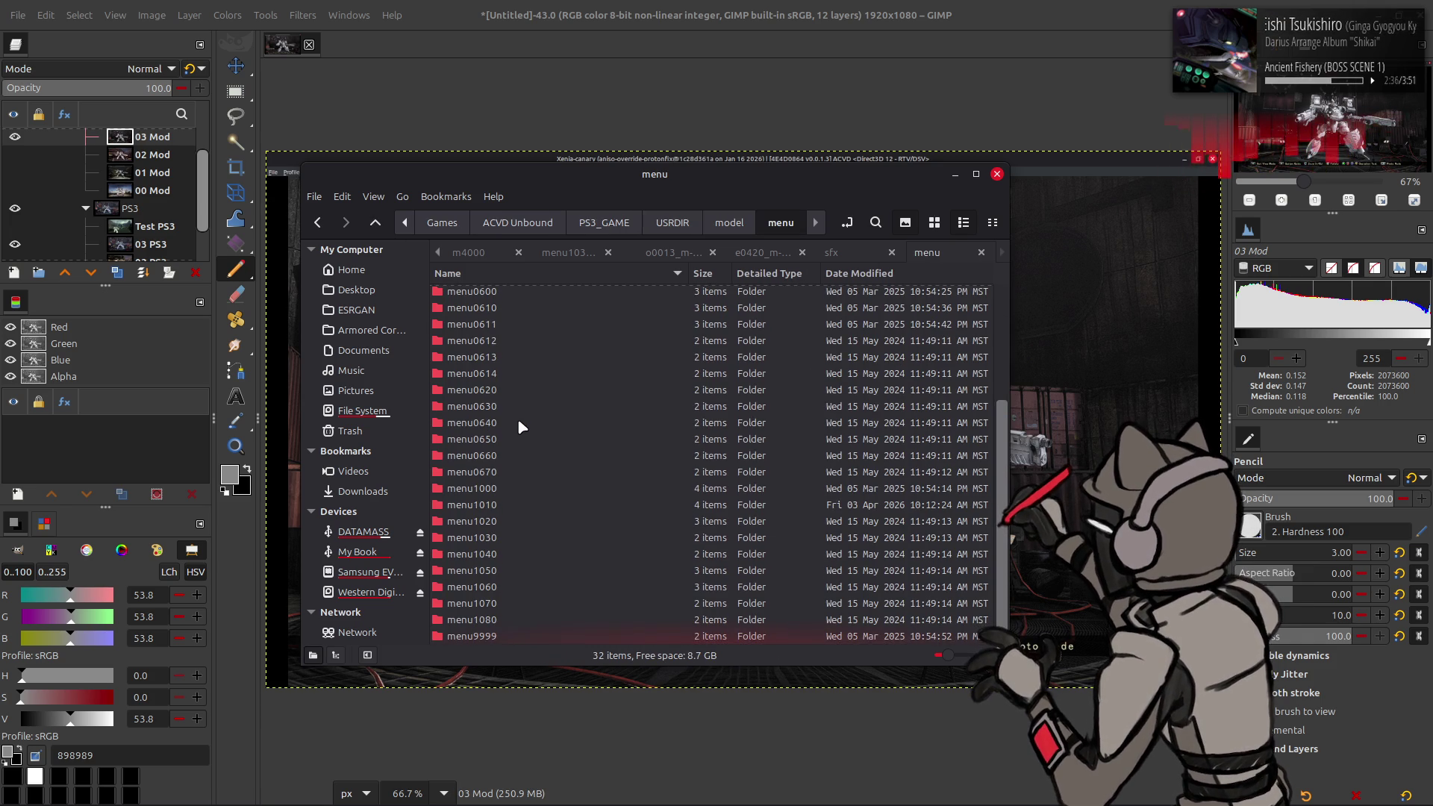
{"action": "double_click", "coordinate": [508, 531]}
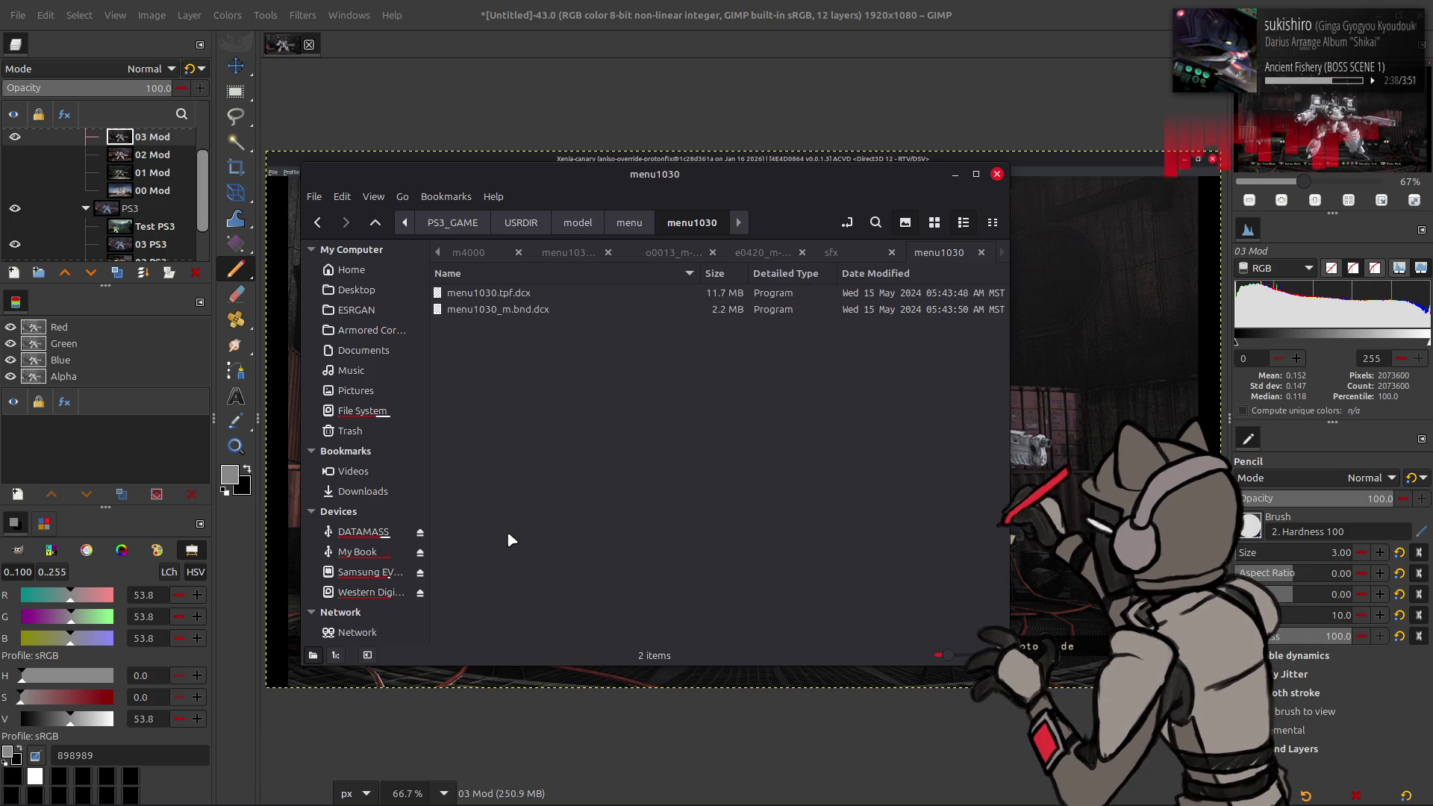
{"action": "left_click", "coordinate": [554, 300]}
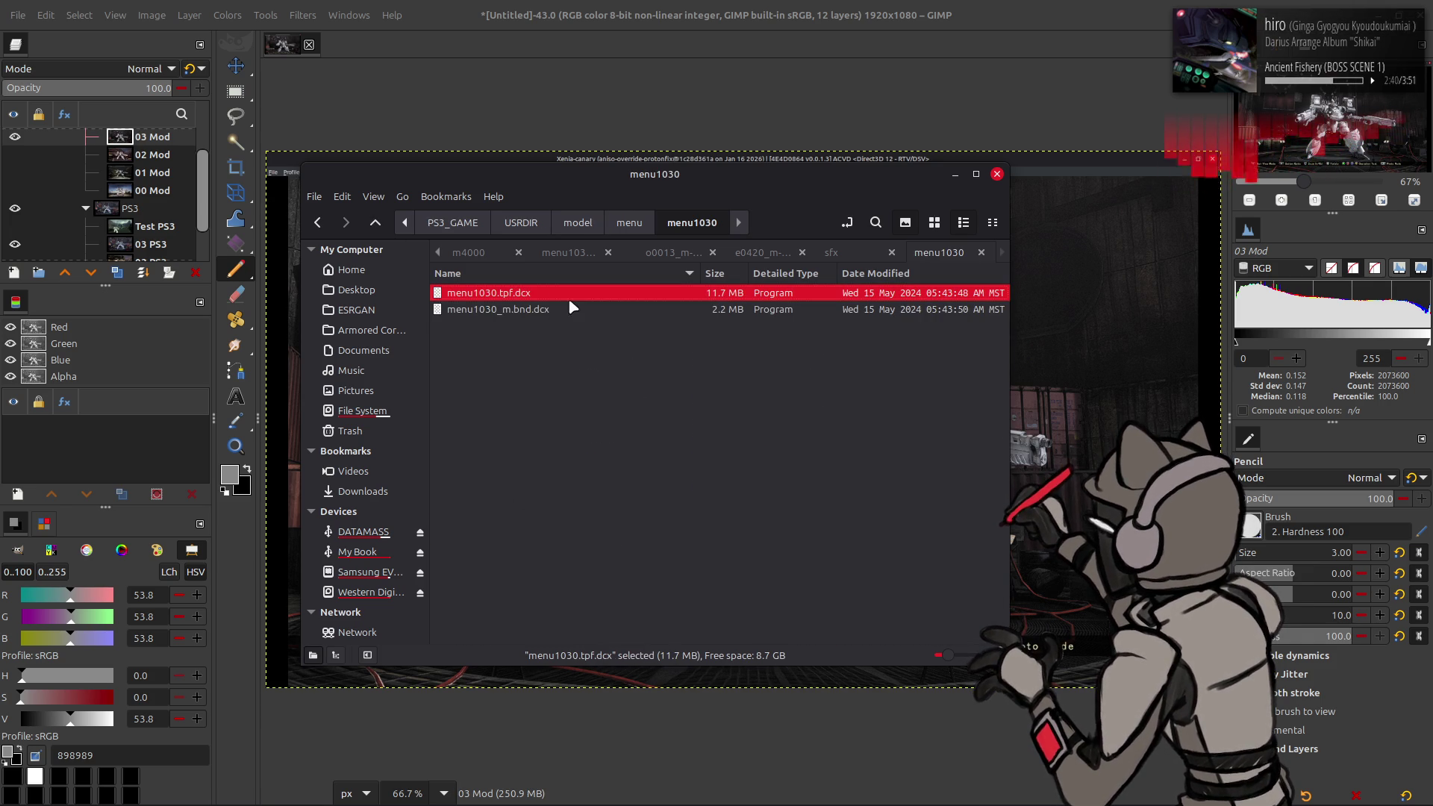
Step: Unpack menu1030.tpf.dcx, open the extracted folder as thumbnails, and select mn1030_17.dds
{"action": "double_click", "coordinate": [554, 300]}
{"action": "double_click", "coordinate": [570, 296]}
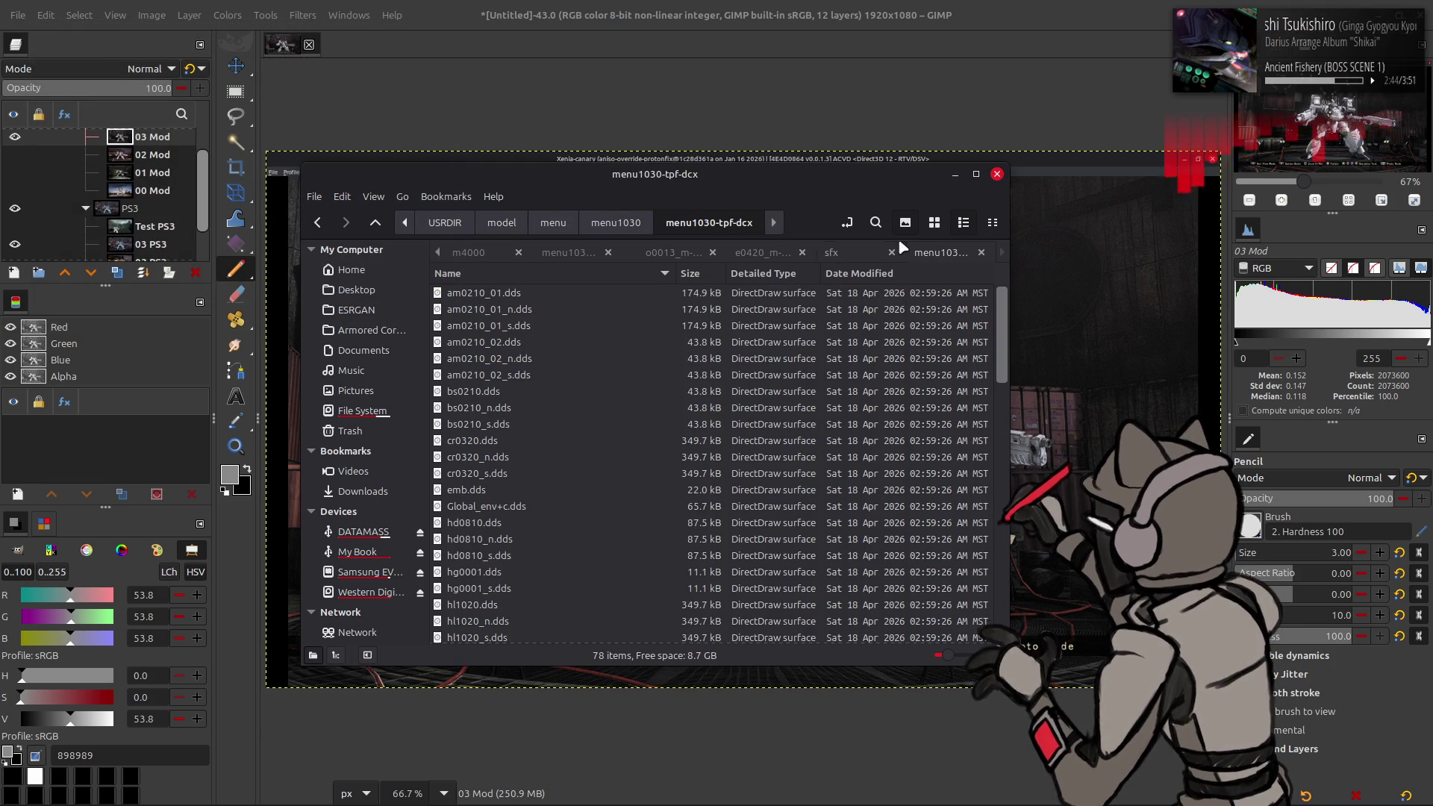
{"action": "left_click", "coordinate": [934, 222]}
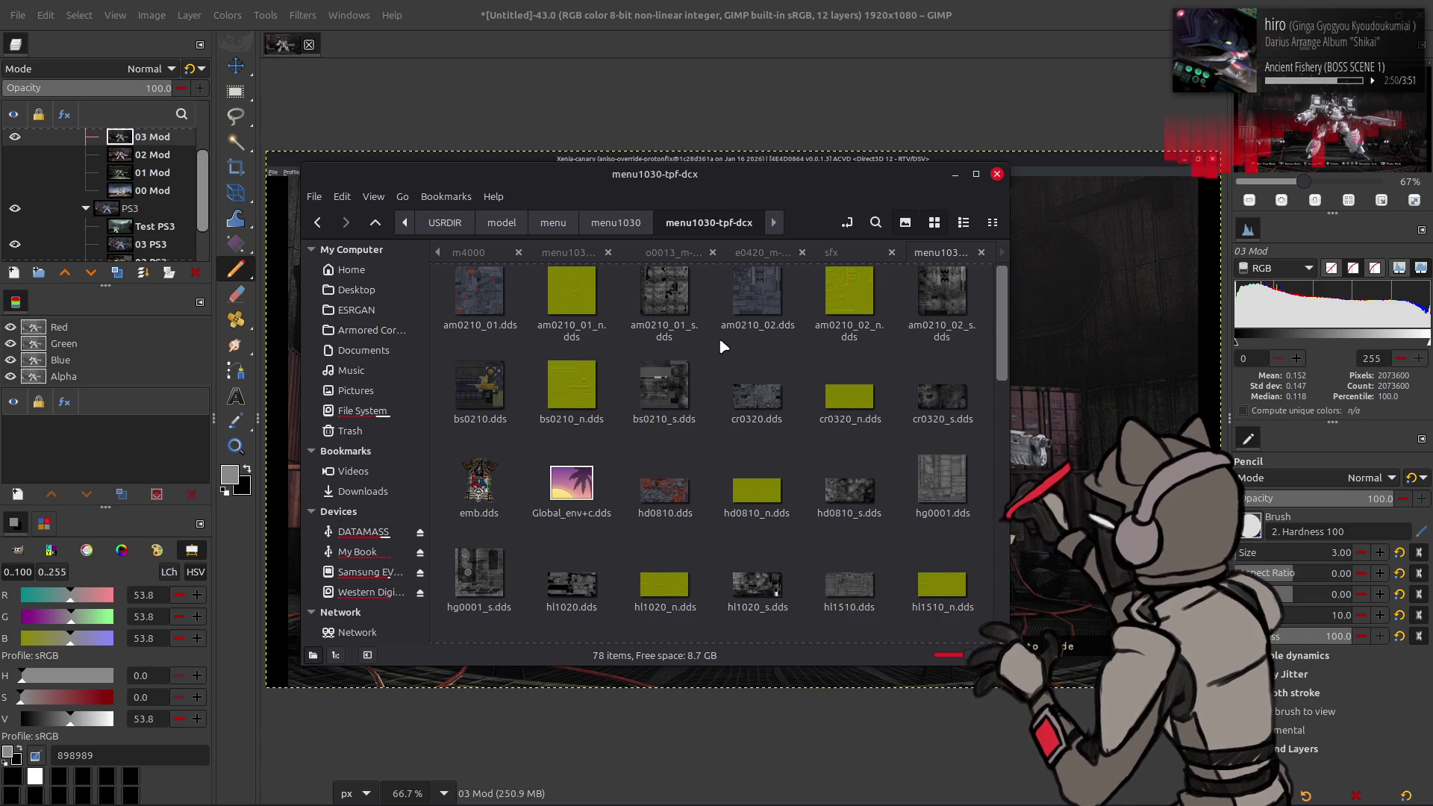
{"action": "scroll", "coordinate": [721, 343], "scroll_direction": "down", "scroll_amount": 10}
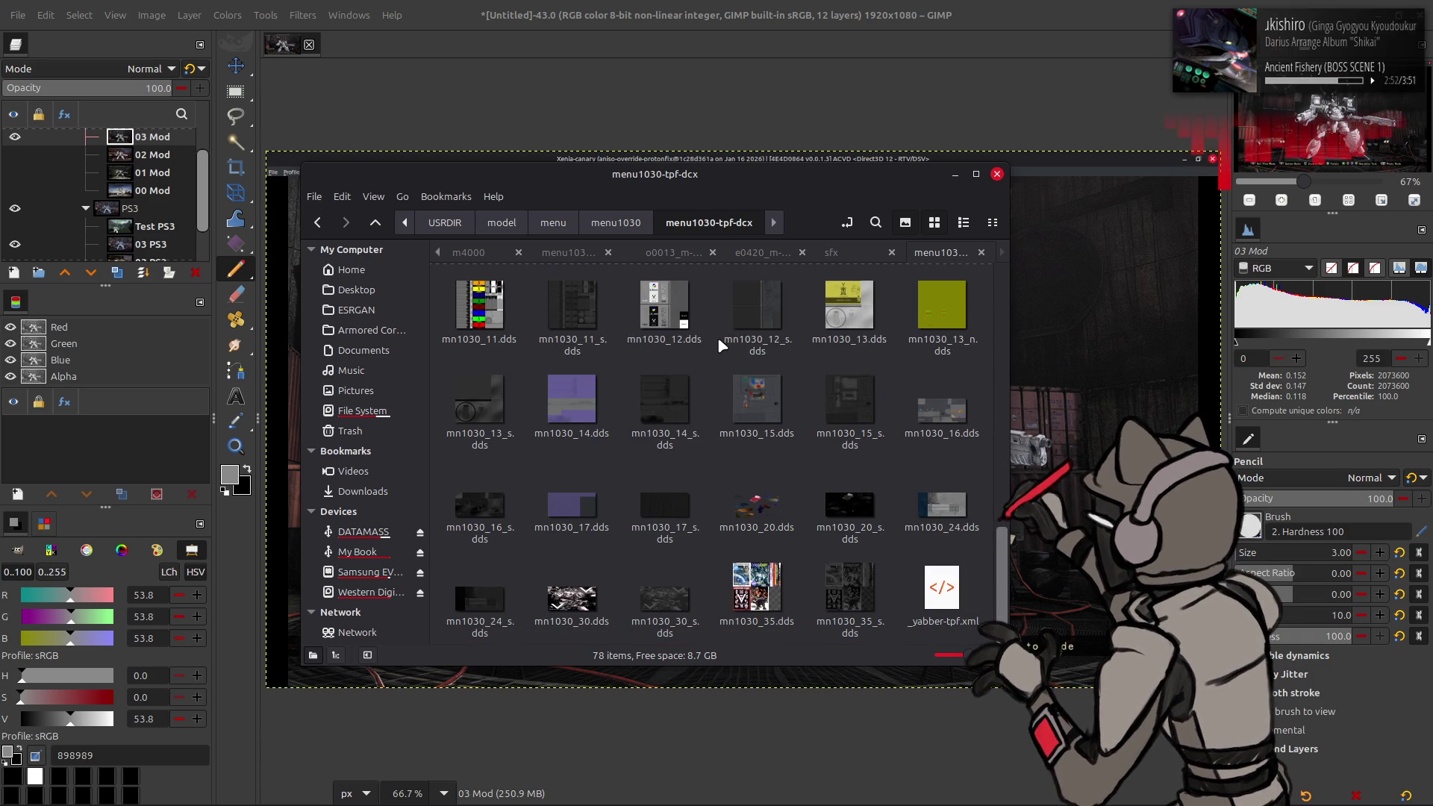
{"action": "scroll", "coordinate": [718, 338], "scroll_direction": "up", "scroll_amount": 1}
{"action": "scroll", "coordinate": [718, 337], "scroll_direction": "down", "scroll_amount": 1}
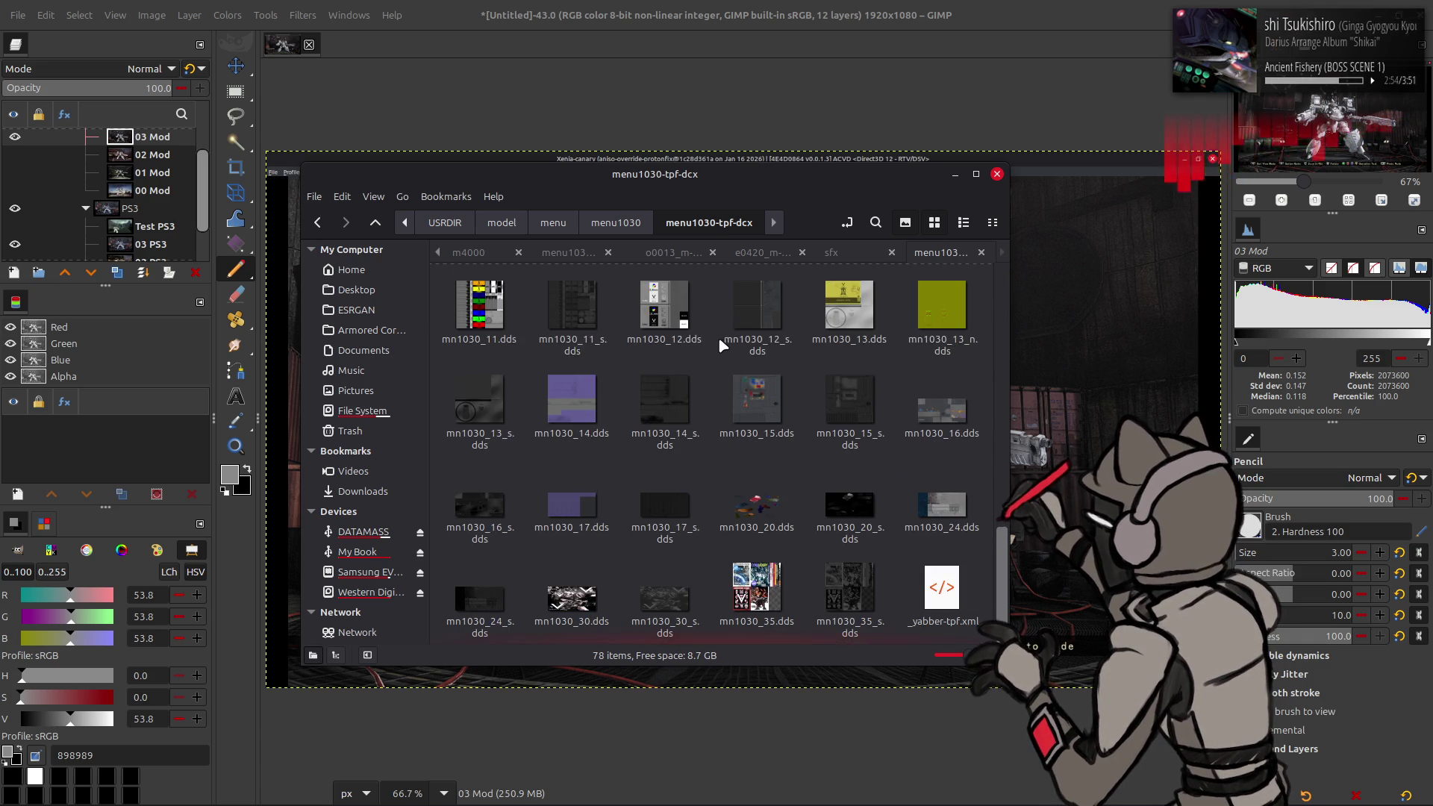
{"action": "left_click", "coordinate": [588, 505]}
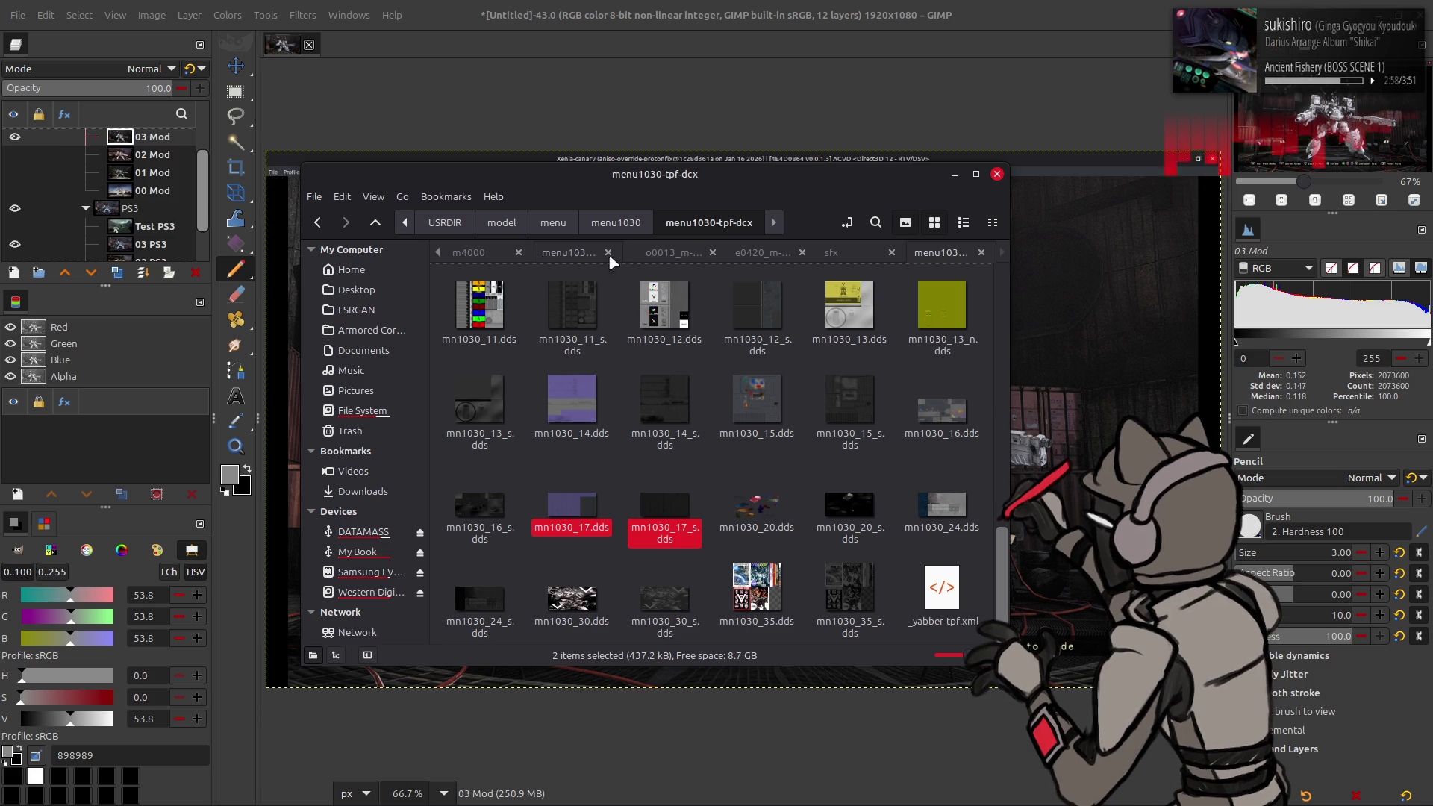
Step: In the other menu1030-tpf-dcx folder, select mn1030_17.dds and mn1030_17_s.dds
{"action": "left_click", "coordinate": [578, 253]}
{"action": "key", "text": "alt+Up"}
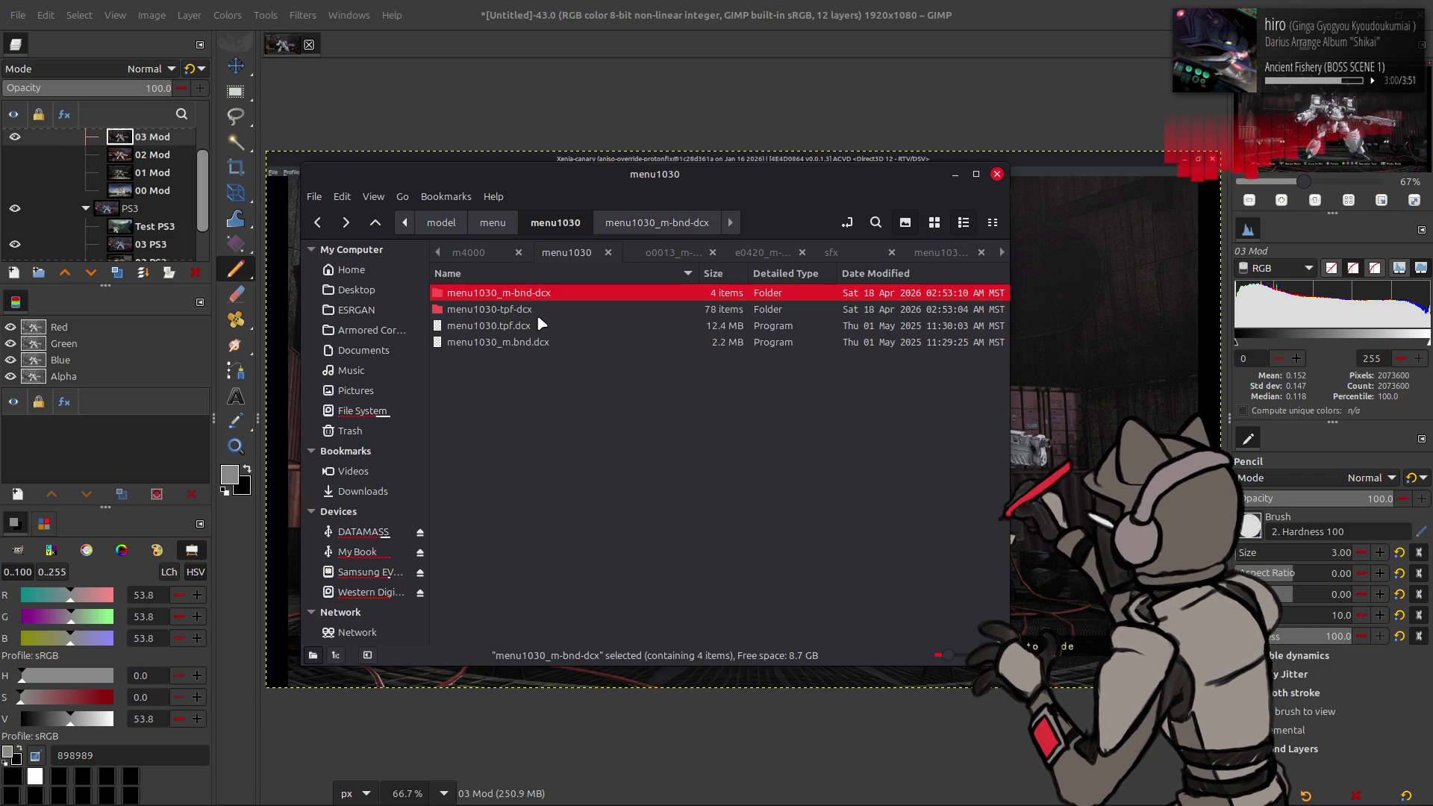
{"action": "double_click", "coordinate": [532, 309]}
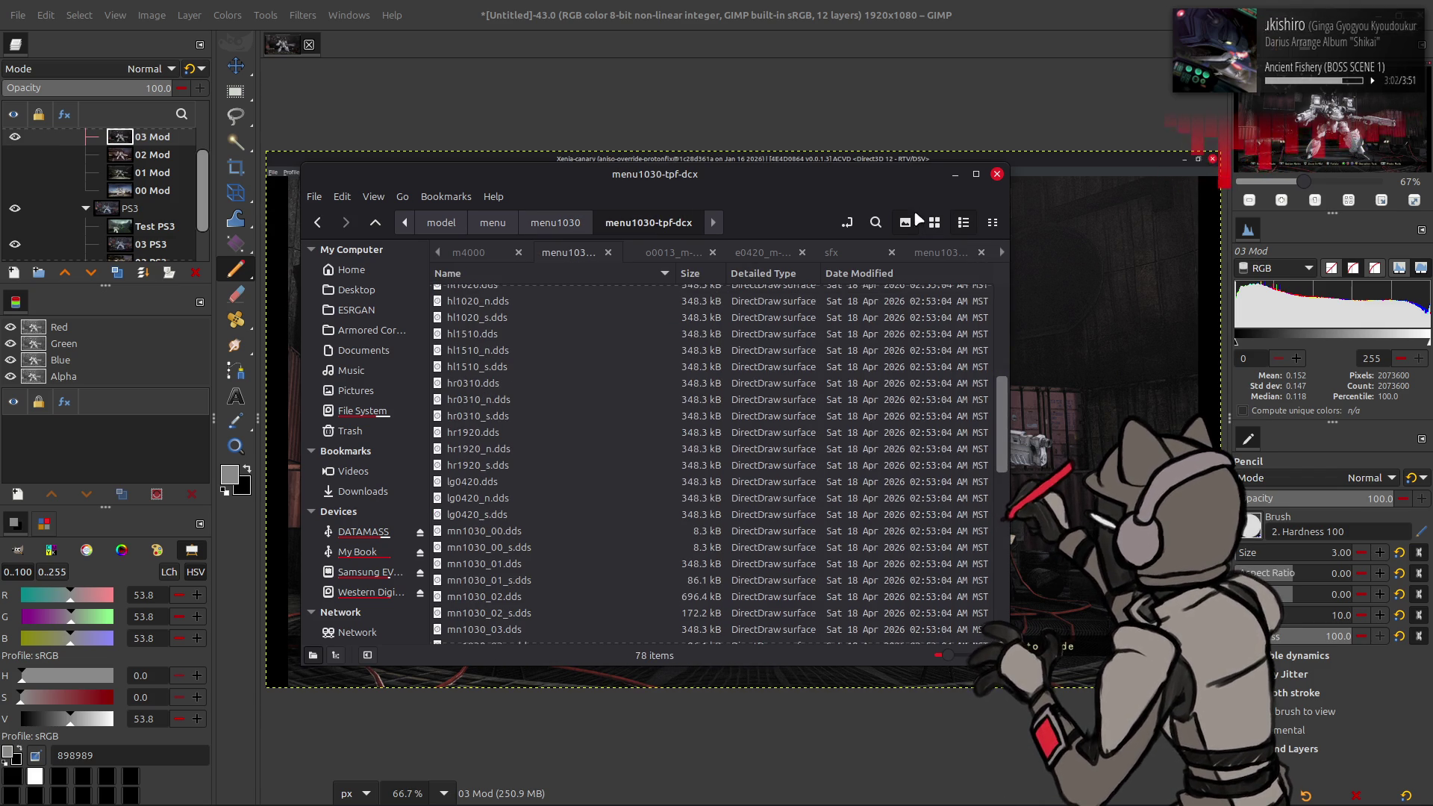
{"action": "key", "text": "ctrl+1"}
{"action": "scroll", "coordinate": [660, 463], "scroll_direction": "down", "scroll_amount": 3}
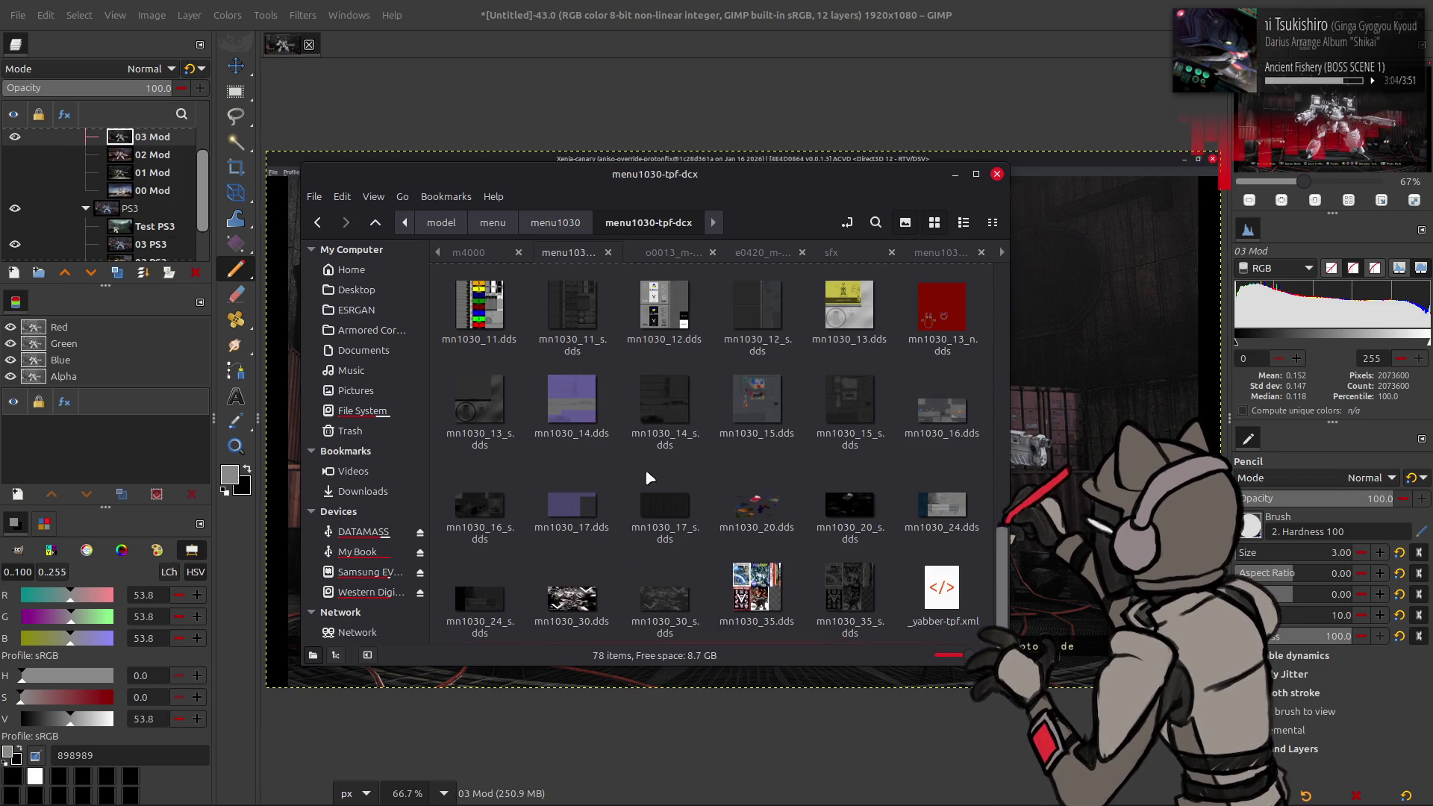
{"action": "left_click", "coordinate": [568, 418]}
{"action": "left_click", "coordinate": [571, 507]}
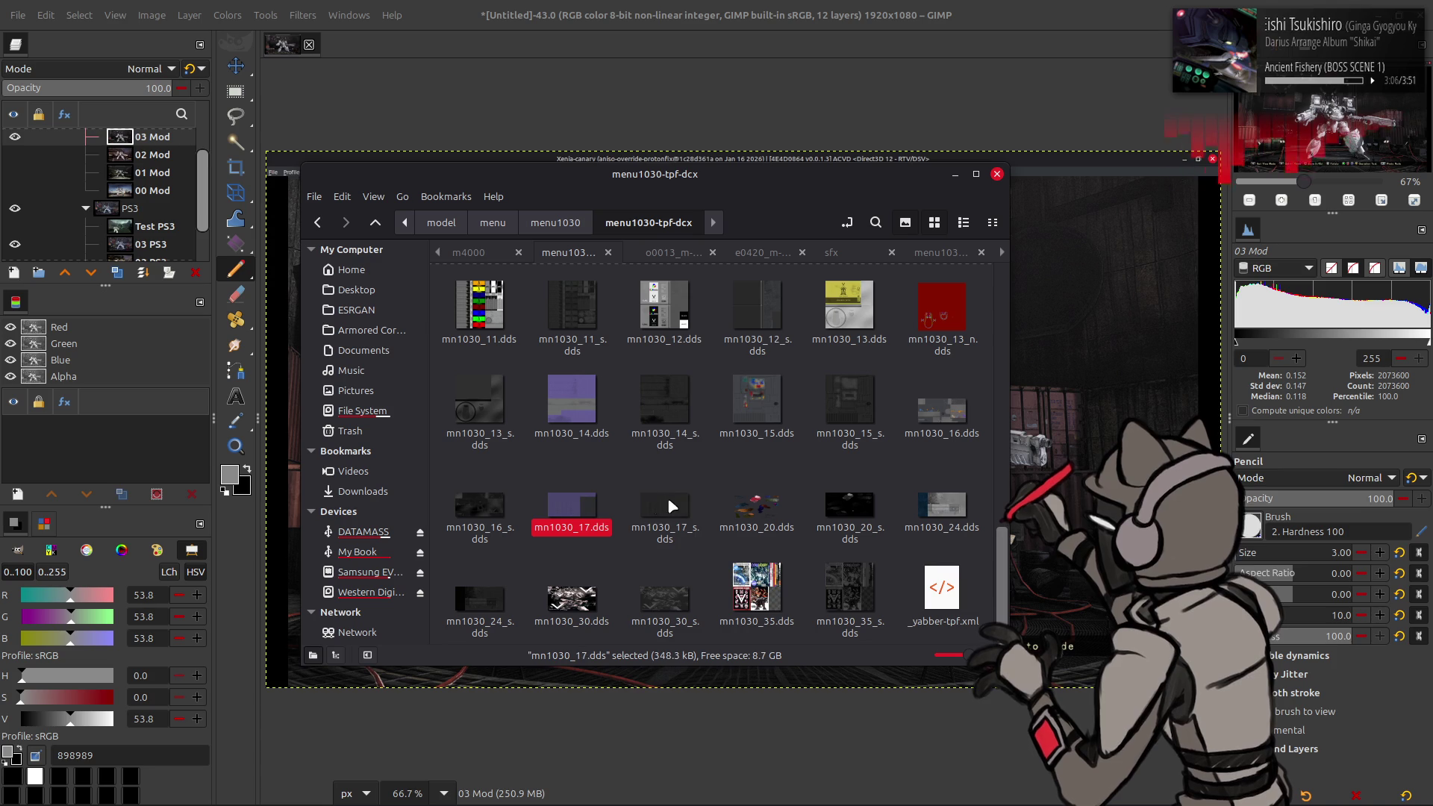
{"action": "left_click", "coordinate": [664, 508], "text": "ctrl"}
Step: Copy both textures into the game's menu1030-tpf-dcx folder, replacing the old mn1030_17.dds
{"action": "key", "text": "ctrl+c"}
{"action": "key", "text": "ctrl+v"}
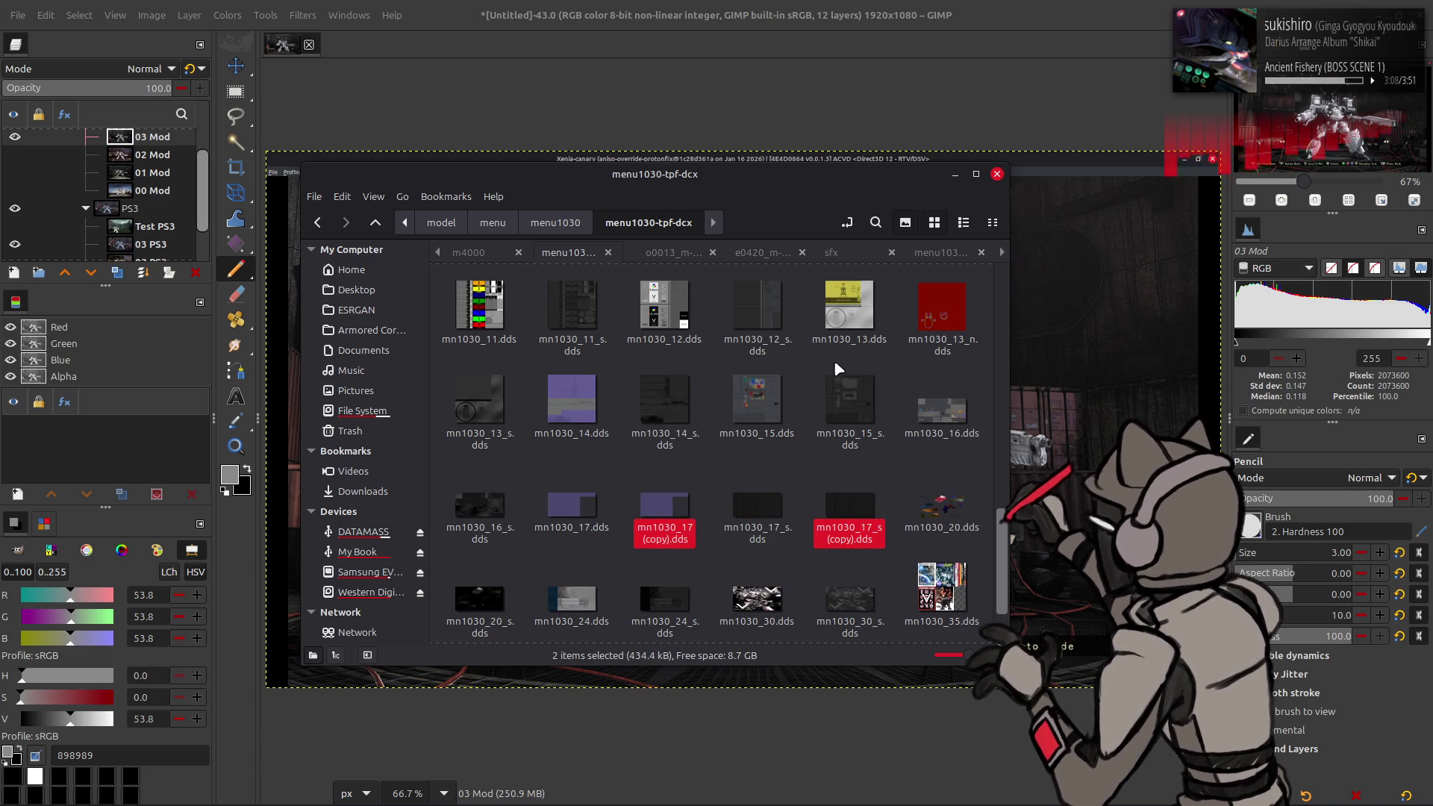
{"action": "key", "text": "ctrl+z"}
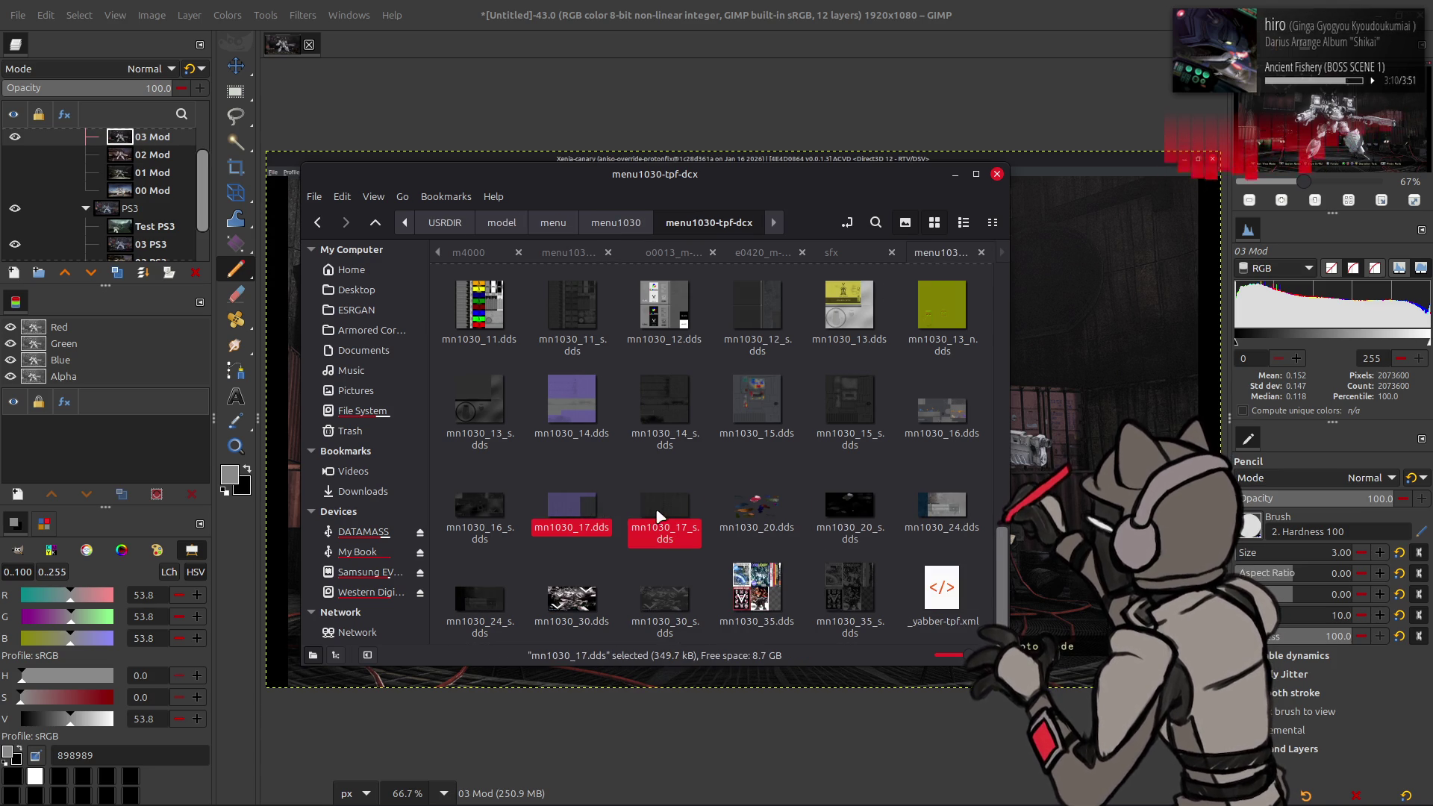
{"action": "left_click", "coordinate": [571, 253]}
{"action": "key", "text": "ctrl+v"}
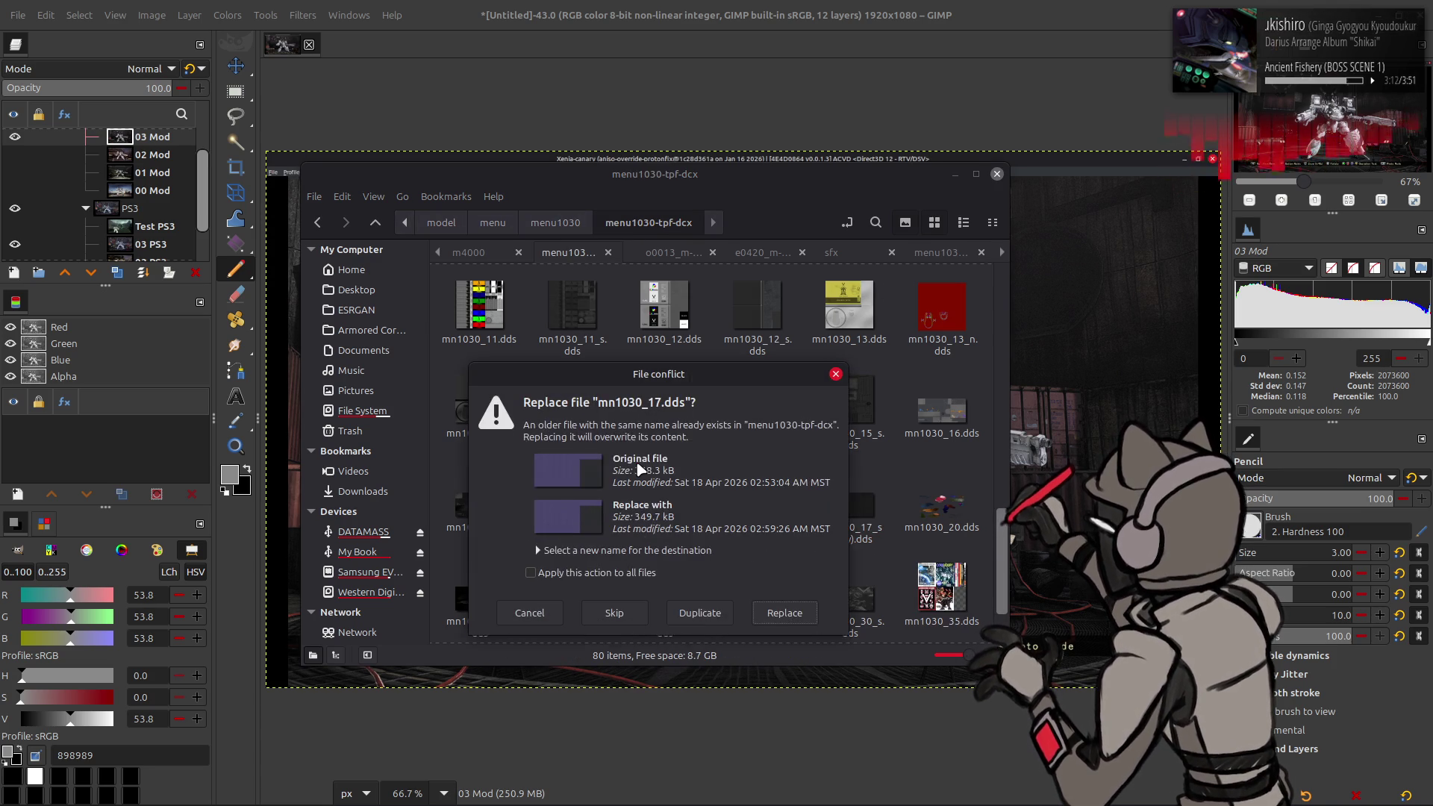
{"action": "left_click", "coordinate": [782, 613]}
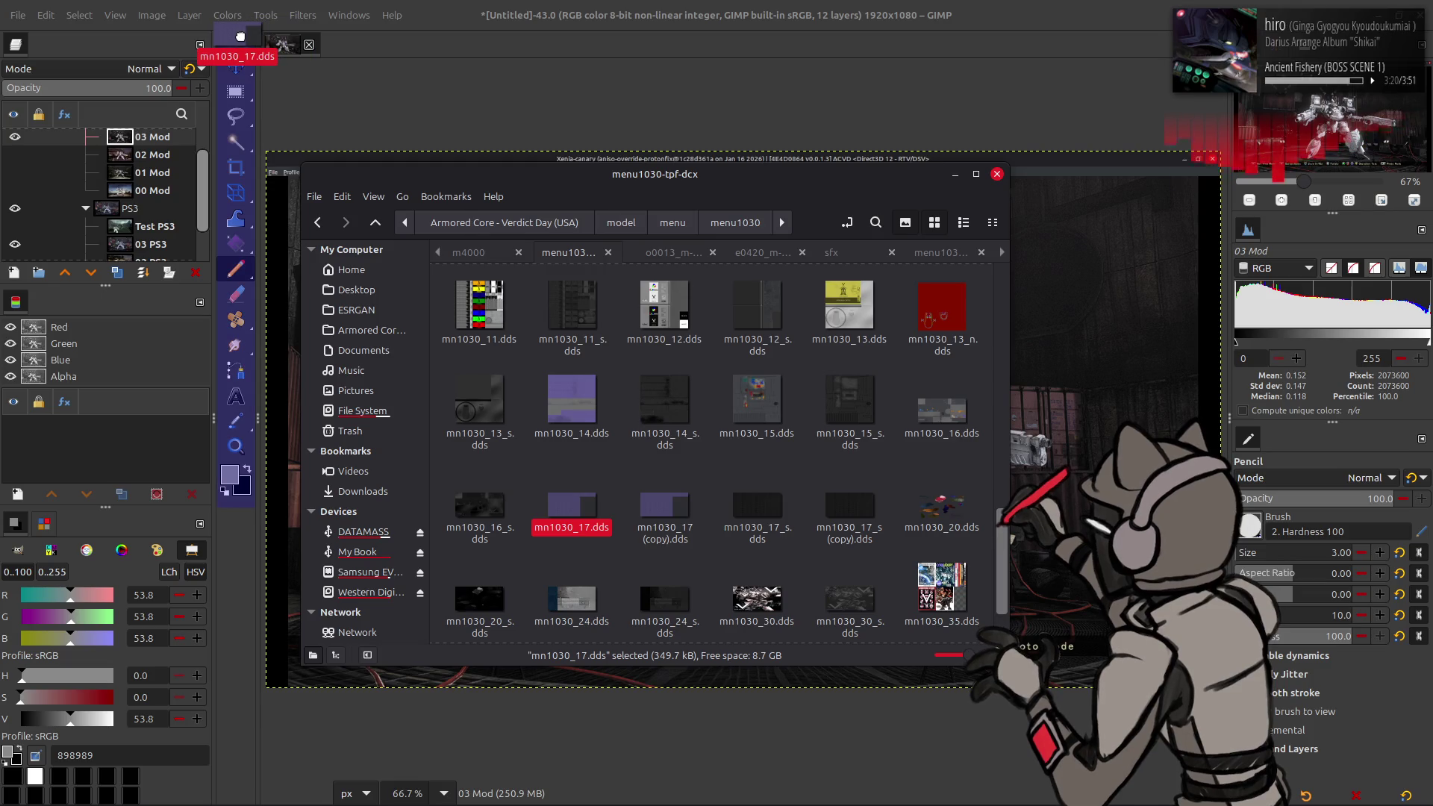
Step: Import mn1030_17.dds into GIMP and remove the layer's alpha channel
{"action": "left_click_drag", "start_coordinate": [244, 40], "coordinate": [259, 43]}
{"action": "left_click", "coordinate": [834, 459]}
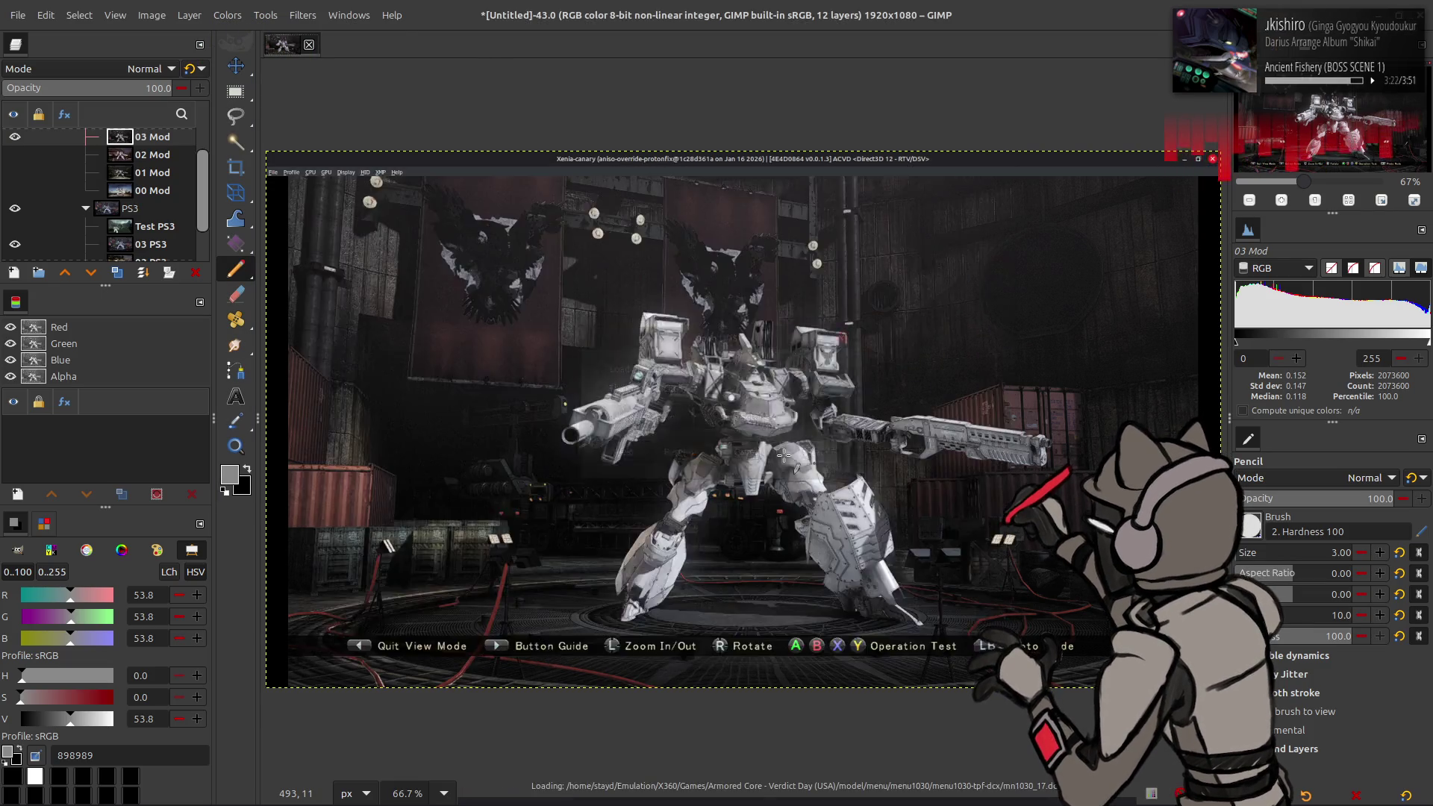
{"action": "right_click", "coordinate": [178, 141]}
{"action": "left_click", "coordinate": [224, 485]}
Step: Name the layer mn1030_17 and copy it to the clipboard
{"action": "double_click", "coordinate": [175, 139]}
{"action": "key", "text": "Return"}
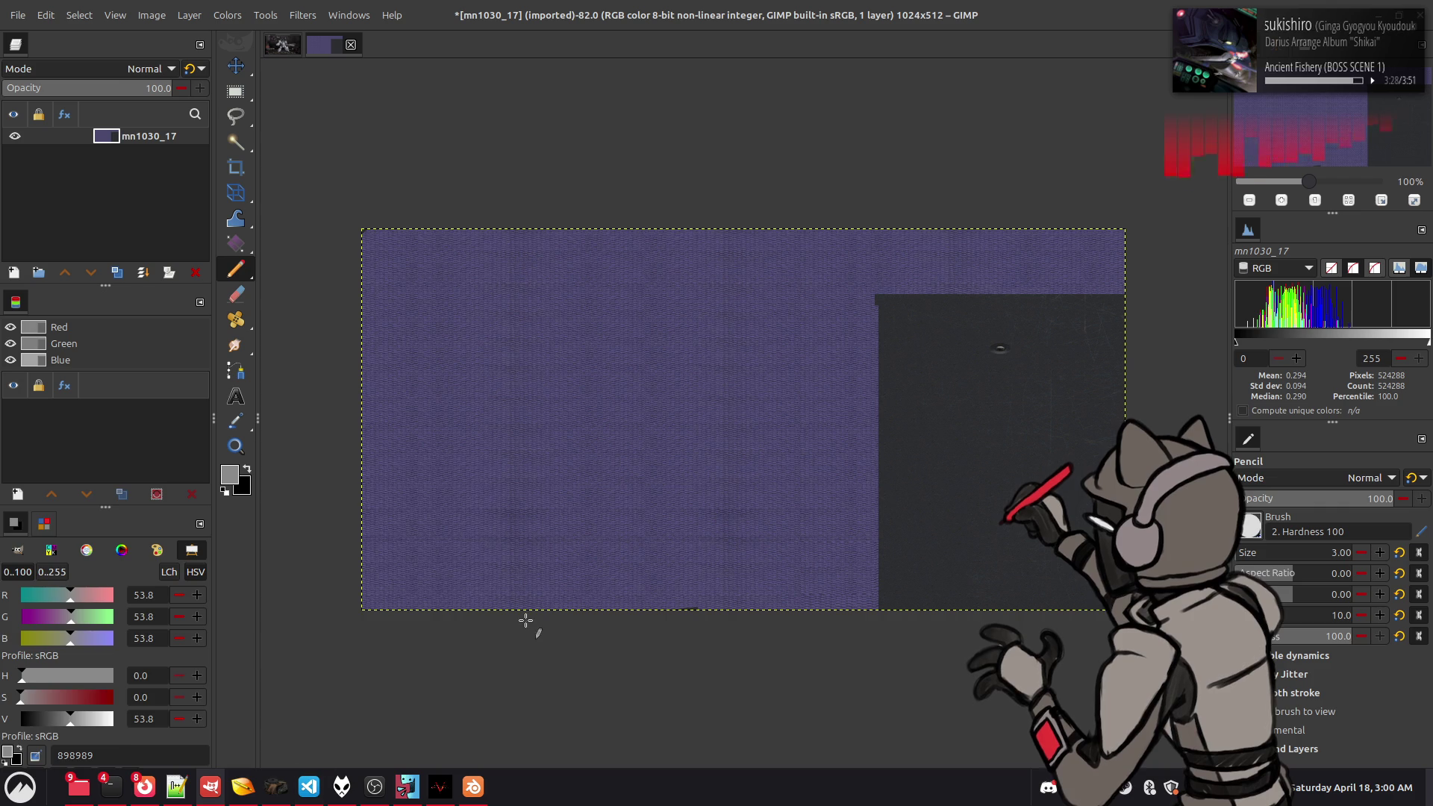
{"action": "key", "text": "super"}
{"action": "type", "text": "c"}
{"action": "key", "text": "Escape"}
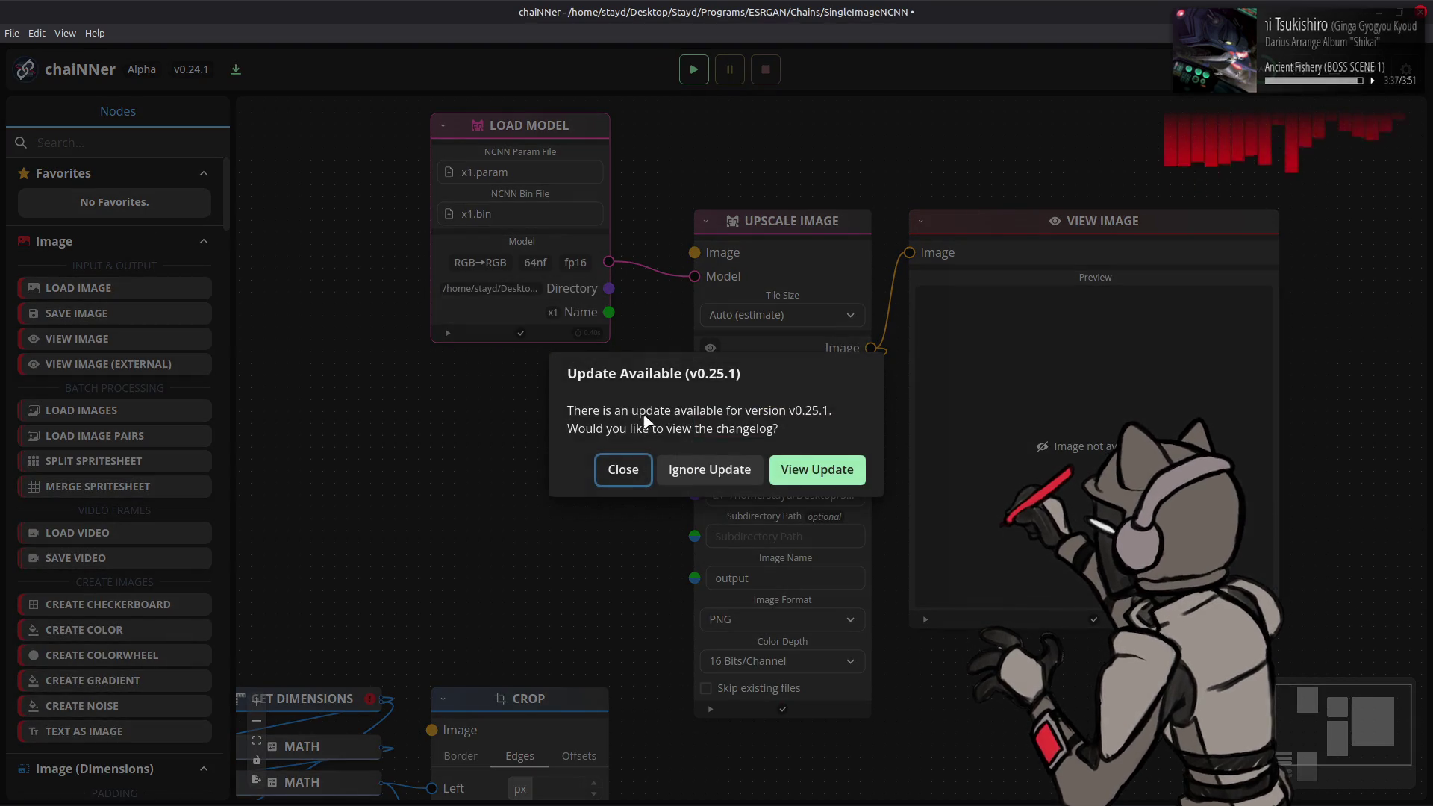
Step: Paste the texture as a Load Image node, wire it into Upscale Image, and run the chain
{"action": "left_click", "coordinate": [623, 469]}
{"action": "key", "text": "ctrl+v"}
{"action": "mouse_move", "coordinate": [836, 427]}
{"action": "left_mouse_down"}
{"action": "mouse_move", "coordinate": [551, 347]}
{"action": "mouse_move", "coordinate": [577, 369]}
{"action": "left_mouse_up"}
{"action": "mouse_move", "coordinate": [609, 525]}
{"action": "left_mouse_down"}
{"action": "mouse_move", "coordinate": [654, 298]}
{"action": "mouse_move", "coordinate": [694, 253]}
{"action": "left_mouse_up"}
{"action": "left_click", "coordinate": [693, 69]}
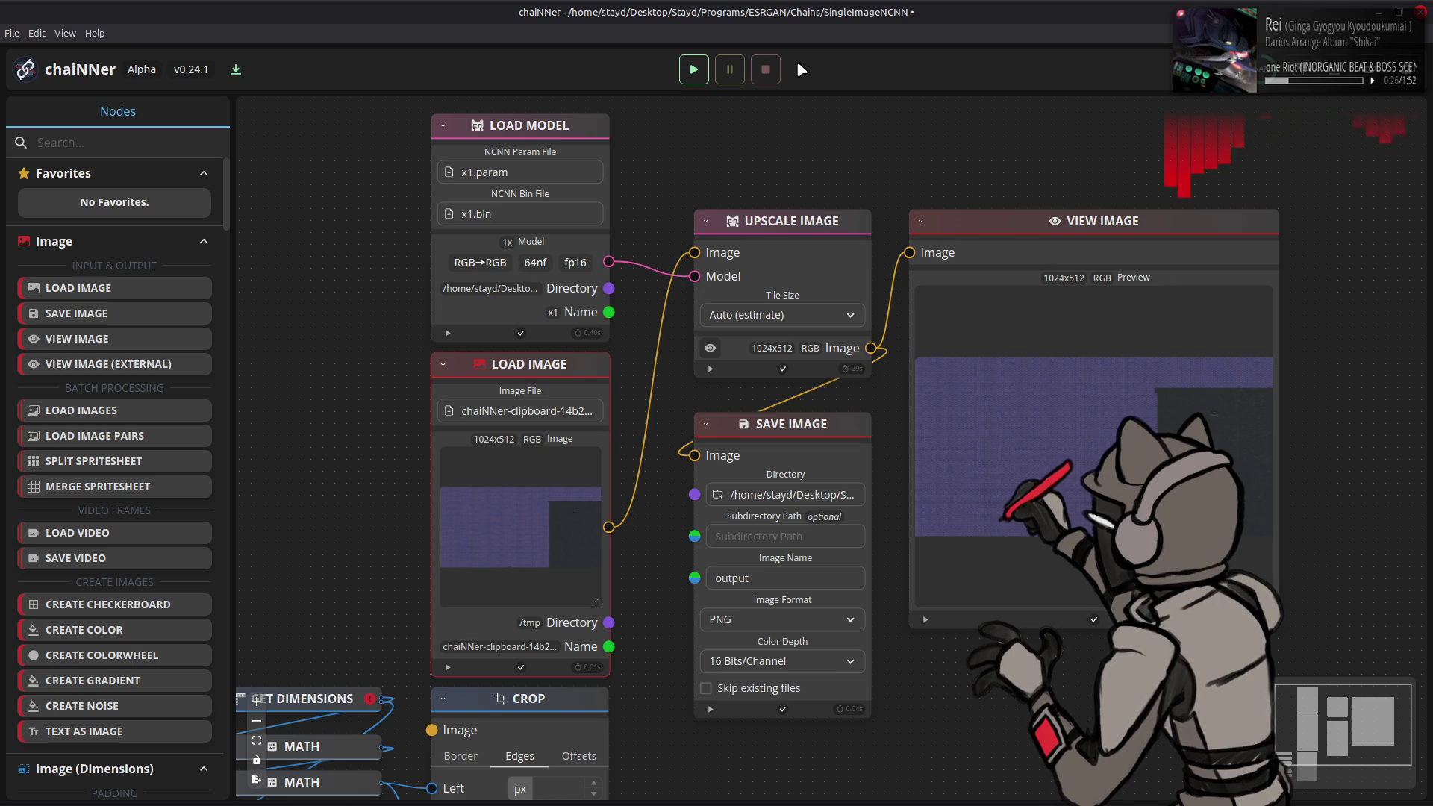
{"action": "key", "text": "alt+Tab"}
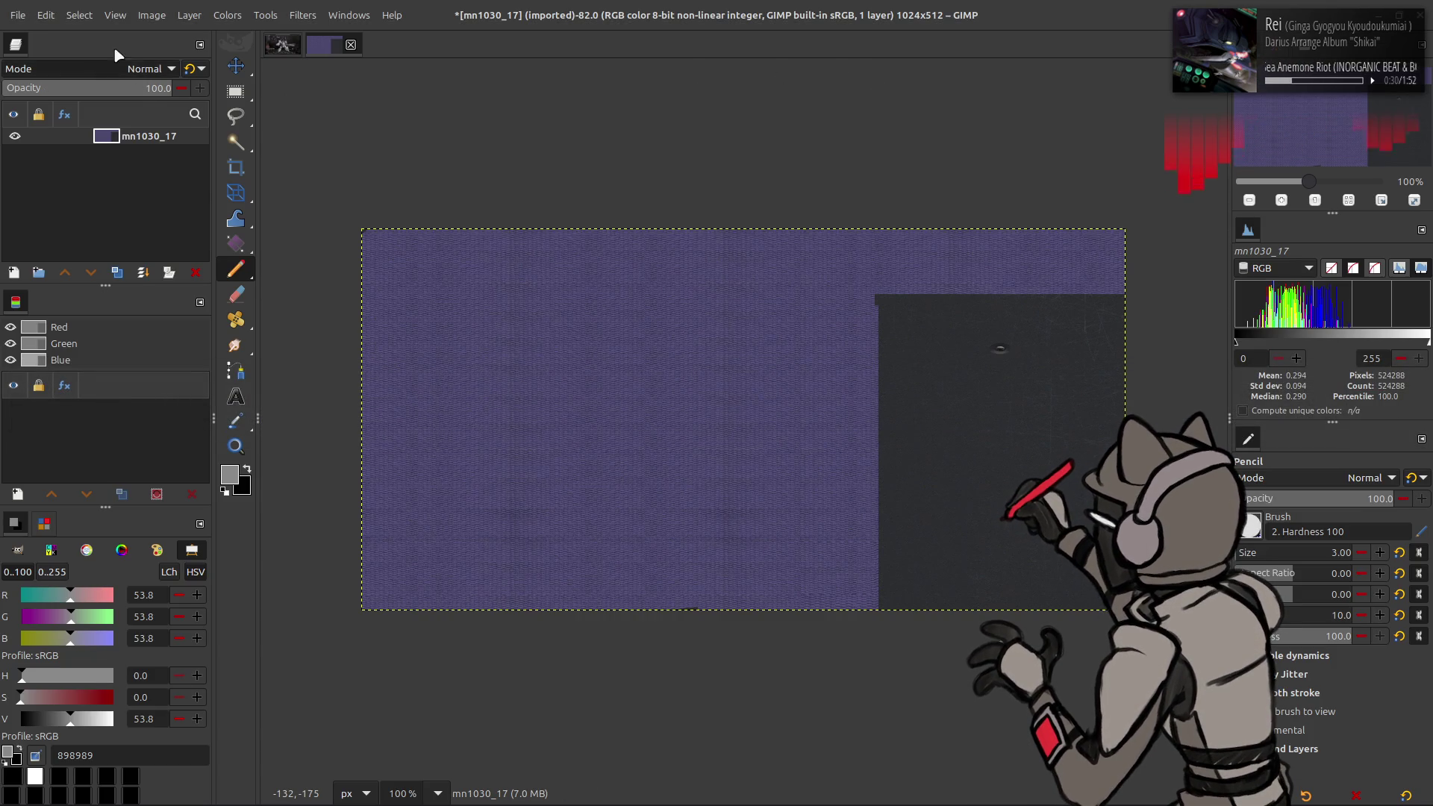
Step: Convert the mn1030_17 image to 16-bit integer precision
{"action": "left_click", "coordinate": [151, 15]}
{"action": "left_click", "coordinate": [362, 103]}
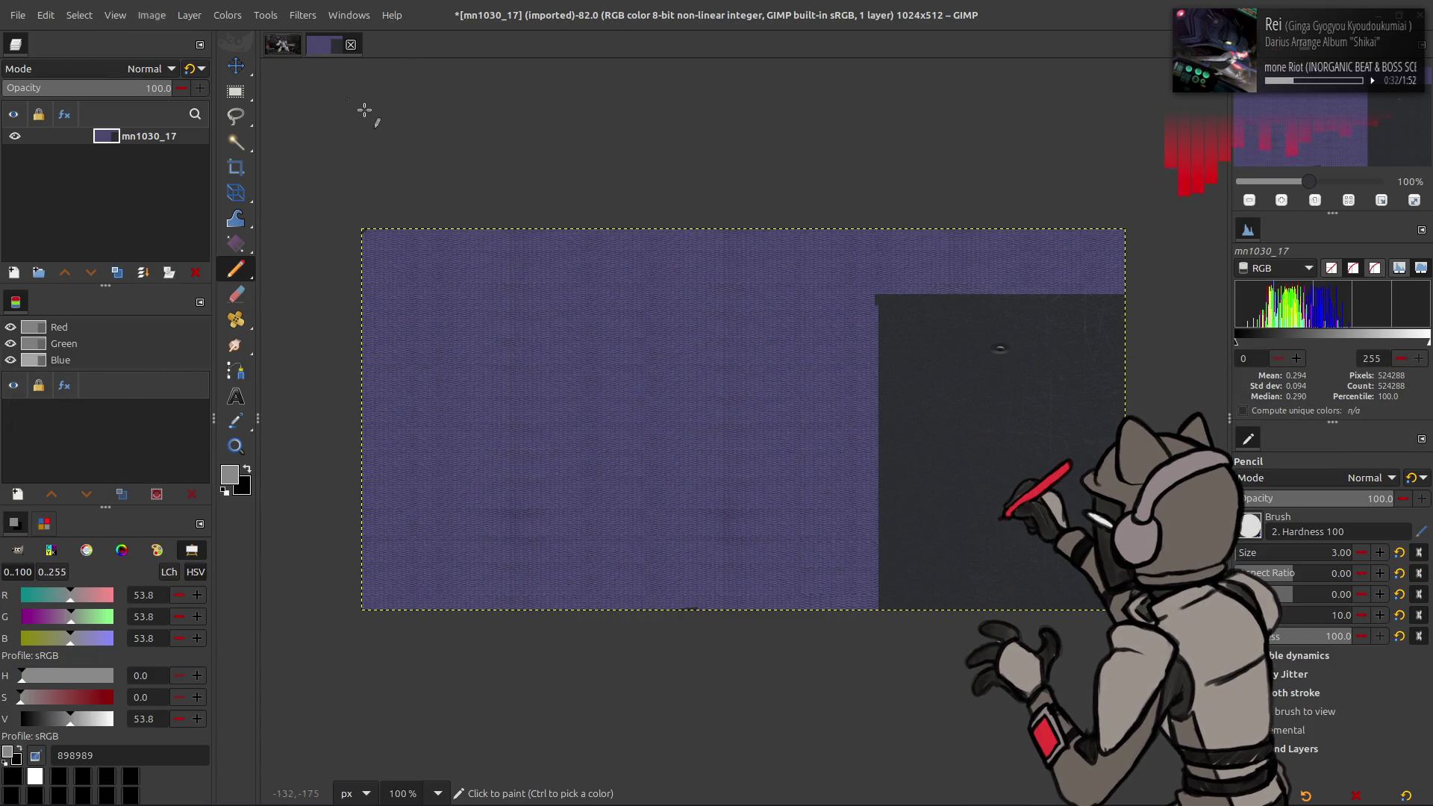
{"action": "left_click", "coordinate": [793, 475]}
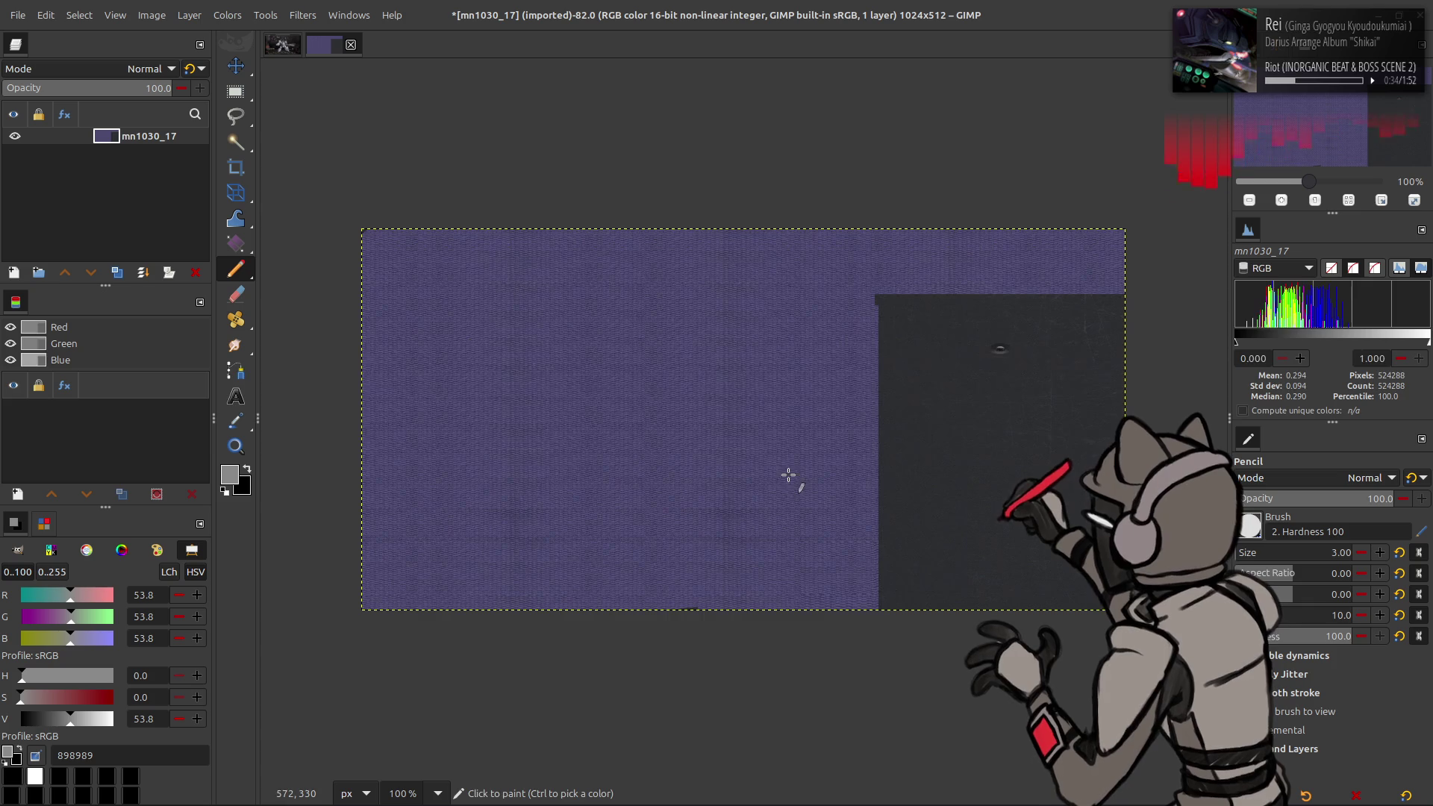
Step: Import mn1030_17_s.dds as a layer, then undo that addition
{"action": "key", "text": "alt+Tab"}
{"action": "key", "text": "alt+Tab"}
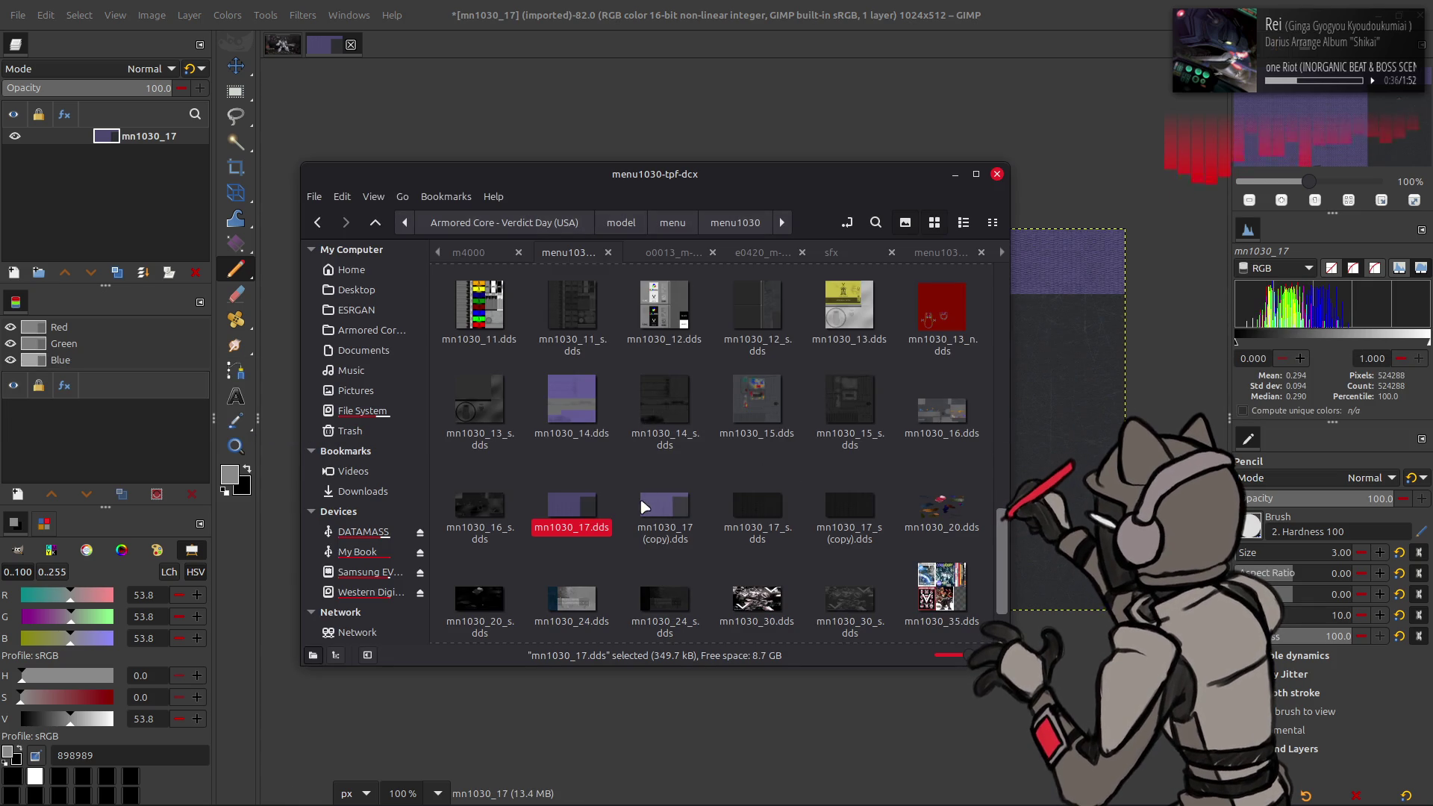
{"action": "mouse_move", "coordinate": [758, 513]}
{"action": "left_mouse_down"}
{"action": "mouse_move", "coordinate": [1072, 443]}
{"action": "mouse_move", "coordinate": [1059, 448]}
{"action": "left_mouse_up"}
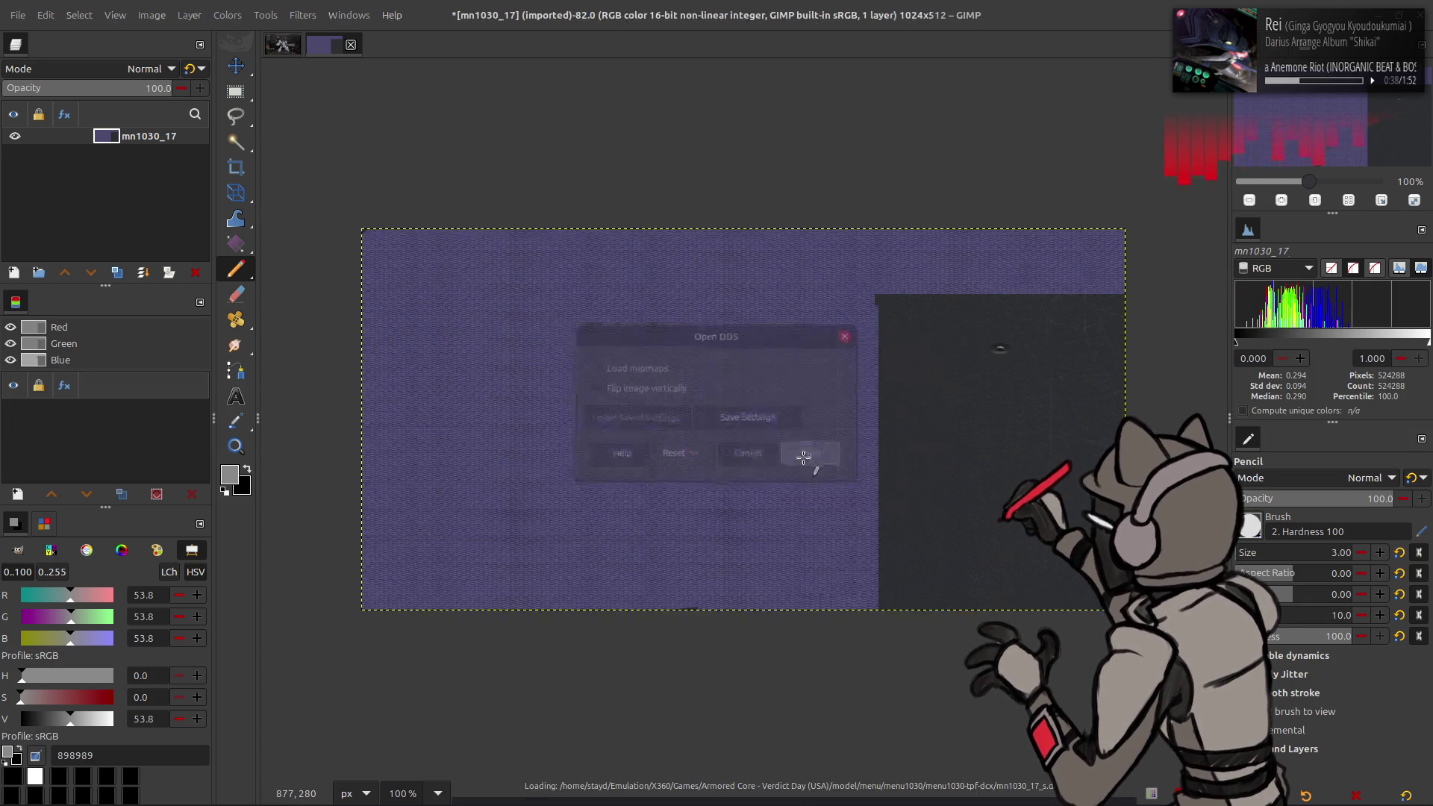
{"action": "left_click", "coordinate": [815, 456]}
{"action": "key", "text": "ctrl"}
{"action": "key", "text": "ctrl+z"}
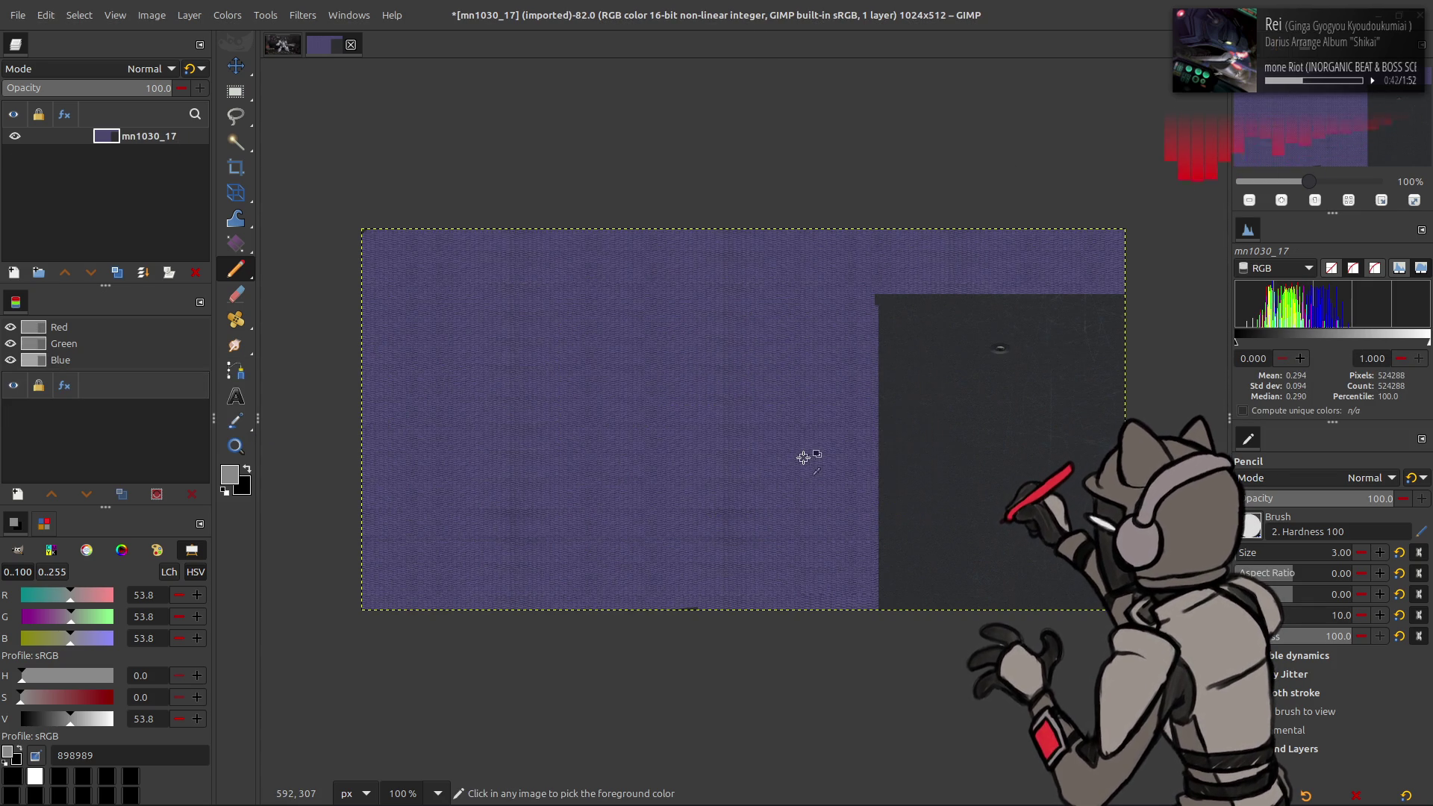
Step: Drag output.png from the Output folder onto the canvas as a new layer
{"action": "key", "text": "alt+Tab"}
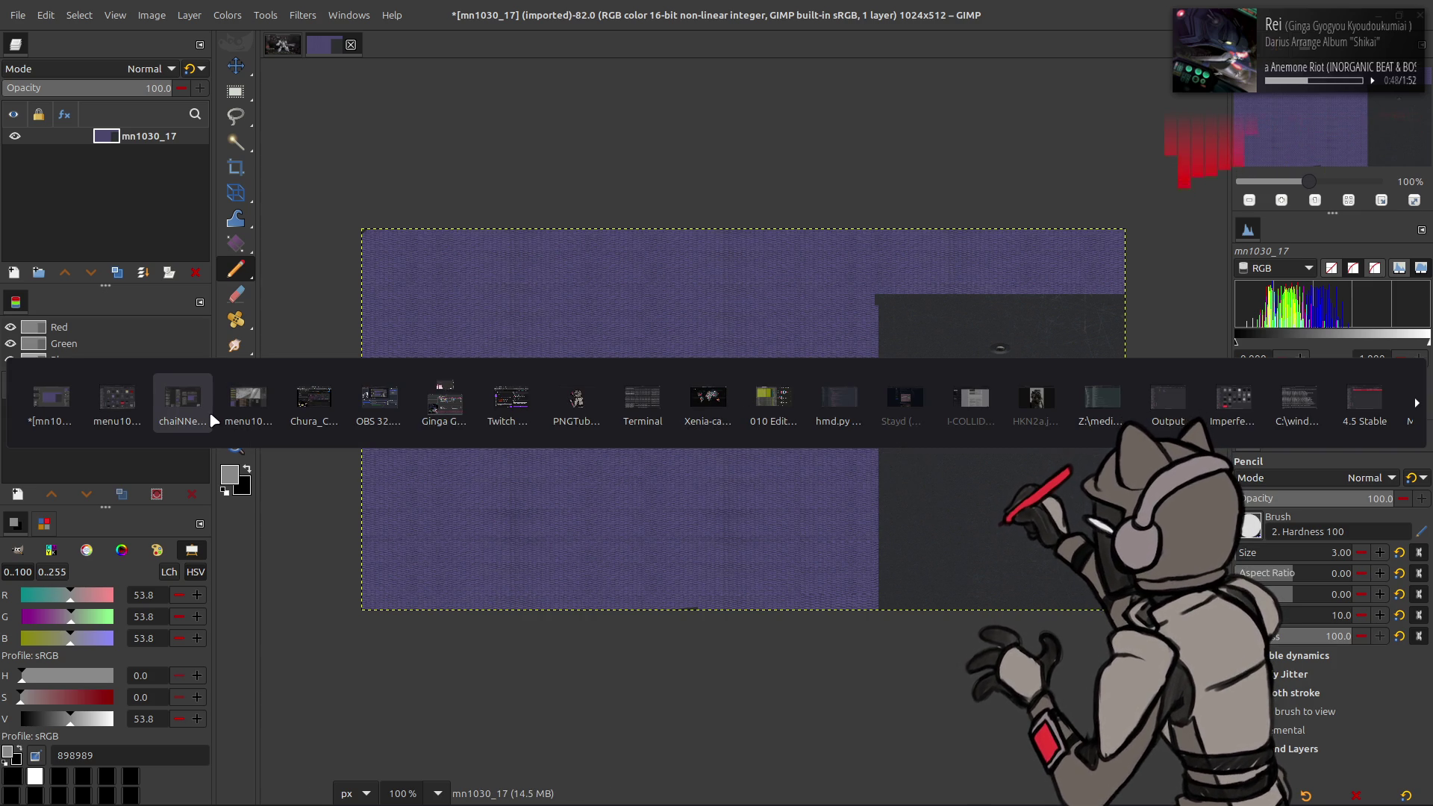
{"action": "left_click", "coordinate": [1168, 403]}
{"action": "left_click_drag", "start_coordinate": [638, 273], "coordinate": [691, 112]}
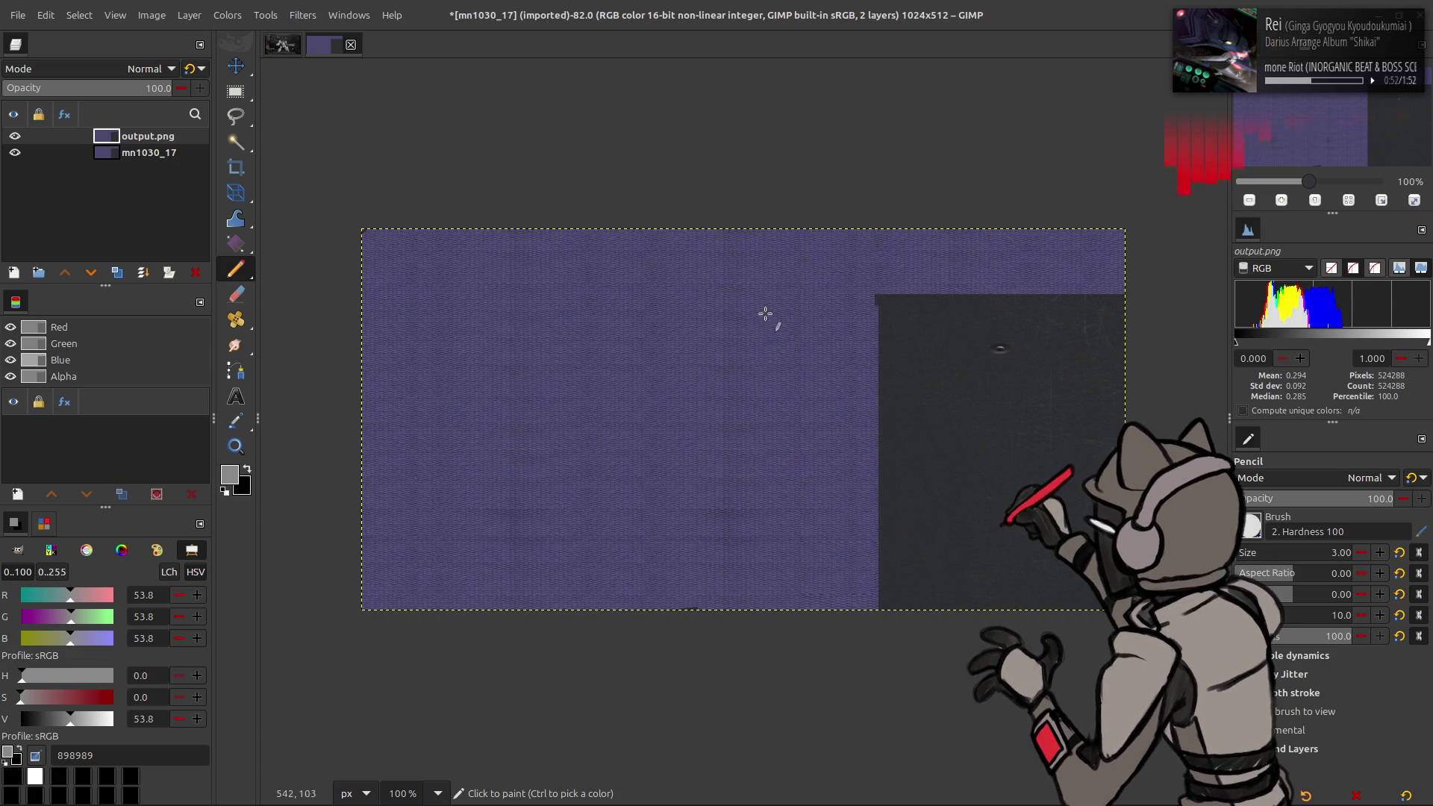
{"action": "scroll", "coordinate": [785, 320], "scroll_direction": "up", "scroll_amount": 4, "text": "ctrl"}
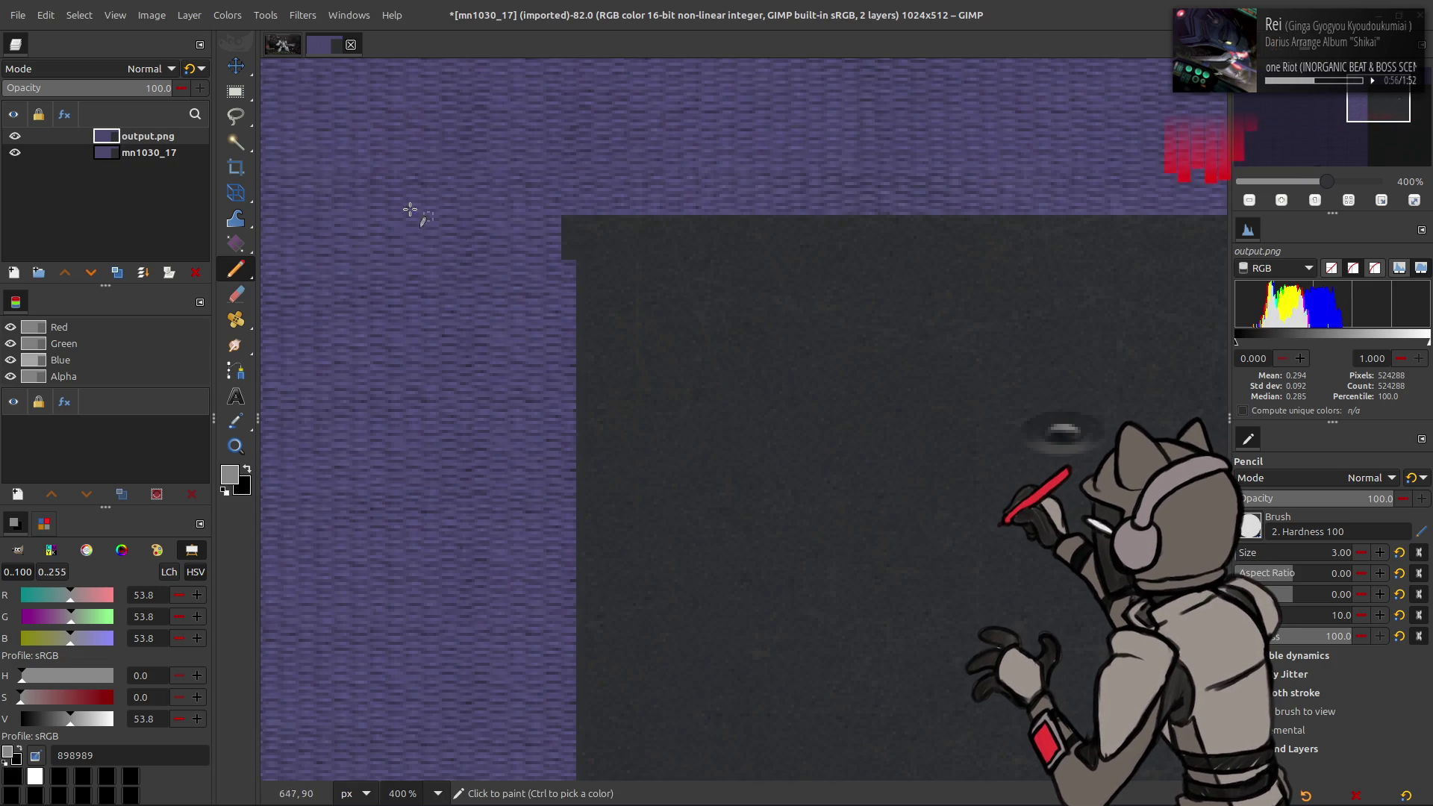
Step: Duplicate mn1030_17, raise the copy to the top, and apply a G'MIC Gaussian blur of 16
{"action": "left_click", "coordinate": [138, 155]}
{"action": "left_click", "coordinate": [117, 273]}
{"action": "mouse_move", "coordinate": [150, 153]}
{"action": "left_mouse_down"}
{"action": "mouse_move", "coordinate": [80, 128]}
{"action": "mouse_move", "coordinate": [118, 197]}
{"action": "left_mouse_up"}
{"action": "left_click", "coordinate": [64, 272]}
{"action": "left_click", "coordinate": [303, 15]}
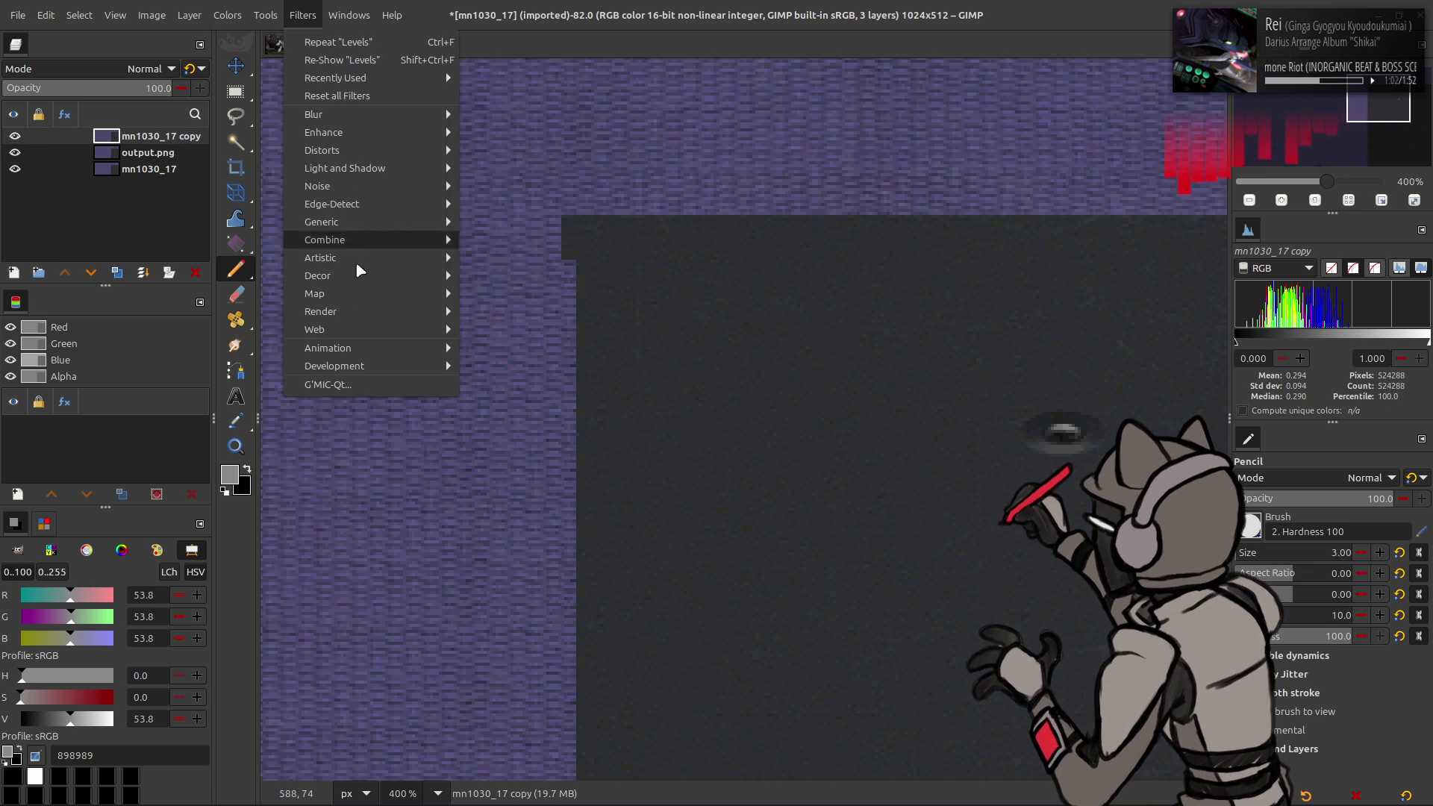
{"action": "left_click", "coordinate": [373, 379]}
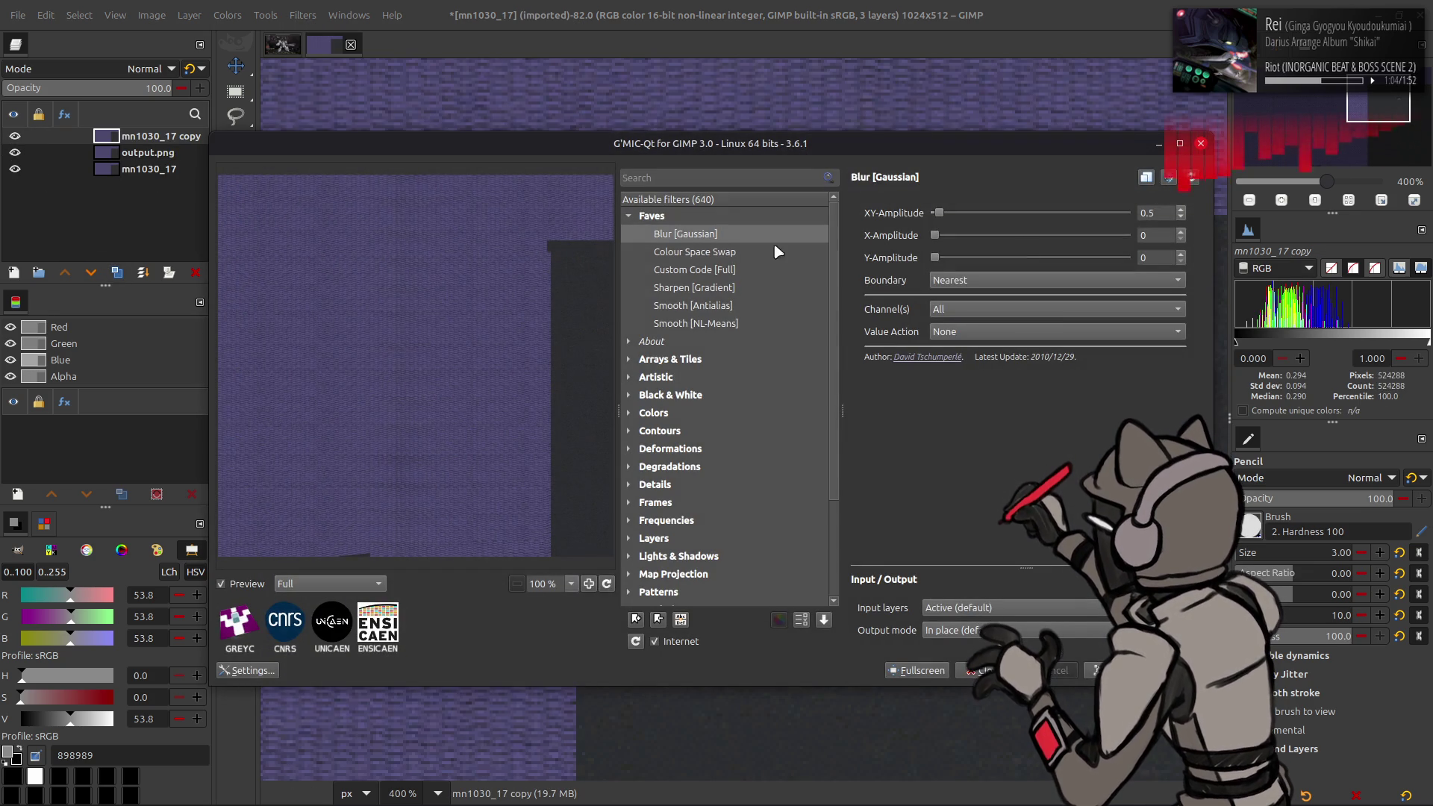
{"action": "double_click", "coordinate": [1157, 213]}
{"action": "type", "text": "16"}
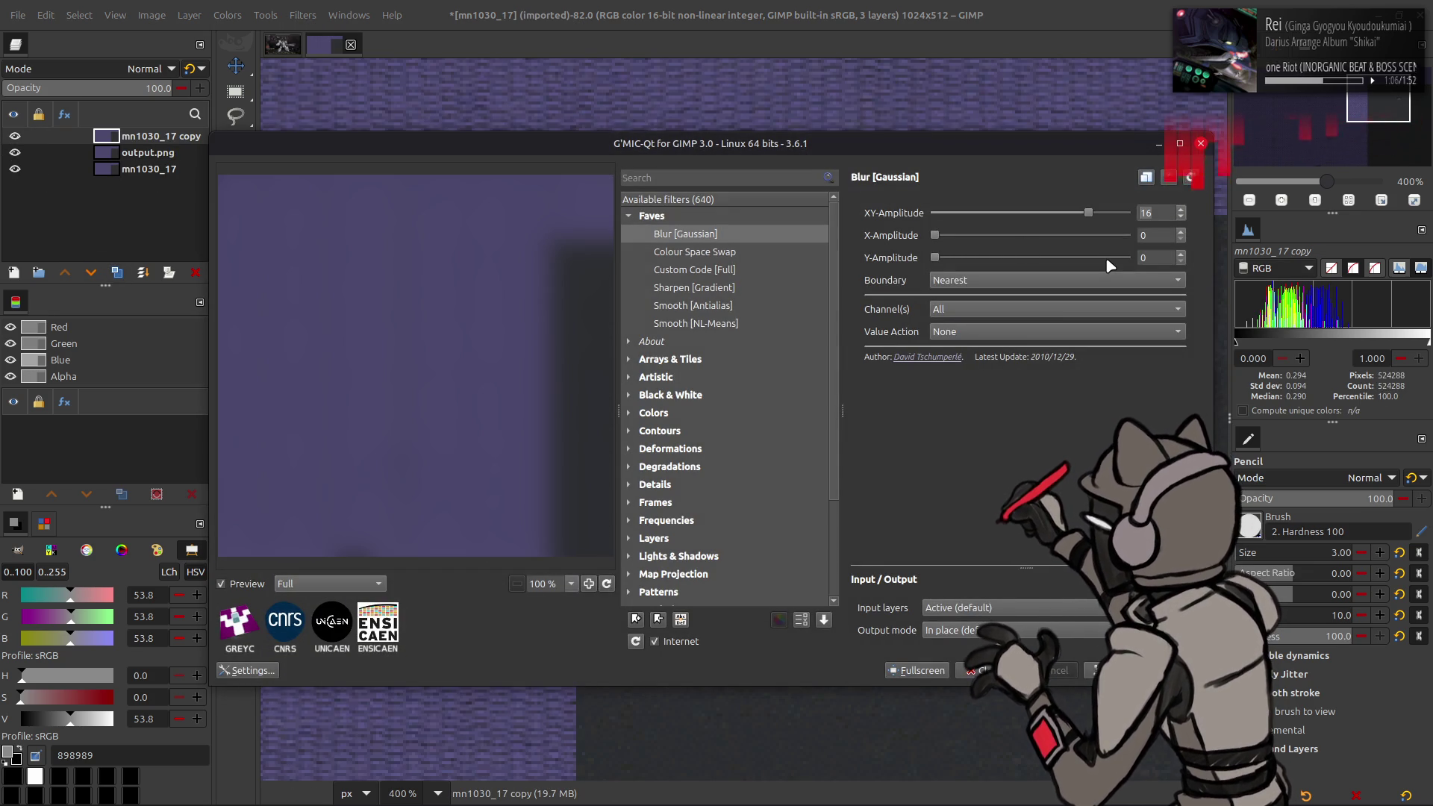
{"action": "key", "text": "Return"}
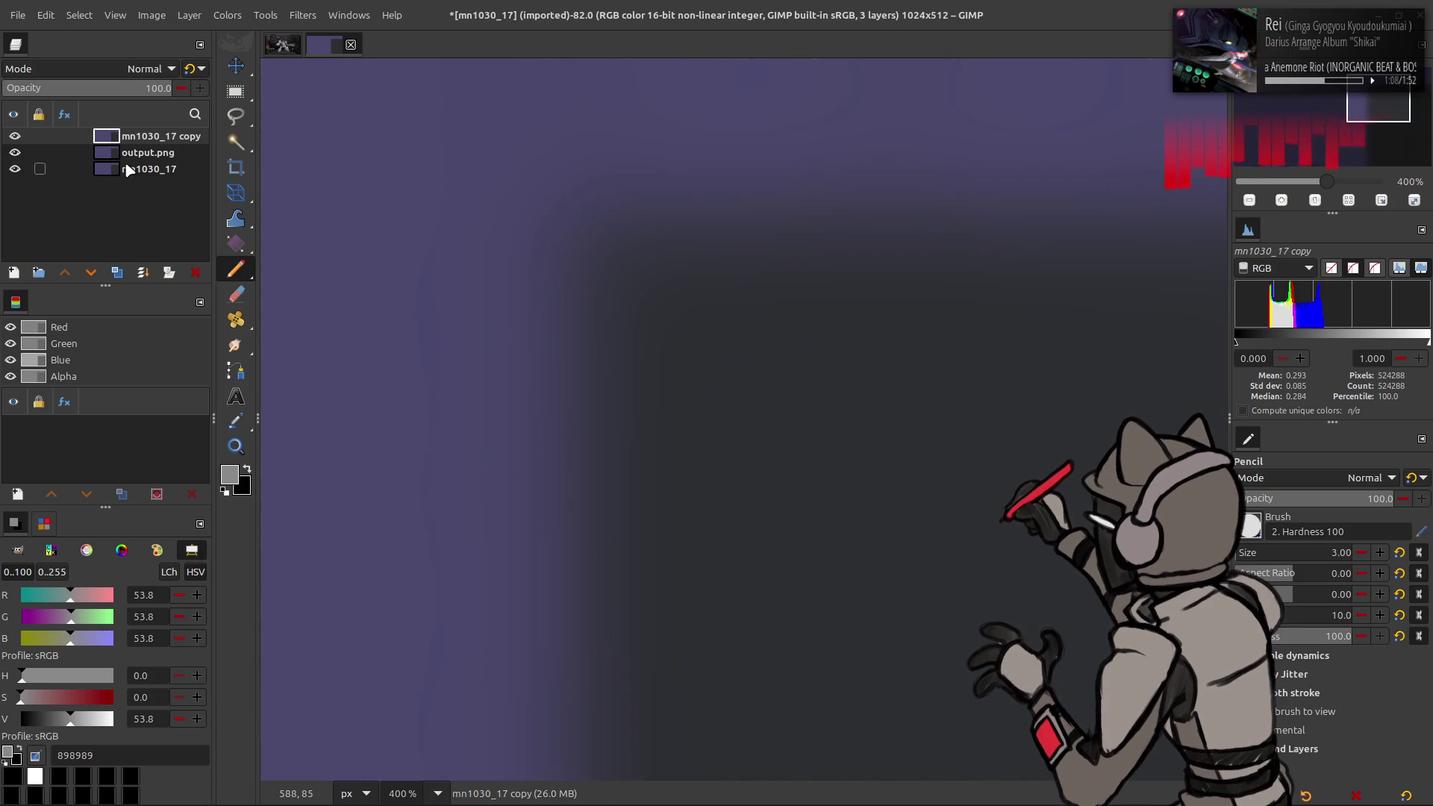
Step: Duplicate output.png above the blurred layer, set it to Grain extract, and merge down
{"action": "left_click", "coordinate": [135, 154]}
{"action": "left_click", "coordinate": [116, 272]}
{"action": "left_click", "coordinate": [67, 275]}
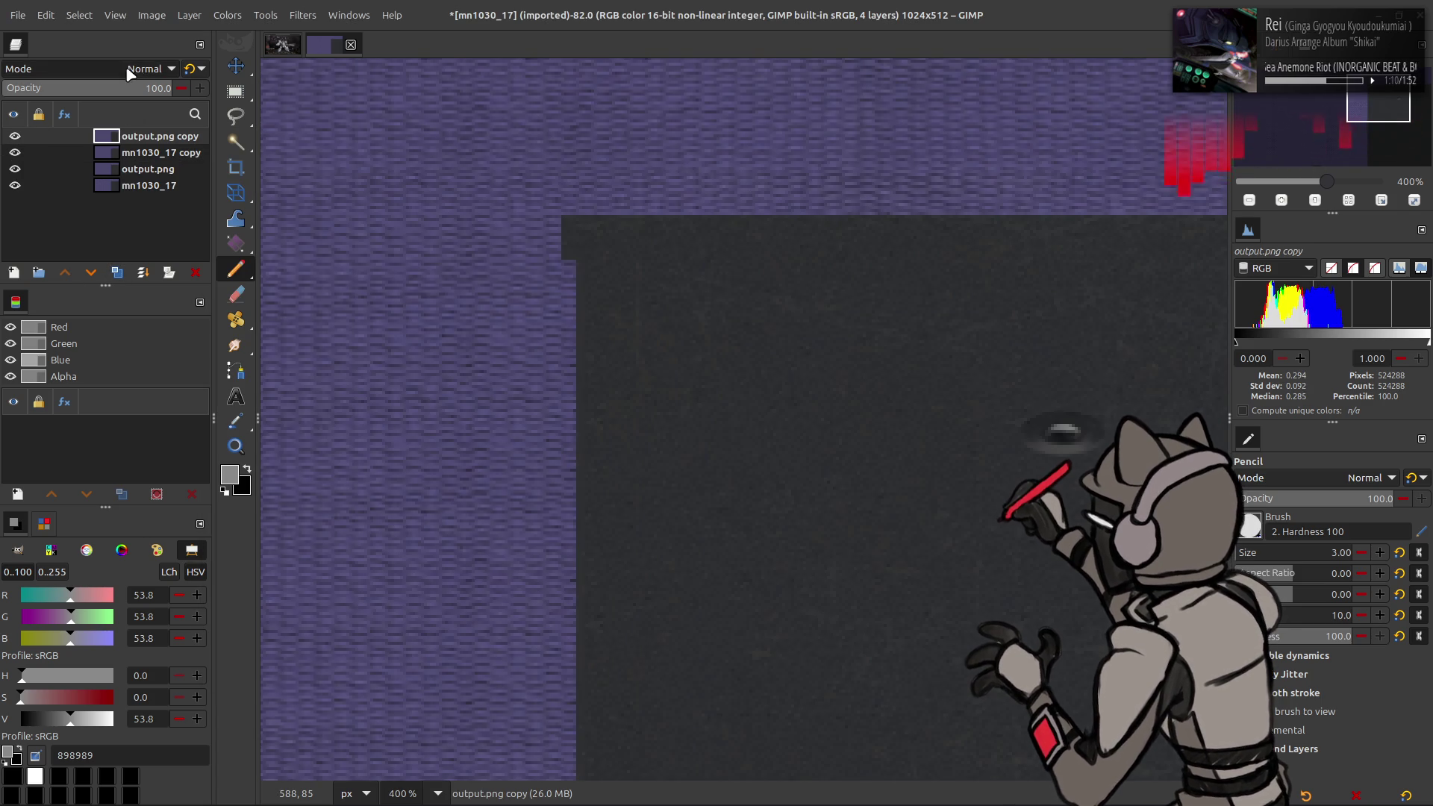
{"action": "left_click", "coordinate": [118, 68]}
{"action": "left_click", "coordinate": [91, 594]}
{"action": "right_click", "coordinate": [130, 137]}
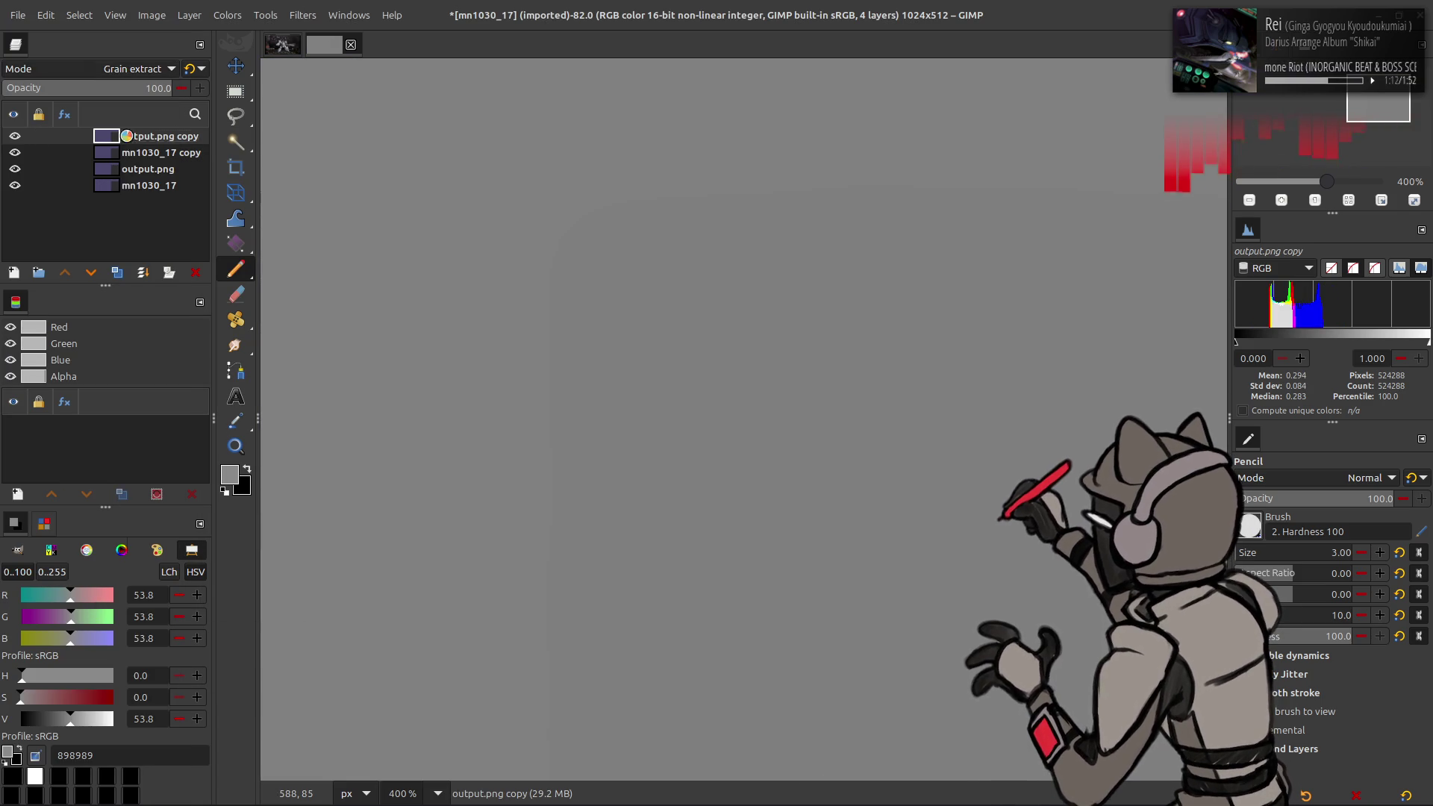
{"action": "left_click", "coordinate": [160, 330]}
Step: Set the copy layer to Grain merge and merge it down
{"action": "left_click", "coordinate": [138, 68]}
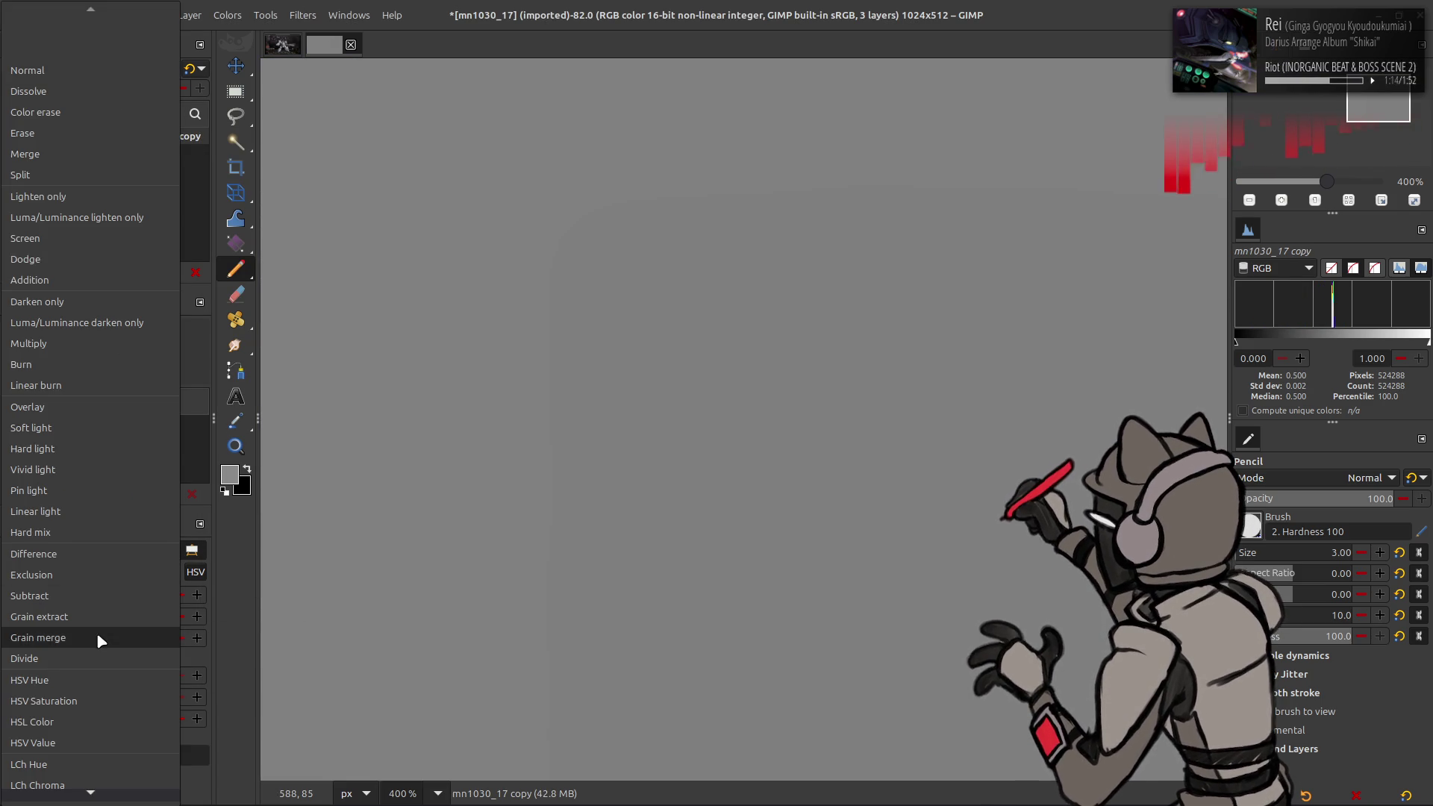
{"action": "left_click", "coordinate": [96, 635]}
{"action": "key", "text": "Page_Down"}
{"action": "left_click", "coordinate": [116, 272]}
{"action": "left_click", "coordinate": [65, 273]}
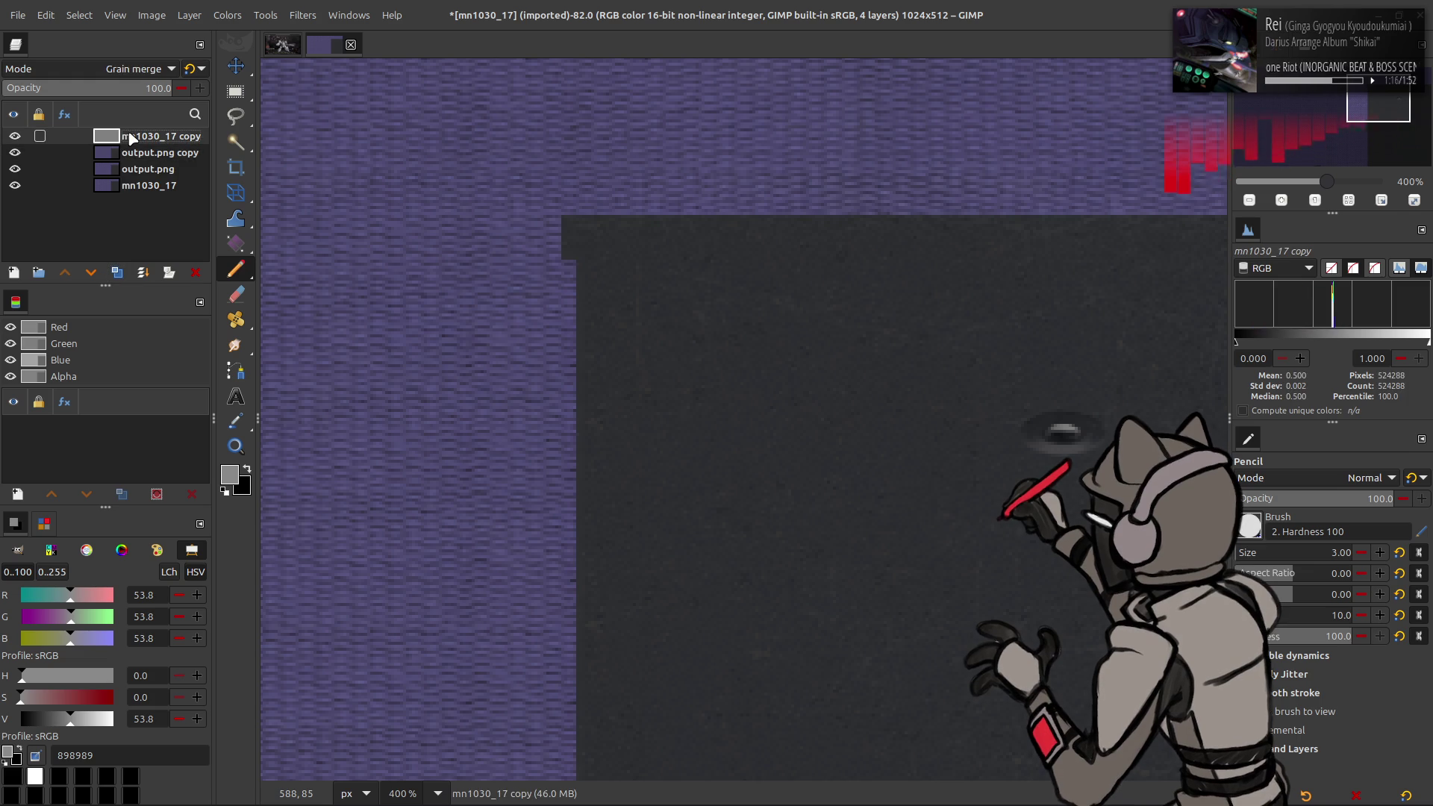
Step: Set the output.png copy to LCh Lightness and merge it down
{"action": "left_click", "coordinate": [118, 68]}
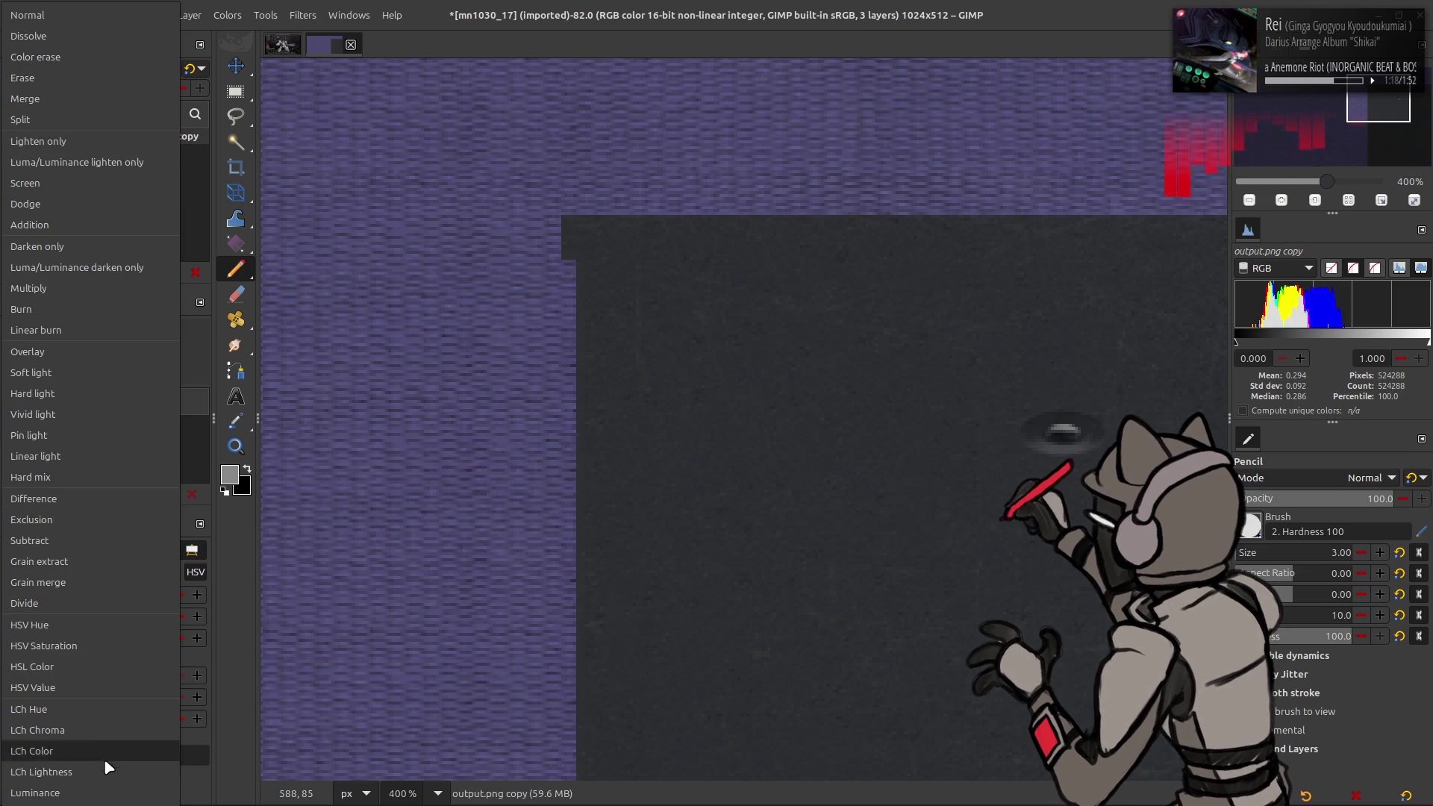
{"action": "left_click", "coordinate": [105, 754]}
{"action": "right_click", "coordinate": [142, 156]}
{"action": "left_click", "coordinate": [179, 306]}
Step: Rename the merged layer to Clean and duplicate it twice
{"action": "double_click", "coordinate": [150, 136]}
{"action": "type", "text": "cn"}
{"action": "key", "text": "Return"}
{"action": "left_click", "coordinate": [116, 271]}
{"action": "left_click", "coordinate": [117, 272]}
Step: Apply a G'MIC Gaussian blur of 0.5 to the top Clean copy
{"action": "left_click", "coordinate": [302, 15]}
{"action": "left_click", "coordinate": [374, 380]}
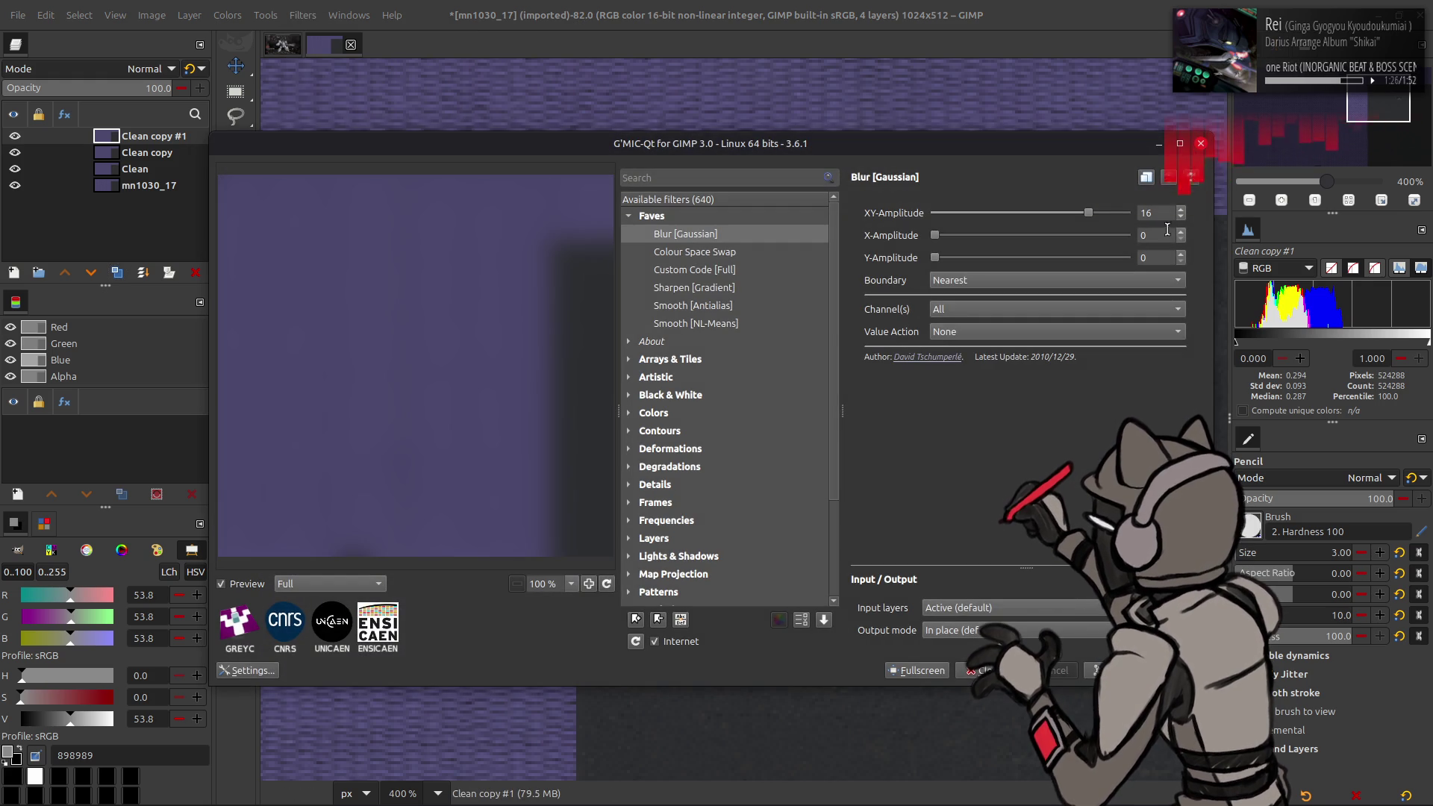
{"action": "type", "text": "0.5"}
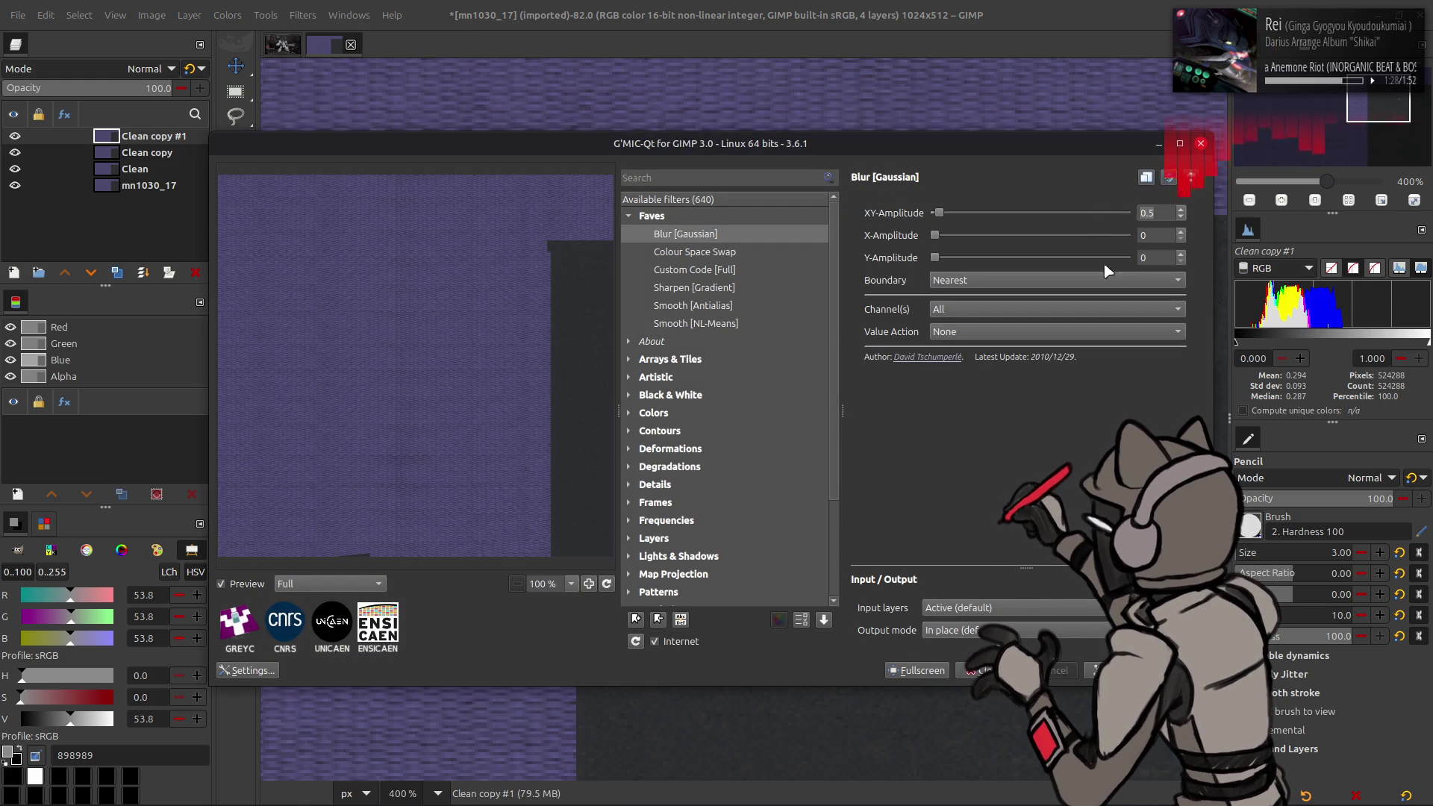
{"action": "key", "text": "Return"}
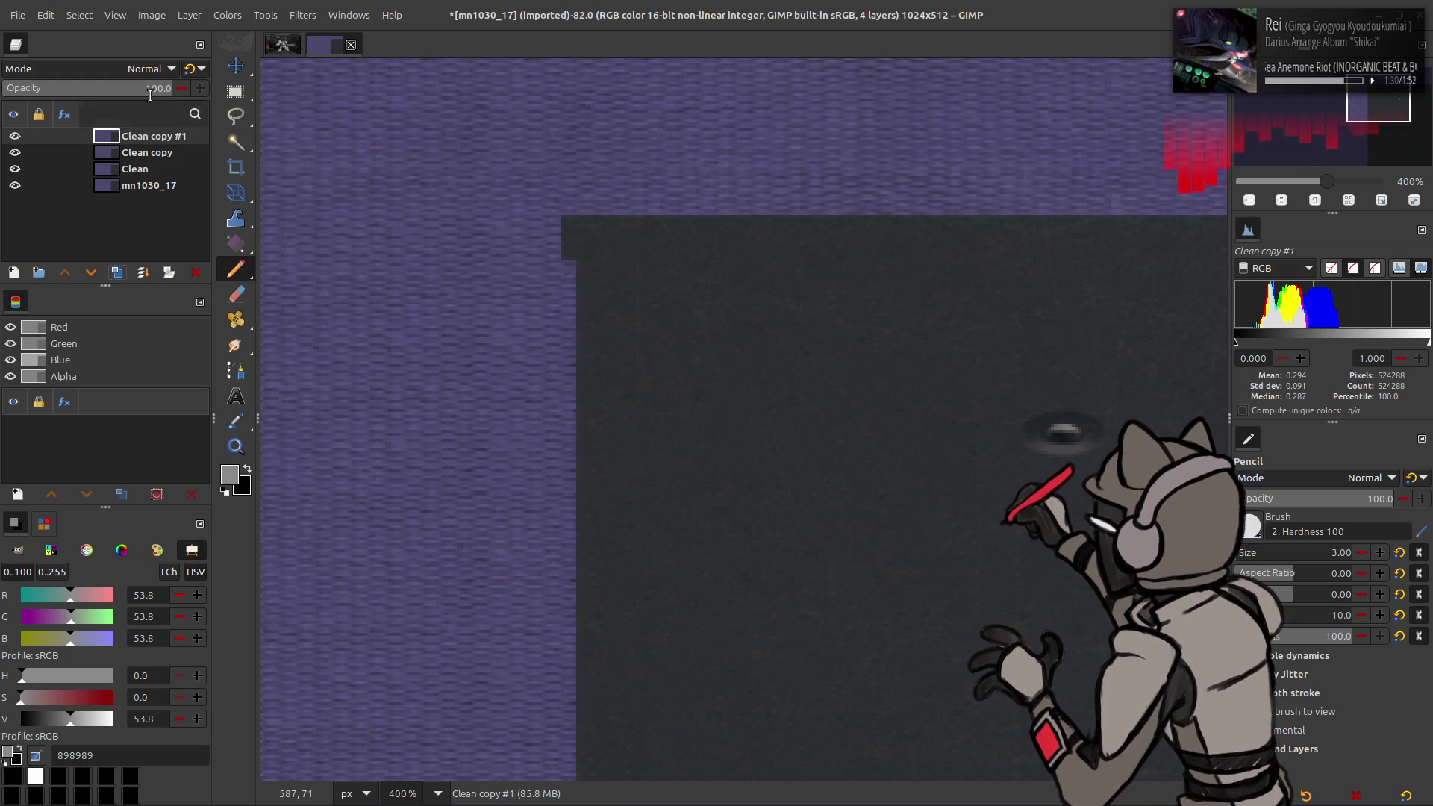
Step: Set the blurred copy to Grain extract and merge it down
{"action": "left_click", "coordinate": [149, 68]}
{"action": "left_click", "coordinate": [74, 617]}
{"action": "key", "text": "ctrl+m"}
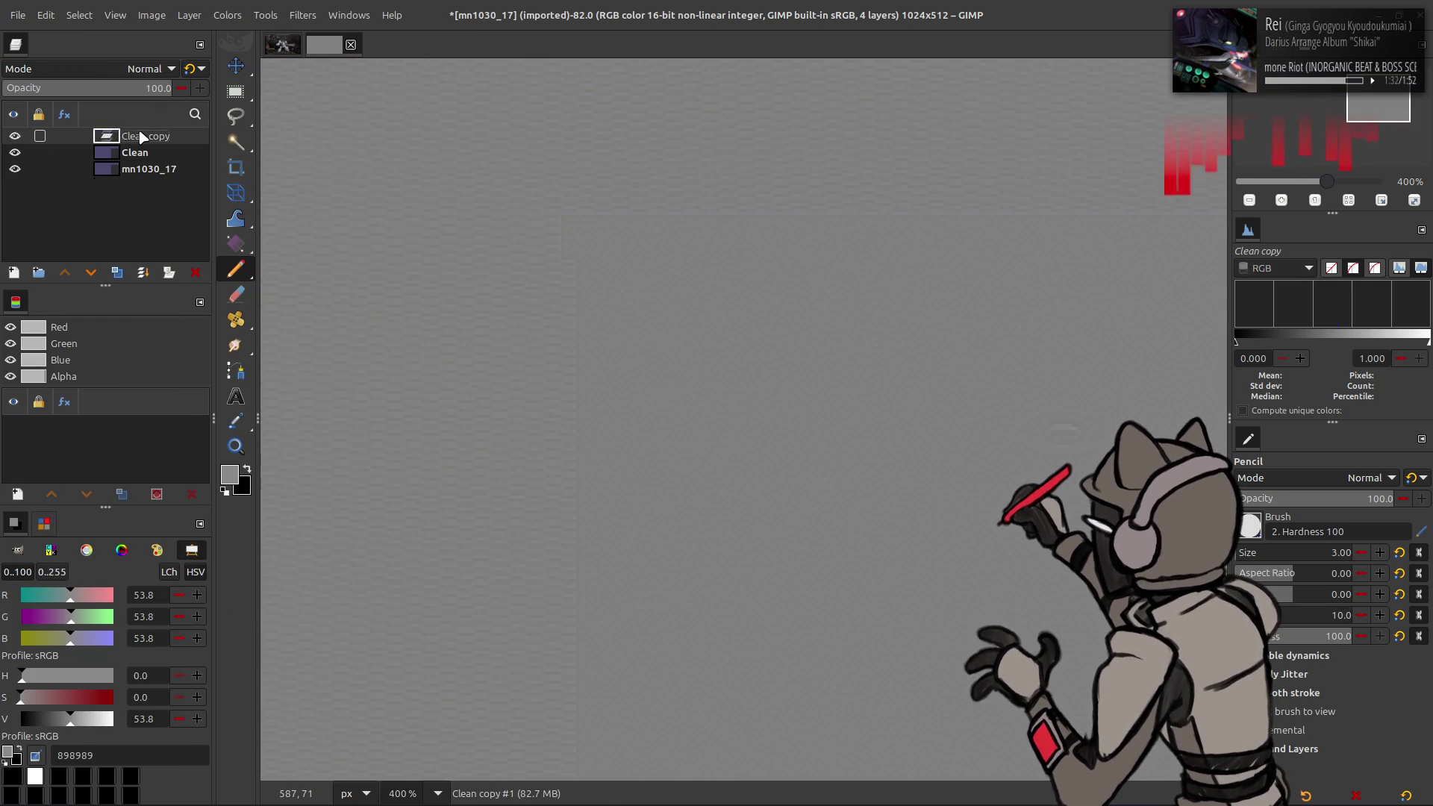
{"action": "right_click", "coordinate": [150, 136]}
{"action": "left_click", "coordinate": [149, 68]}
Step: Set the detail layer to Grain merge, merge it into Clean, and compare visibility
{"action": "left_click", "coordinate": [150, 68]}
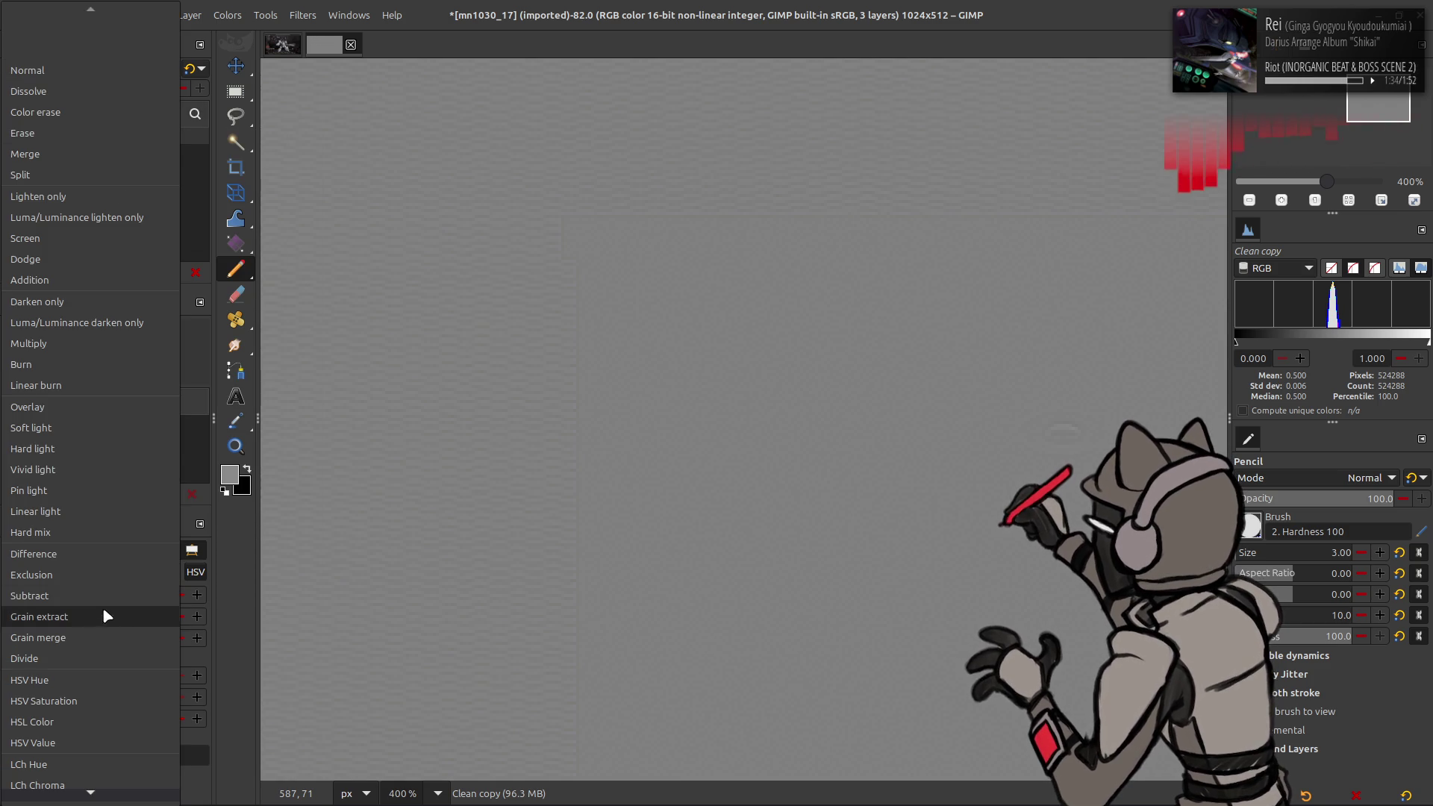
{"action": "left_click", "coordinate": [106, 600]}
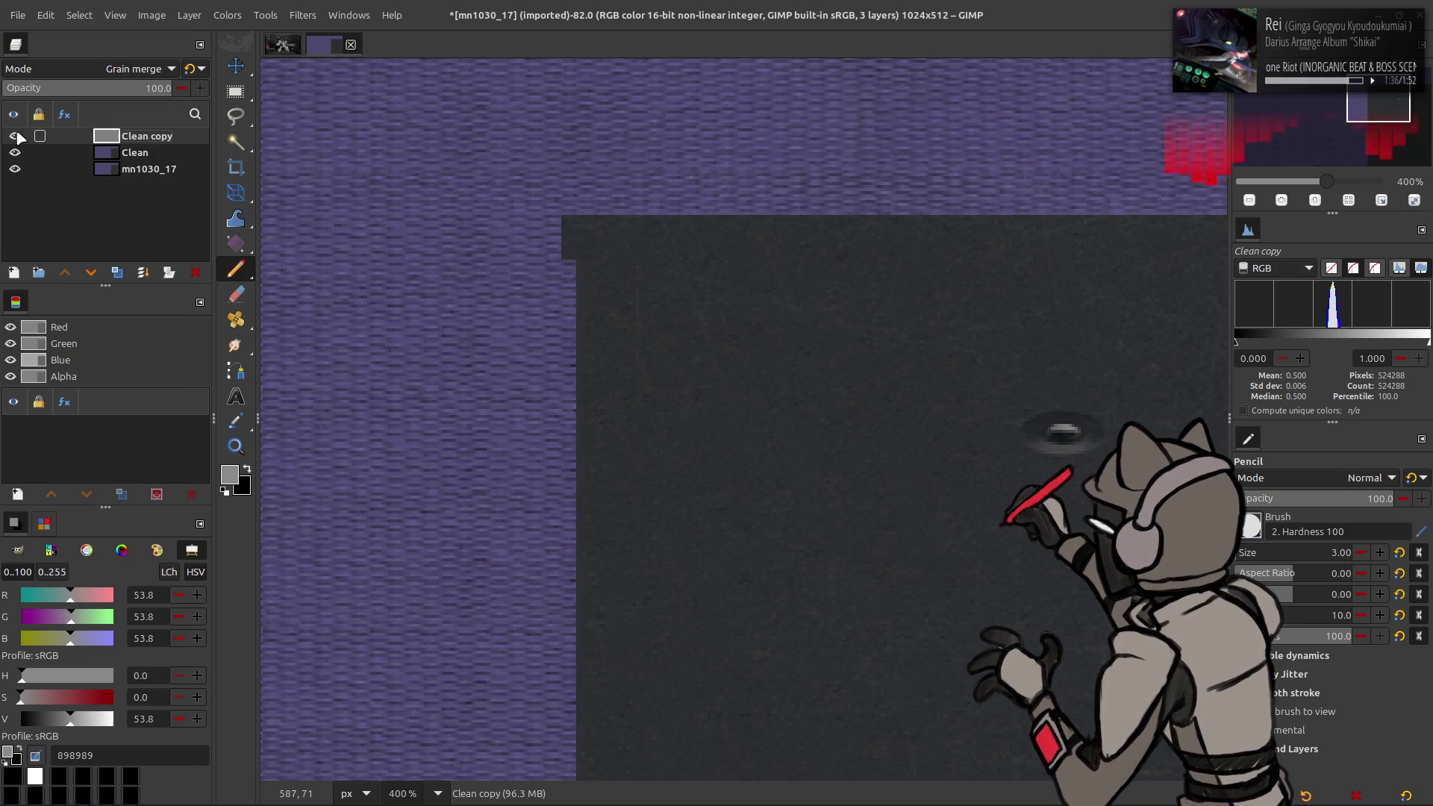
{"action": "key", "text": "ctrl+m"}
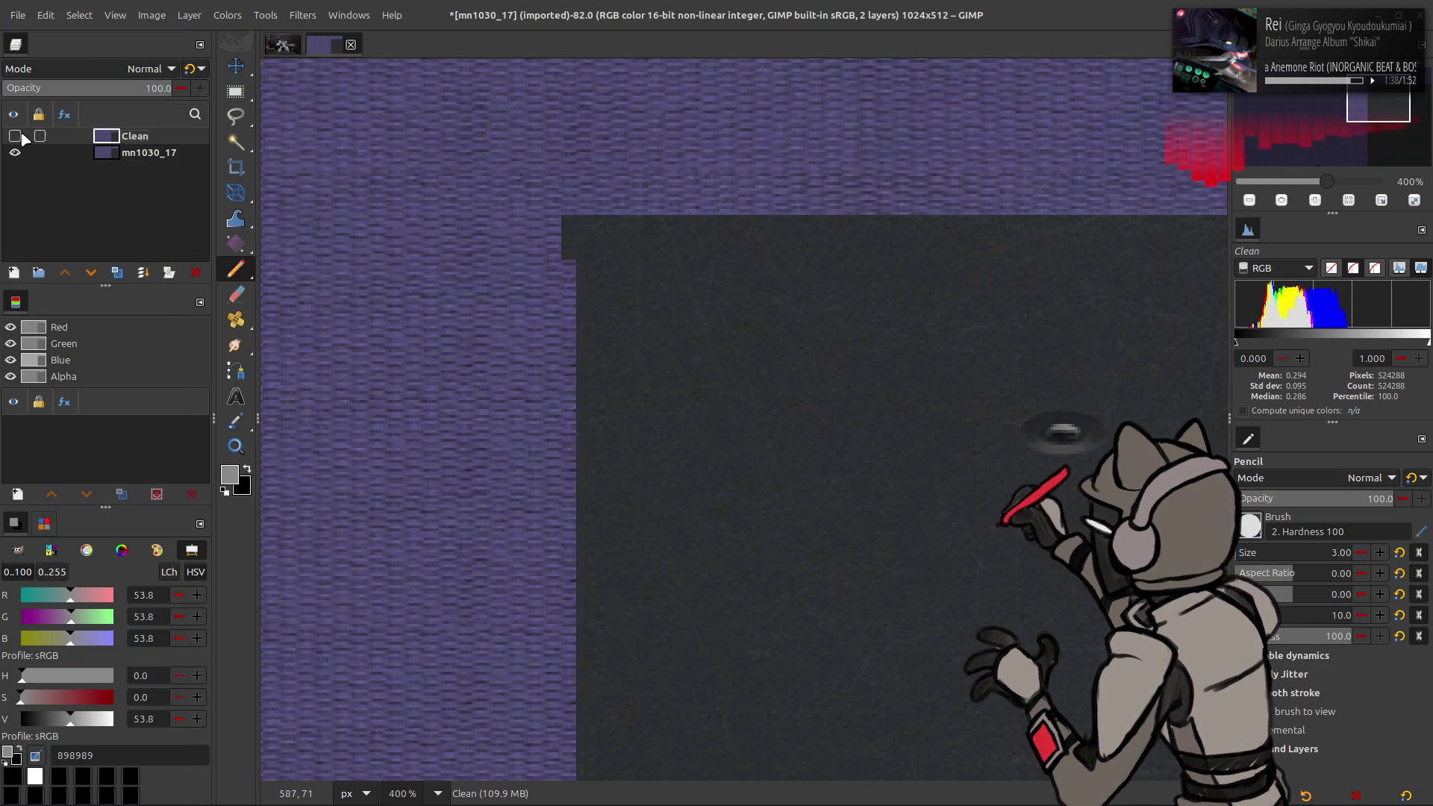
{"action": "left_click", "coordinate": [23, 136]}
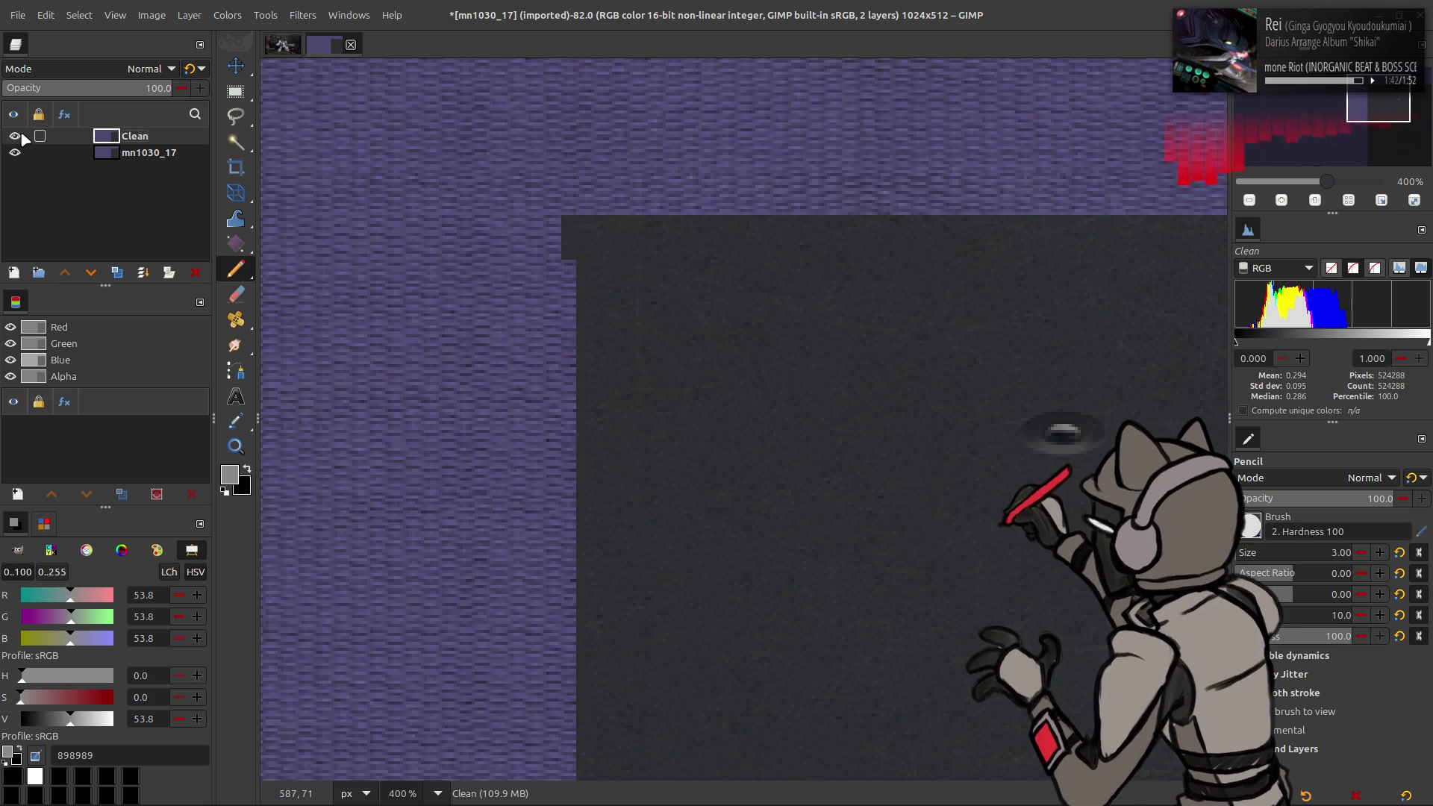
{"action": "left_click", "coordinate": [15, 136]}
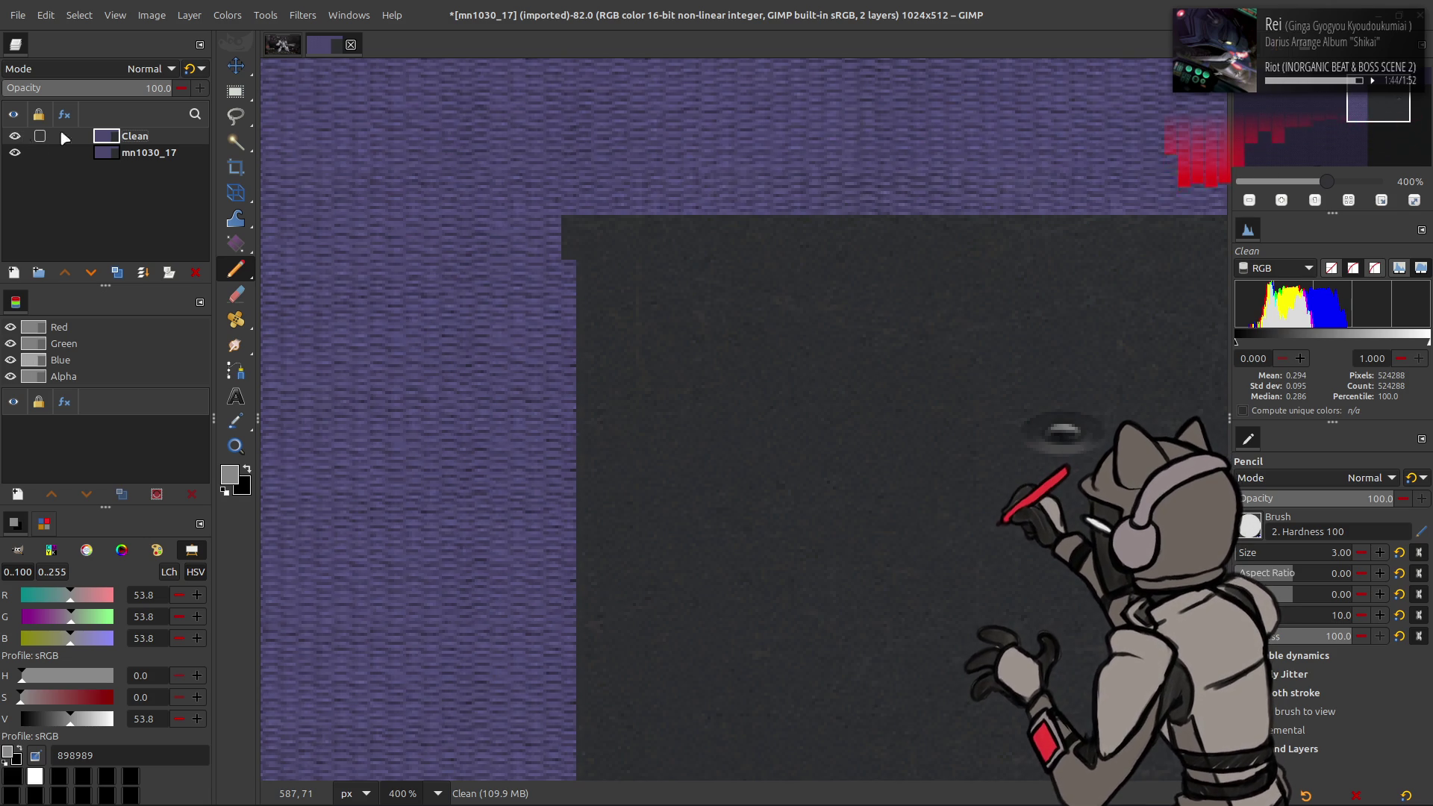
{"action": "scroll", "coordinate": [706, 266], "scroll_direction": "down", "scroll_amount": 4, "text": "ctrl"}
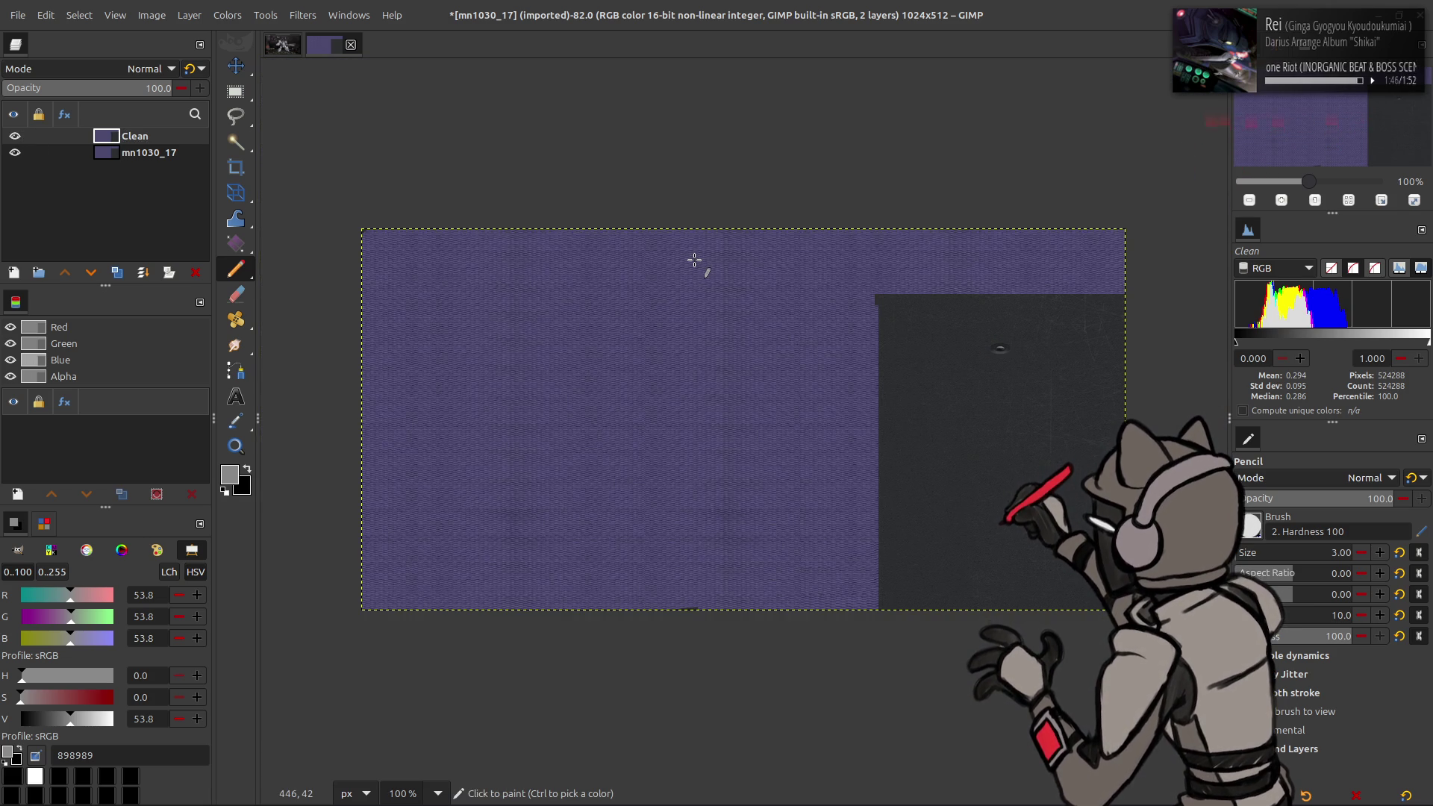
Step: Add a new white layer above Clean and set its mode to Multiply
{"action": "scroll", "coordinate": [694, 260], "scroll_direction": "right", "scroll_amount": 3}
{"action": "middle_click_drag", "start_coordinate": [582, 250], "coordinate": [384, 278]}
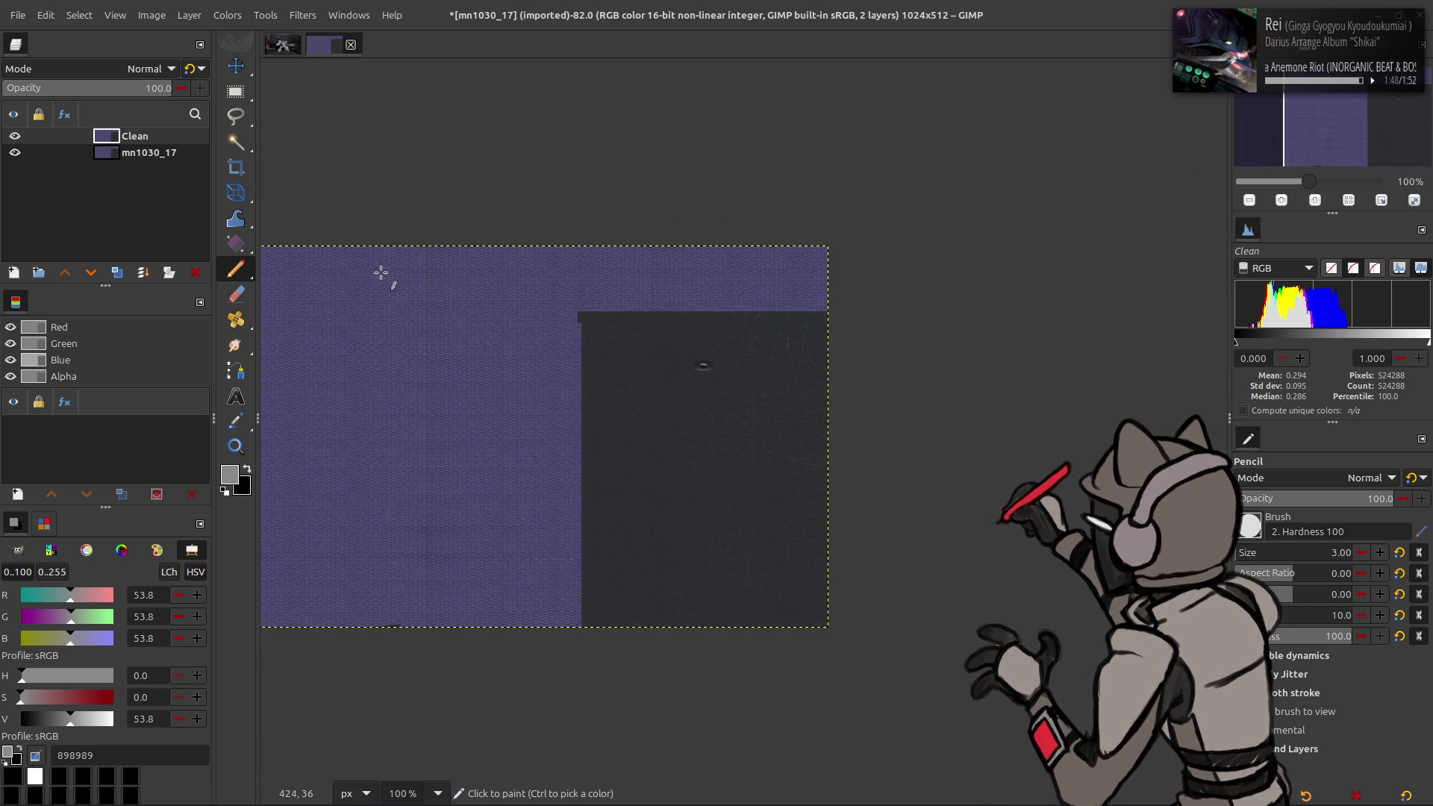
{"action": "left_click", "coordinate": [117, 271]}
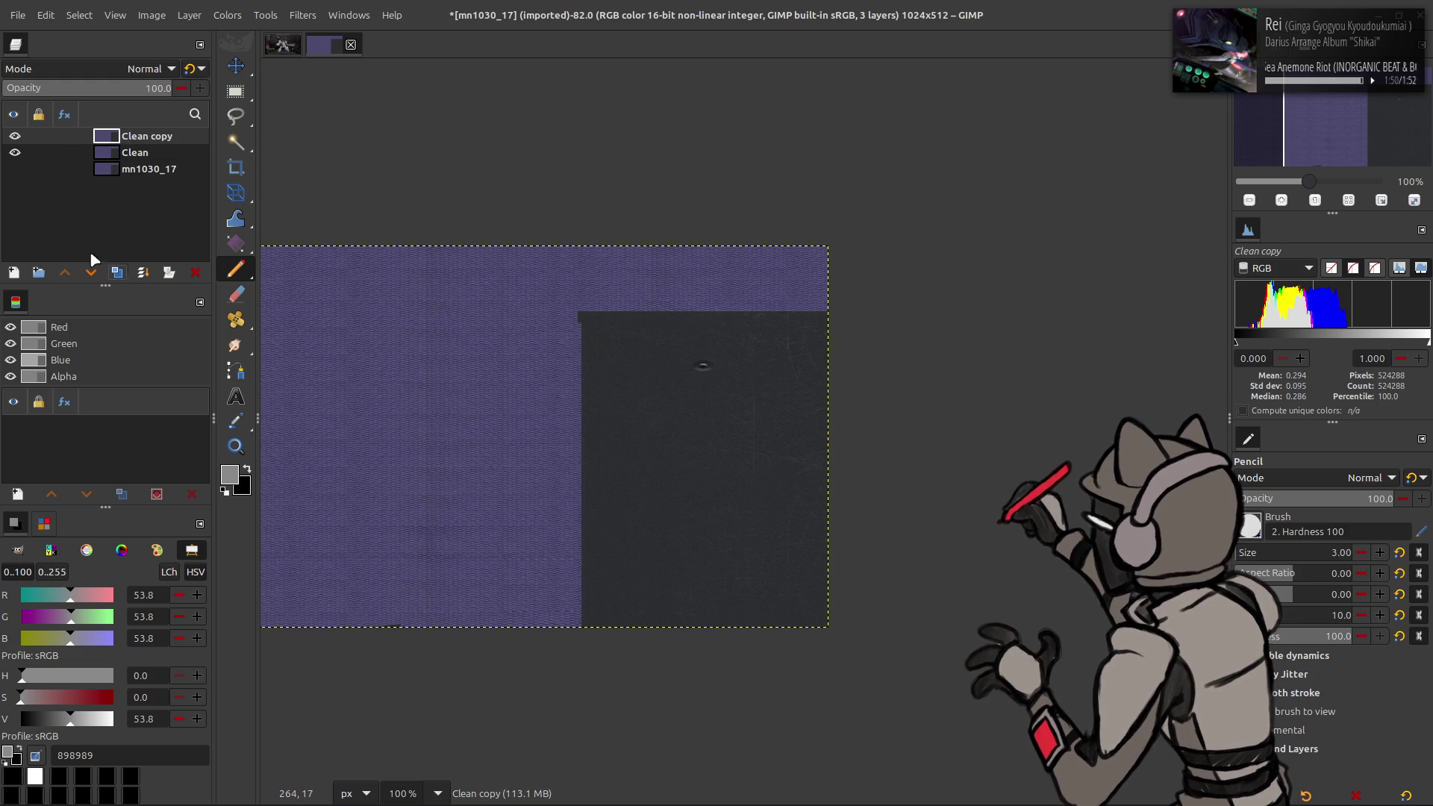
{"action": "key", "text": "ctrl+z"}
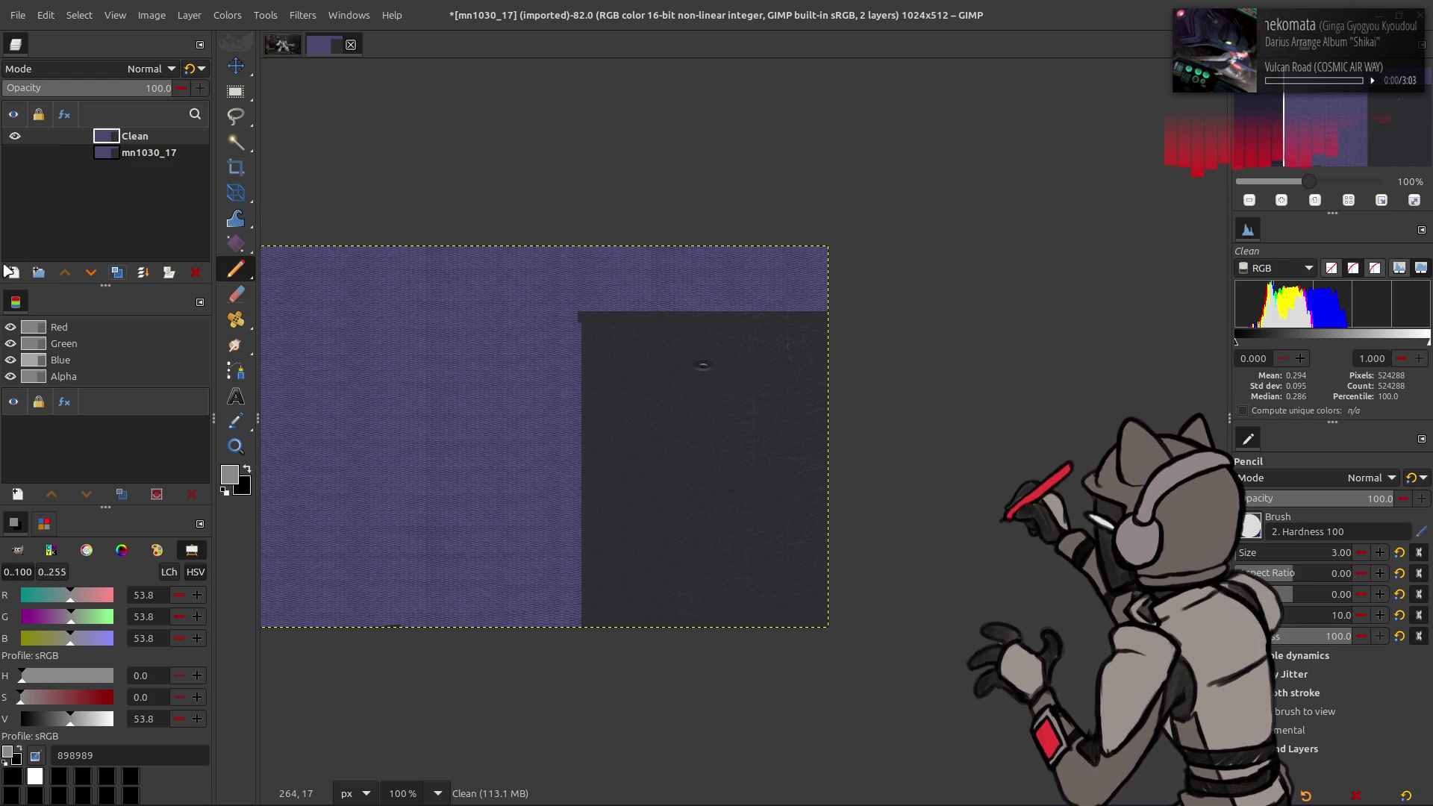
{"action": "left_click", "coordinate": [13, 272]}
{"action": "key", "text": "Return"}
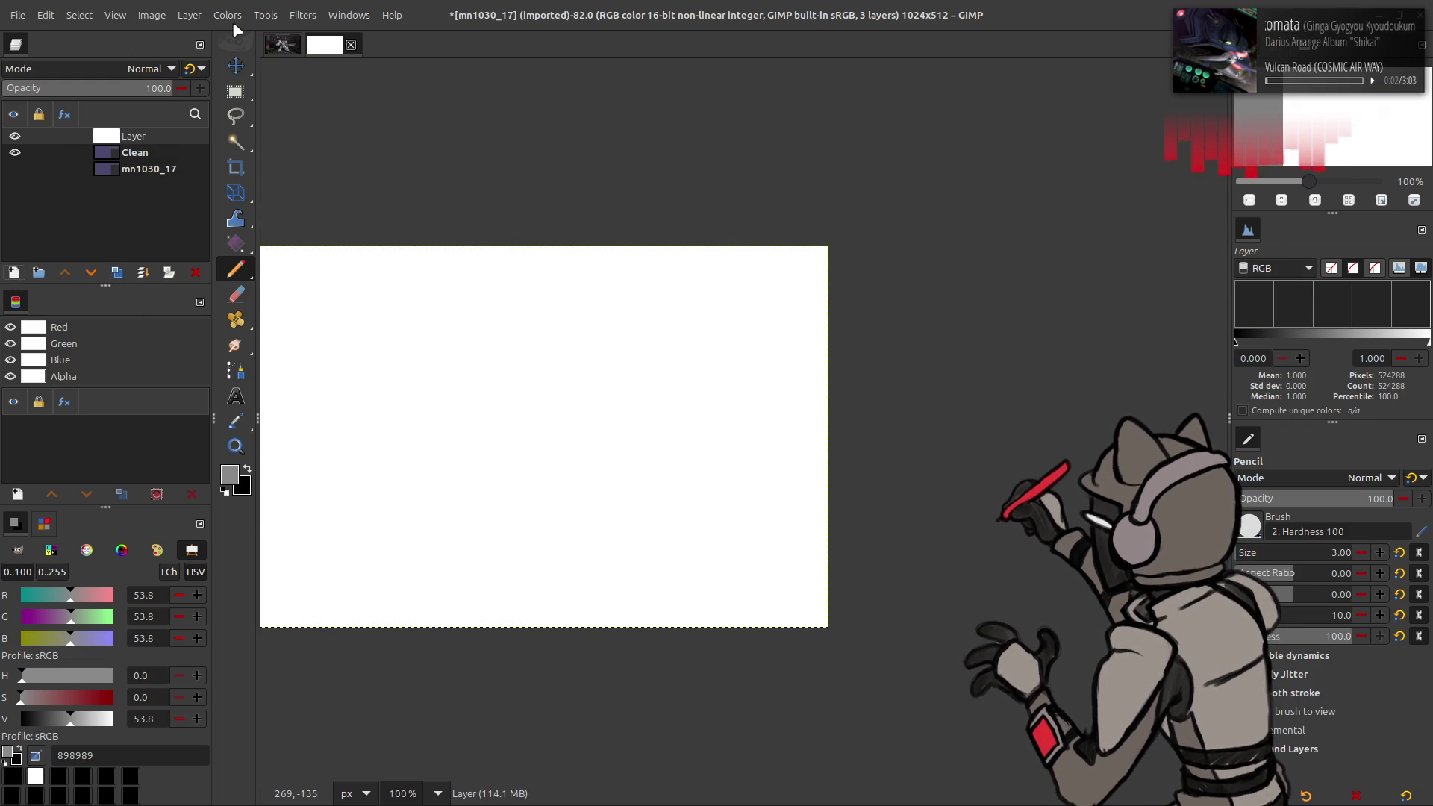
{"action": "left_click", "coordinate": [226, 15]}
{"action": "left_click", "coordinate": [121, 66]}
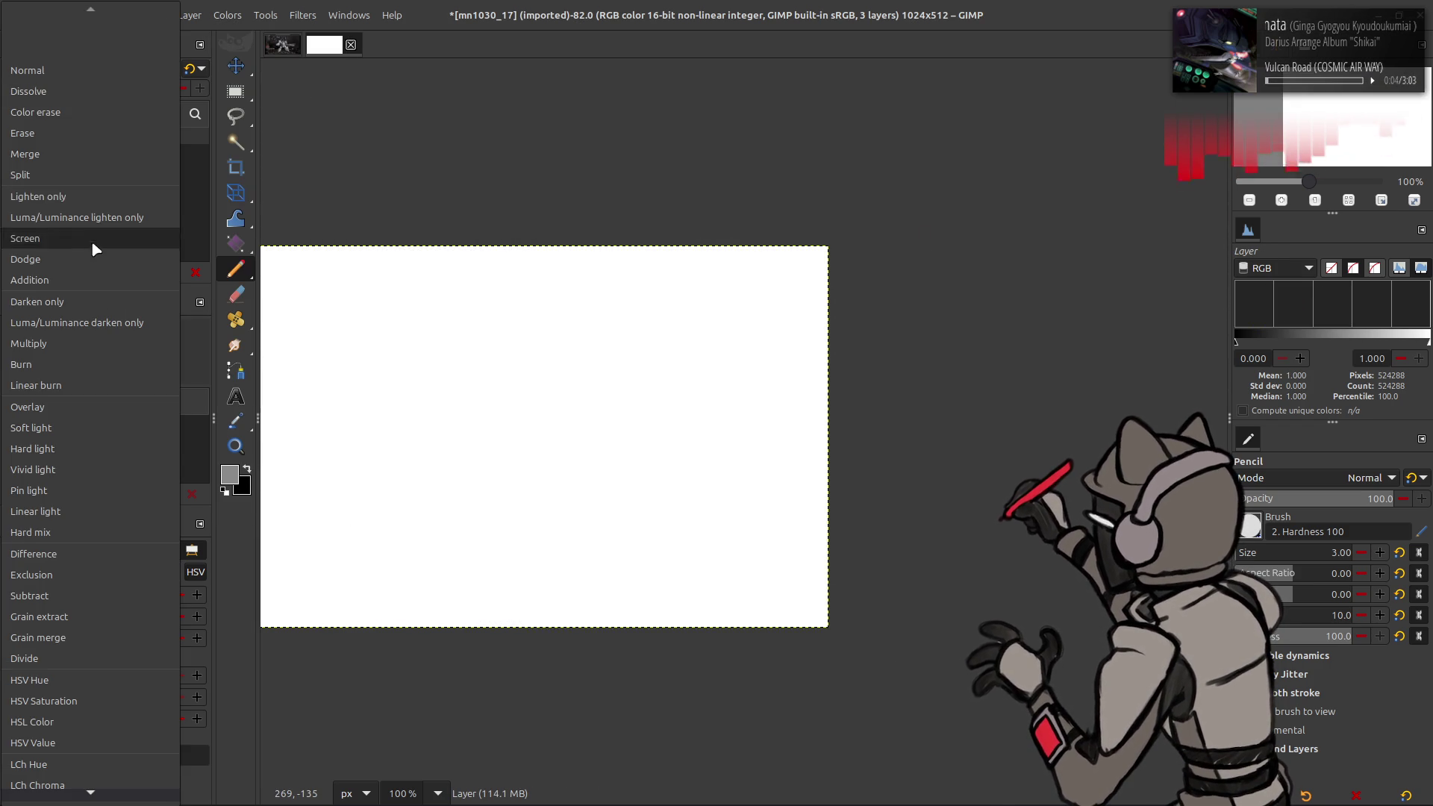
{"action": "left_click", "coordinate": [76, 331]}
Step: Box the dark region at right with Rectangle Select, pulling its bottom edge up slightly
{"action": "key", "text": "4"}
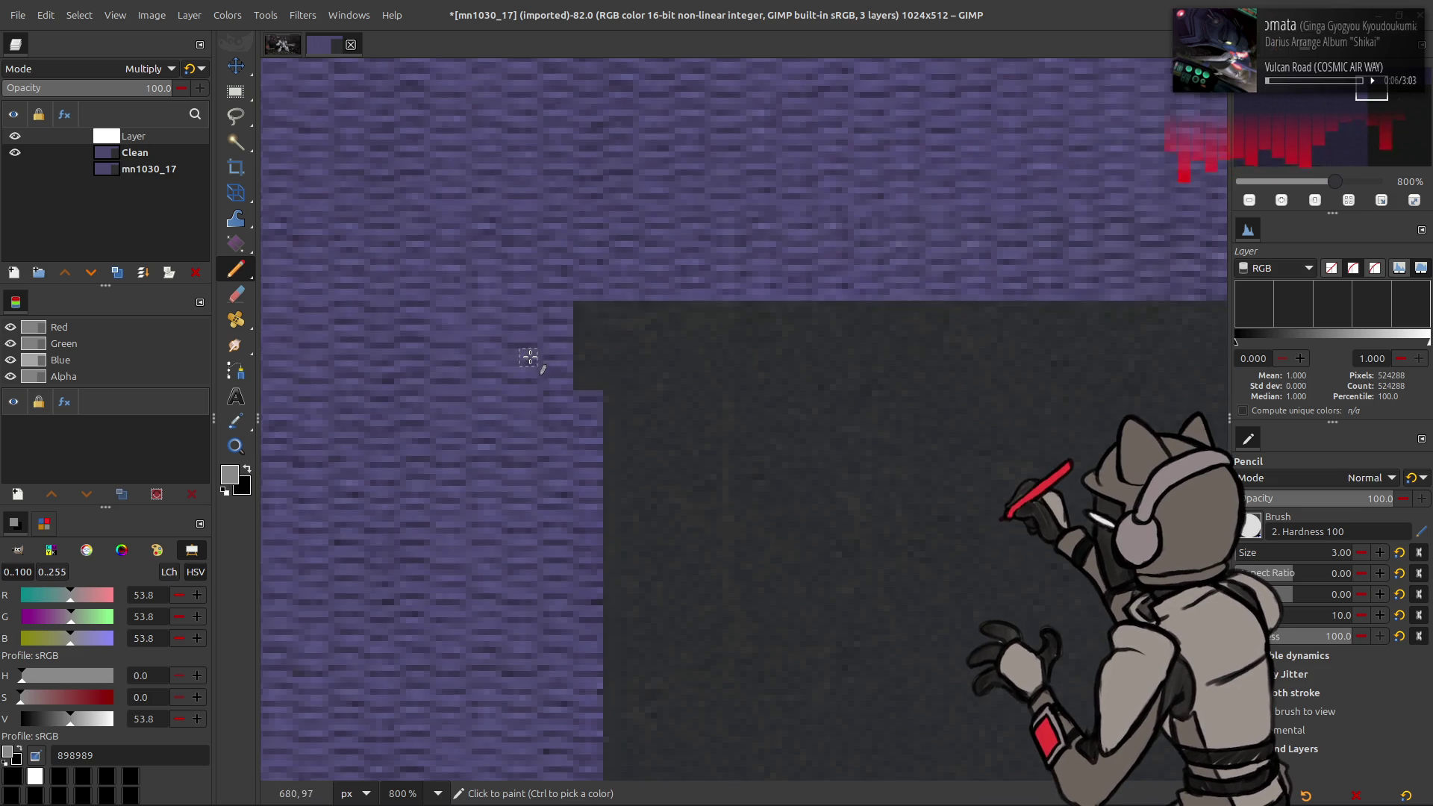
{"action": "key", "text": "r"}
{"action": "mouse_move", "coordinate": [574, 304]}
{"action": "left_mouse_down"}
{"action": "mouse_move", "coordinate": [630, 390]}
{"action": "mouse_move", "coordinate": [1239, 365]}
{"action": "mouse_move", "coordinate": [1246, 378]}
{"action": "mouse_move", "coordinate": [1213, 403]}
{"action": "left_mouse_up"}
{"action": "scroll", "coordinate": [793, 550], "scroll_direction": "down", "scroll_amount": 8, "text": "ctrl"}
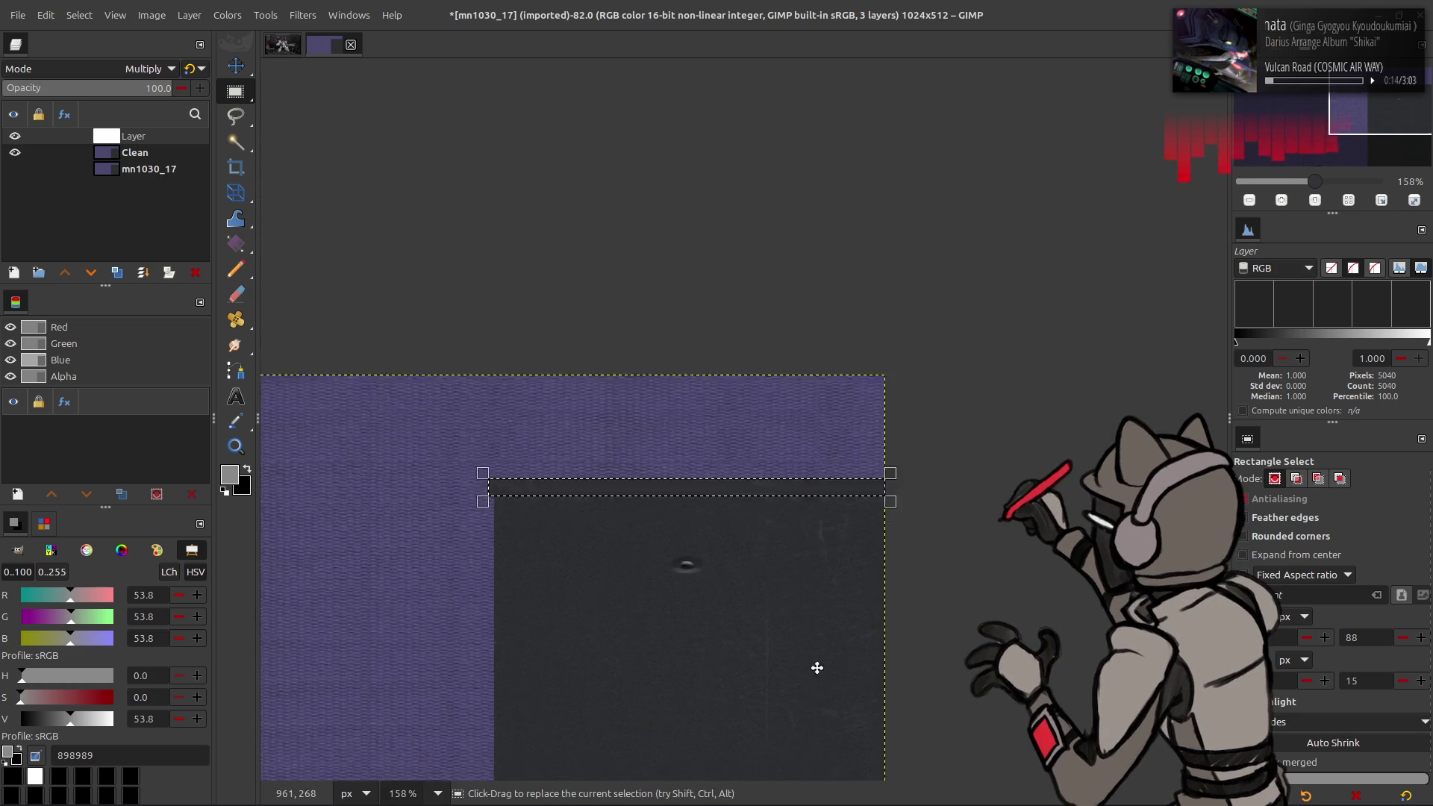
{"action": "mouse_move", "coordinate": [965, 767]}
{"action": "left_mouse_down"}
{"action": "mouse_move", "coordinate": [642, 281]}
{"action": "mouse_move", "coordinate": [563, 274]}
{"action": "left_mouse_up"}
{"action": "scroll", "coordinate": [571, 323], "scroll_direction": "up", "scroll_amount": 6, "text": "ctrl"}
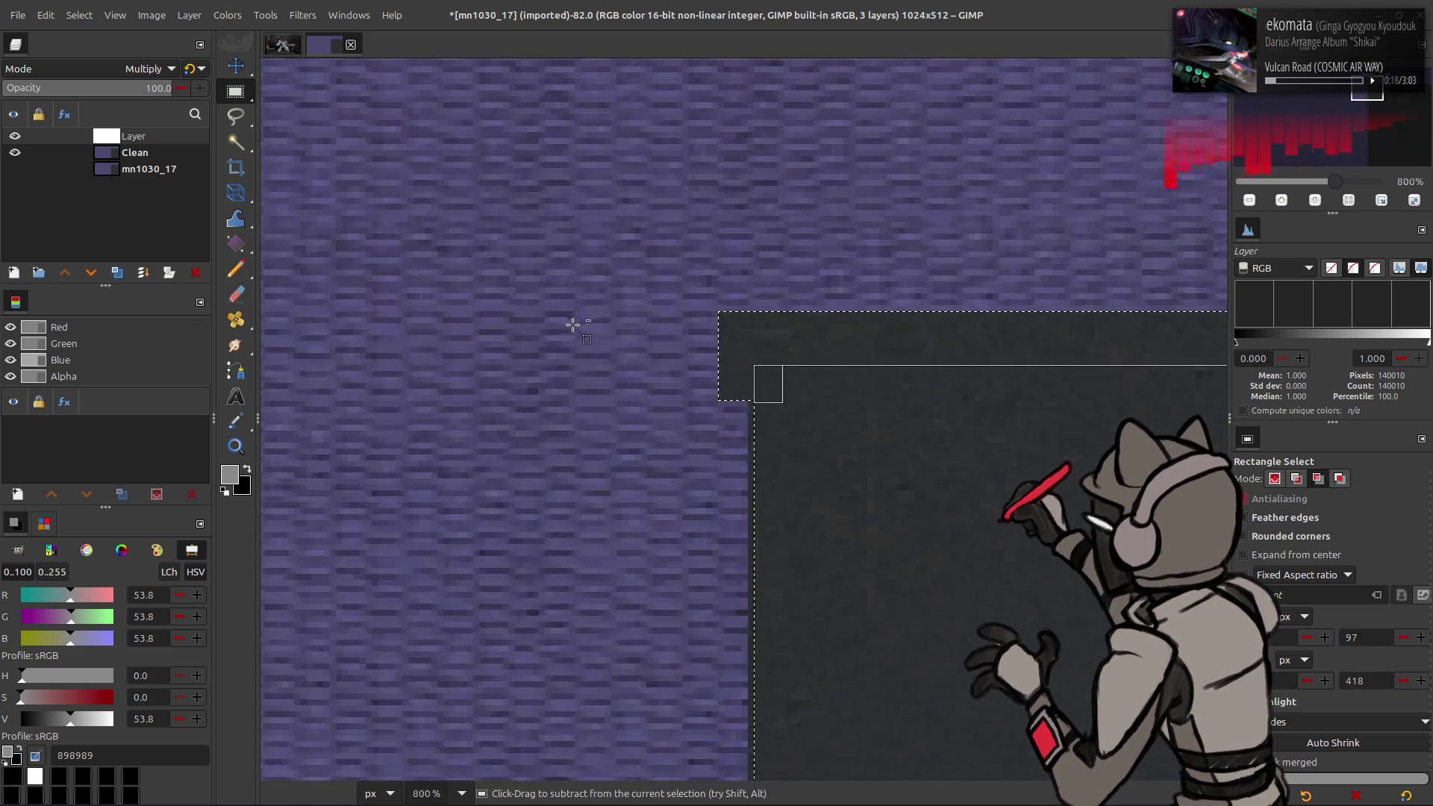
{"action": "scroll", "coordinate": [821, 494], "scroll_direction": "down", "scroll_amount": 4, "text": "ctrl"}
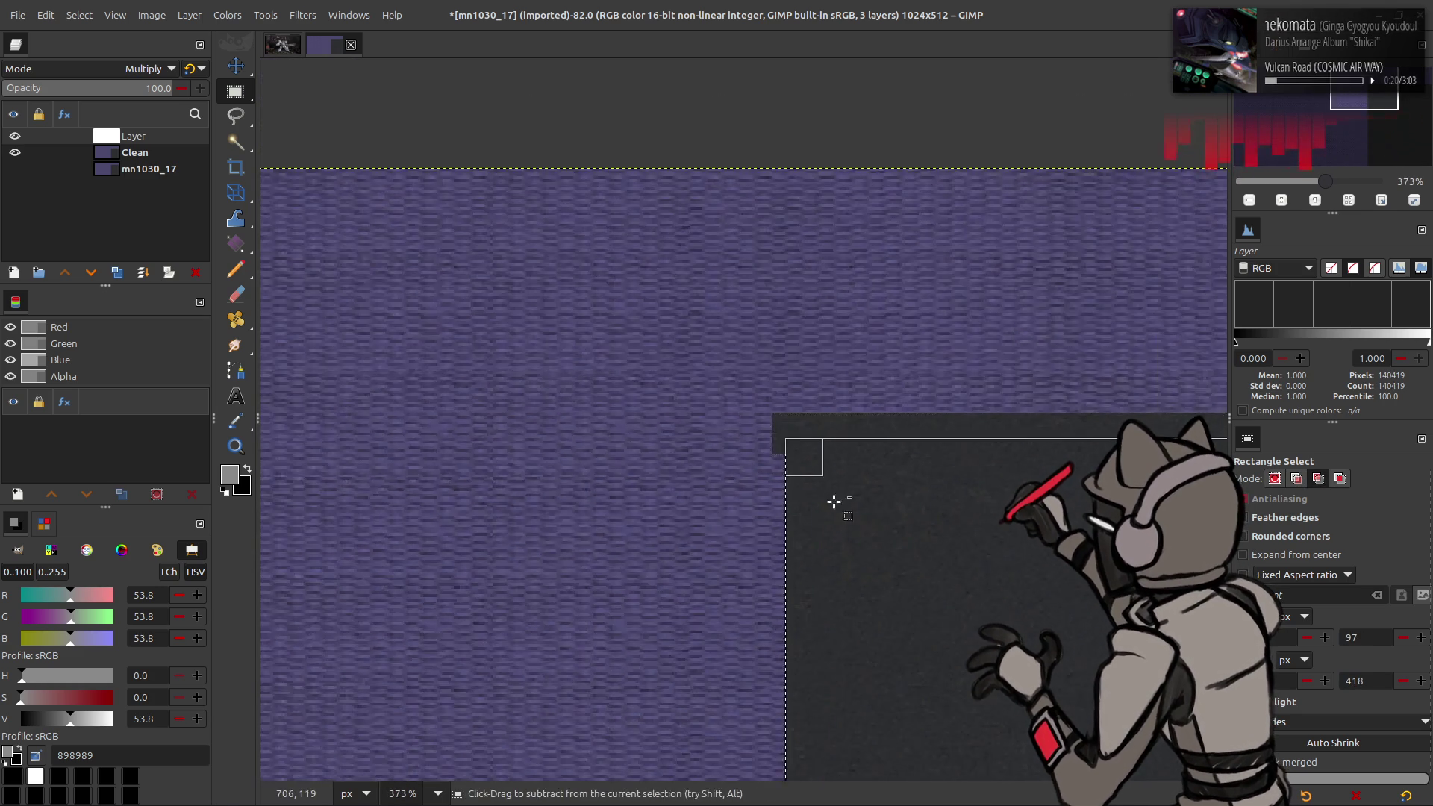
{"action": "scroll", "coordinate": [821, 493], "scroll_direction": "up", "scroll_amount": 7, "text": "ctrl"}
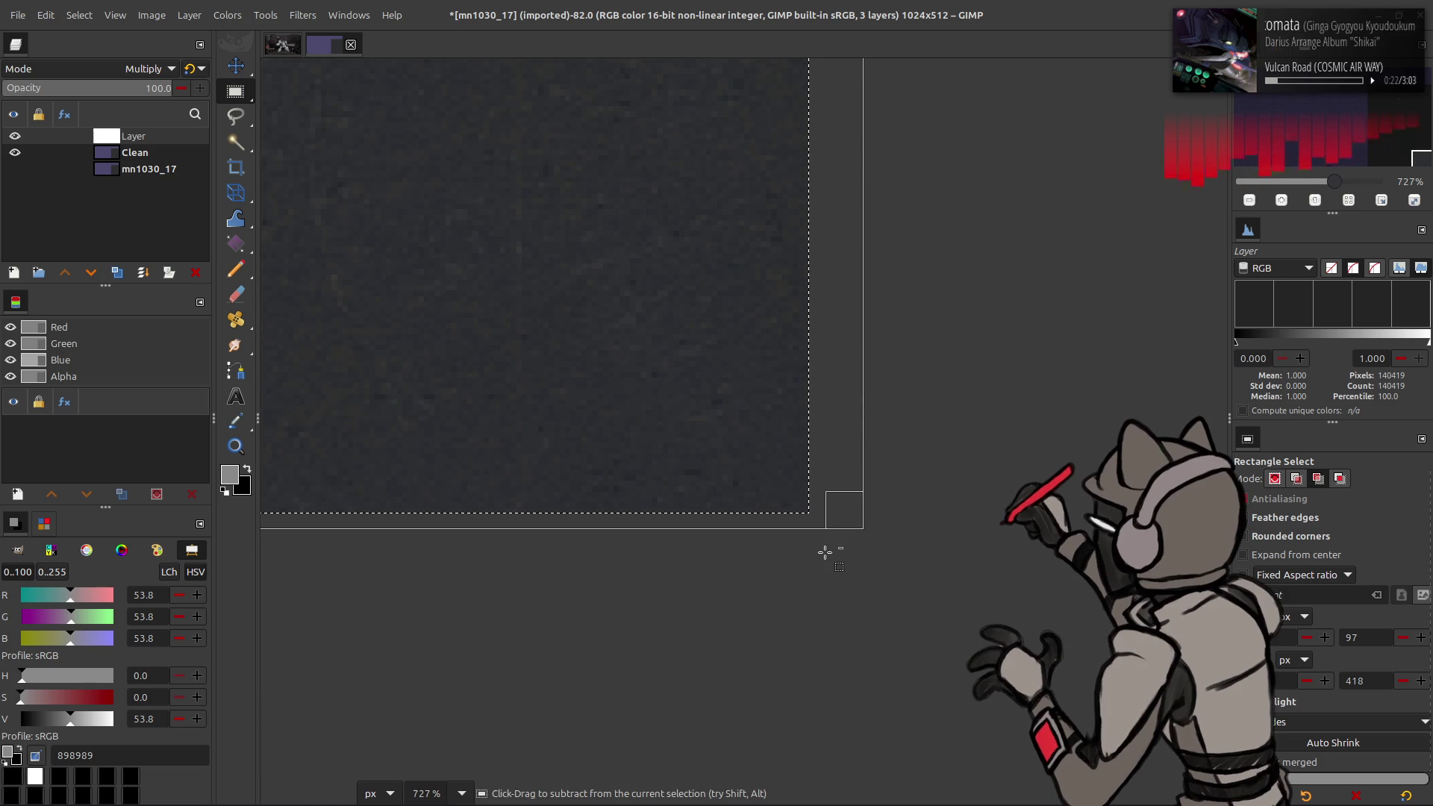
{"action": "left_click_drag", "start_coordinate": [840, 510], "coordinate": [786, 494]}
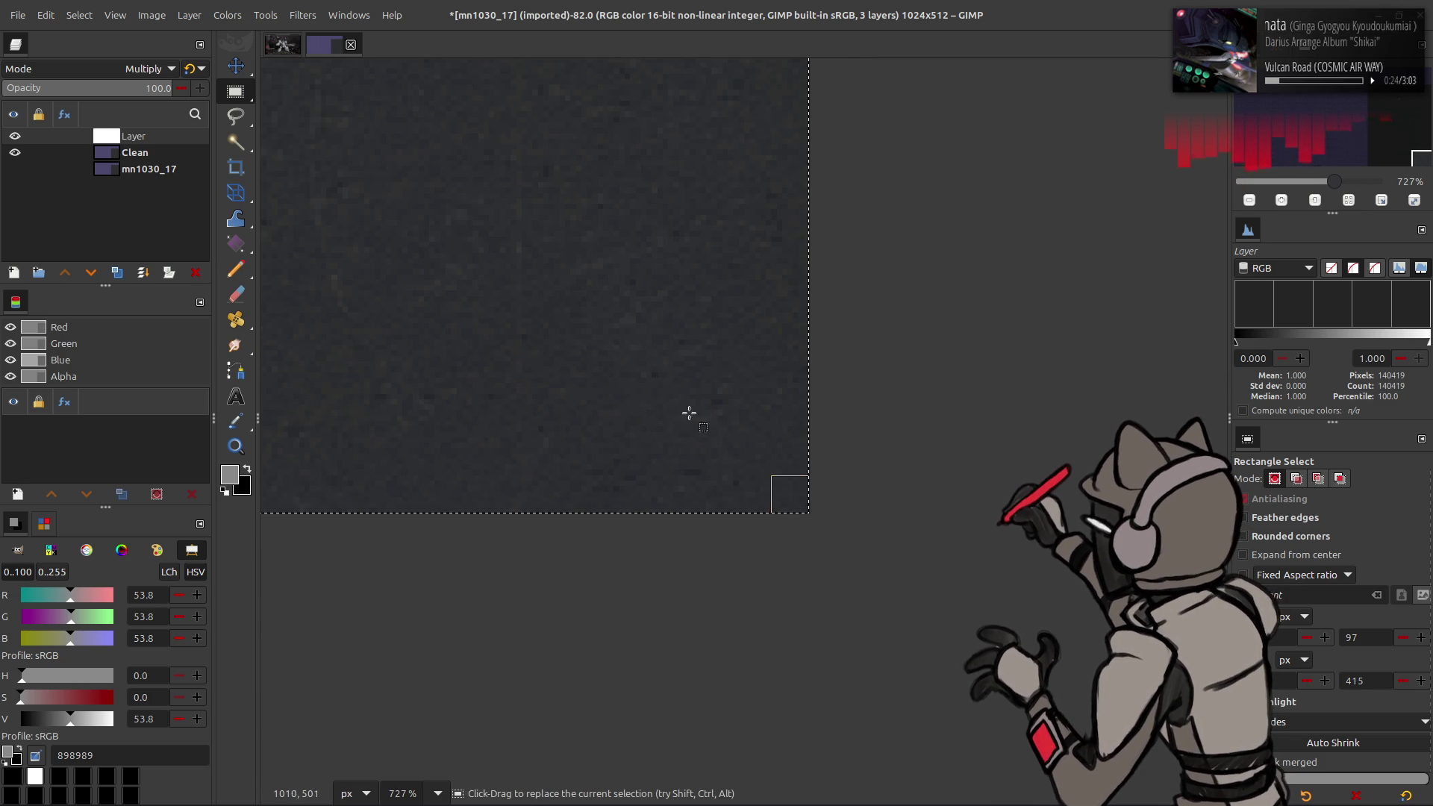
{"action": "scroll", "coordinate": [595, 296], "scroll_direction": "down", "scroll_amount": 5, "text": "ctrl"}
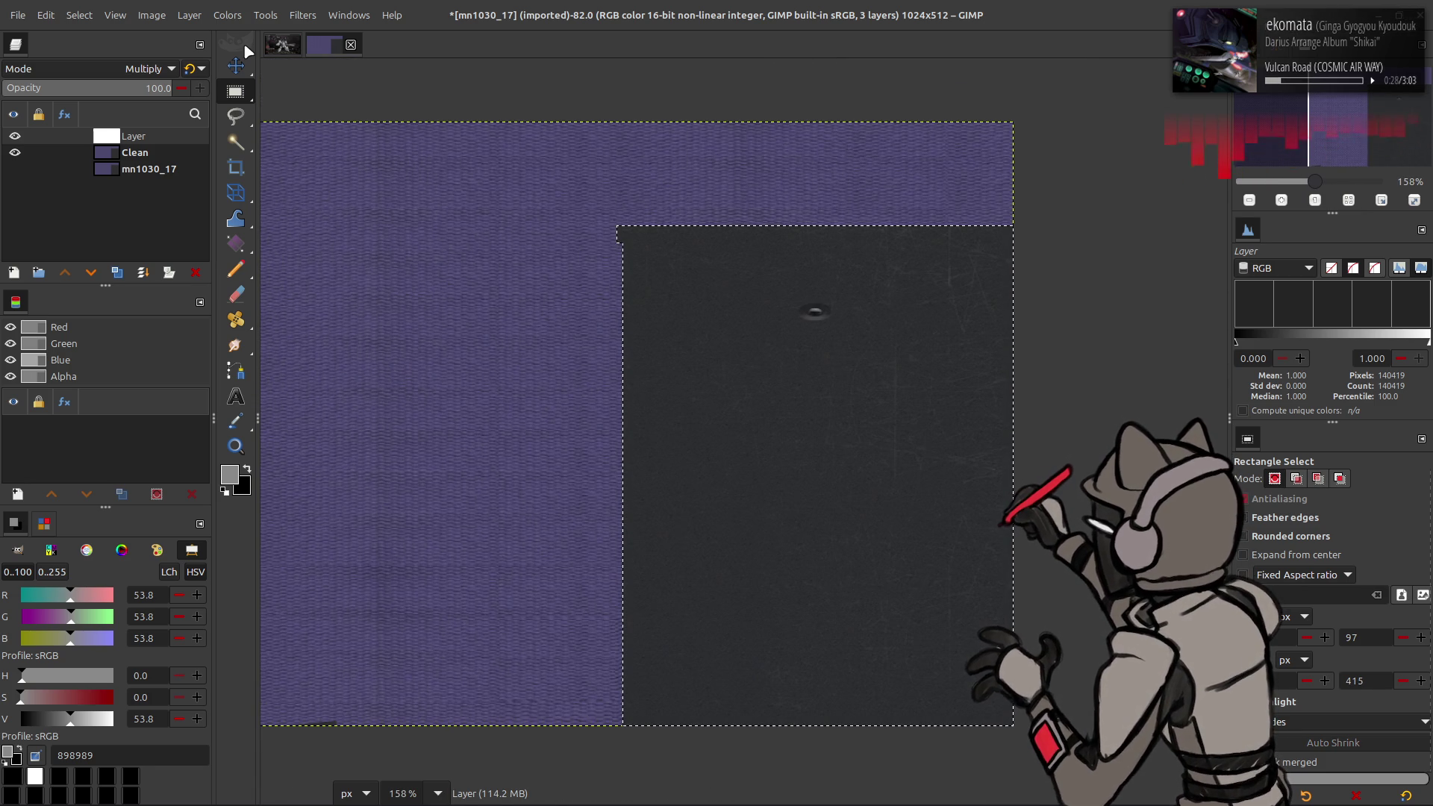
Step: Use Levels to drop output white to 0 so the selected area turns black
{"action": "left_click", "coordinate": [228, 15]}
{"action": "left_click", "coordinate": [285, 183]}
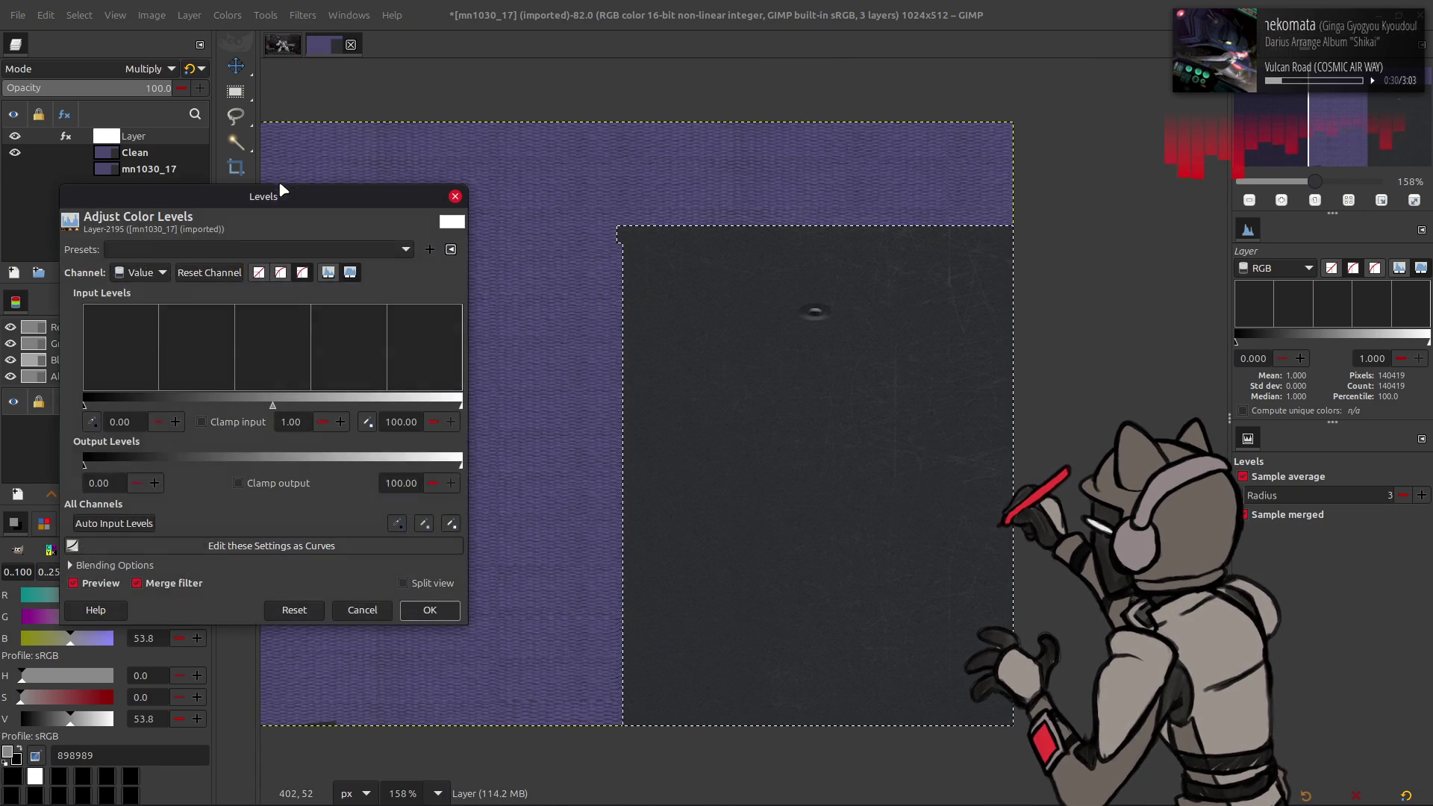
{"action": "left_click_drag", "start_coordinate": [416, 470], "coordinate": [4, 468]}
{"action": "left_click", "coordinate": [451, 618]}
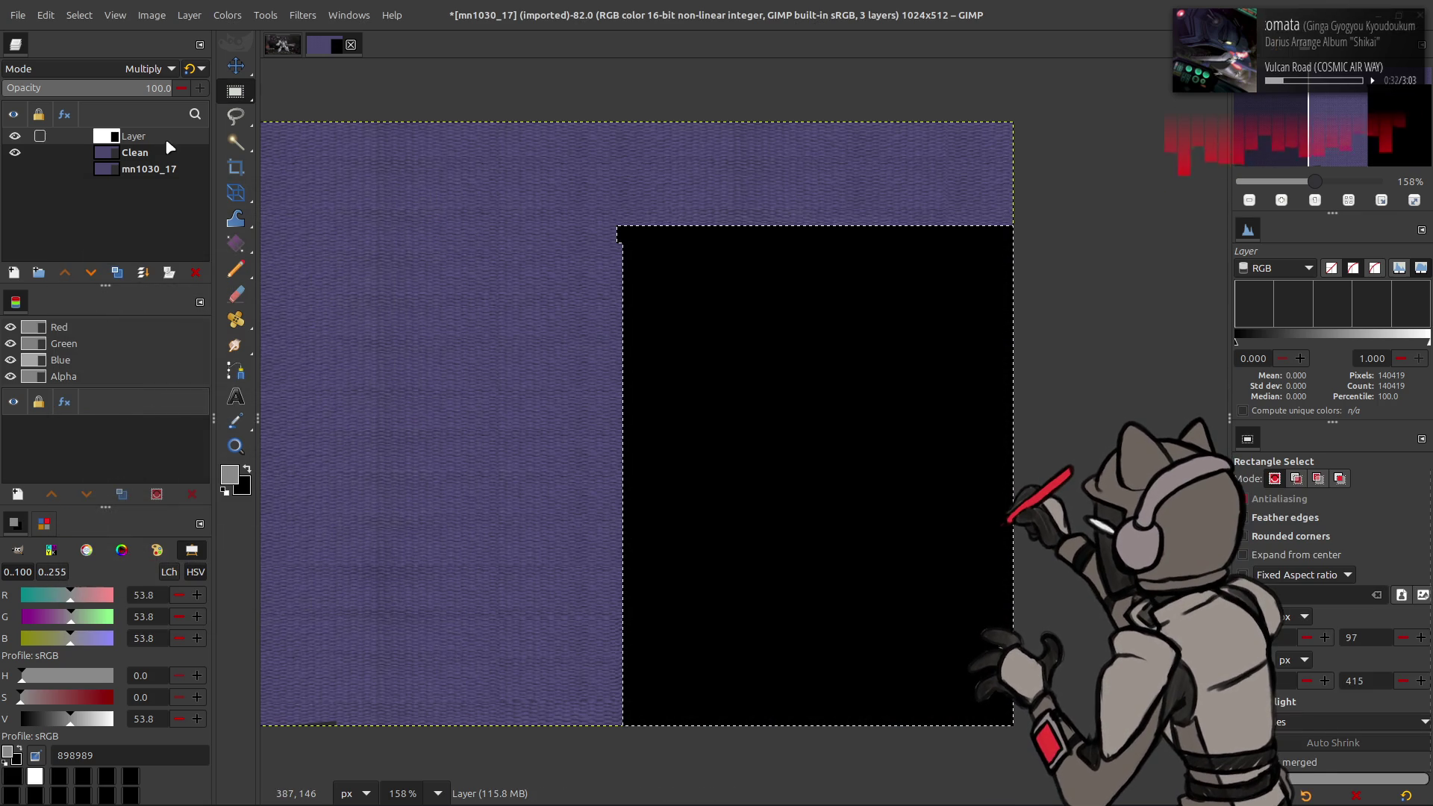
Step: Clear the selection and rename the mask layer to Cloth Mask
{"action": "left_click", "coordinate": [79, 15]}
{"action": "left_click", "coordinate": [106, 58]}
{"action": "double_click", "coordinate": [146, 137]}
{"action": "type", "text": "Cloth Mask"}
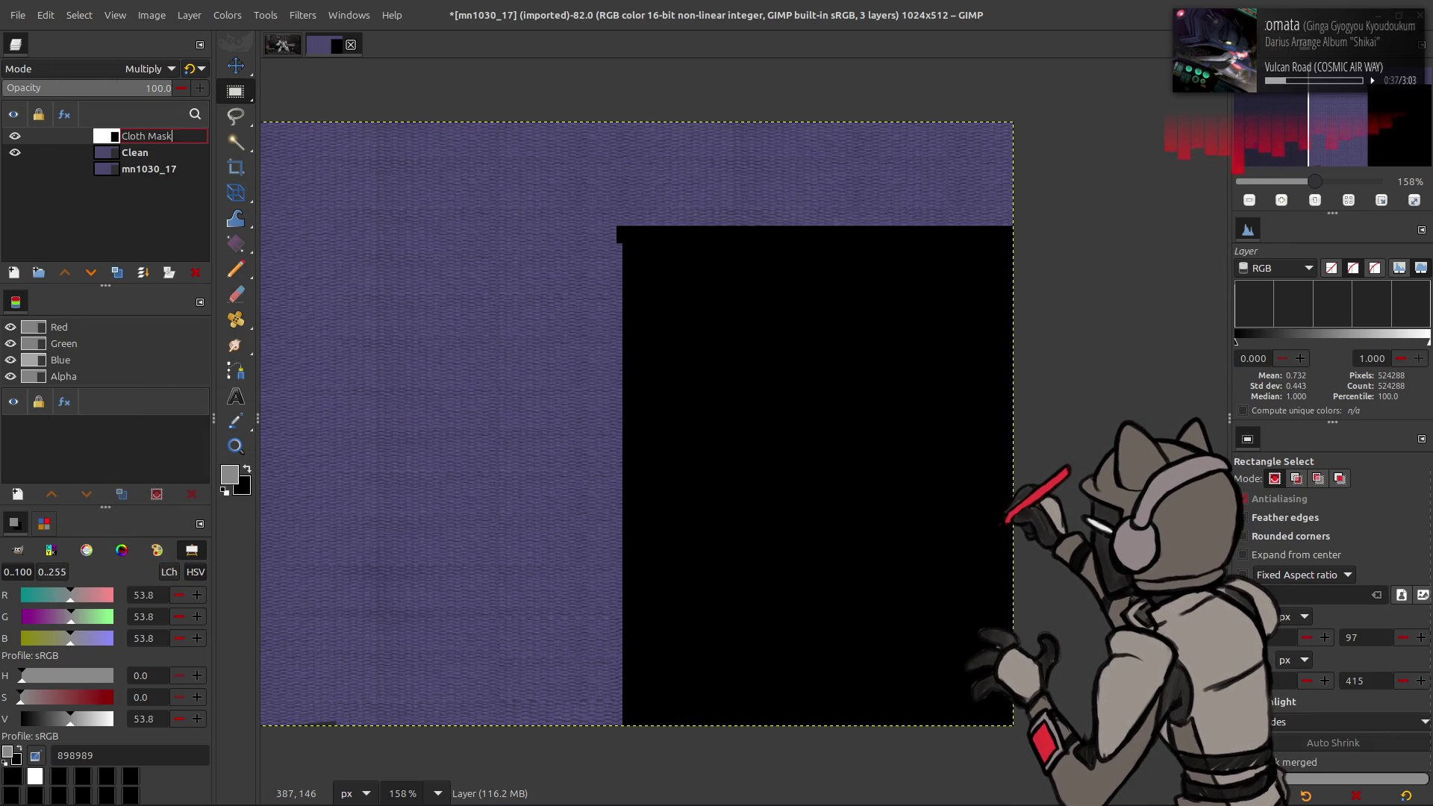
{"action": "key", "text": "Return"}
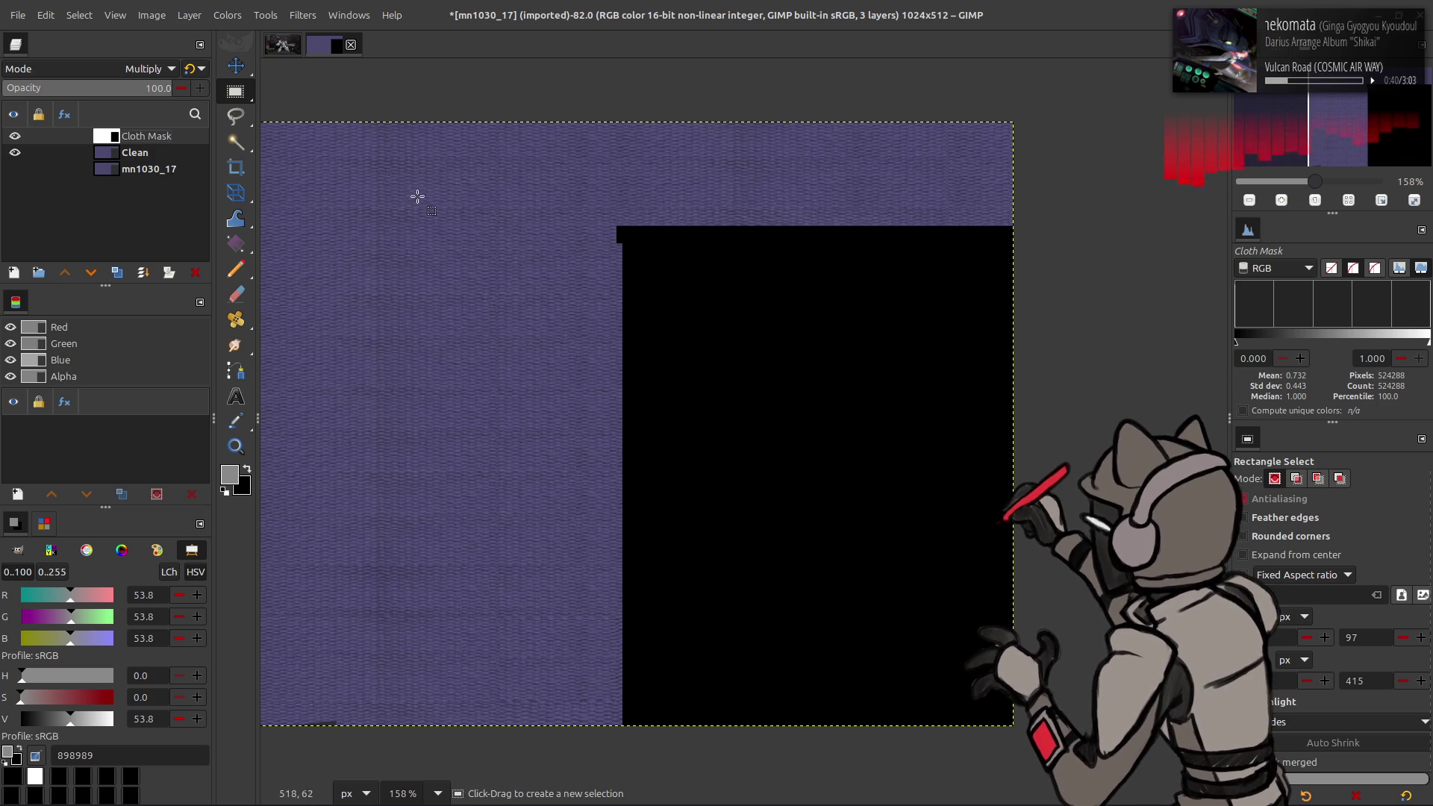
Step: Switch to the Move tool and zoom the view to 200%
{"action": "scroll", "coordinate": [598, 288], "scroll_direction": "up", "scroll_amount": 1, "text": "ctrl"}
{"action": "key", "text": "m"}
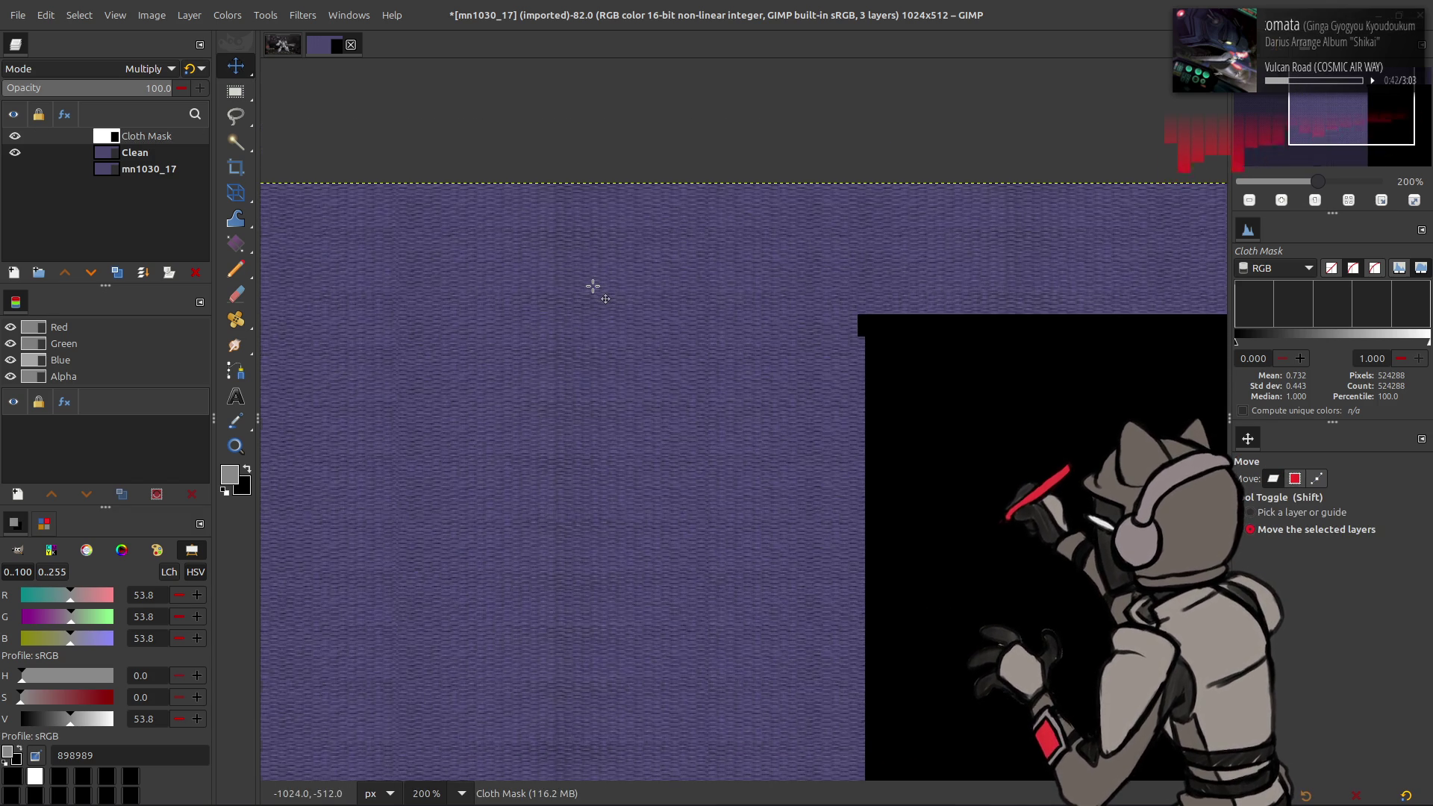
{"action": "key", "text": "1"}
{"action": "key", "text": "2"}
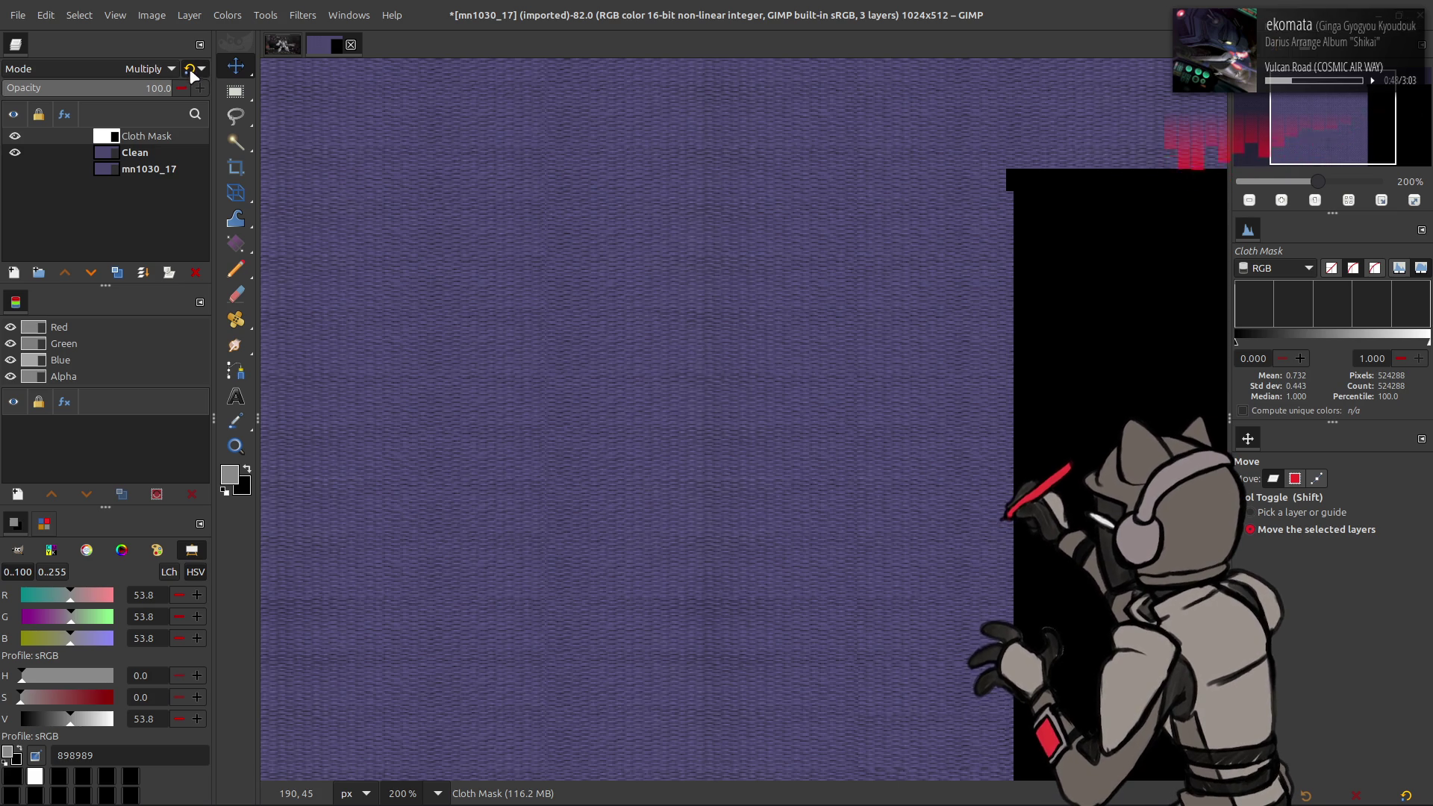
{"action": "scroll", "coordinate": [113, 69], "scroll_direction": "up", "scroll_amount": 7}
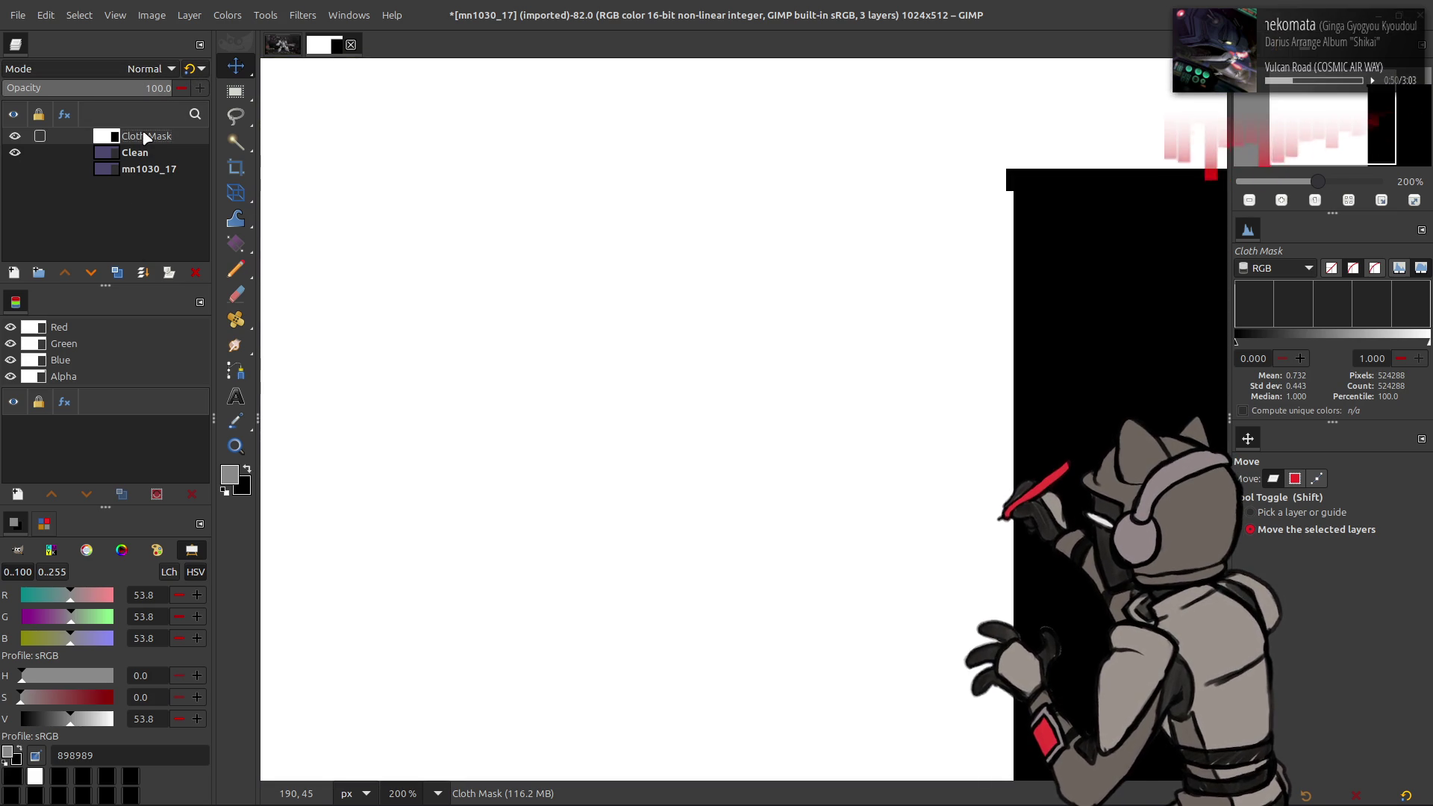
Step: Use the Cloth Mask's alpha as a selection to mask a duplicate of Clean
{"action": "right_click", "coordinate": [42, 343]}
{"action": "left_click", "coordinate": [75, 473]}
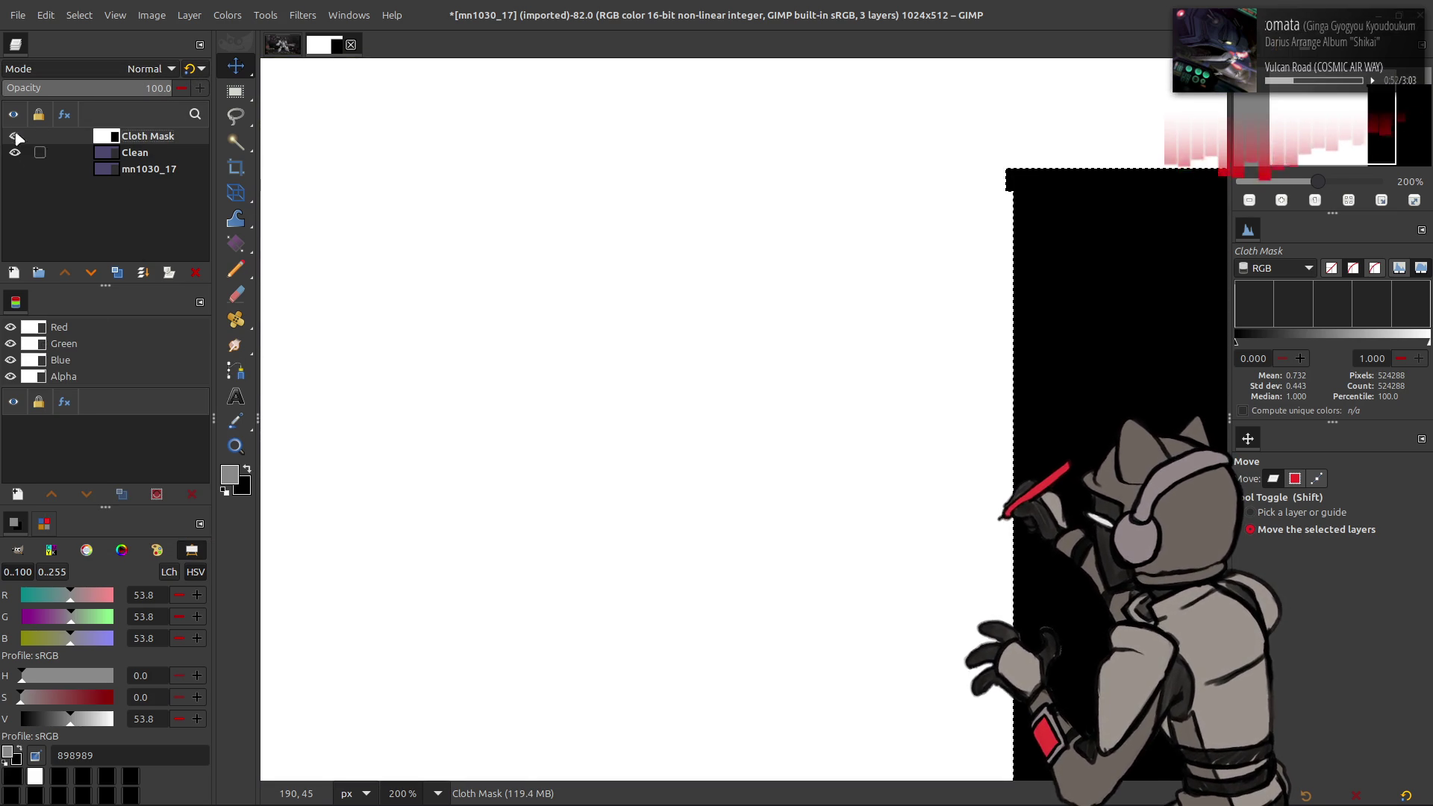
{"action": "left_click", "coordinate": [14, 136]}
{"action": "left_click", "coordinate": [140, 153]}
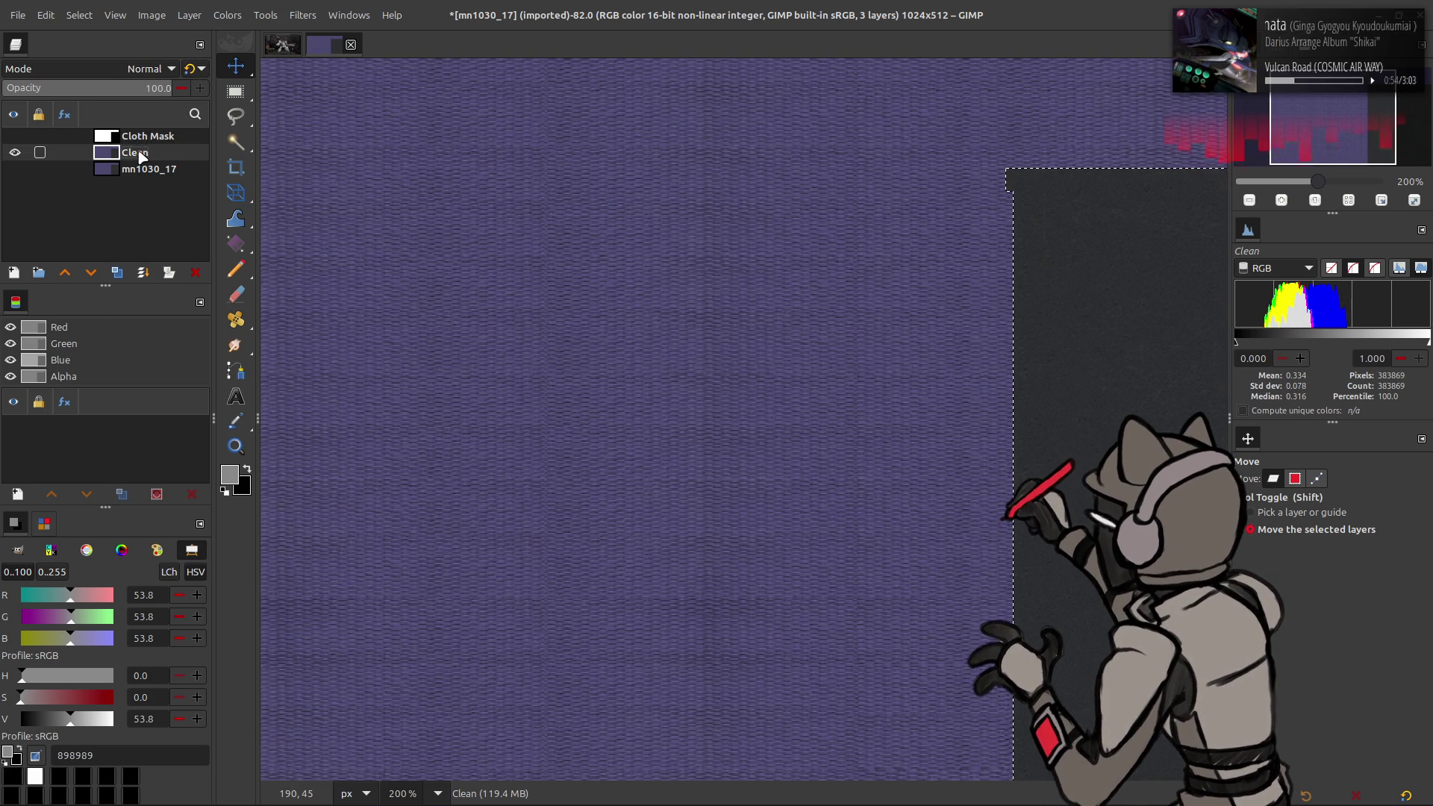
{"action": "right_click", "coordinate": [129, 153]}
{"action": "left_click", "coordinate": [172, 309]}
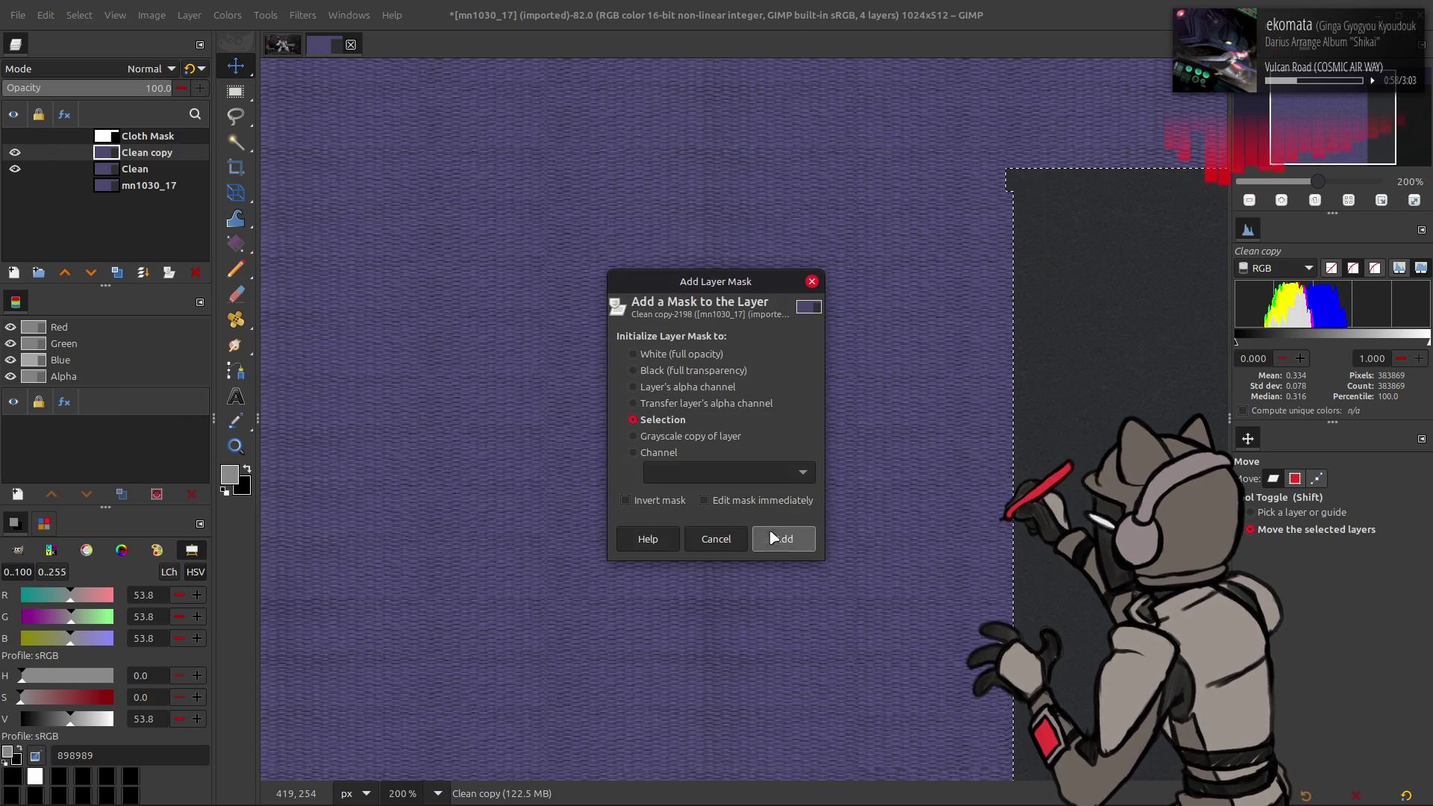
{"action": "left_click", "coordinate": [784, 539]}
{"action": "left_click", "coordinate": [79, 15]}
{"action": "left_click", "coordinate": [94, 62]}
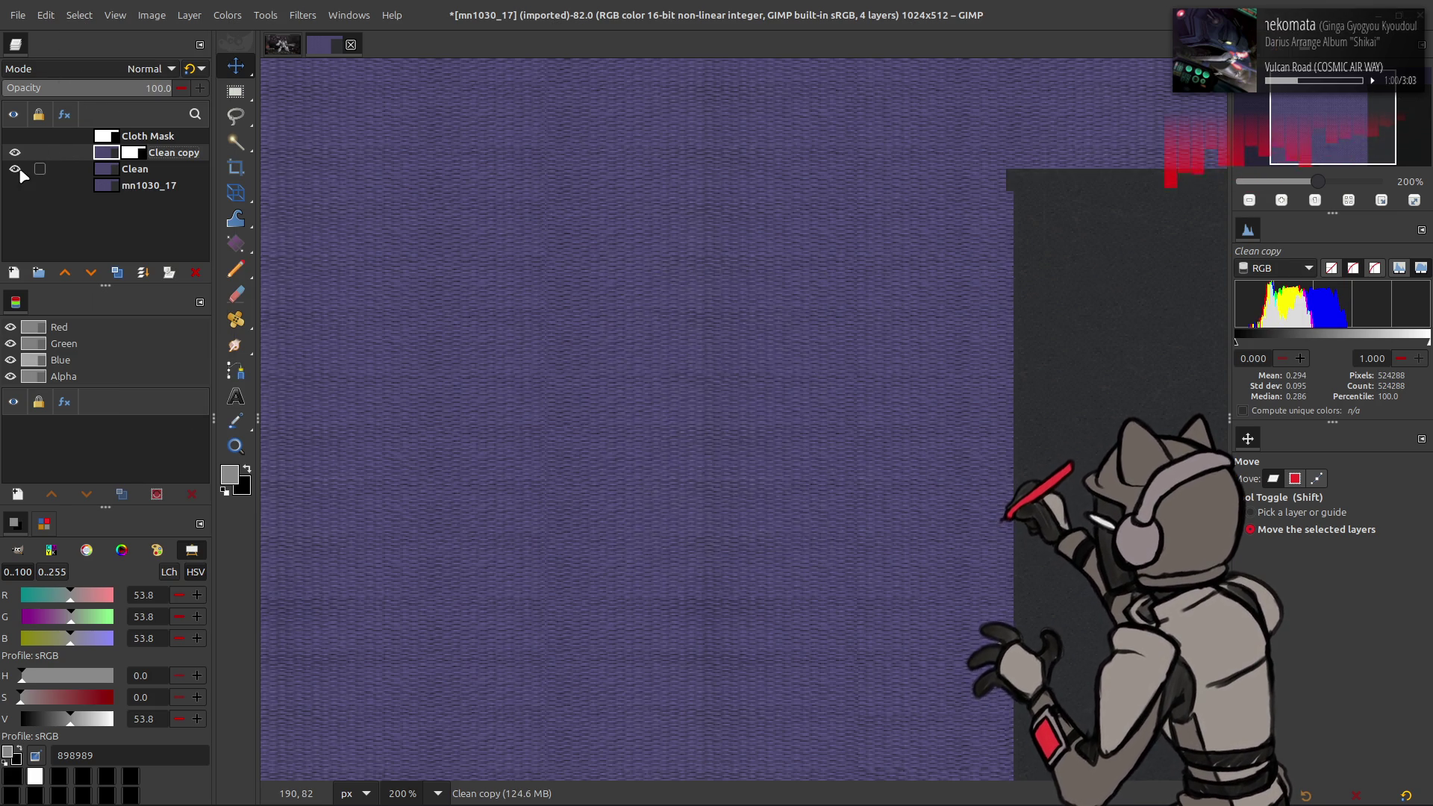
{"action": "middle_click_drag", "start_coordinate": [797, 314], "coordinate": [374, 275]}
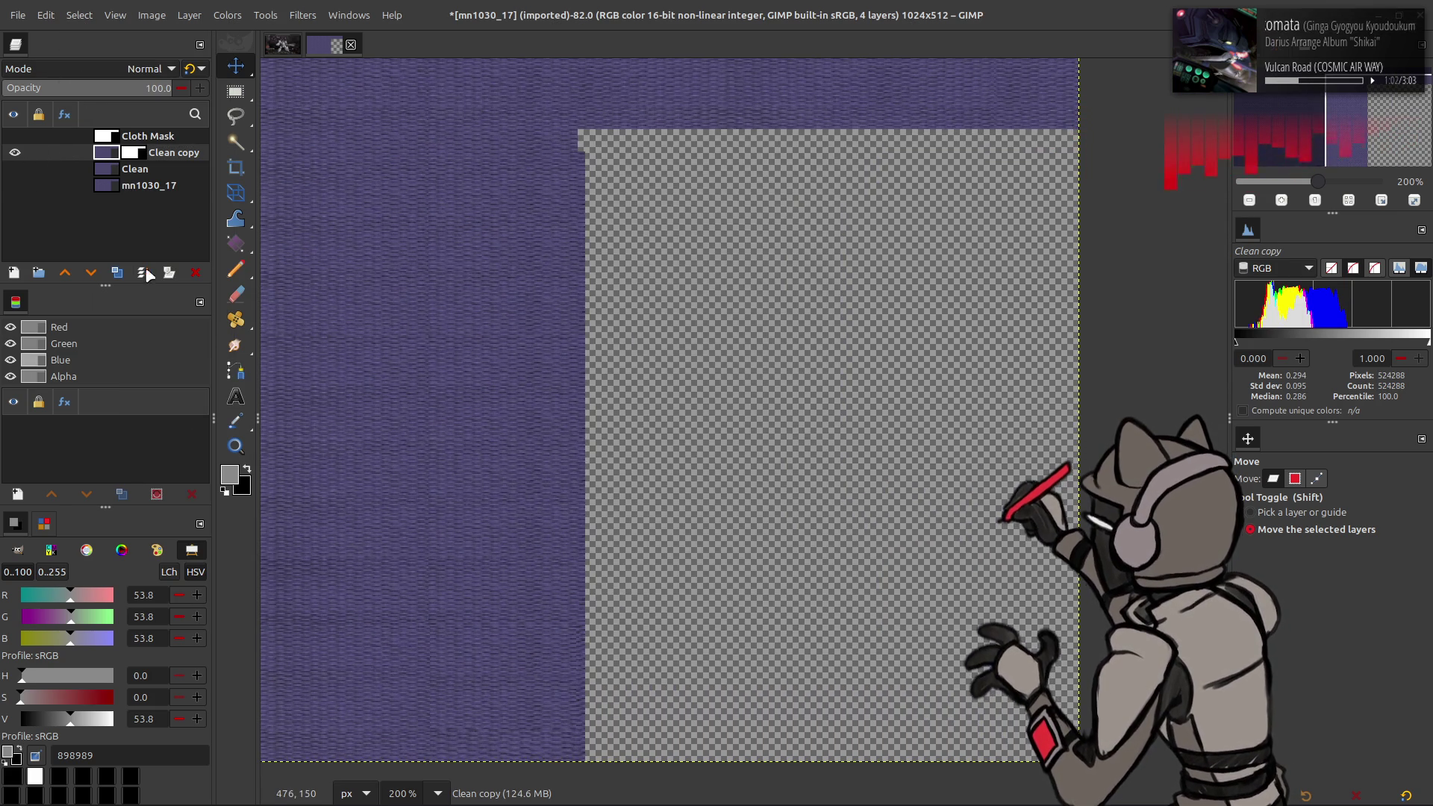
Step: Duplicate the masked copy, delete its mask, place it below, and offset it by half the width
{"action": "left_click", "coordinate": [117, 272]}
{"action": "right_click", "coordinate": [146, 157]}
{"action": "left_click", "coordinate": [199, 451]}
{"action": "left_click_drag", "start_coordinate": [159, 156], "coordinate": [186, 185]}
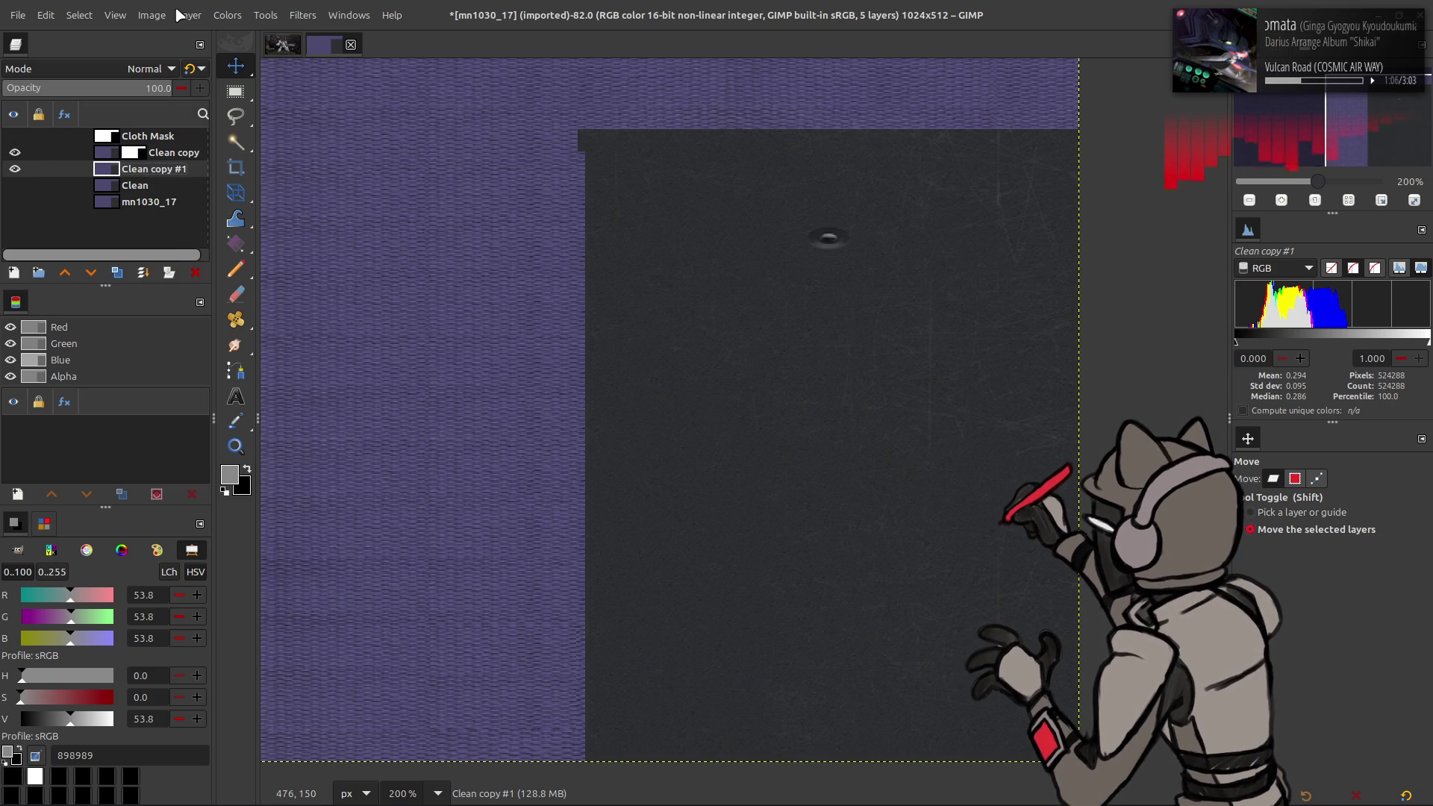
{"action": "left_click", "coordinate": [176, 14]}
{"action": "mouse_move", "coordinate": [298, 203]}
{"action": "left_click", "coordinate": [410, 312]}
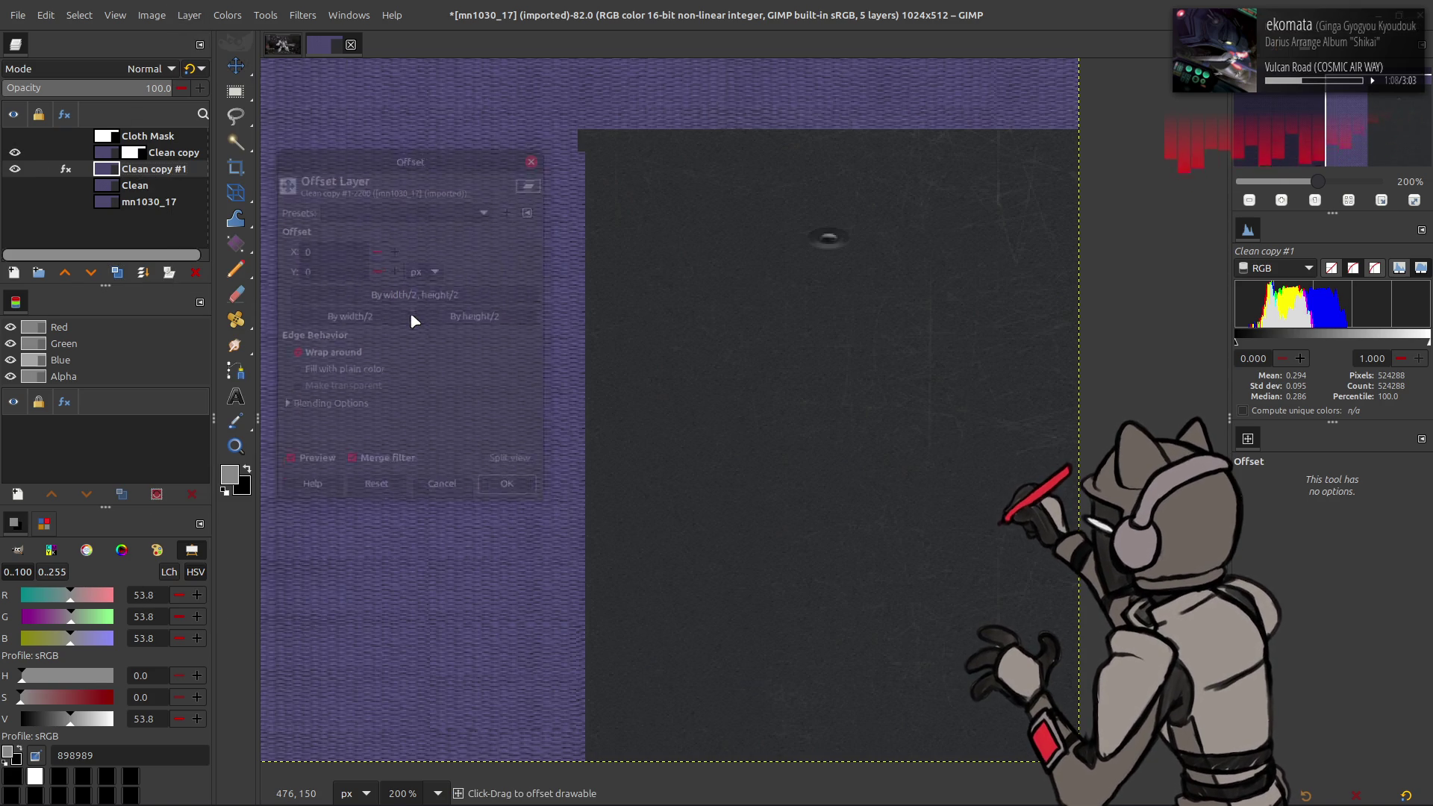
{"action": "left_click", "coordinate": [334, 321]}
{"action": "left_click", "coordinate": [511, 493]}
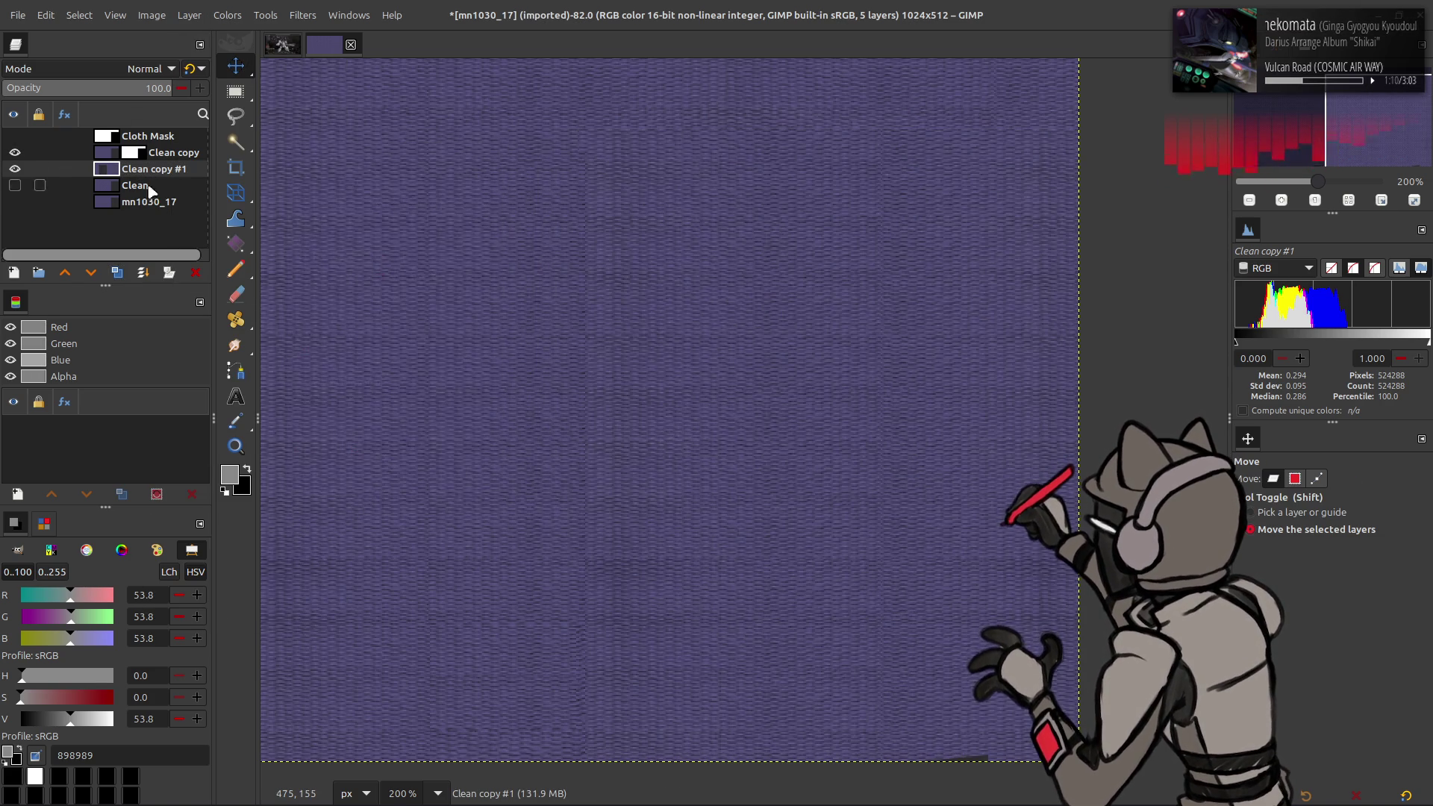
Step: Put the offset copy above Clean copy at 56% opacity and slide it to align the weave
{"action": "left_click", "coordinate": [15, 153]}
{"action": "left_click", "coordinate": [15, 153]}
{"action": "left_click", "coordinate": [15, 170]}
{"action": "left_click", "coordinate": [15, 169]}
{"action": "left_click_drag", "start_coordinate": [138, 170], "coordinate": [135, 153]}
{"action": "left_click", "coordinate": [15, 152]}
{"action": "left_click", "coordinate": [15, 153]}
{"action": "left_click", "coordinate": [15, 152]}
{"action": "left_click", "coordinate": [15, 152]}
{"action": "left_click_drag", "start_coordinate": [551, 249], "coordinate": [580, 298]}
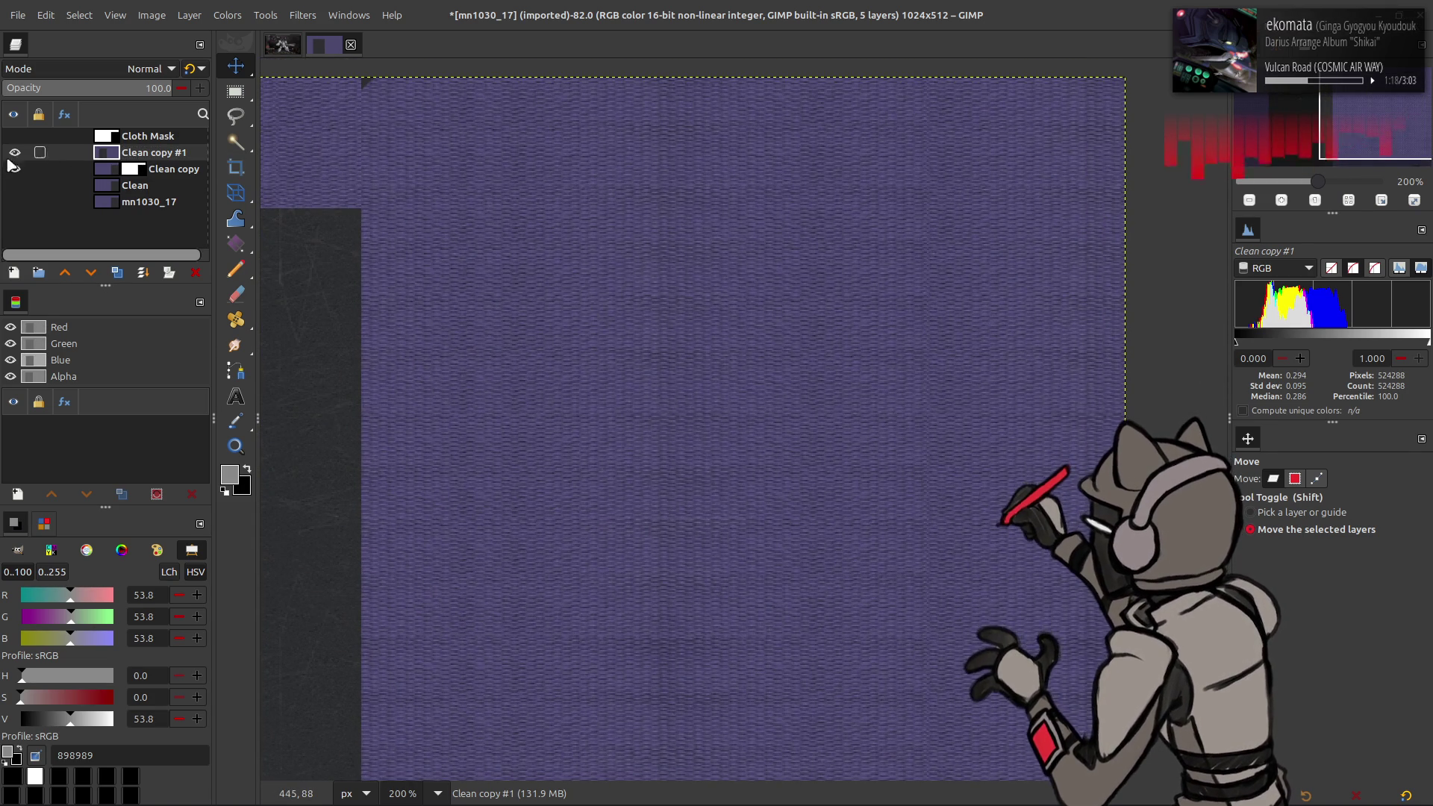
{"action": "left_click", "coordinate": [97, 85]}
{"action": "left_click", "coordinate": [193, 69]}
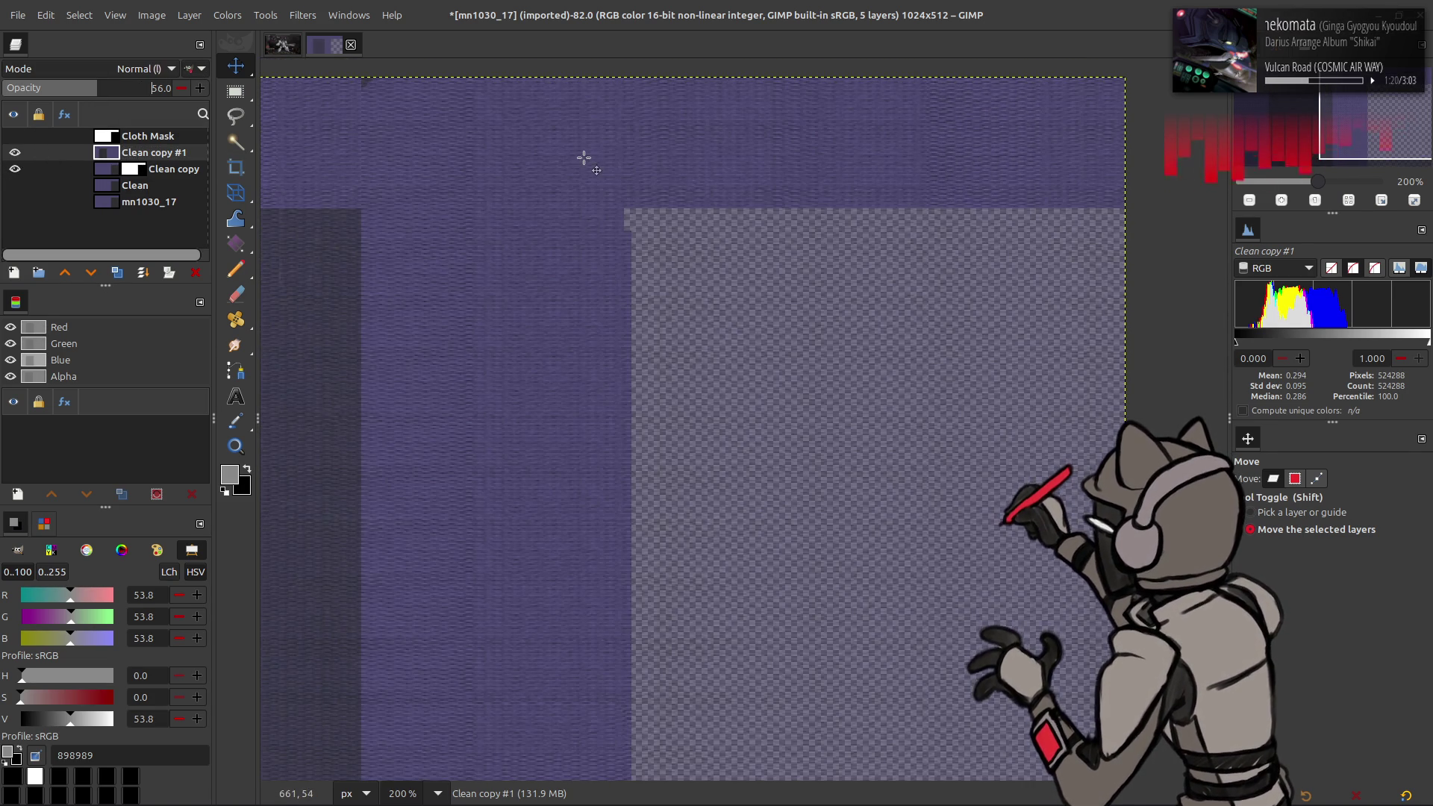
{"action": "mouse_move", "coordinate": [602, 176]}
{"action": "left_mouse_down"}
{"action": "mouse_move", "coordinate": [575, 173]}
{"action": "mouse_move", "coordinate": [825, 178]}
{"action": "mouse_move", "coordinate": [813, 178]}
{"action": "left_mouse_up"}
Step: Fine-tune the offset copy's horizontal position while varying opacity, ending at full opacity
{"action": "left_click_drag", "start_coordinate": [76, 98], "coordinate": [274, 107]}
{"action": "left_click_drag", "start_coordinate": [544, 154], "coordinate": [589, 154]}
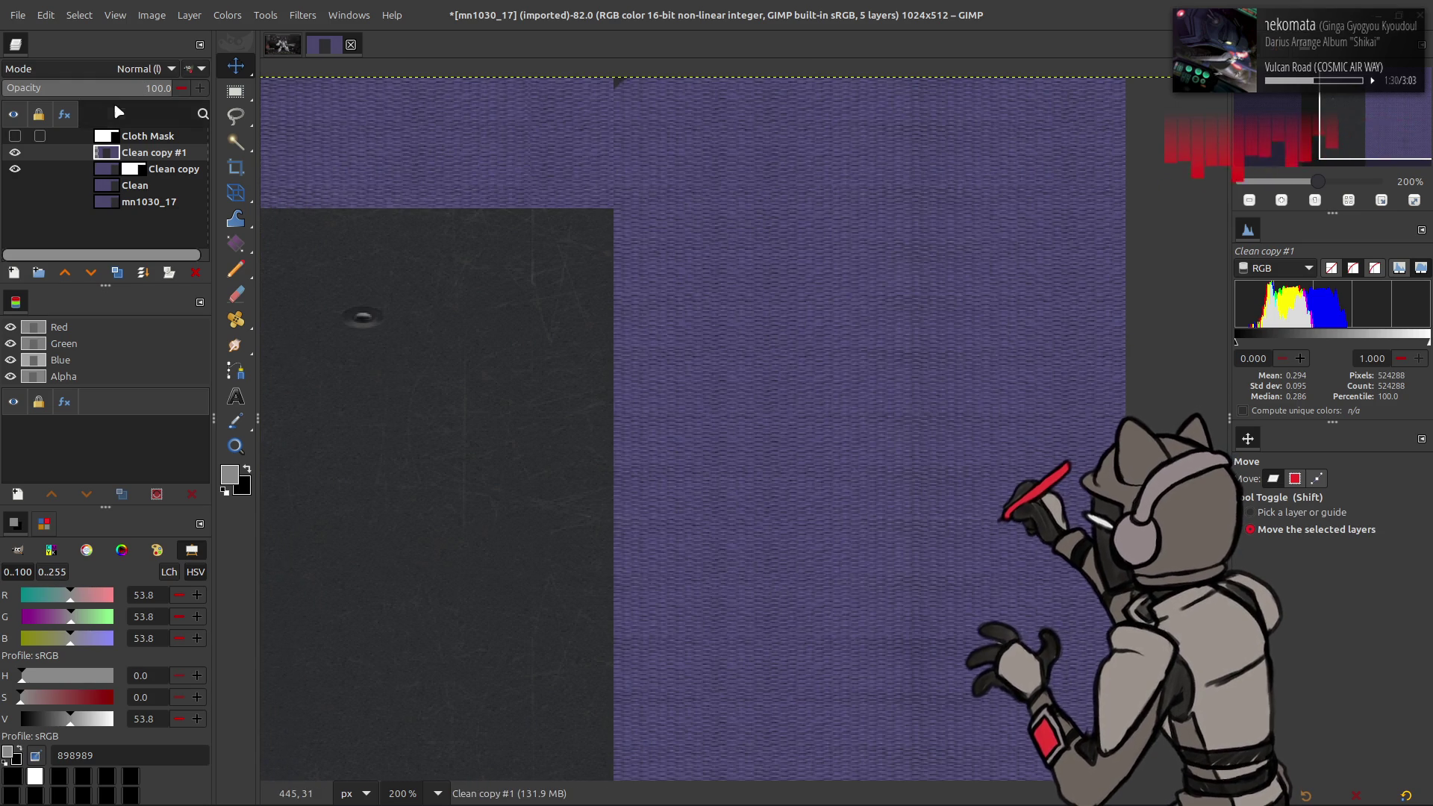
{"action": "left_click", "coordinate": [78, 89]}
{"action": "mouse_move", "coordinate": [78, 90]}
{"action": "left_mouse_down"}
{"action": "mouse_move", "coordinate": [30, 93]}
{"action": "mouse_move", "coordinate": [183, 104]}
{"action": "mouse_move", "coordinate": [4, 97]}
{"action": "mouse_move", "coordinate": [277, 113]}
{"action": "left_mouse_up"}
{"action": "left_click_drag", "start_coordinate": [627, 200], "coordinate": [448, 202]}
{"action": "left_click", "coordinate": [79, 88]}
{"action": "mouse_move", "coordinate": [79, 88]}
{"action": "left_mouse_down"}
{"action": "mouse_move", "coordinate": [7, 90]}
{"action": "mouse_move", "coordinate": [569, 166]}
{"action": "left_mouse_up"}
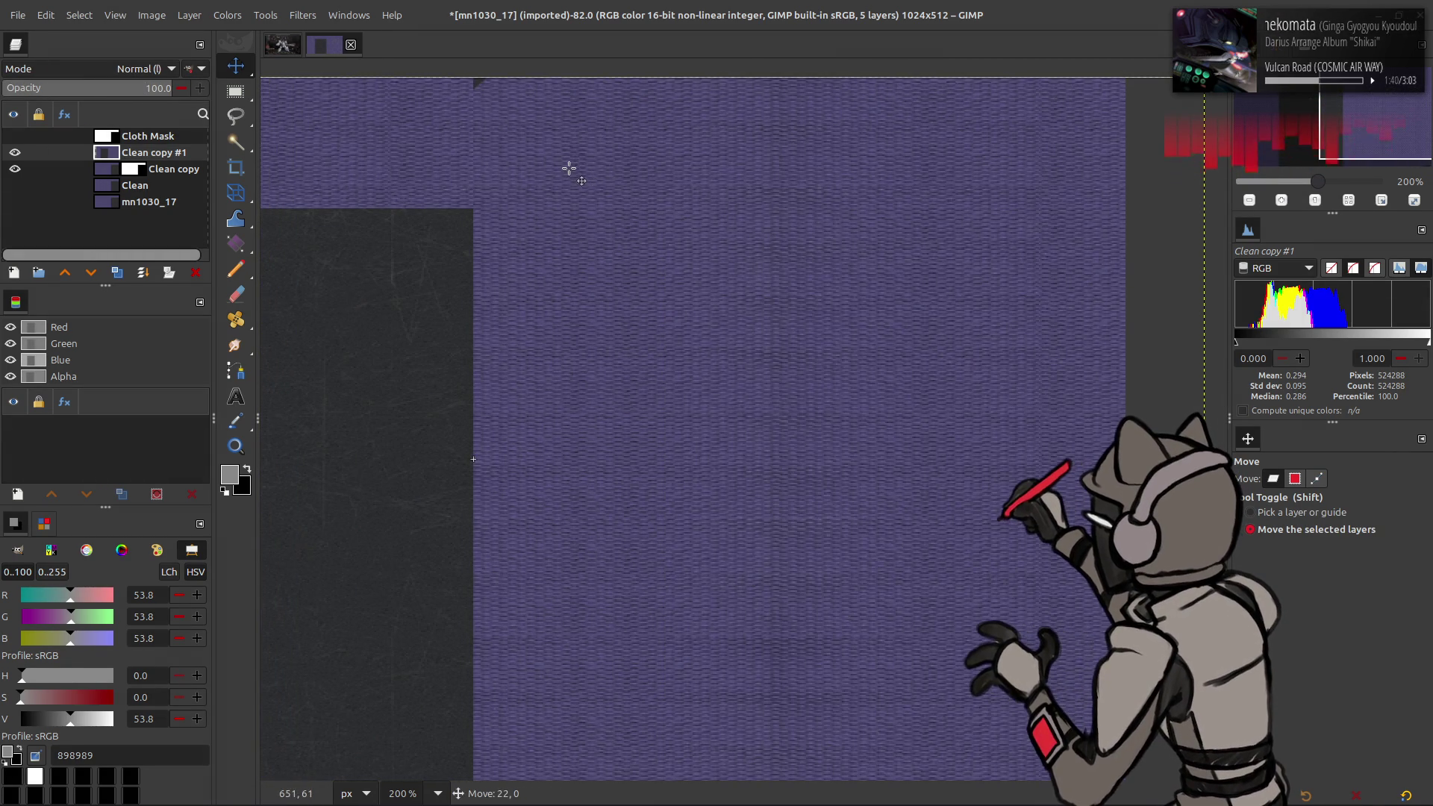
{"action": "mouse_move", "coordinate": [142, 91]}
{"action": "left_mouse_down"}
{"action": "mouse_move", "coordinate": [90, 94]}
{"action": "mouse_move", "coordinate": [409, 125]}
{"action": "left_mouse_up"}
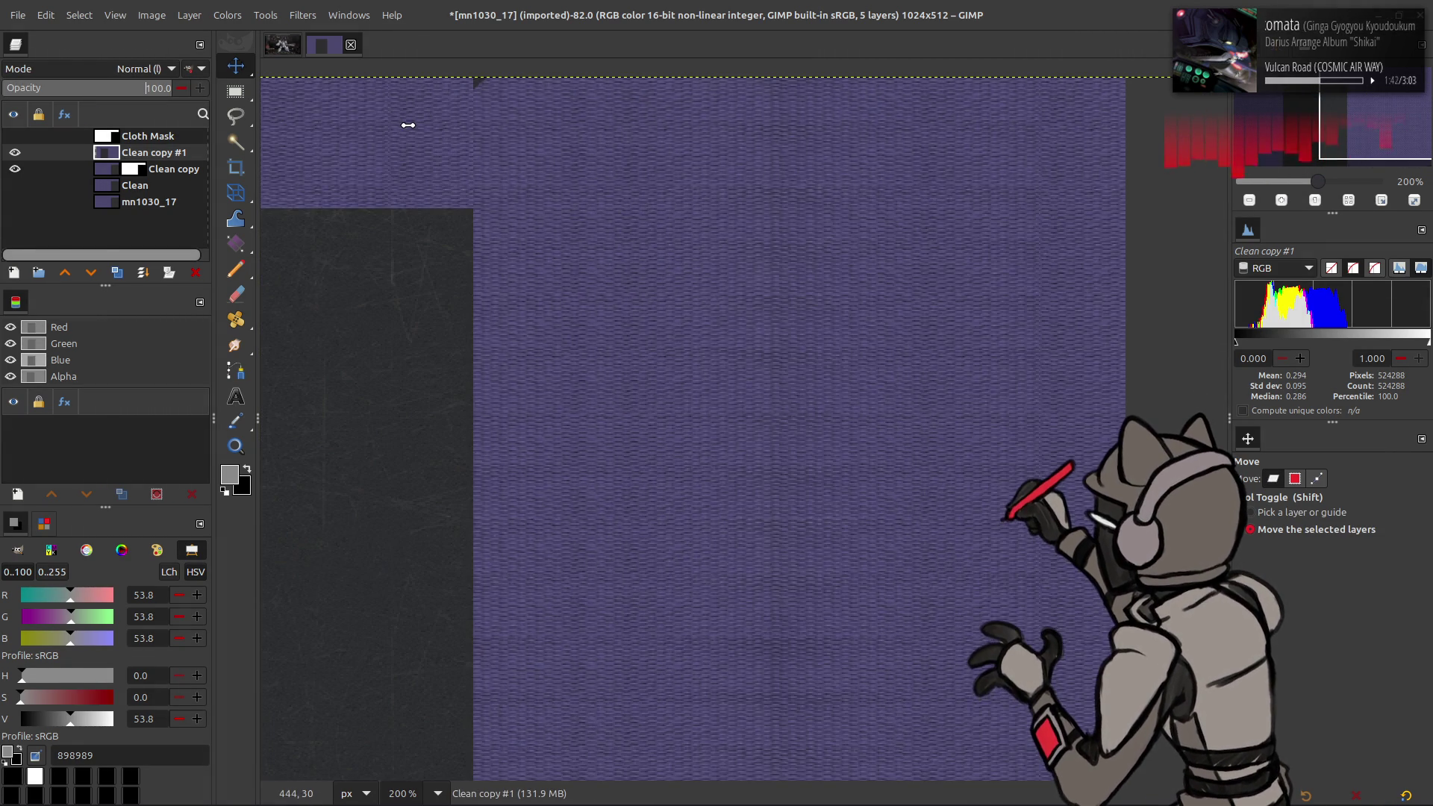
{"action": "scroll", "coordinate": [774, 240], "scroll_direction": "up", "scroll_amount": 2, "text": "ctrl"}
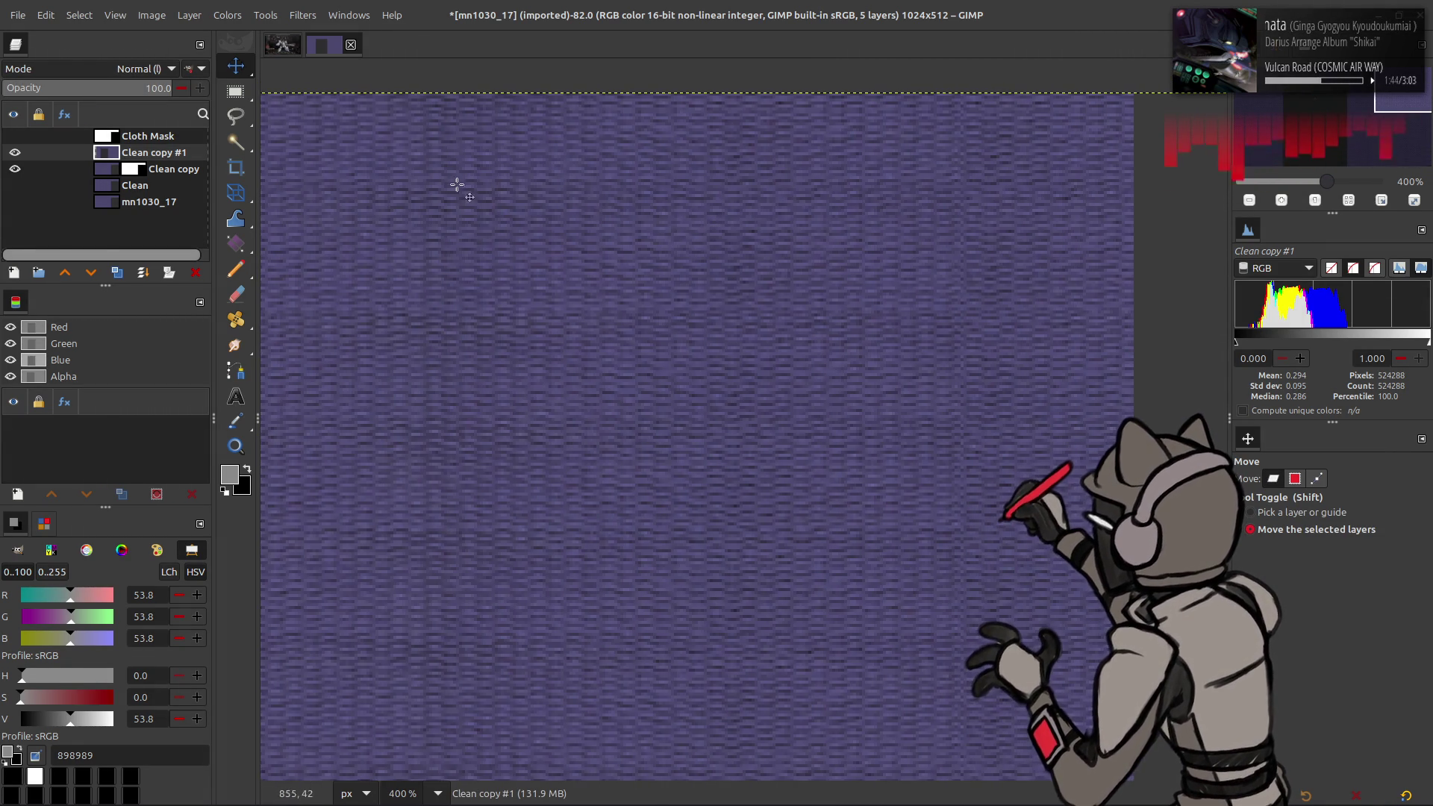
Step: Nudge the offset copy 1 px right and move it back below Clean copy
{"action": "left_click", "coordinate": [13, 152]}
{"action": "left_click", "coordinate": [14, 152]}
{"action": "left_click", "coordinate": [15, 153]}
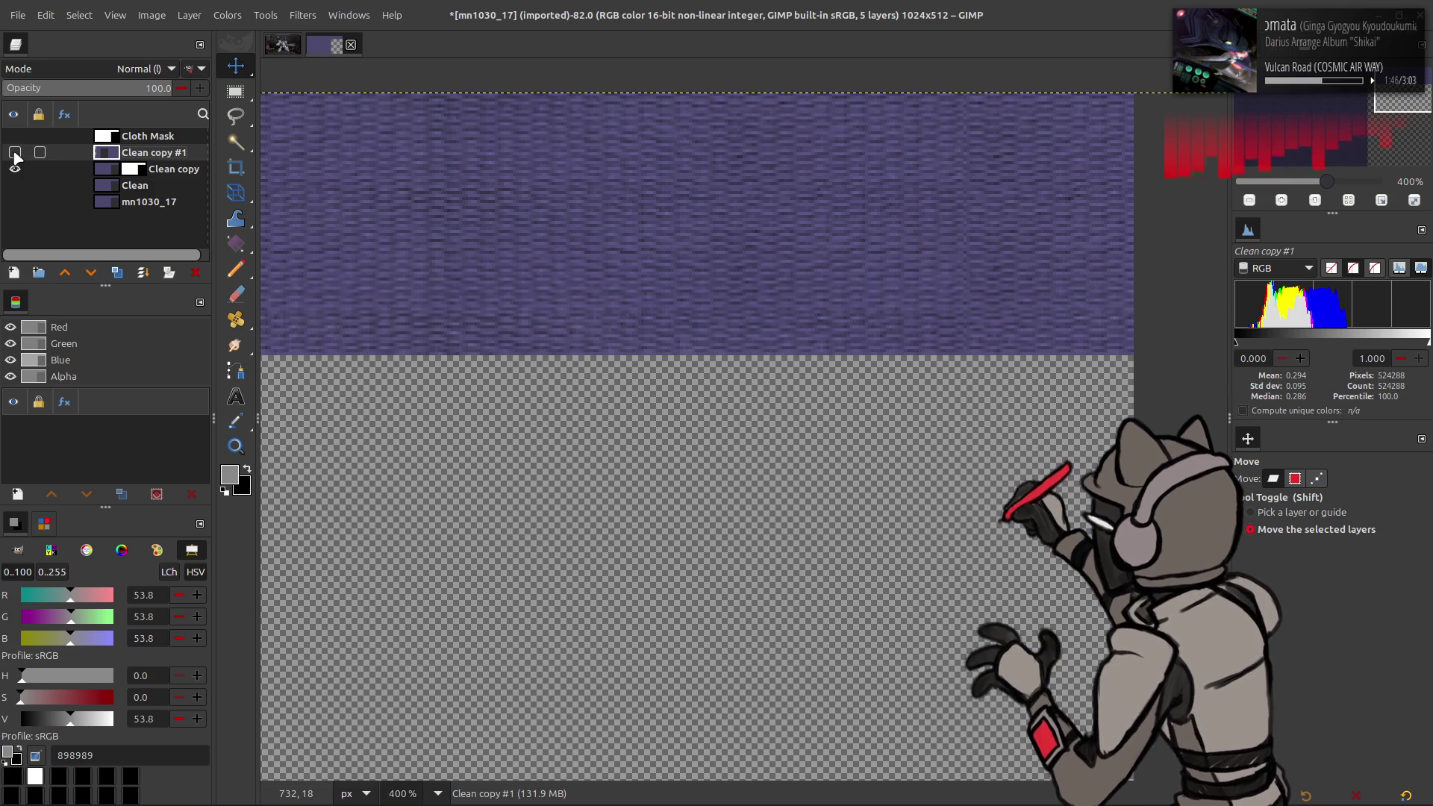
{"action": "left_click", "coordinate": [14, 153]}
{"action": "left_click_drag", "start_coordinate": [444, 189], "coordinate": [446, 185]}
{"action": "left_click", "coordinate": [13, 153]}
{"action": "left_click", "coordinate": [14, 152]}
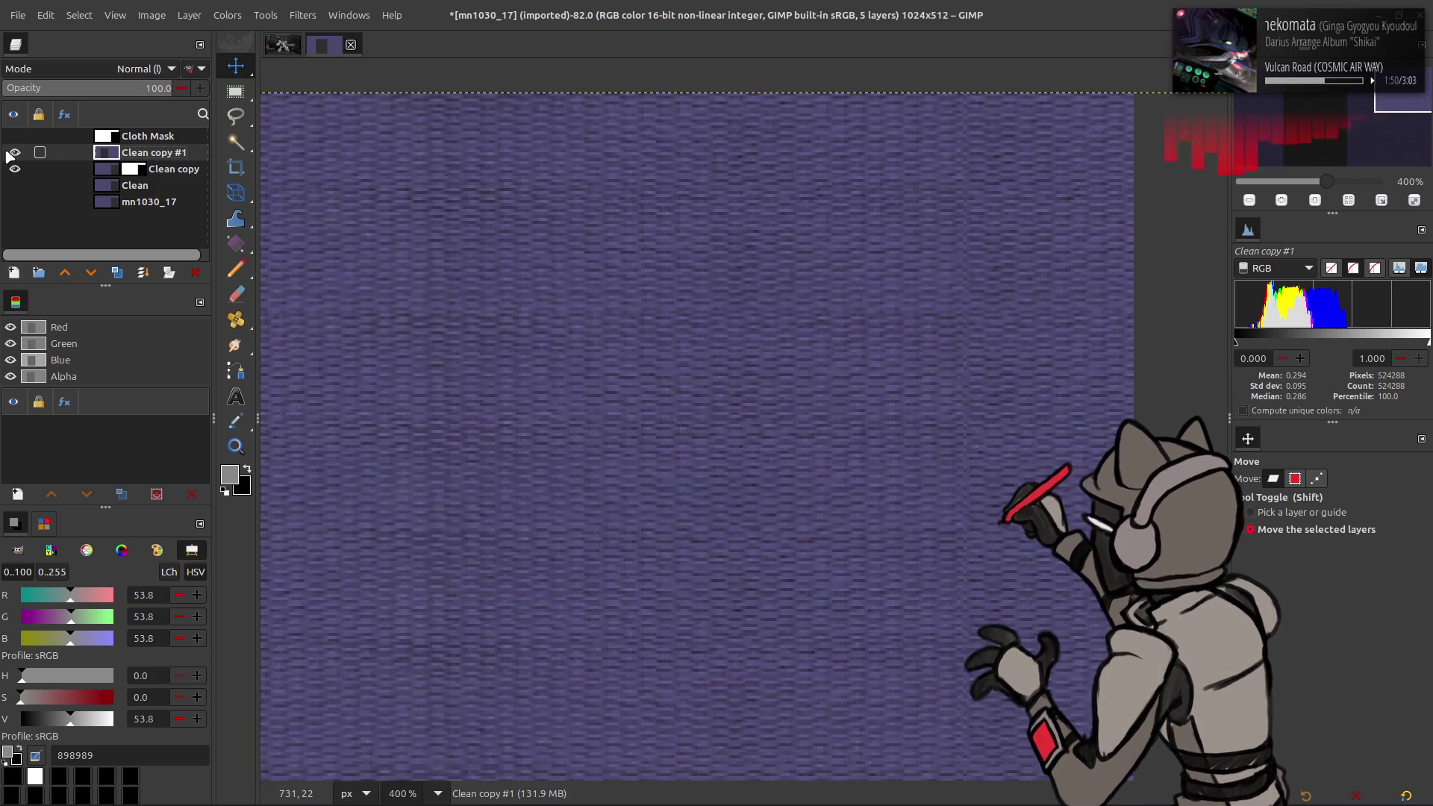
{"action": "left_click", "coordinate": [13, 153]}
{"action": "left_click", "coordinate": [14, 152]}
{"action": "key", "text": "1"}
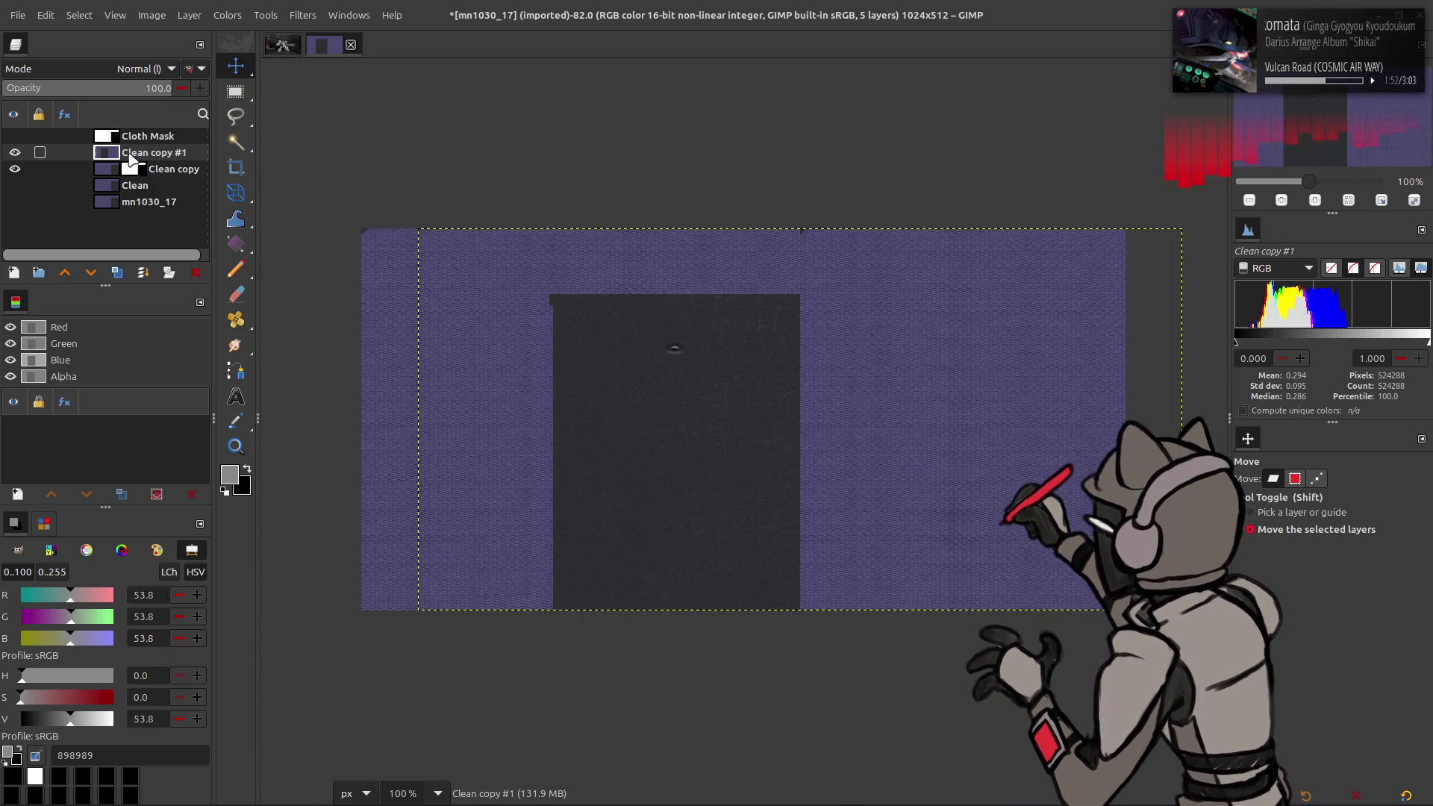
{"action": "left_click", "coordinate": [14, 153]}
{"action": "left_click", "coordinate": [14, 153]}
{"action": "left_click_drag", "start_coordinate": [144, 153], "coordinate": [146, 172]}
Step: Check Clean copy's coverage by toggling it, then merge it down into the offset layer
{"action": "right_click", "coordinate": [145, 154]}
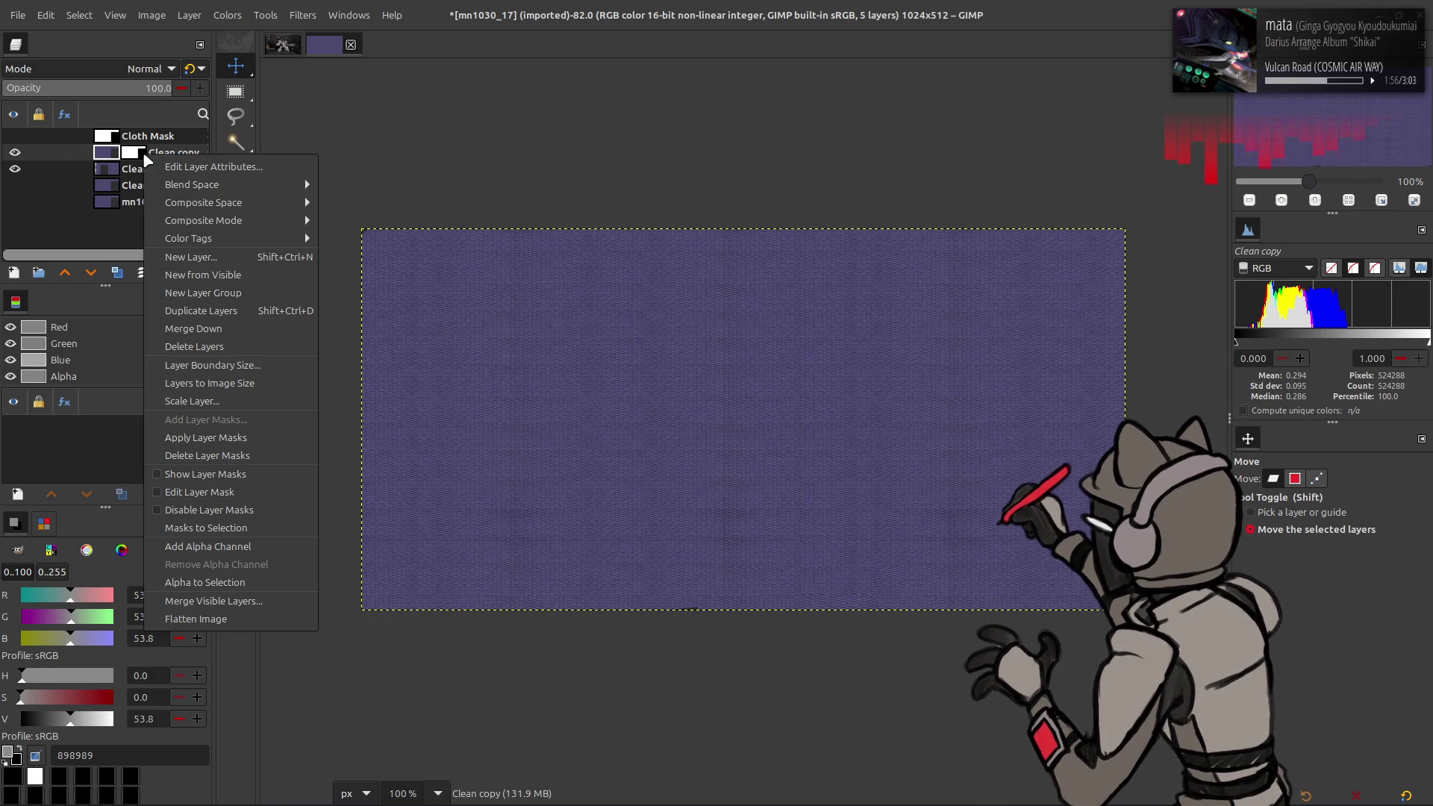
{"action": "left_click", "coordinate": [4, 174]}
{"action": "left_click", "coordinate": [13, 168]}
{"action": "left_click", "coordinate": [13, 169]}
{"action": "left_click", "coordinate": [13, 152]}
{"action": "left_click", "coordinate": [13, 152]}
{"action": "left_click", "coordinate": [14, 152]}
{"action": "left_click", "coordinate": [14, 152]}
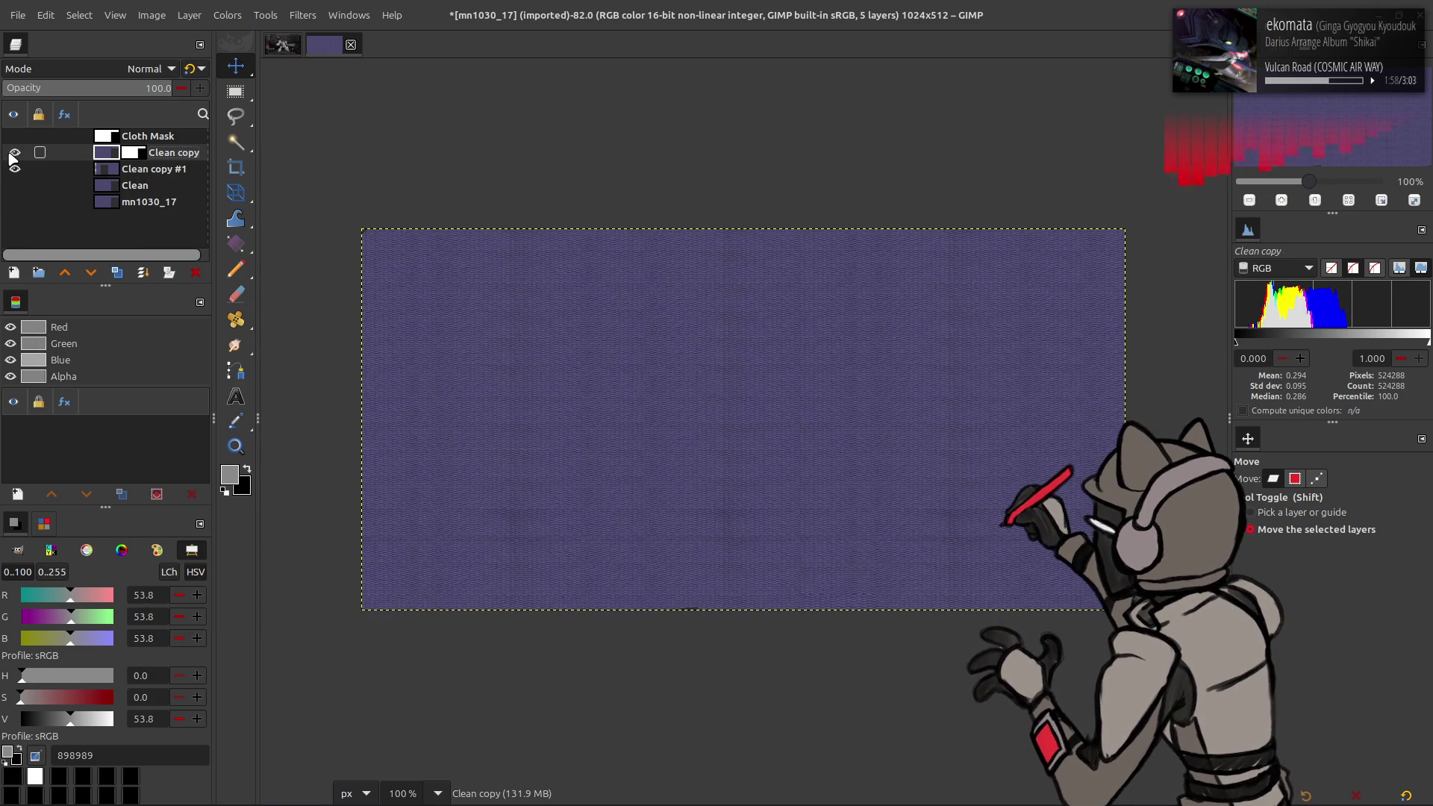
{"action": "left_click_drag", "start_coordinate": [131, 154], "coordinate": [133, 154]}
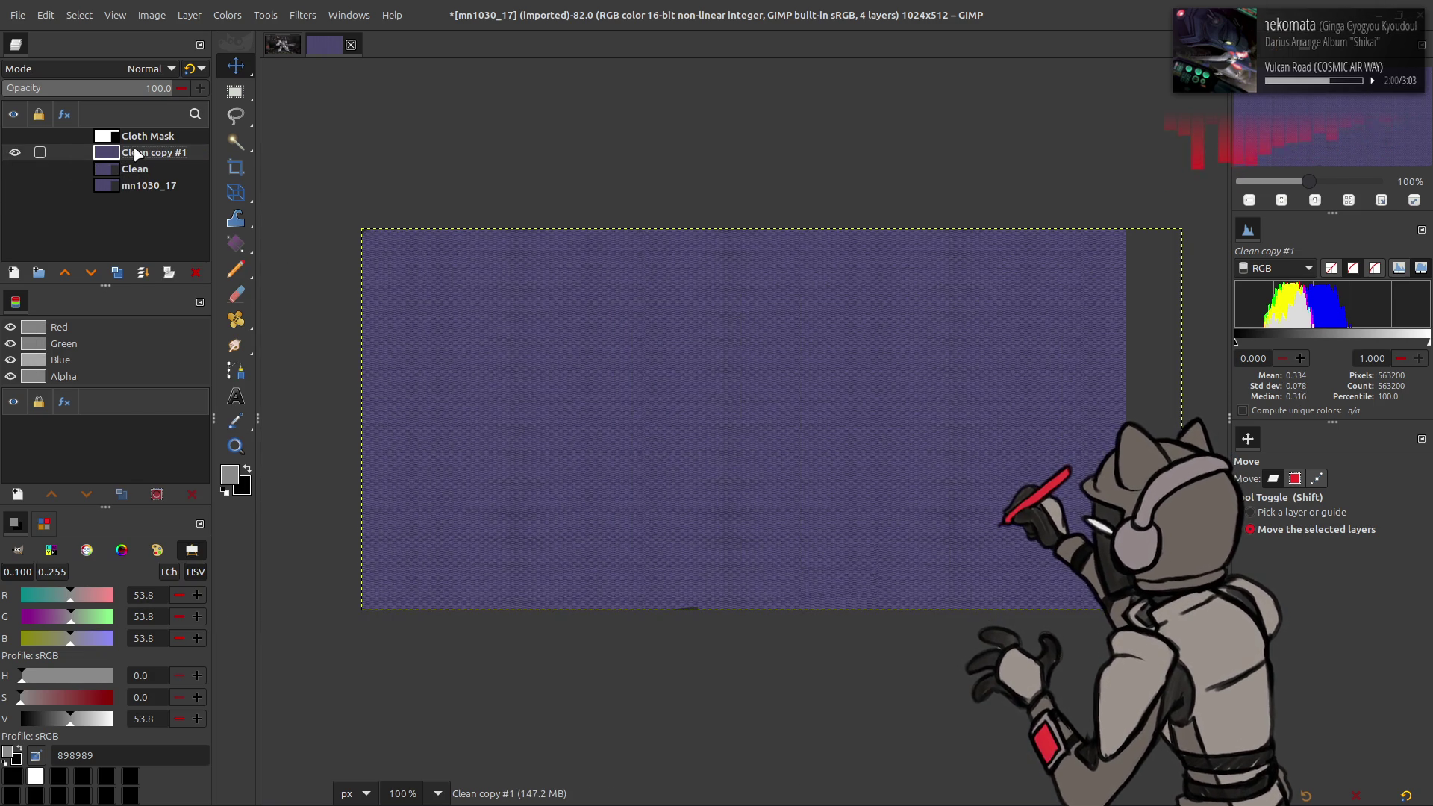
Step: Fit the merged layer to the image size and rename it Cloth Only
{"action": "right_click", "coordinate": [136, 154]}
{"action": "left_click", "coordinate": [205, 367]}
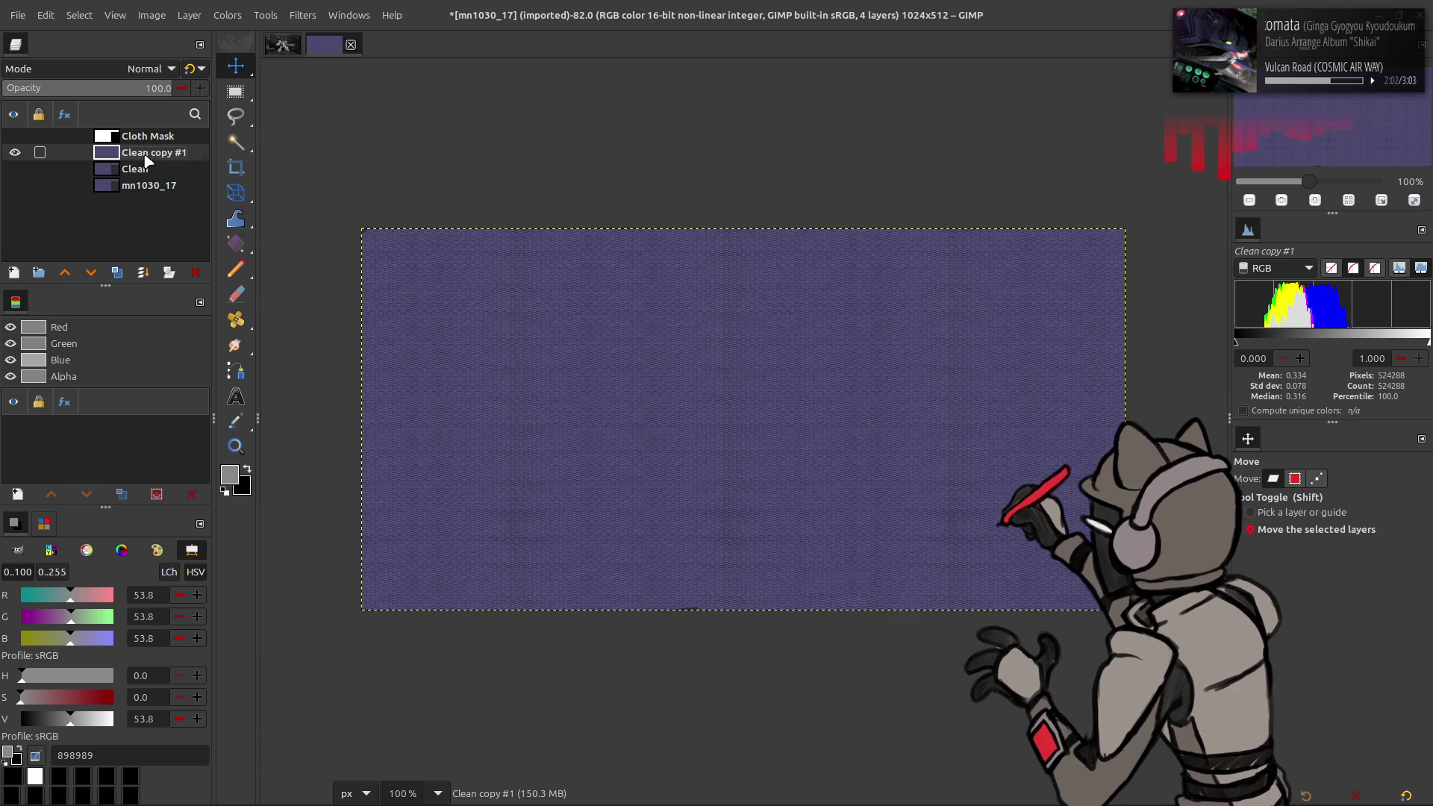
{"action": "double_click", "coordinate": [144, 155]}
{"action": "type", "text": "Cloth"}
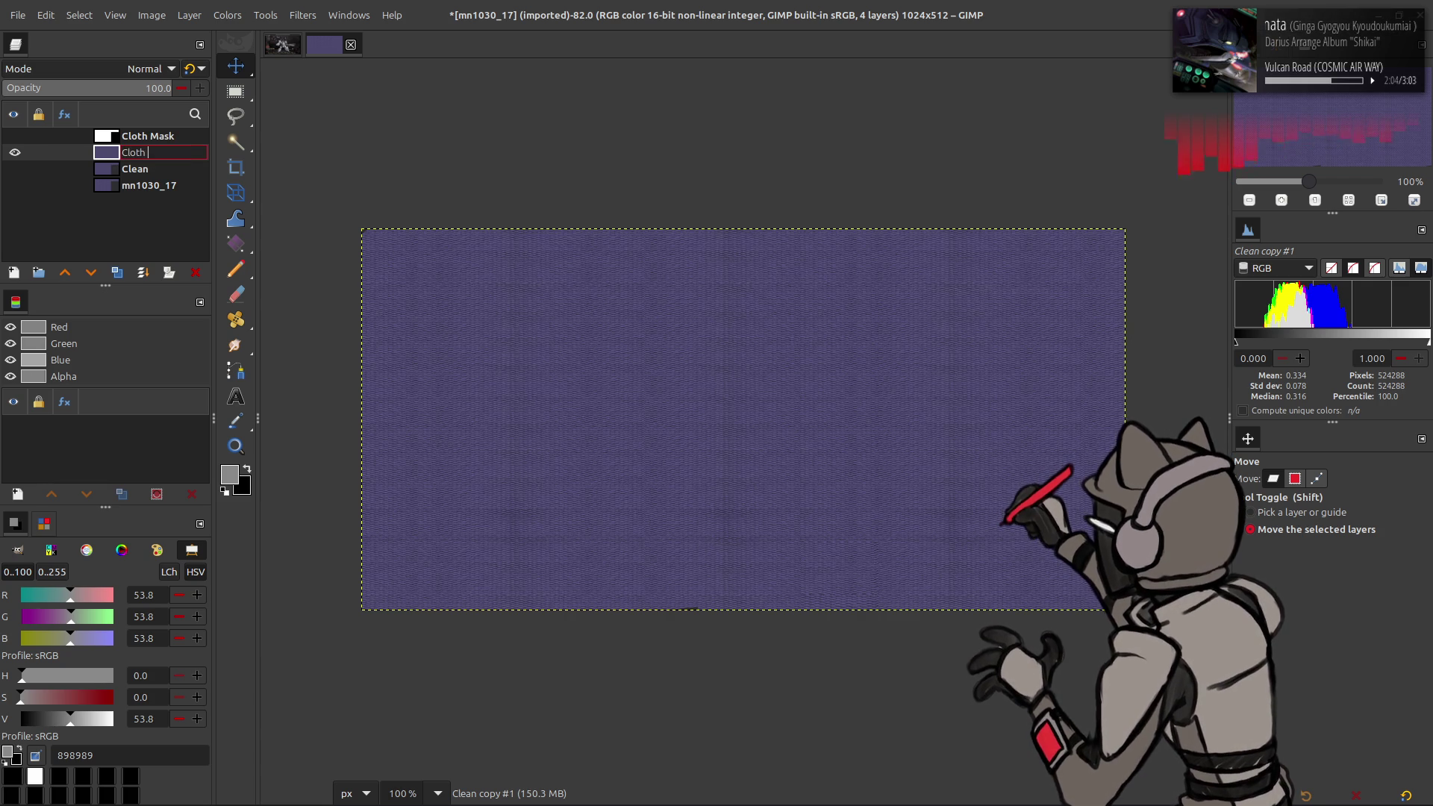
{"action": "type", "text": "y"}
{"action": "key", "text": "Return"}
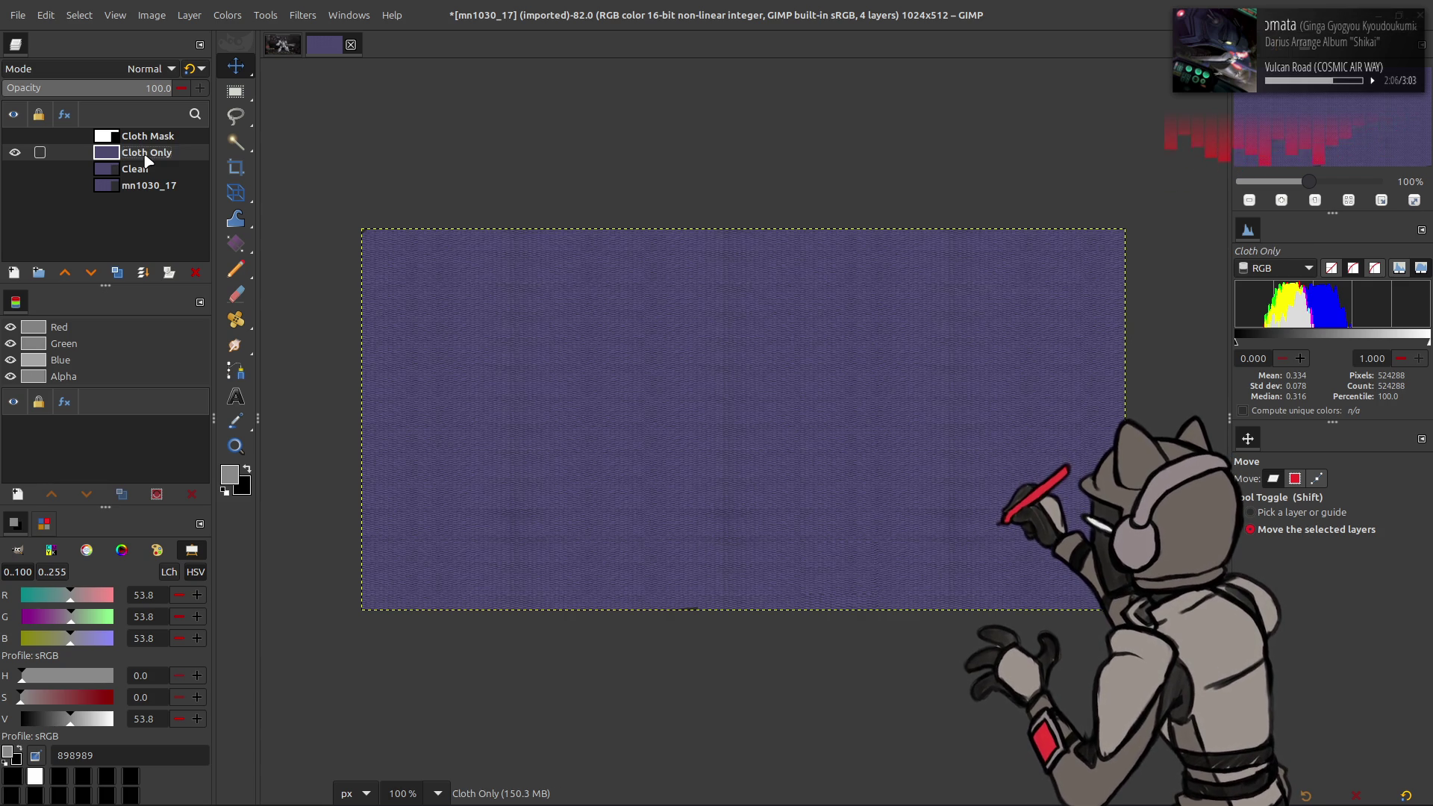
{"action": "key", "text": "2"}
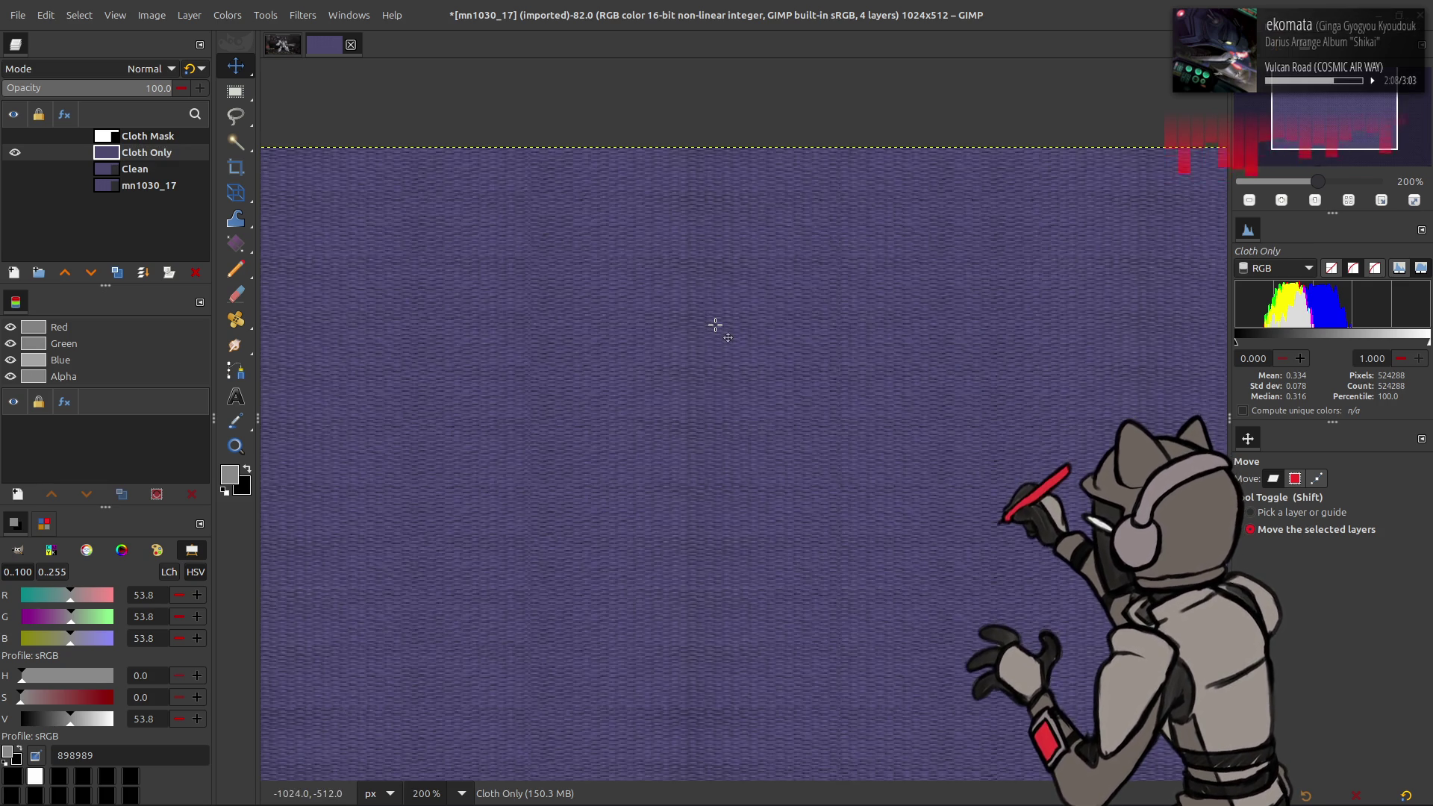
Step: Save as mn1030_17.xcf with better compression and duplicate the Cloth Only layer
{"action": "key", "text": "ctrl+s"}
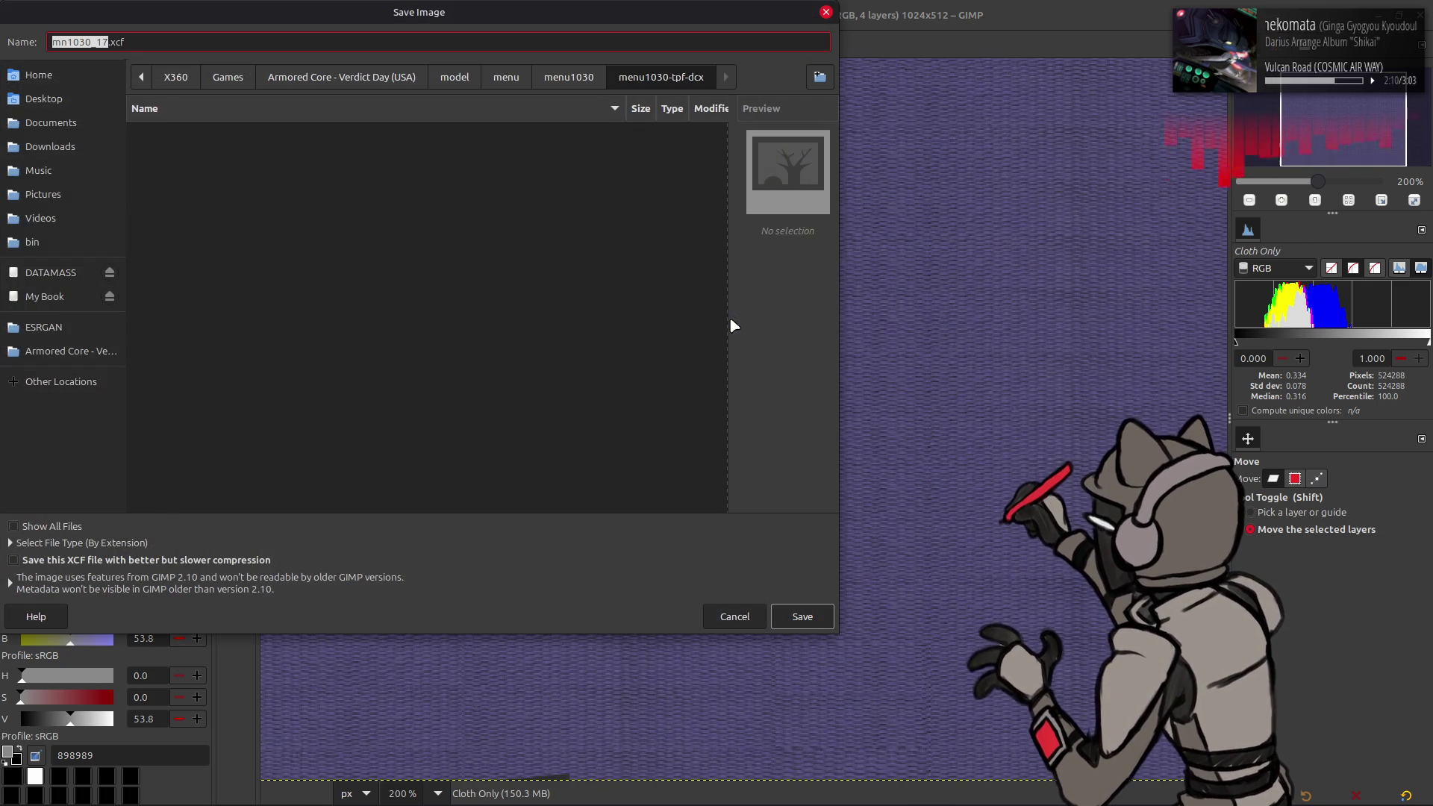
{"action": "left_click", "coordinate": [261, 564]}
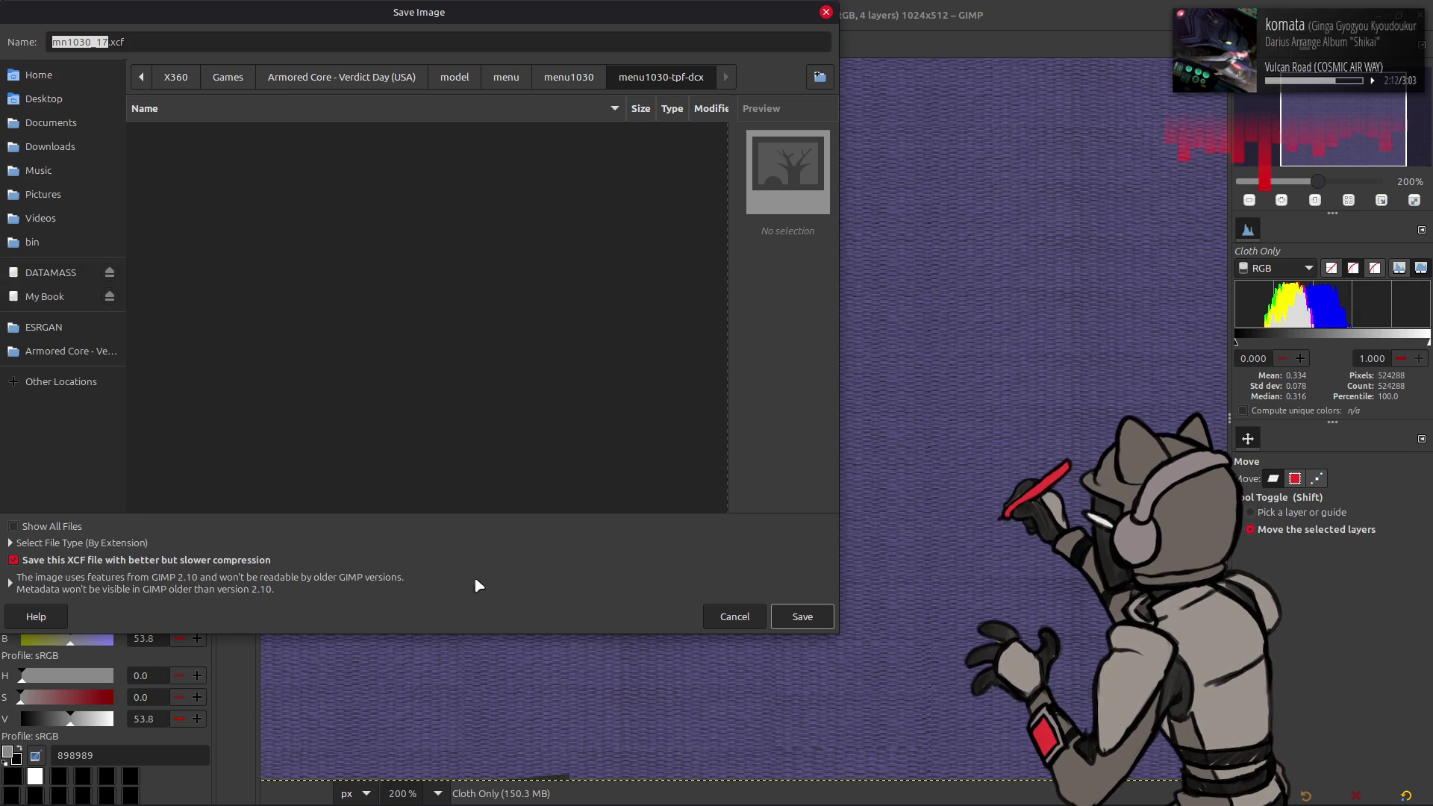
{"action": "left_click", "coordinate": [799, 616]}
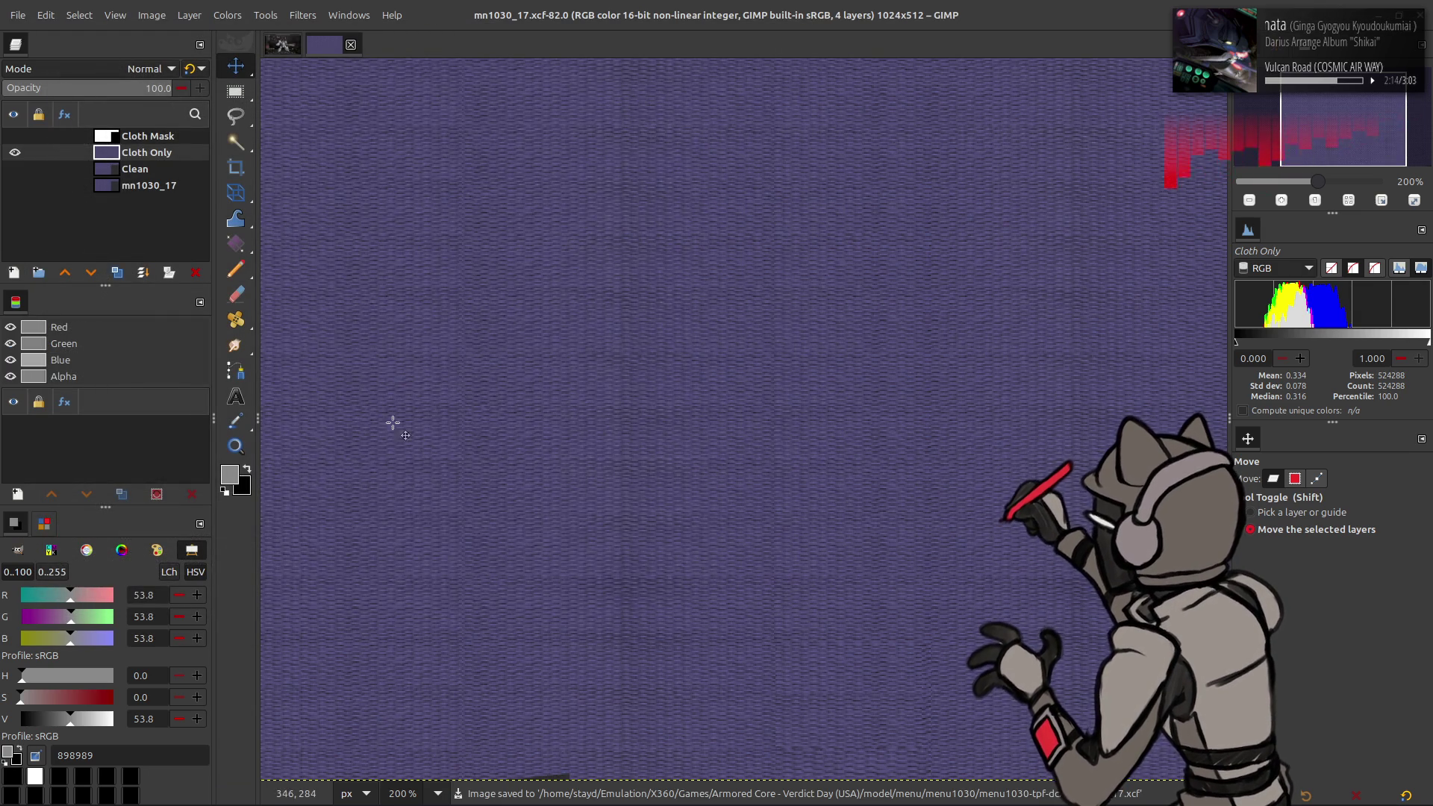
{"action": "left_click", "coordinate": [117, 274]}
Step: Set up a high-precision Median Blur of radius 16 on the cloth copy
{"action": "left_click", "coordinate": [303, 15]}
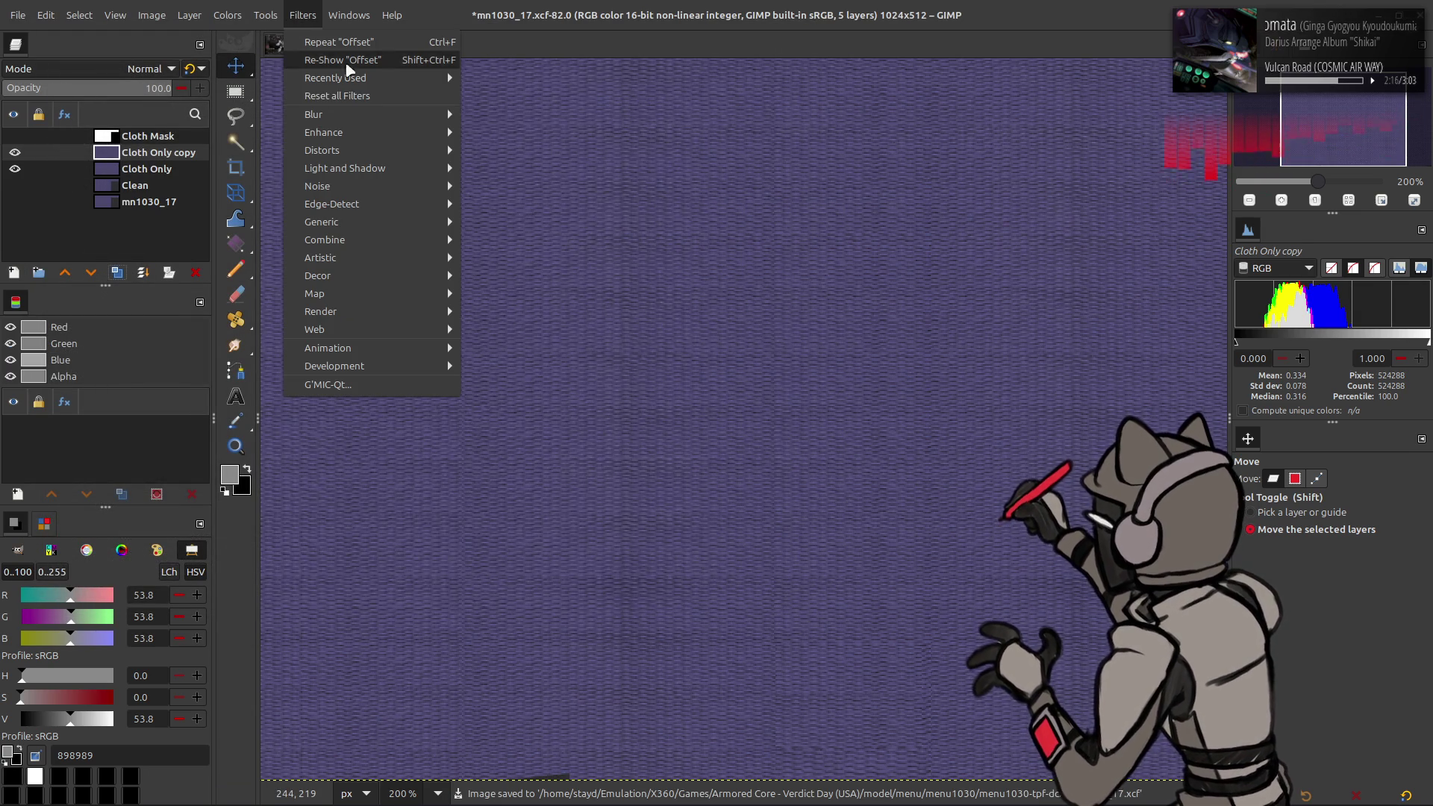
{"action": "mouse_move", "coordinate": [397, 119]}
{"action": "left_click", "coordinate": [509, 186]}
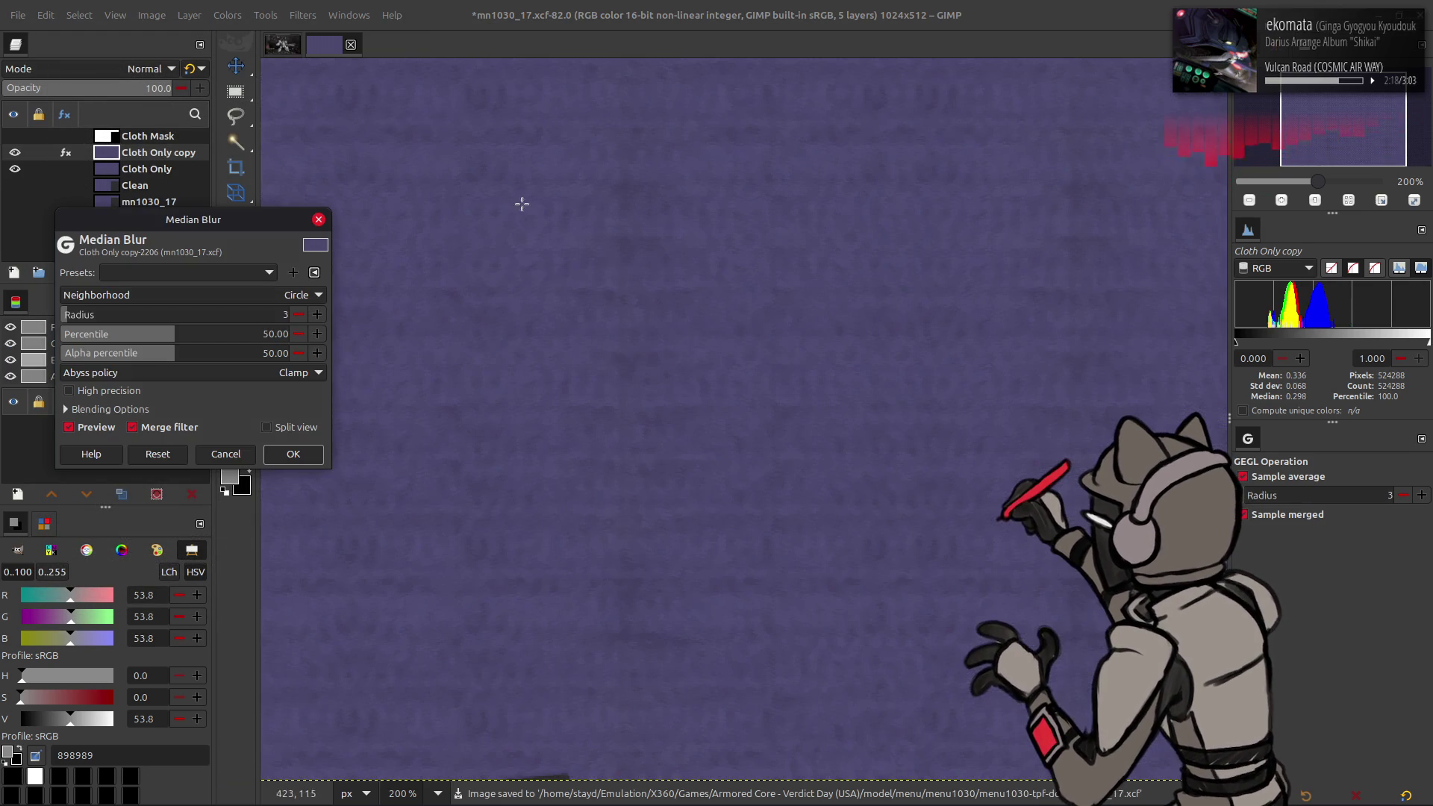
{"action": "left_click", "coordinate": [112, 389]}
{"action": "left_click", "coordinate": [317, 314]}
{"action": "left_click", "coordinate": [317, 314]}
{"action": "left_click", "coordinate": [318, 314]}
{"action": "left_click", "coordinate": [317, 315]}
{"action": "left_click", "coordinate": [317, 314]}
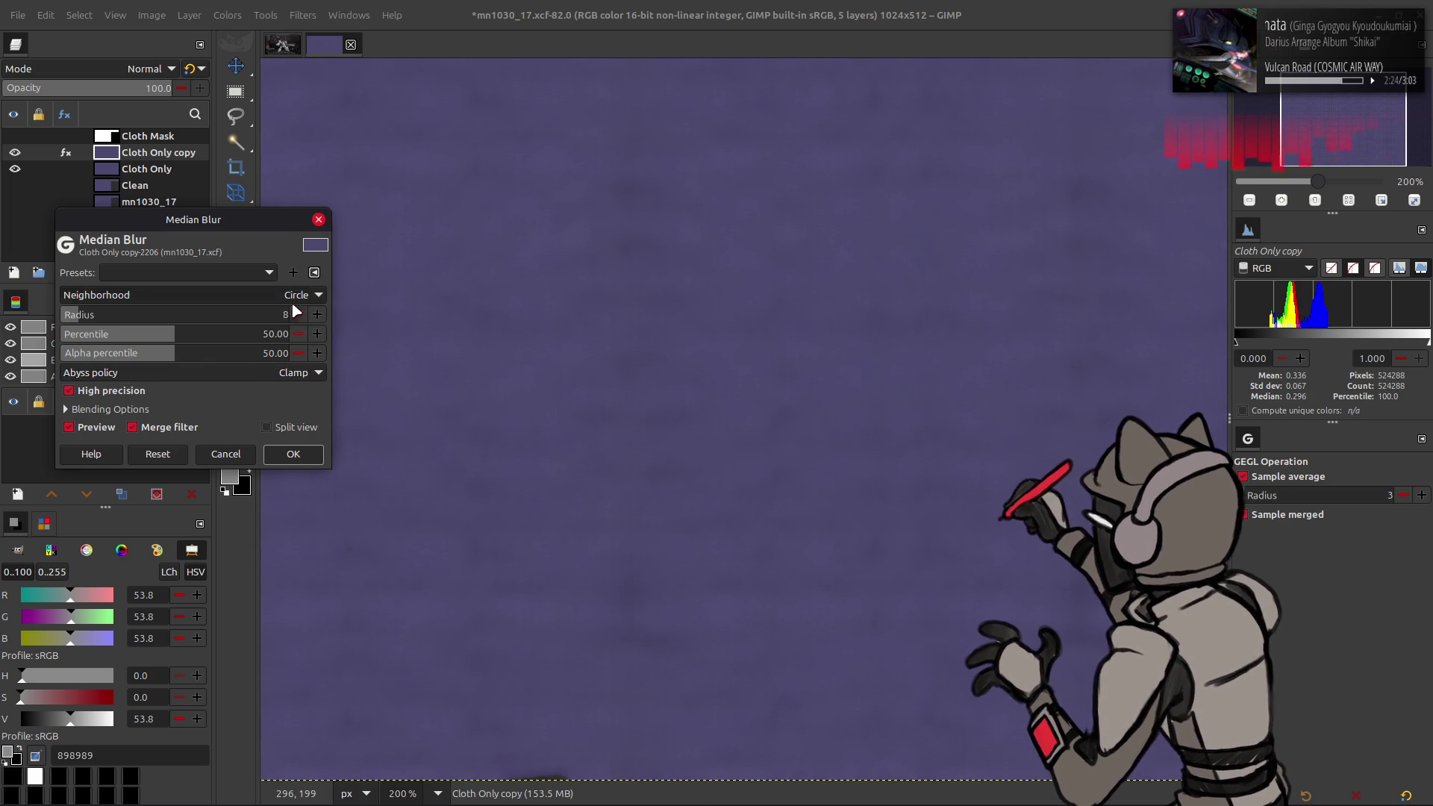
{"action": "type", "text": "16"}
{"action": "key", "text": "Return"}
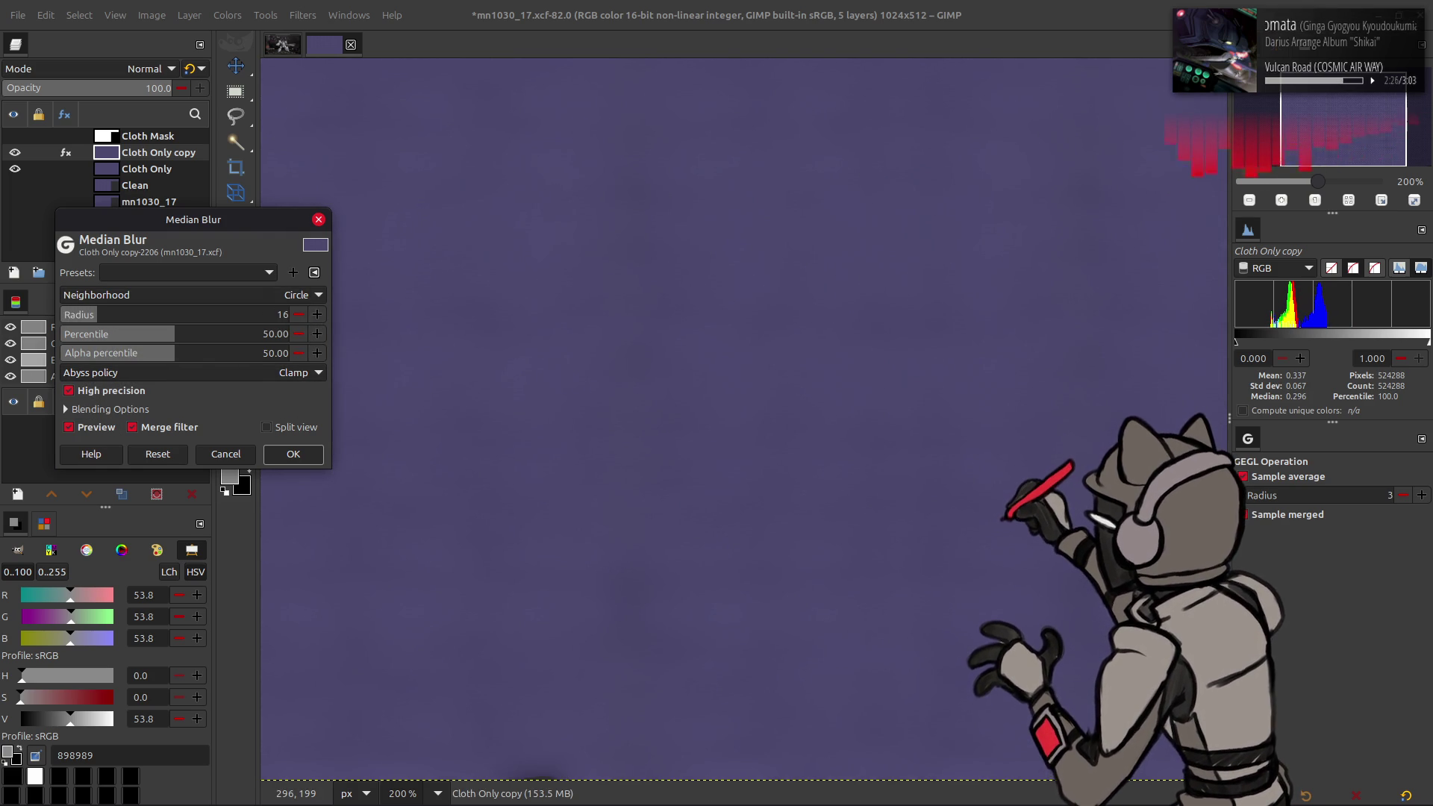
Step: Compare the blur preview, then cancel it and undo back to the Clean copy #1 state
{"action": "left_click", "coordinate": [95, 430]}
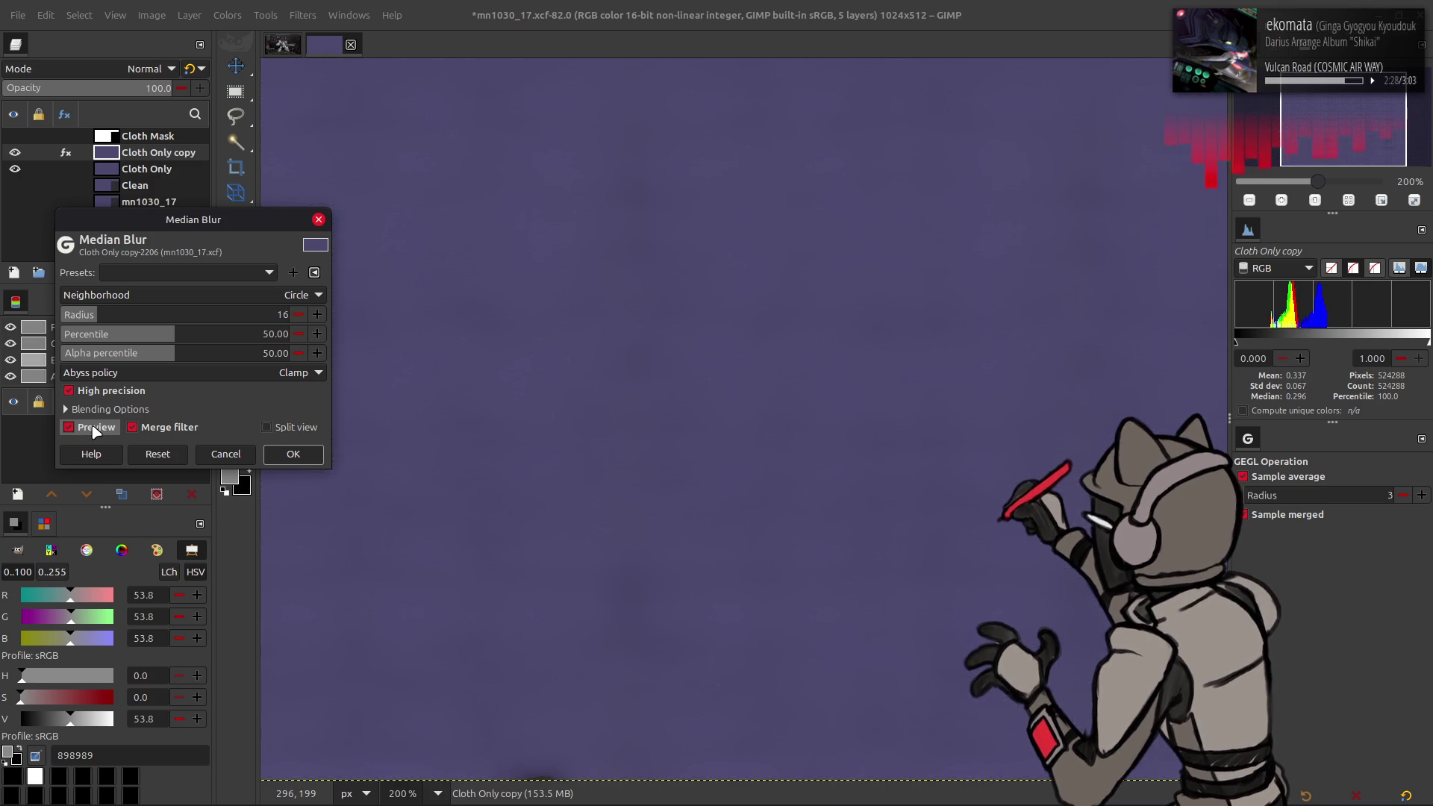
{"action": "left_click", "coordinate": [94, 430]}
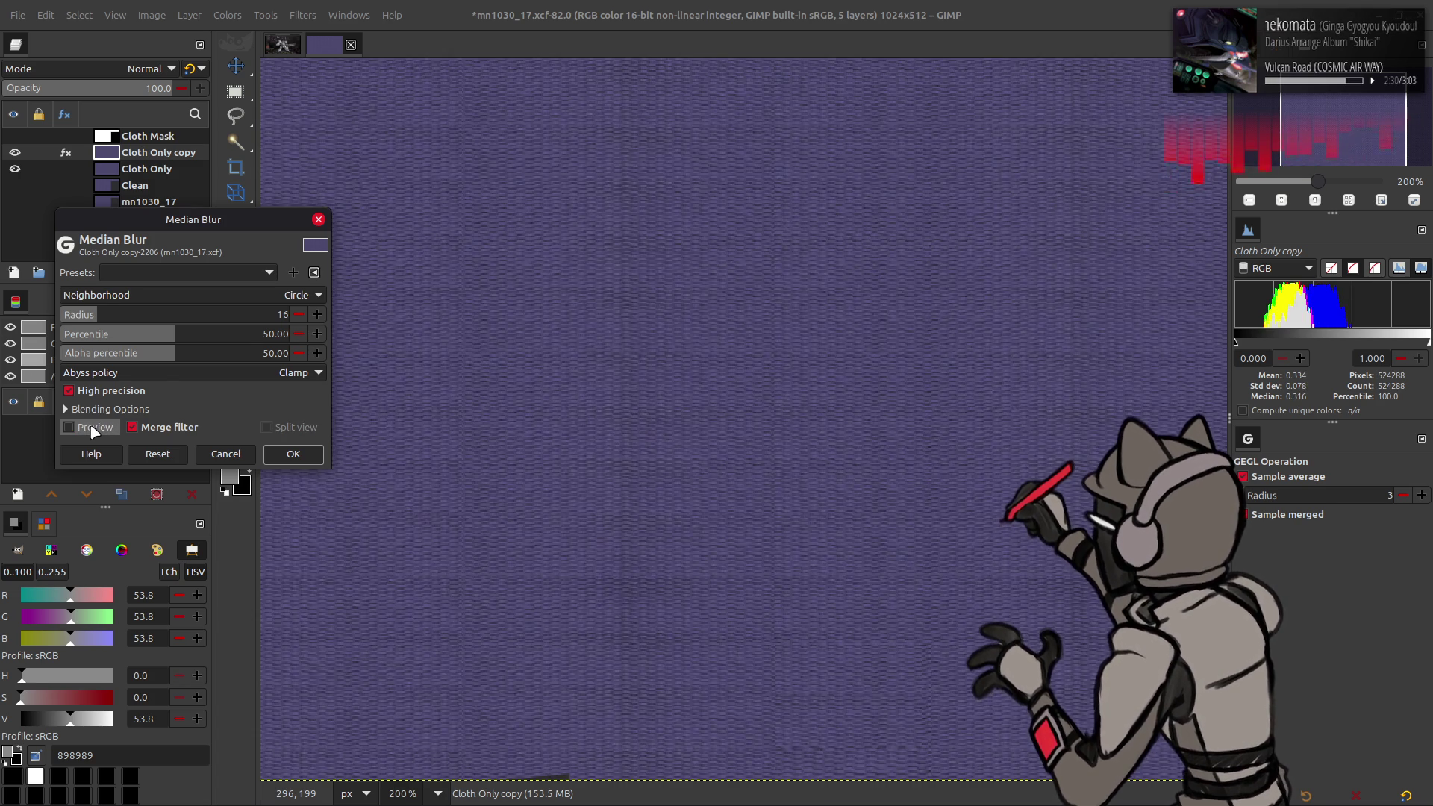
{"action": "left_click", "coordinate": [95, 431]}
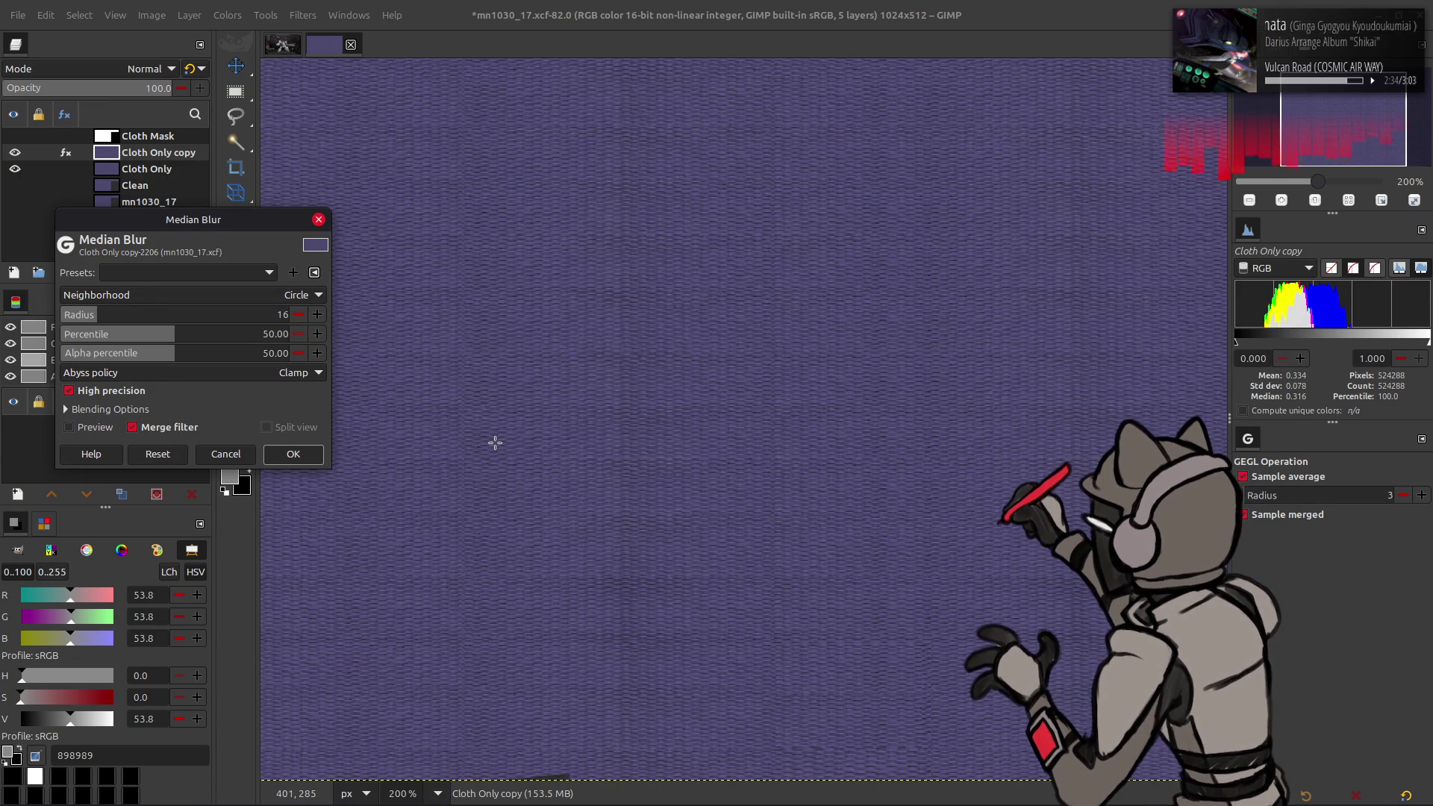
{"action": "left_click", "coordinate": [97, 430]}
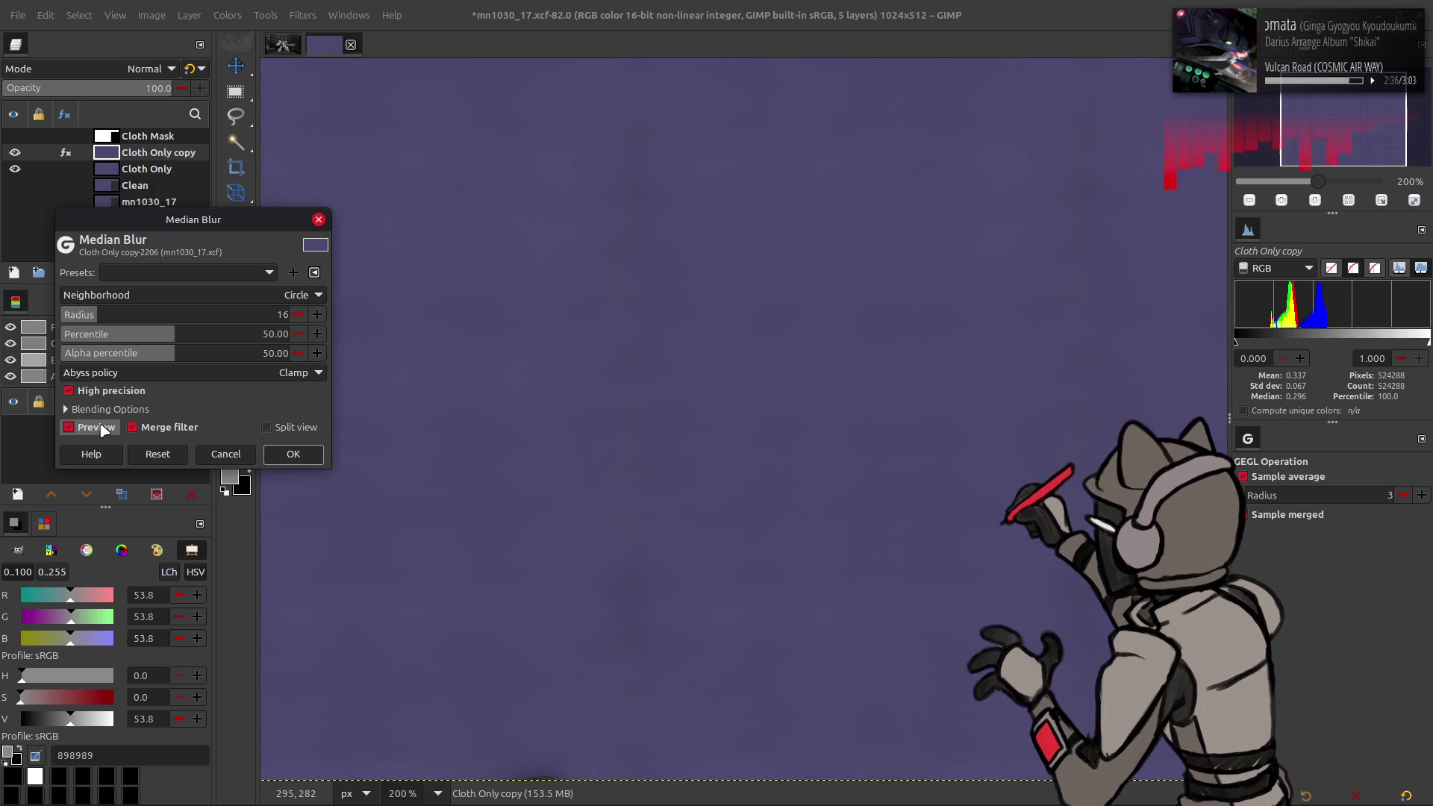
{"action": "left_click", "coordinate": [100, 429]}
{"action": "left_click", "coordinate": [100, 429]}
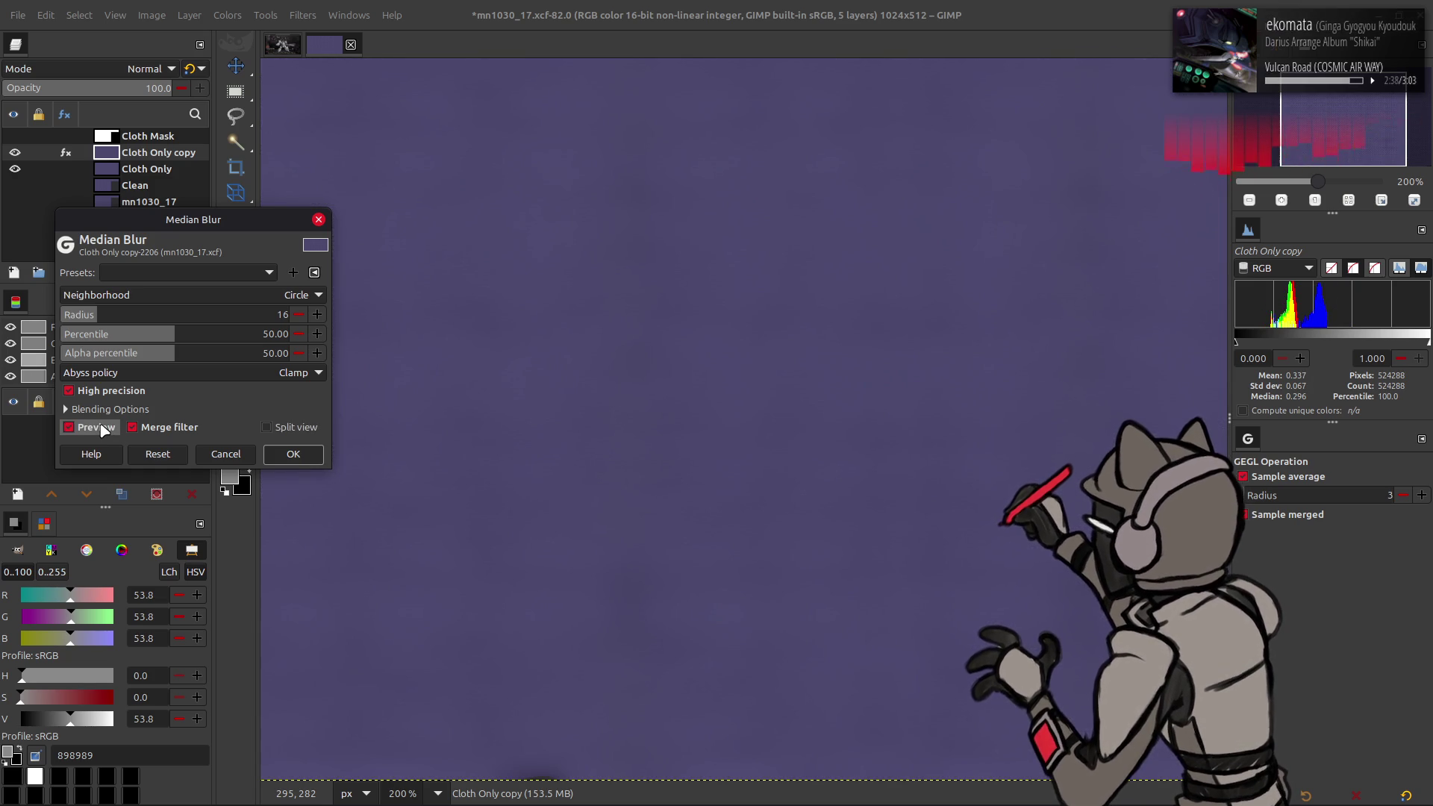
{"action": "left_click", "coordinate": [225, 455]}
{"action": "key", "text": "ctrl+z"}
{"action": "key", "text": "ctrl+z"}
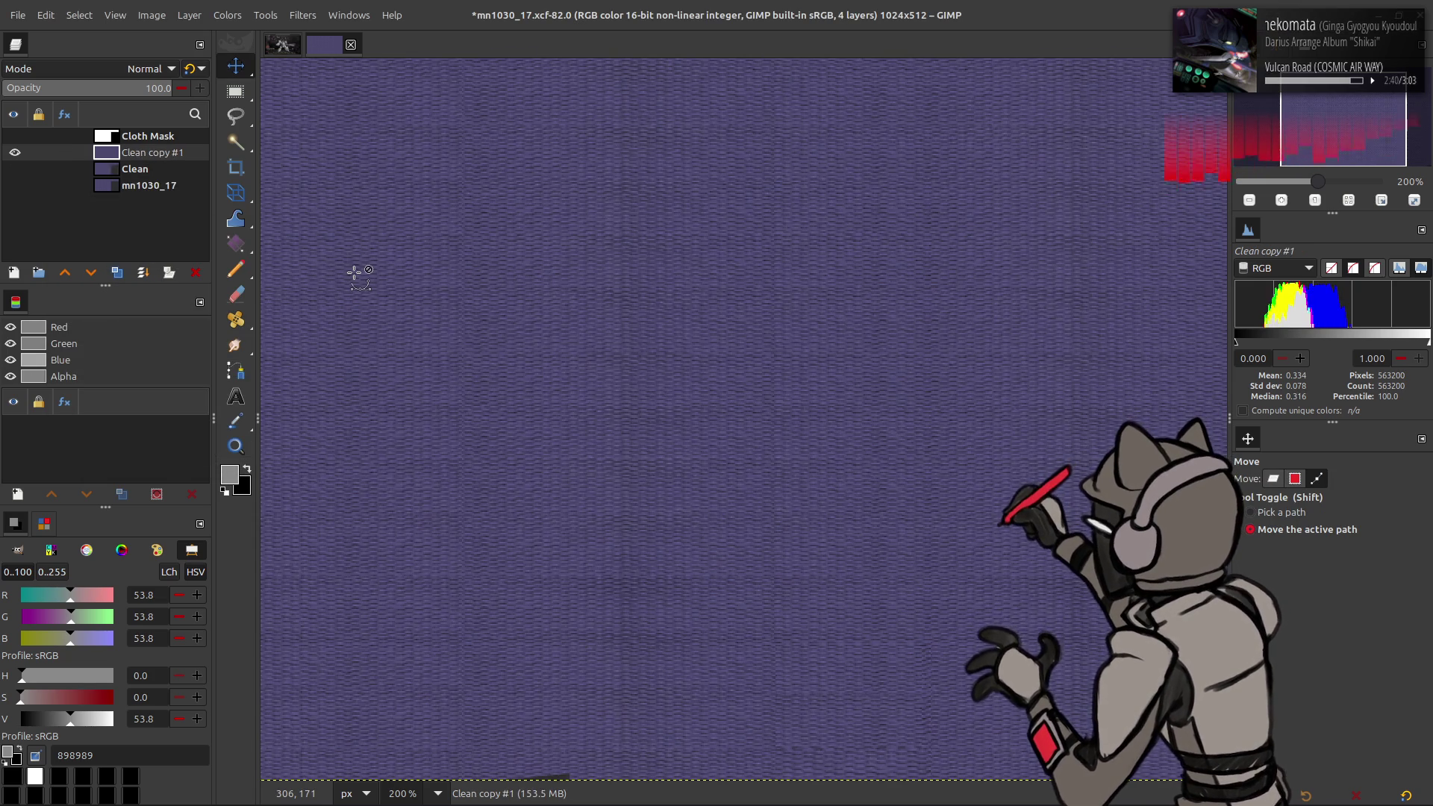
Step: Restore the masked Clean copy and paint black into its mask along the bottom edge
{"action": "key", "text": "ctrl+y"}
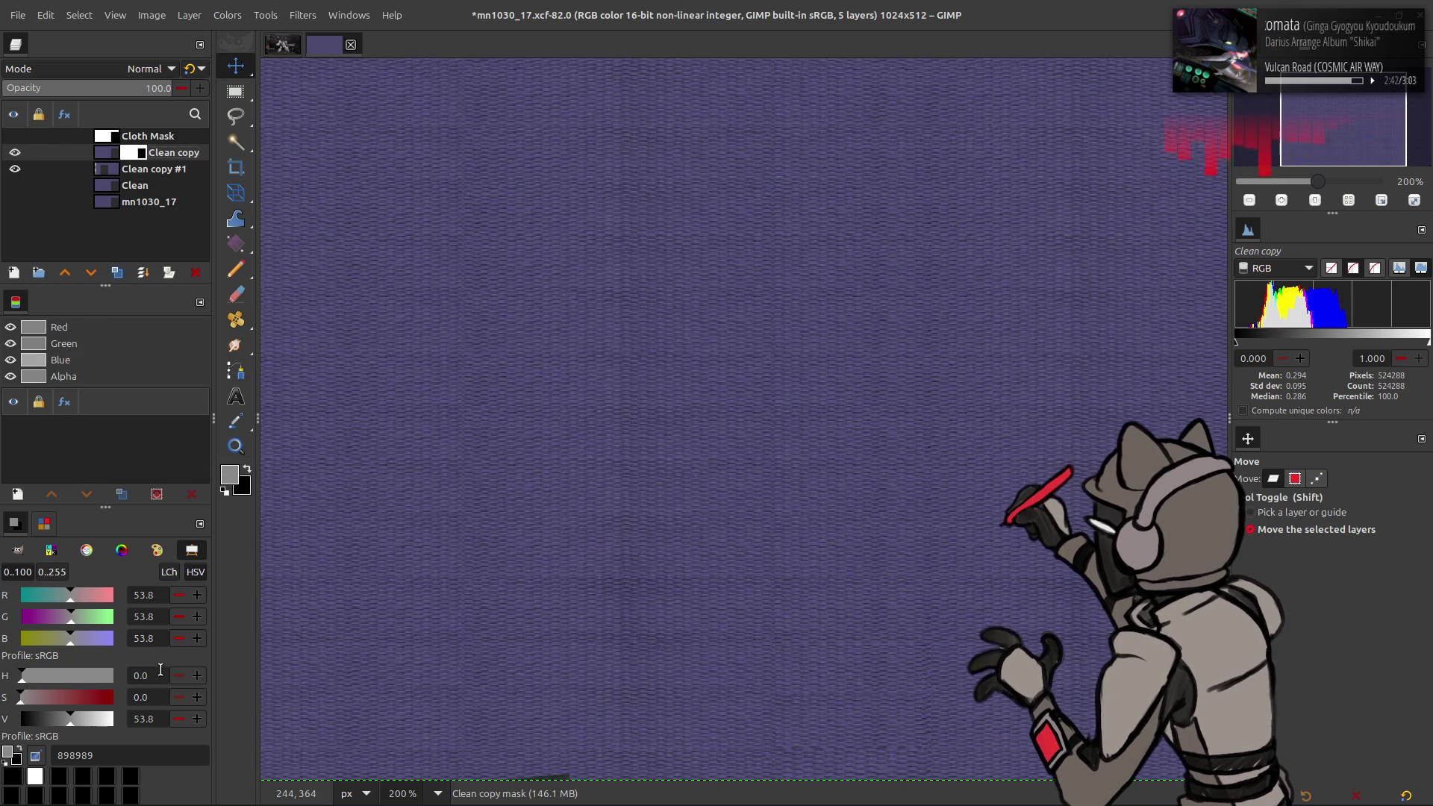
{"action": "left_click_drag", "start_coordinate": [70, 719], "coordinate": [154, 728]}
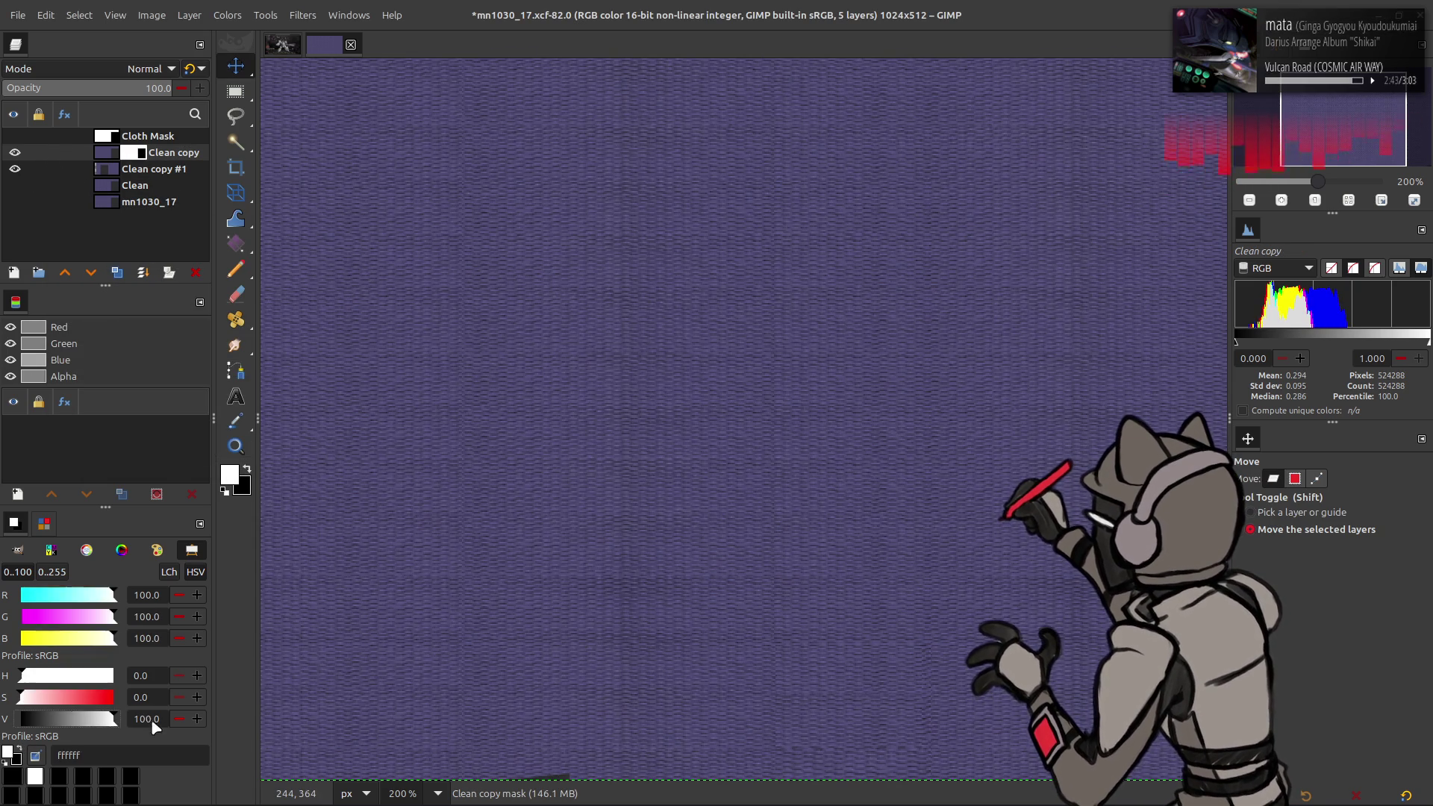
{"action": "left_click", "coordinate": [21, 747]}
{"action": "scroll", "coordinate": [418, 657], "scroll_direction": "down", "scroll_amount": 2}
{"action": "key", "text": "p"}
{"action": "key", "text": "bracketright"}
{"action": "mouse_move", "coordinate": [568, 705]}
{"action": "left_mouse_down"}
{"action": "mouse_move", "coordinate": [595, 697]}
{"action": "mouse_move", "coordinate": [617, 716]}
{"action": "left_mouse_up"}
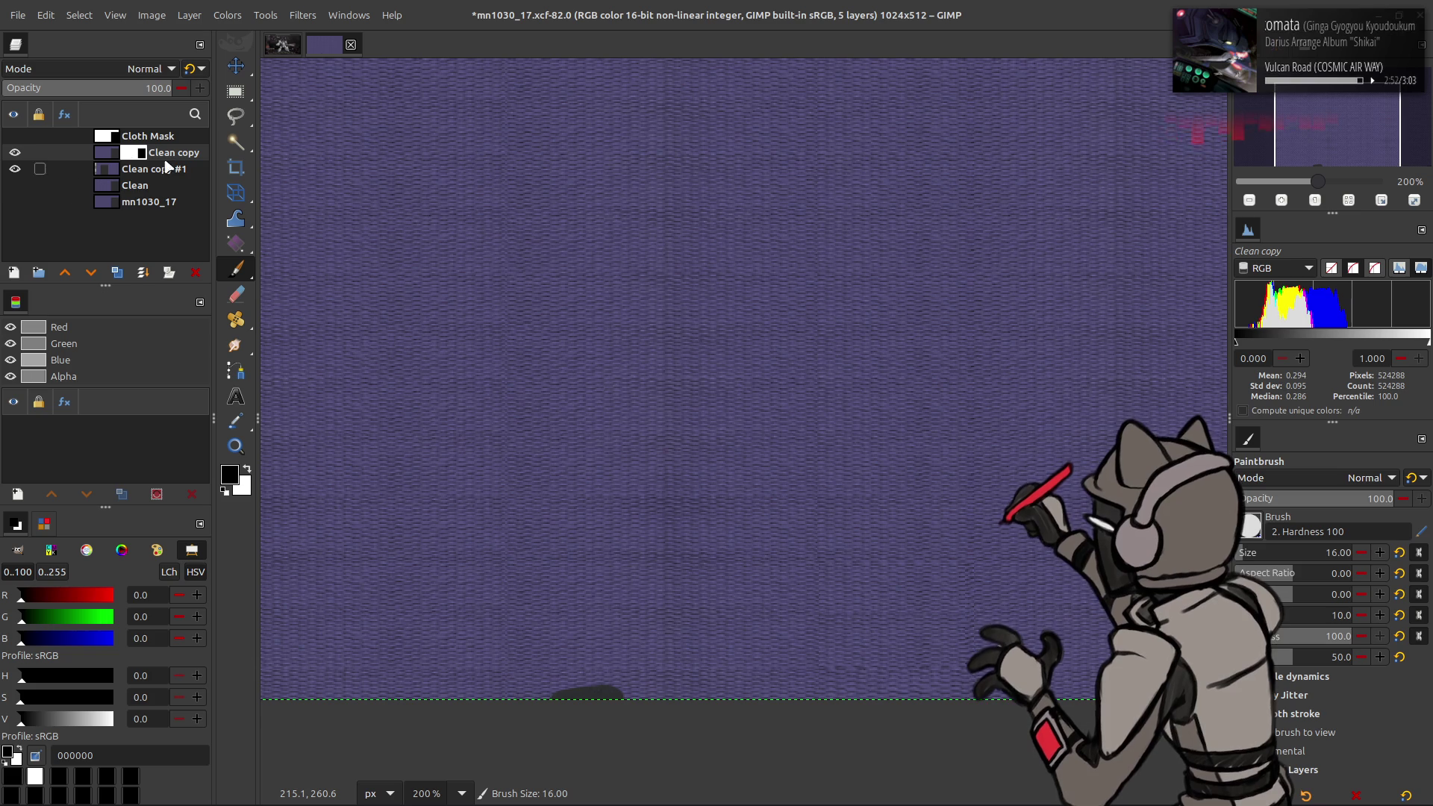
Step: Duplicate Clean copy #1 and the masked Clean copy, moving the duplicate below Clean copy
{"action": "left_click", "coordinate": [142, 169]}
{"action": "left_click", "coordinate": [117, 272]}
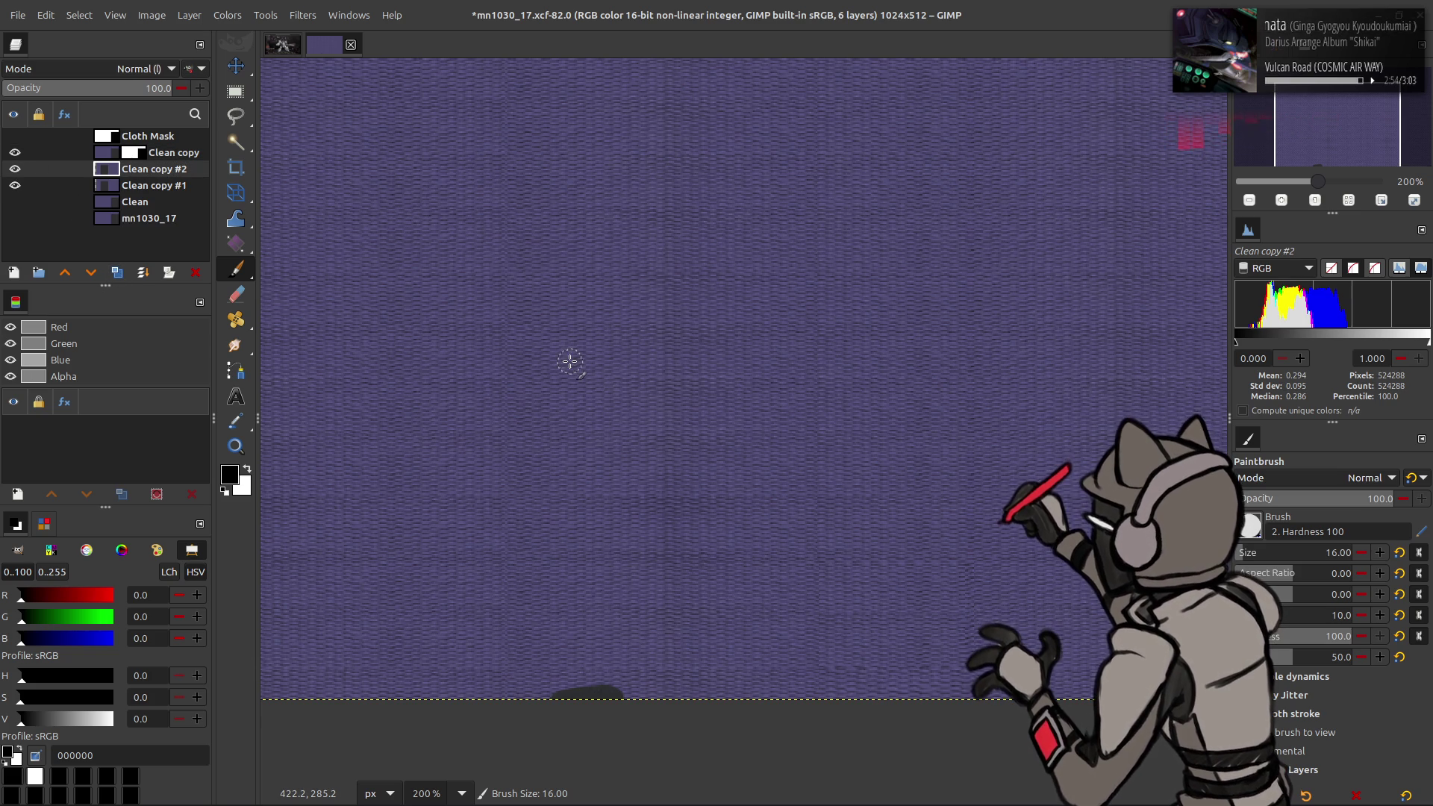
{"action": "left_click", "coordinate": [196, 273]}
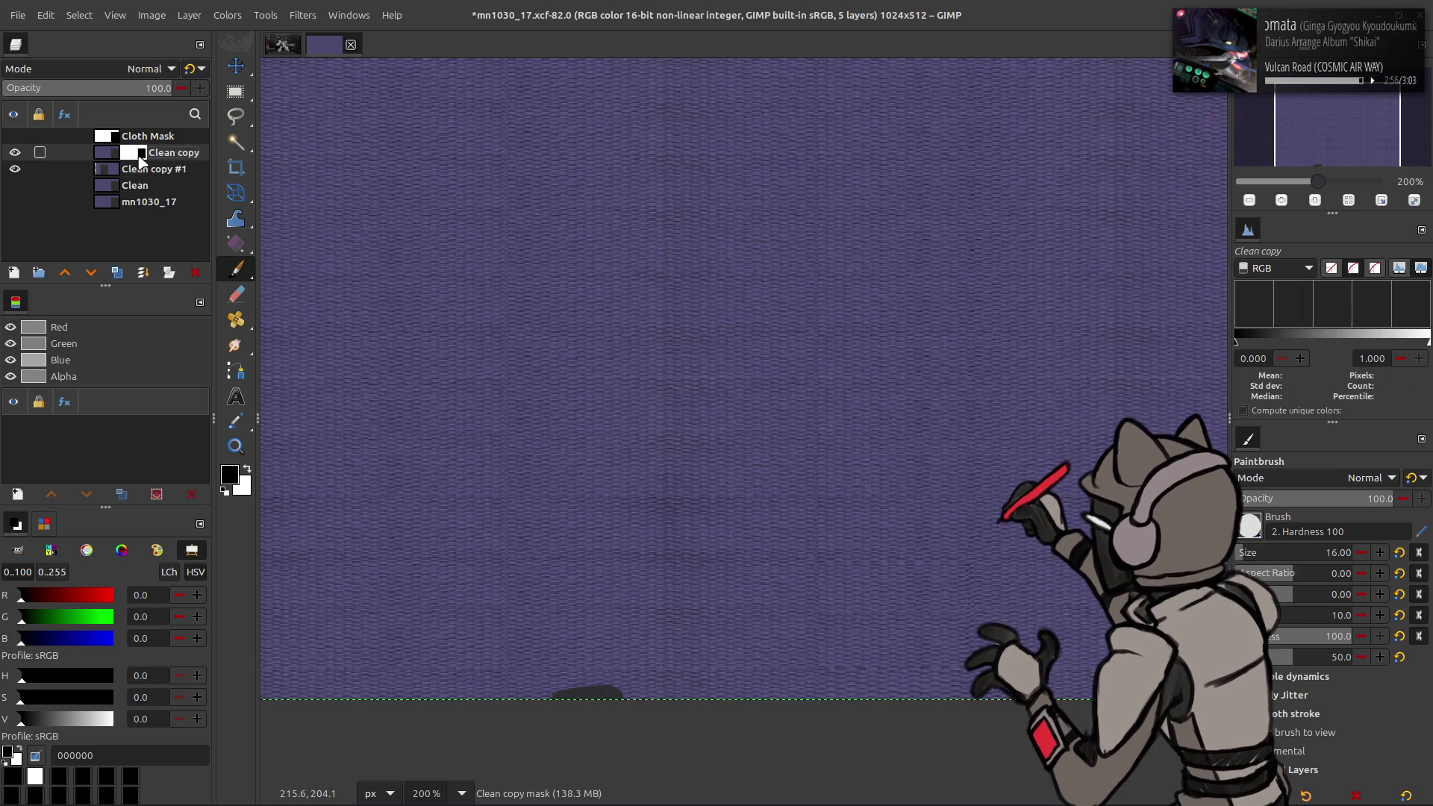
{"action": "left_click", "coordinate": [117, 272]}
{"action": "left_click_drag", "start_coordinate": [149, 158], "coordinate": [149, 174]}
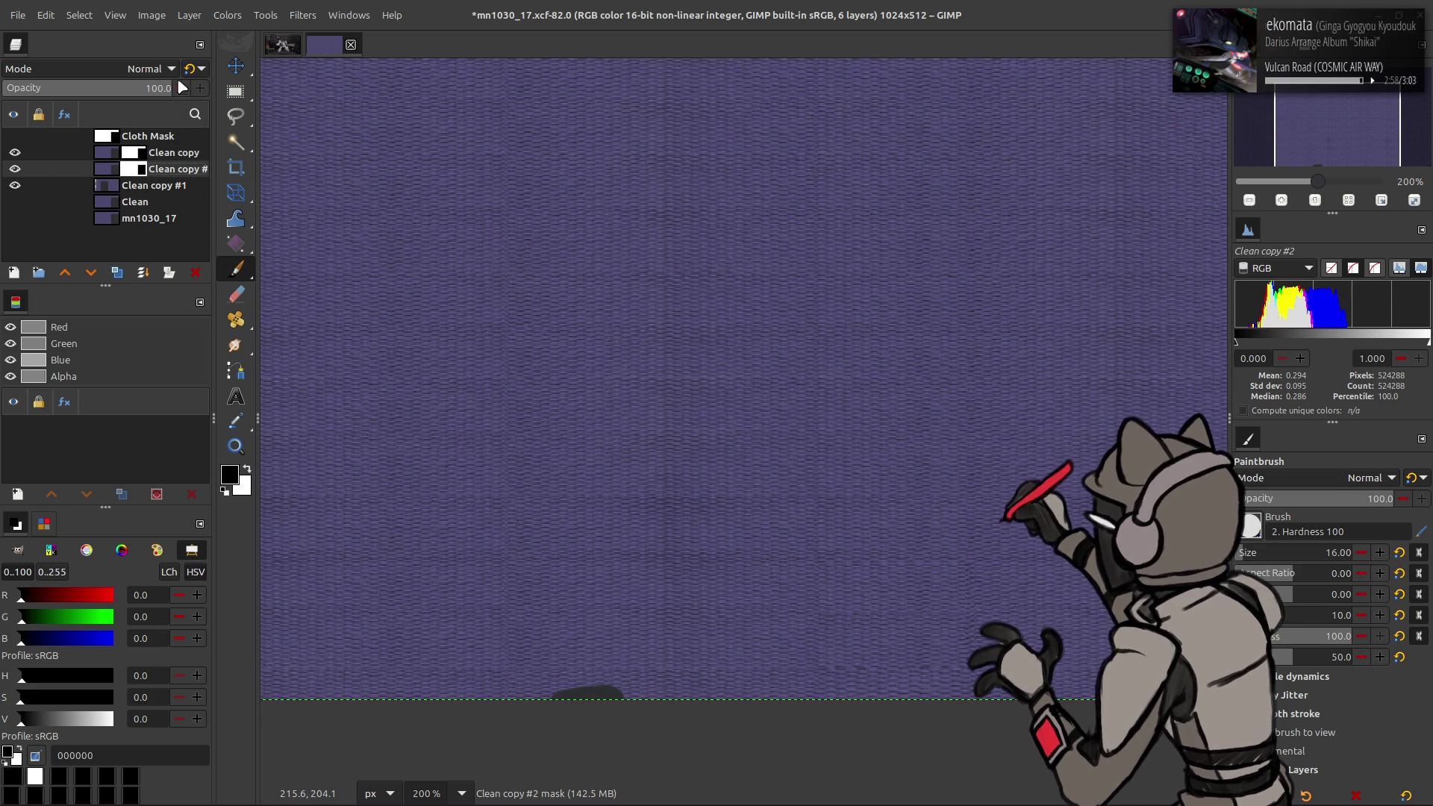
Step: Offset the duplicate's mask by half the image height, then delete the mask
{"action": "left_click", "coordinate": [189, 15]}
{"action": "mouse_move", "coordinate": [262, 204]}
{"action": "left_click", "coordinate": [396, 311]}
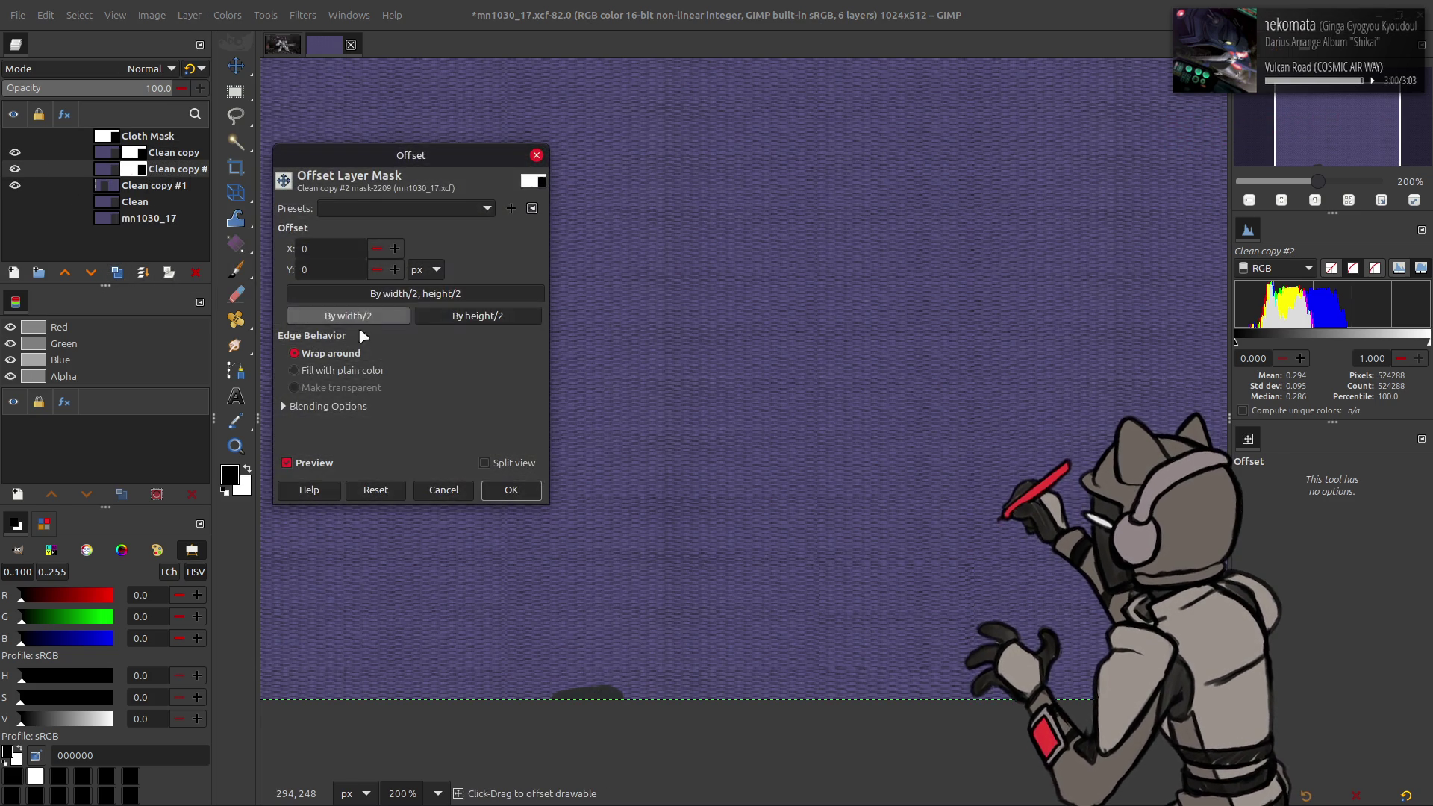
{"action": "left_click", "coordinate": [478, 315]}
{"action": "left_click", "coordinate": [512, 489]}
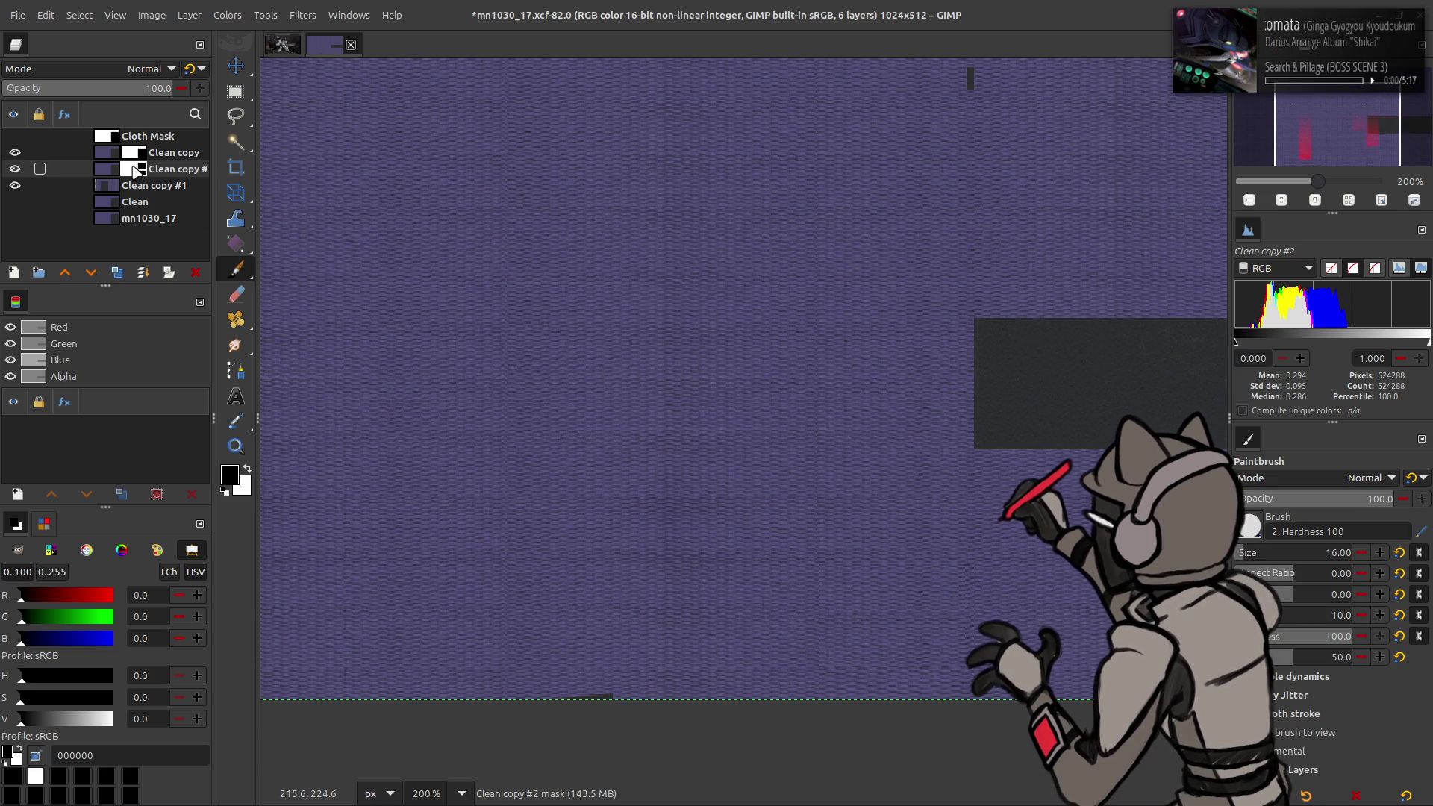
{"action": "right_click", "coordinate": [133, 169]}
{"action": "left_click", "coordinate": [207, 467]}
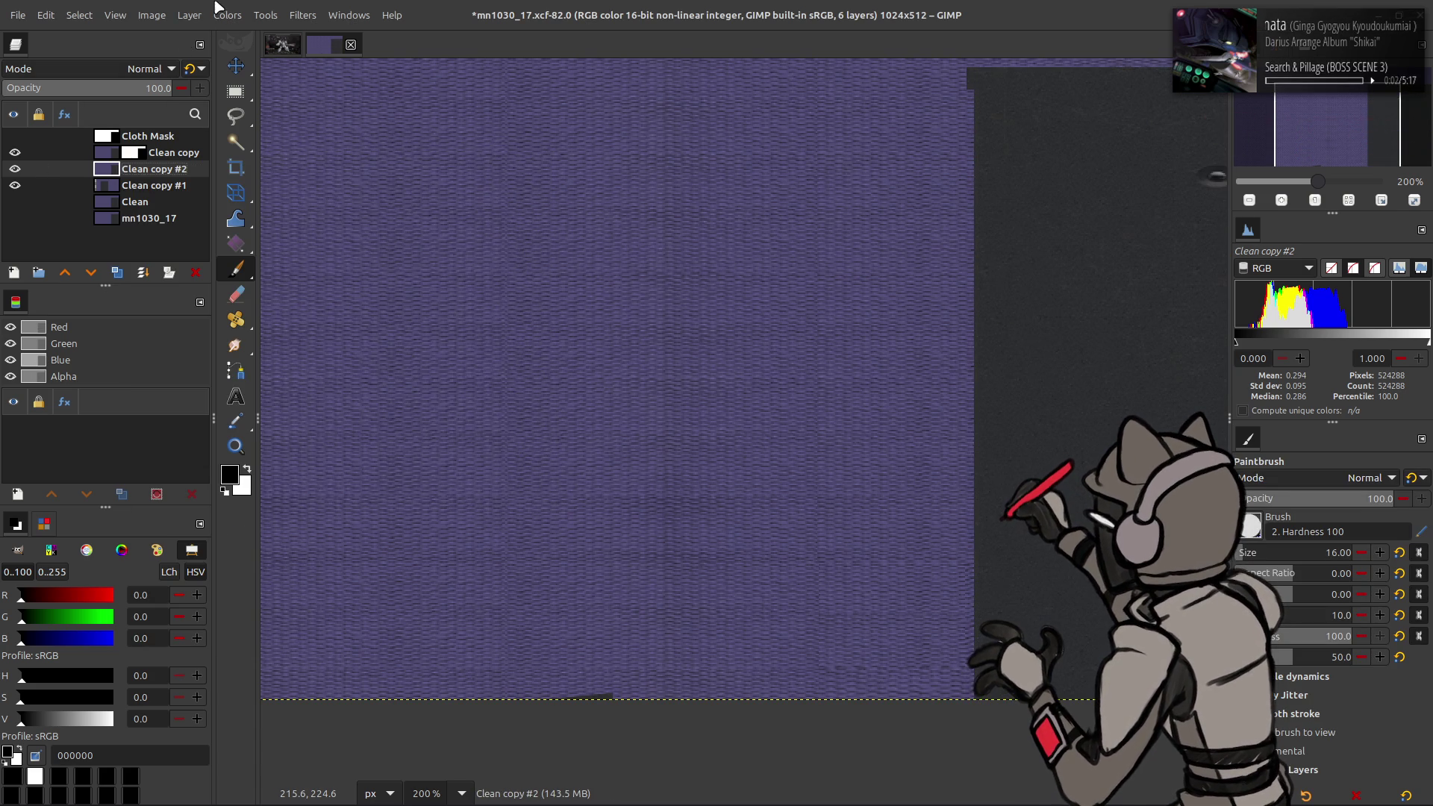
Step: Offset the layer by half the image height, place Clean copy #1 above it, and select a bottom patch
{"action": "left_click", "coordinate": [189, 15]}
{"action": "mouse_move", "coordinate": [262, 203]}
{"action": "left_click", "coordinate": [407, 313]}
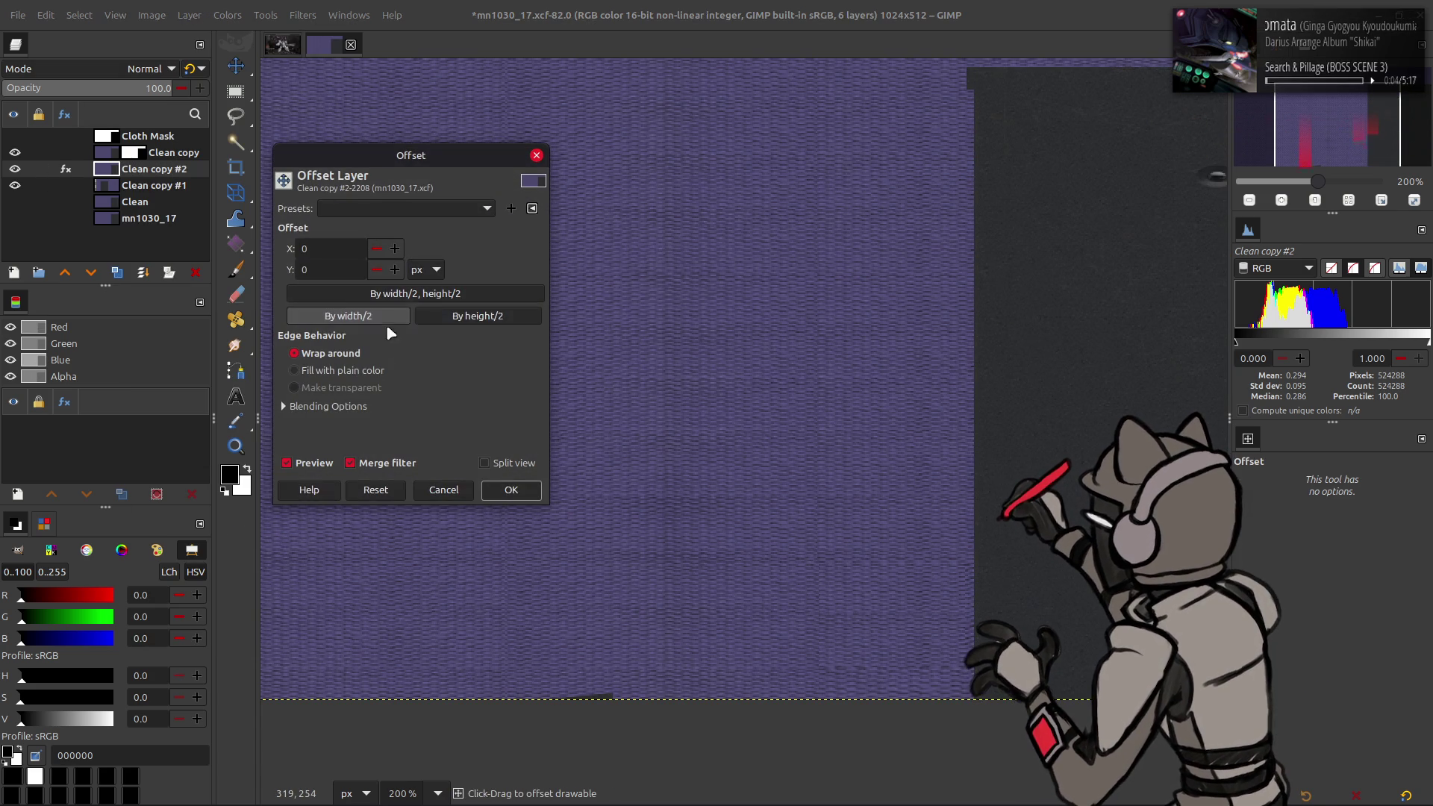
{"action": "left_click", "coordinate": [478, 315]}
{"action": "left_click", "coordinate": [511, 490]}
{"action": "left_click_drag", "start_coordinate": [153, 186], "coordinate": [158, 170]}
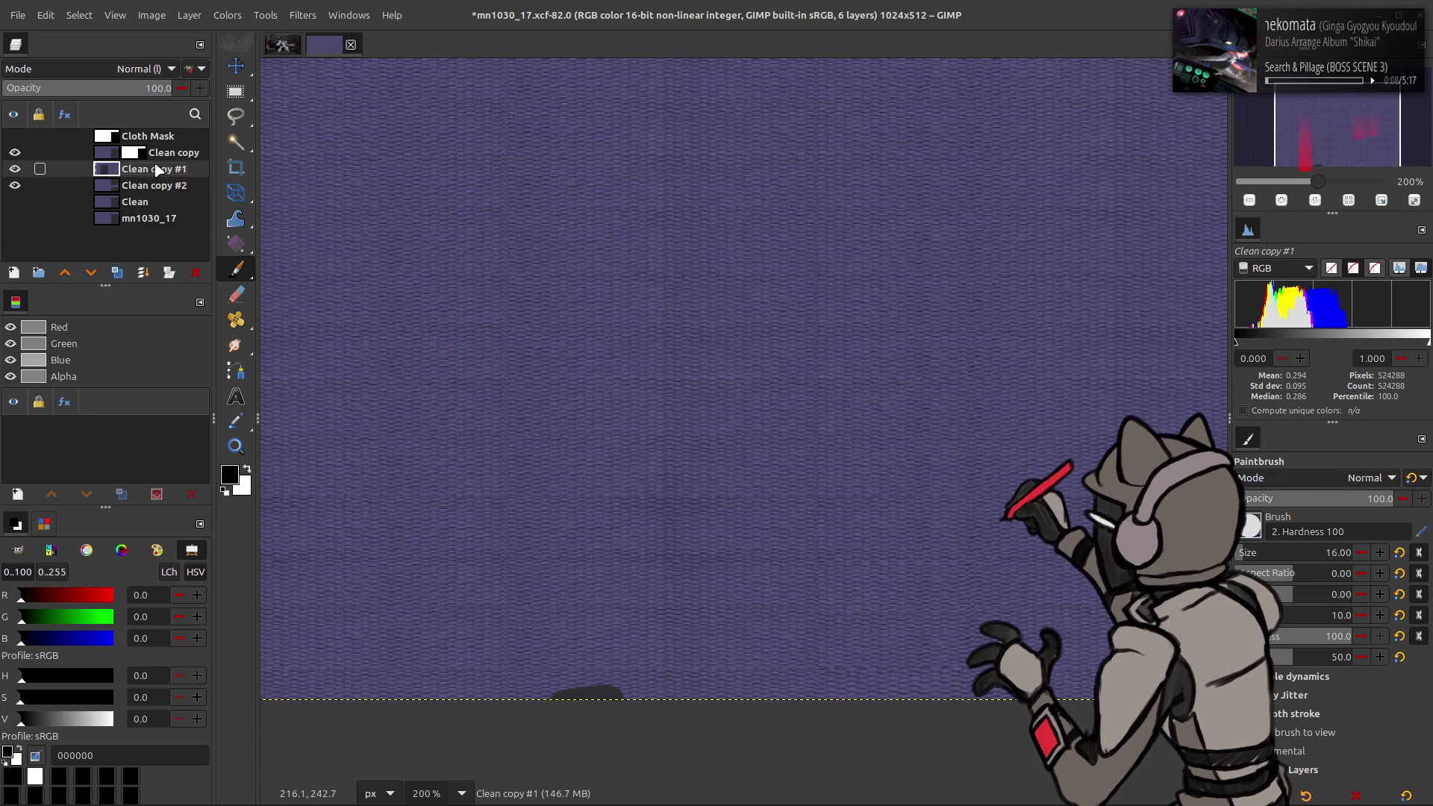
{"action": "key", "text": "r"}
{"action": "mouse_move", "coordinate": [468, 548]}
{"action": "left_mouse_down"}
{"action": "mouse_move", "coordinate": [739, 777]}
{"action": "mouse_move", "coordinate": [661, 713]}
{"action": "mouse_move", "coordinate": [676, 699]}
{"action": "left_mouse_up"}
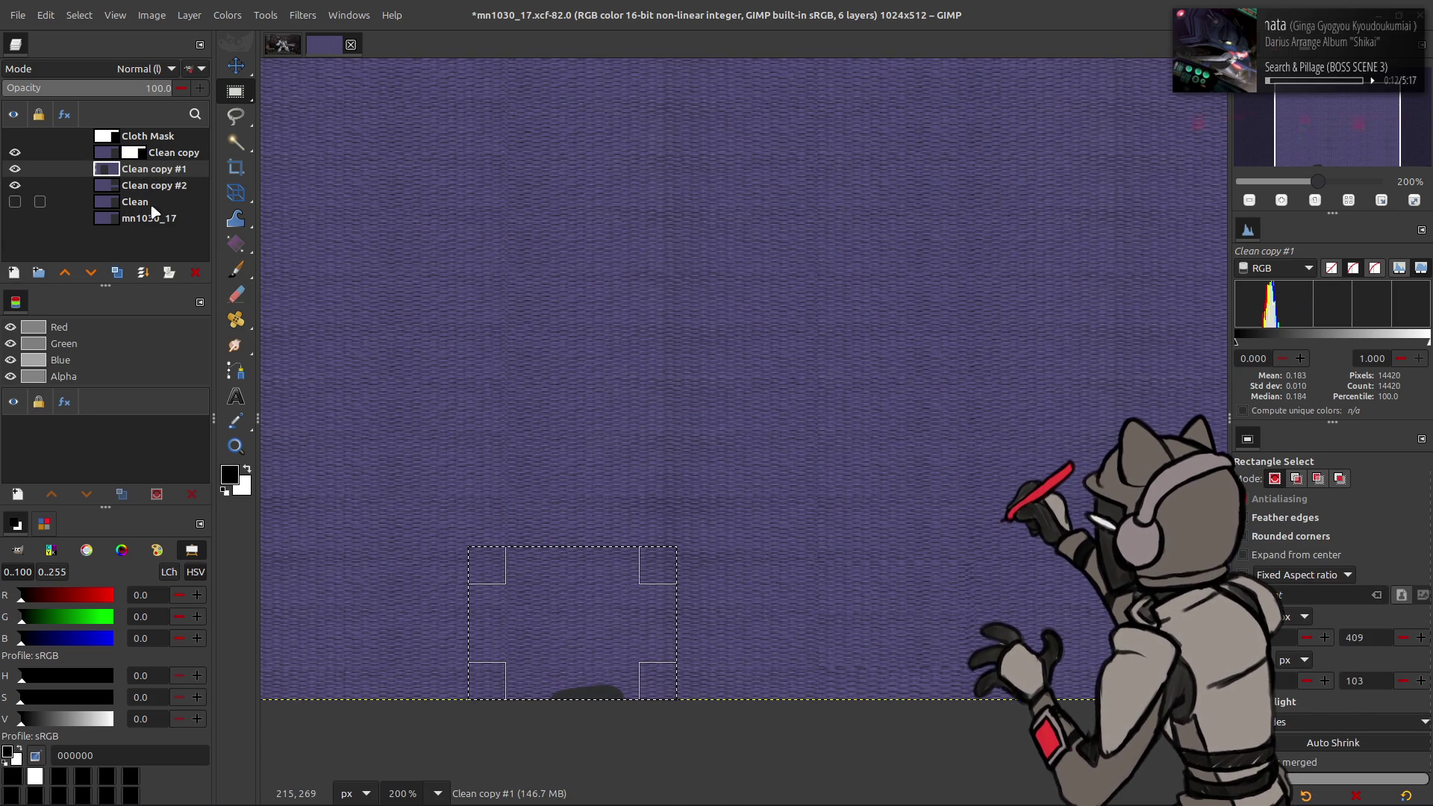
Step: Make Clean copy #2 active and place it above Clean copy #1
{"action": "left_click", "coordinate": [140, 187]}
{"action": "left_click", "coordinate": [189, 15]}
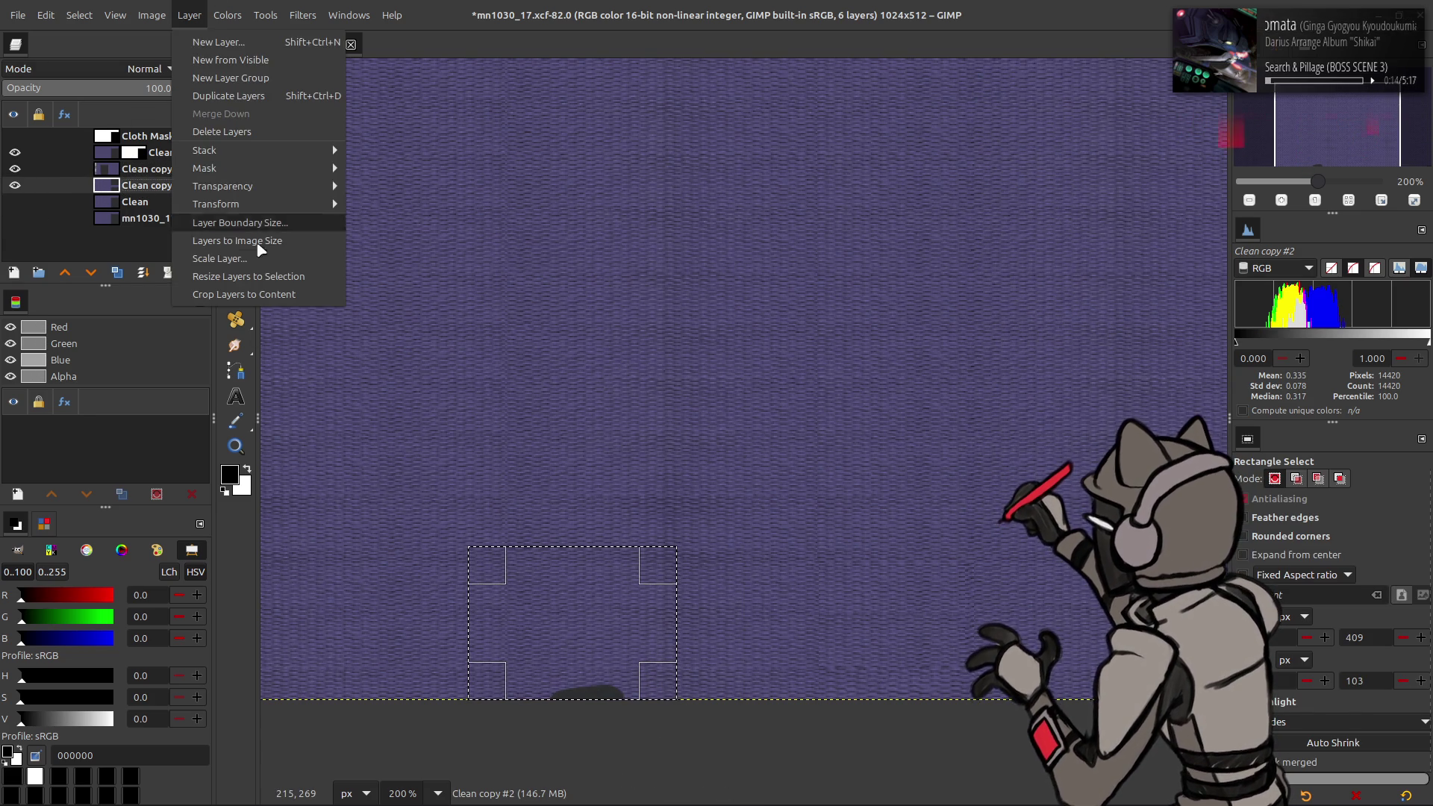
{"action": "left_click", "coordinate": [79, 14]}
{"action": "key", "text": "Escape"}
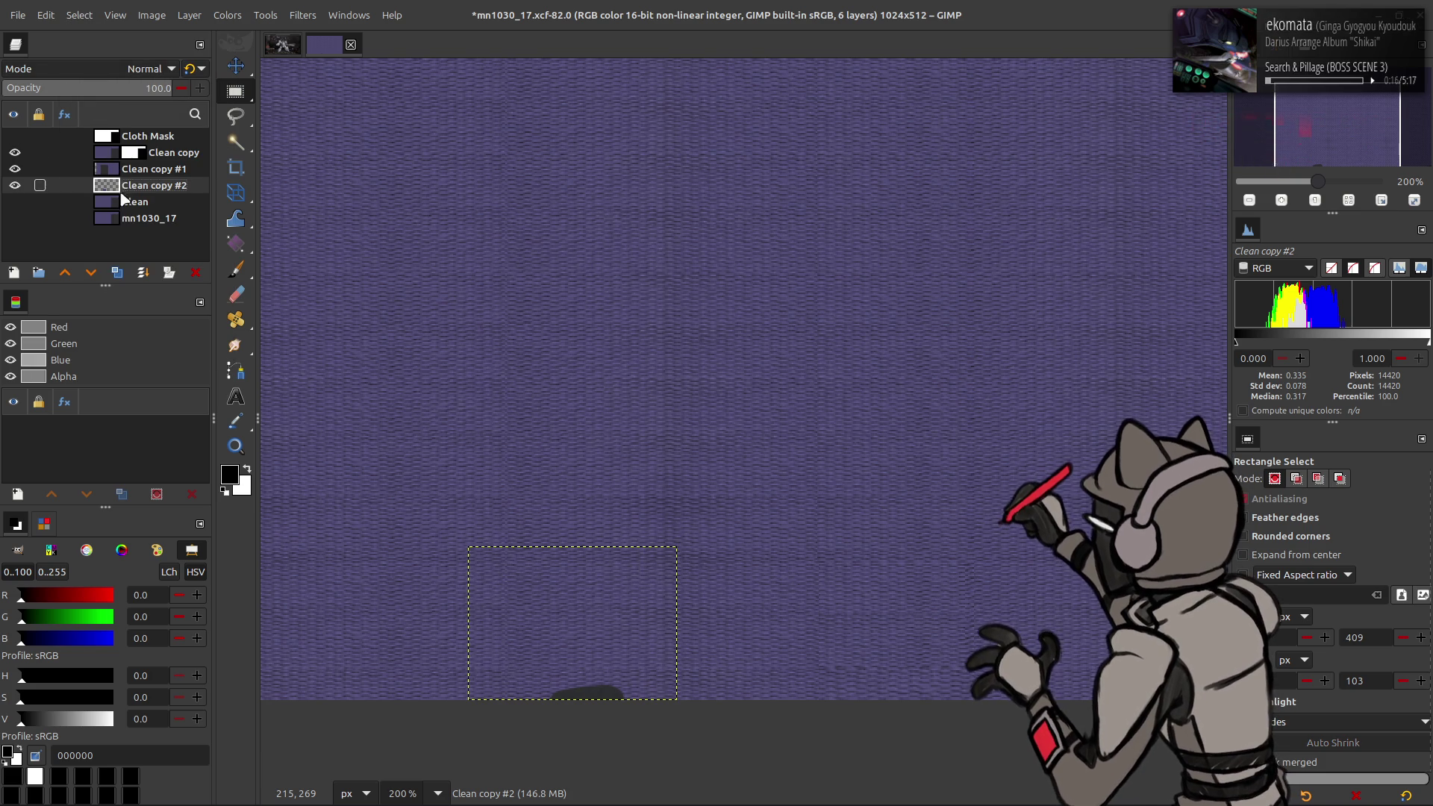
{"action": "left_click_drag", "start_coordinate": [166, 193], "coordinate": [148, 167]}
{"action": "key", "text": "m"}
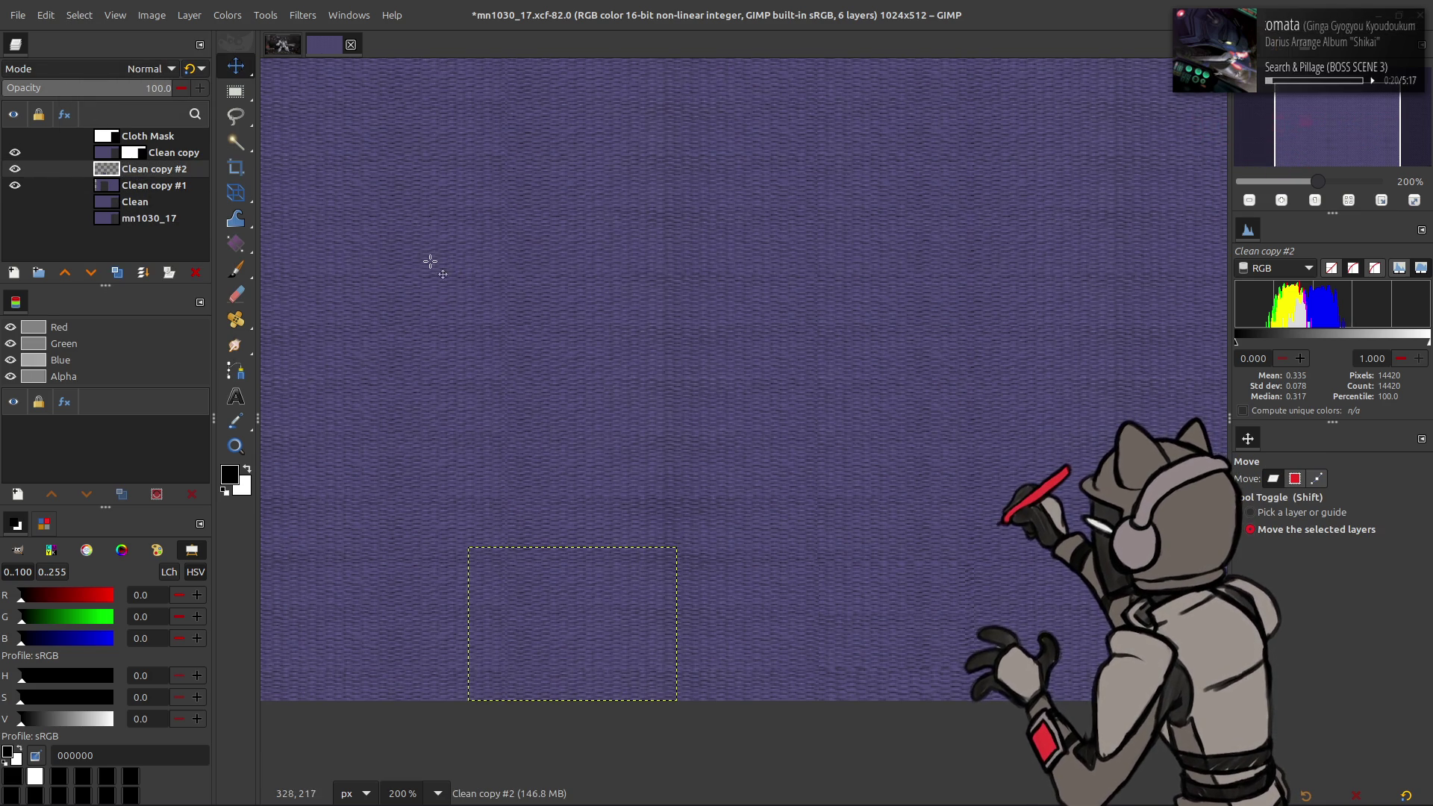
Step: Merge Clean copy #2 and Clean copy down into Clean copy #1, then fit it to the image
{"action": "right_click", "coordinate": [128, 175]}
{"action": "left_click", "coordinate": [160, 368]}
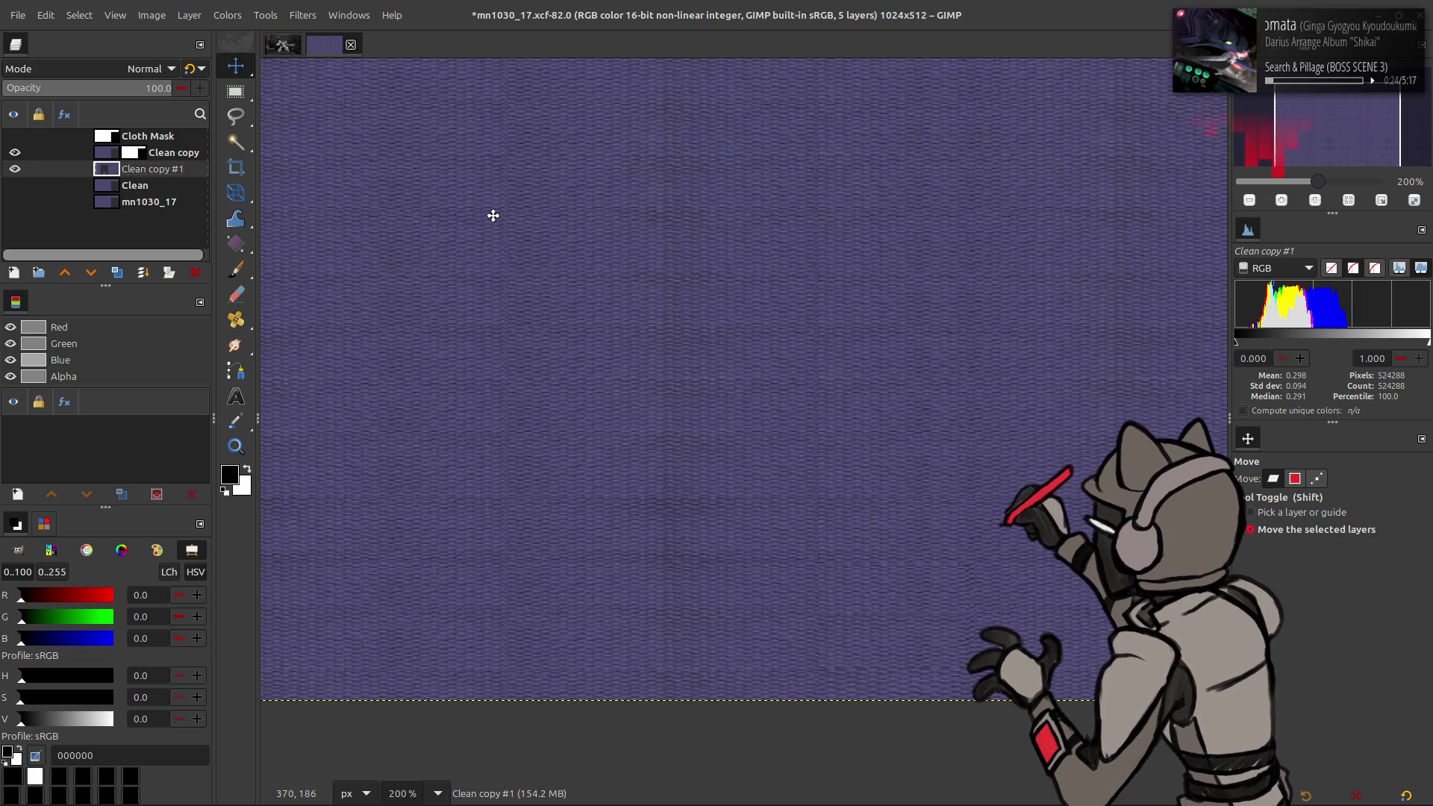
{"action": "key", "text": "1"}
{"action": "key", "text": "ctrl+m"}
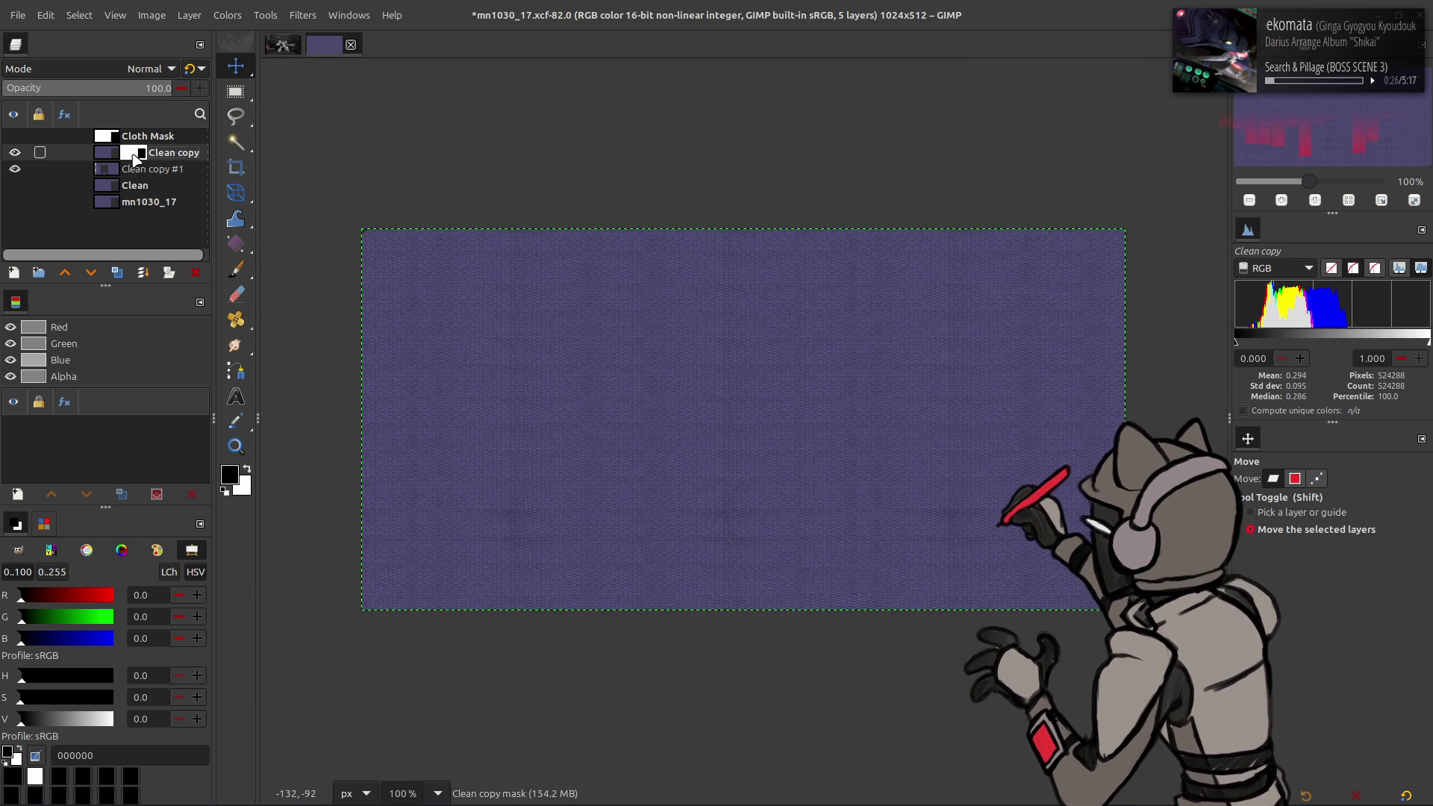
{"action": "right_click", "coordinate": [152, 158]}
{"action": "left_click", "coordinate": [172, 381]}
{"action": "double_click", "coordinate": [139, 149]}
Step: Name the merged layer Cloth Only and save the image
{"action": "type", "text": "Cloth Only"}
{"action": "key", "text": "Return"}
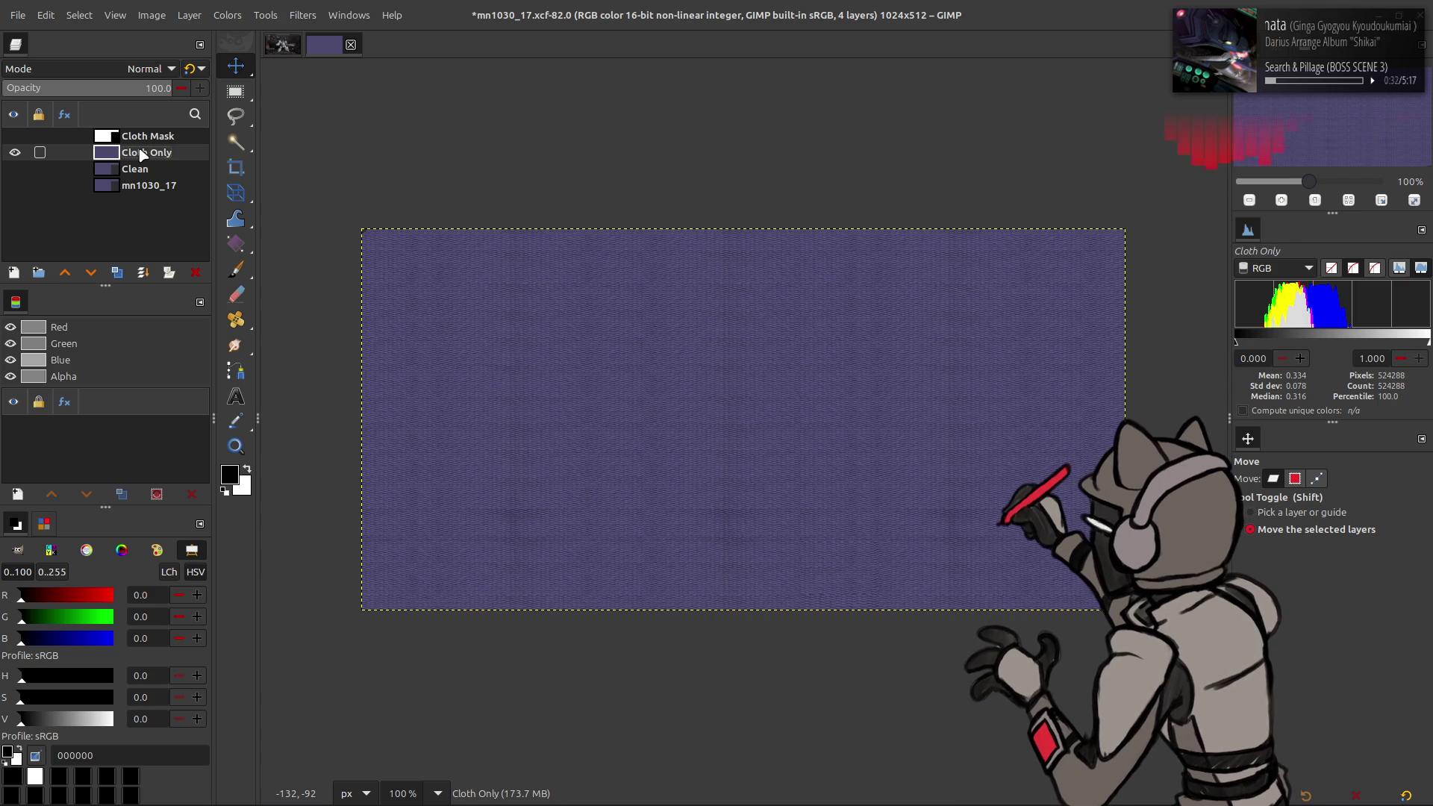
{"action": "scroll", "coordinate": [755, 387], "scroll_direction": "up", "scroll_amount": 2, "text": "ctrl"}
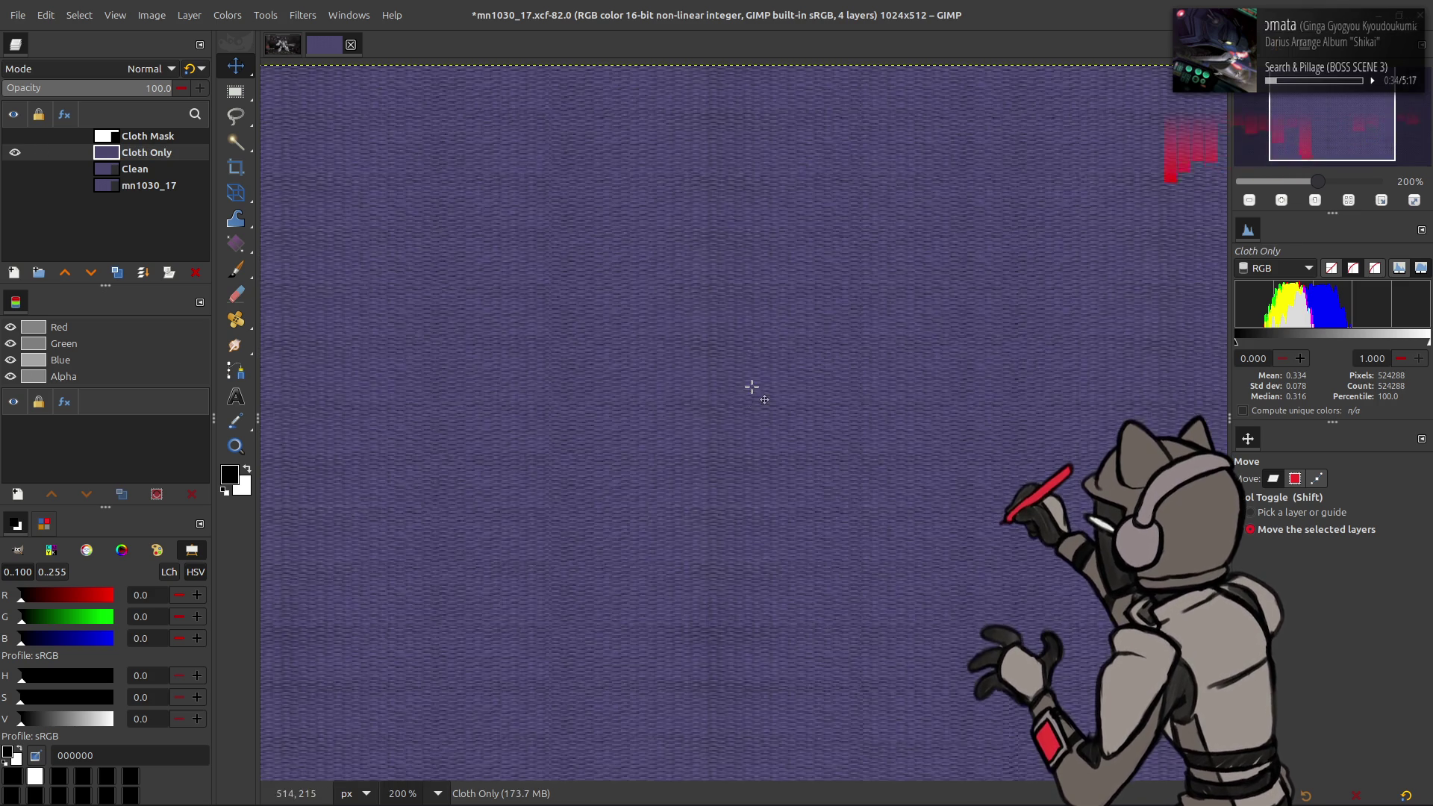
{"action": "scroll", "coordinate": [580, 313], "scroll_direction": "down", "scroll_amount": 1}
{"action": "key", "text": "ctrl+s"}
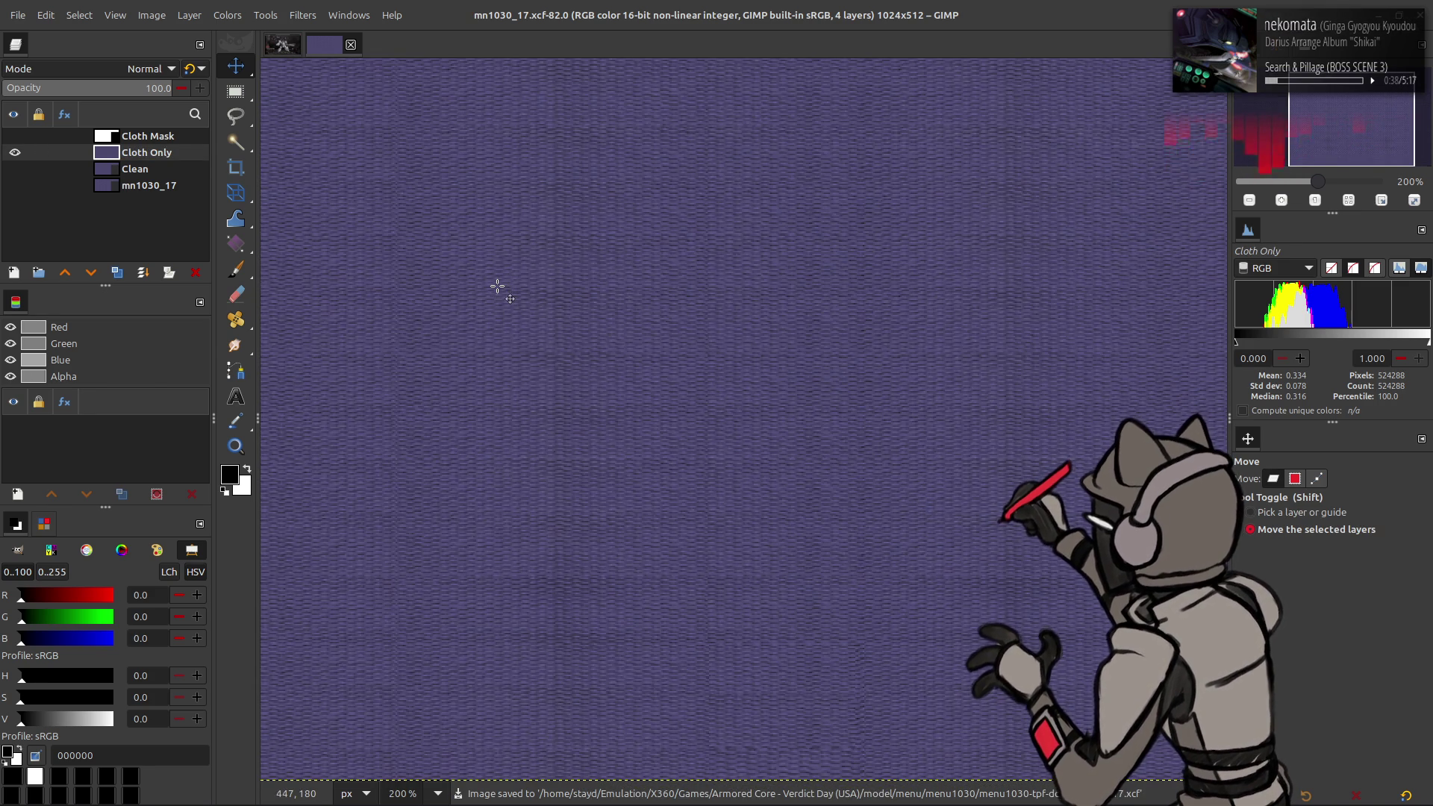
Step: Duplicate Cloth Only twice and dismiss G'MIC-Qt without applying a filter
{"action": "left_click", "coordinate": [116, 273]}
{"action": "left_click", "coordinate": [116, 273]}
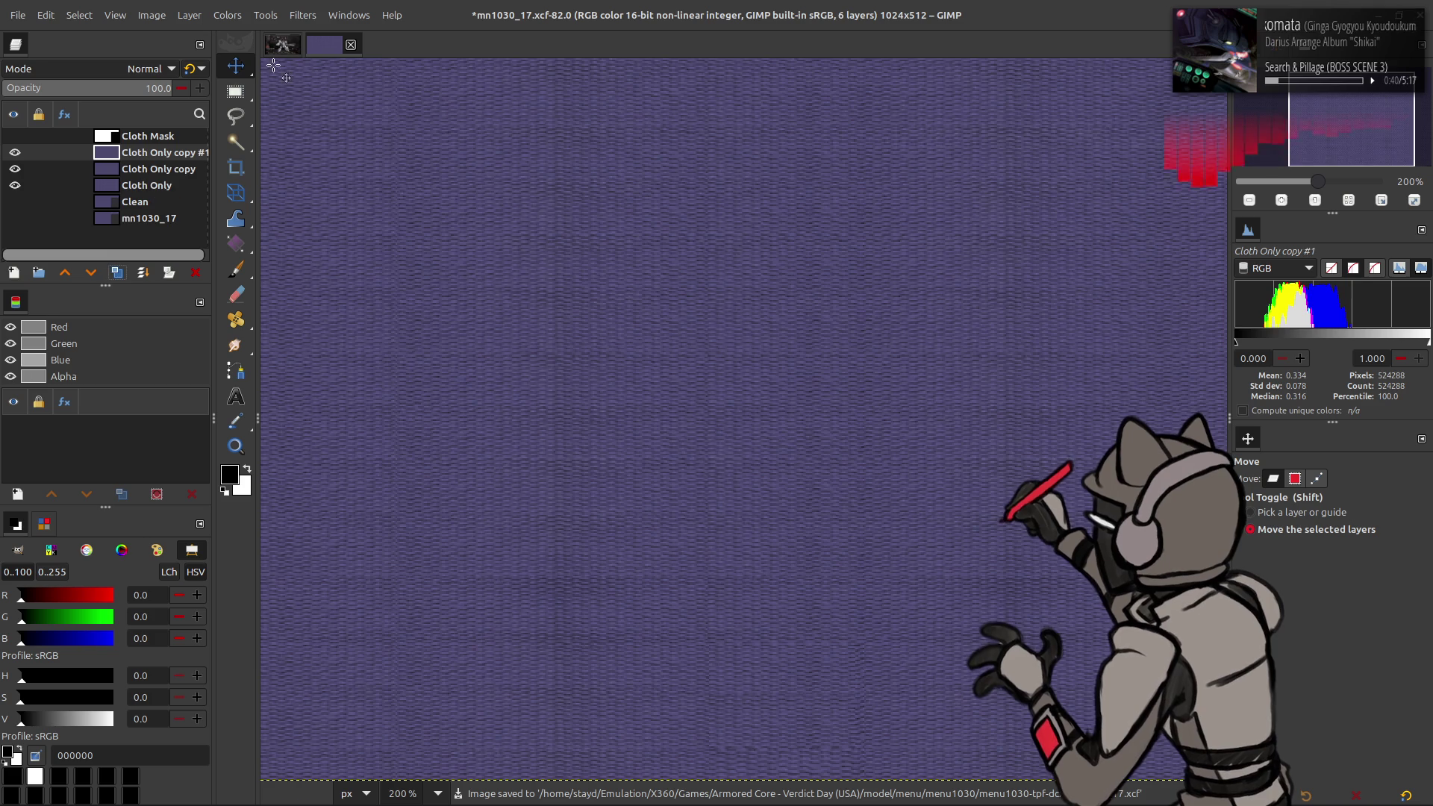
{"action": "left_click", "coordinate": [305, 16]}
{"action": "left_click", "coordinate": [391, 385]}
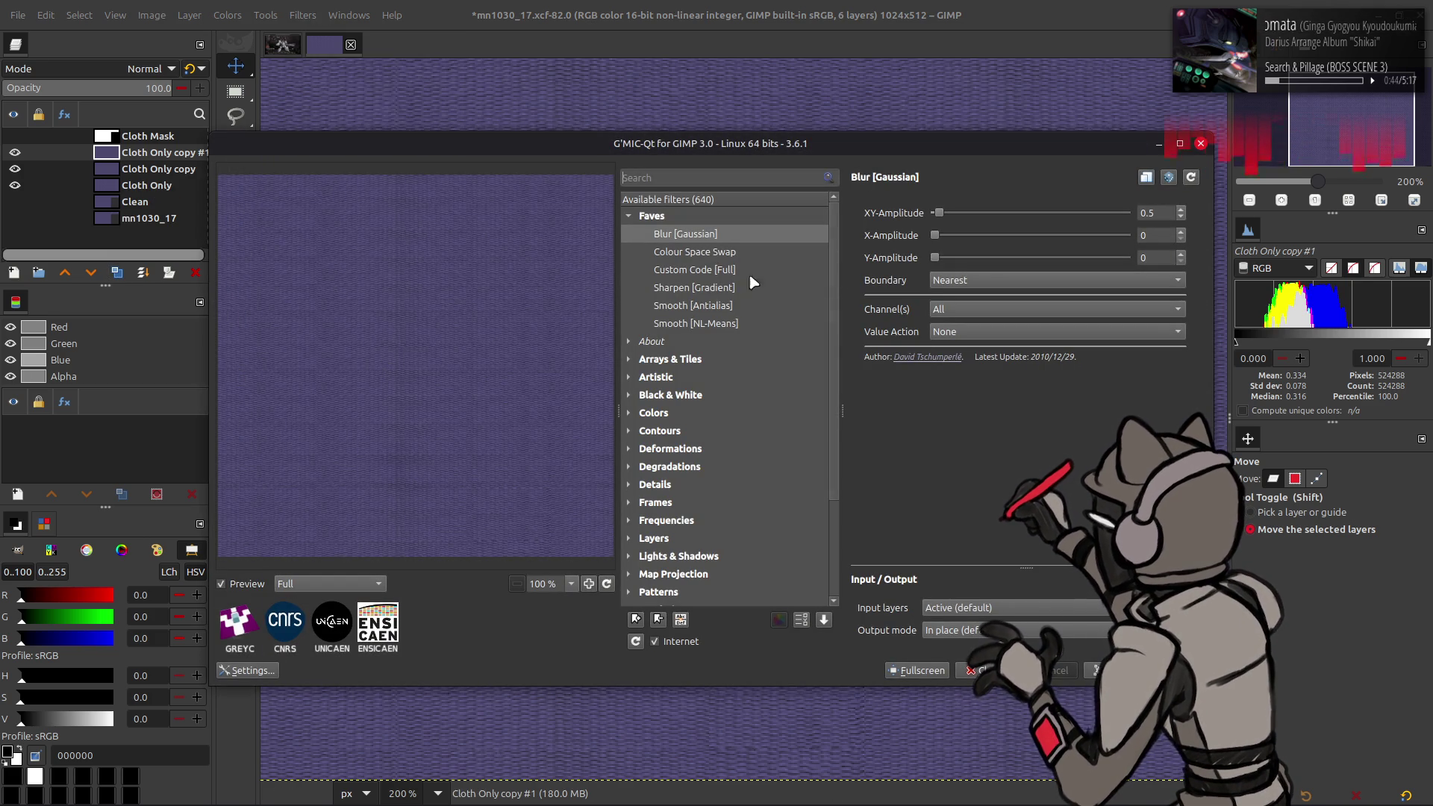
{"action": "left_click", "coordinate": [985, 670]}
Step: Open Median Blur on Cloth Only copy #1 with High precision enabled
{"action": "left_click", "coordinate": [303, 15]}
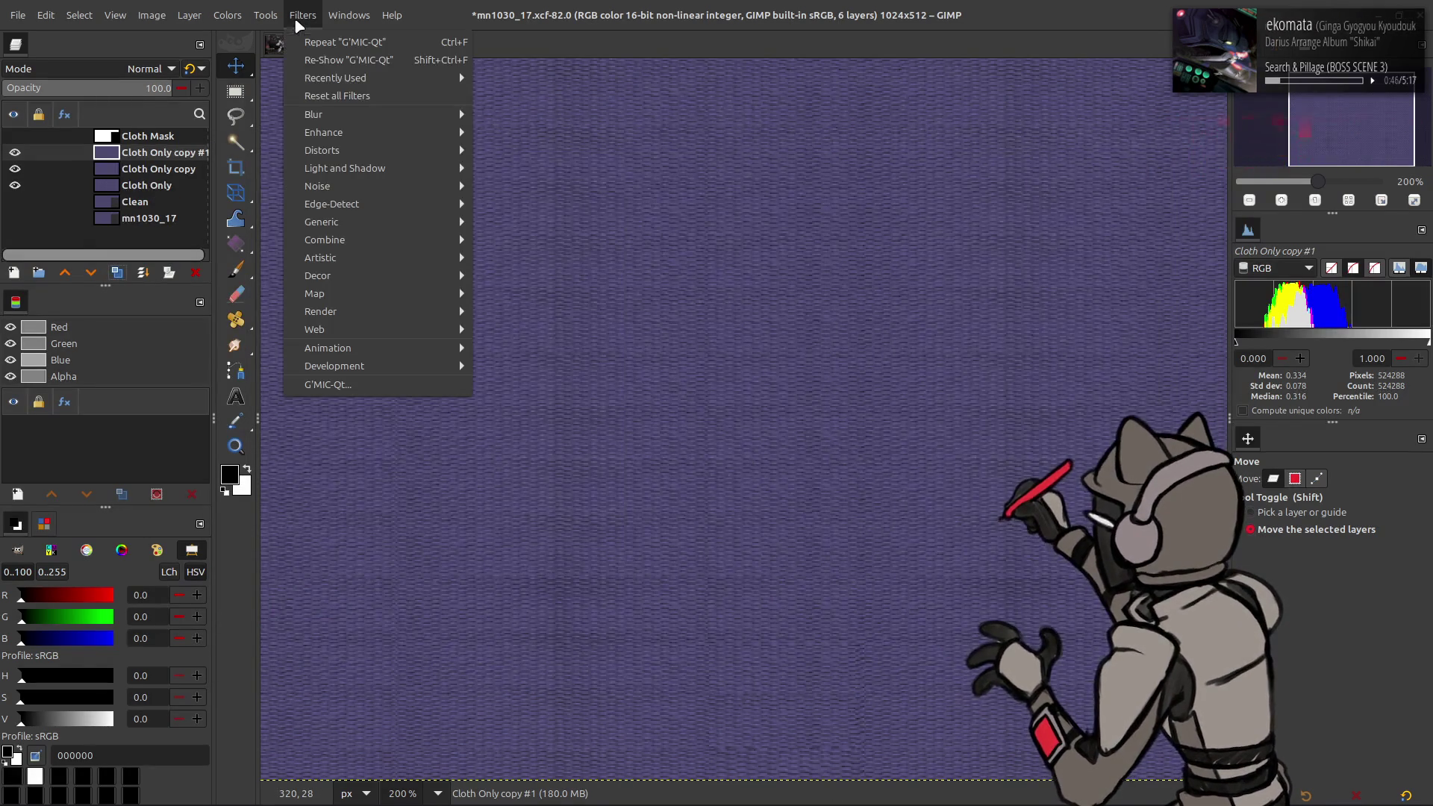
{"action": "mouse_move", "coordinate": [368, 116]}
{"action": "left_click", "coordinate": [548, 186]}
{"action": "left_click", "coordinate": [68, 391]}
{"action": "left_click", "coordinate": [298, 314]}
{"action": "left_click", "coordinate": [299, 315]}
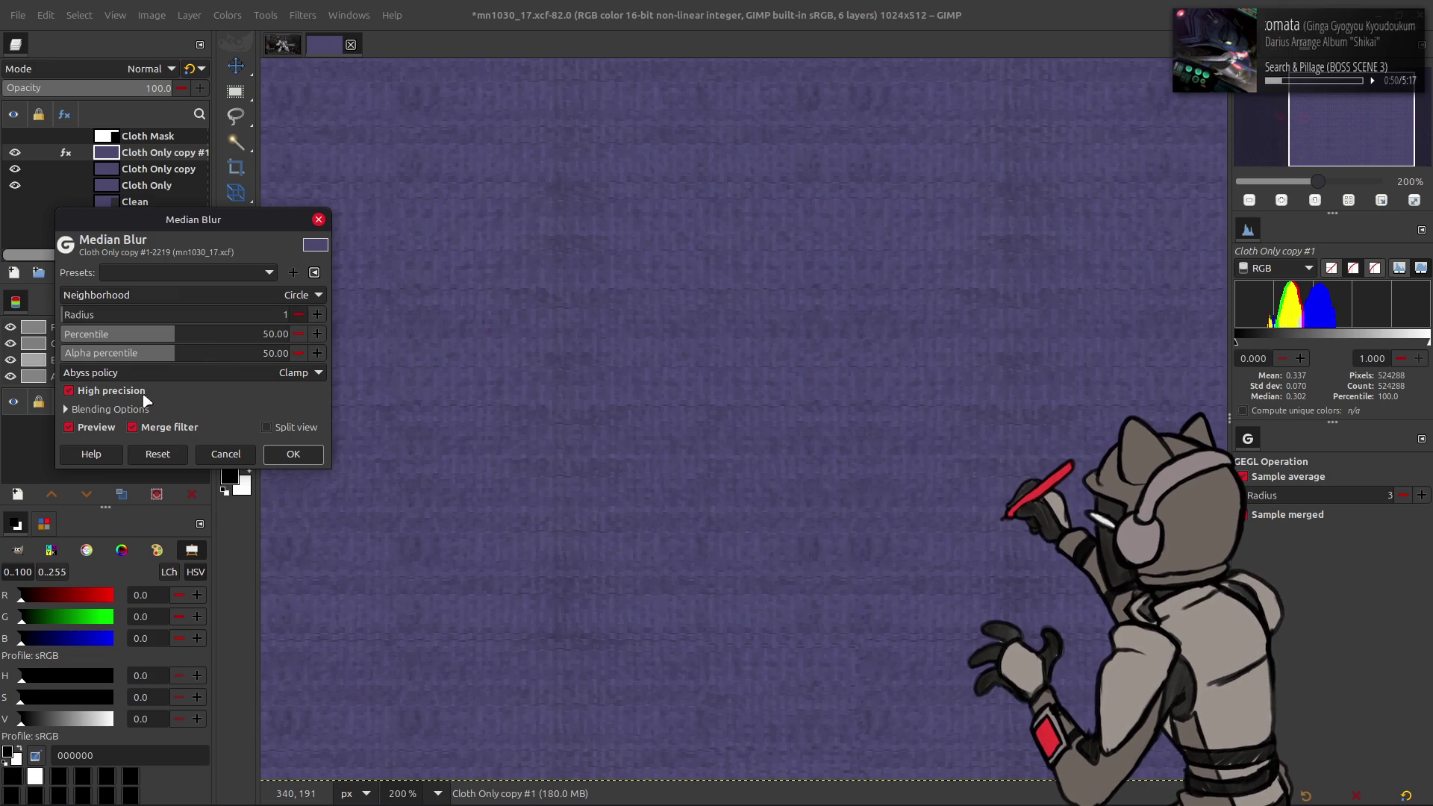
{"action": "left_click", "coordinate": [317, 315]}
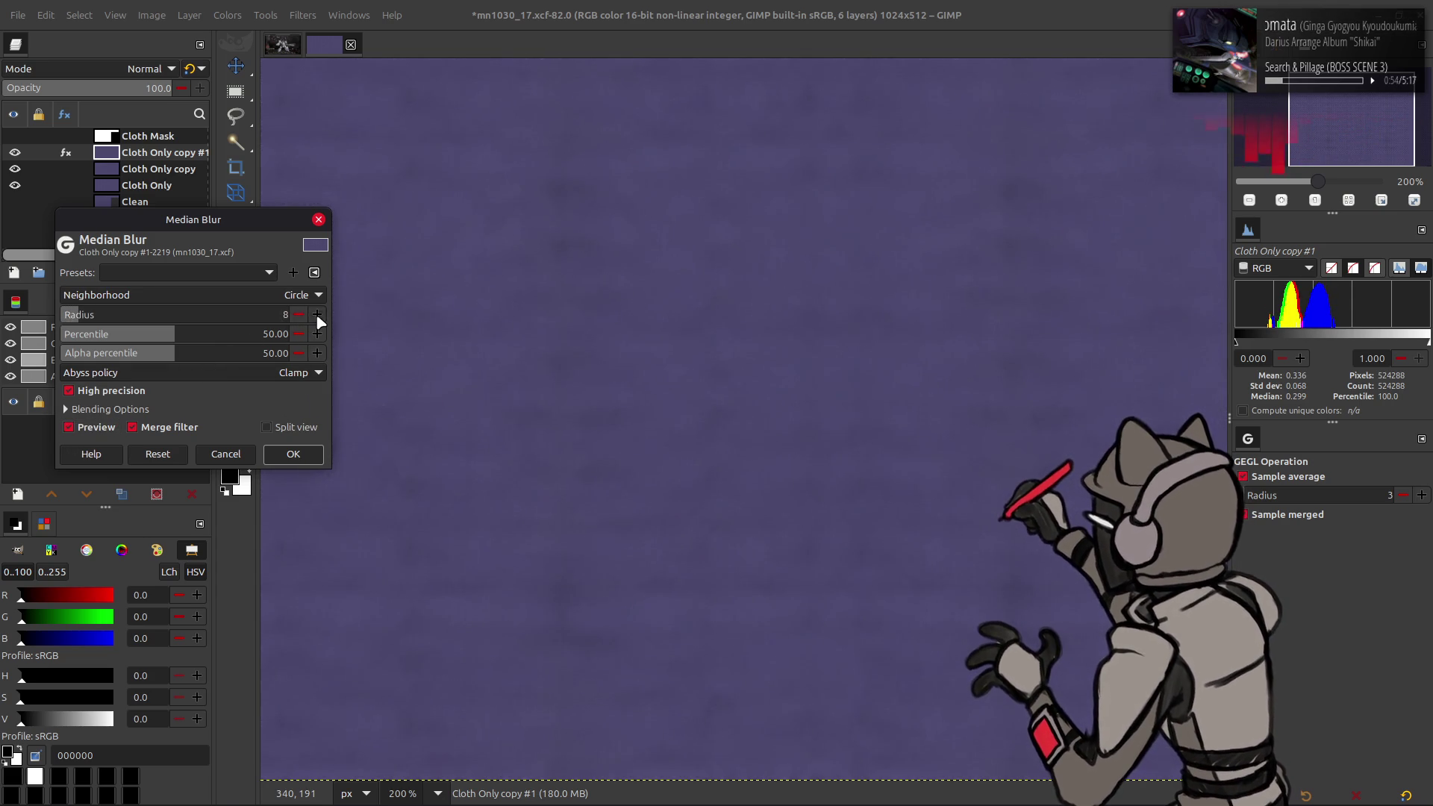
{"action": "left_click", "coordinate": [317, 315]}
{"action": "left_click", "coordinate": [318, 315]}
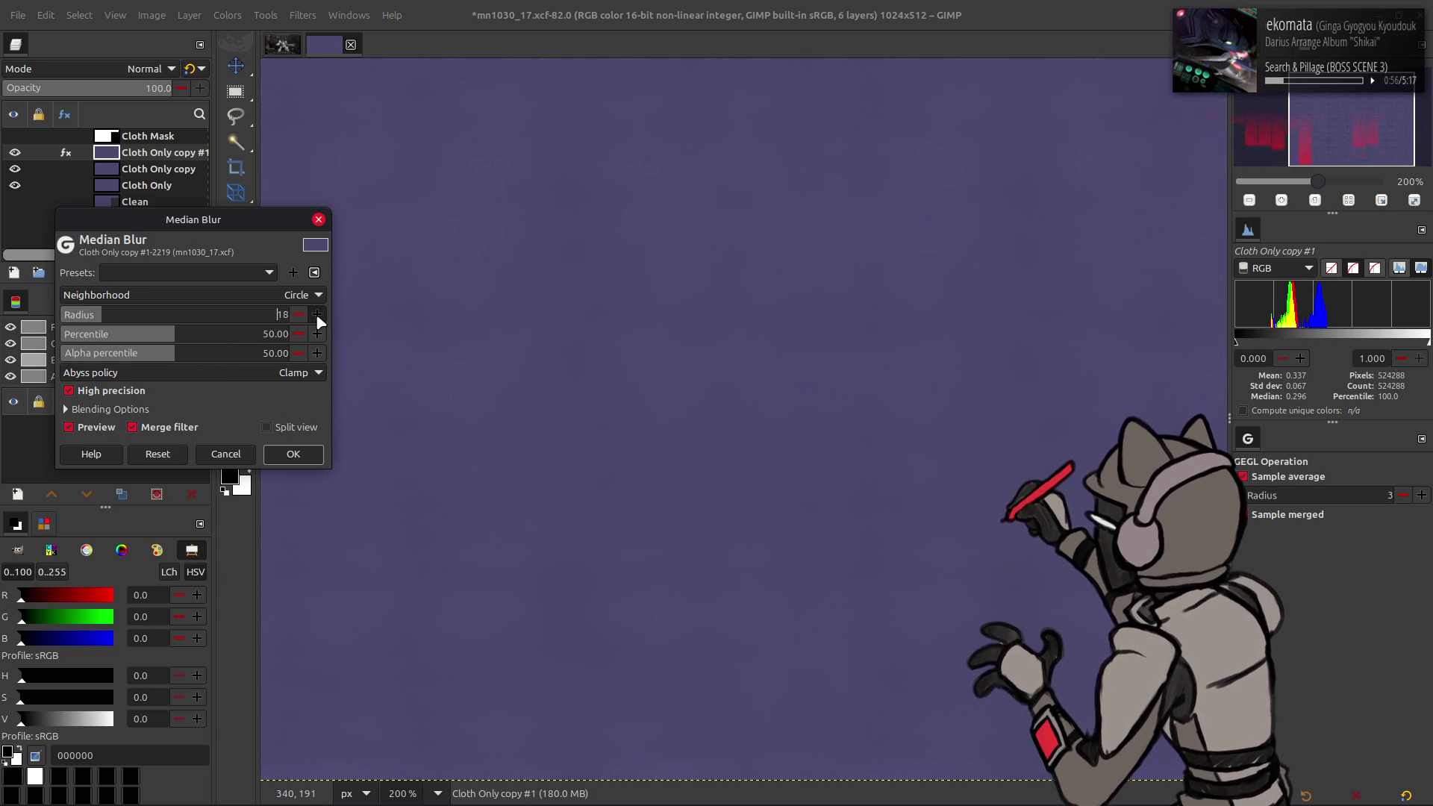
Step: Set the median radius to 16 and apply it to Cloth Only copy #1
{"action": "double_click", "coordinate": [294, 313]}
{"action": "type", "text": "32"}
{"action": "key", "text": "Return"}
{"action": "type", "text": "1"}
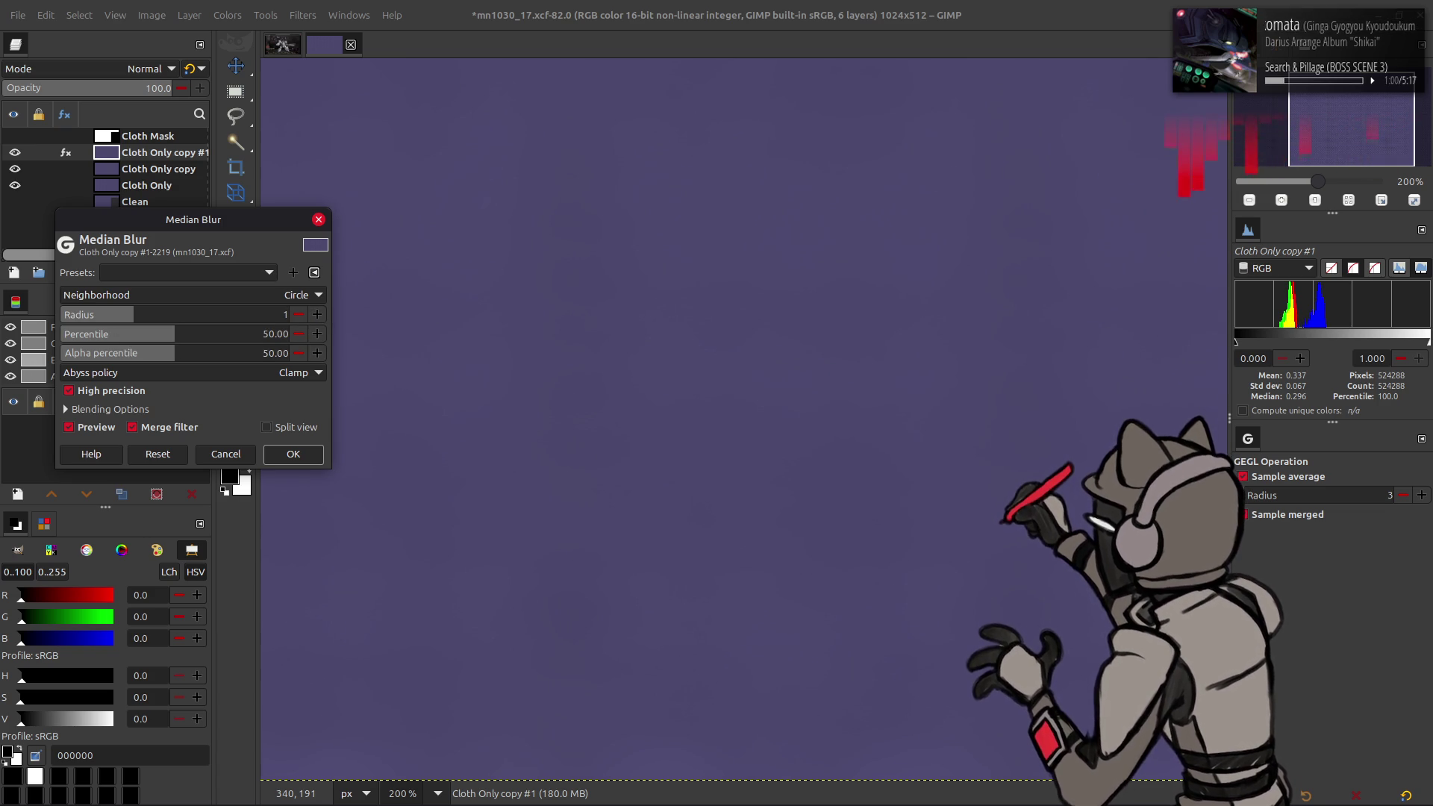
{"action": "type", "text": "6"}
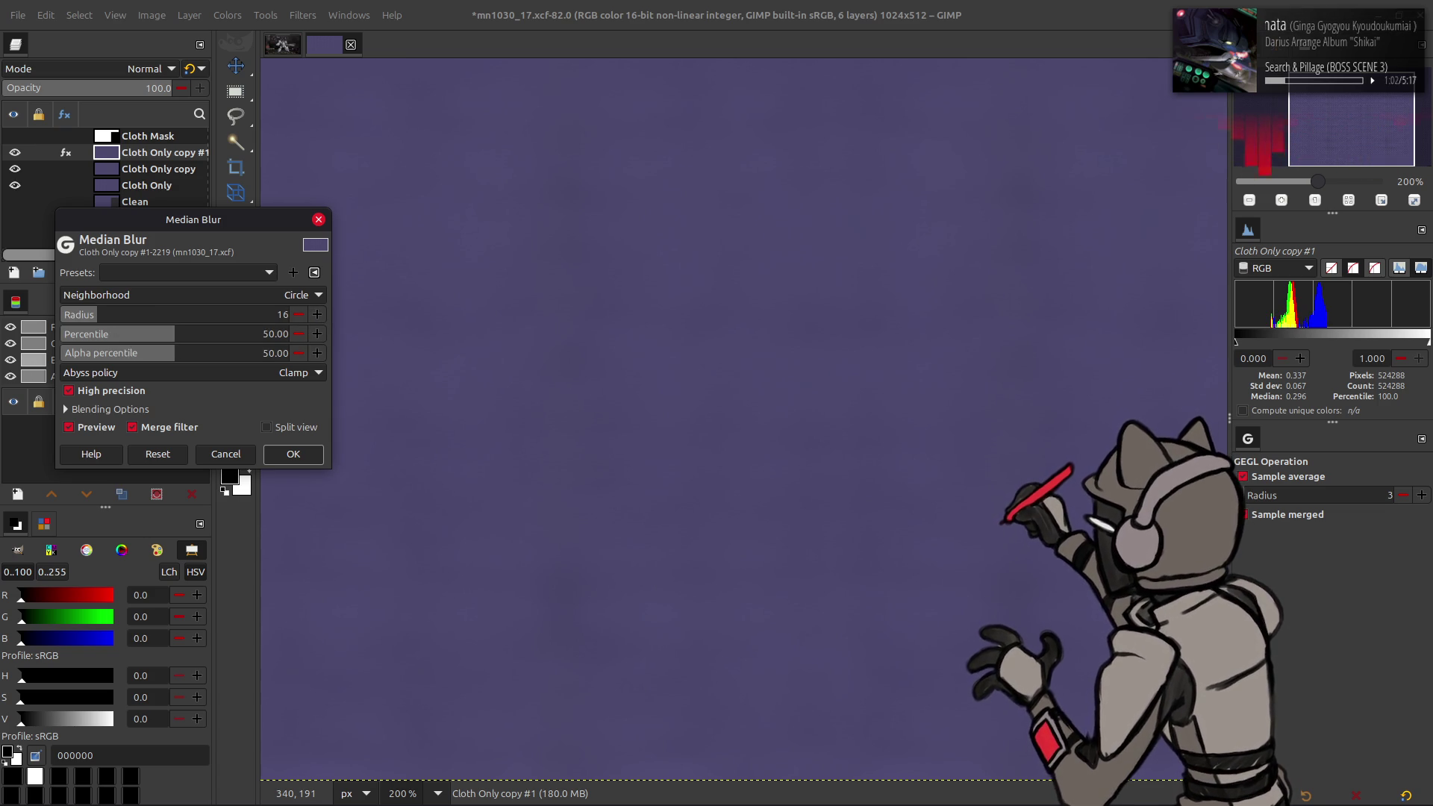
{"action": "key", "text": "BackSpace"}
{"action": "key", "text": "BackSpace"}
{"action": "type", "text": "8"}
{"action": "key", "text": "Return"}
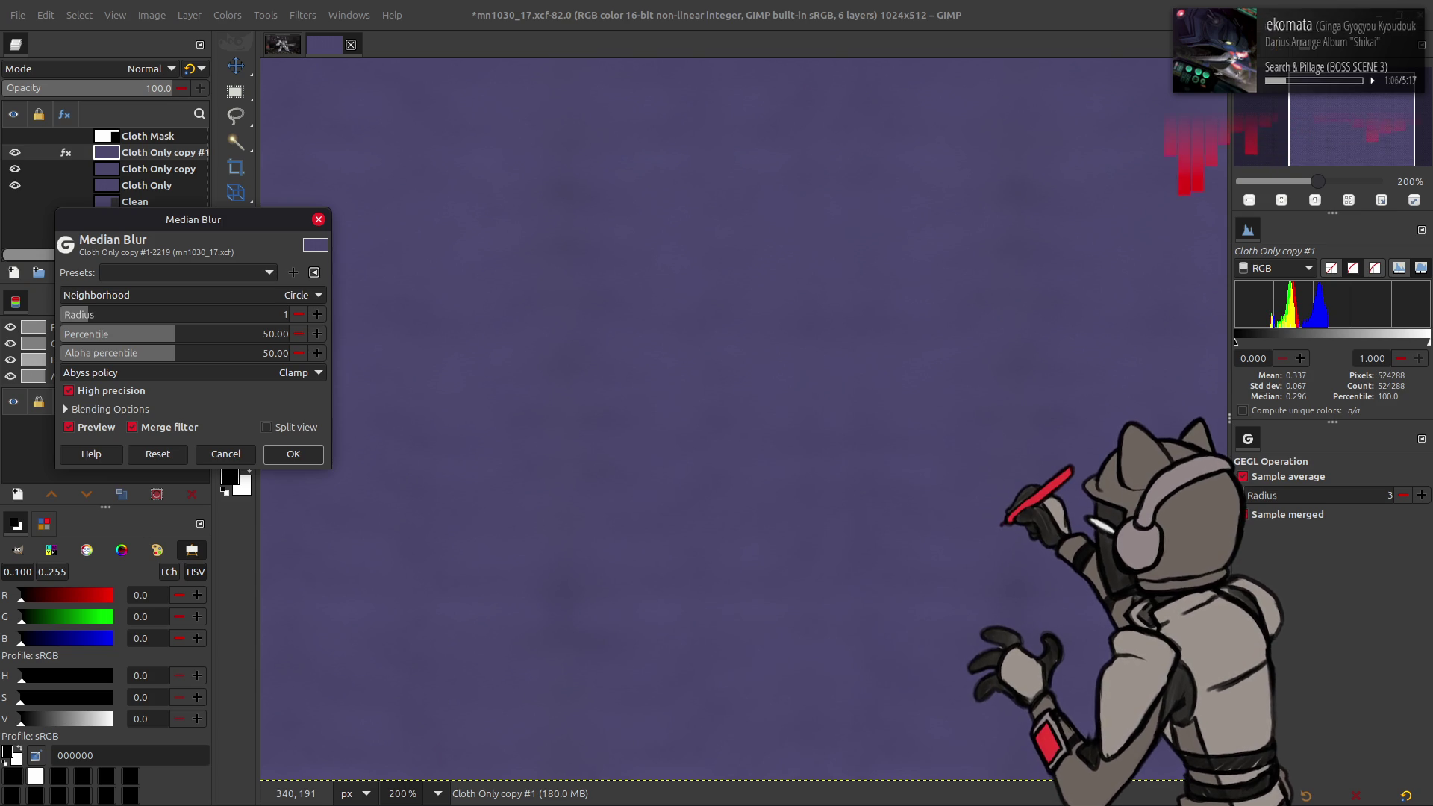
{"action": "left_click", "coordinate": [293, 453]}
{"action": "left_click", "coordinate": [95, 171]}
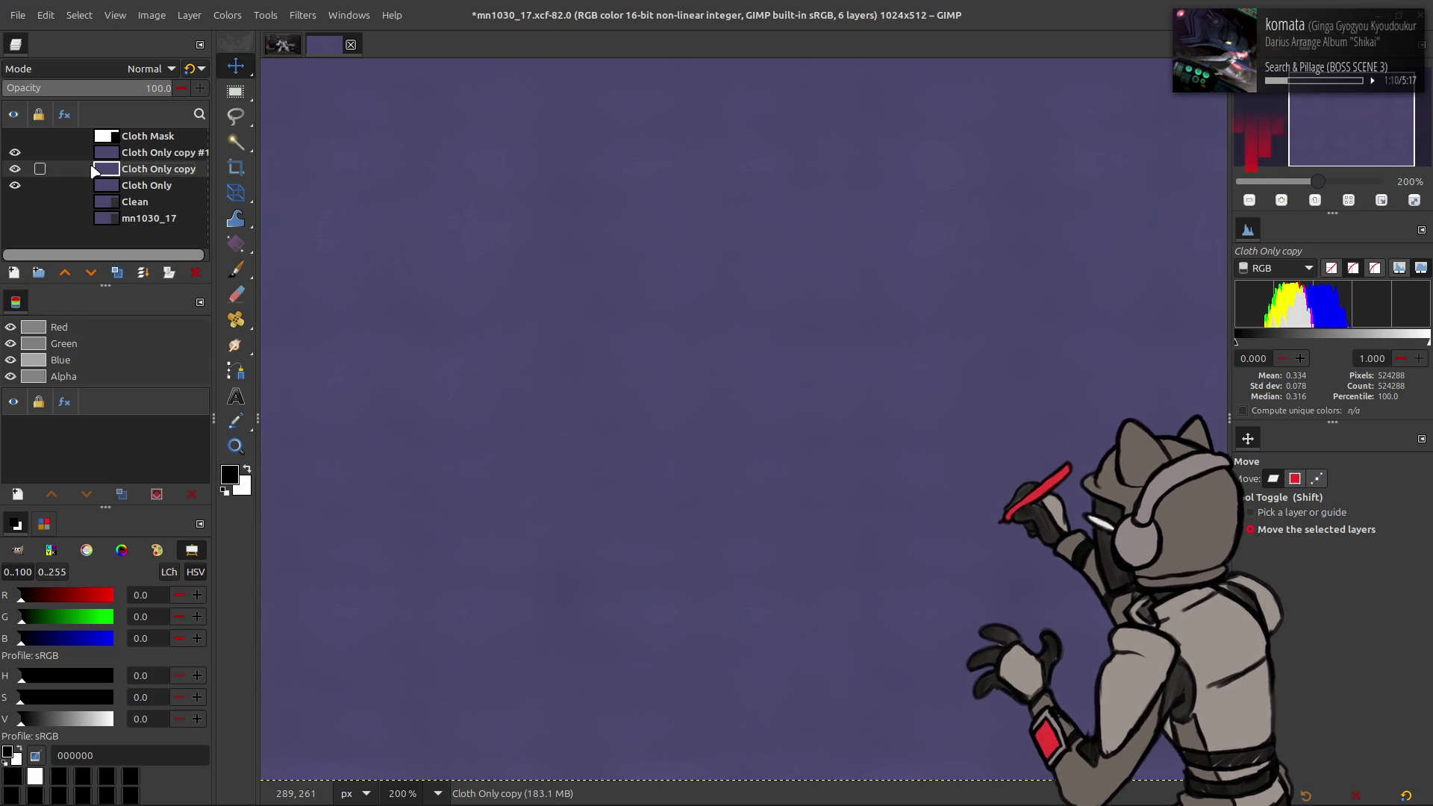
Step: Hide Cloth Only copy #1 and apply Median Blur to Cloth Only copy
{"action": "left_click", "coordinate": [15, 153]}
{"action": "left_click", "coordinate": [303, 15]}
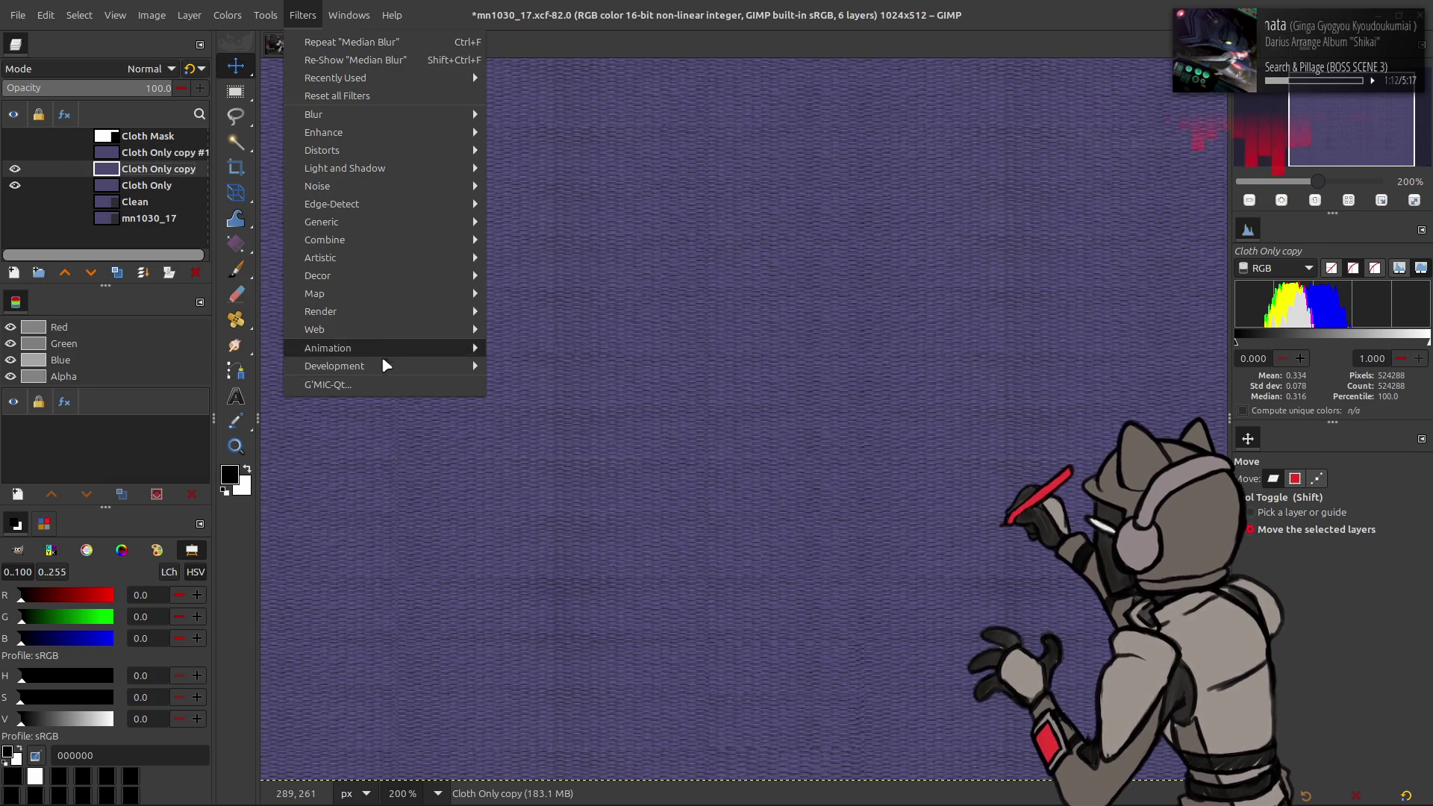
{"action": "mouse_move", "coordinate": [418, 114]}
{"action": "left_click", "coordinate": [568, 187]}
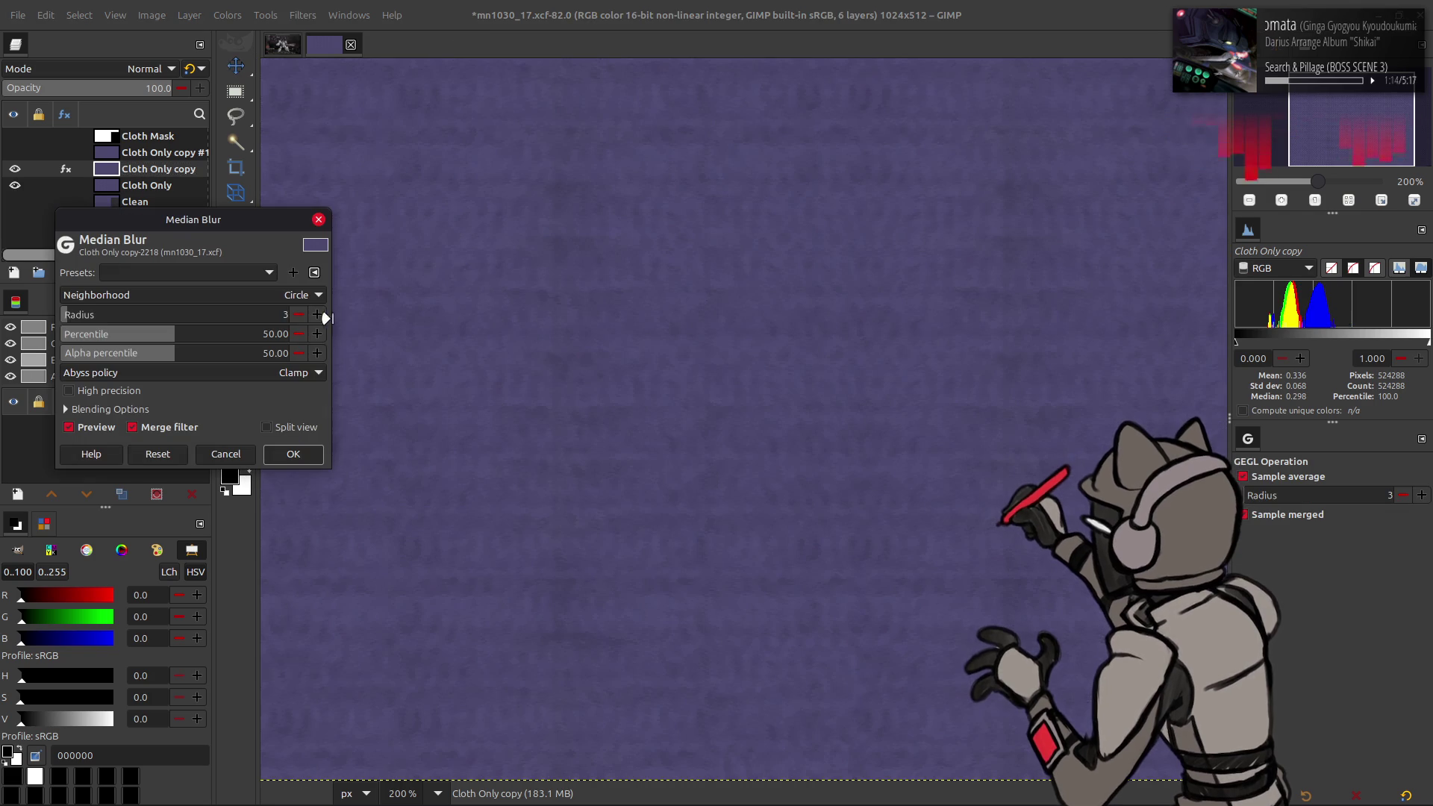
{"action": "double_click", "coordinate": [297, 317]}
{"action": "left_click", "coordinate": [284, 453]}
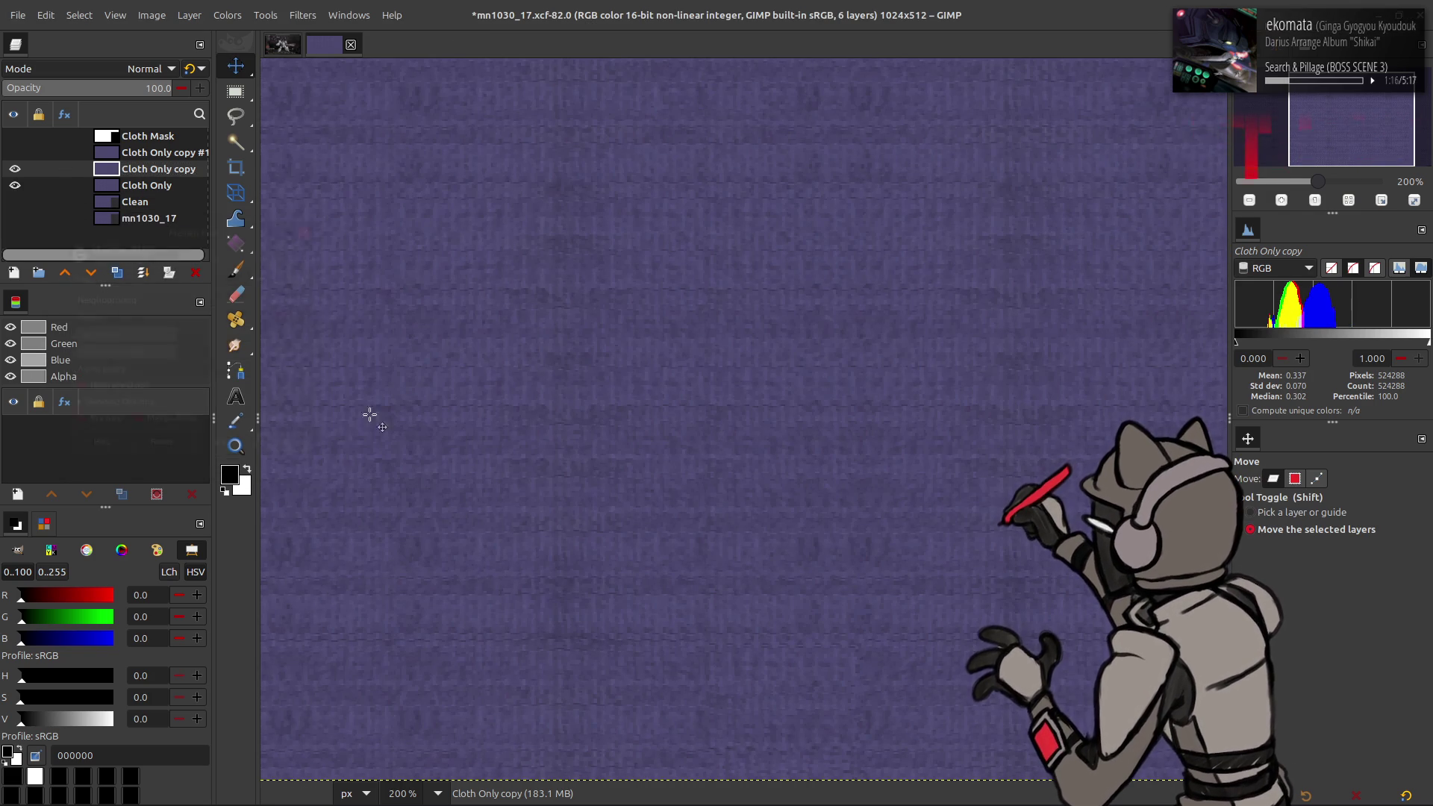
Step: Apply a G'MIC-Qt Gaussian blur with amplitudes of 20 to Cloth Only copy
{"action": "left_click", "coordinate": [303, 15]}
{"action": "left_click", "coordinate": [386, 392]}
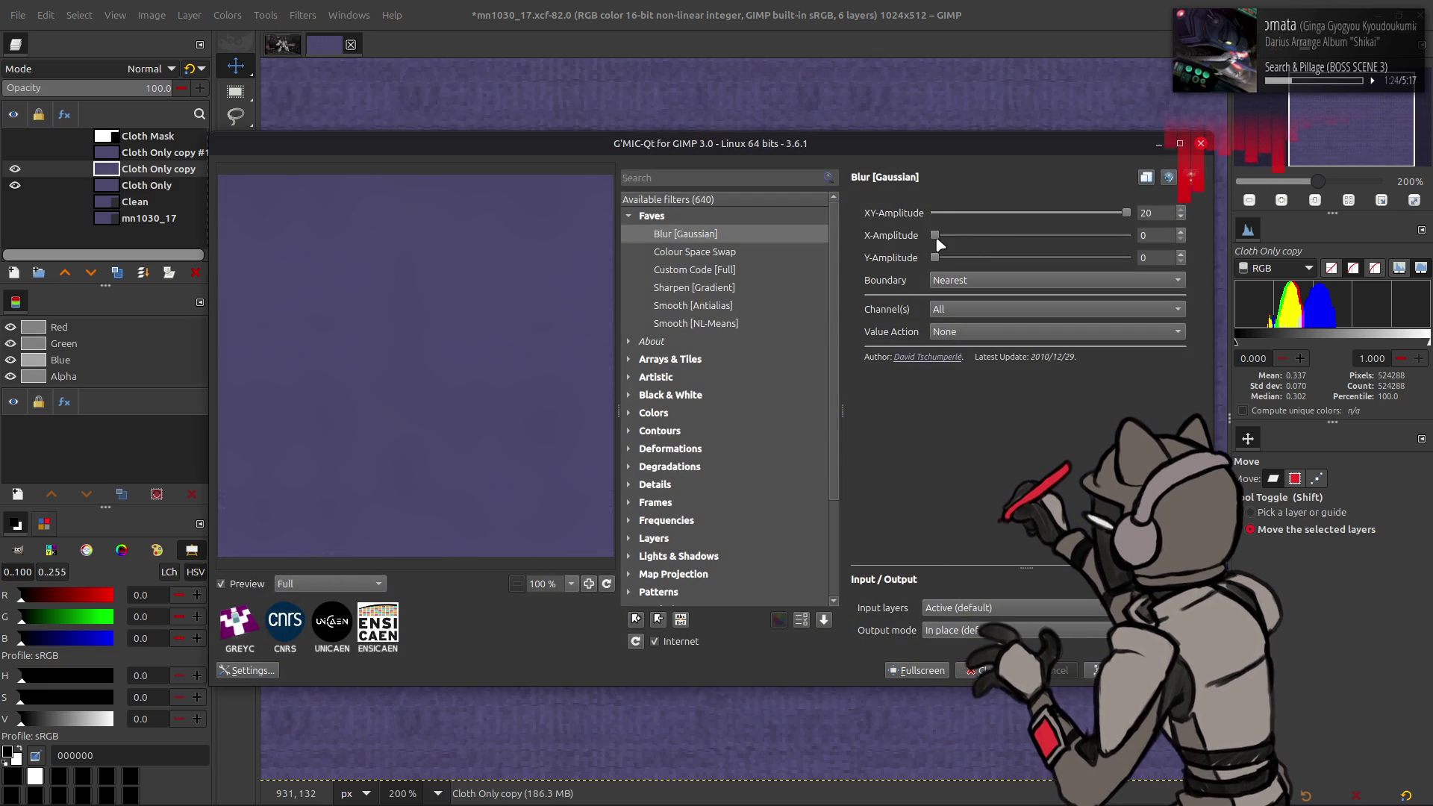
{"action": "left_click", "coordinate": [1030, 235]}
{"action": "left_click", "coordinate": [1030, 258]}
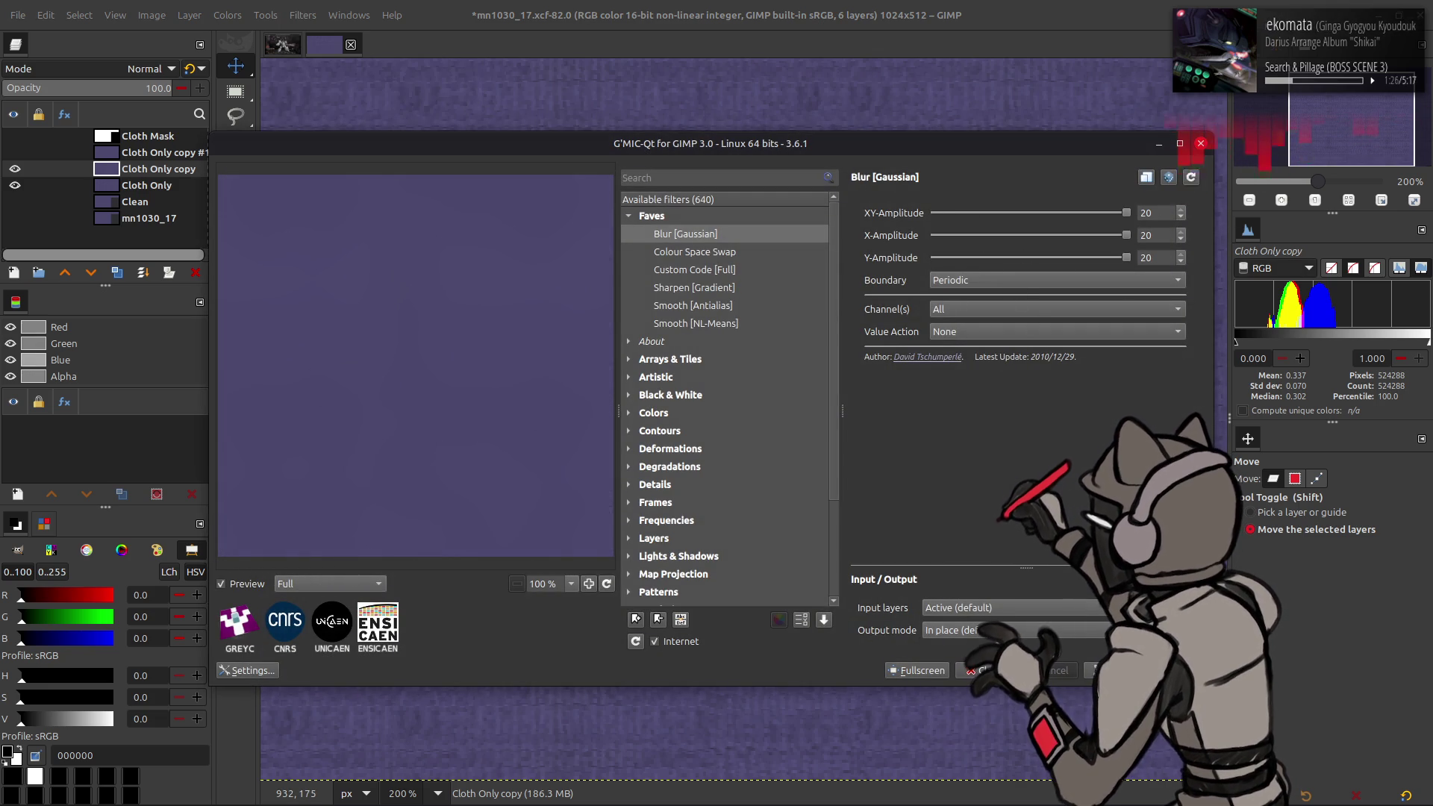
{"action": "left_click", "coordinate": [1150, 671]}
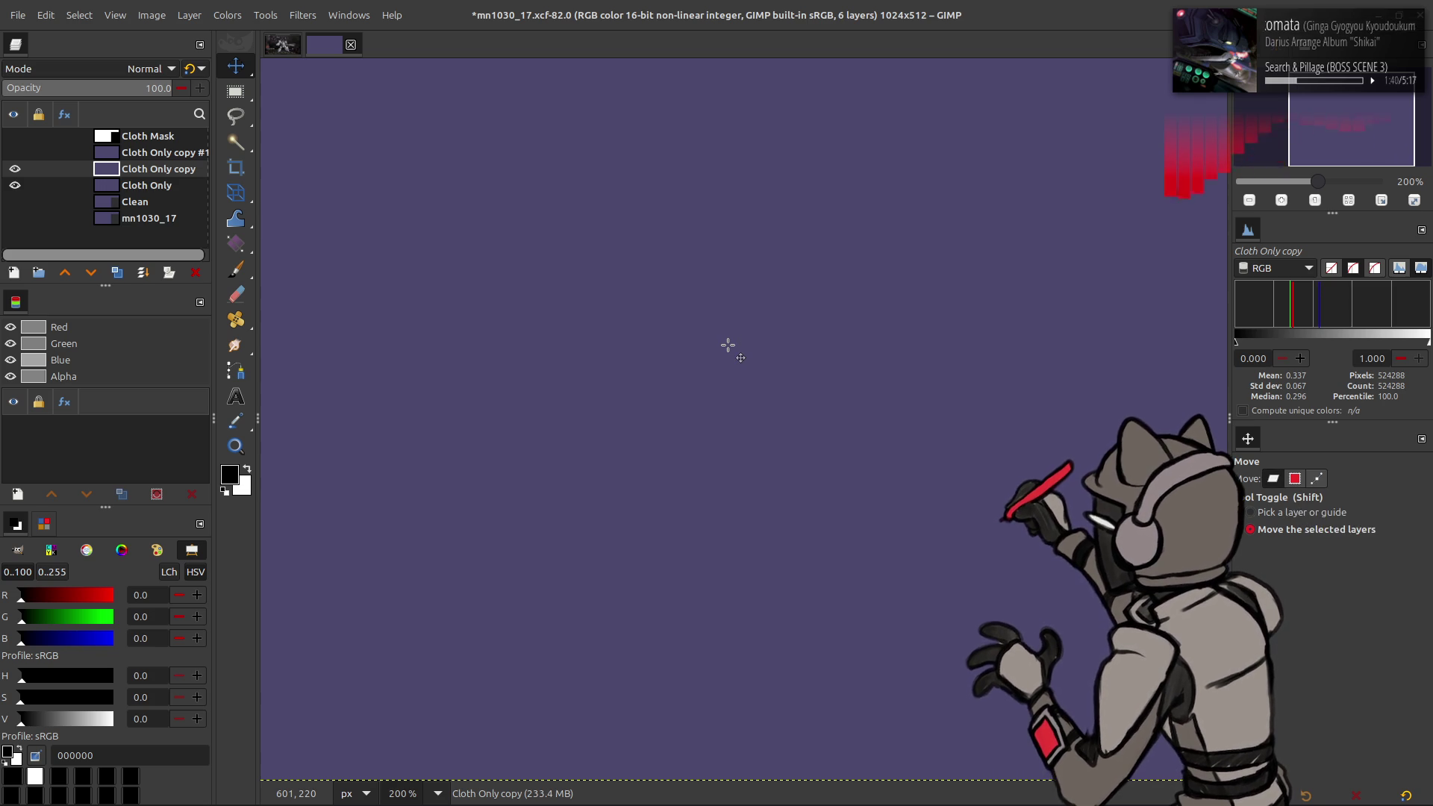
Step: Try Cloth Only copy in Grain extract, merge down, set Grain merge, then undo
{"action": "key", "text": "1"}
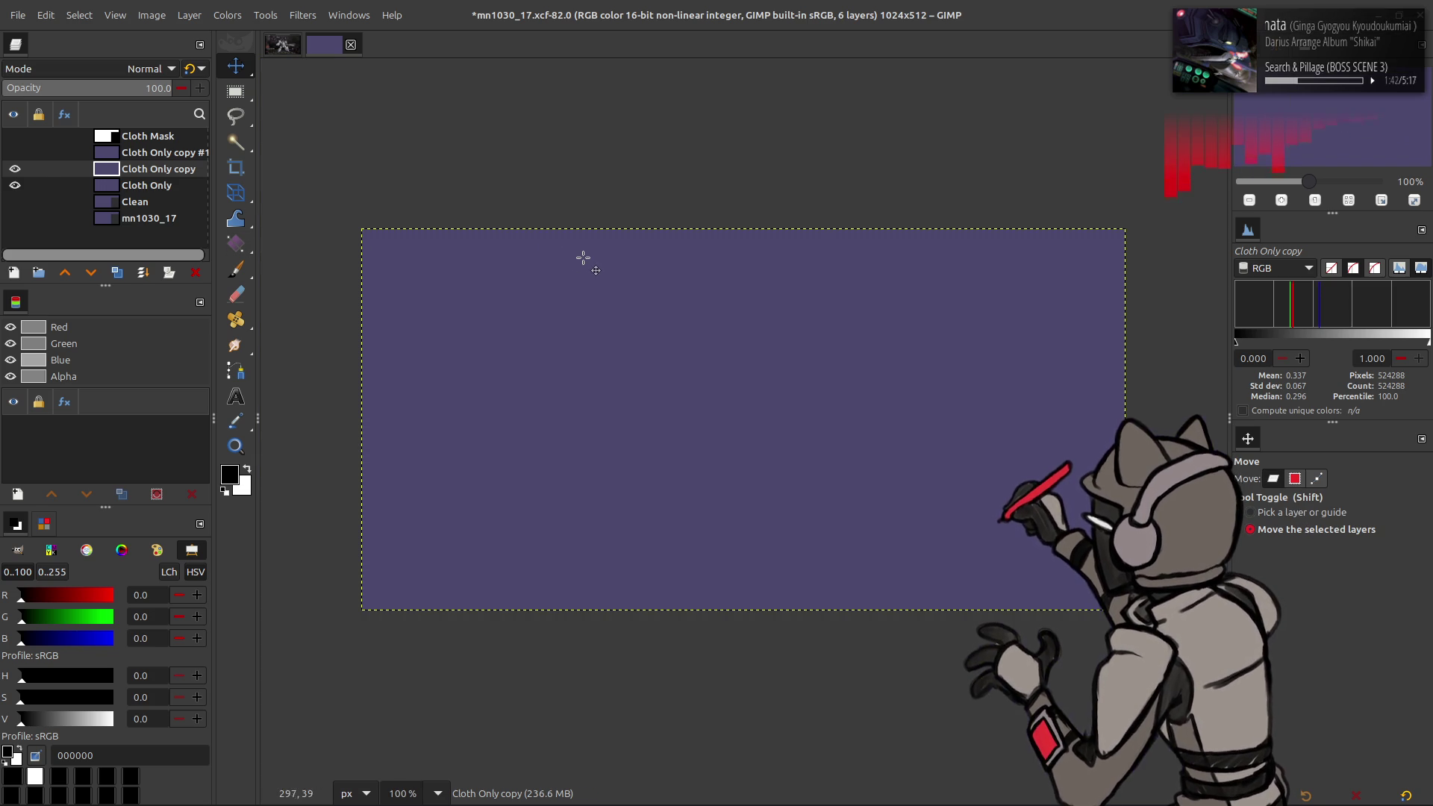
{"action": "left_click_drag", "start_coordinate": [140, 174], "coordinate": [138, 149]}
{"action": "left_click", "coordinate": [150, 69]}
{"action": "left_click", "coordinate": [97, 595]}
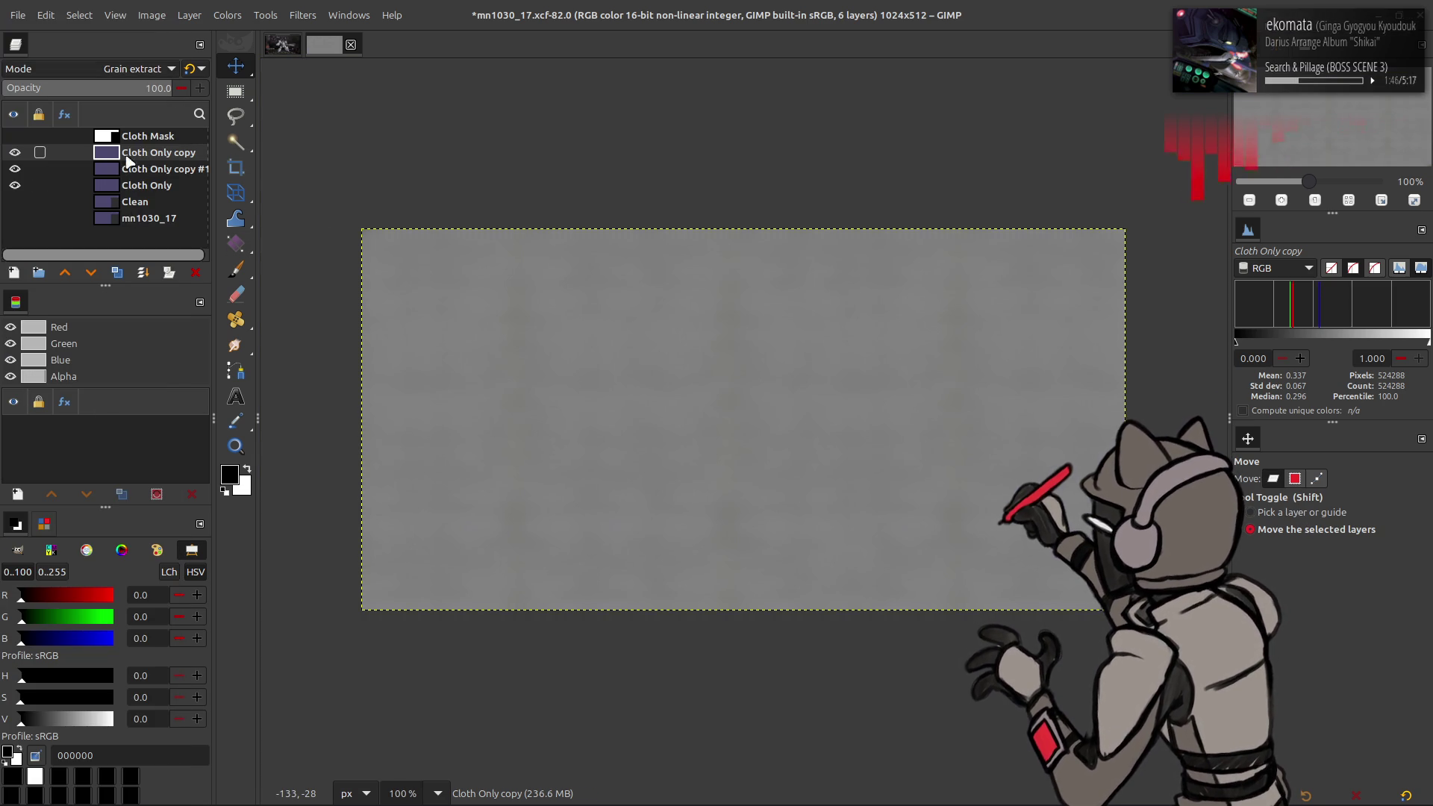
{"action": "key", "text": "ctrl+e"}
{"action": "left_click", "coordinate": [149, 69]}
{"action": "left_click", "coordinate": [104, 637]}
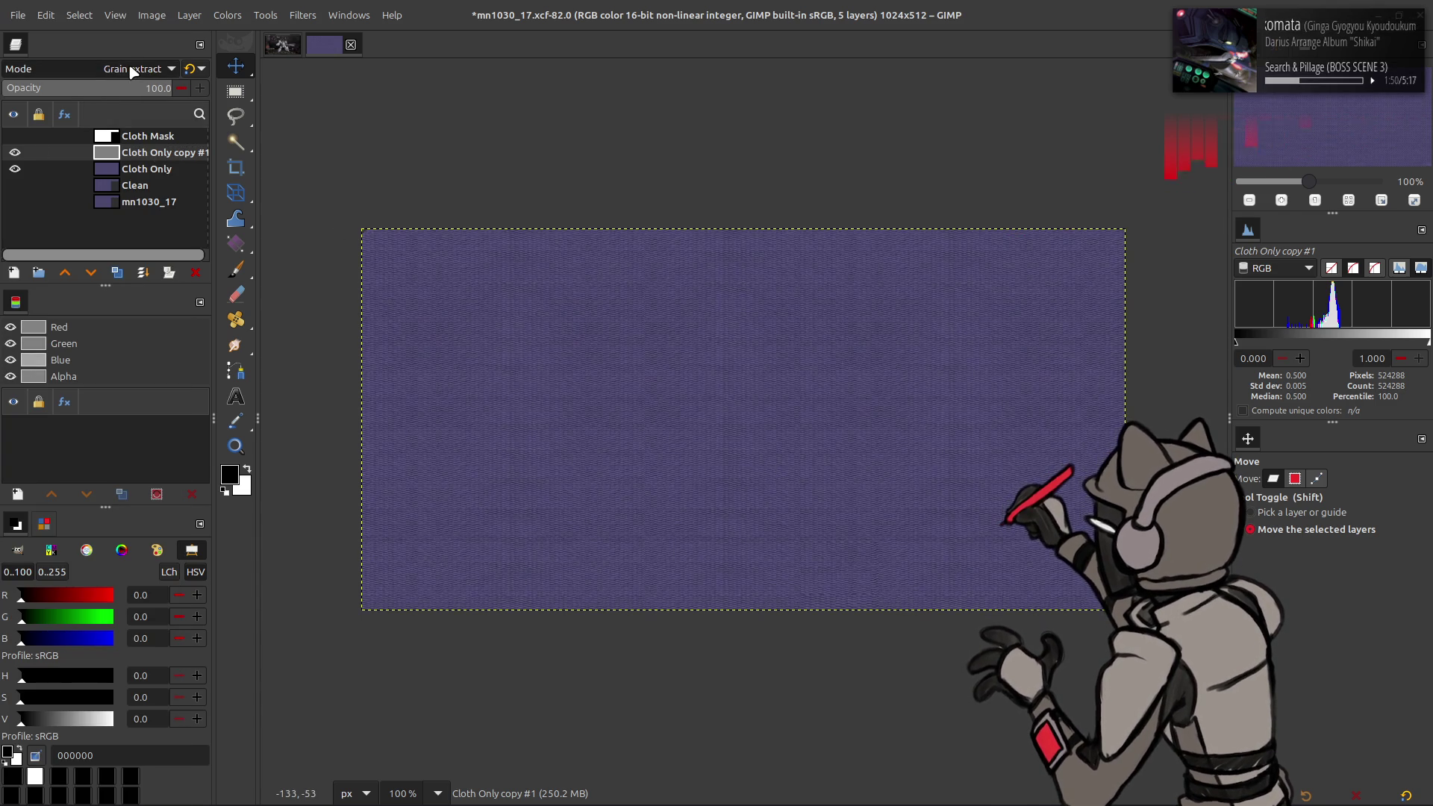
{"action": "key", "text": "ctrl+z"}
{"action": "key", "text": "ctrl+z"}
{"action": "key", "text": "ctrl+z"}
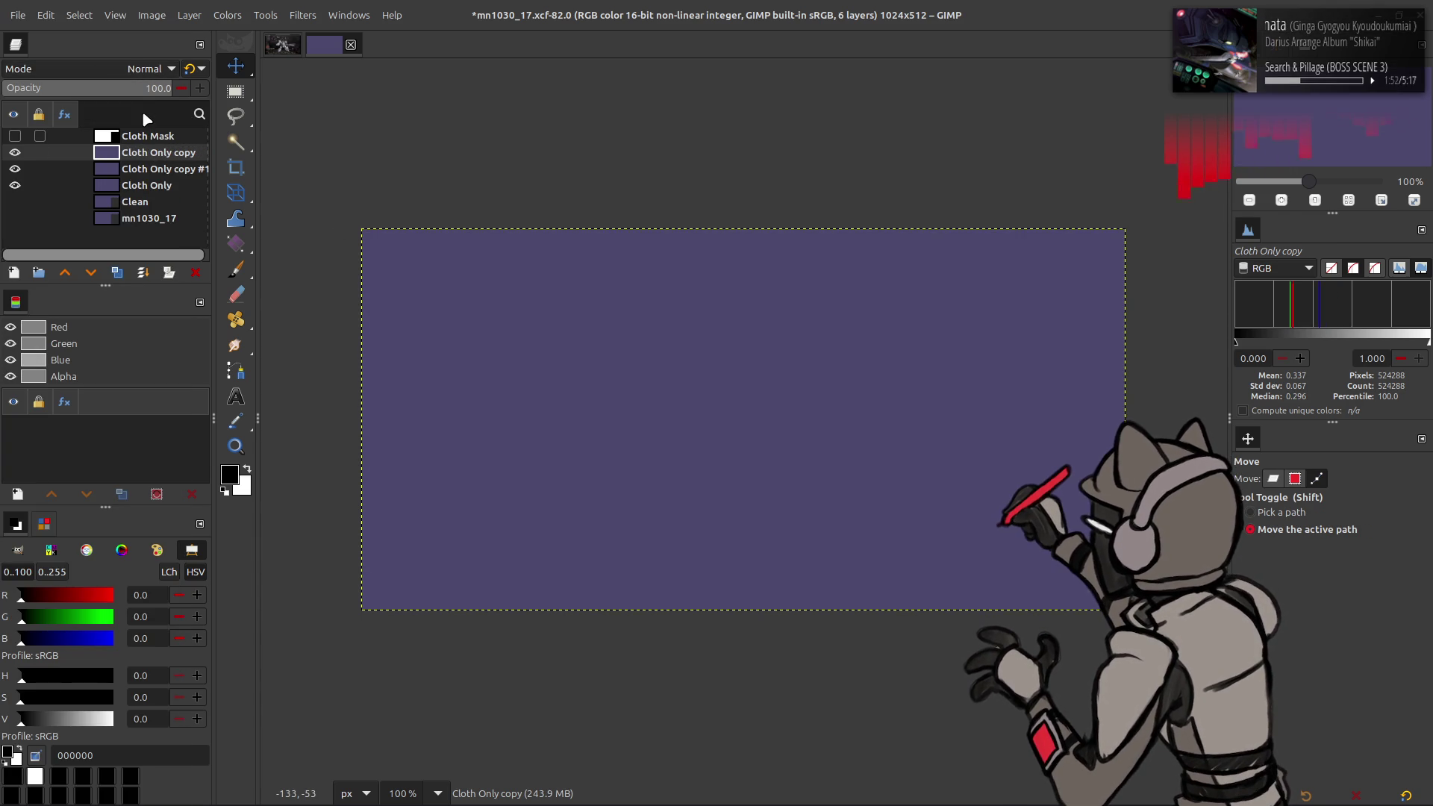
Step: Blend the cloth copy in Grain extract then Grain merge, compare, and duplicate it one place down
{"action": "key", "text": "ctrl+z"}
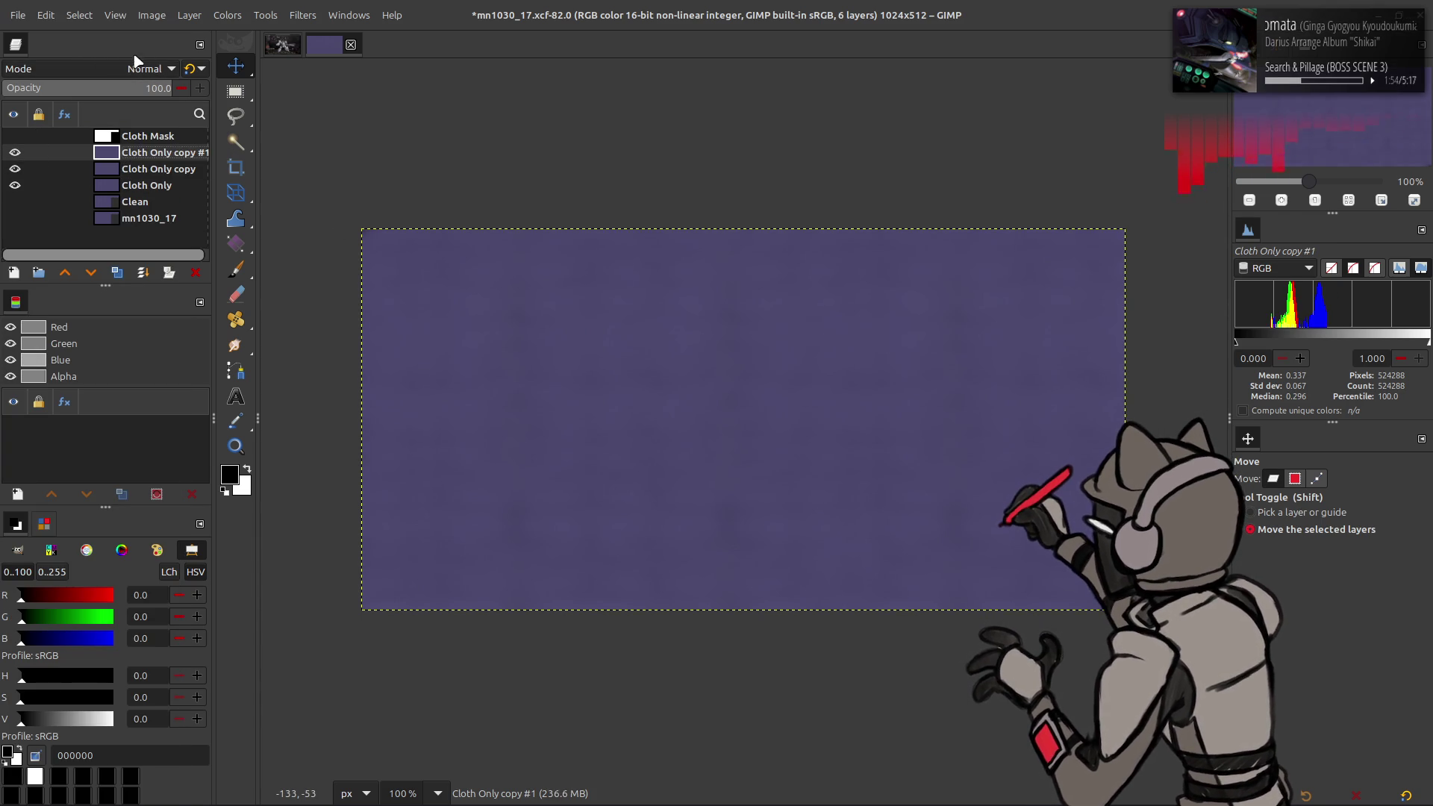
{"action": "left_click", "coordinate": [142, 68]}
{"action": "left_click", "coordinate": [83, 615]}
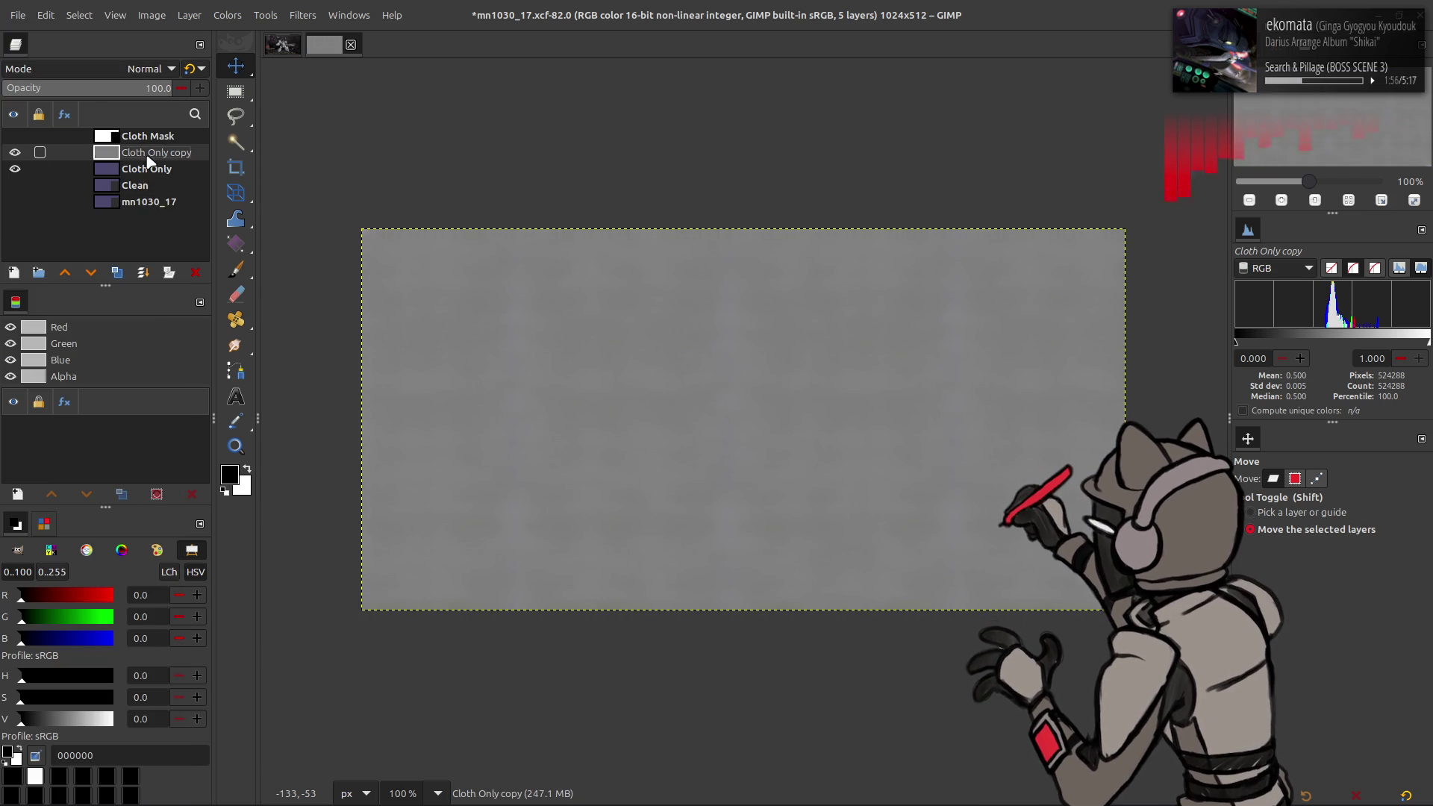
{"action": "left_click", "coordinate": [142, 68]}
{"action": "left_click", "coordinate": [80, 581]}
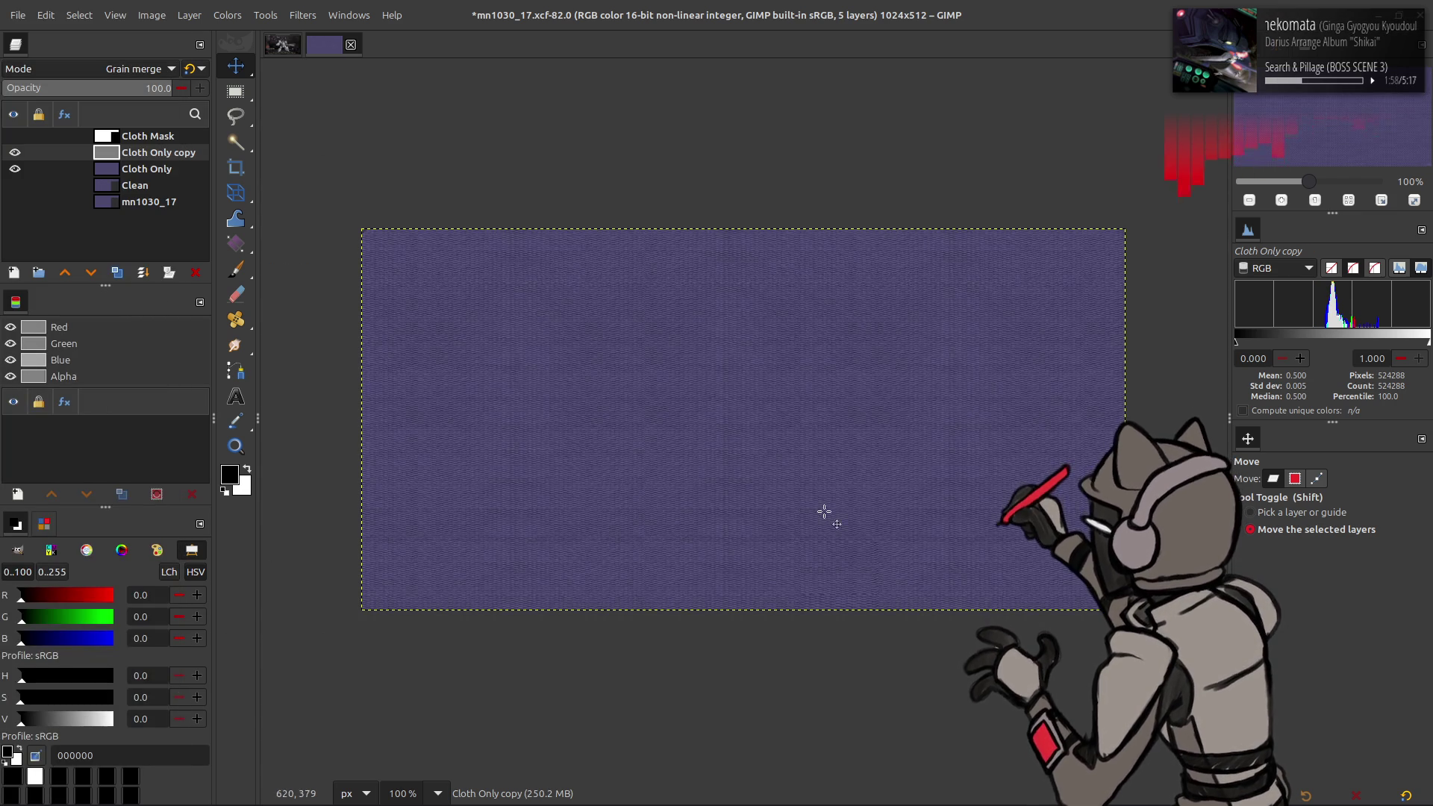
{"action": "key", "text": "2"}
{"action": "left_click", "coordinate": [15, 153]}
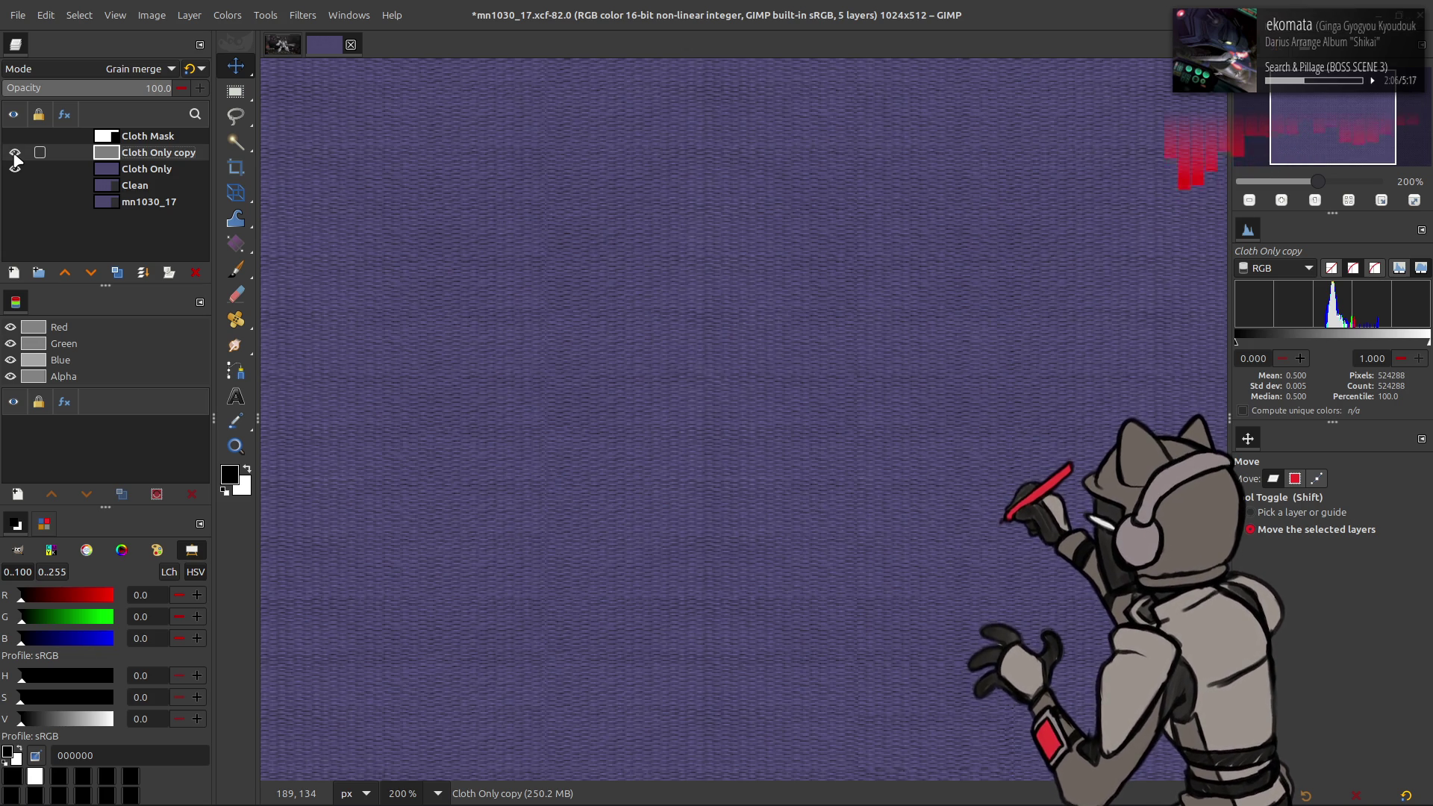
{"action": "key", "text": "shift+ctrl+d"}
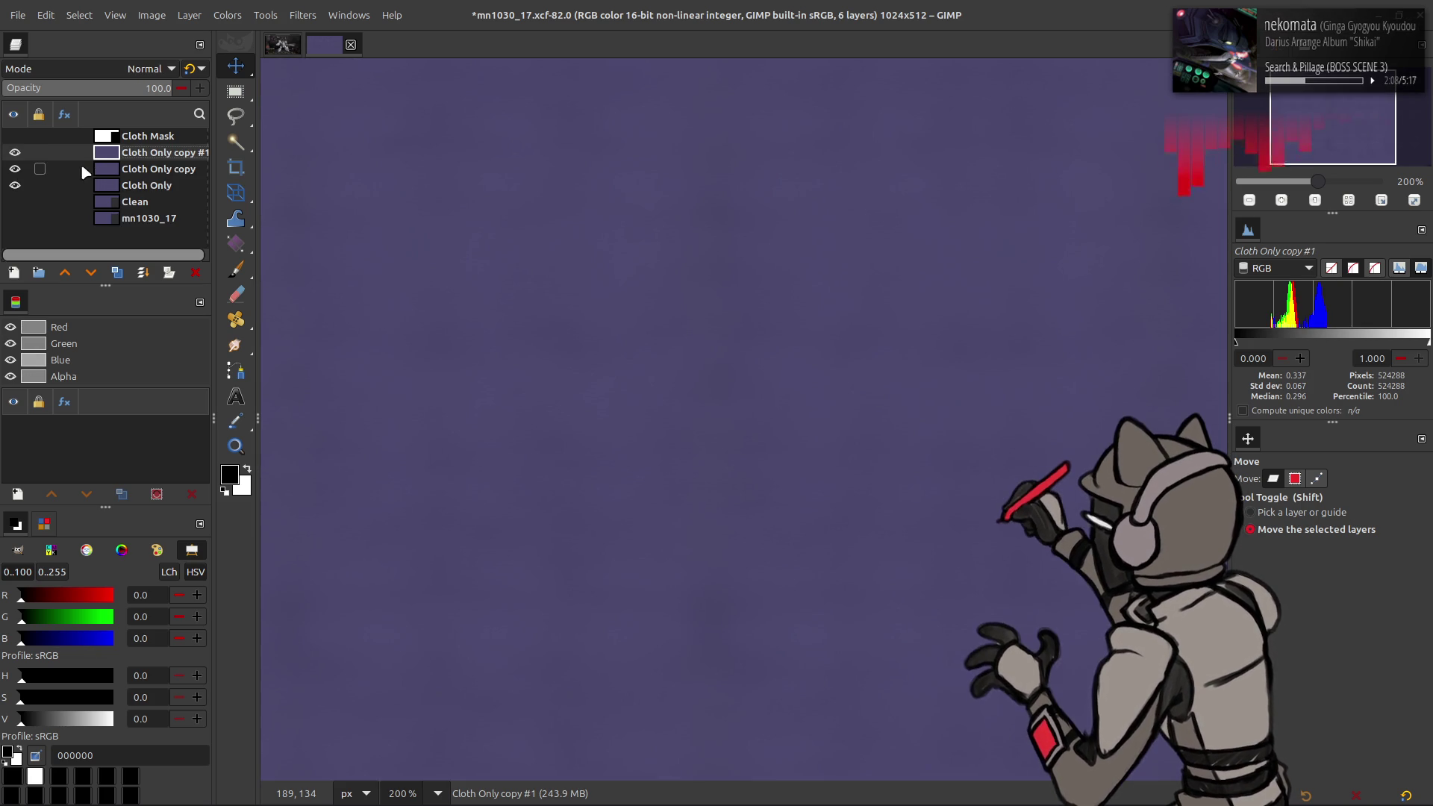
{"action": "left_click", "coordinate": [90, 272]}
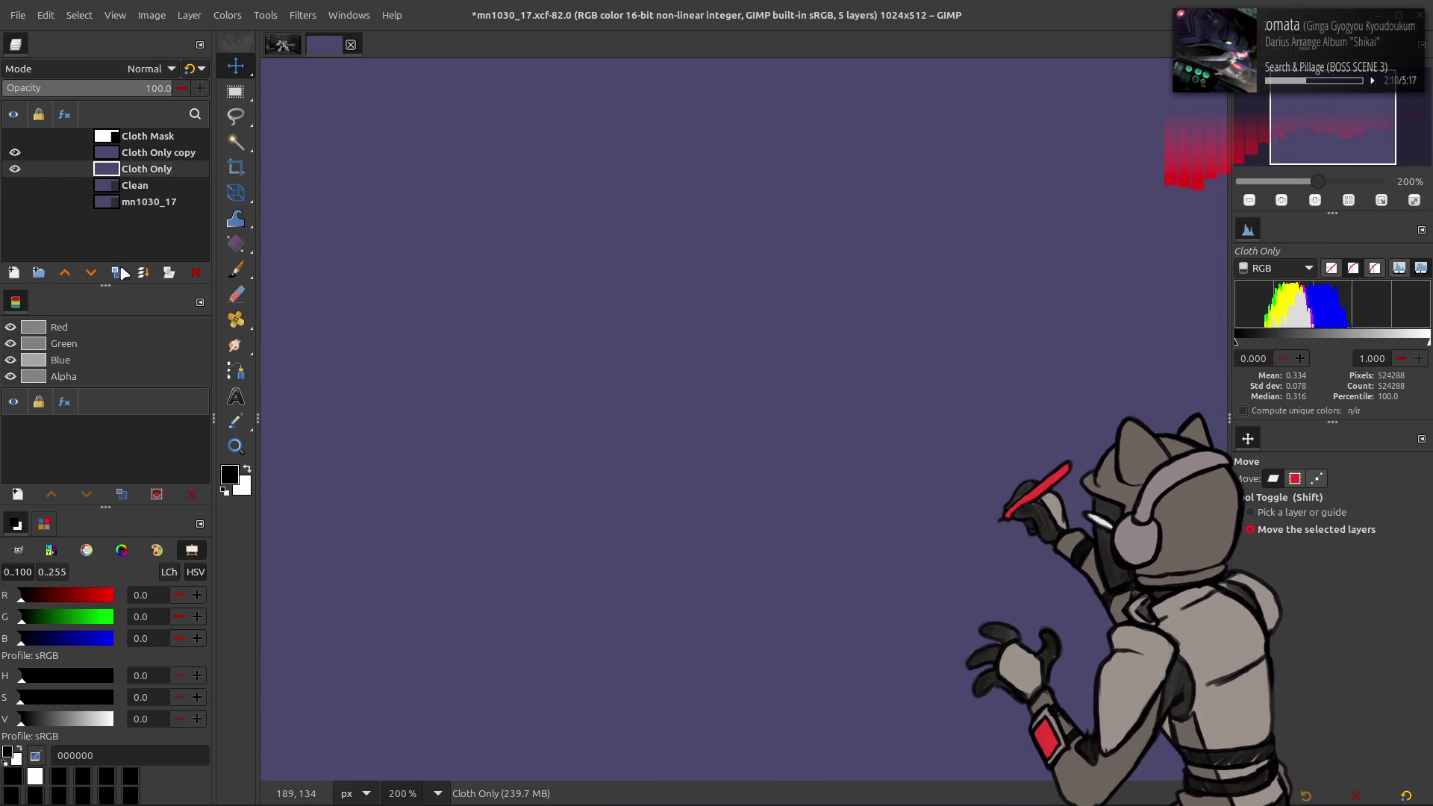
Step: Apply a radius-8 median blur to the Cloth Only copy layer
{"action": "left_click", "coordinate": [65, 272]}
{"action": "left_click", "coordinate": [302, 15]}
{"action": "mouse_move", "coordinate": [314, 115]}
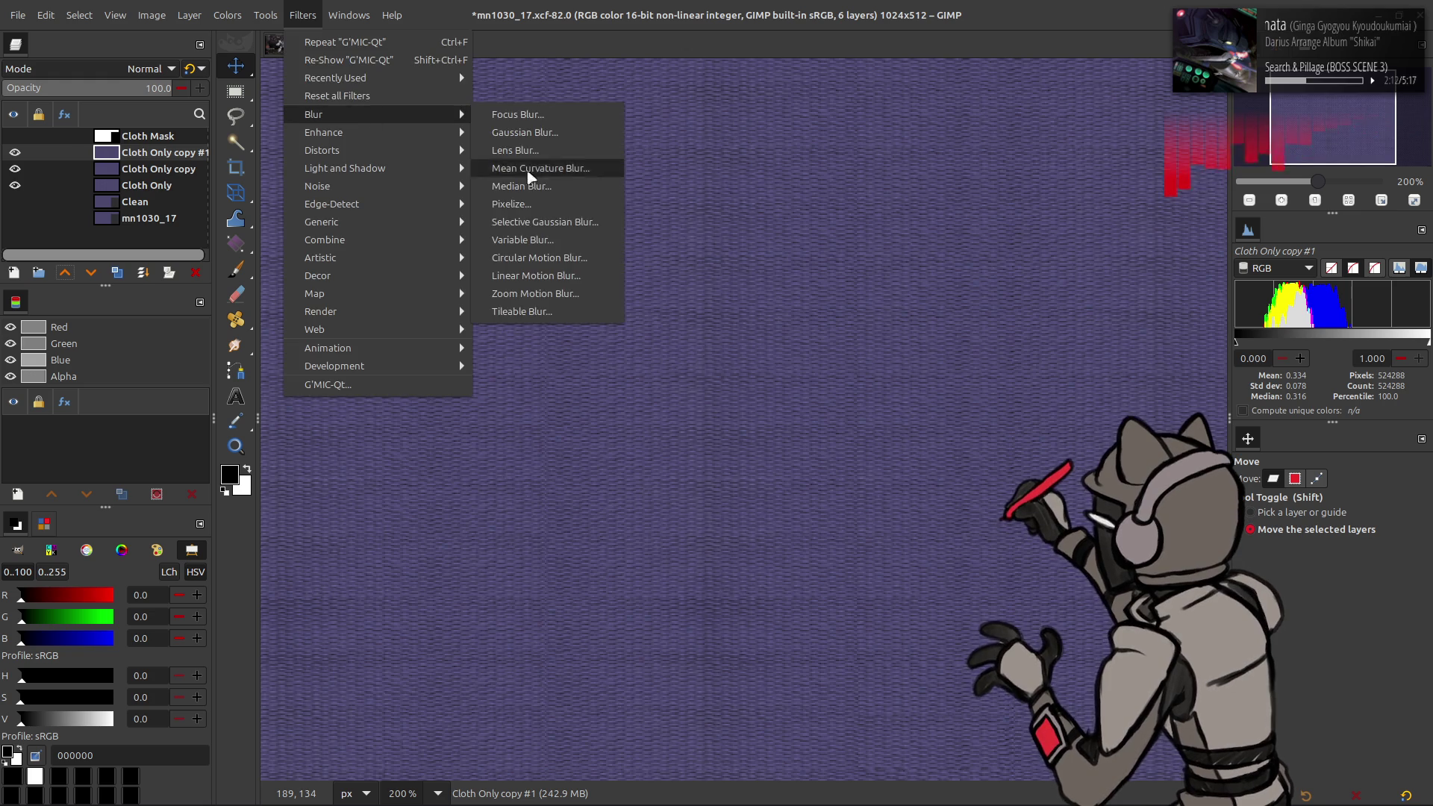
{"action": "left_click", "coordinate": [515, 183]}
{"action": "left_click", "coordinate": [236, 280]}
{"action": "left_click", "coordinate": [257, 319]}
{"action": "left_click_drag", "start_coordinate": [256, 320], "coordinate": [281, 320]}
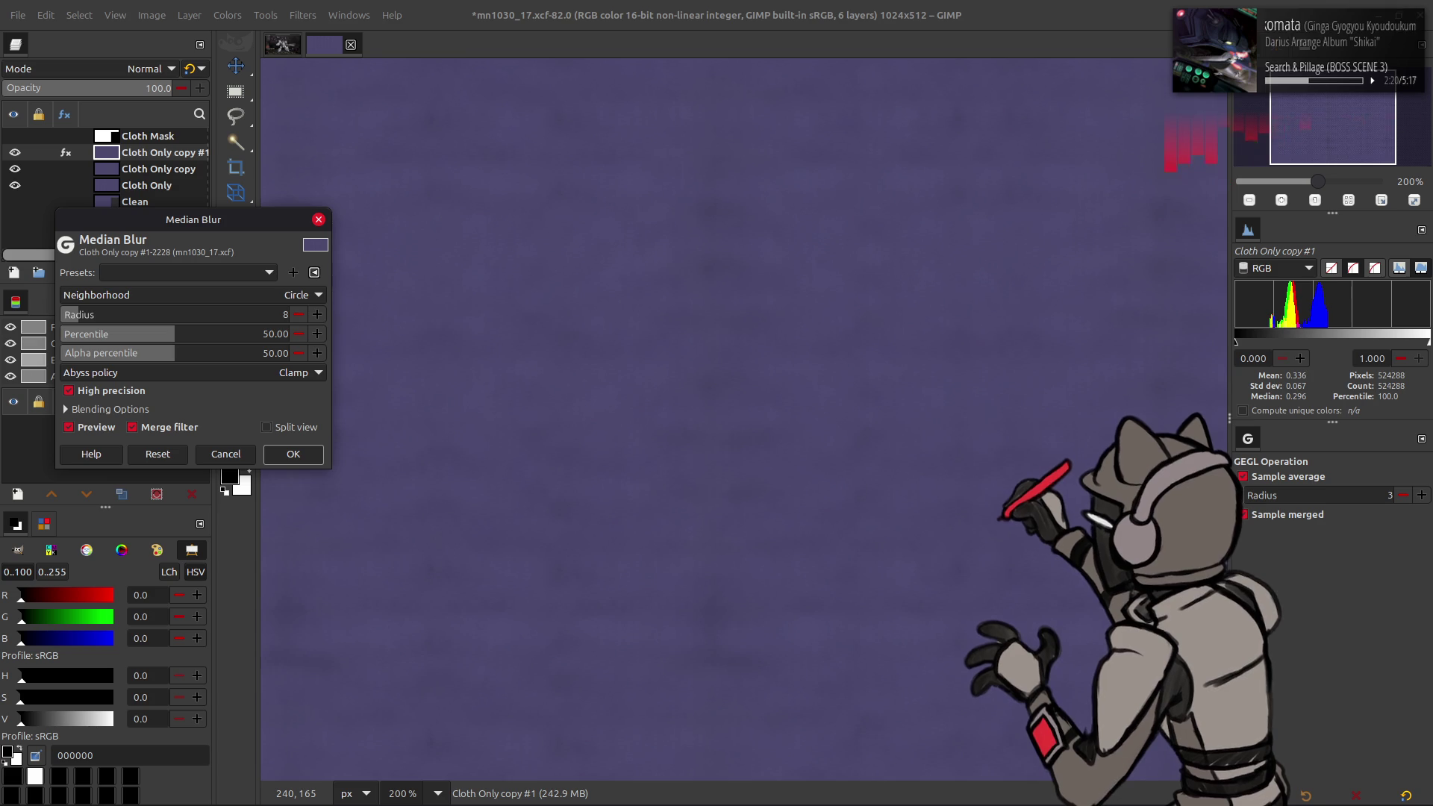
{"action": "left_click", "coordinate": [293, 454]}
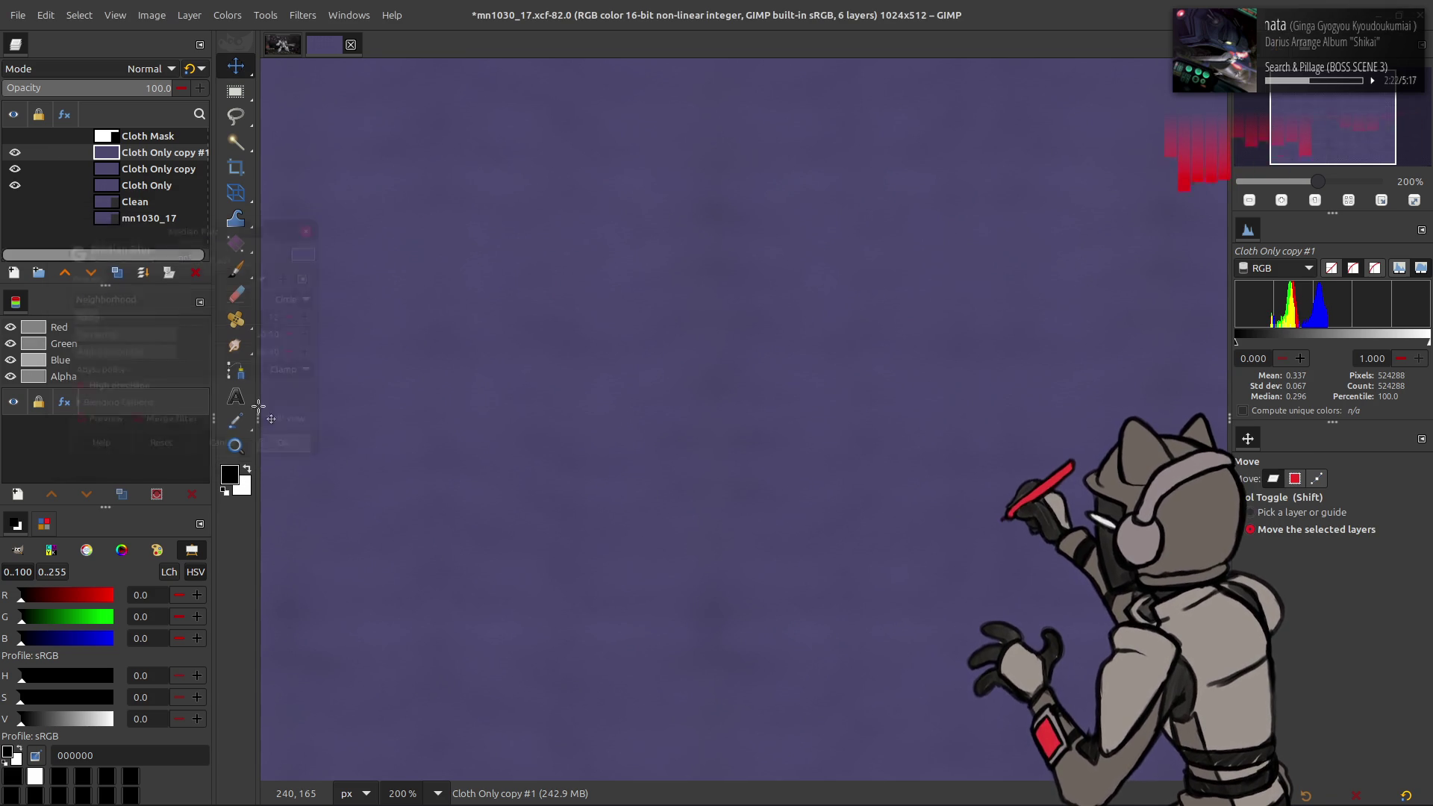
Step: Grain-extract the blurred copy, merge it down, set the result to Grain merge, and fit the image in view
{"action": "left_click", "coordinate": [139, 68]}
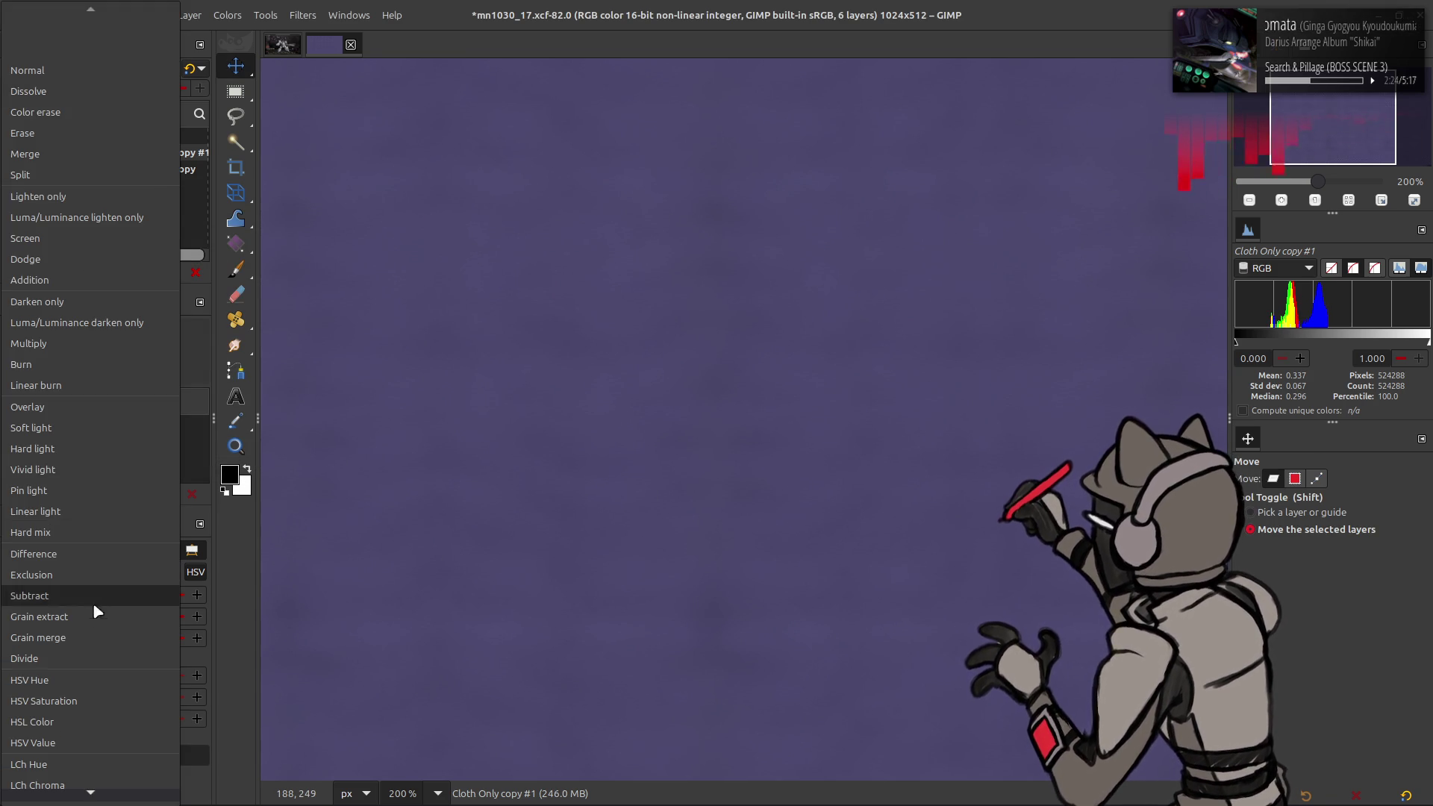
{"action": "left_click", "coordinate": [91, 589]}
{"action": "key", "text": "ctrl+m"}
{"action": "left_click", "coordinate": [139, 68]}
{"action": "left_click", "coordinate": [82, 619]}
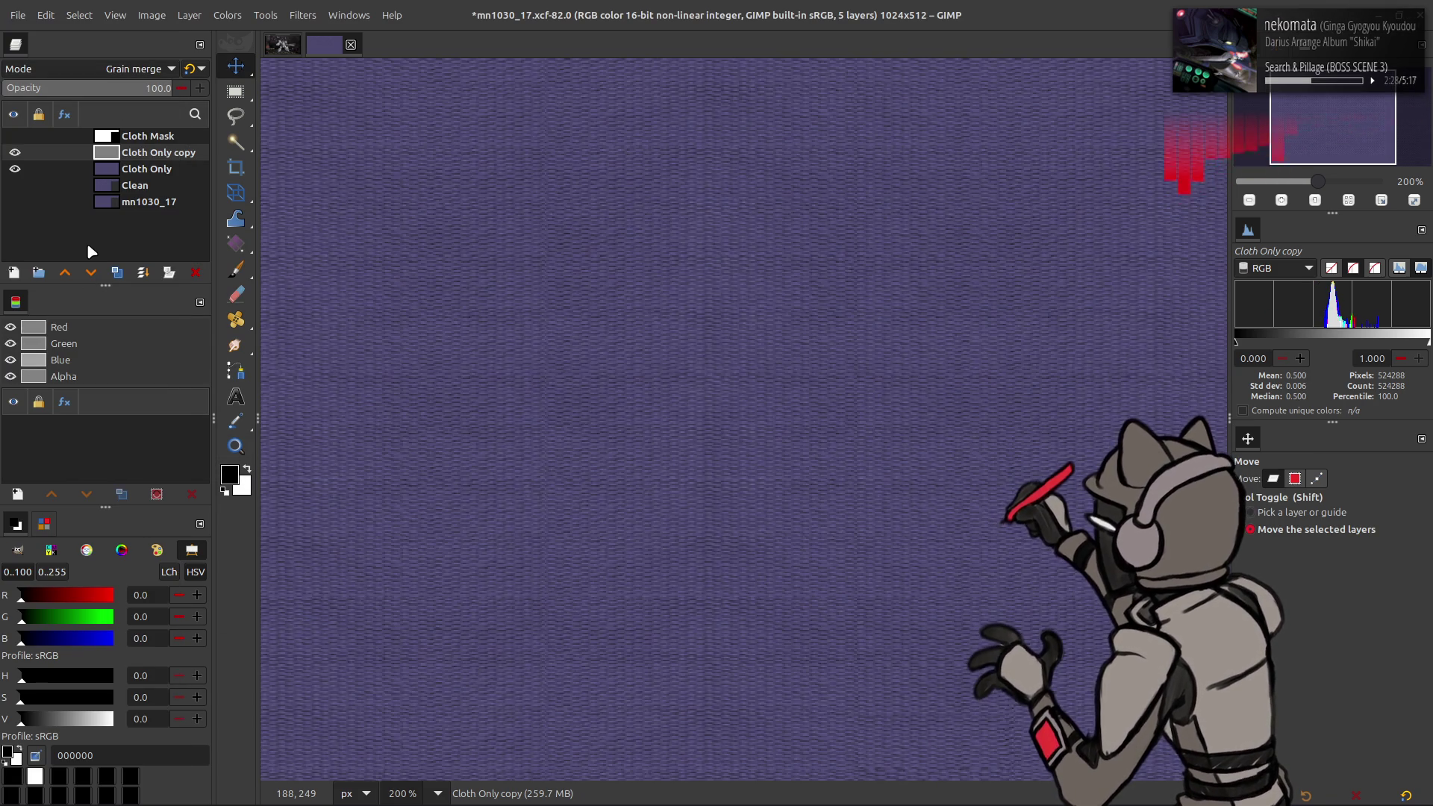
{"action": "left_click", "coordinate": [15, 153]}
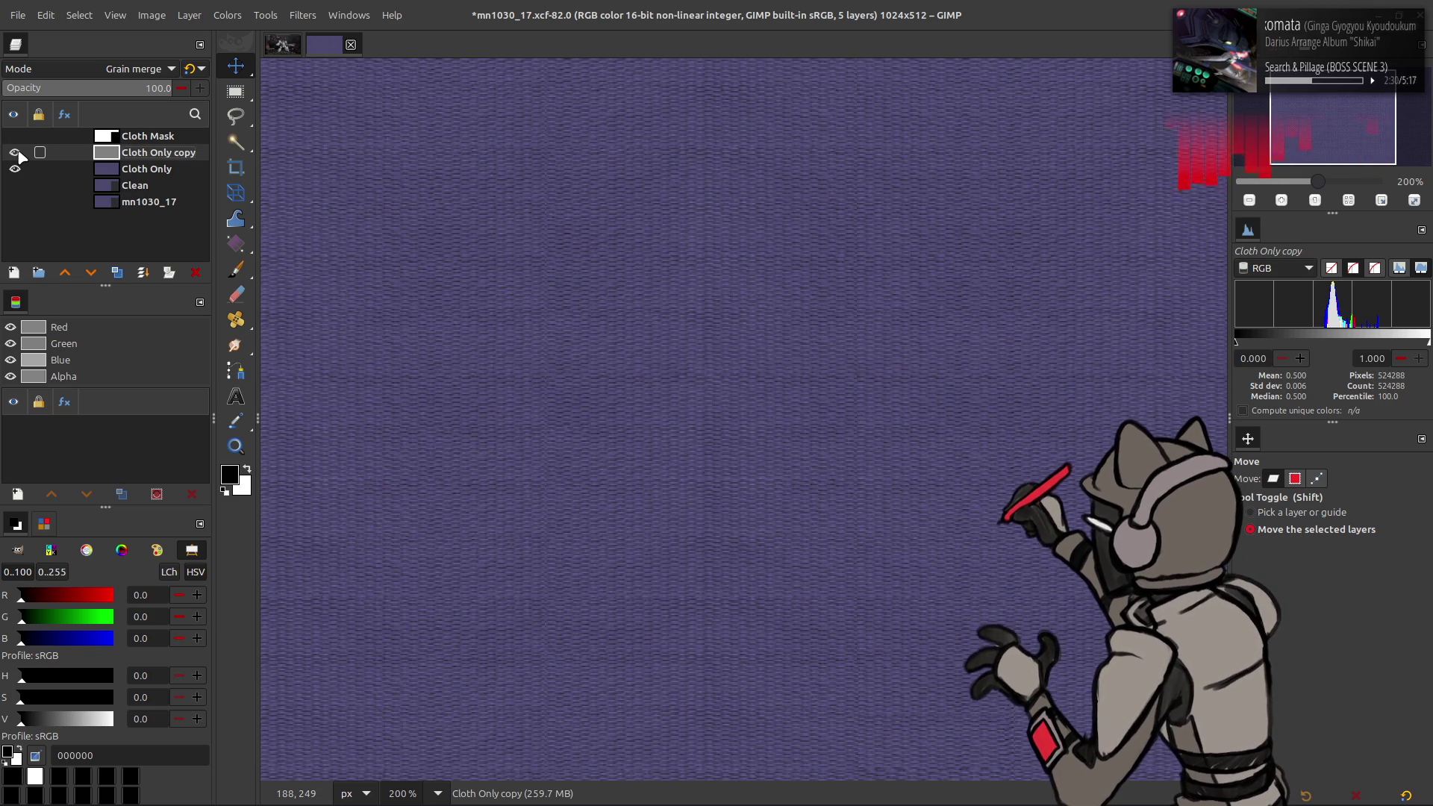
{"action": "key", "text": "1"}
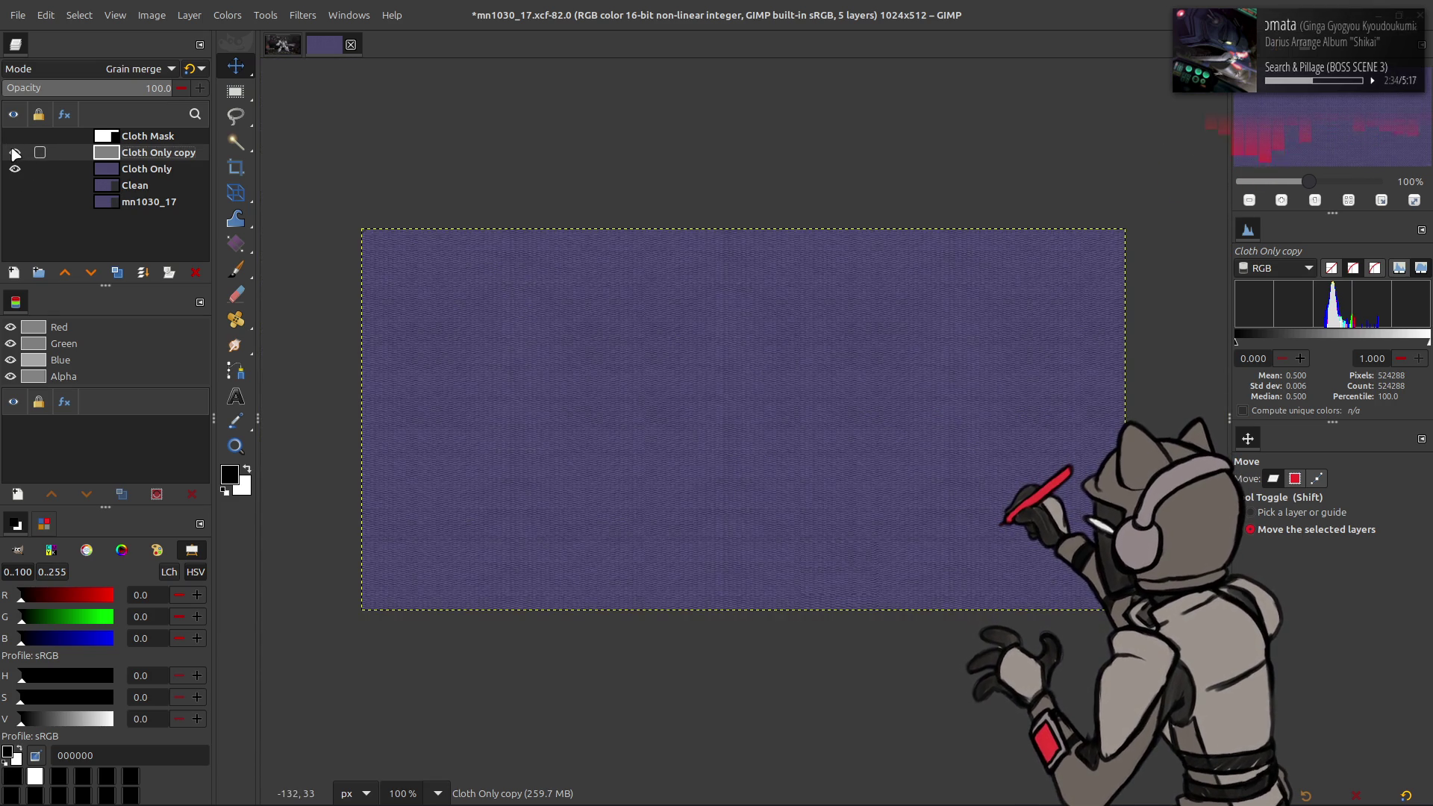
Step: Try Overlay and Linear light as blend modes for the copy layer
{"action": "left_click", "coordinate": [75, 68]}
{"action": "scroll", "coordinate": [75, 66], "scroll_direction": "up", "scroll_amount": 5}
{"action": "scroll", "coordinate": [73, 61], "scroll_direction": "up", "scroll_amount": 2}
{"action": "left_click", "coordinate": [70, 84]}
{"action": "scroll", "coordinate": [89, 72], "scroll_direction": "down", "scroll_amount": 1}
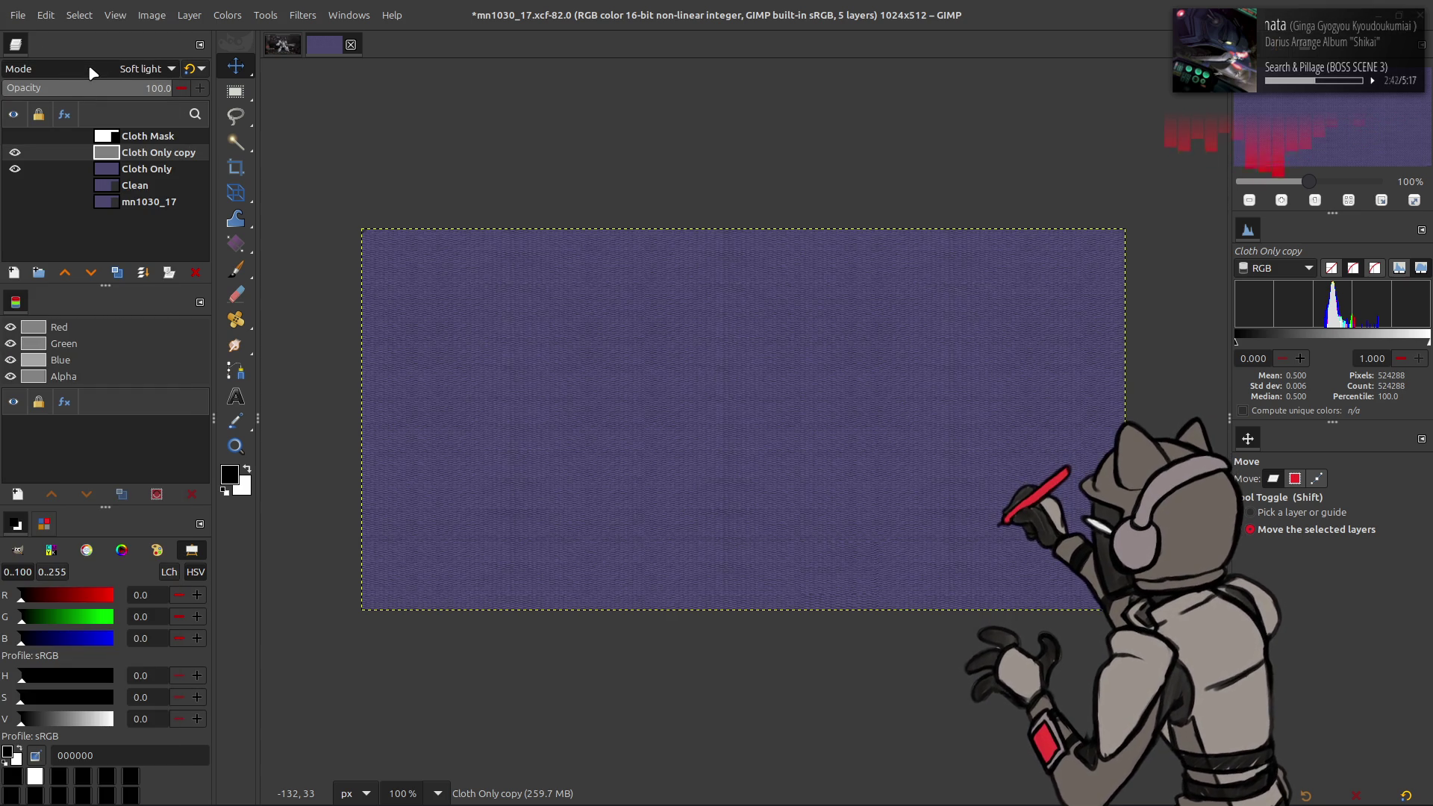
{"action": "left_click", "coordinate": [88, 66]}
{"action": "left_click", "coordinate": [74, 141]}
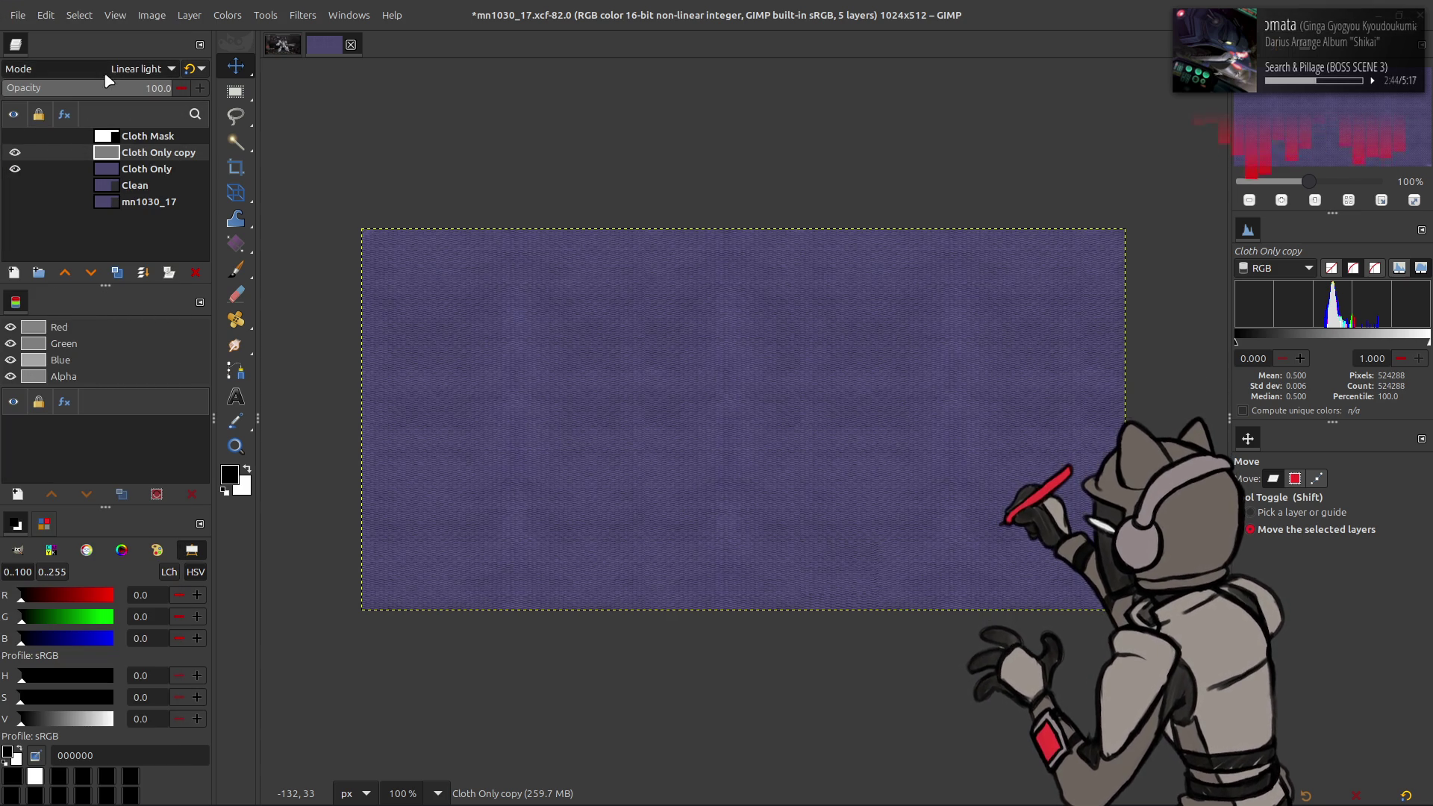
{"action": "scroll", "coordinate": [685, 323], "scroll_direction": "up", "scroll_amount": 2, "text": "ctrl"}
{"action": "scroll", "coordinate": [105, 72], "scroll_direction": "up", "scroll_amount": 5}
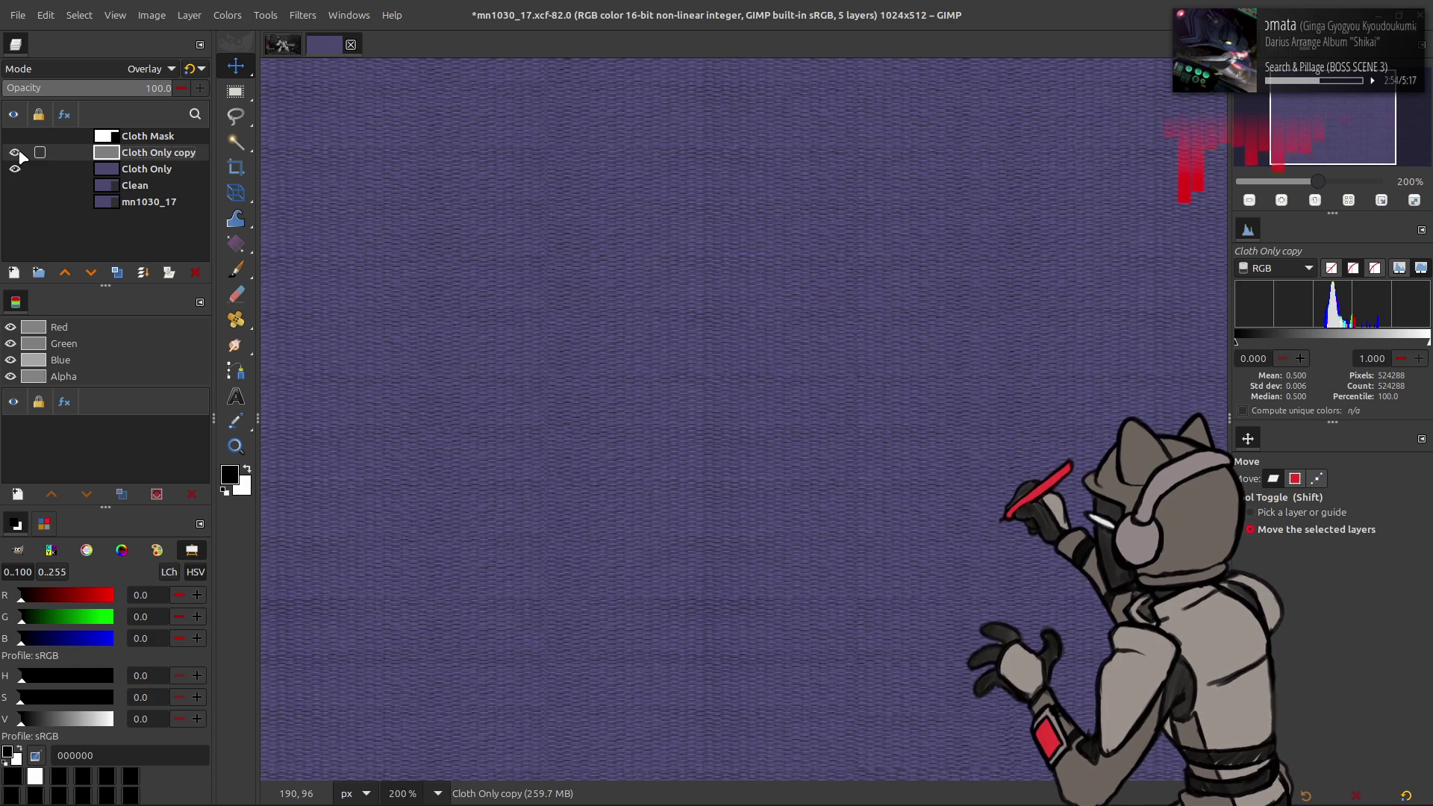
Step: Create a new layer from visible and delete the Cloth Only copy layer
{"action": "left_click", "coordinate": [84, 170]}
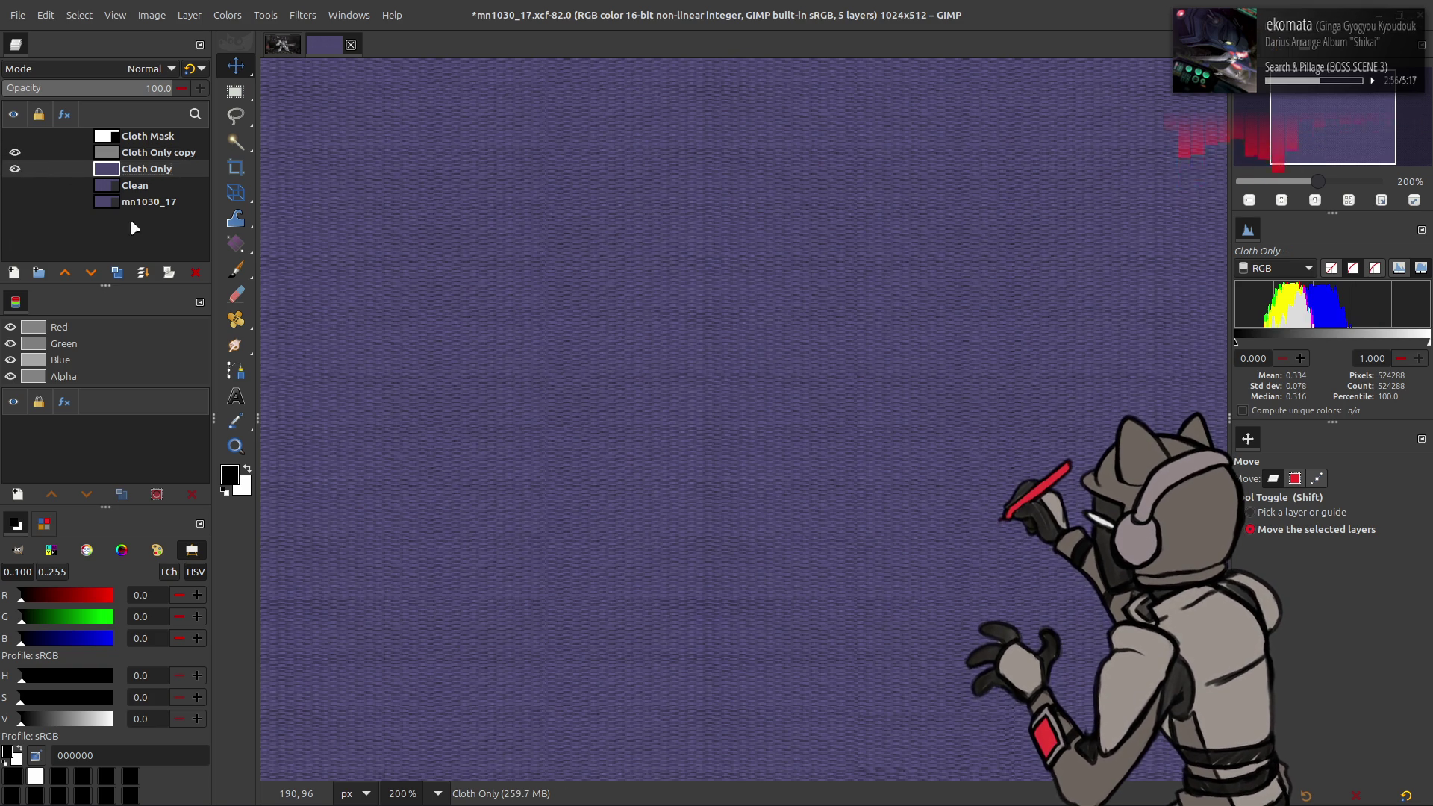
{"action": "left_click", "coordinate": [134, 153]}
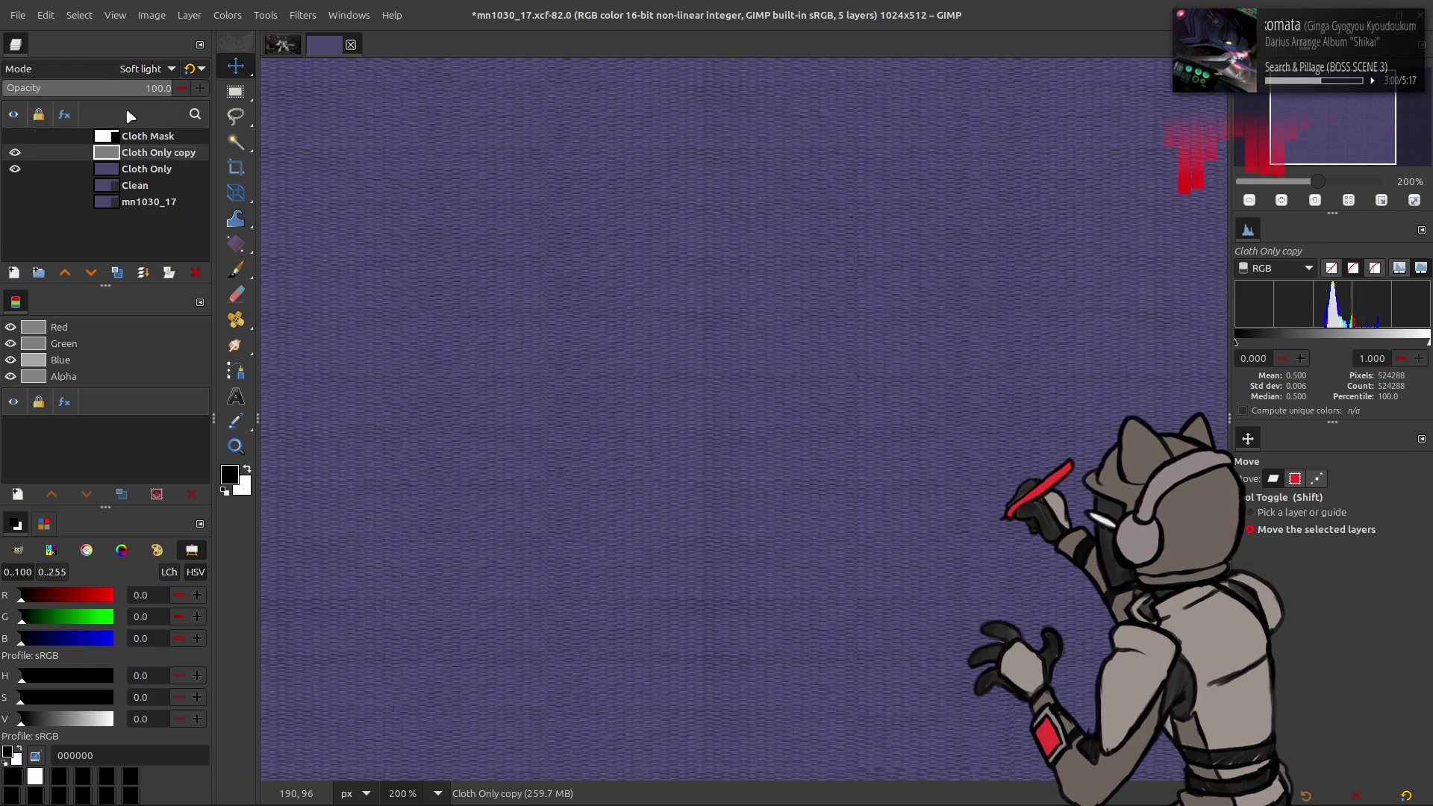
{"action": "right_click", "coordinate": [135, 153]}
{"action": "left_click", "coordinate": [150, 277]}
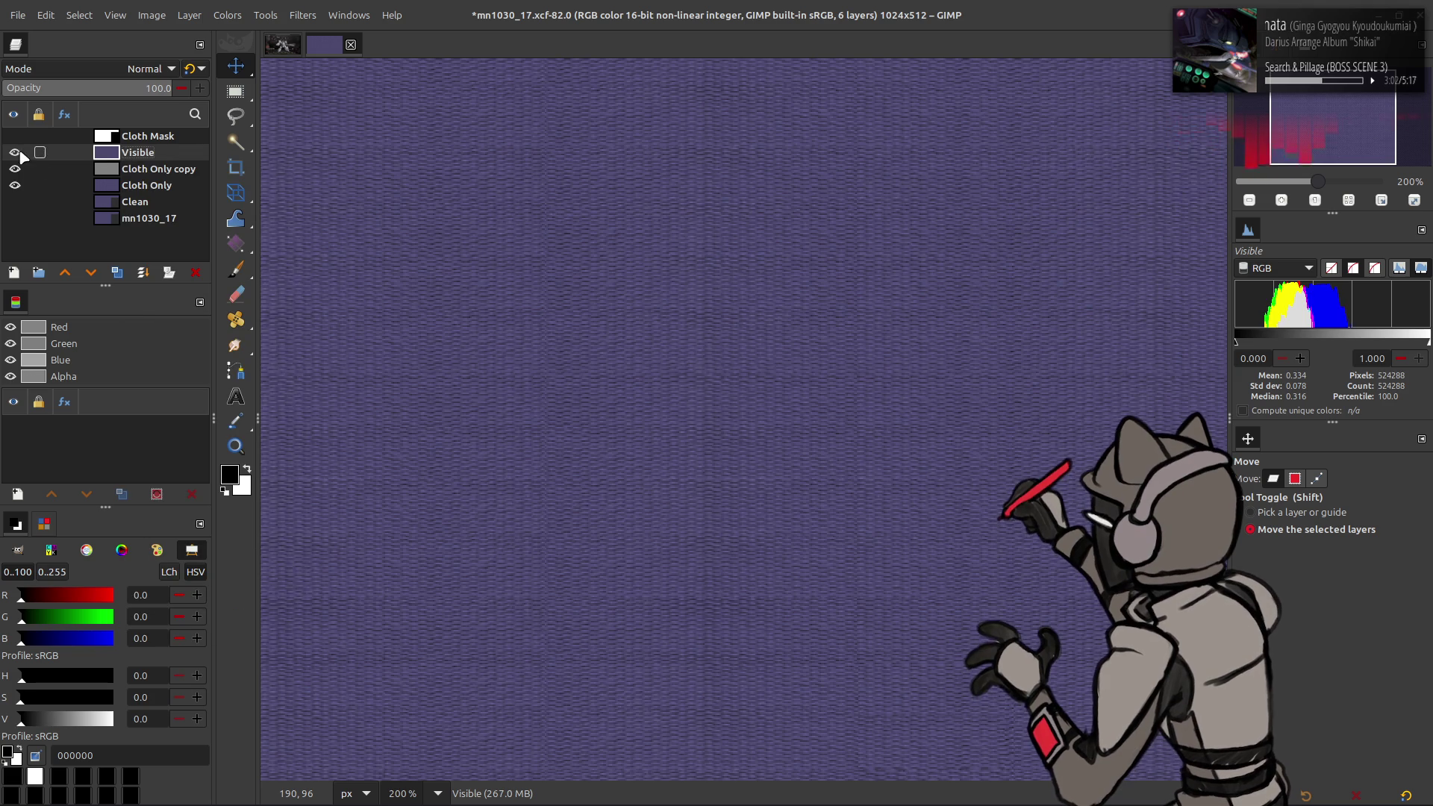
{"action": "key", "text": "Delete"}
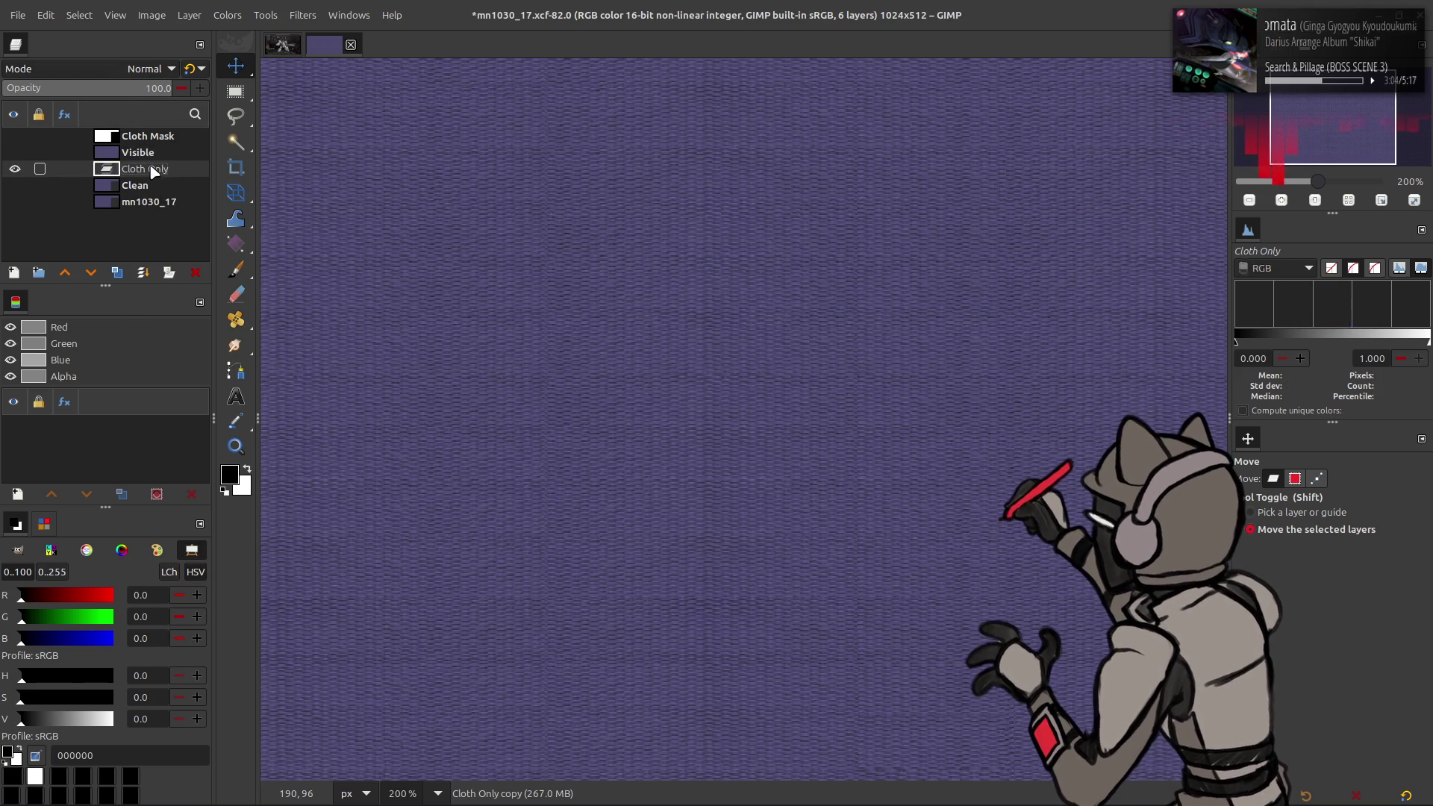
Step: Try LCh Color mode on the Visible layer, then remove it and inspect the fabric
{"action": "left_click", "coordinate": [134, 152]}
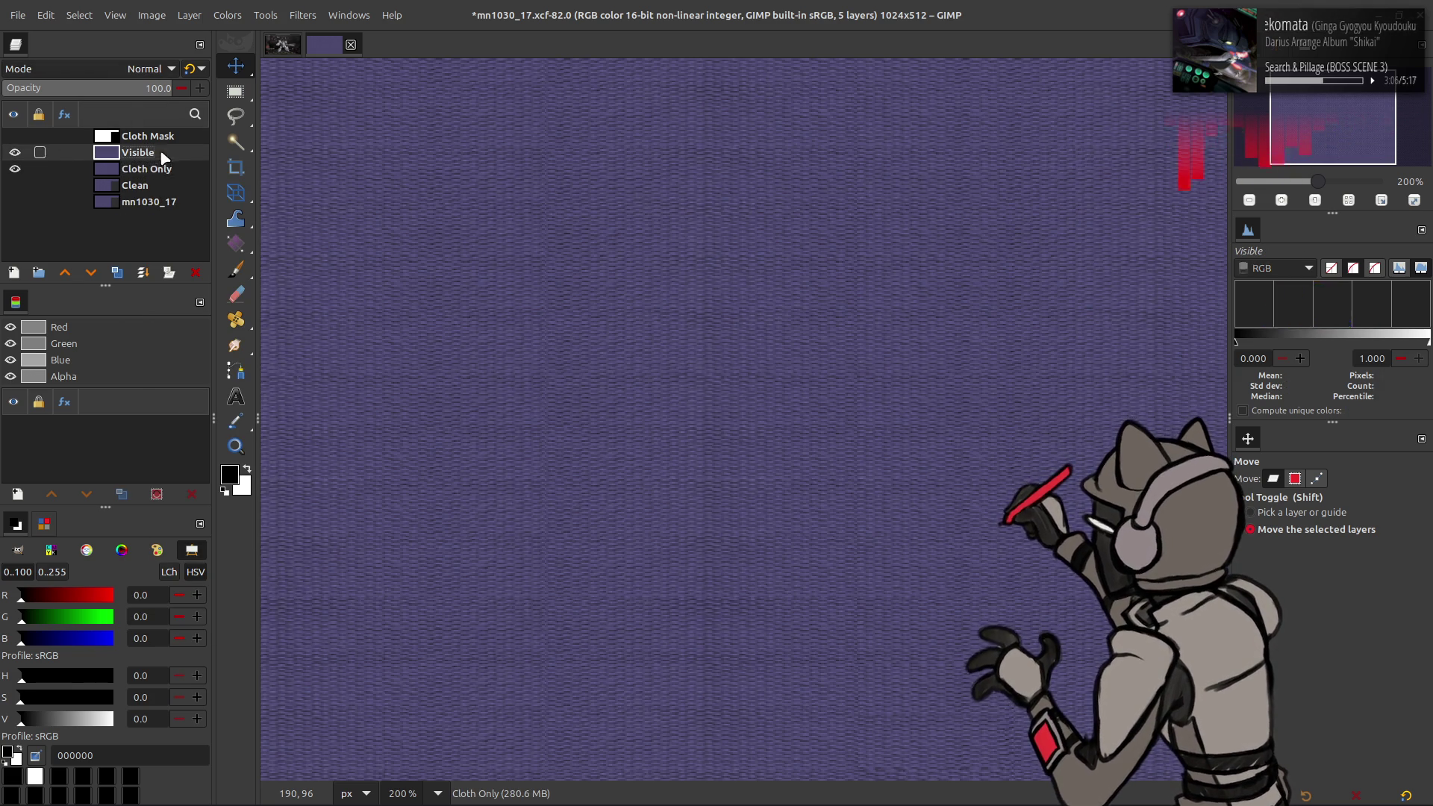
{"action": "left_click", "coordinate": [149, 69]}
{"action": "left_click", "coordinate": [75, 751]}
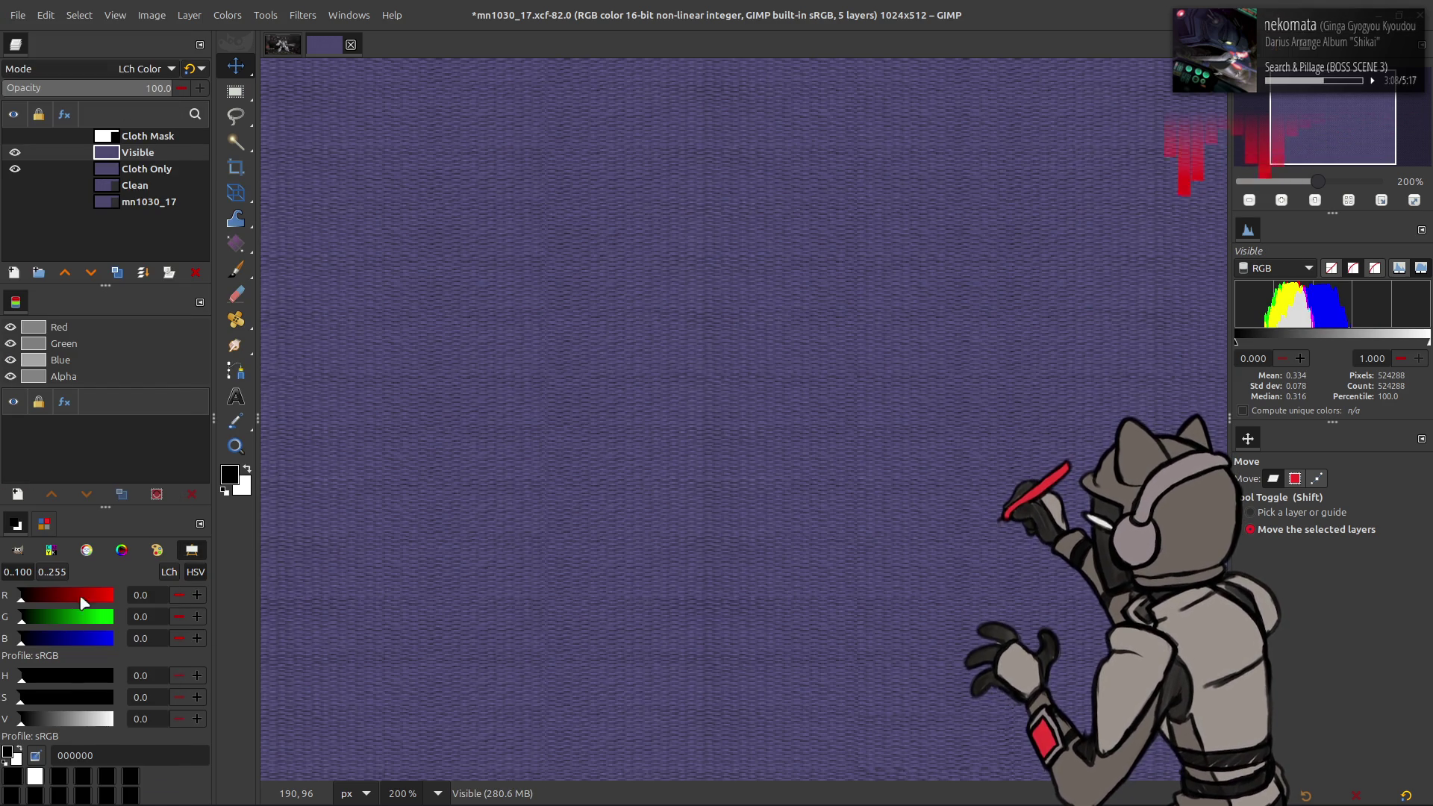
{"action": "right_click", "coordinate": [117, 156]}
{"action": "left_click", "coordinate": [58, 159]}
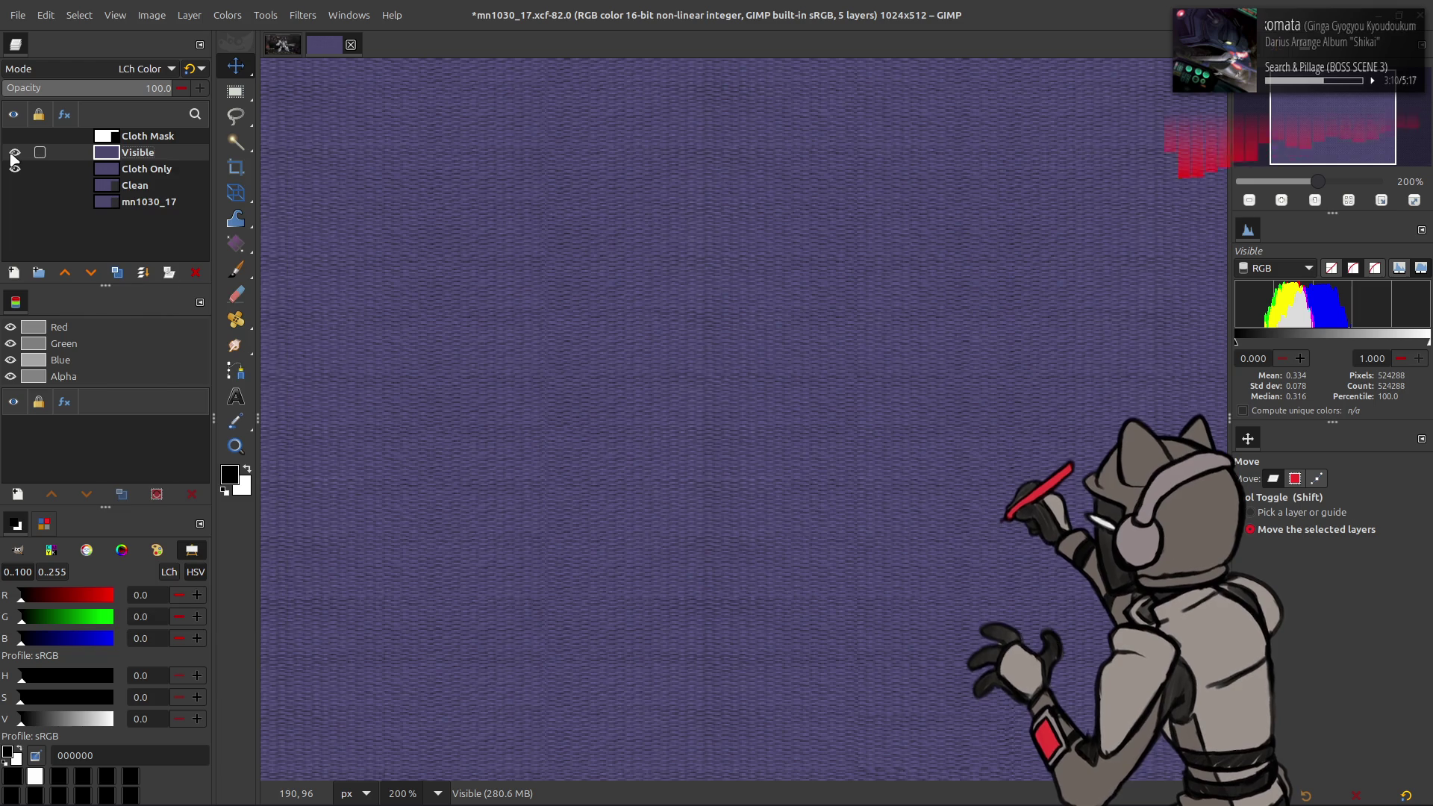
{"action": "key", "text": "Delete"}
{"action": "key", "text": "1"}
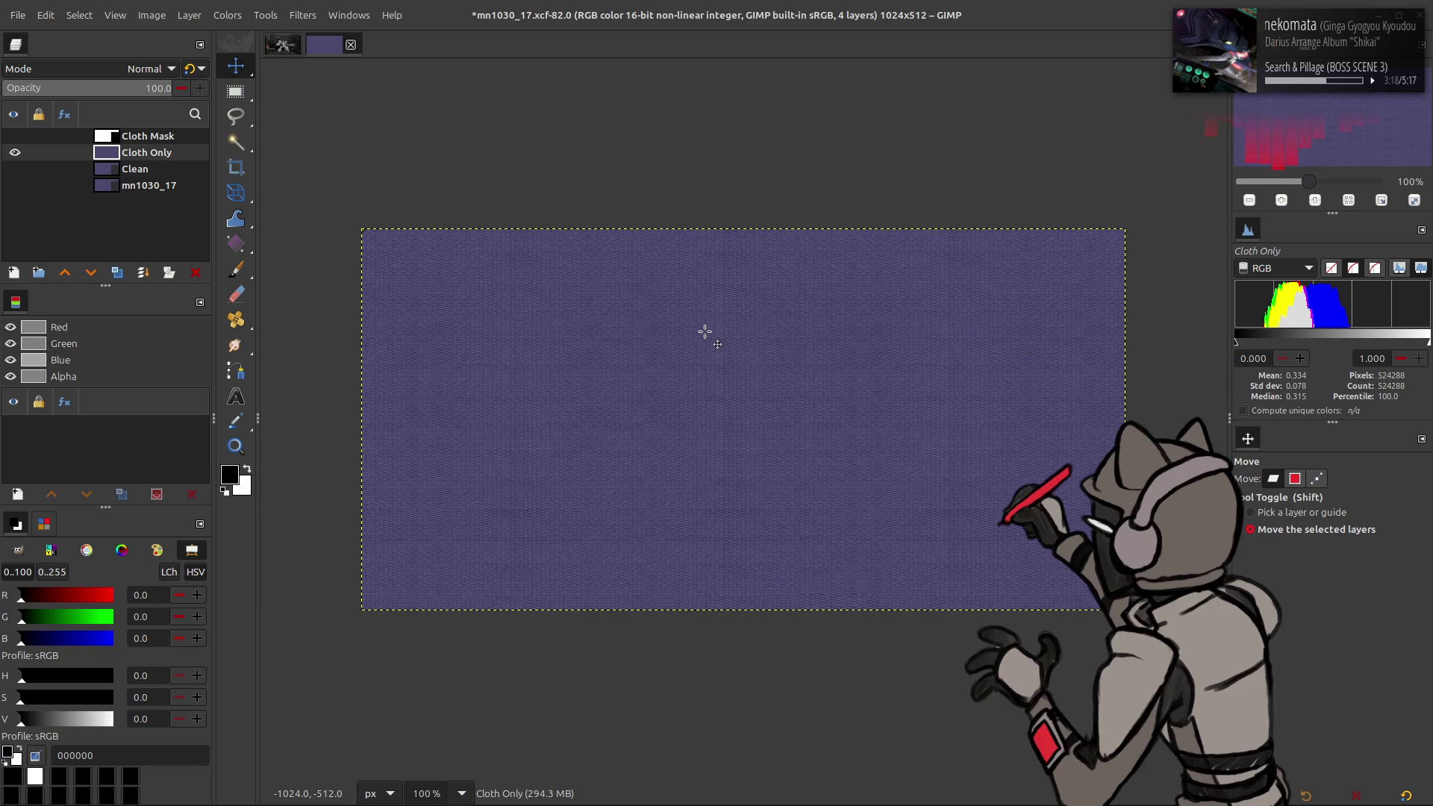
{"action": "key", "text": "2"}
{"action": "key", "text": "1"}
Step: Save the XCF and duplicate Cloth Only into a fresh copy layer
{"action": "key", "text": "ctrl+s"}
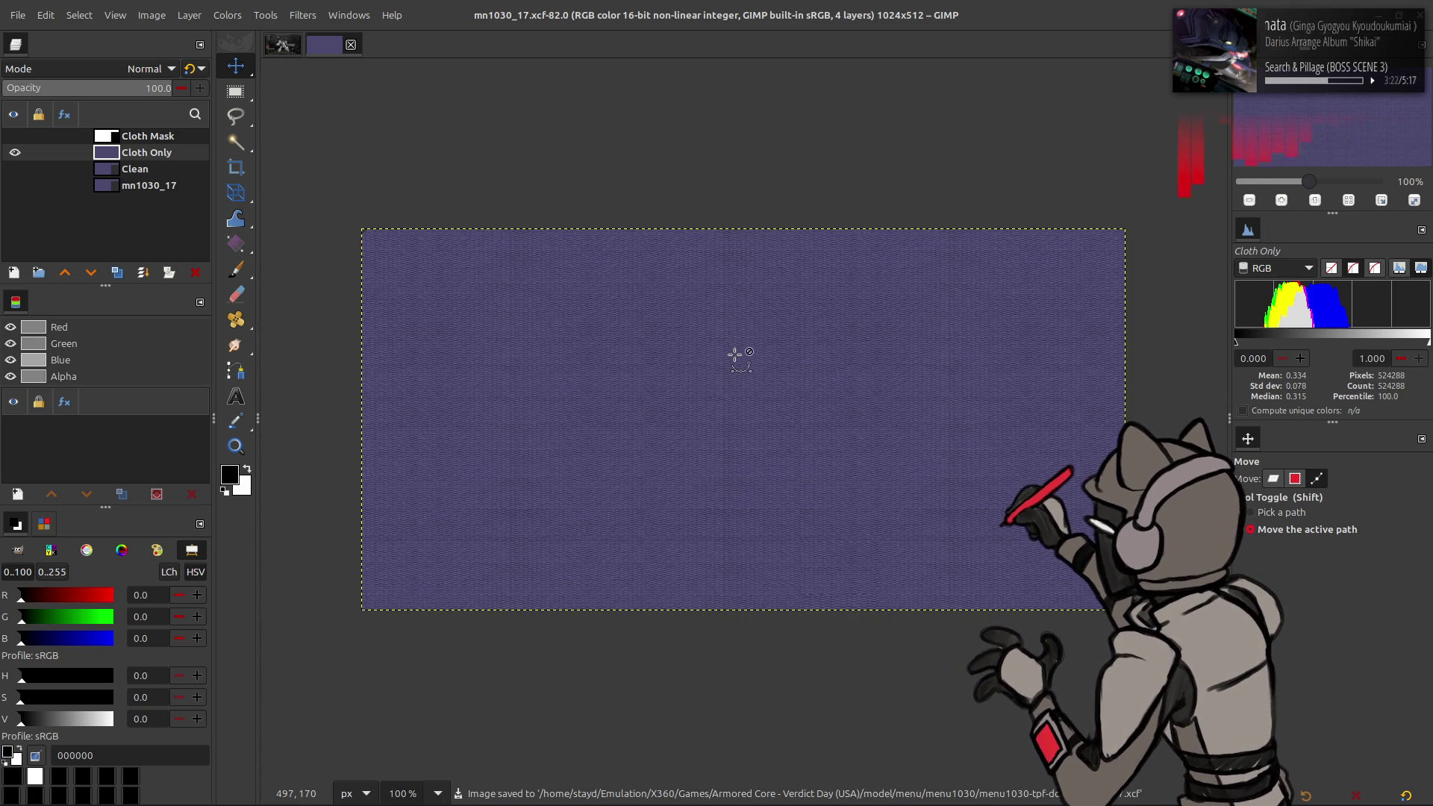
{"action": "key", "text": "m"}
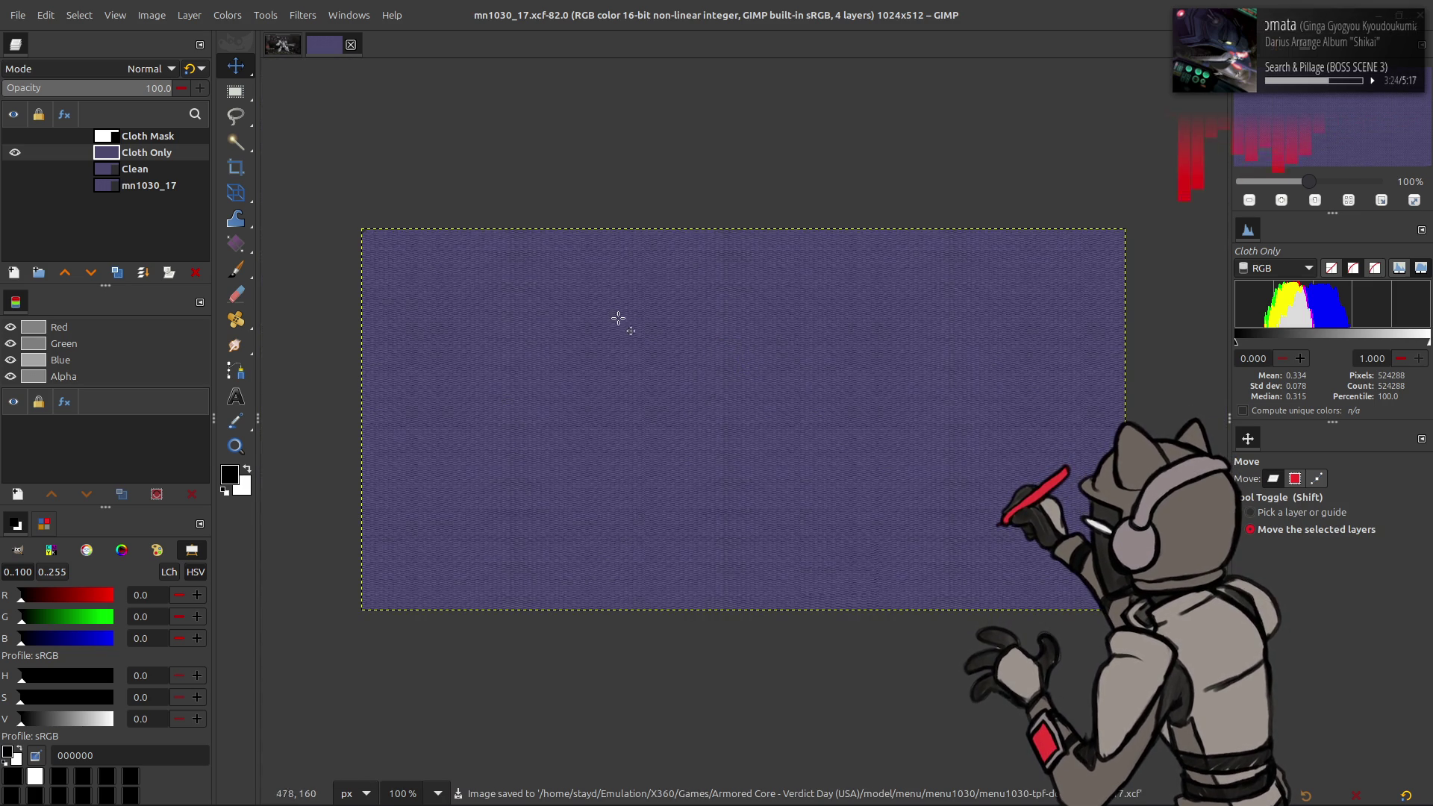
{"action": "left_click", "coordinate": [116, 273]}
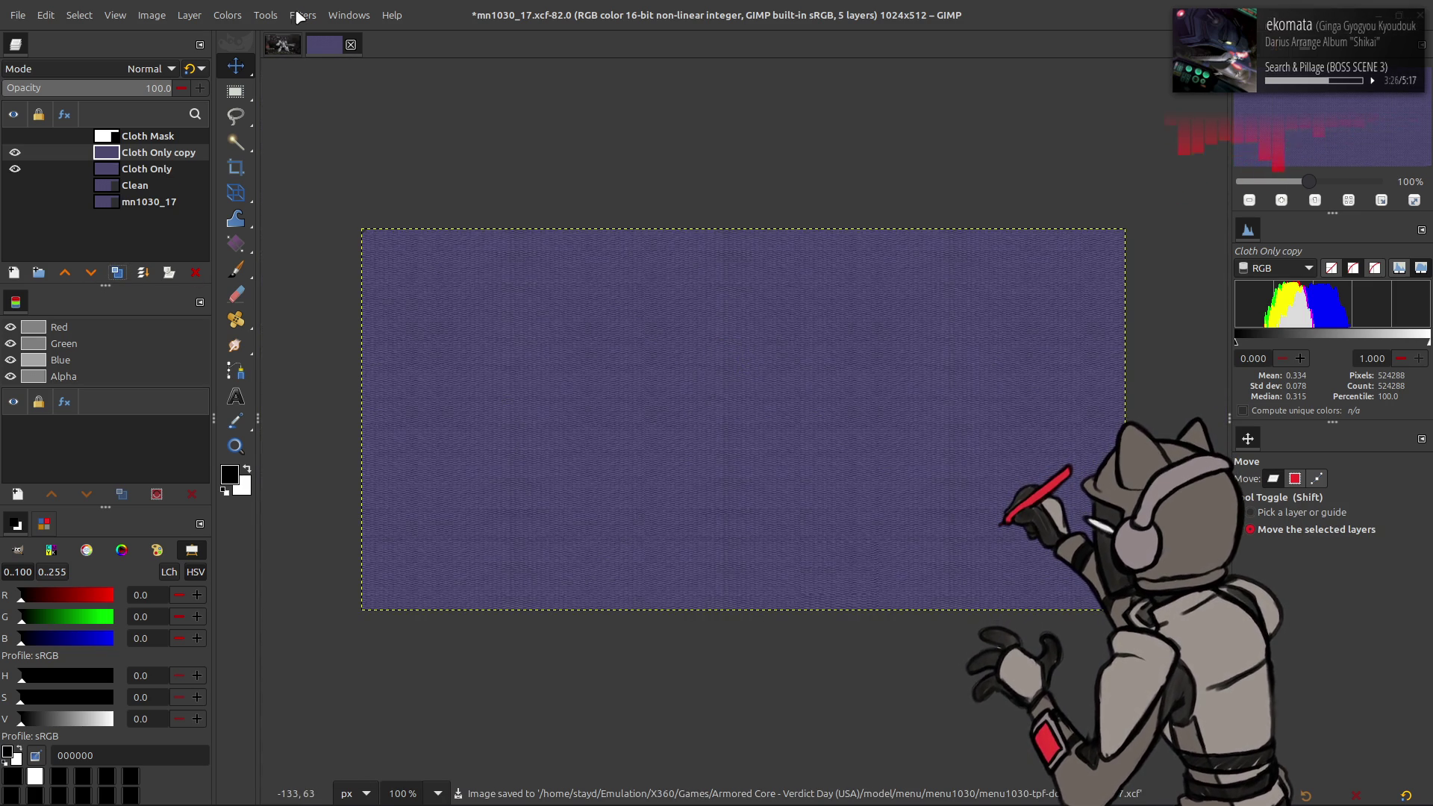
Step: Open Solid Noise with unlinked X/Y sizes, detail 15, and a new random seed
{"action": "left_click", "coordinate": [303, 15]}
{"action": "mouse_move", "coordinate": [459, 317]}
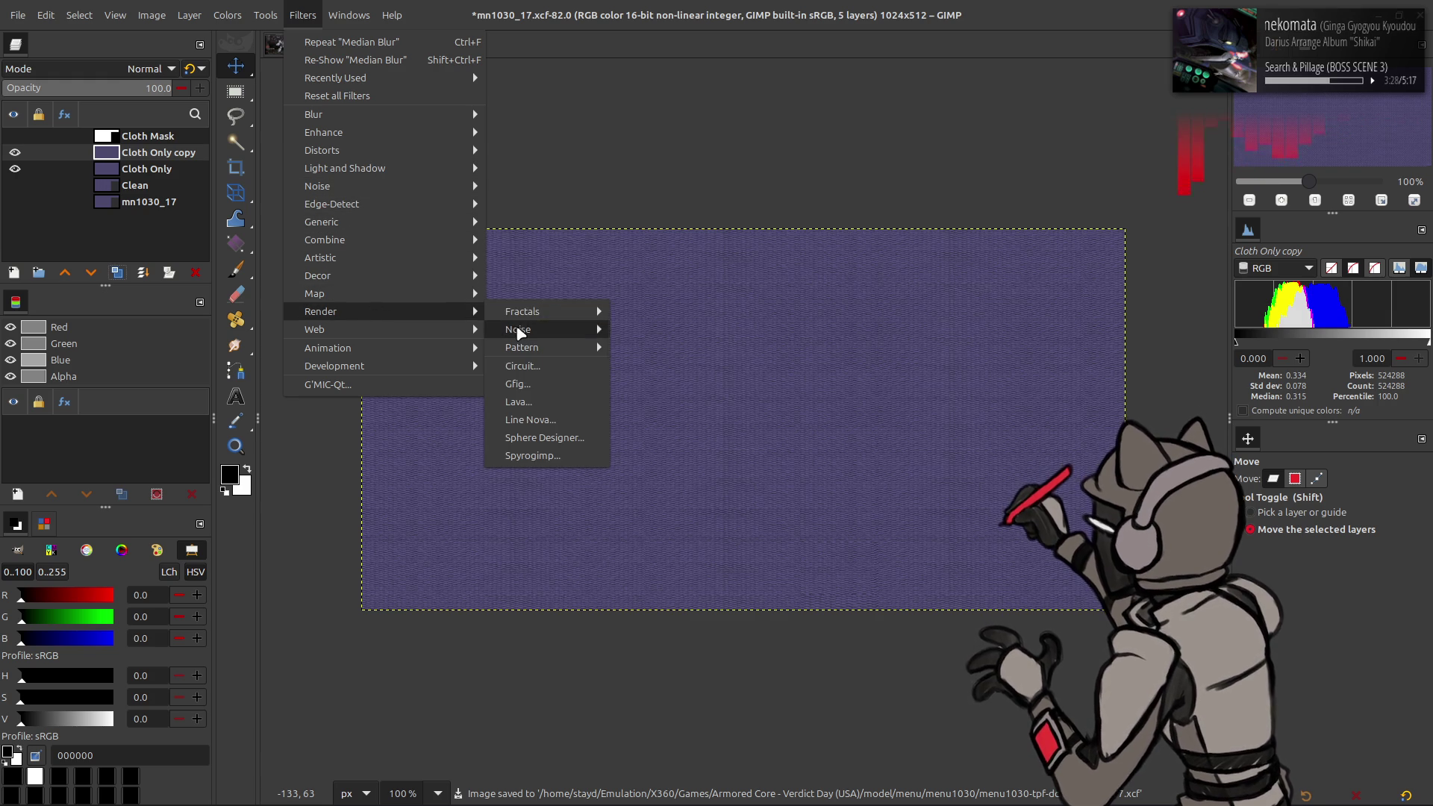
{"action": "mouse_move", "coordinate": [520, 333]}
{"action": "left_click", "coordinate": [642, 401]}
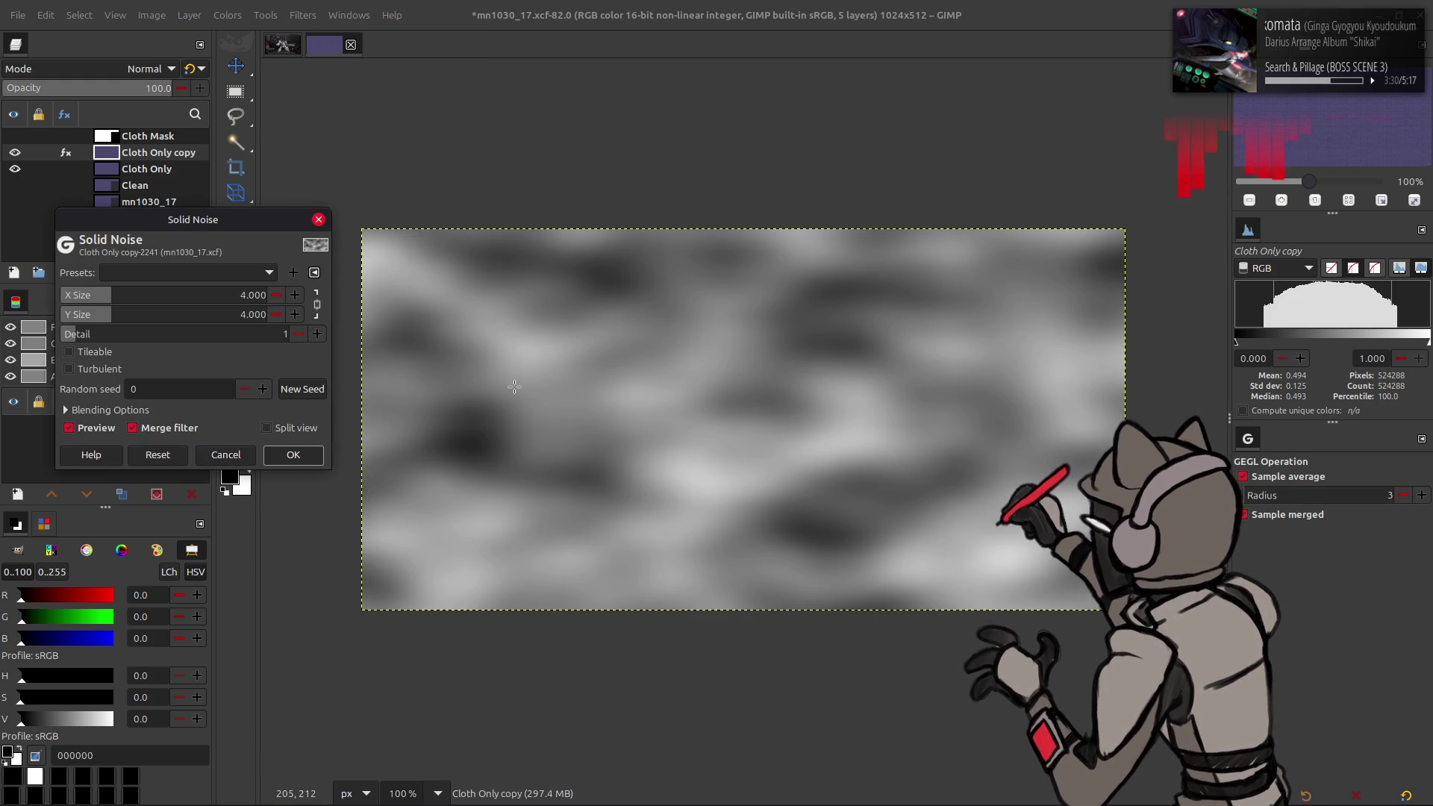
{"action": "left_click", "coordinate": [317, 304]}
{"action": "left_click", "coordinate": [217, 295]}
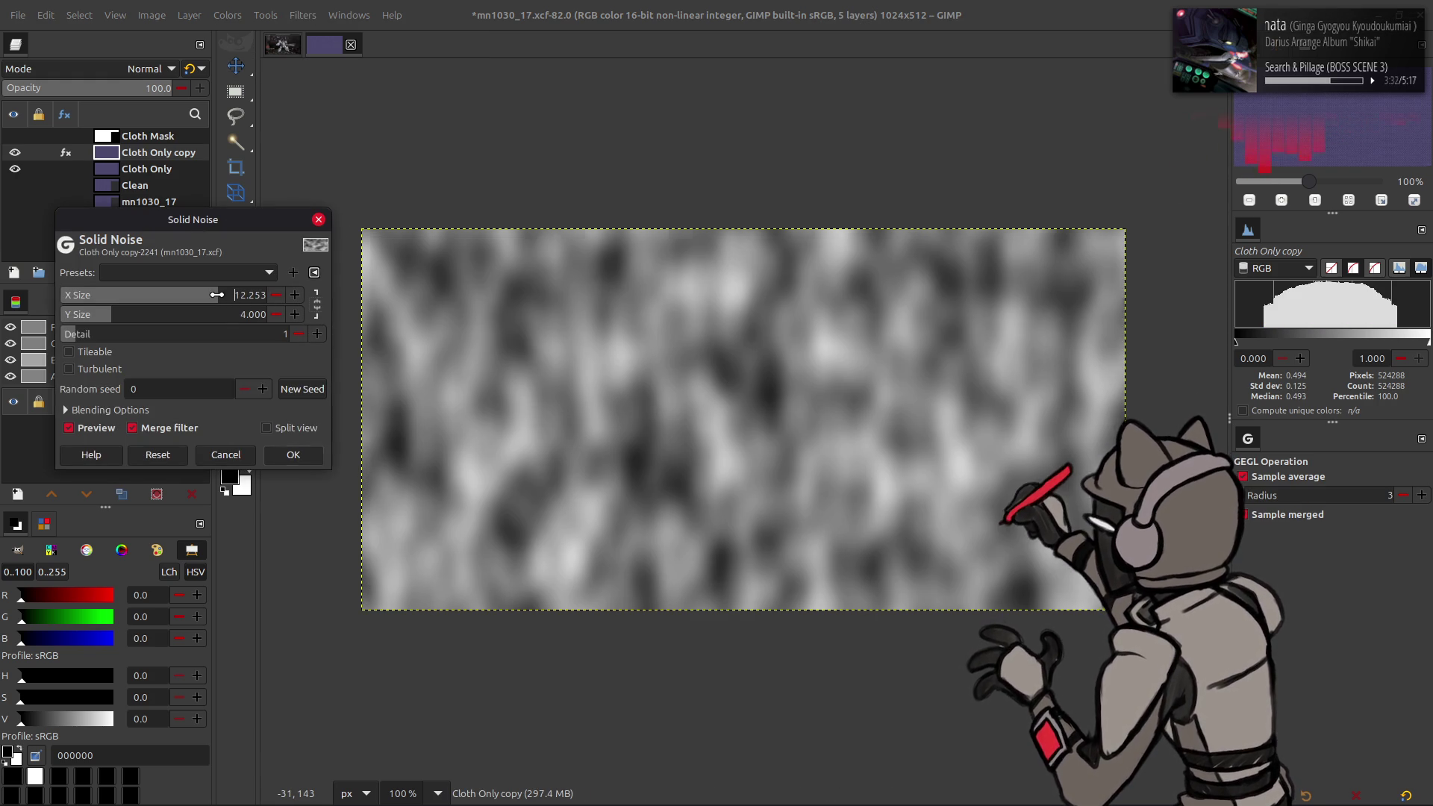
{"action": "type", "text": "8"}
{"action": "key", "text": "Return"}
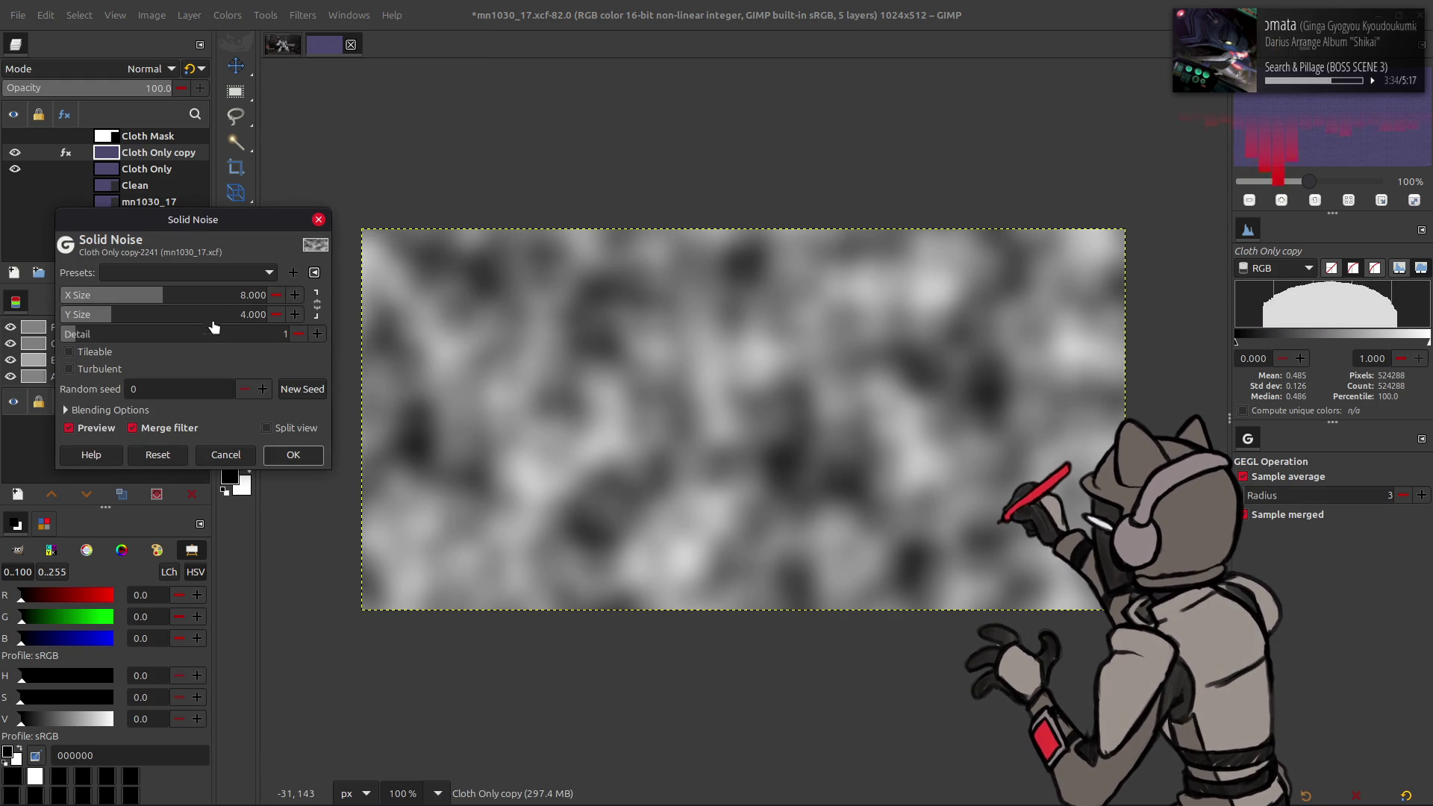
{"action": "left_click_drag", "start_coordinate": [213, 336], "coordinate": [456, 344]}
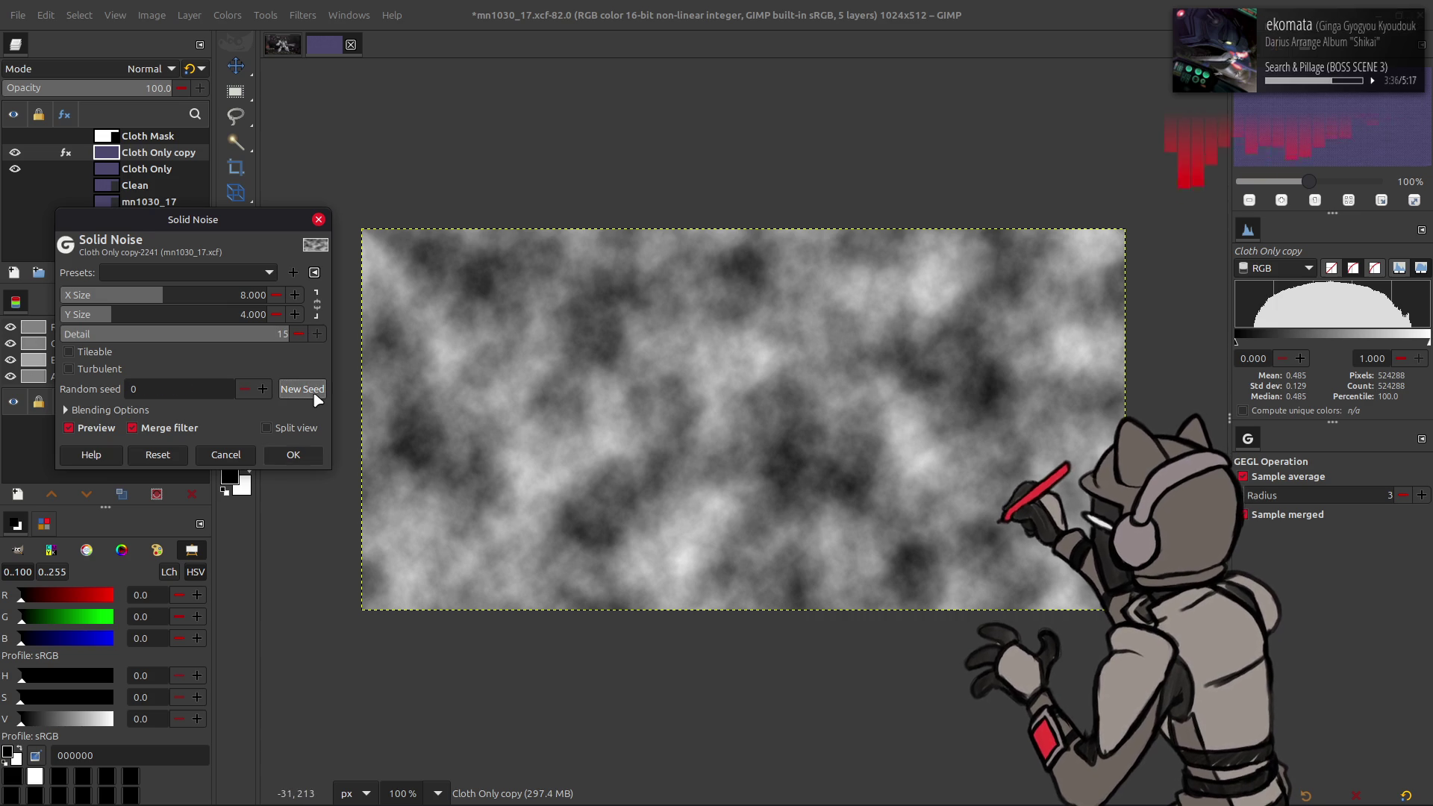
{"action": "left_click", "coordinate": [315, 394]}
{"action": "left_click", "coordinate": [315, 394]}
{"action": "type", "text": "16.000"}
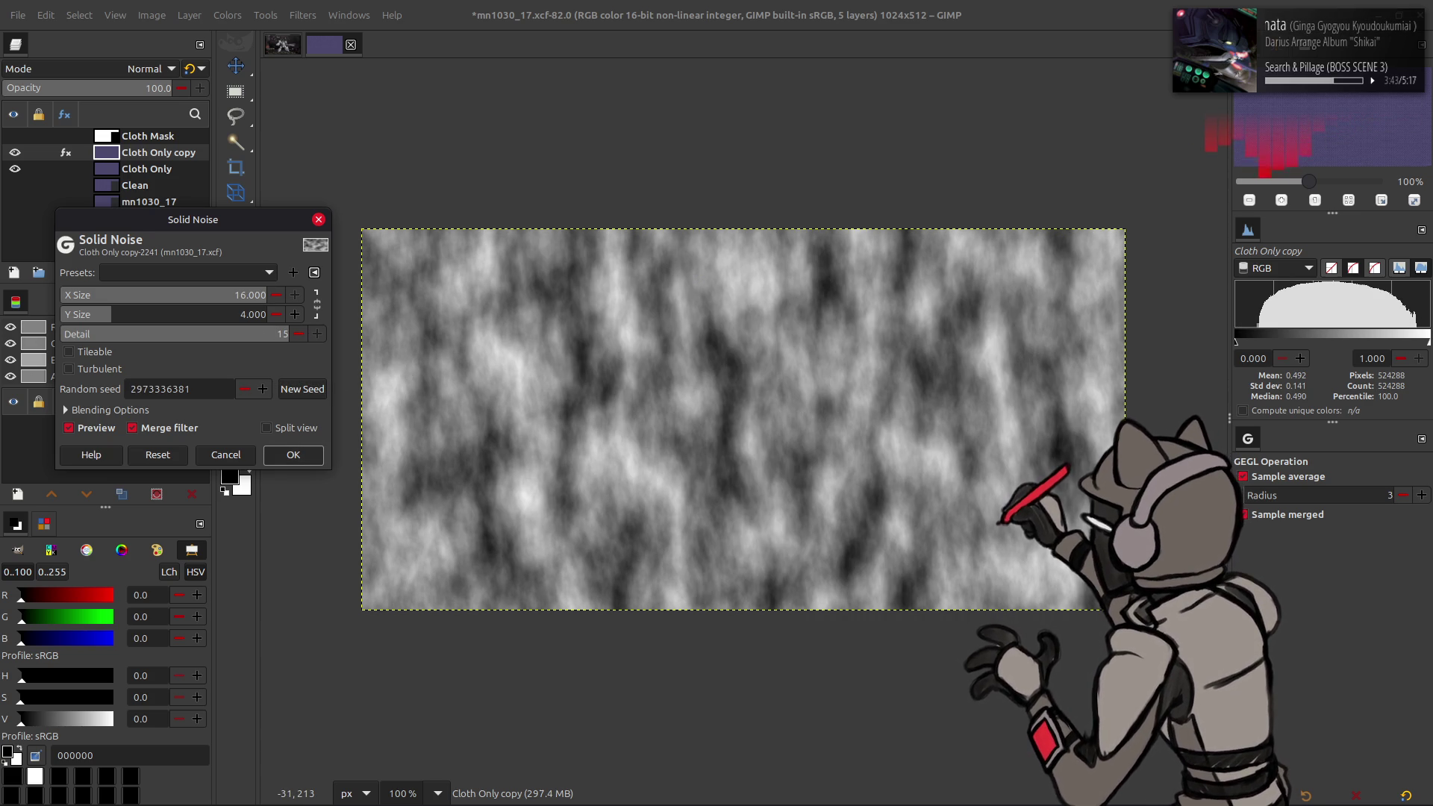
Step: Set the noise size to X 16, Y 8 and render it onto Cloth Only copy
{"action": "left_click", "coordinate": [261, 294]}
{"action": "type", "text": "8"}
{"action": "key", "text": "Return"}
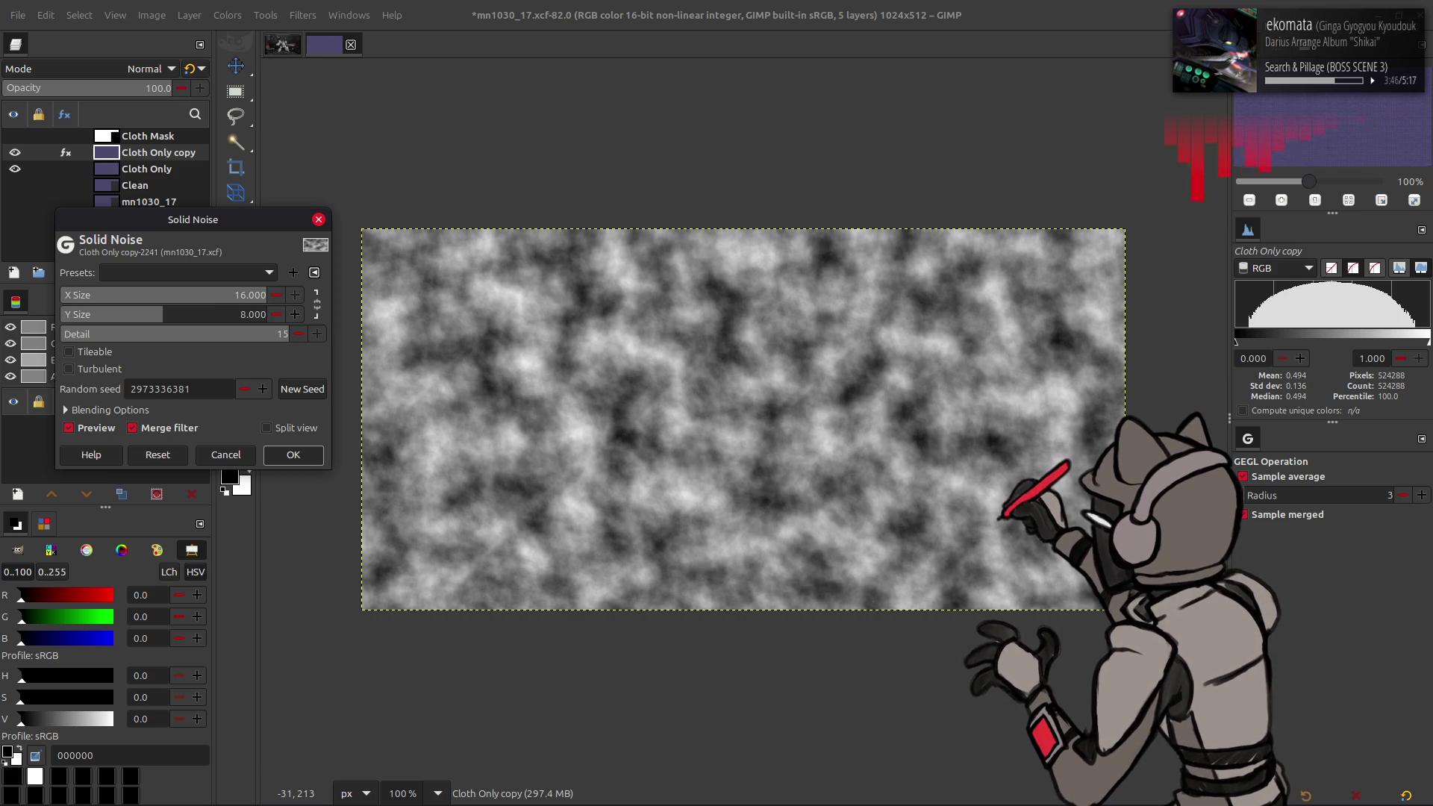
{"action": "left_click", "coordinate": [293, 455]}
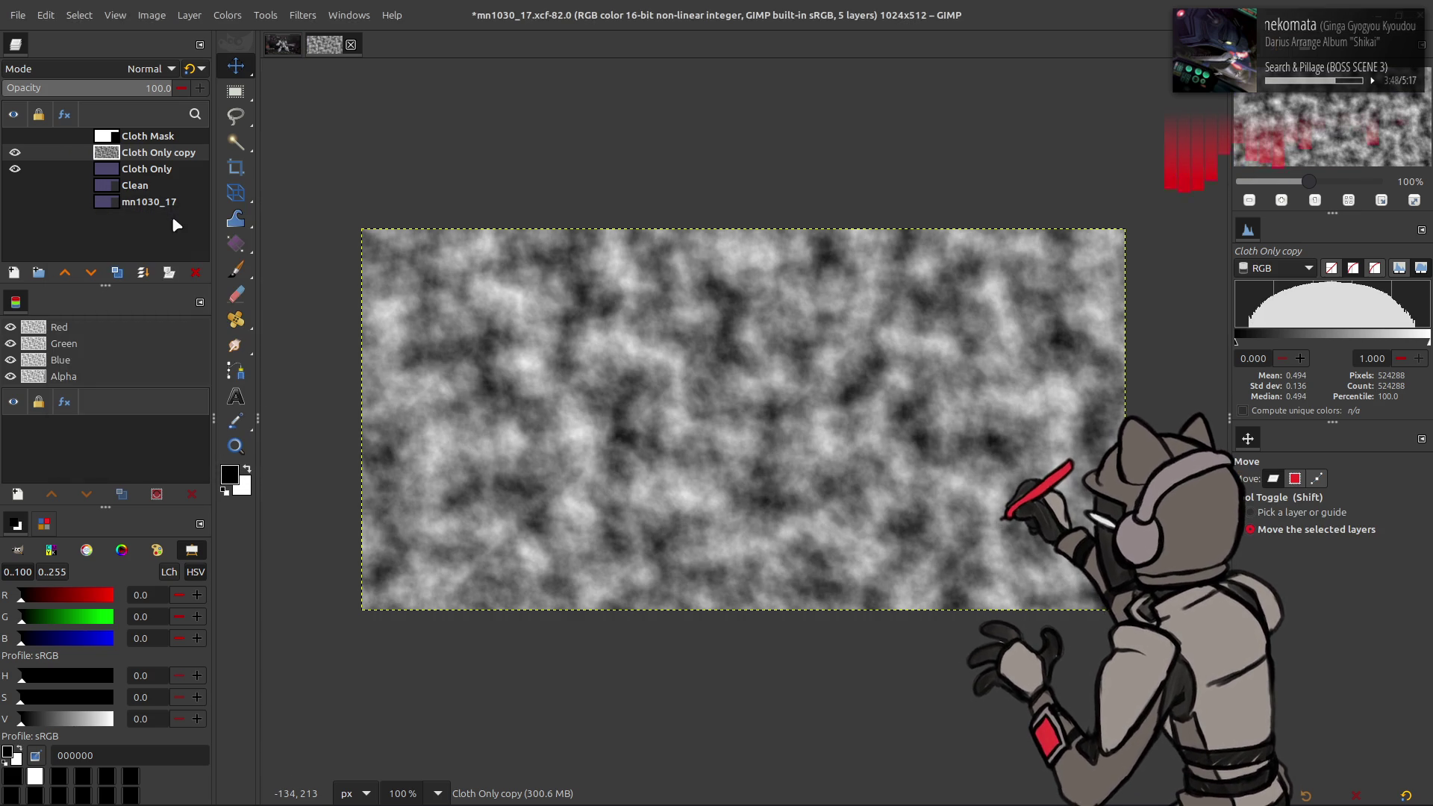
Step: Duplicate the noise layer and re-render it as smoother 8×4 noise with a new seed
{"action": "left_click", "coordinate": [117, 271]}
{"action": "key", "text": "shift+ctrl+f"}
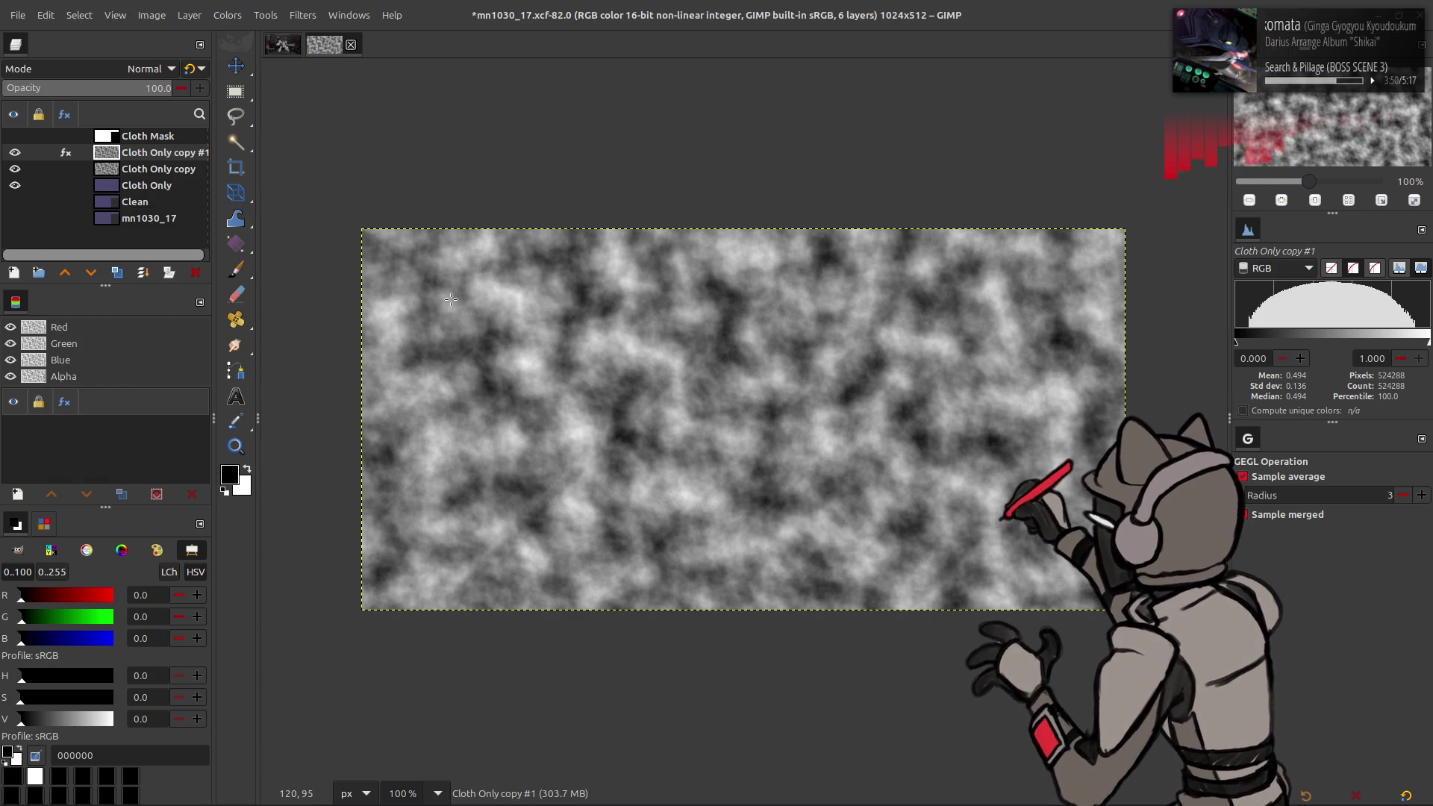
{"action": "scroll", "coordinate": [204, 266], "scroll_direction": "down", "scroll_amount": 1}
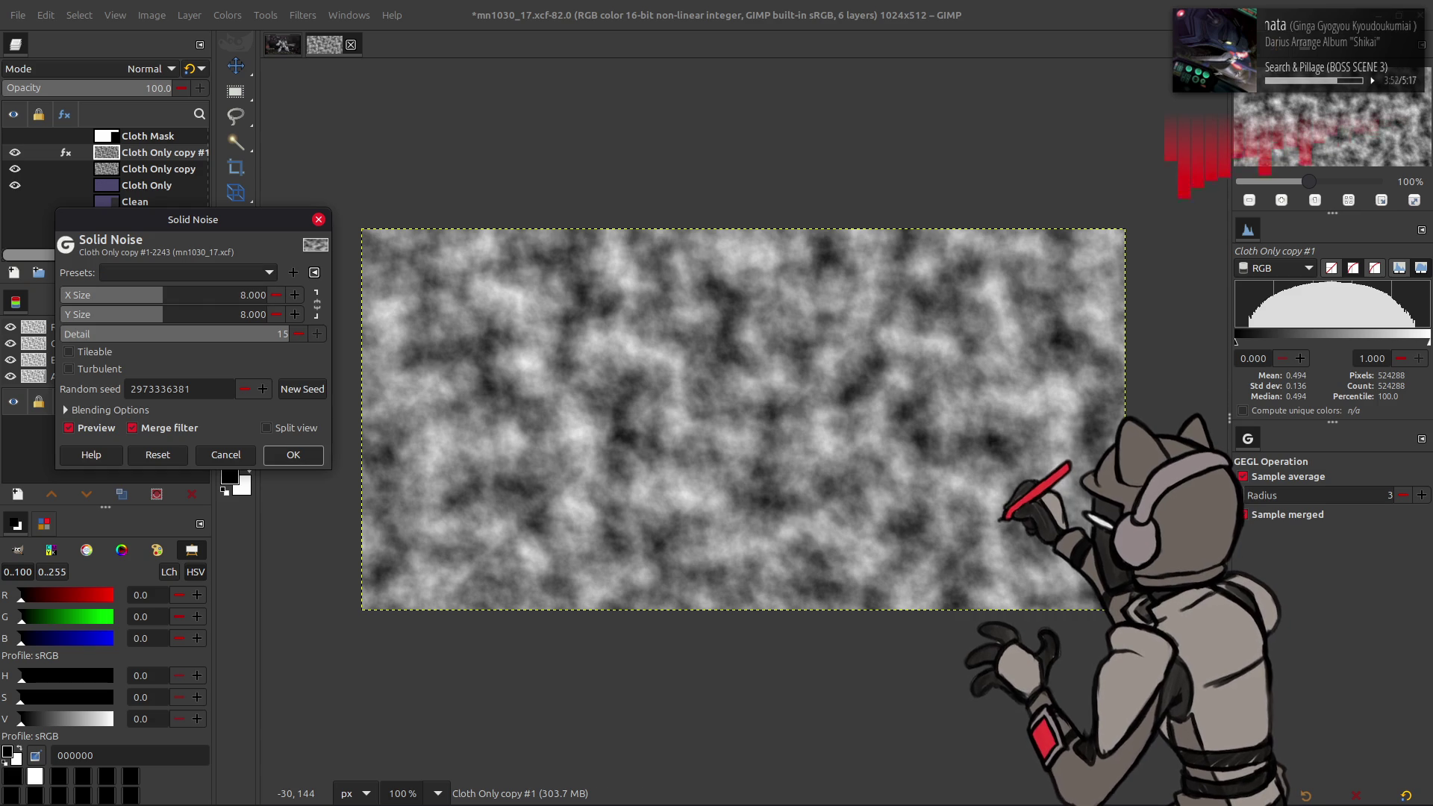
{"action": "scroll", "coordinate": [216, 299], "scroll_direction": "down", "scroll_amount": 8}
{"action": "scroll", "coordinate": [216, 314], "scroll_direction": "down", "scroll_amount": 4}
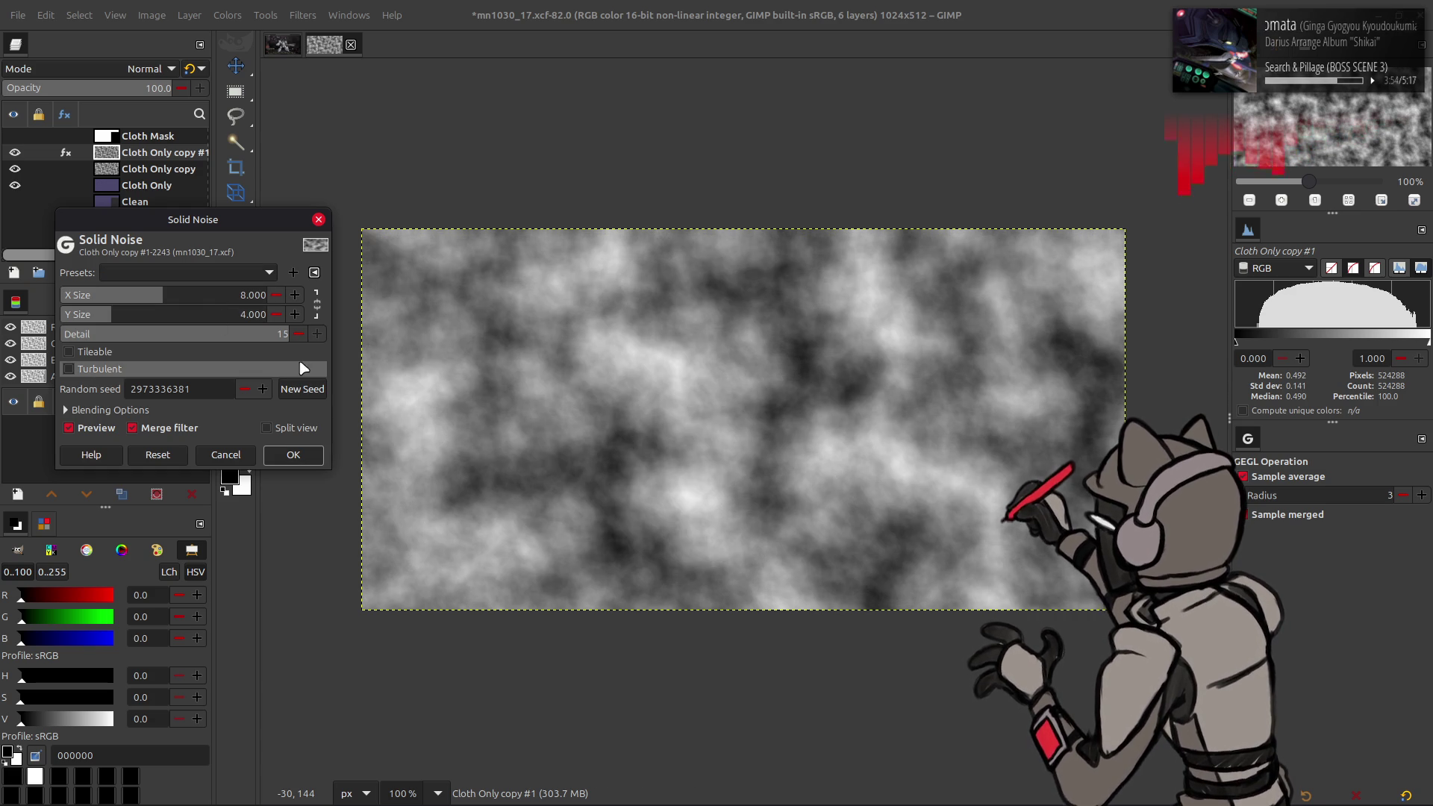
{"action": "left_click", "coordinate": [306, 389]}
{"action": "left_click", "coordinate": [306, 390]}
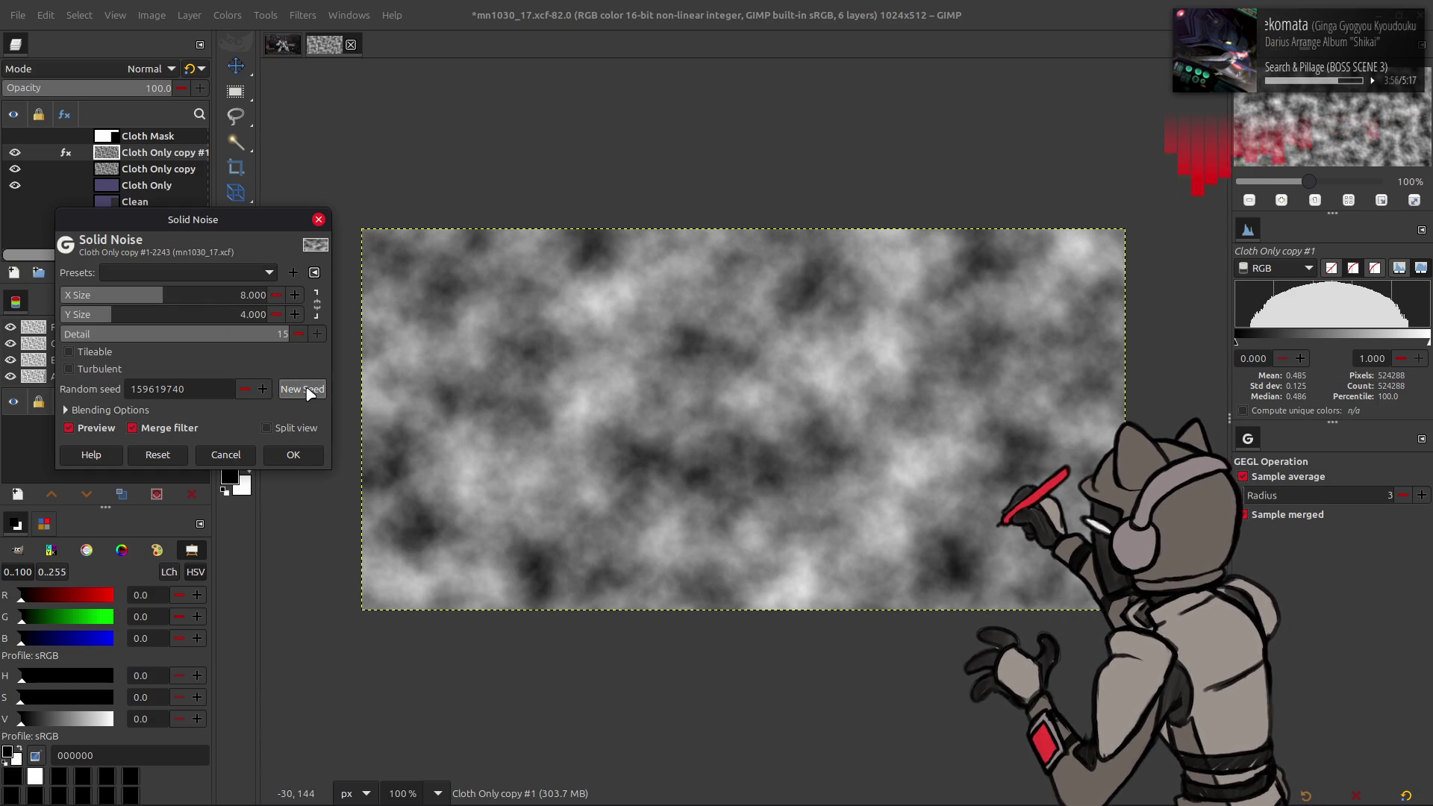
{"action": "left_click", "coordinate": [293, 455]}
{"action": "left_click", "coordinate": [15, 152]}
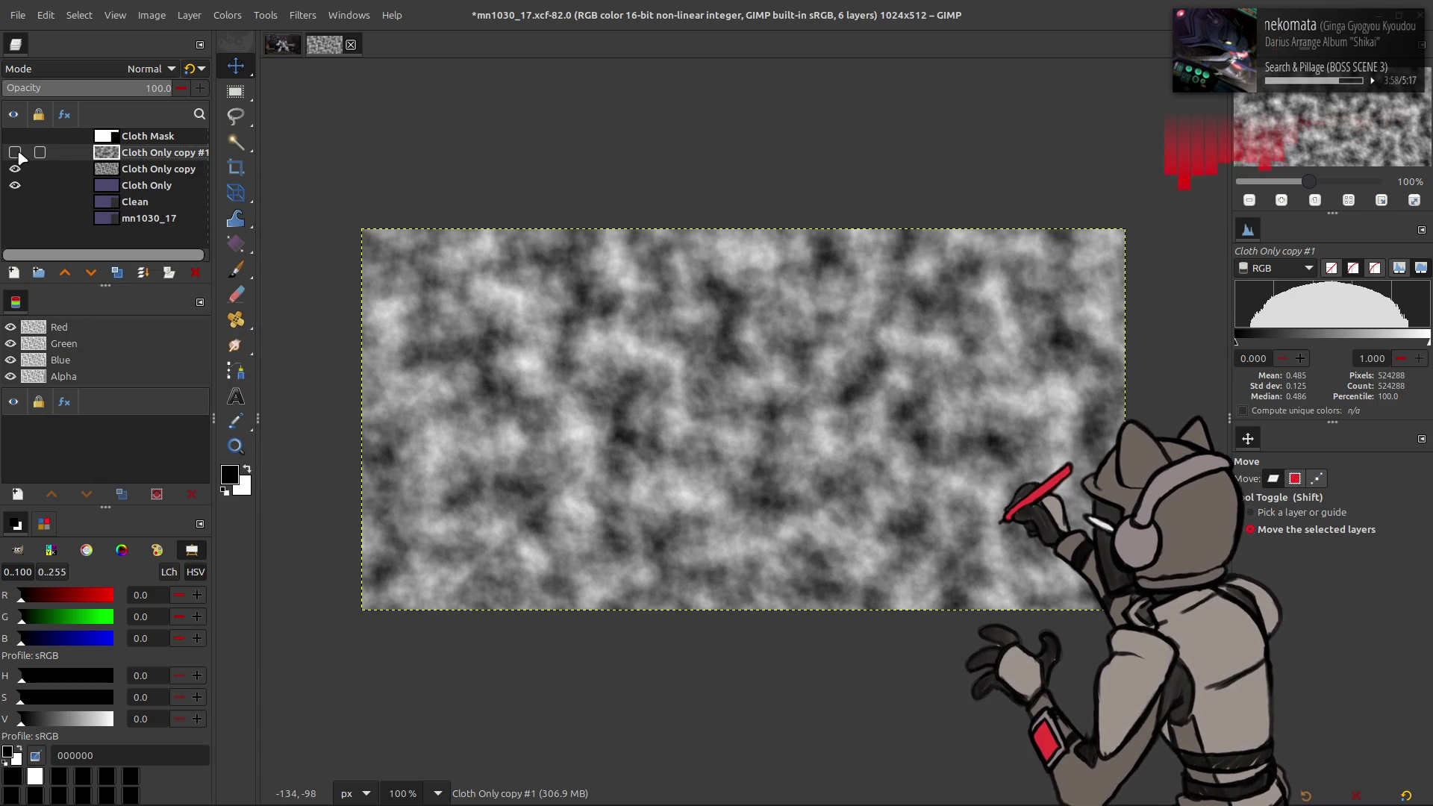
Step: Compare the two noise layers and rotate the cloud layer 180°
{"action": "left_click", "coordinate": [15, 153]}
{"action": "left_click", "coordinate": [16, 152]}
{"action": "left_click", "coordinate": [16, 153]}
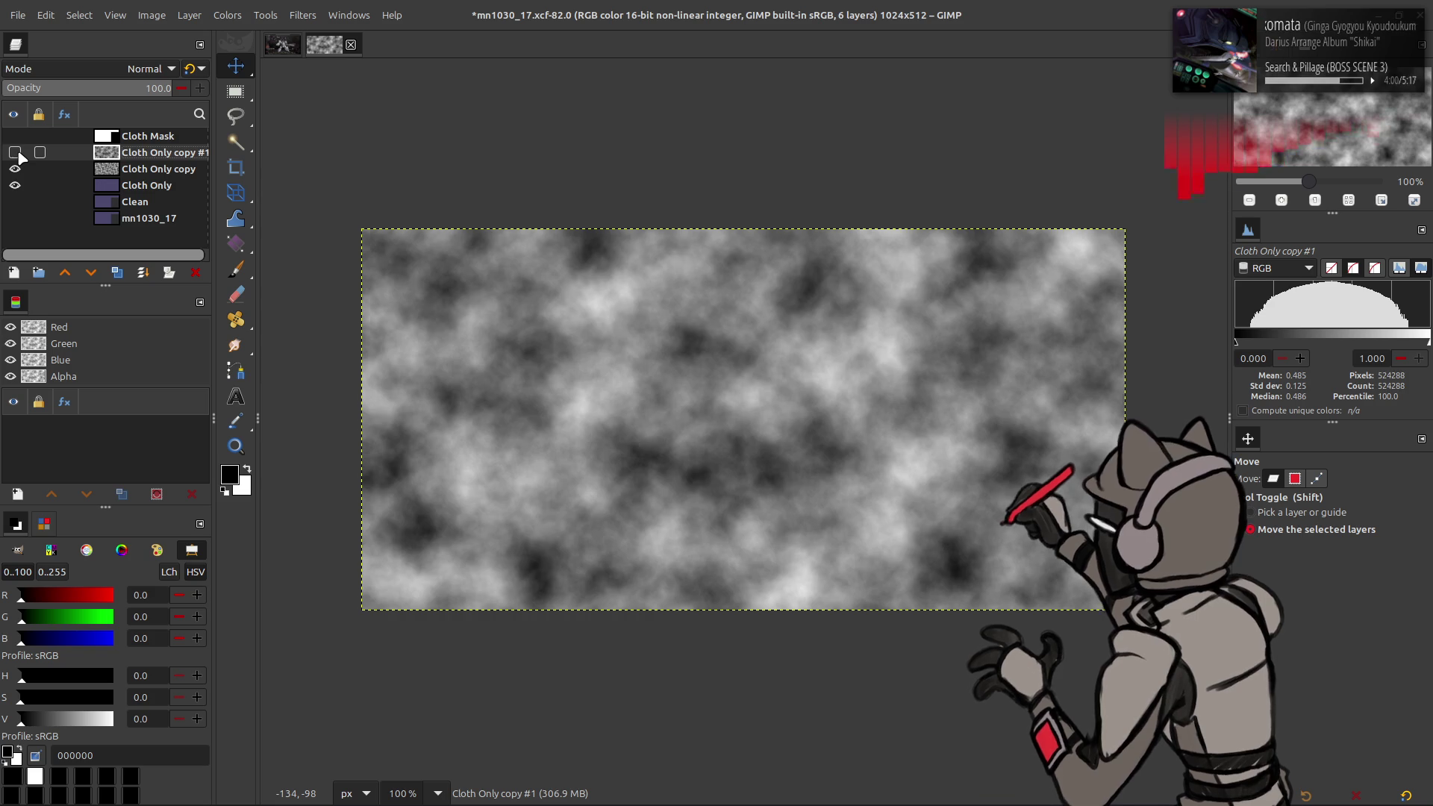
{"action": "left_click", "coordinate": [16, 152]}
{"action": "left_click", "coordinate": [15, 153]}
{"action": "left_click", "coordinate": [189, 15]}
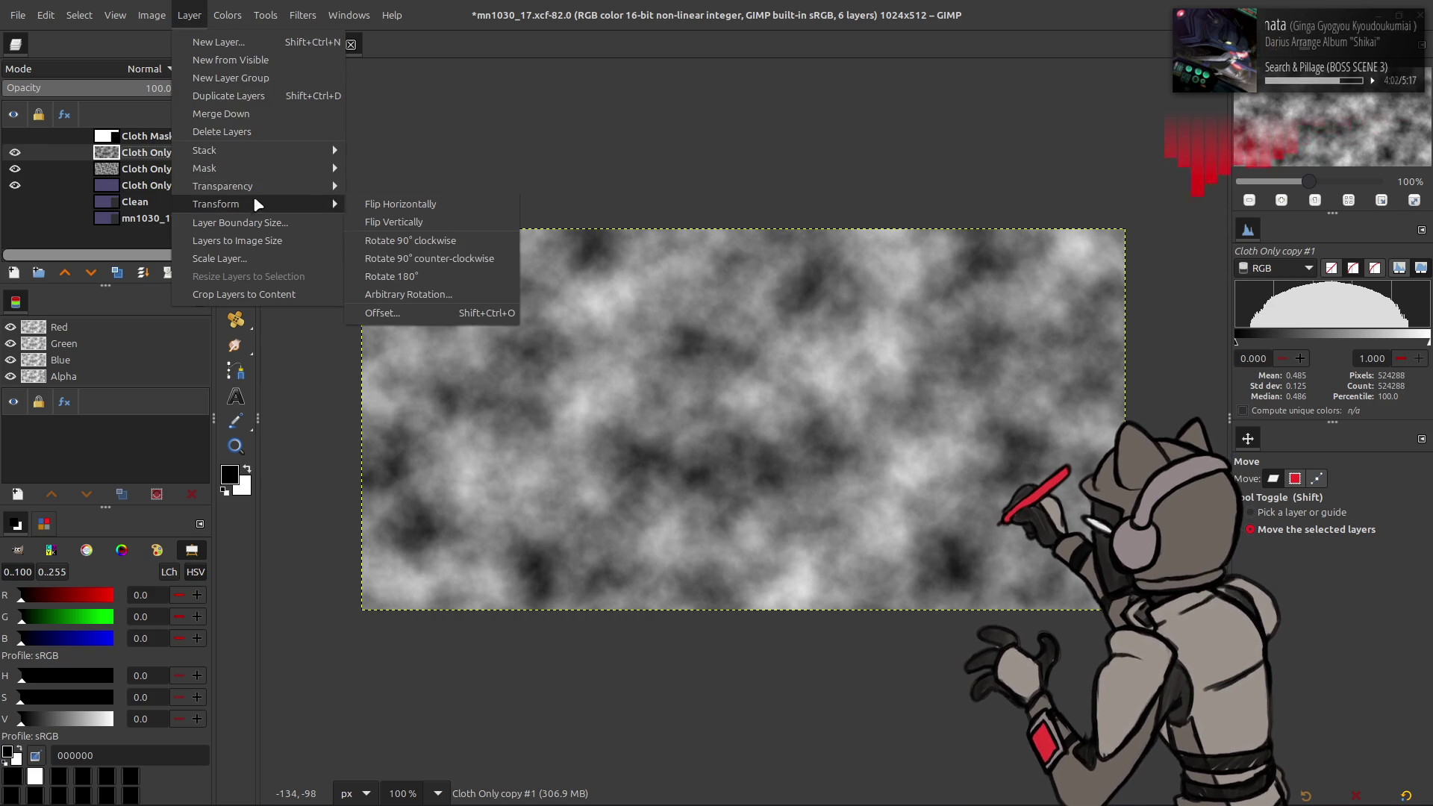
{"action": "mouse_move", "coordinate": [249, 196]}
{"action": "left_click", "coordinate": [388, 275]}
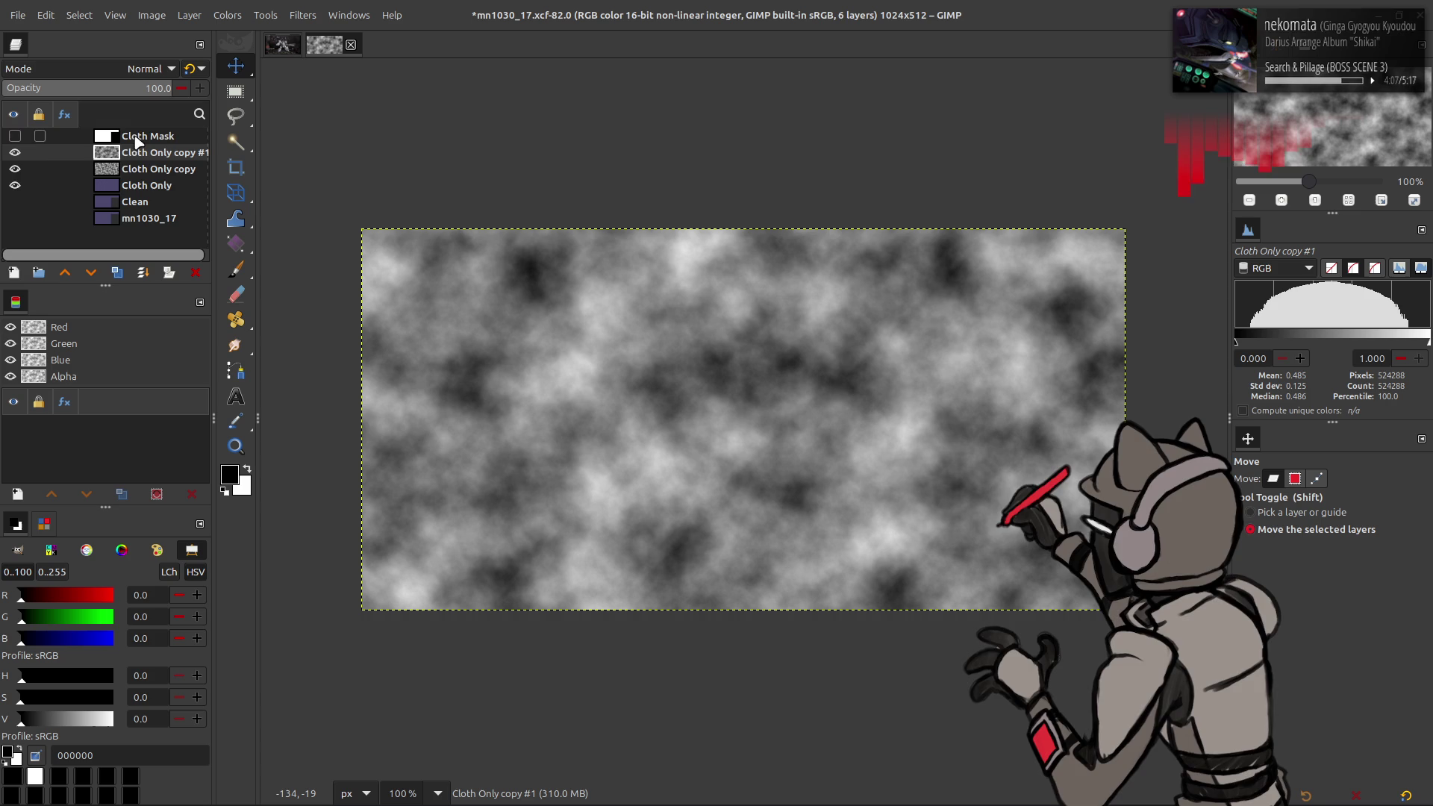
Step: Test Grain merge and Soft light on duplicates of the cloud layer, discarding both
{"action": "key", "text": "shift+ctrl+d"}
{"action": "left_click", "coordinate": [146, 68]}
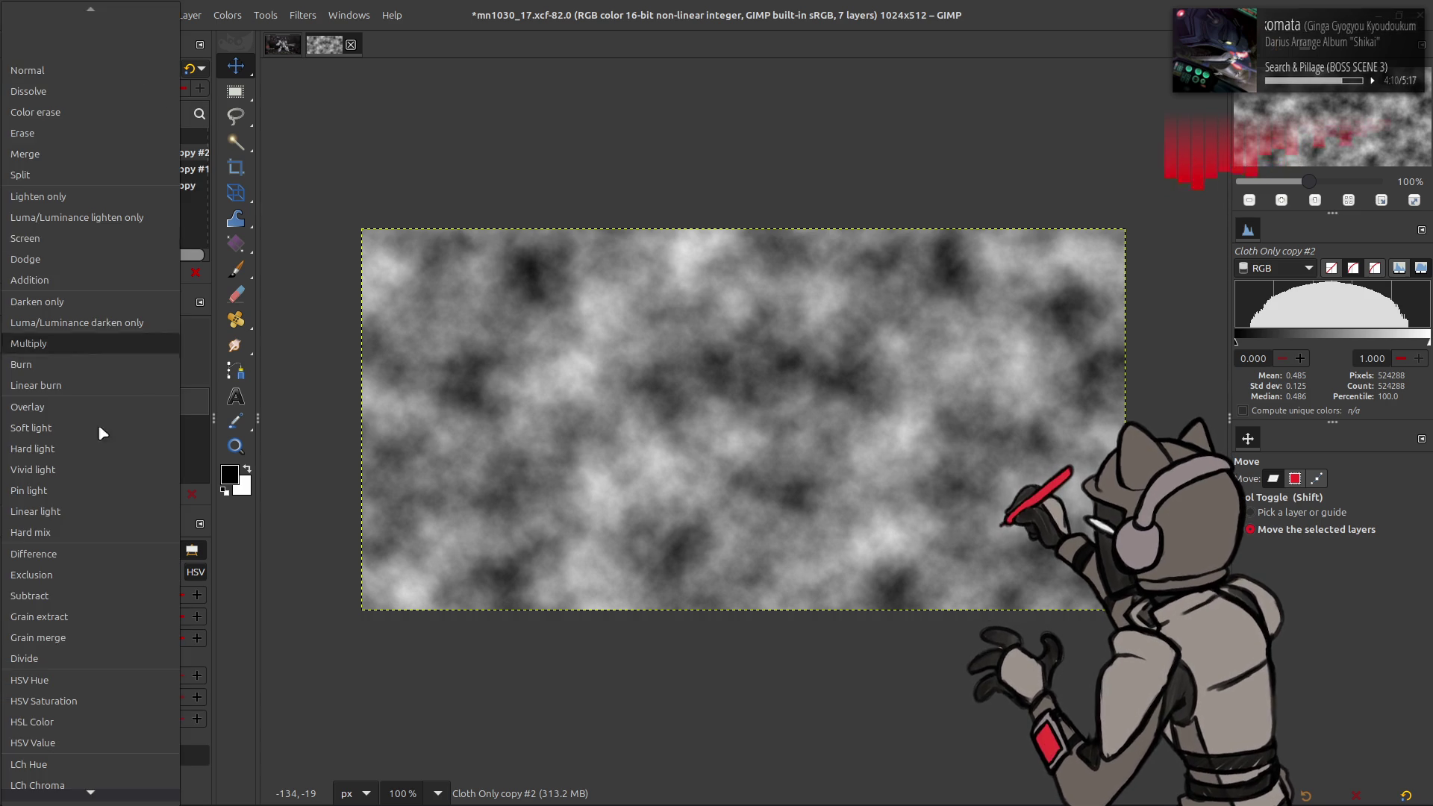
{"action": "left_click", "coordinate": [79, 633]}
{"action": "key", "text": "ctrl+z"}
{"action": "key", "text": "ctrl+z"}
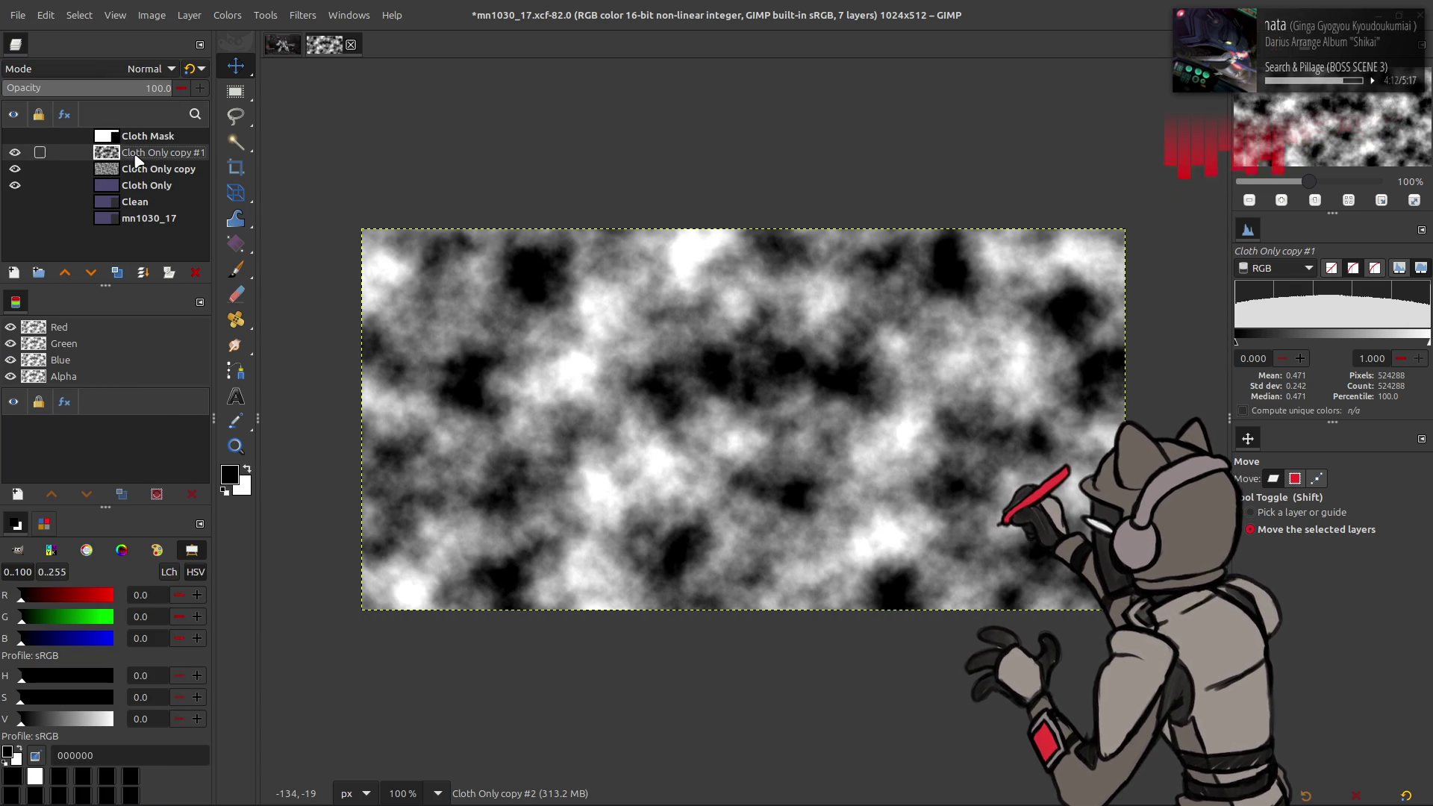
{"action": "left_click", "coordinate": [116, 275]}
{"action": "left_click", "coordinate": [145, 68]}
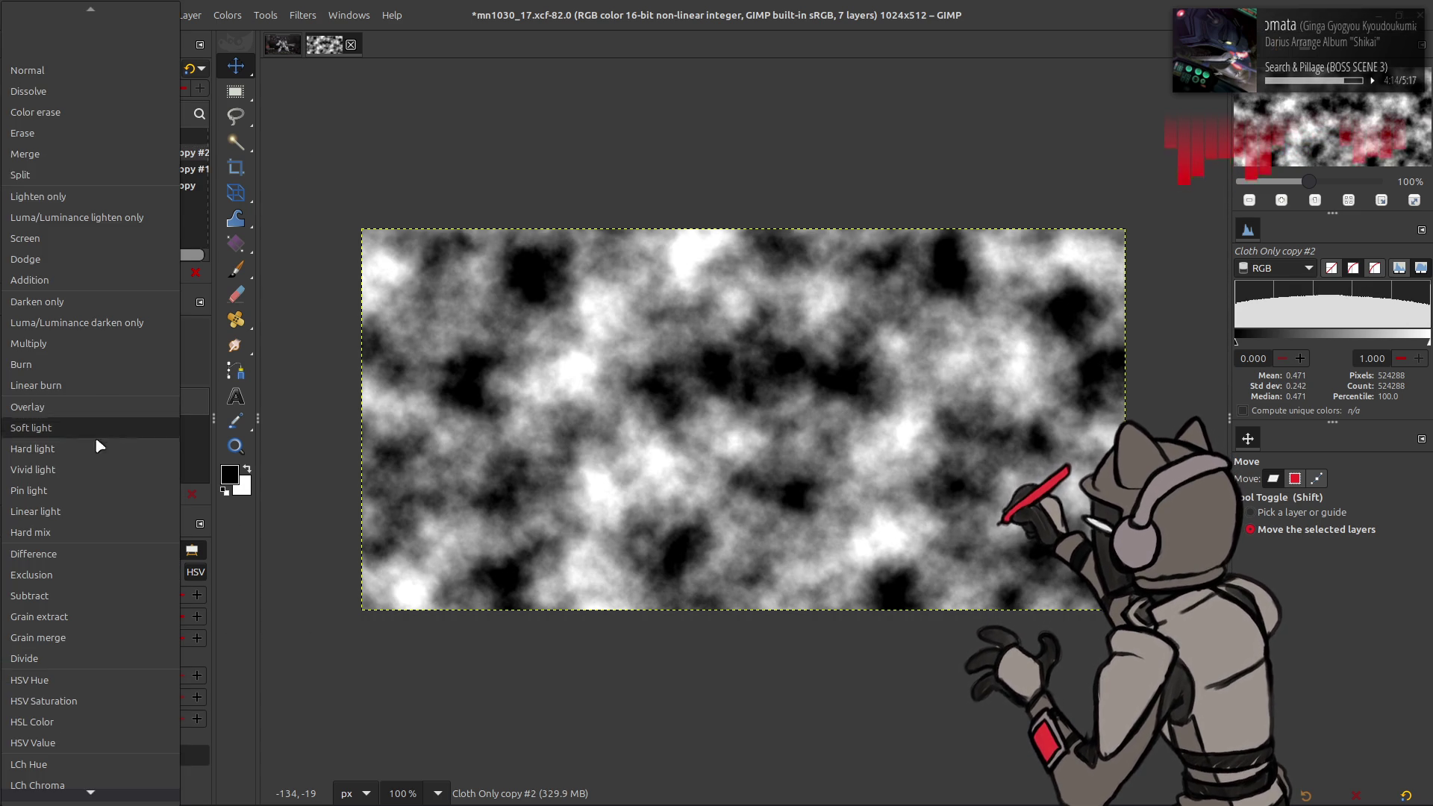
{"action": "left_click", "coordinate": [91, 439]}
{"action": "right_click", "coordinate": [139, 153]}
{"action": "left_click", "coordinate": [187, 370]}
Step: Try one more Grain merge copy of the cloud layer, then undo it
{"action": "left_click", "coordinate": [116, 272]}
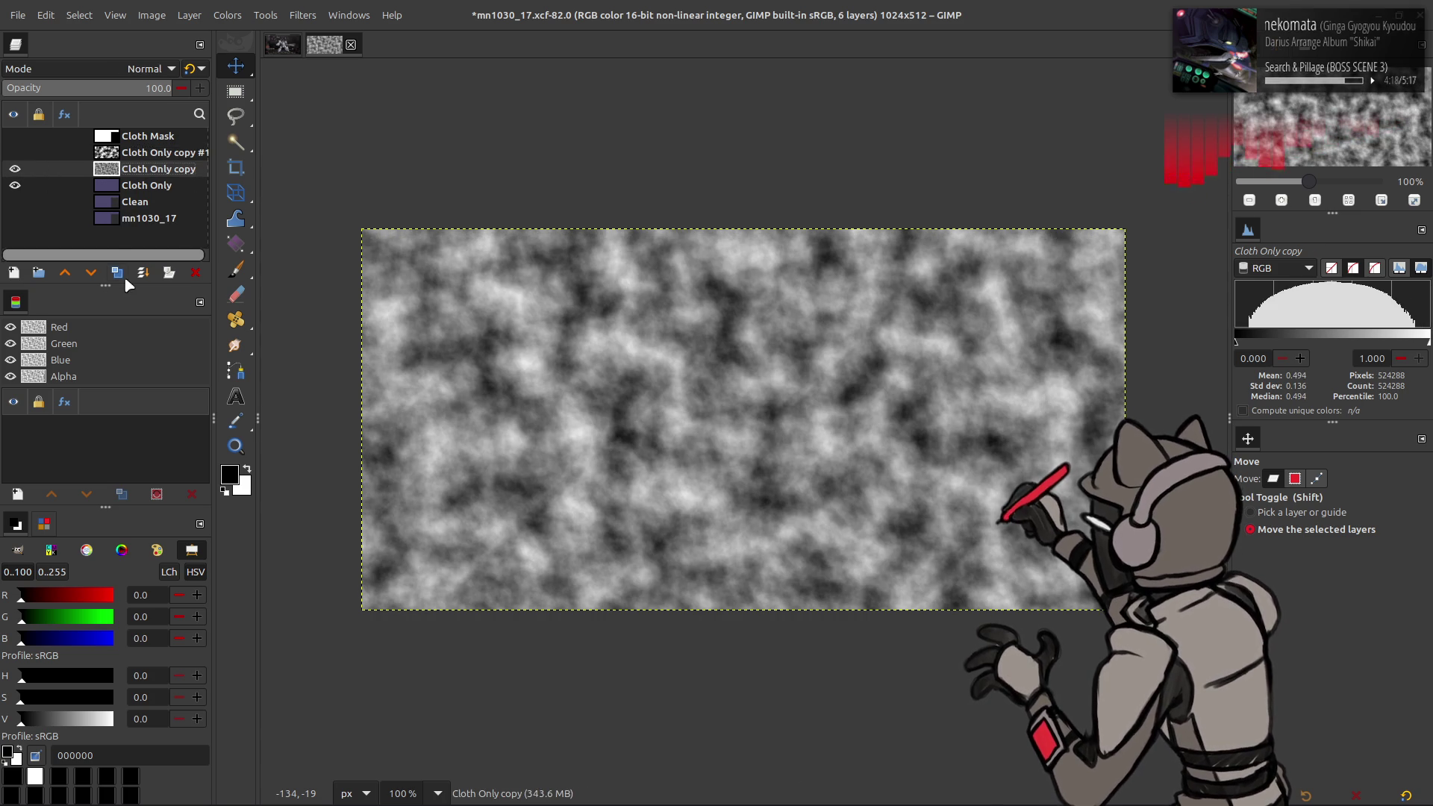
{"action": "left_click", "coordinate": [146, 68]}
{"action": "left_click", "coordinate": [94, 633]}
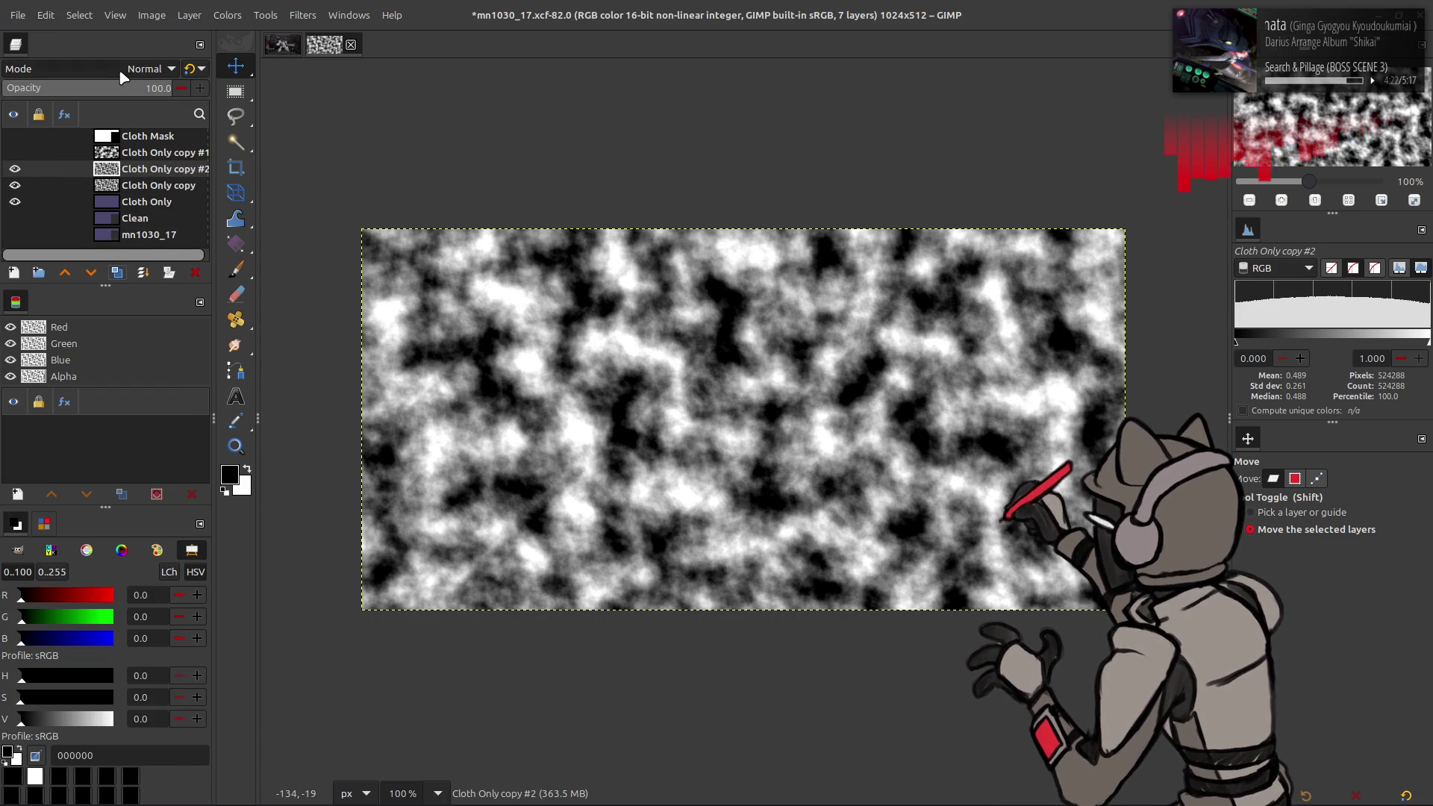
{"action": "left_click", "coordinate": [142, 68]}
{"action": "key", "text": "Escape"}
{"action": "key", "text": "ctrl+z"}
{"action": "key", "text": "ctrl+z"}
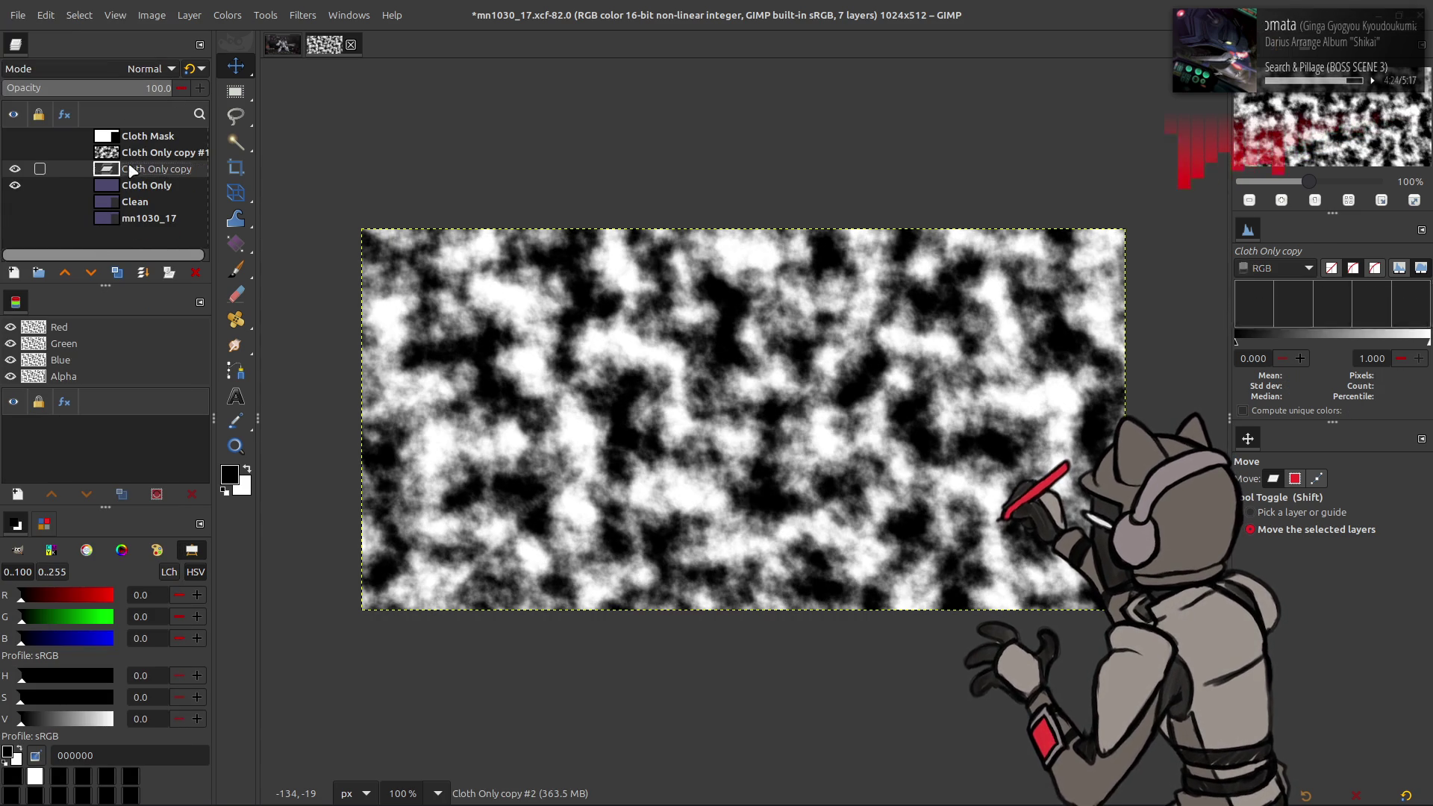
Step: Set the rotated clouds to 50% opacity, merge them down, and blend the result in Soft light
{"action": "left_click", "coordinate": [15, 152]}
{"action": "left_click", "coordinate": [153, 152]}
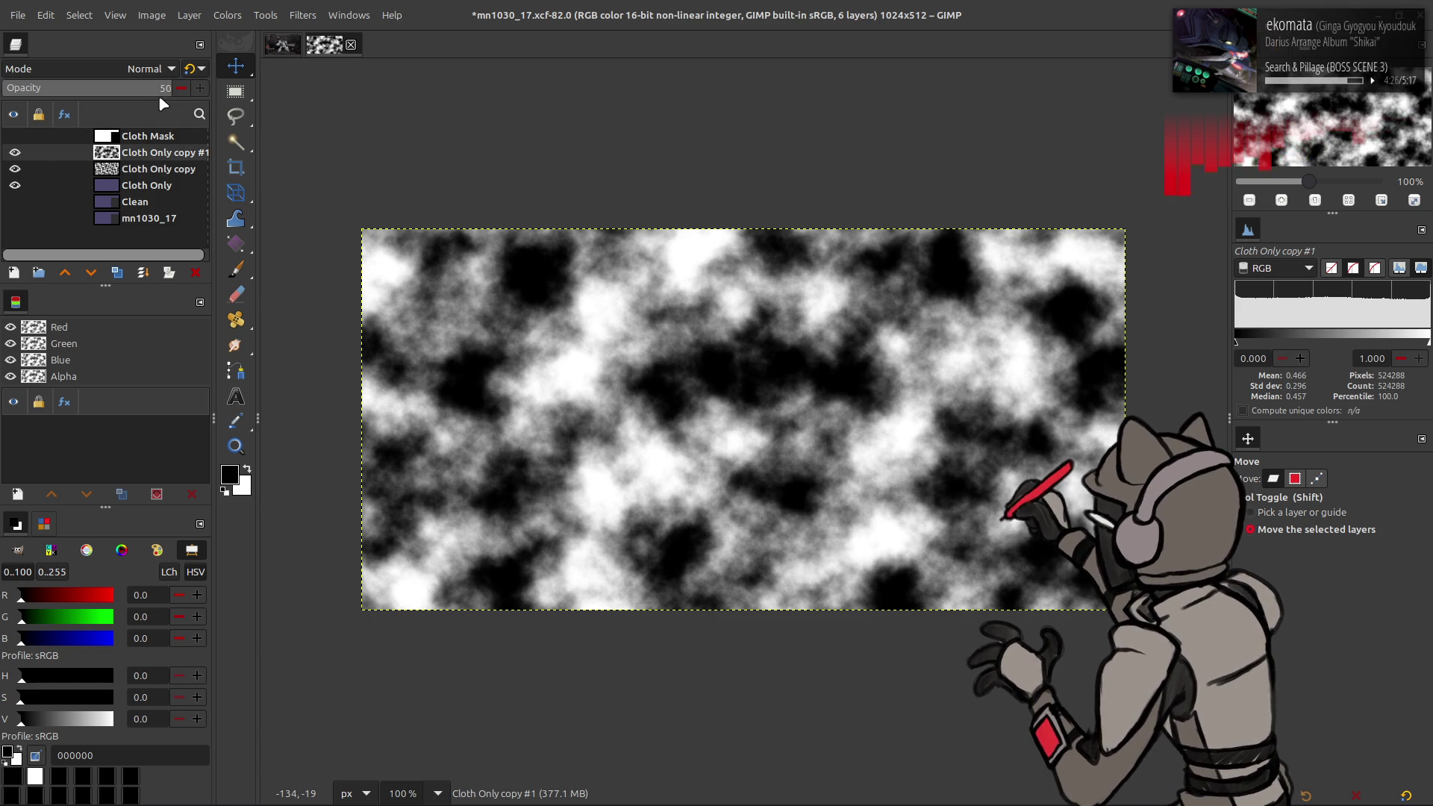
{"action": "type", "text": "0"}
{"action": "key", "text": "Return"}
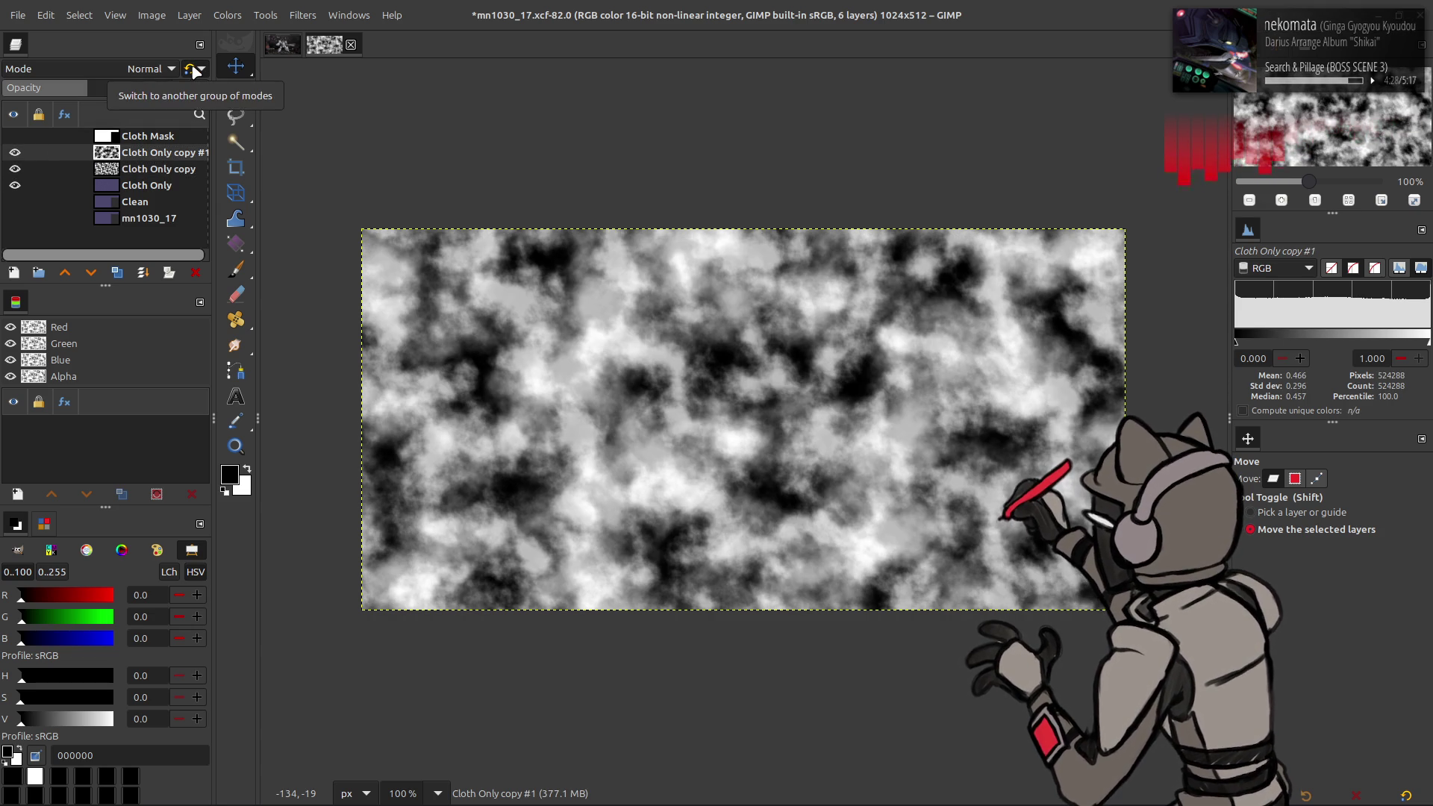
{"action": "left_click", "coordinate": [190, 71]}
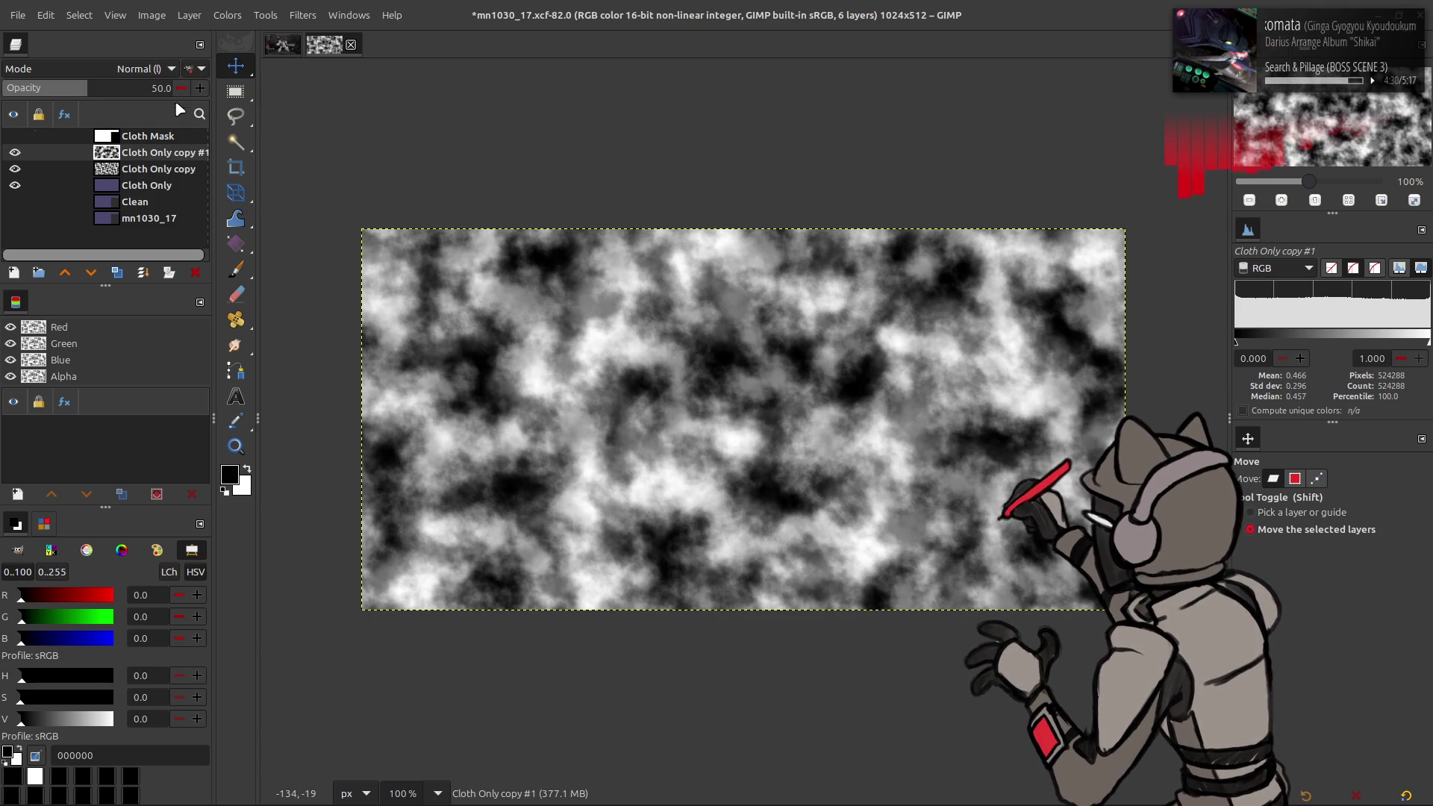
{"action": "left_click", "coordinate": [142, 271]}
{"action": "left_click", "coordinate": [131, 74]}
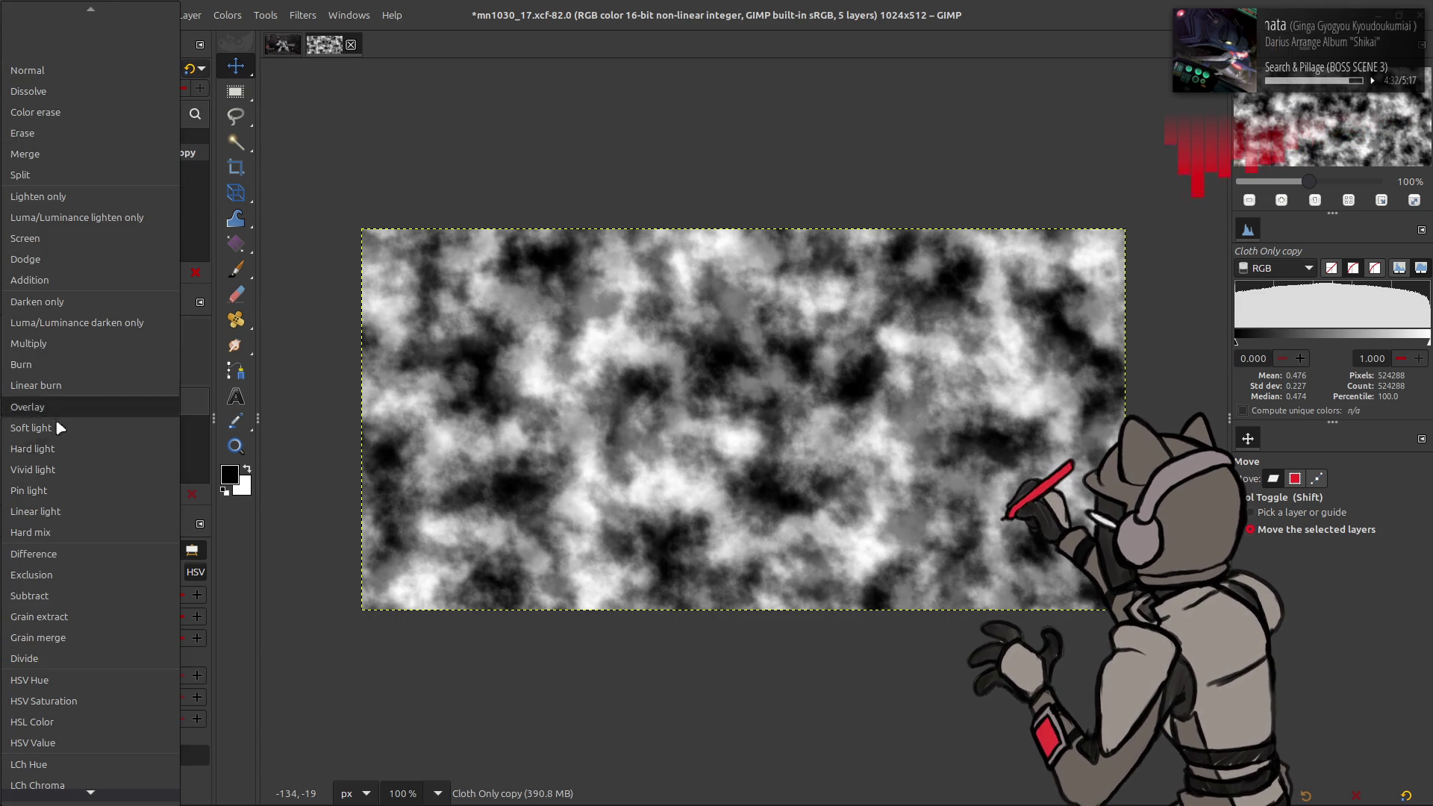
{"action": "left_click", "coordinate": [52, 451]}
{"action": "scroll", "coordinate": [100, 68], "scroll_direction": "up", "scroll_amount": 1}
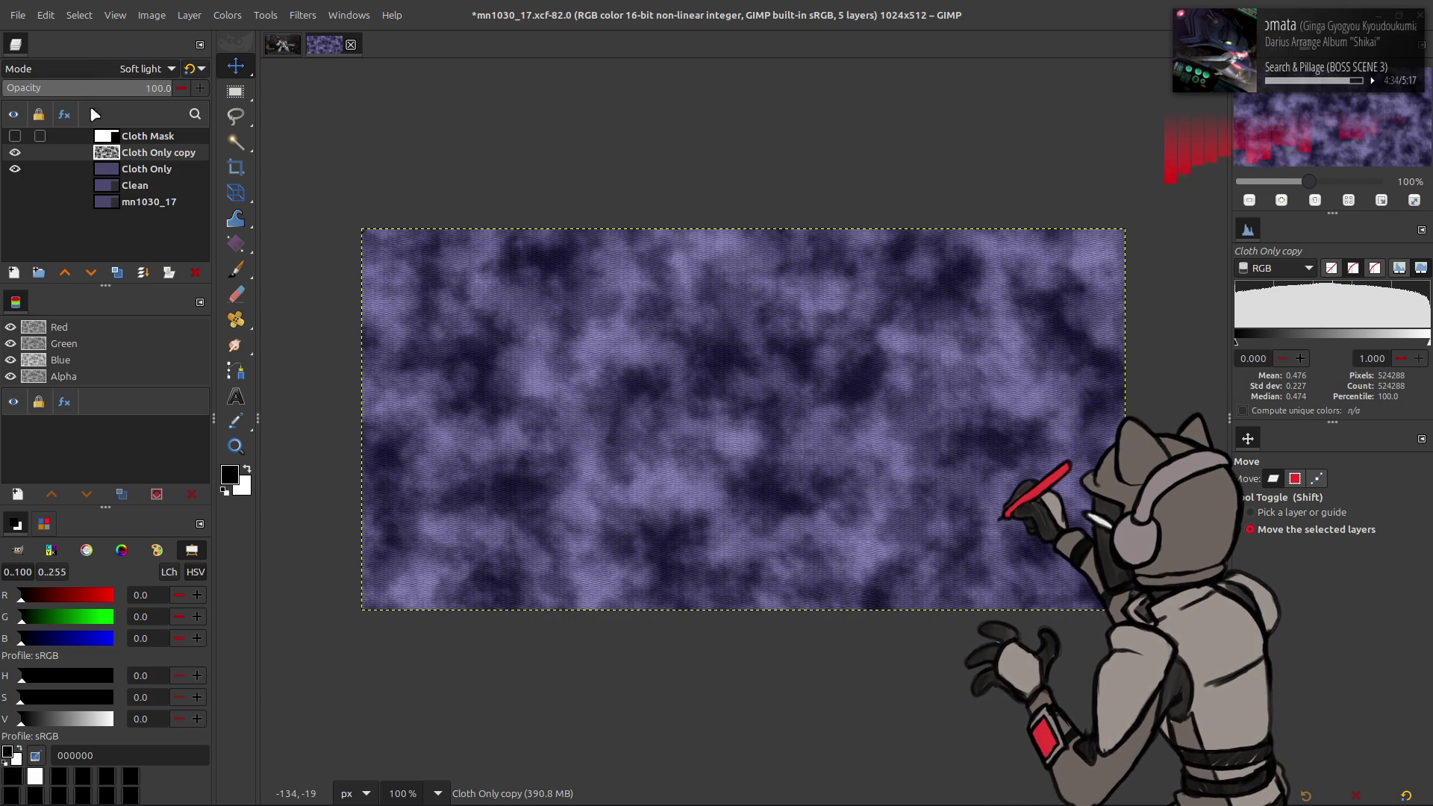
Step: Lower the soft-light cloud layer's opacity to 10%
{"action": "type", "text": "25"}
{"action": "key", "text": "Return"}
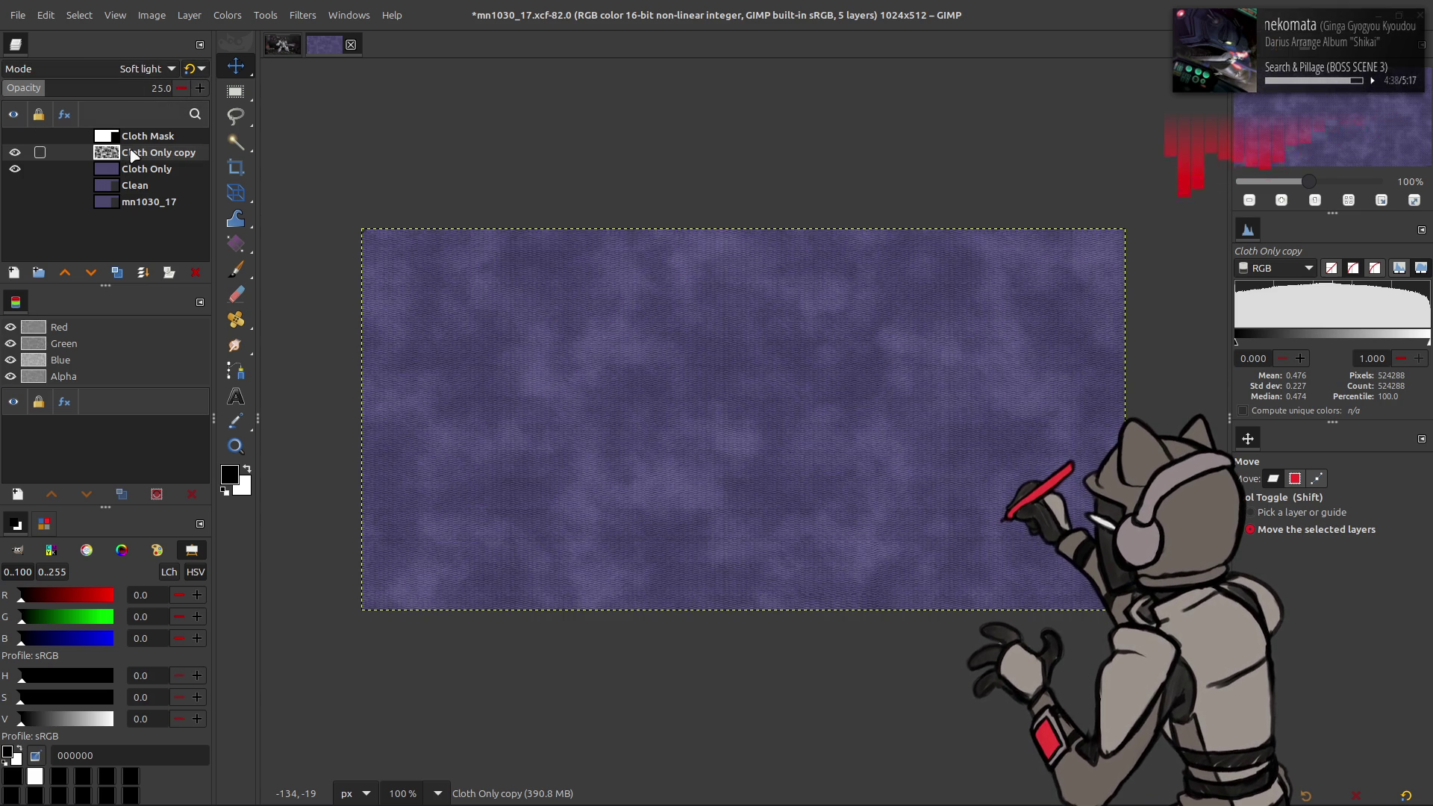
{"action": "right_click", "coordinate": [132, 154]}
{"action": "mouse_move", "coordinate": [224, 200]}
{"action": "left_click", "coordinate": [384, 250]}
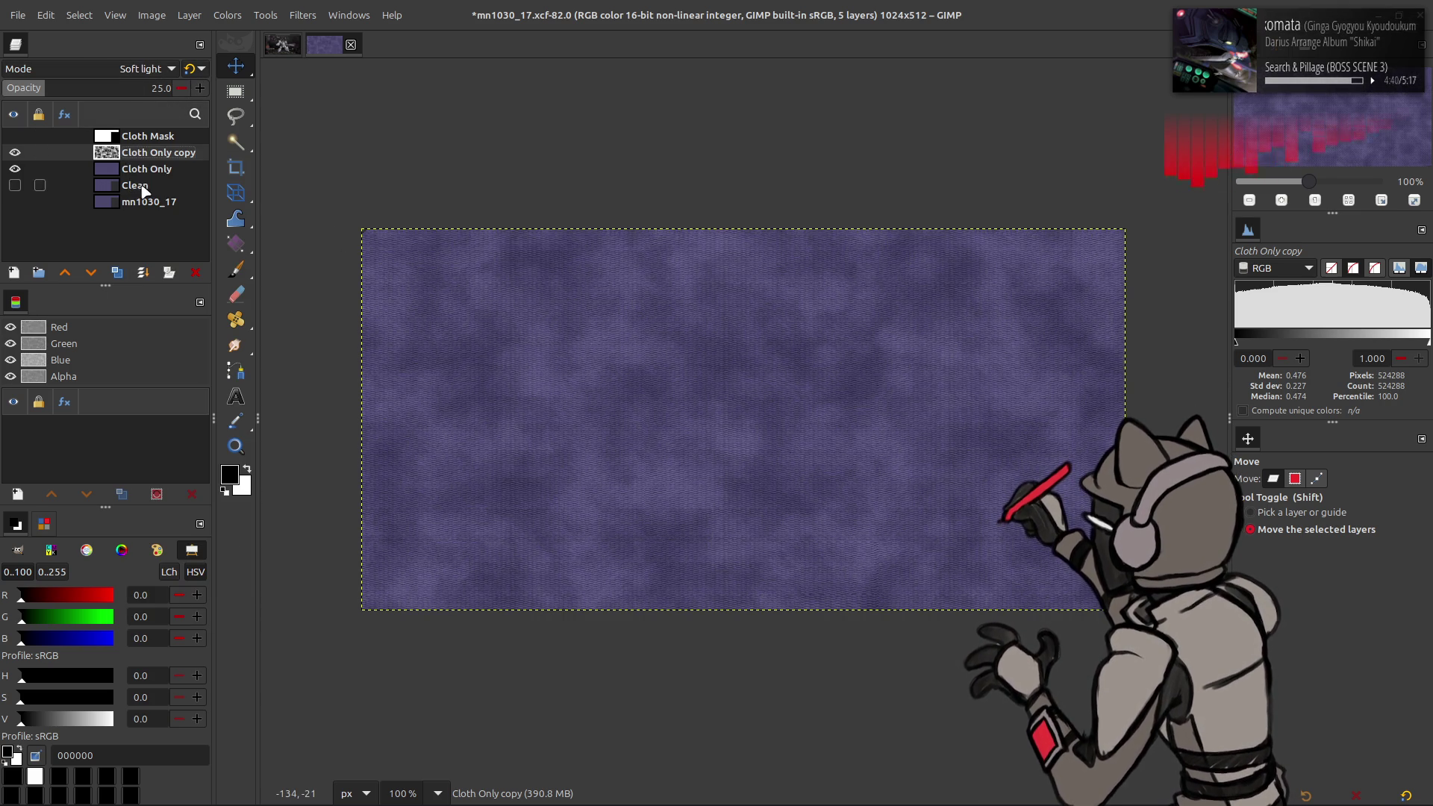
{"action": "right_click", "coordinate": [136, 160]}
{"action": "left_click", "coordinate": [349, 245]}
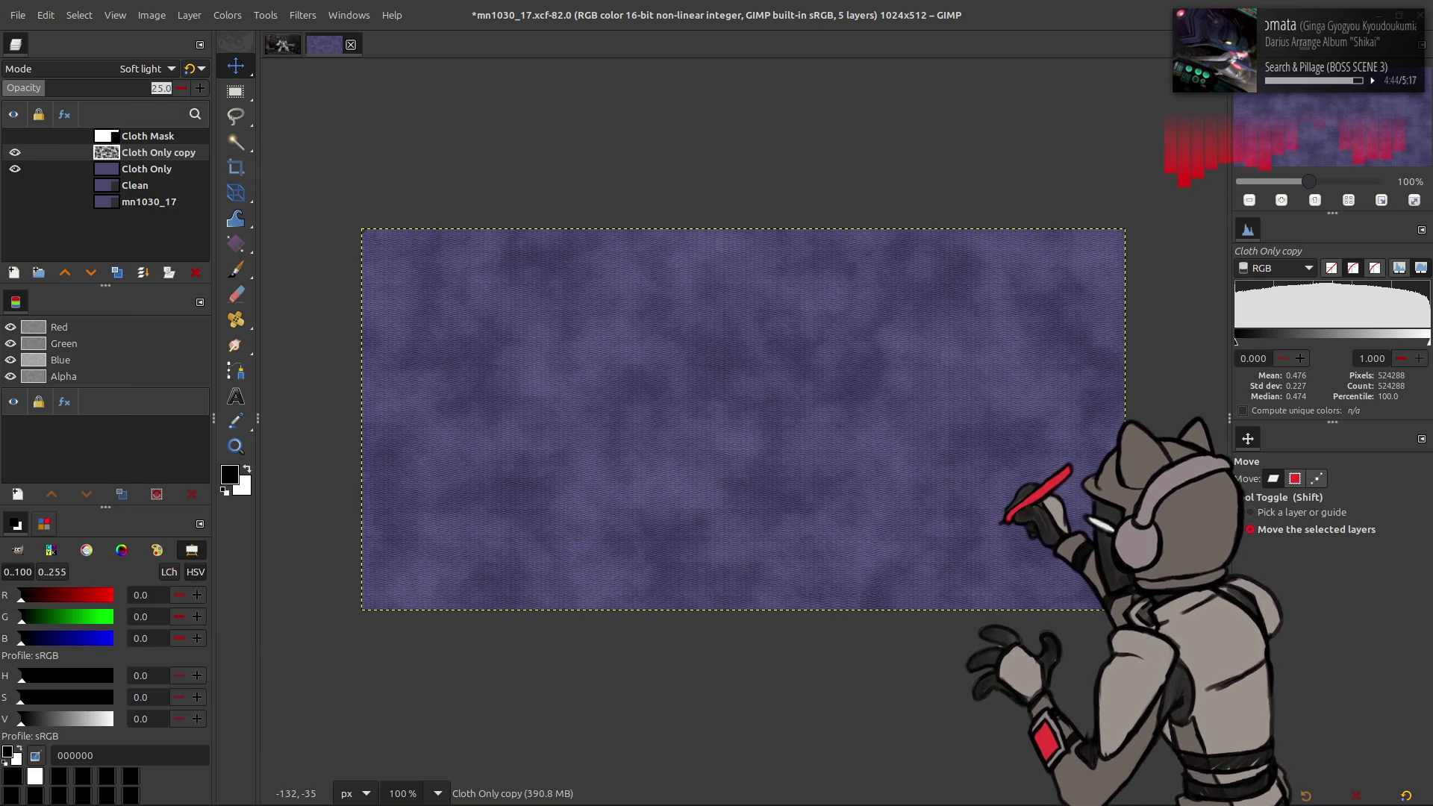
{"action": "type", "text": "10"}
{"action": "key", "text": "Return"}
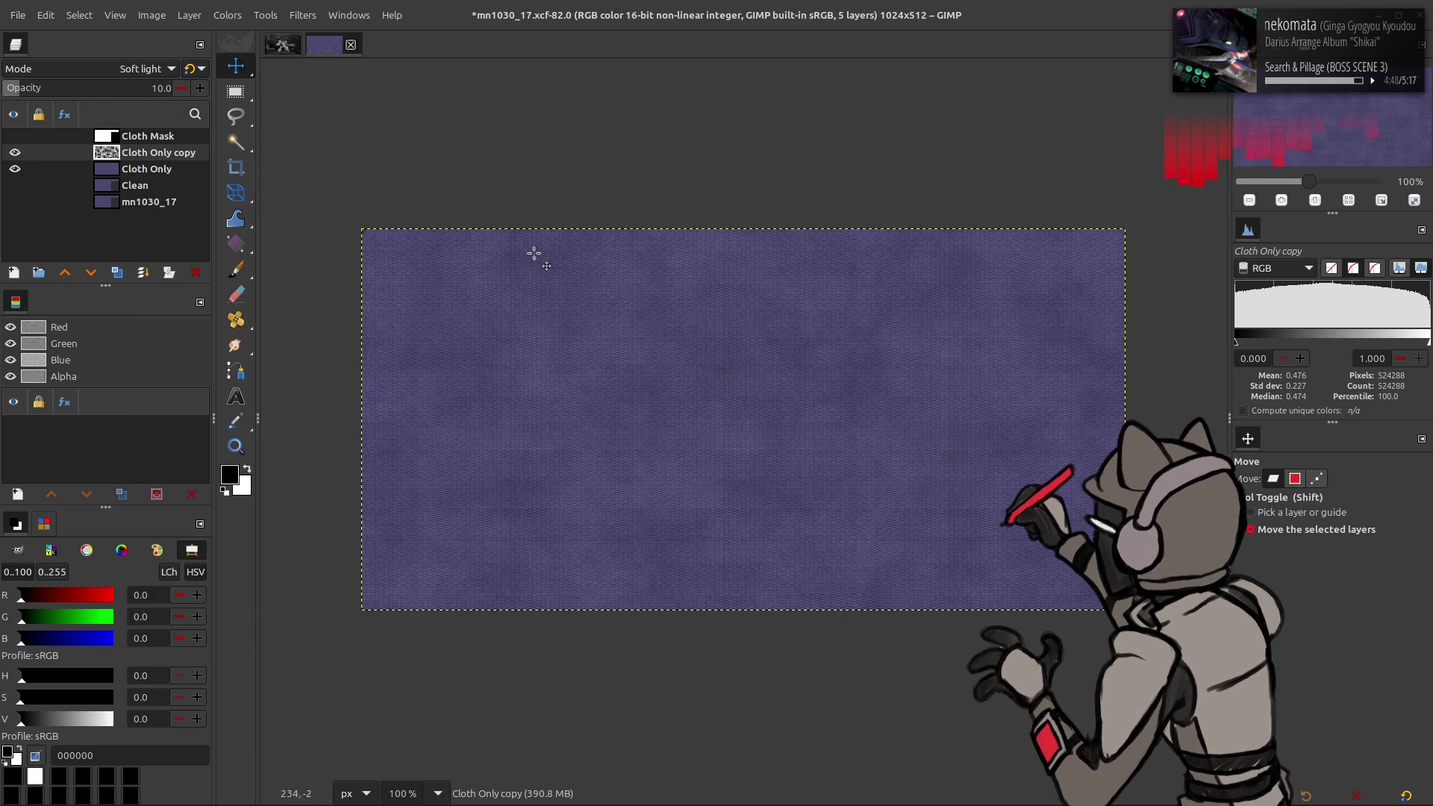
Step: Check the faint cloudy mottle at 200% zoom and save mn1030_17.xcf
{"action": "key", "text": "2"}
{"action": "key", "text": "1"}
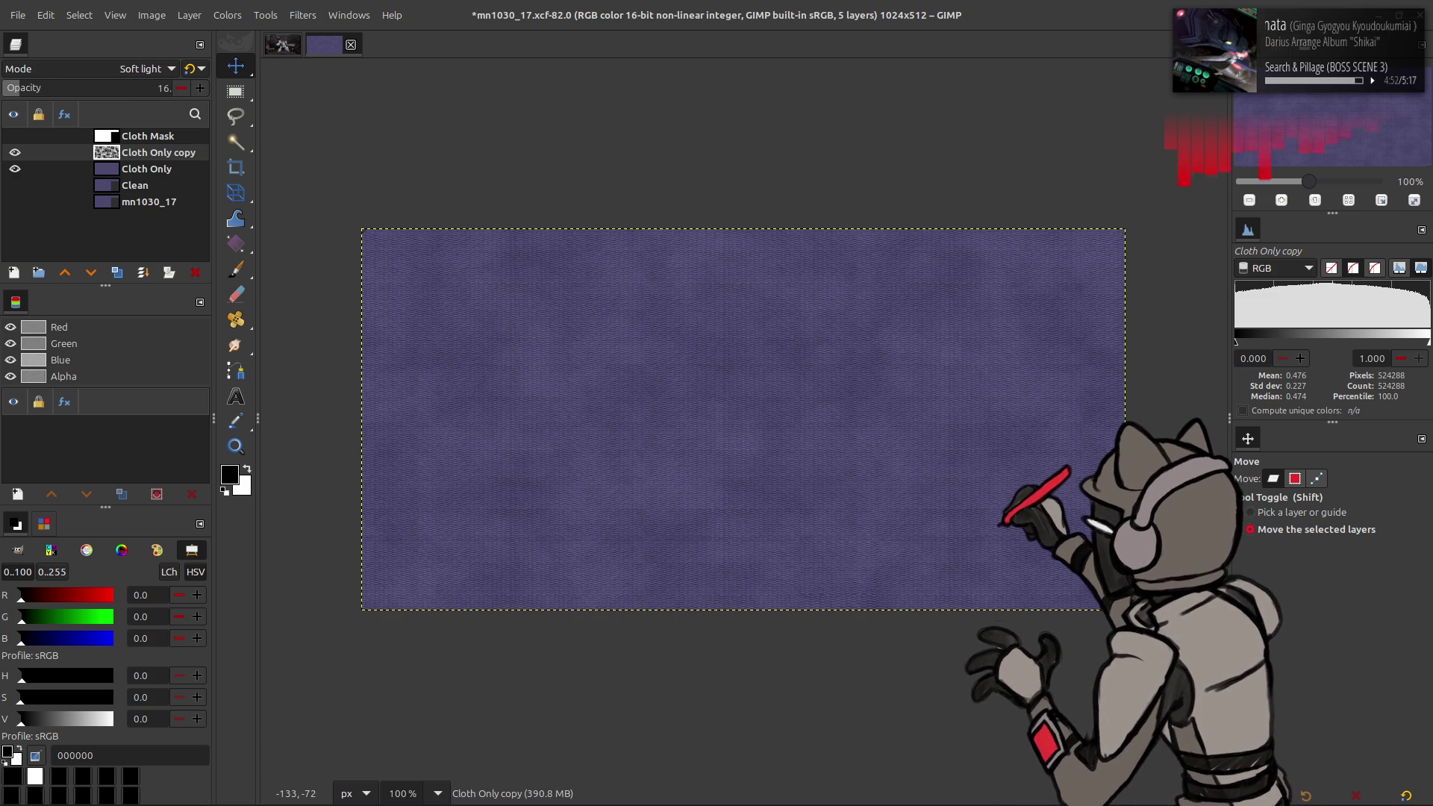
{"action": "left_click_drag", "start_coordinate": [131, 90], "coordinate": [135, 89]}
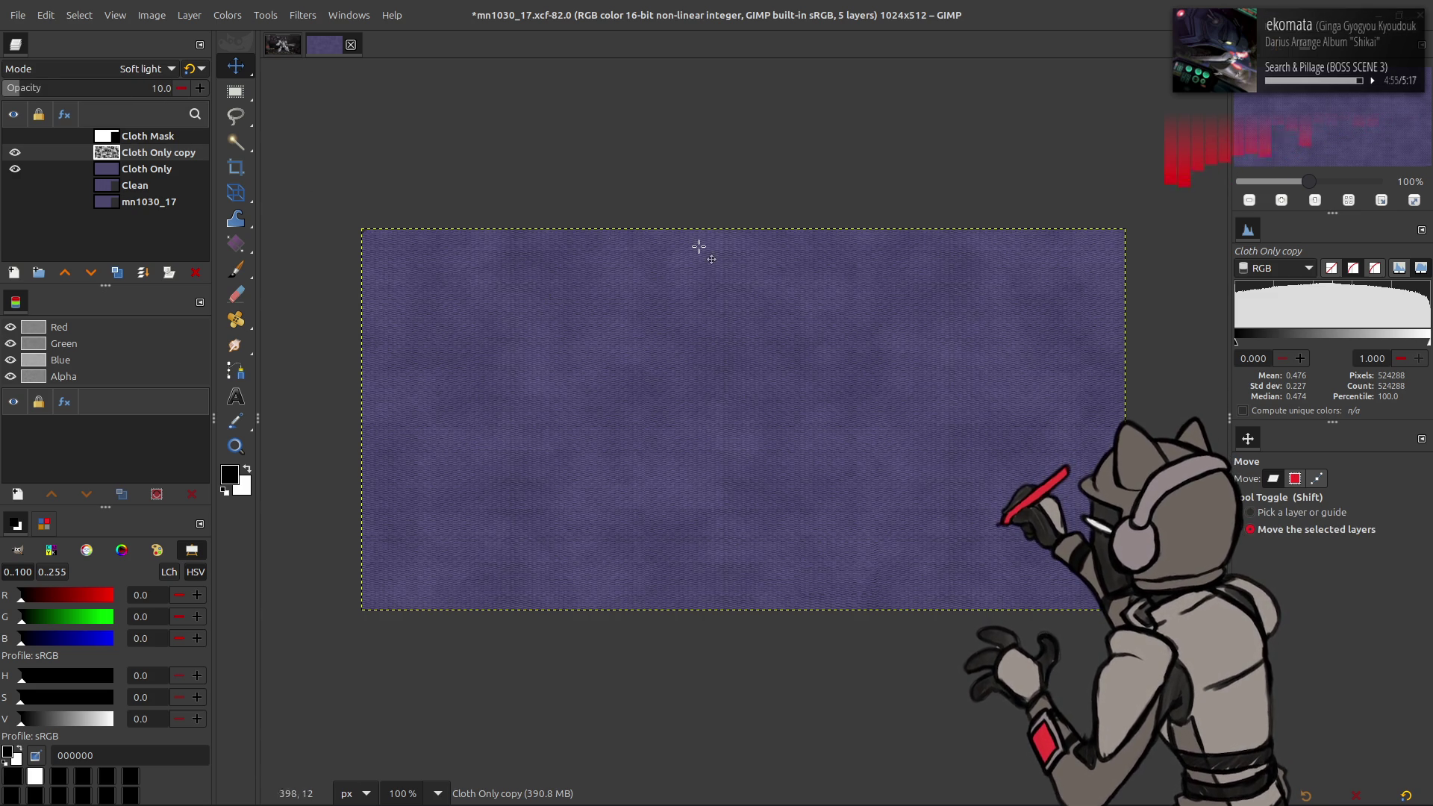
{"action": "key", "text": "2"}
{"action": "scroll", "coordinate": [700, 247], "scroll_direction": "down", "scroll_amount": 1}
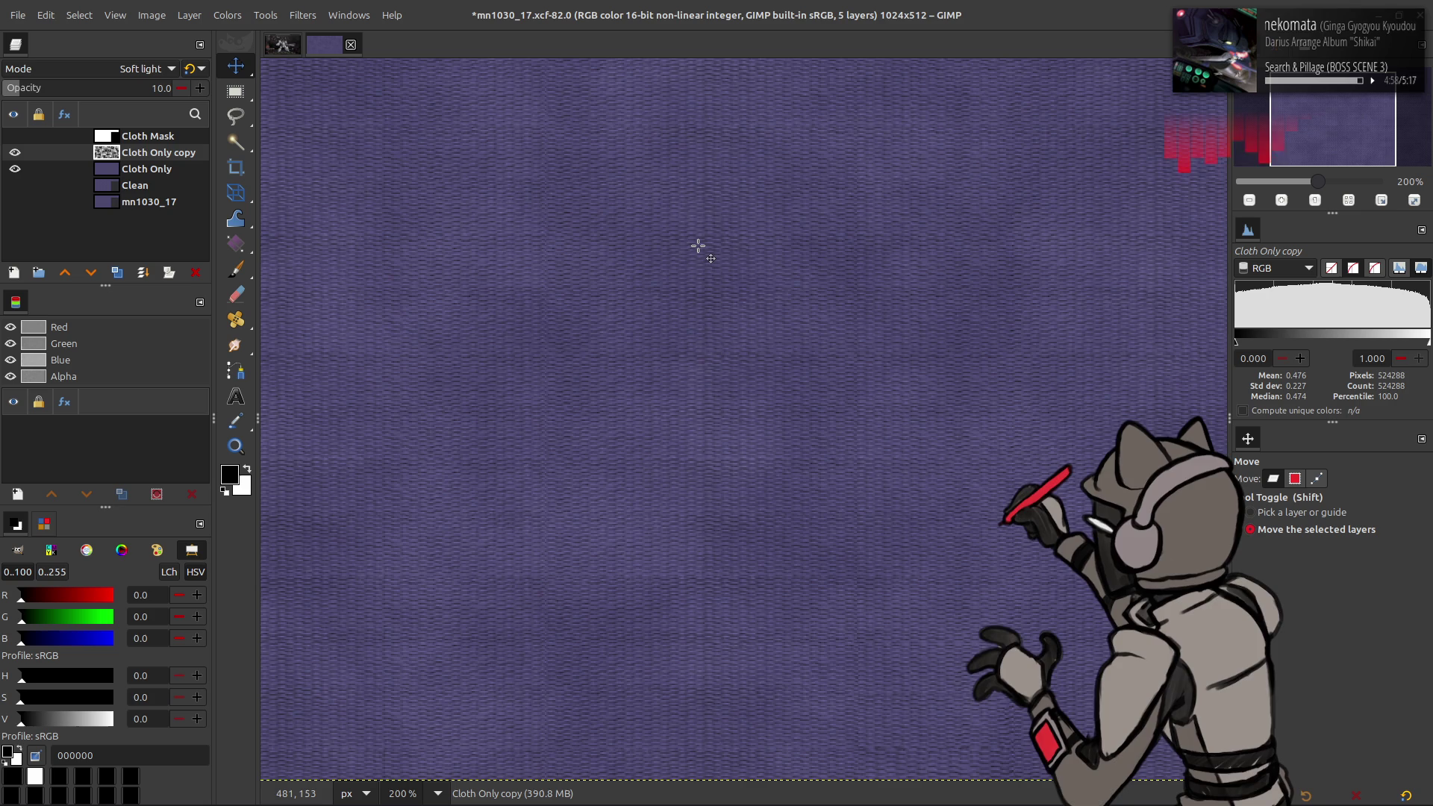
{"action": "key", "text": "ctrl+s"}
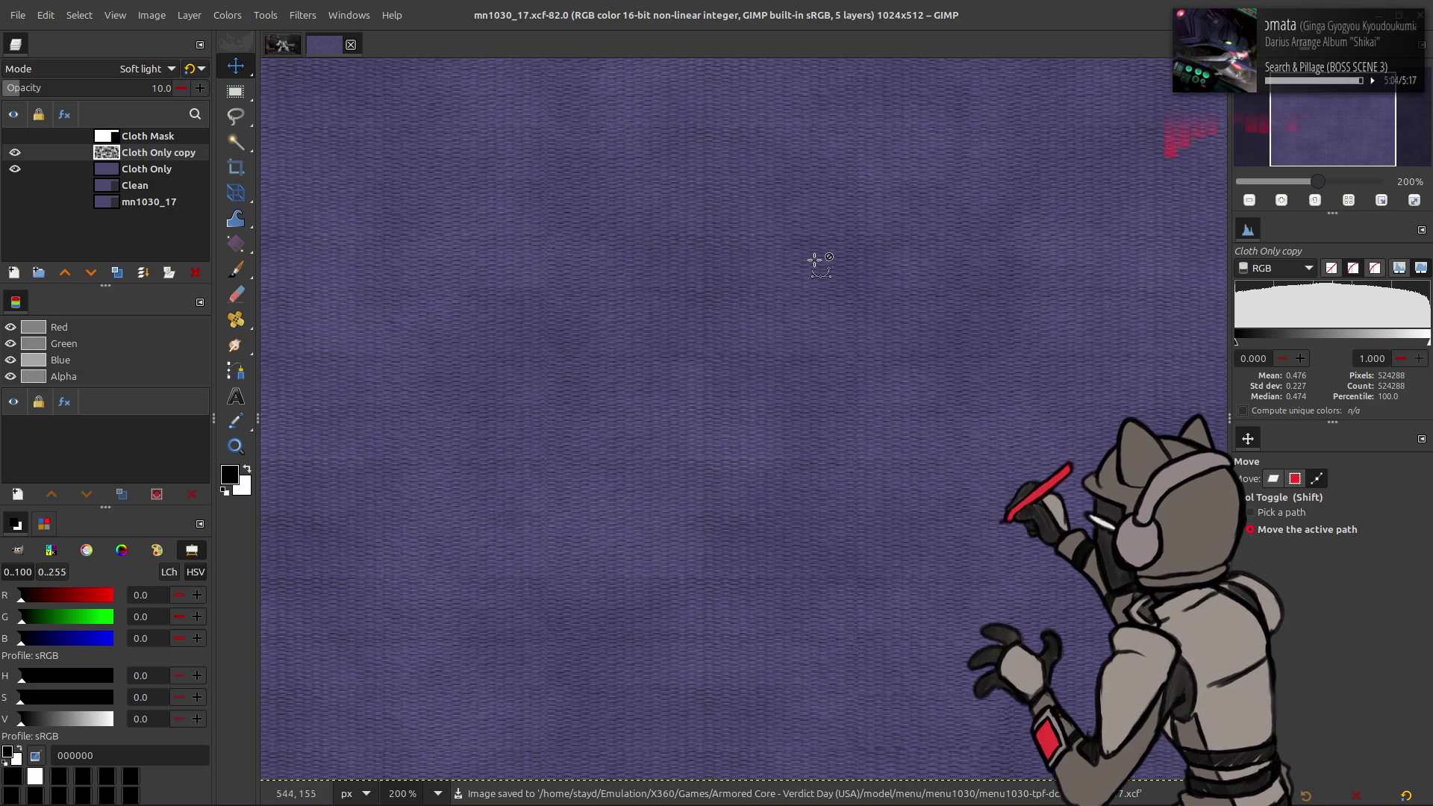
{"action": "key", "text": "m"}
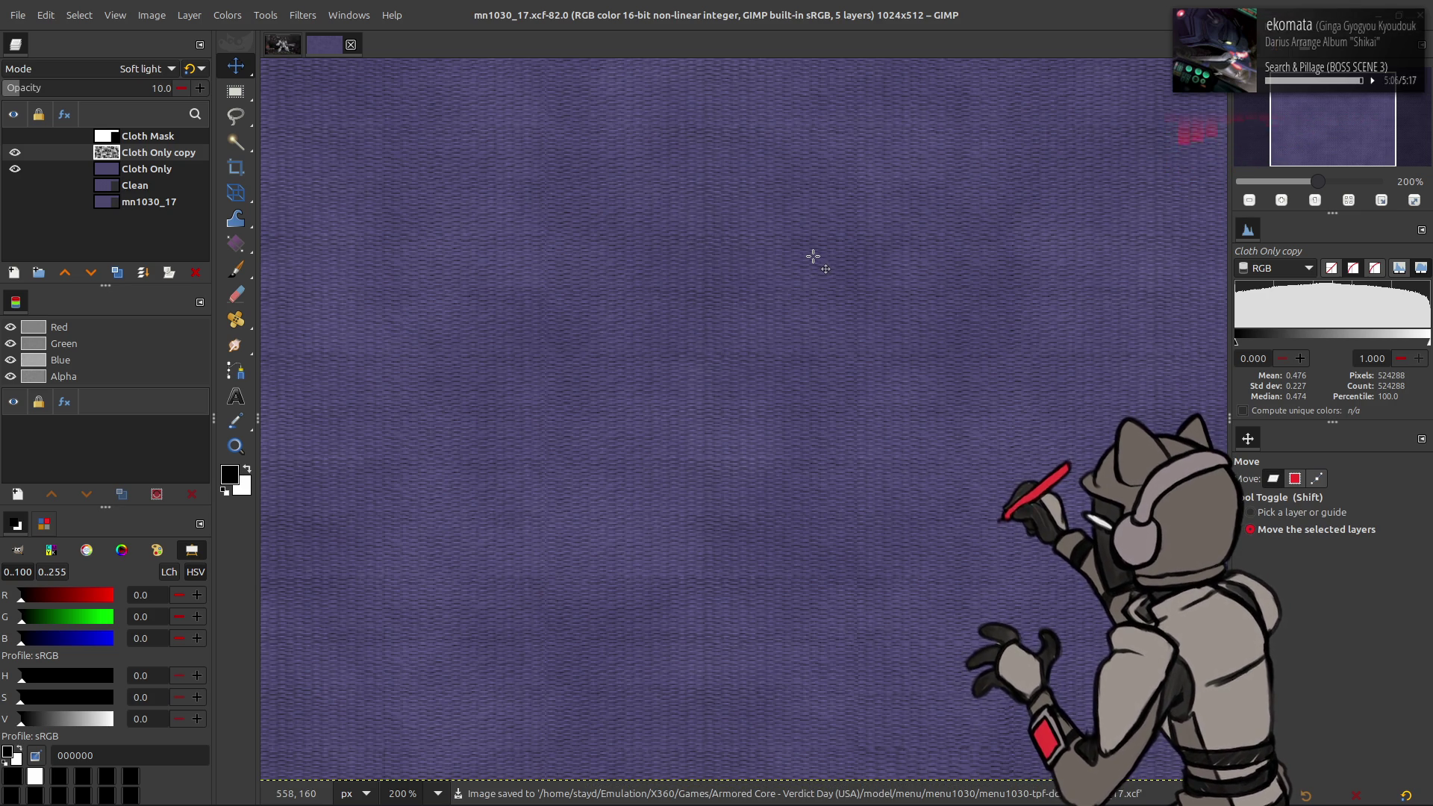
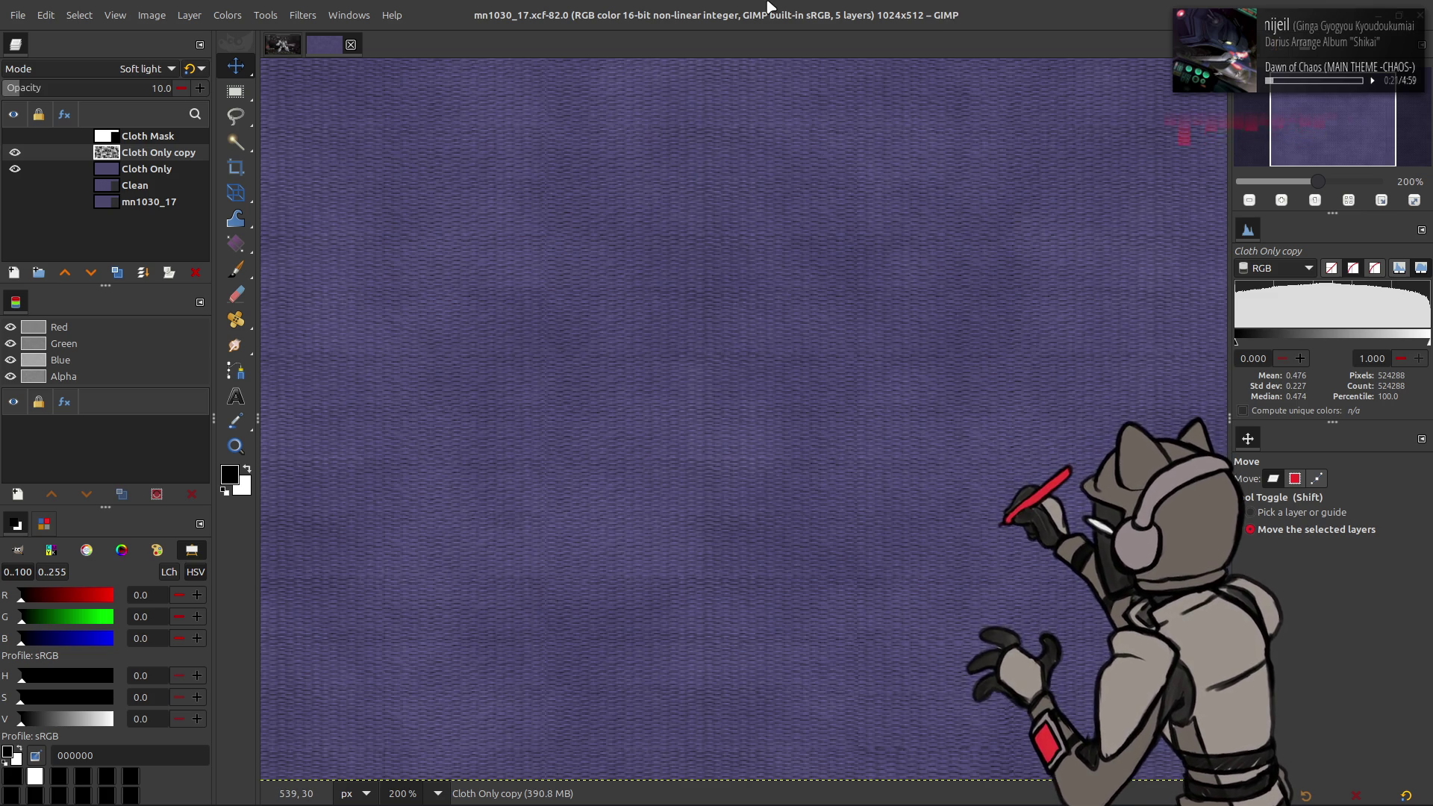
Step: Make three duplicate copies of the Cloth Only layer
{"action": "scroll", "coordinate": [809, 448], "scroll_direction": "up", "scroll_amount": 2}
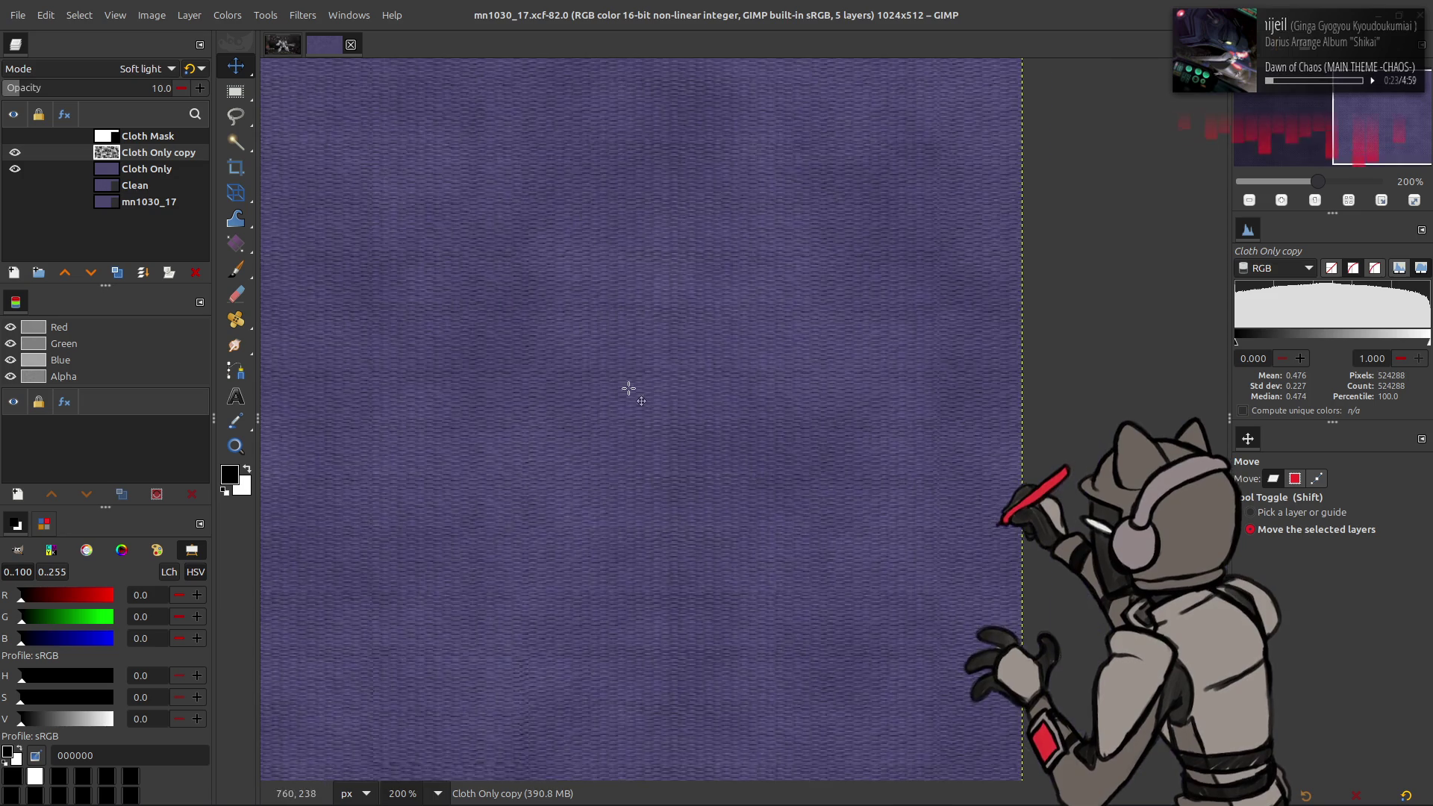
{"action": "scroll", "coordinate": [630, 388], "scroll_direction": "right", "scroll_amount": 3, "text": "shift"}
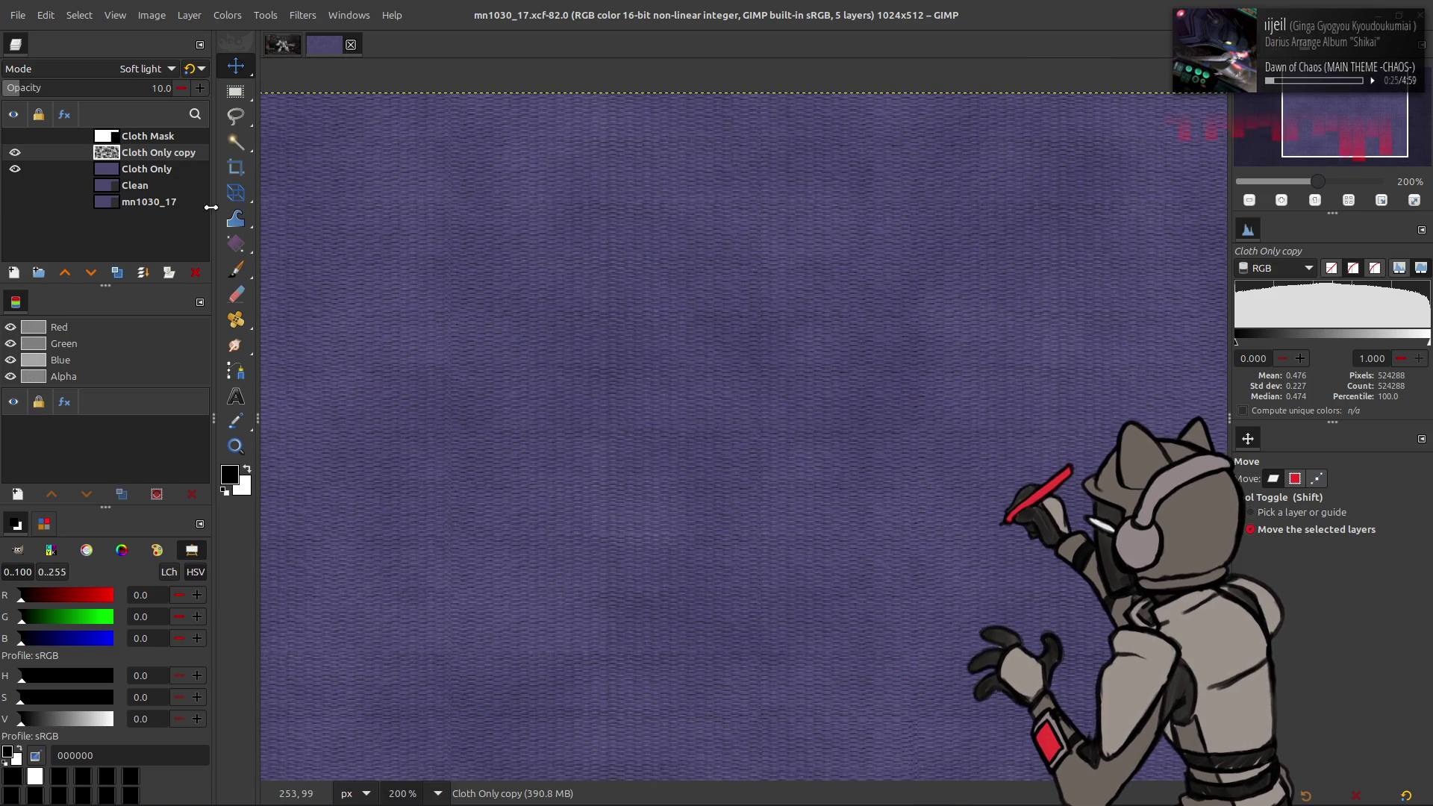
{"action": "left_click", "coordinate": [144, 170]}
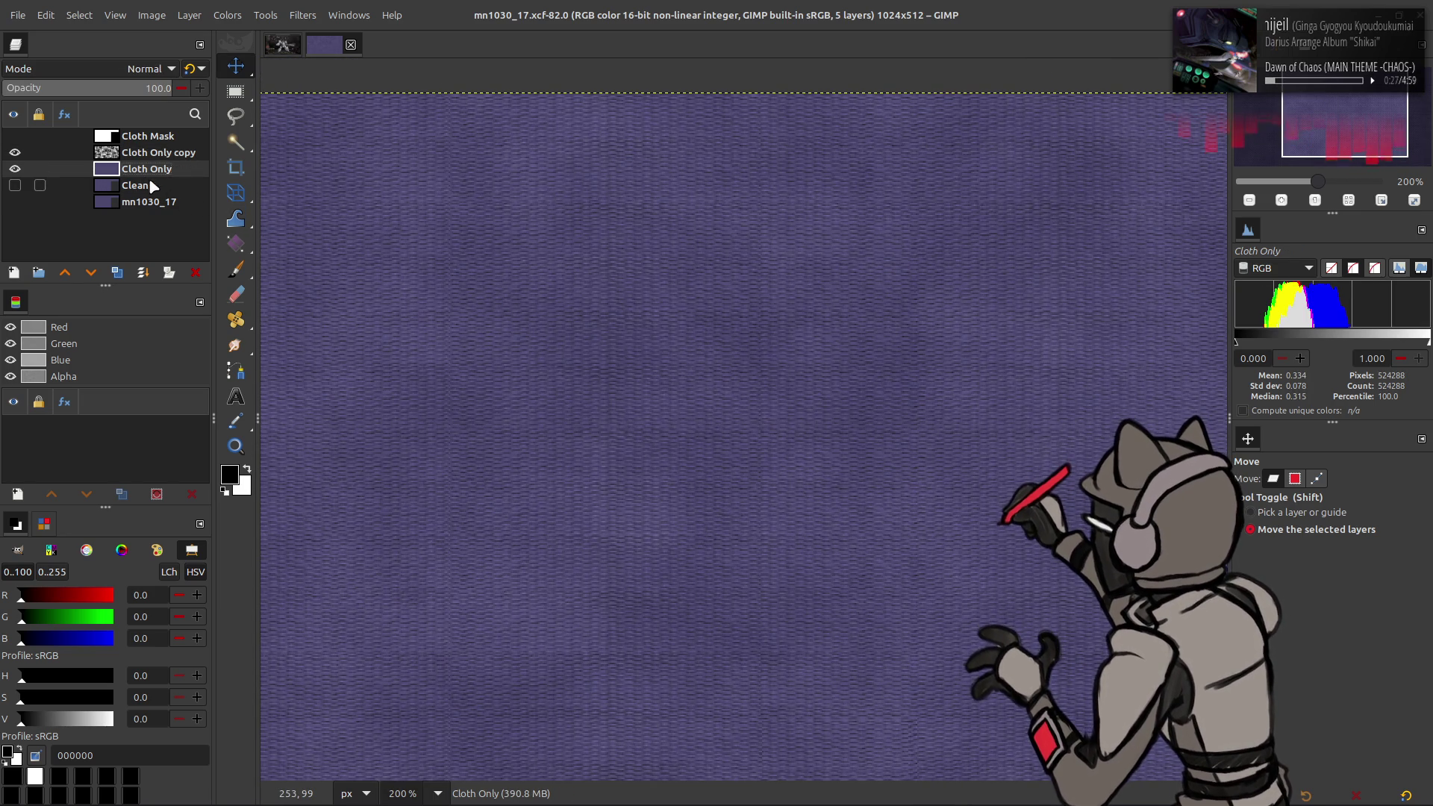
{"action": "left_click", "coordinate": [118, 273]}
{"action": "left_click", "coordinate": [65, 273]}
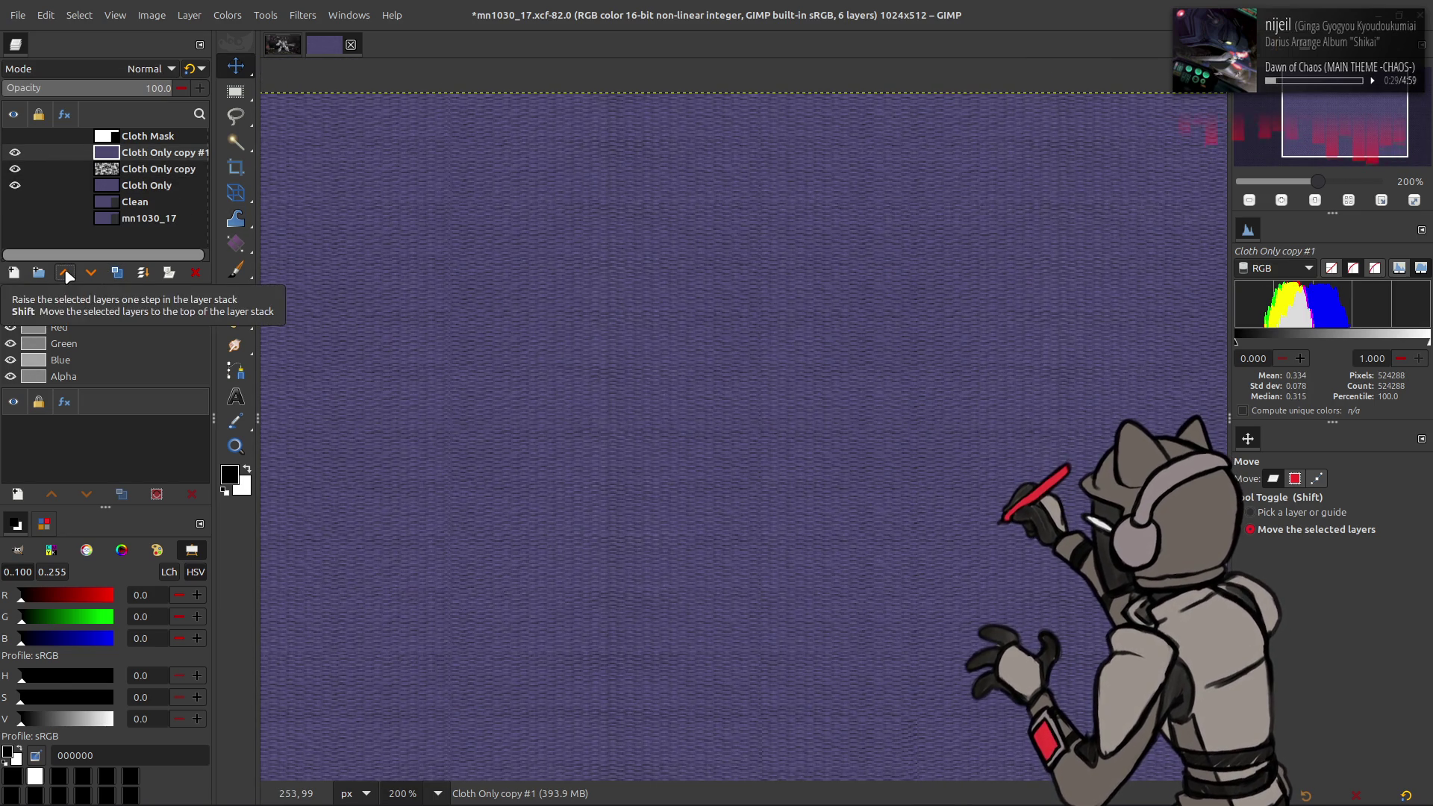
{"action": "left_click", "coordinate": [117, 272]}
{"action": "left_click", "coordinate": [117, 273]}
Step: Apply a high-precision Median Blur with radius 1 to the top copy and Cloth Only copy #2
{"action": "left_click", "coordinate": [302, 15]}
{"action": "mouse_move", "coordinate": [351, 115]}
{"action": "left_click", "coordinate": [552, 186]}
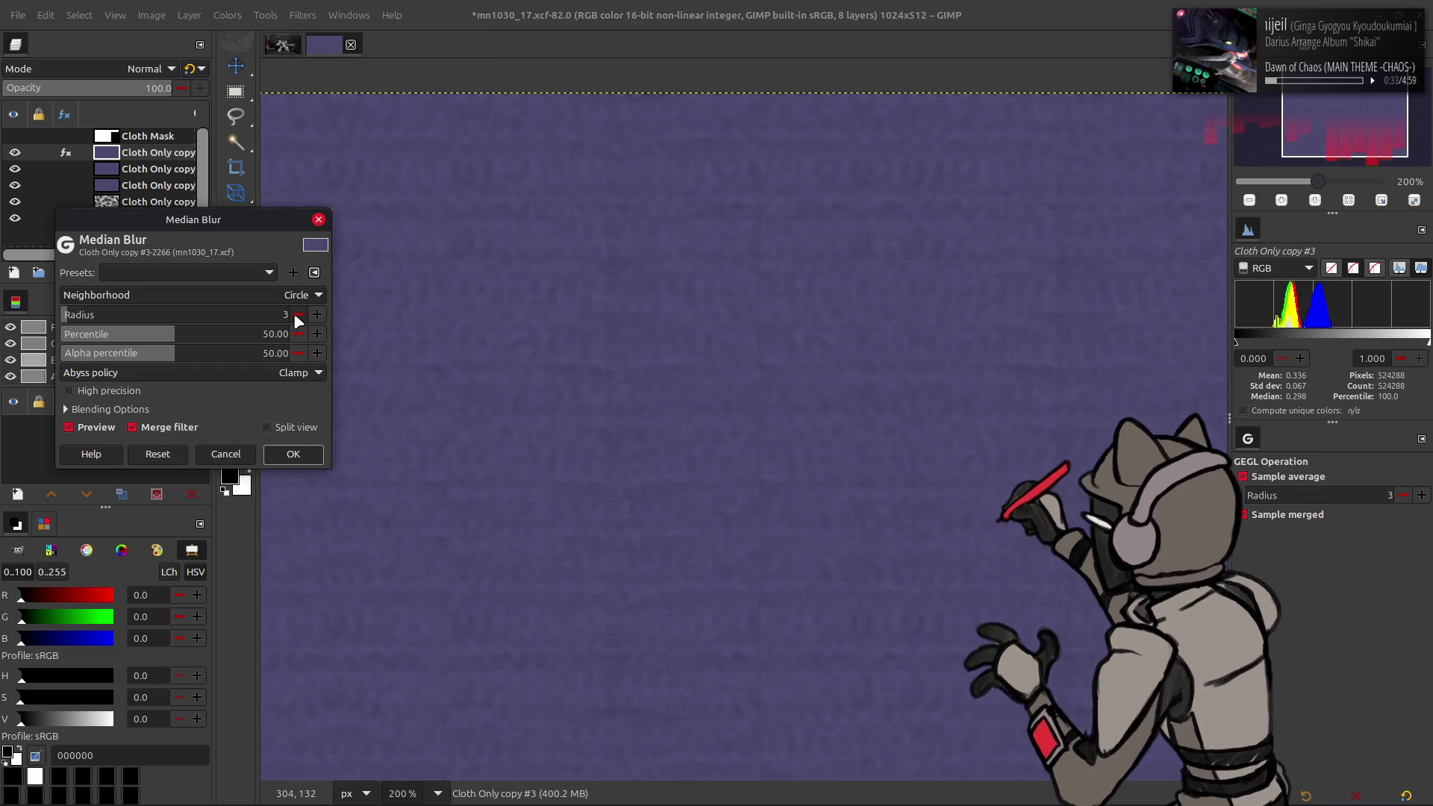
{"action": "left_click", "coordinate": [298, 314]}
{"action": "left_click", "coordinate": [297, 315]}
{"action": "left_click", "coordinate": [134, 391]}
{"action": "left_click", "coordinate": [273, 452]}
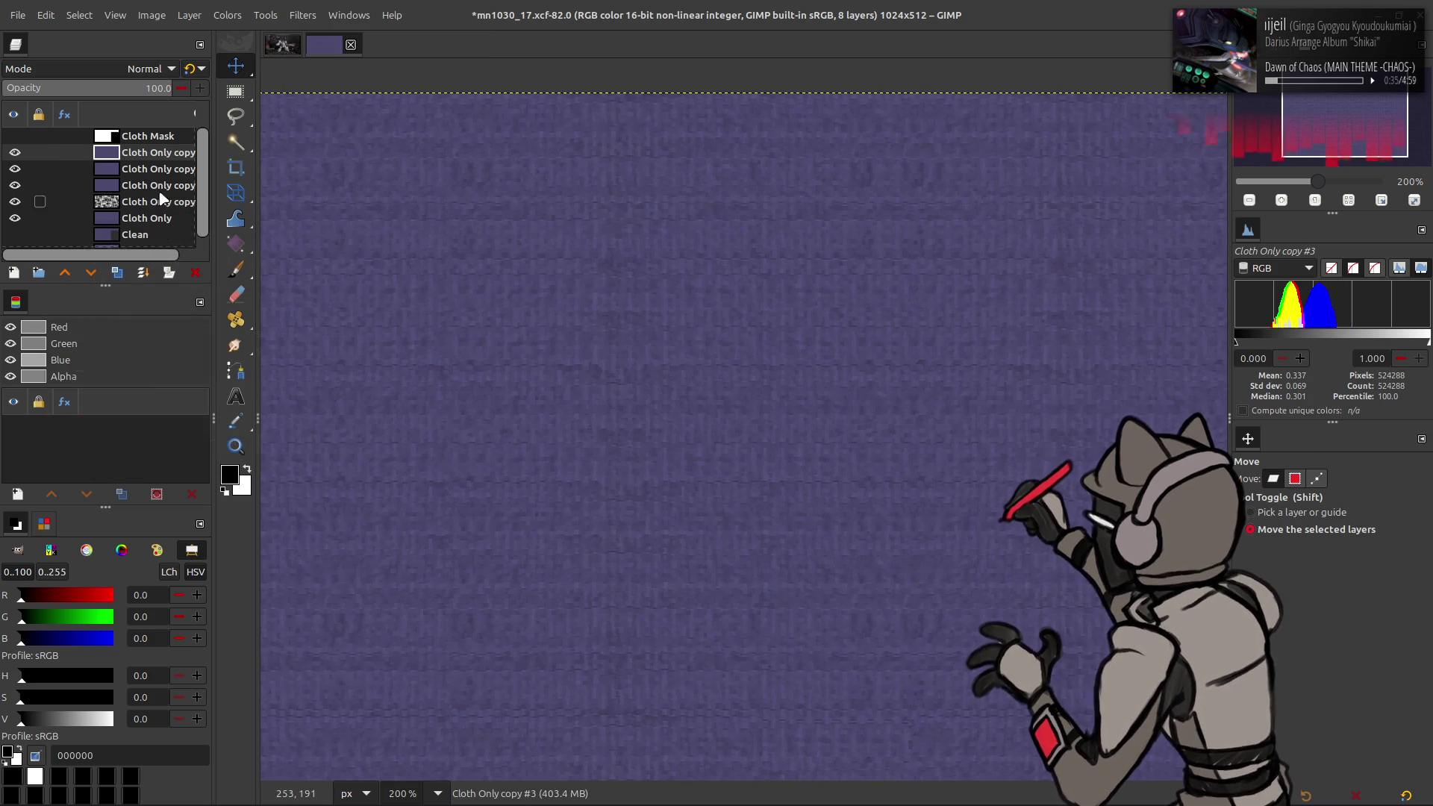
{"action": "key", "text": "Page_Down"}
{"action": "key", "text": "shift+ctrl+f"}
{"action": "left_click", "coordinate": [269, 272]}
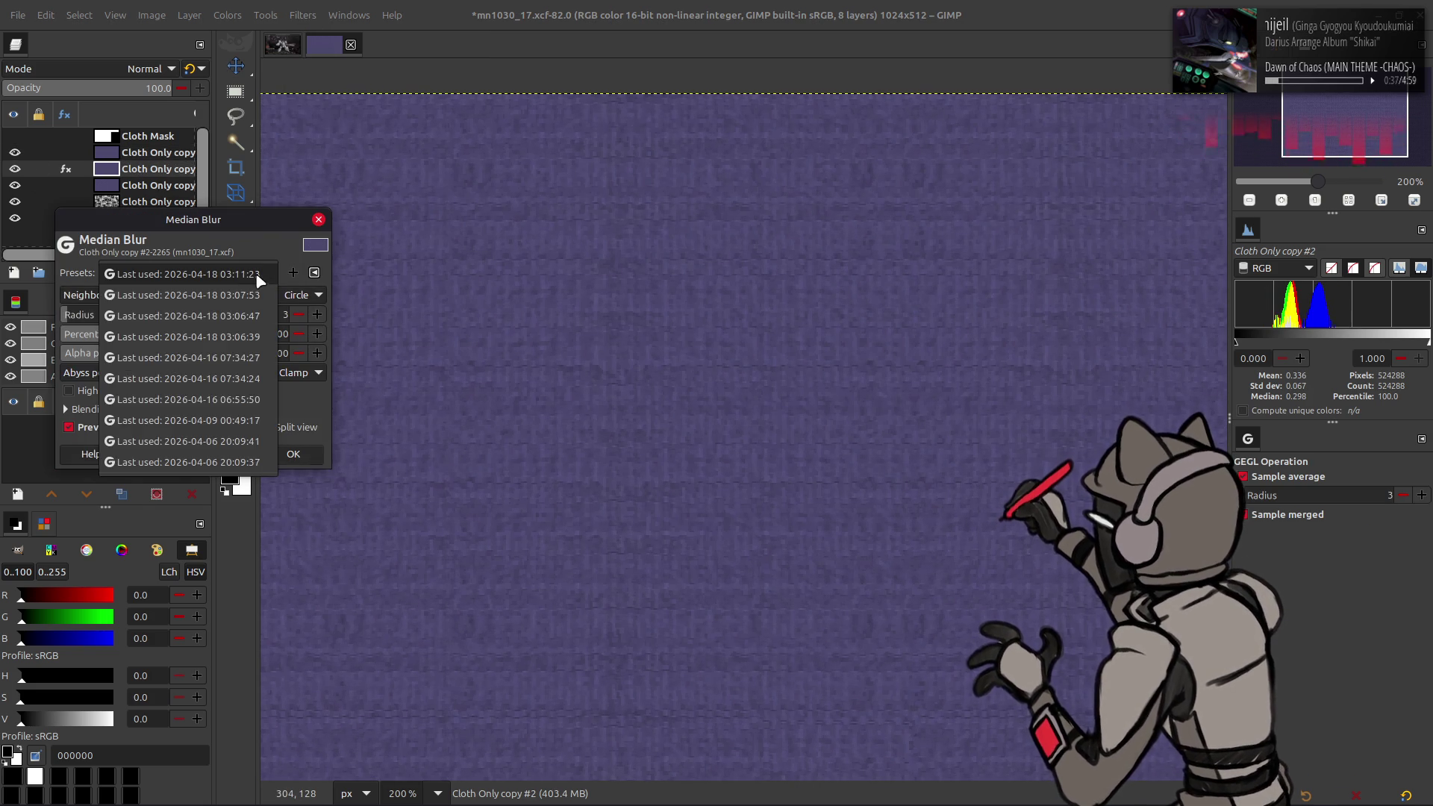
{"action": "left_click", "coordinate": [223, 275]}
{"action": "left_click", "coordinate": [293, 454]}
Step: Set the top blurred copy to 50% opacity with the legacy blend mode
{"action": "left_click", "coordinate": [145, 154]}
{"action": "left_click", "coordinate": [136, 92]}
{"action": "type", "text": "50"}
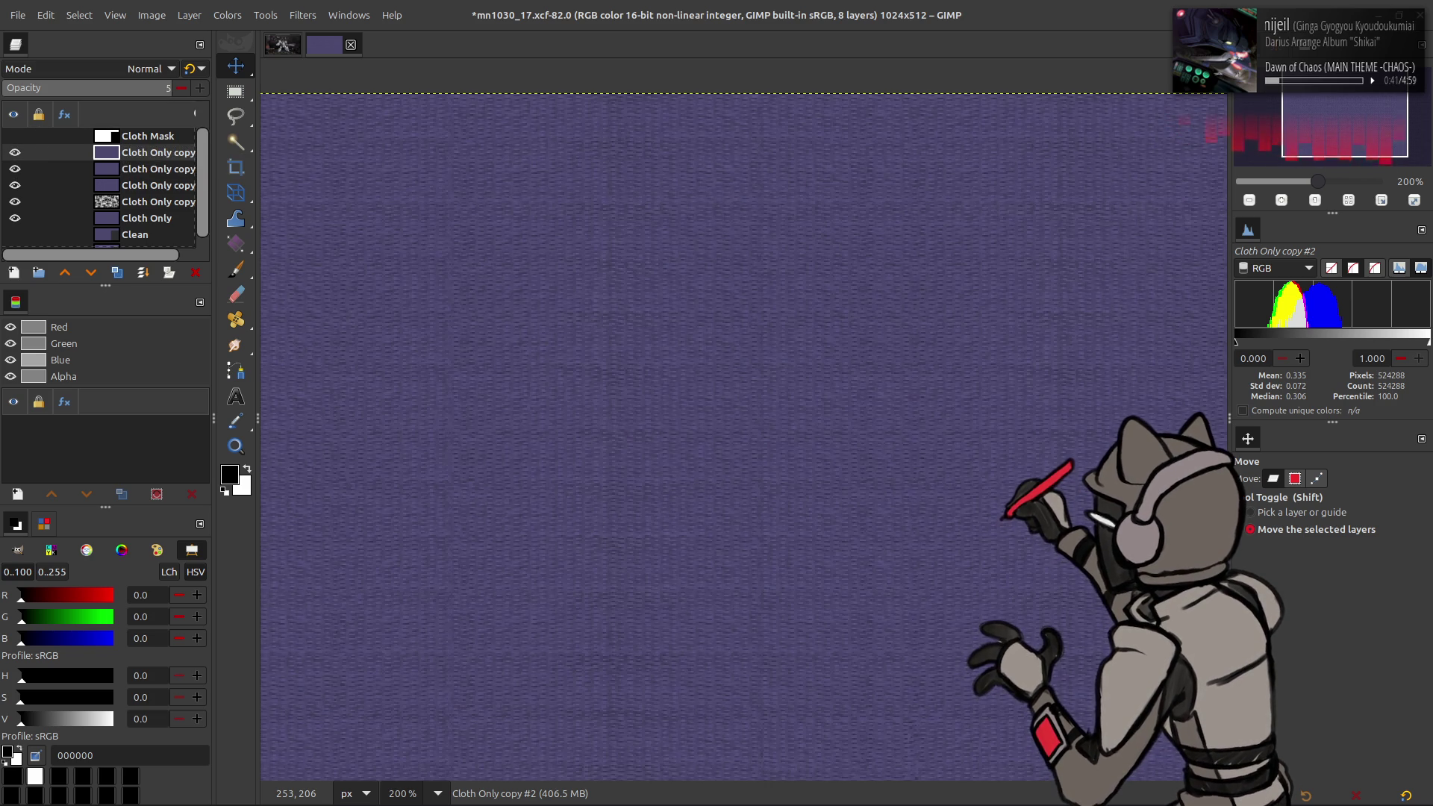
{"action": "key", "text": "Return"}
{"action": "left_click", "coordinate": [187, 71]}
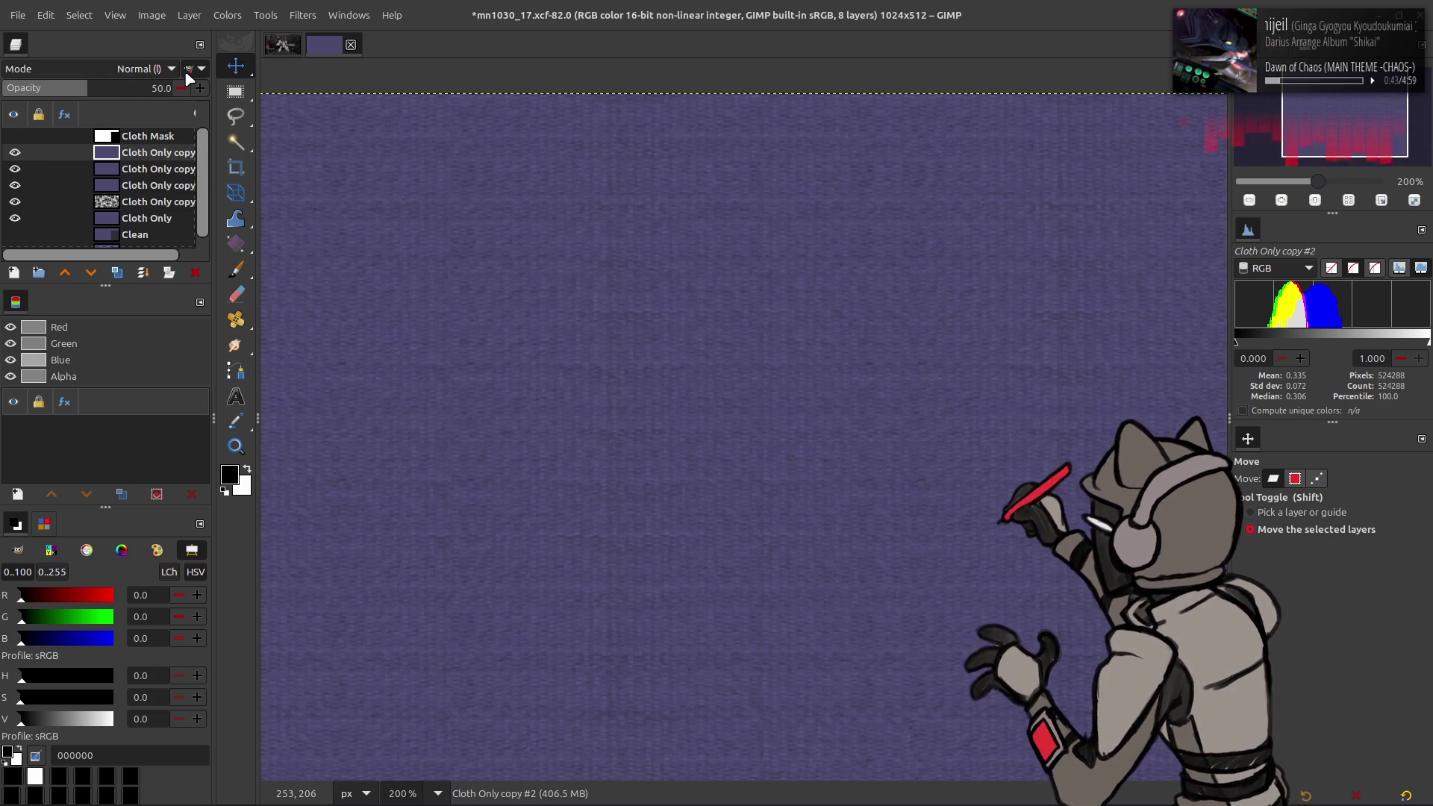
Step: Merge the half-opaque copy down and set the result to Grain extract mode
{"action": "right_click", "coordinate": [122, 153]}
{"action": "left_click", "coordinate": [164, 298]}
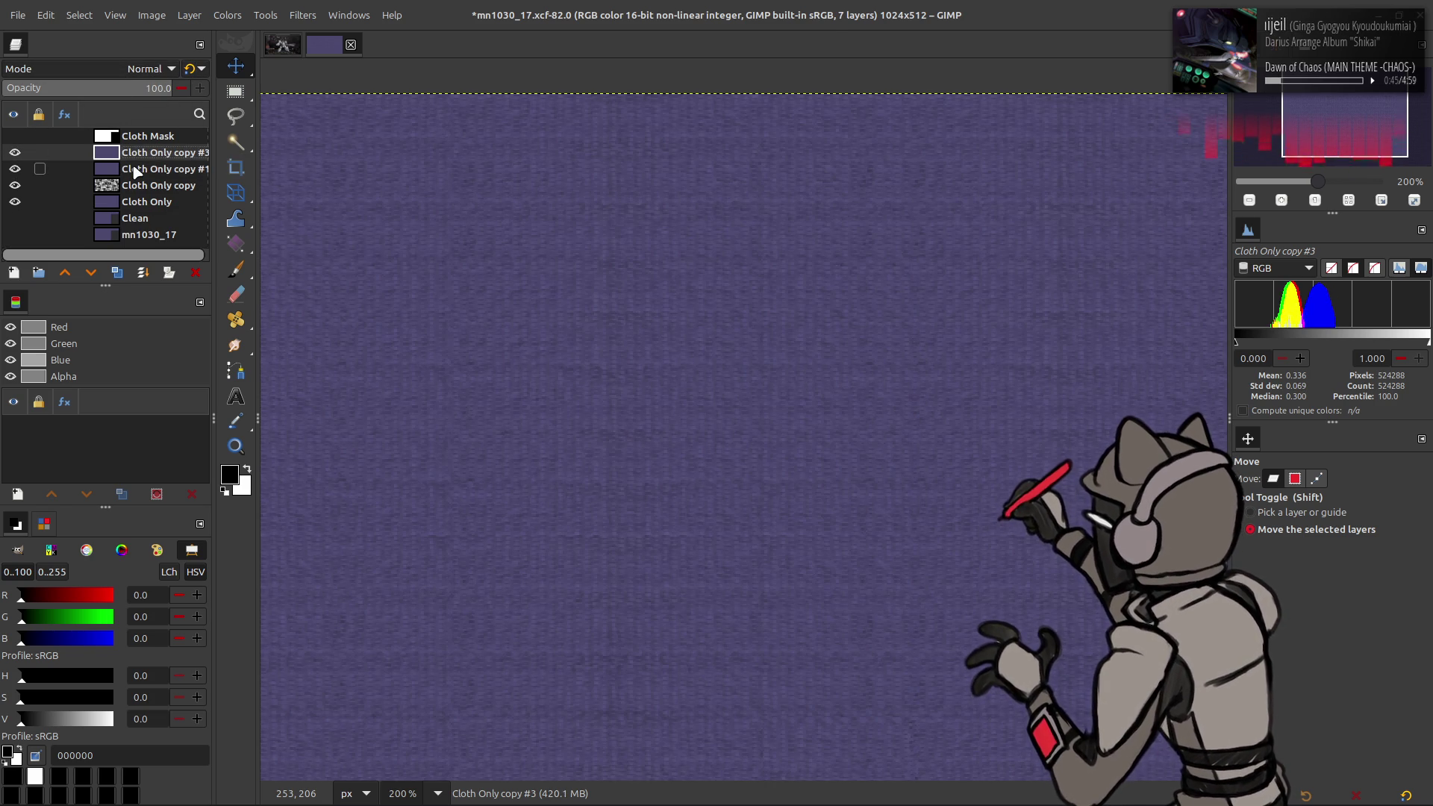
{"action": "left_click", "coordinate": [136, 71]}
{"action": "left_click", "coordinate": [79, 616]}
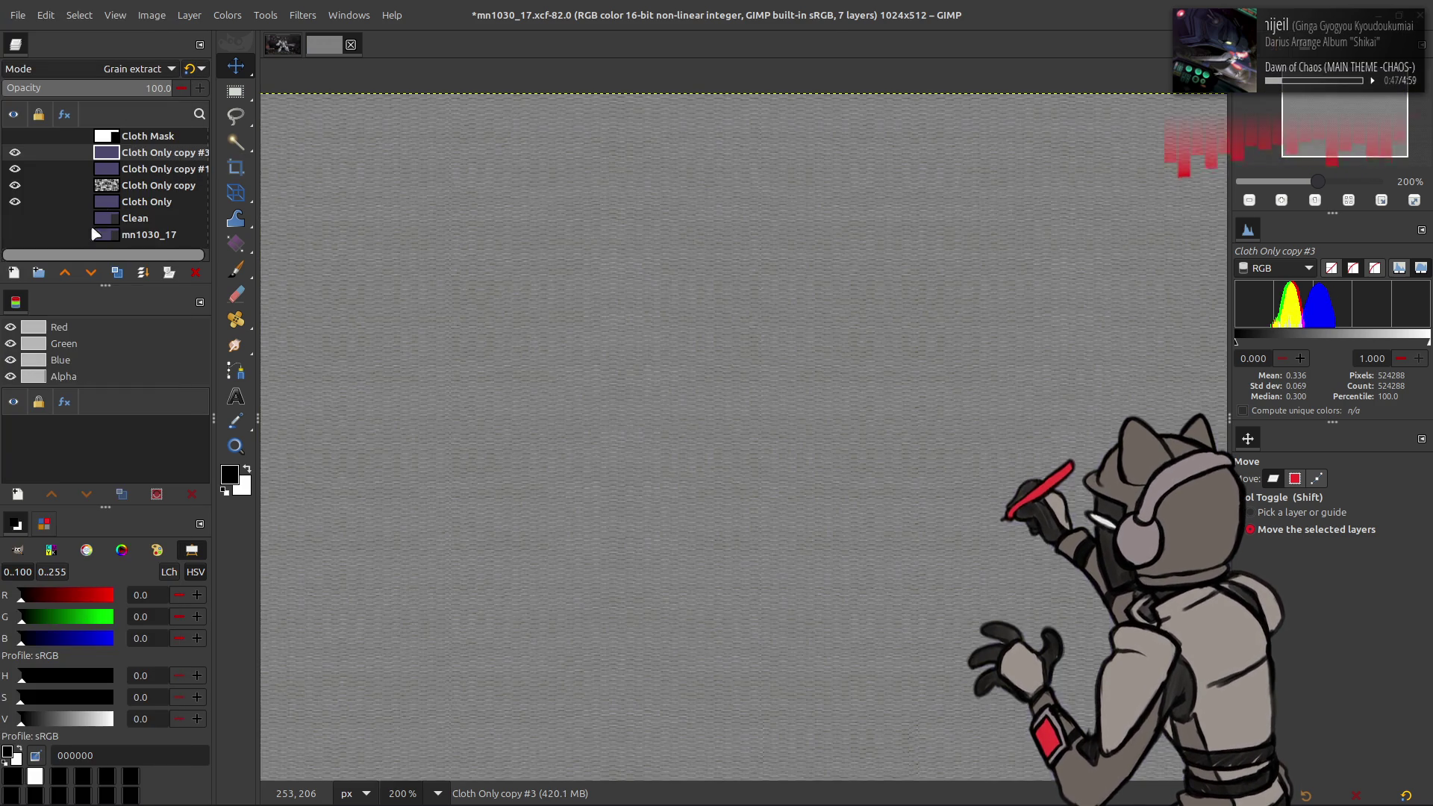
Step: Merge the grain-extracted layer down, set it to Grain merge, and zoom in on the cloth
{"action": "right_click", "coordinate": [122, 152]}
{"action": "left_click", "coordinate": [164, 298]}
{"action": "left_click", "coordinate": [136, 69]}
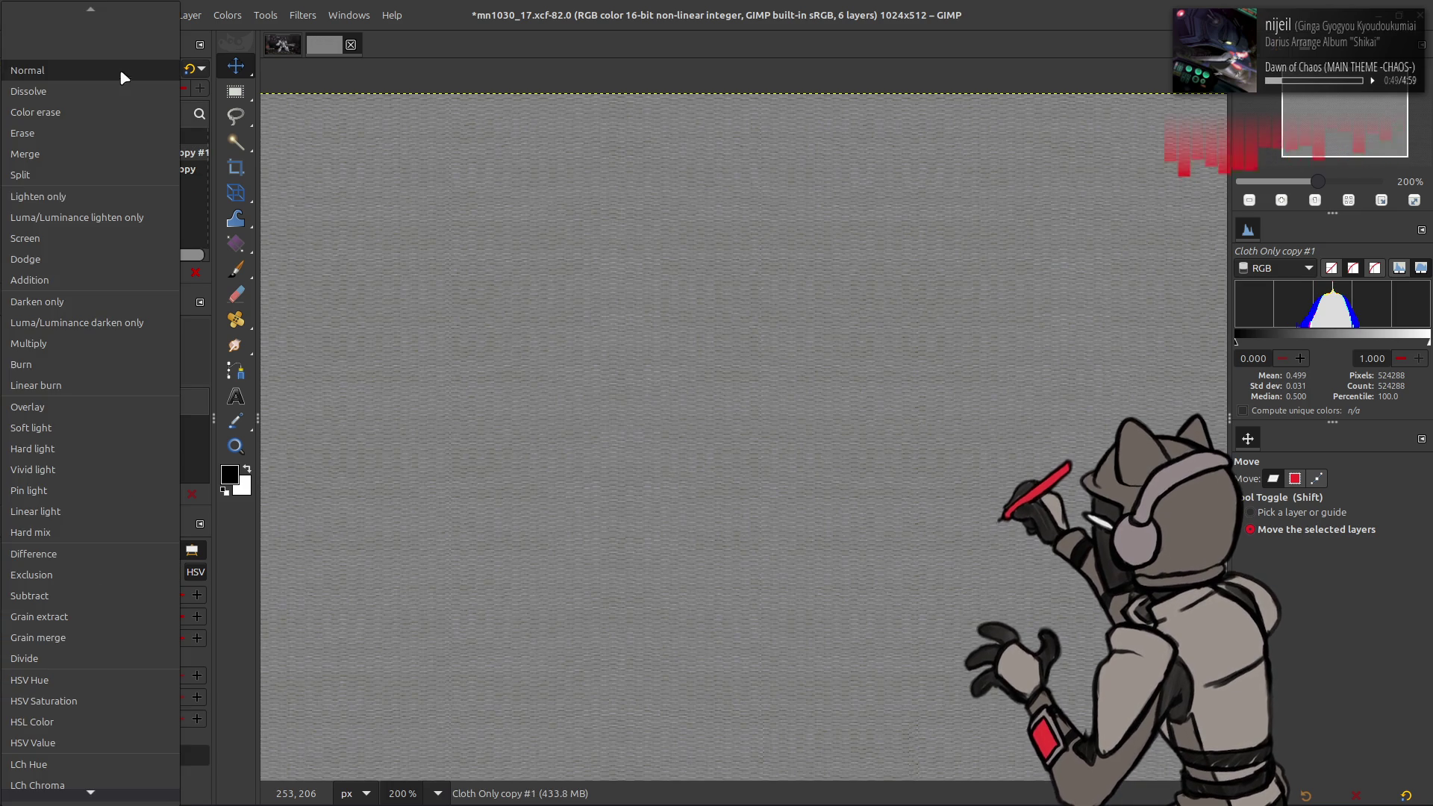
{"action": "left_click", "coordinate": [66, 633]}
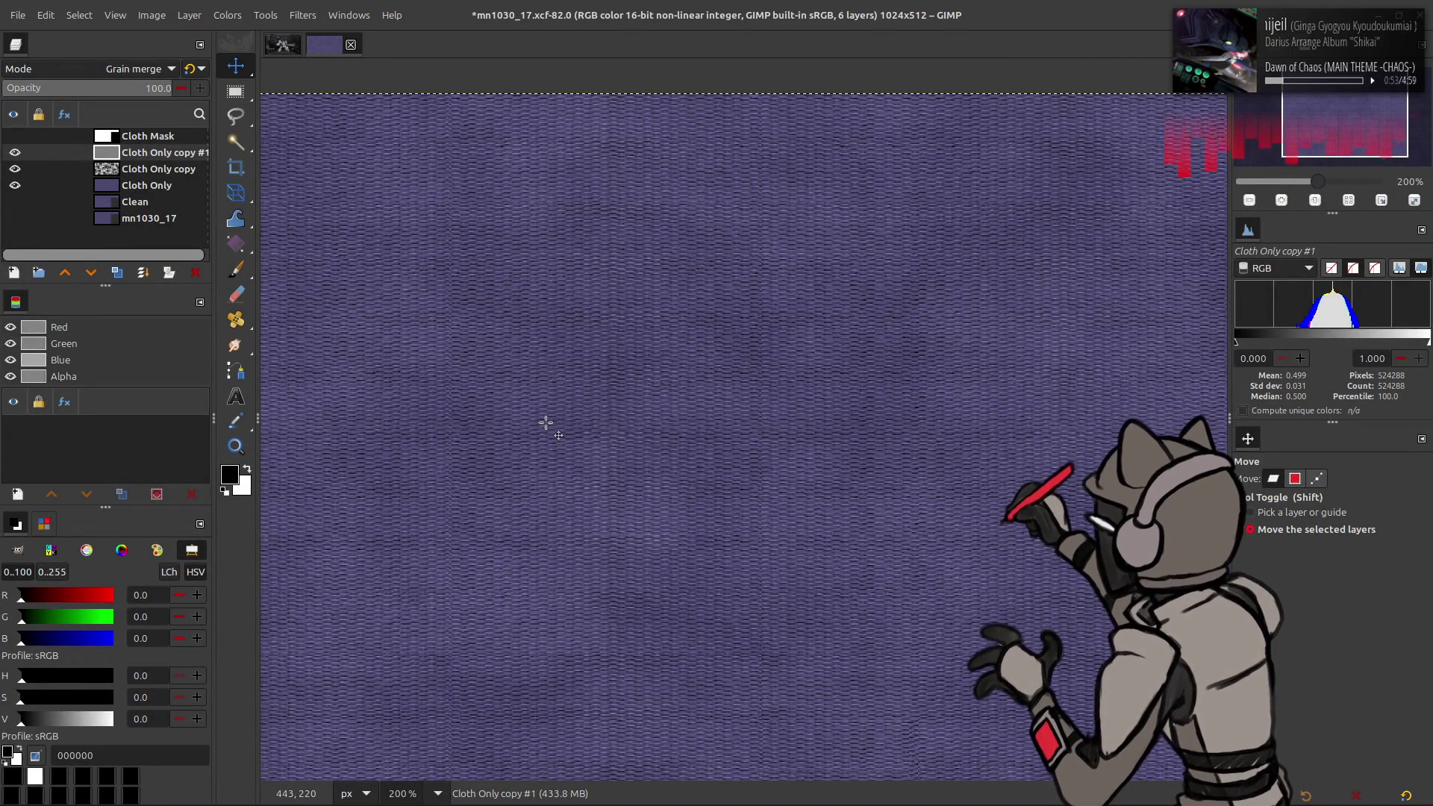
{"action": "key", "text": "1"}
{"action": "key", "text": "2"}
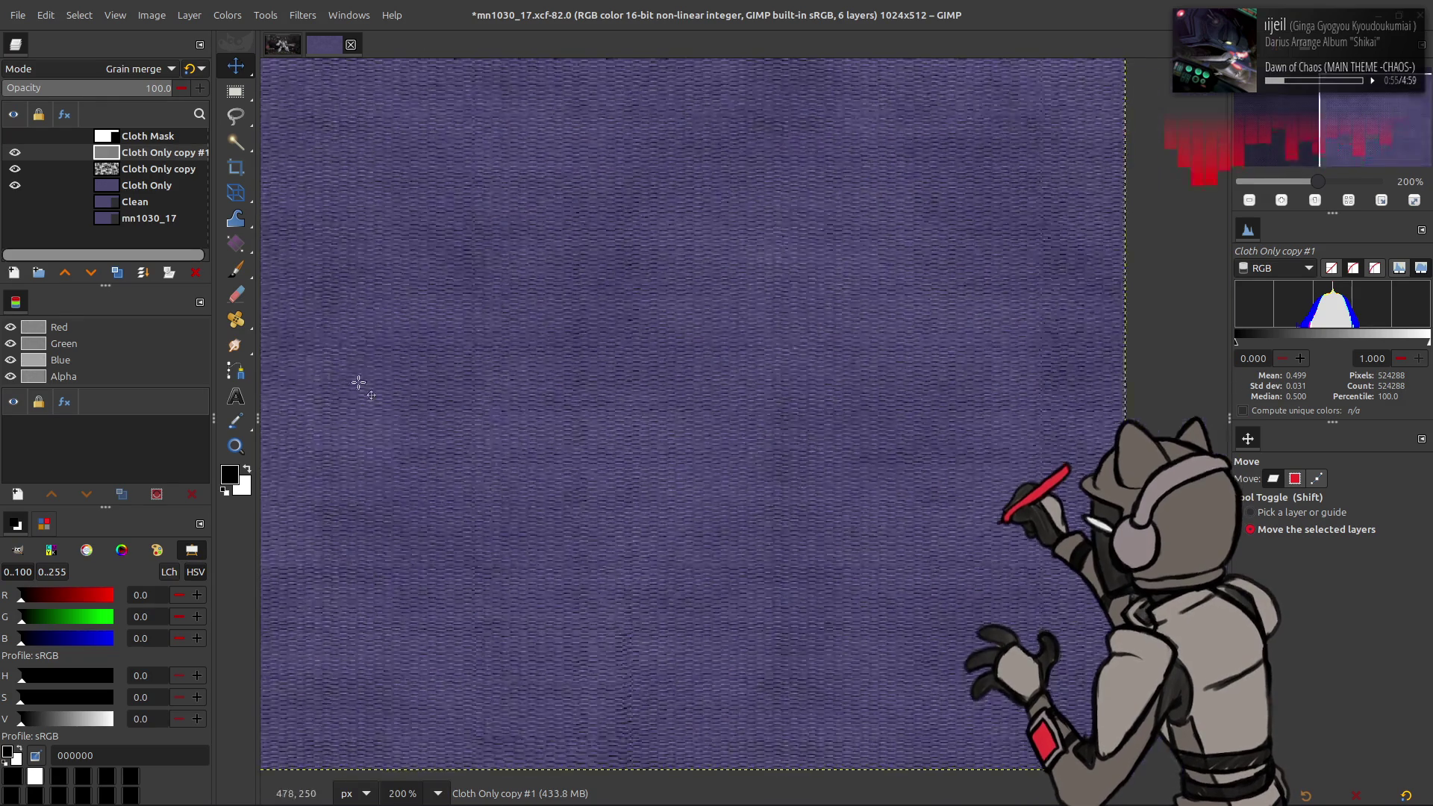
{"action": "key", "text": "3"}
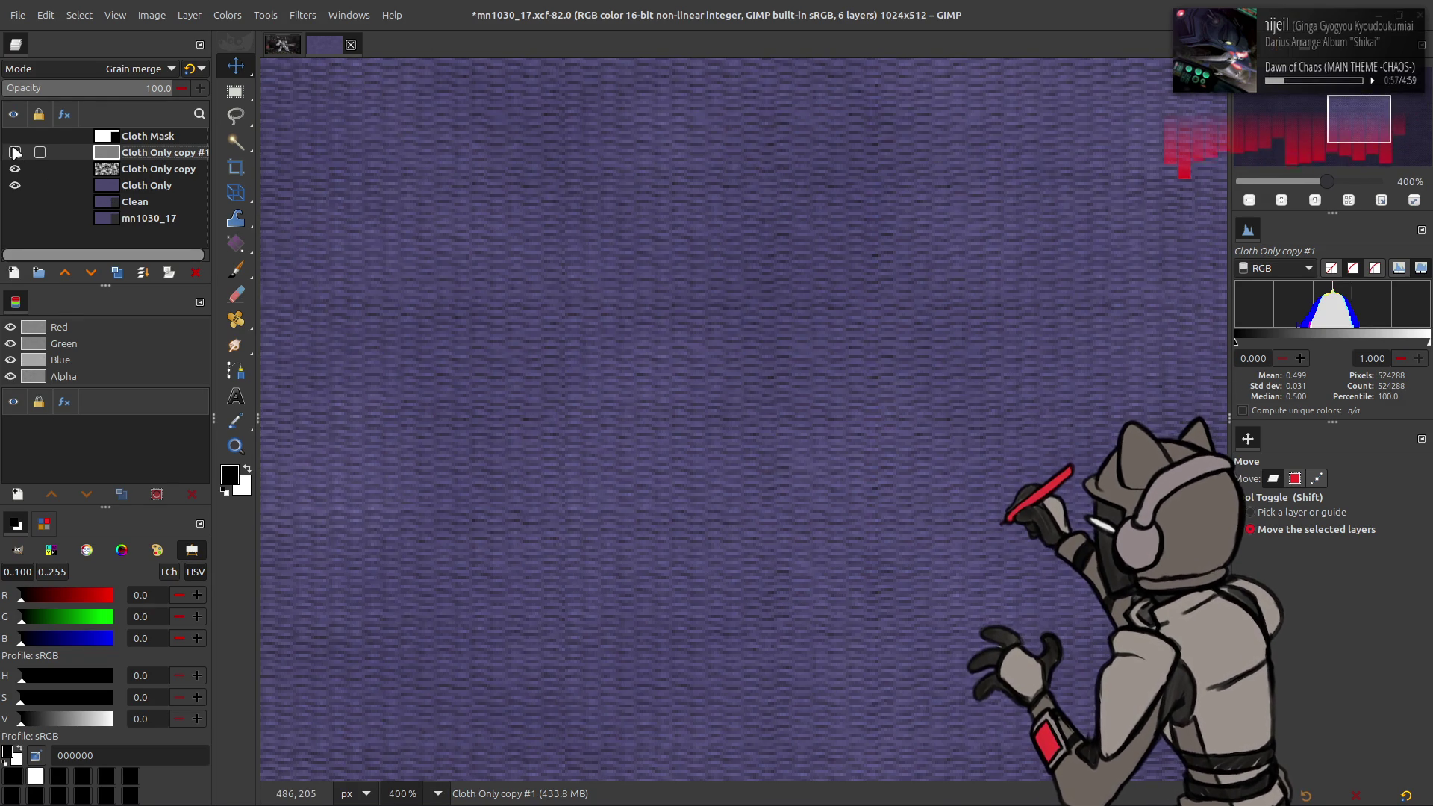
Step: Move Cloth Only copy #1 below Cloth Only copy, try Soft light and Linear light, then keep Grain merge
{"action": "left_click", "coordinate": [108, 71]}
{"action": "scroll", "coordinate": [104, 69], "scroll_direction": "up", "scroll_amount": 5}
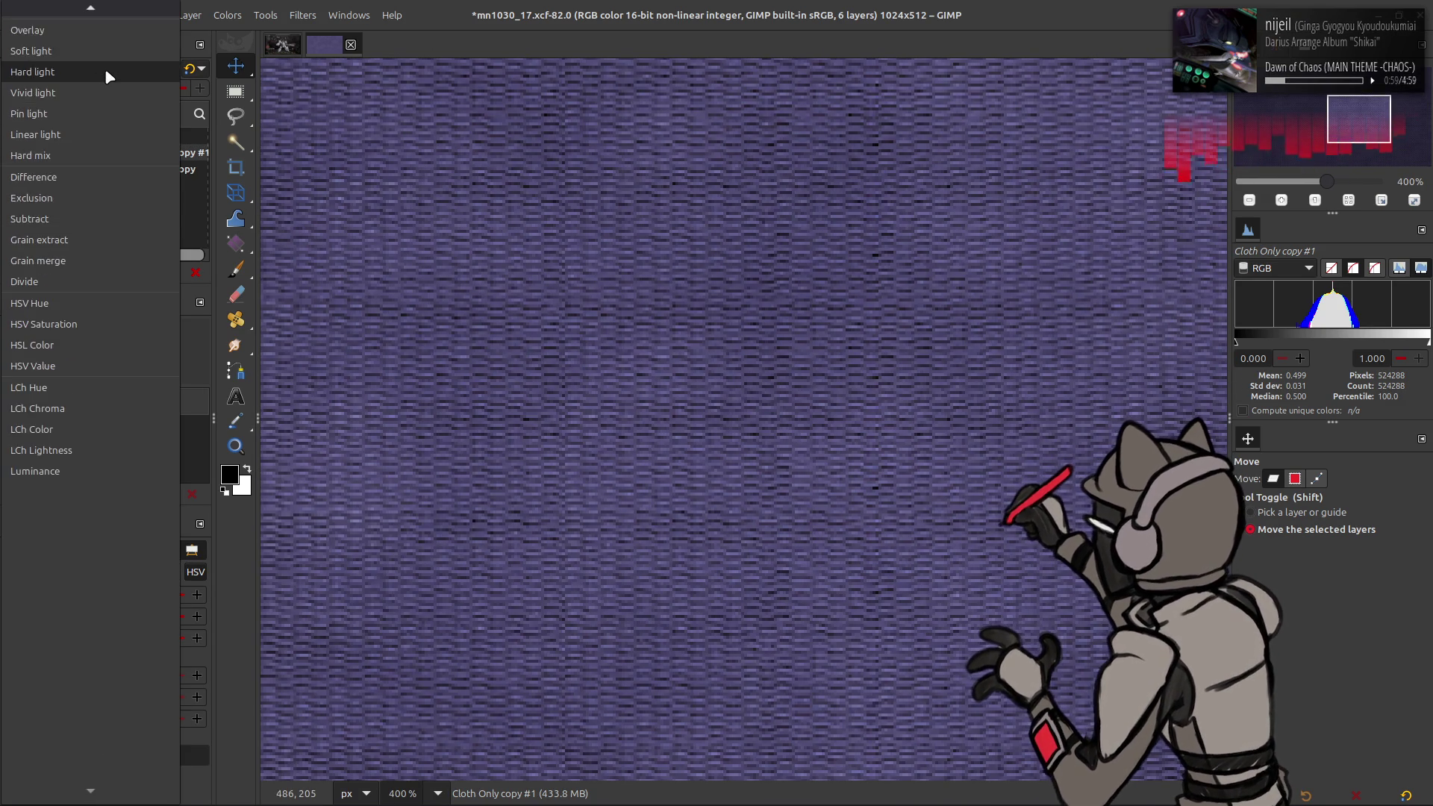
{"action": "left_click", "coordinate": [93, 99]}
{"action": "scroll", "coordinate": [109, 71], "scroll_direction": "down", "scroll_amount": 1}
{"action": "left_click_drag", "start_coordinate": [133, 154], "coordinate": [131, 177]}
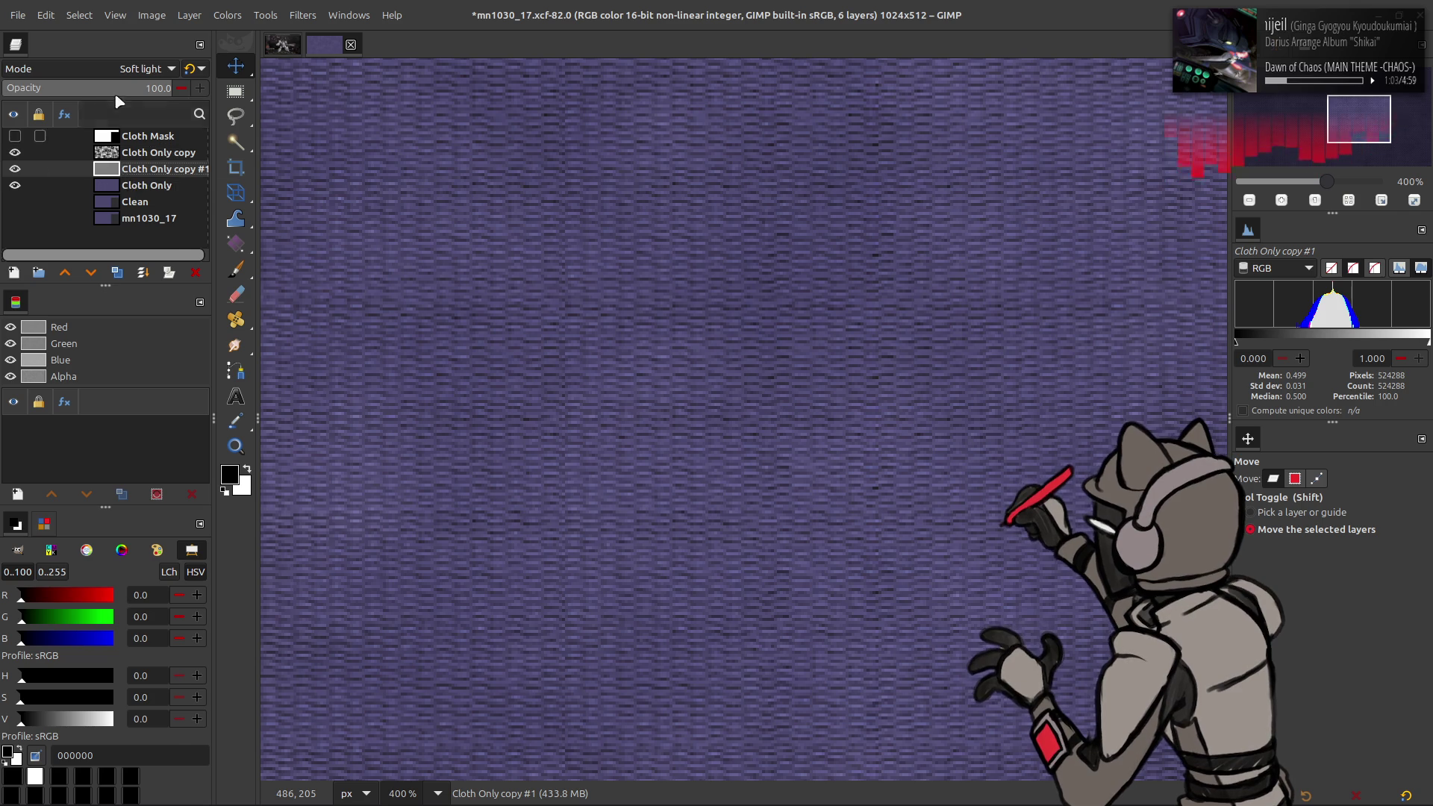
{"action": "left_click", "coordinate": [110, 72]}
{"action": "left_click", "coordinate": [88, 149]}
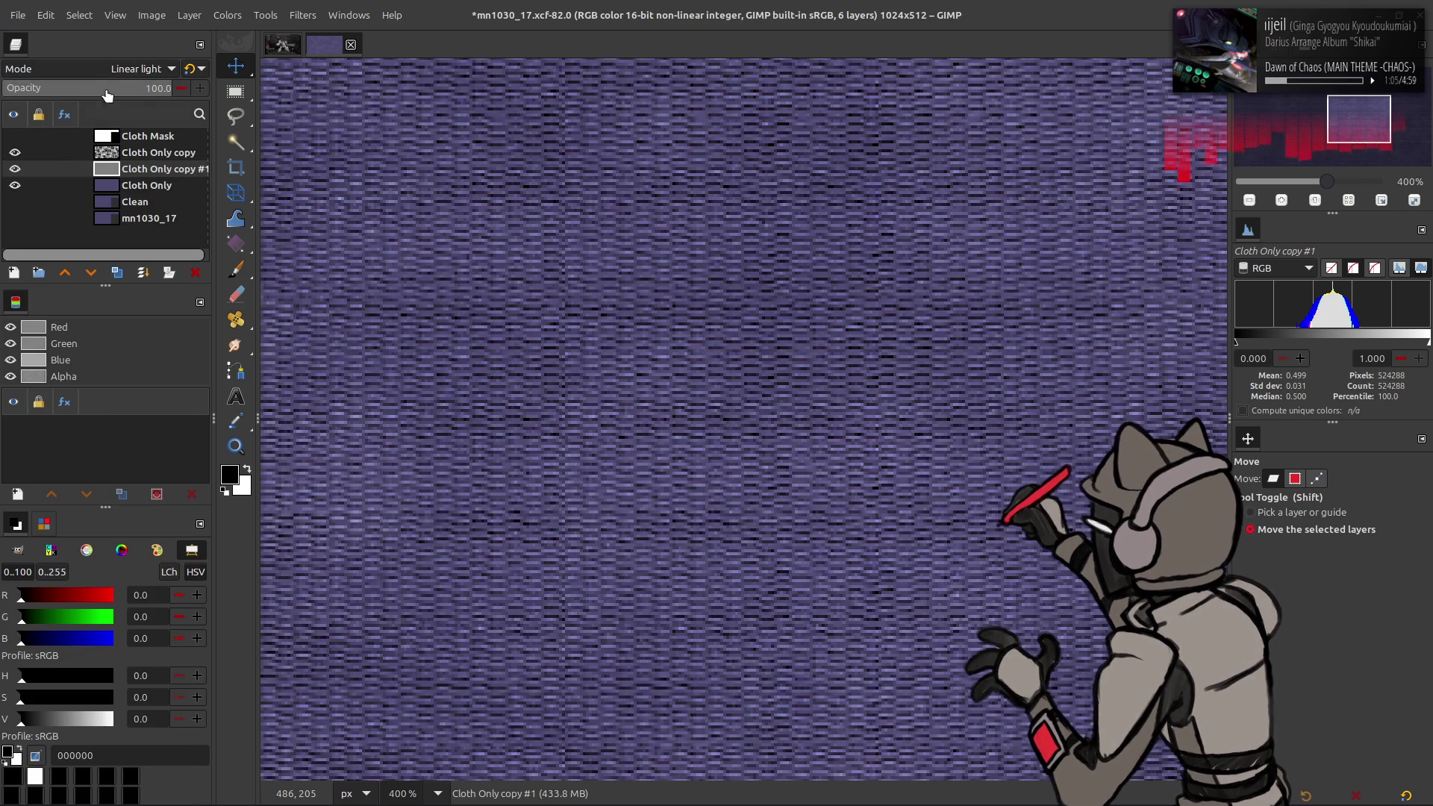
{"action": "scroll", "coordinate": [569, 294], "scroll_direction": "down", "scroll_amount": 4, "text": "ctrl"}
{"action": "scroll", "coordinate": [569, 294], "scroll_direction": "up", "scroll_amount": 2, "text": "ctrl"}
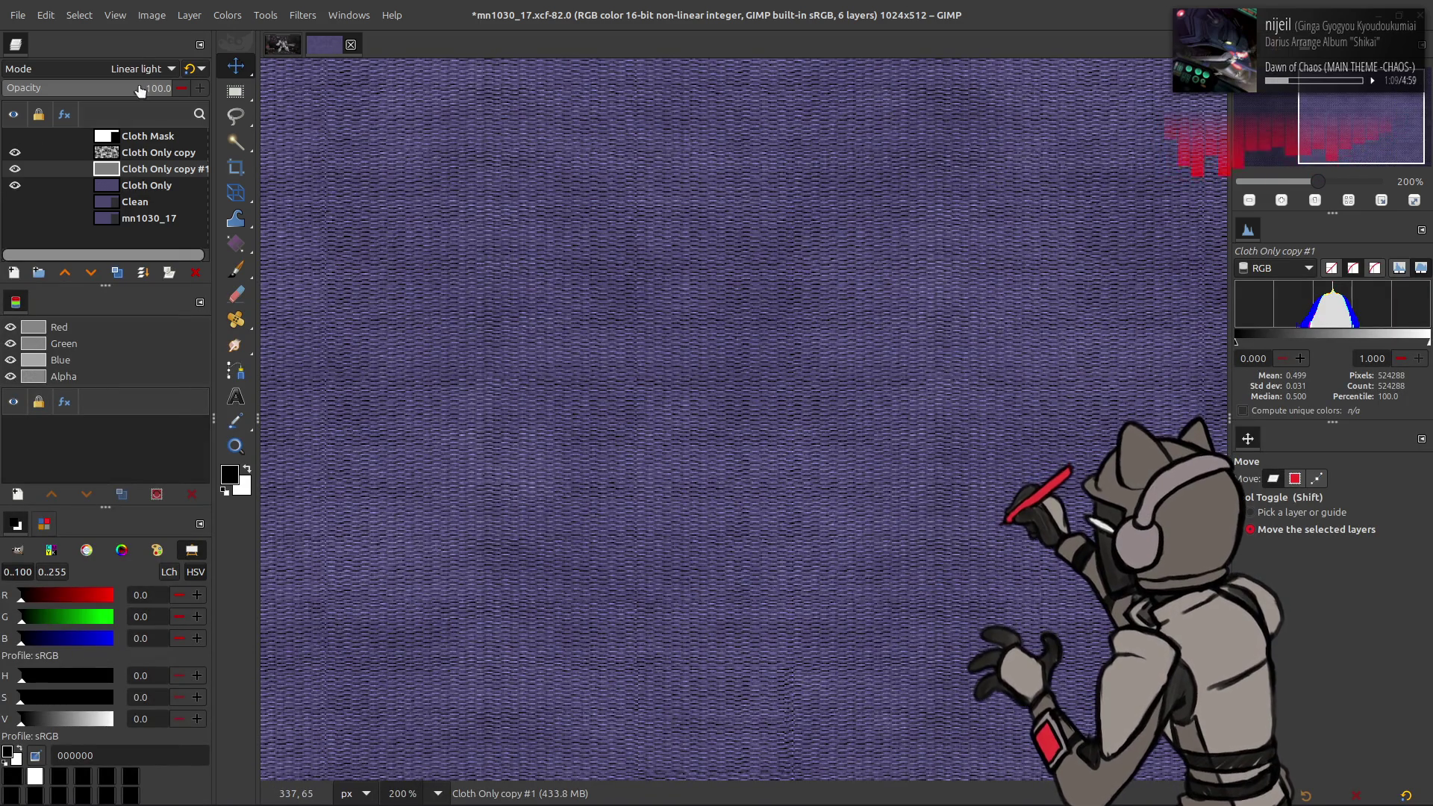
{"action": "left_click", "coordinate": [140, 69]}
{"action": "left_click", "coordinate": [109, 198]}
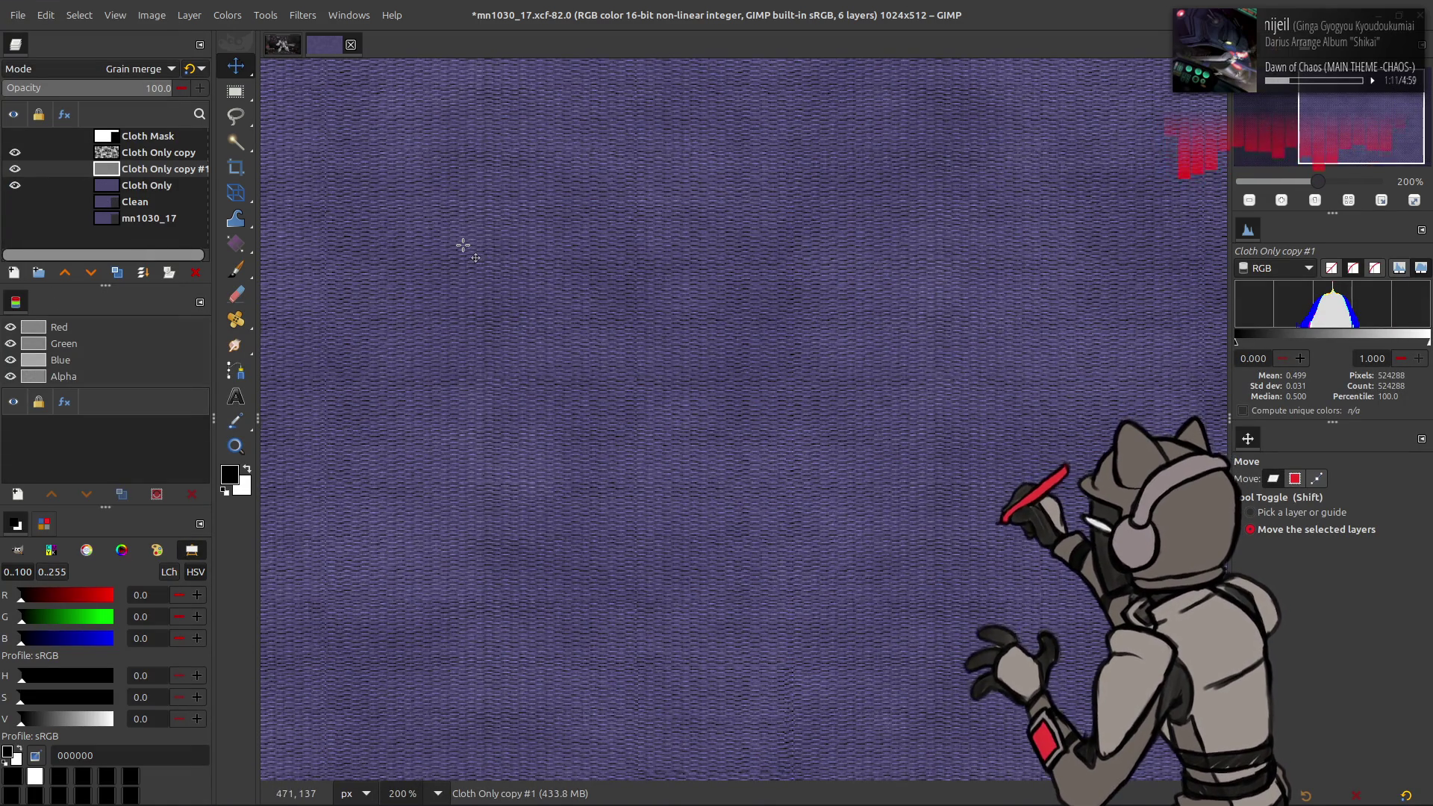
Step: Compare the image with Cloth Only copy #1 hidden and shown, then save mn1030_17.xcf
{"action": "scroll", "coordinate": [463, 245], "scroll_direction": "down", "scroll_amount": 2, "text": "ctrl"}
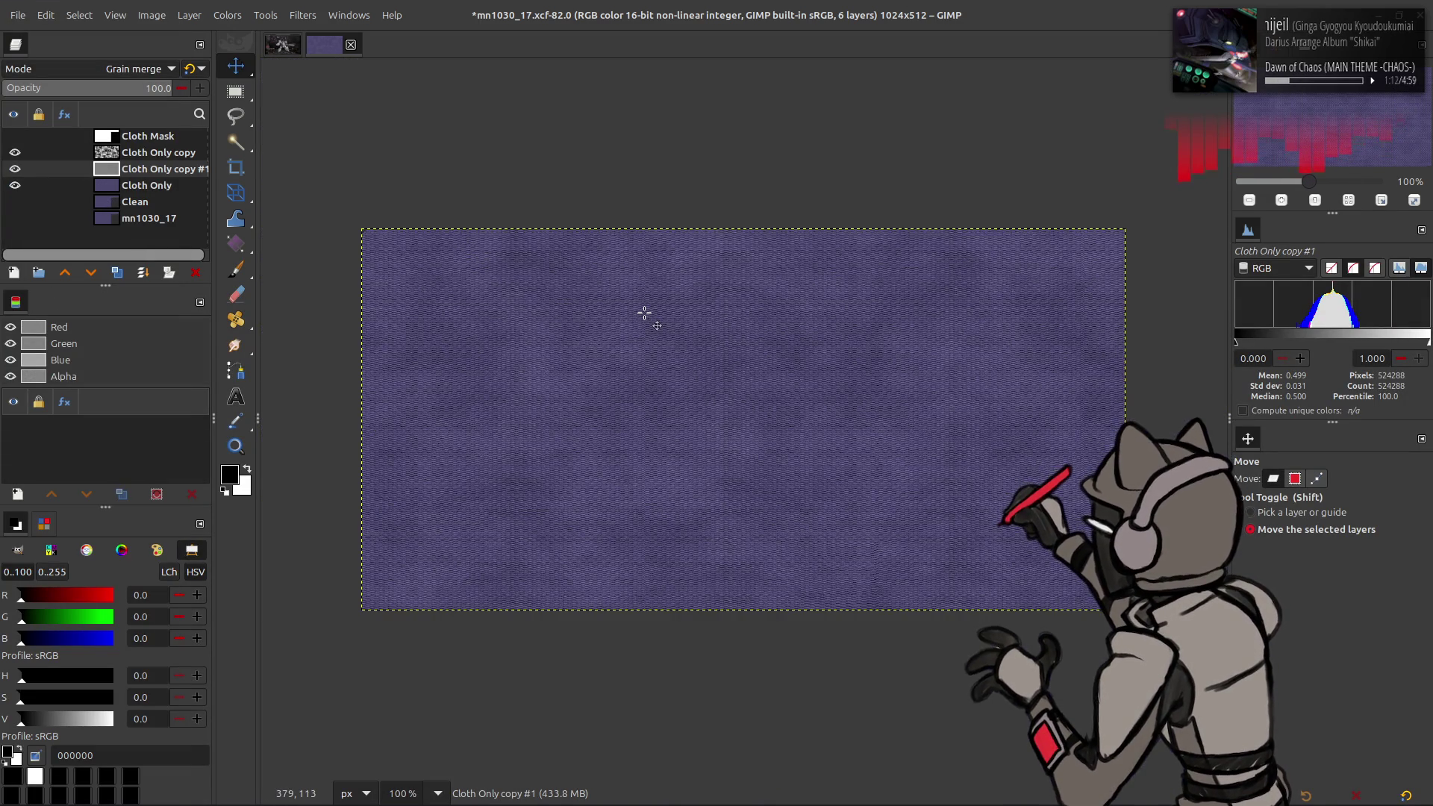
{"action": "left_click", "coordinate": [14, 169]}
{"action": "scroll", "coordinate": [668, 291], "scroll_direction": "up", "scroll_amount": 2, "text": "ctrl"}
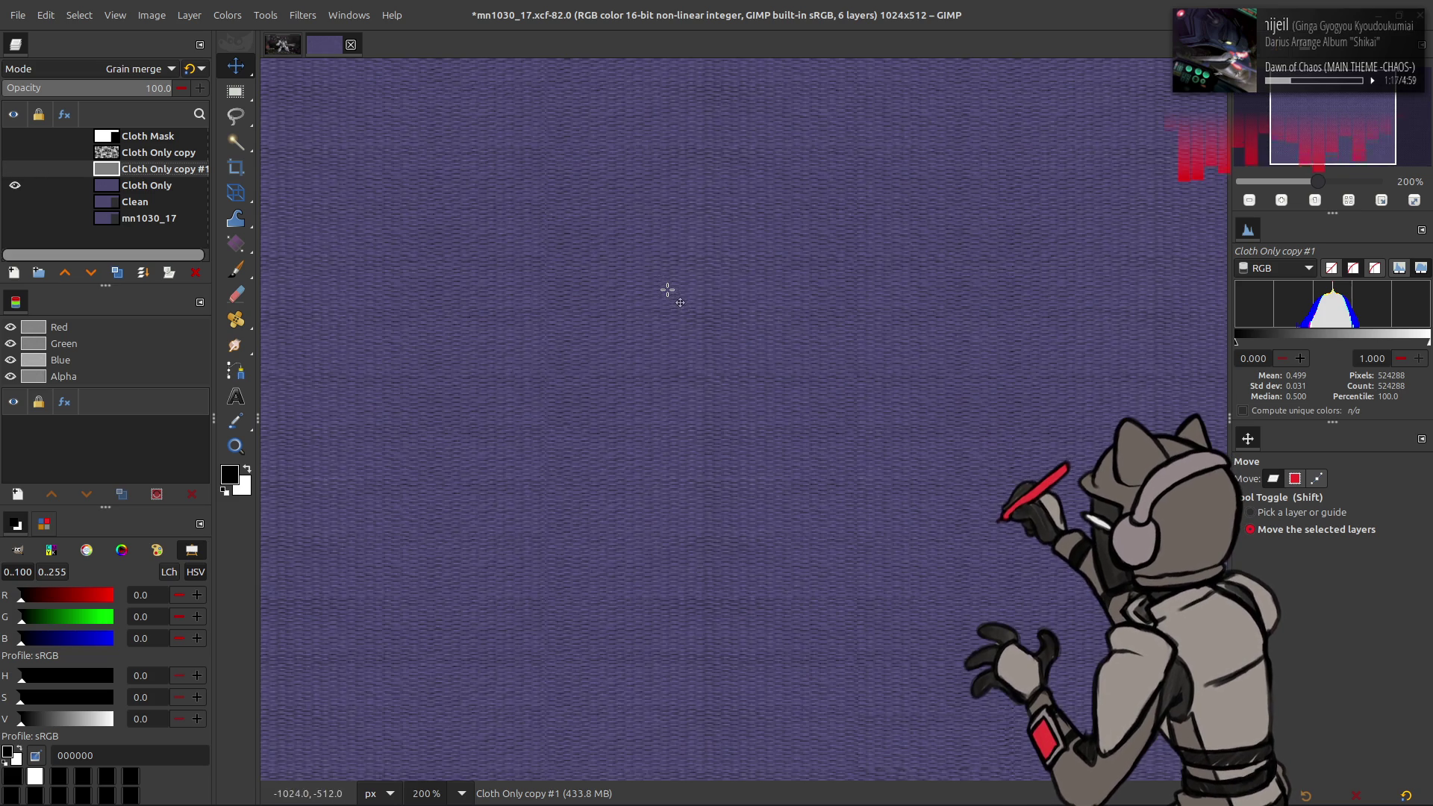
{"action": "left_click", "coordinate": [15, 168]}
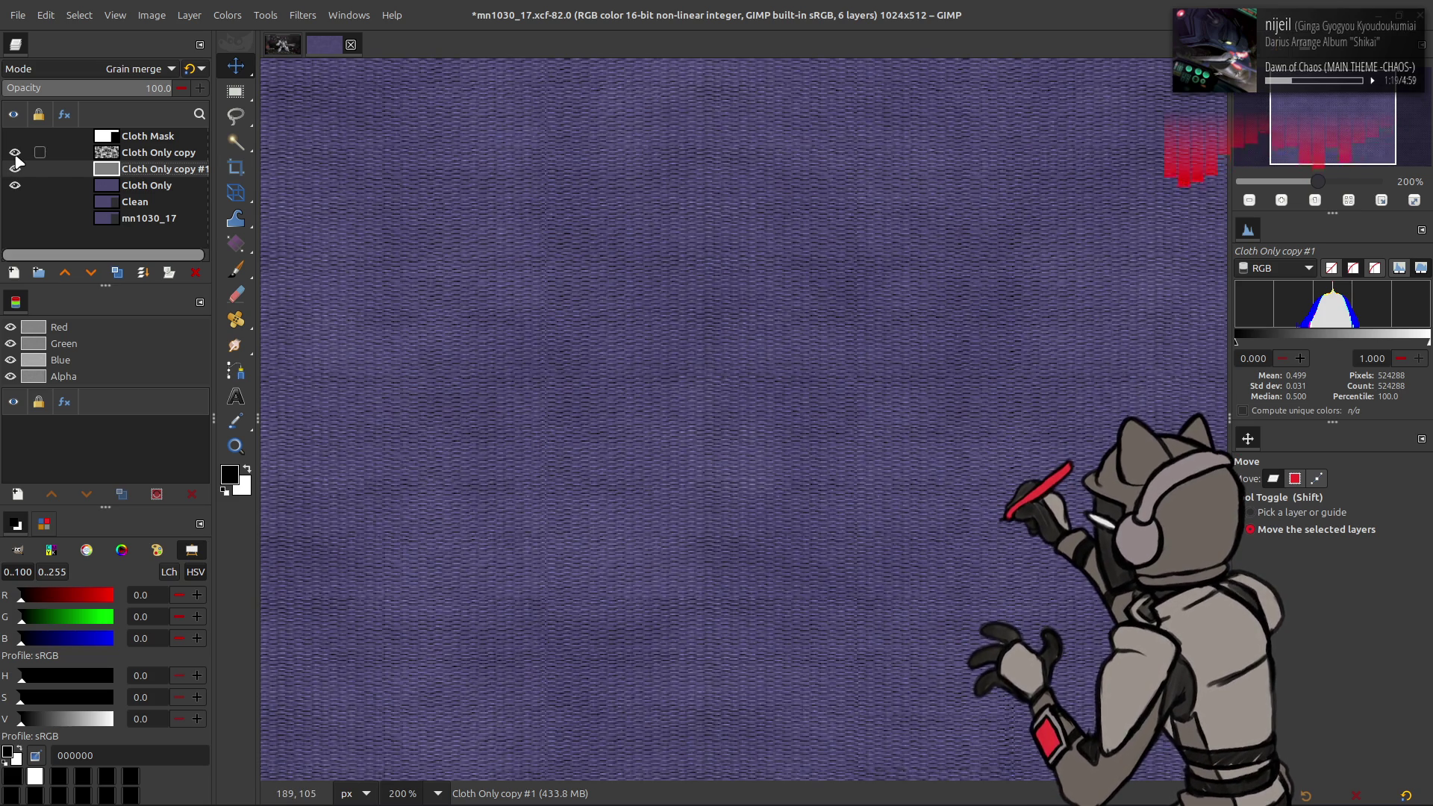
{"action": "key", "text": "ctrl+s"}
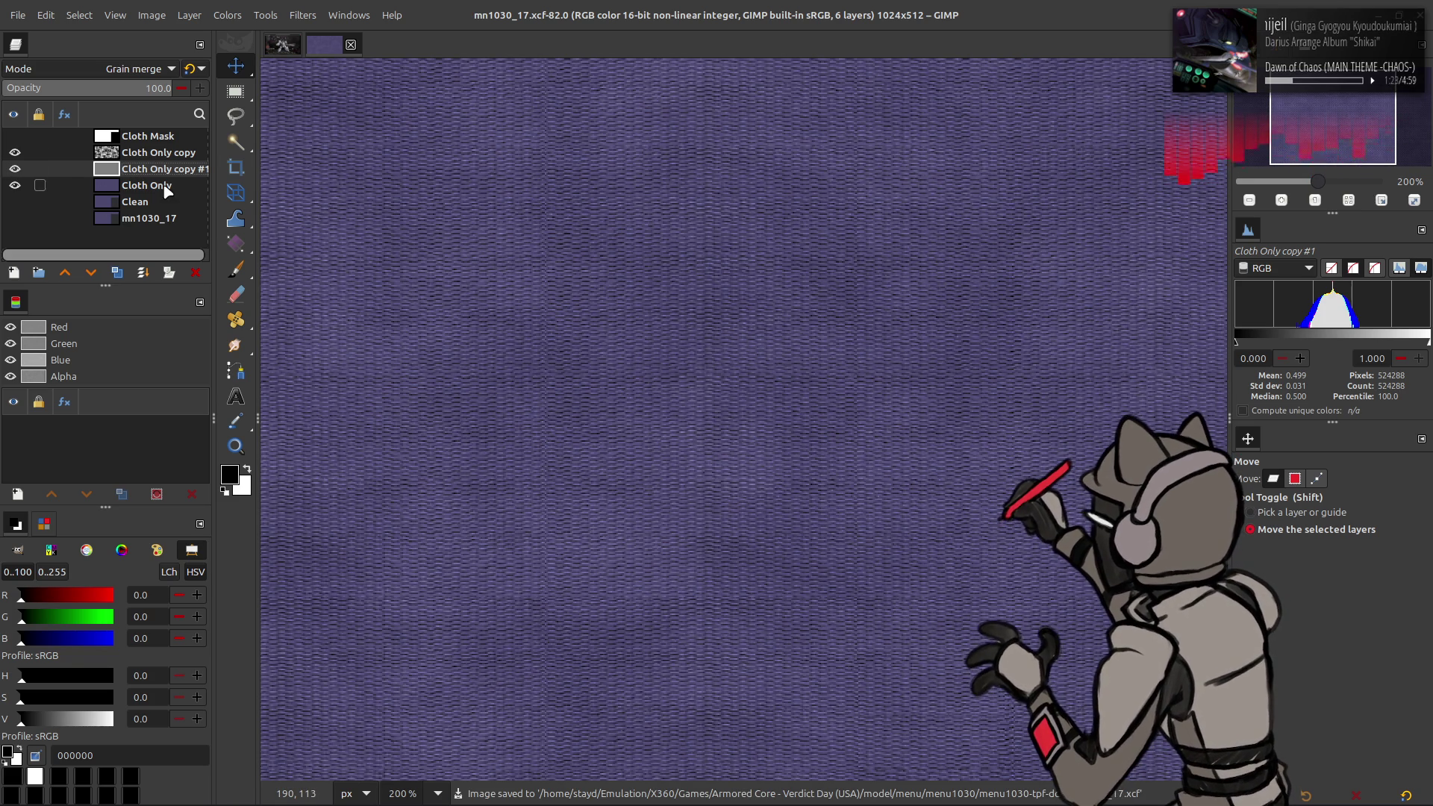
Step: Hide Cloth Only copy #1 and Cloth Only, show the Clean layer, then show Cloth Only again
{"action": "left_click", "coordinate": [16, 169]}
{"action": "left_click", "coordinate": [15, 185]}
{"action": "left_click", "coordinate": [14, 202]}
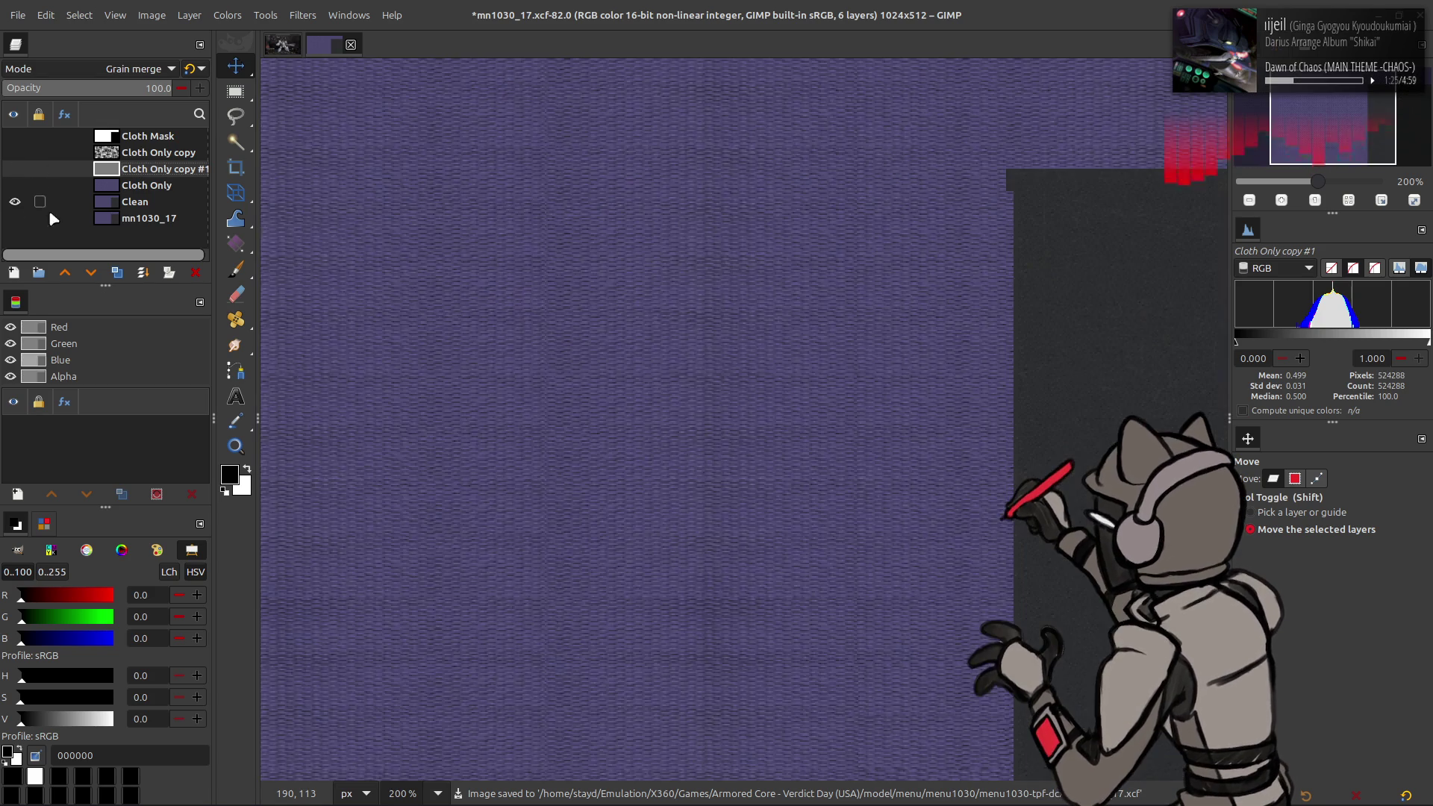
{"action": "scroll", "coordinate": [476, 254], "scroll_direction": "right", "scroll_amount": 5}
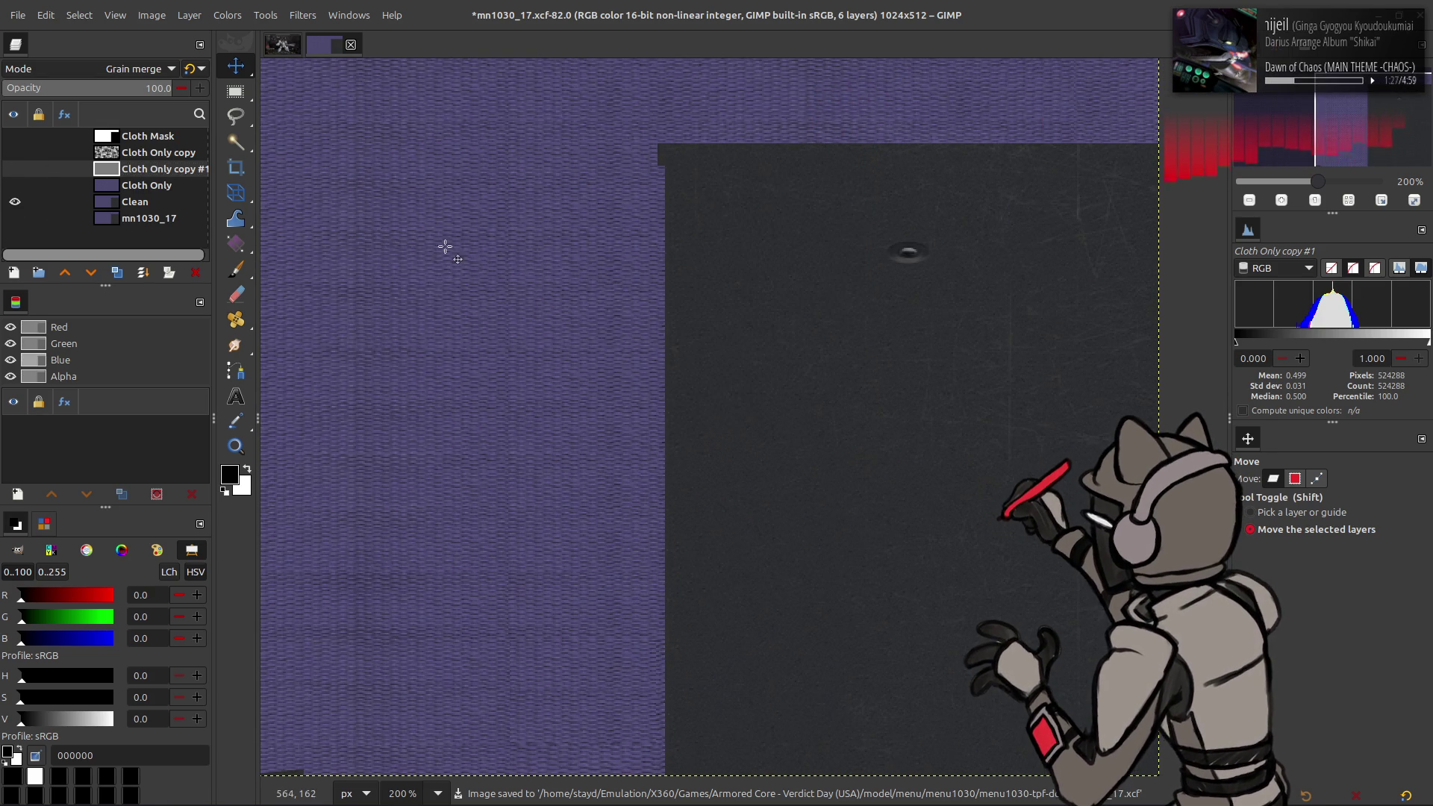
{"action": "left_click", "coordinate": [15, 185]}
Step: Show the cloth copies and create a new layer from visible named Cloth Recolor
{"action": "left_click", "coordinate": [15, 169]}
{"action": "left_click", "coordinate": [15, 152]}
{"action": "left_click", "coordinate": [121, 154]}
{"action": "right_click", "coordinate": [121, 153]}
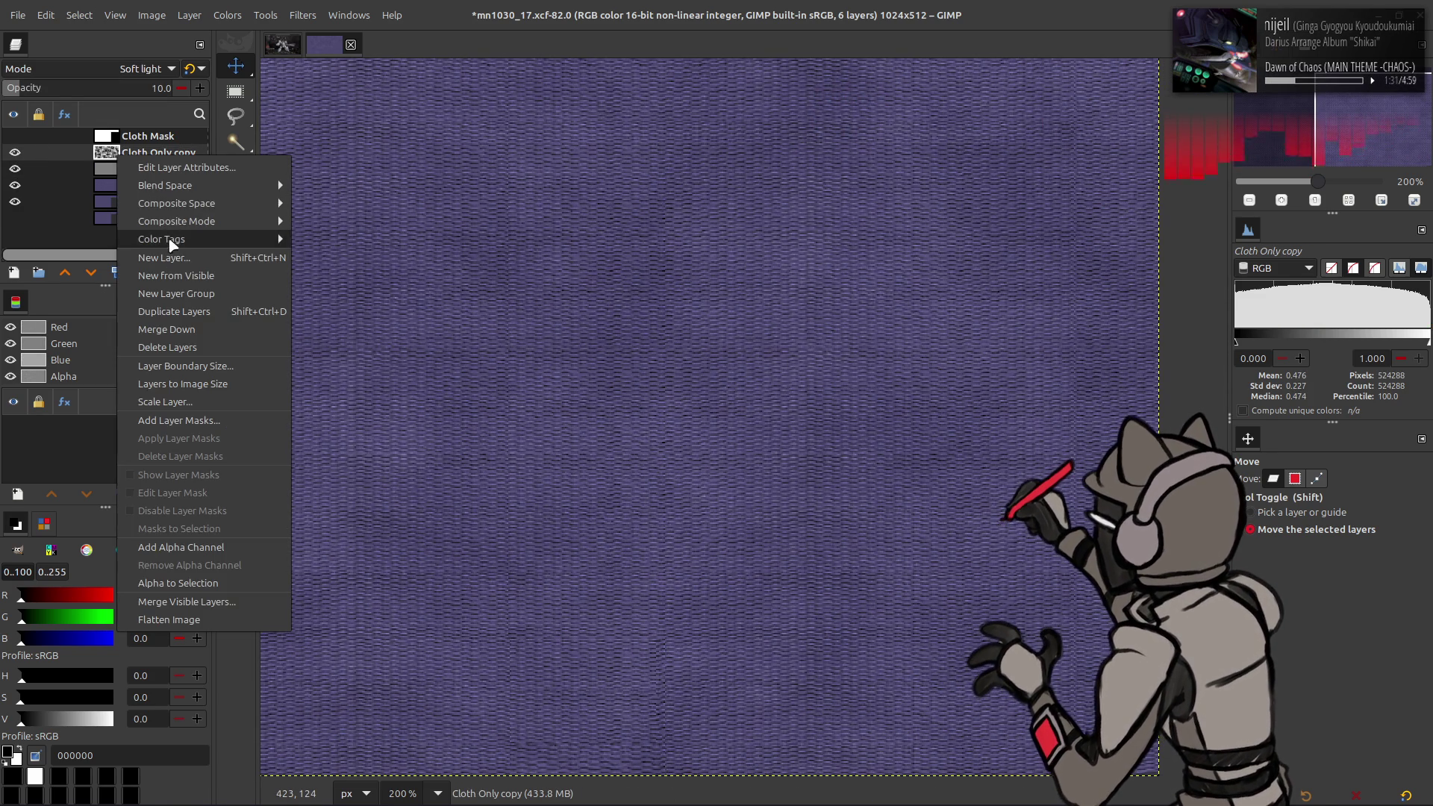
{"action": "left_click", "coordinate": [150, 276]}
{"action": "double_click", "coordinate": [131, 153]}
{"action": "type", "text": "C"}
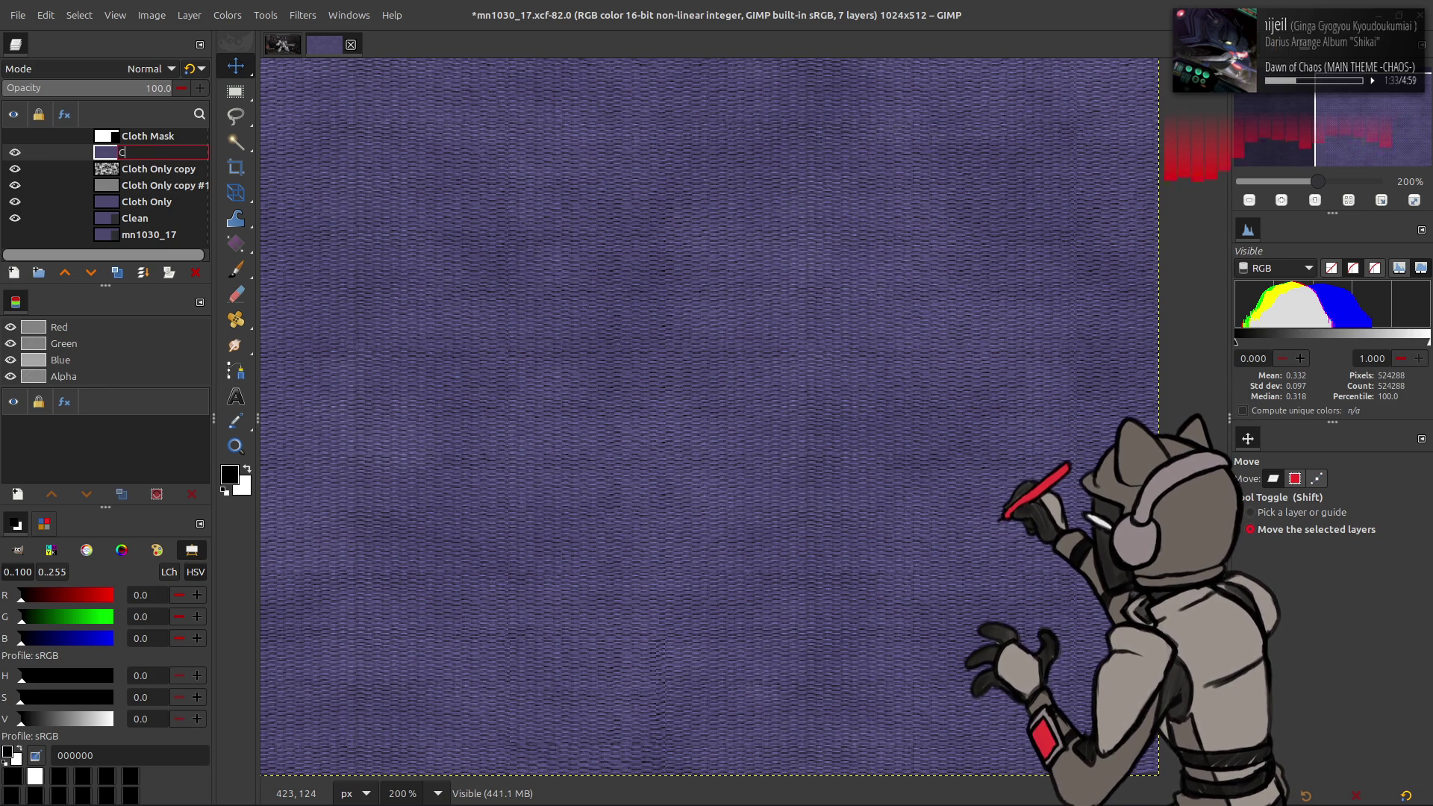
{"action": "type", "text": "lor"}
{"action": "key", "text": "Return"}
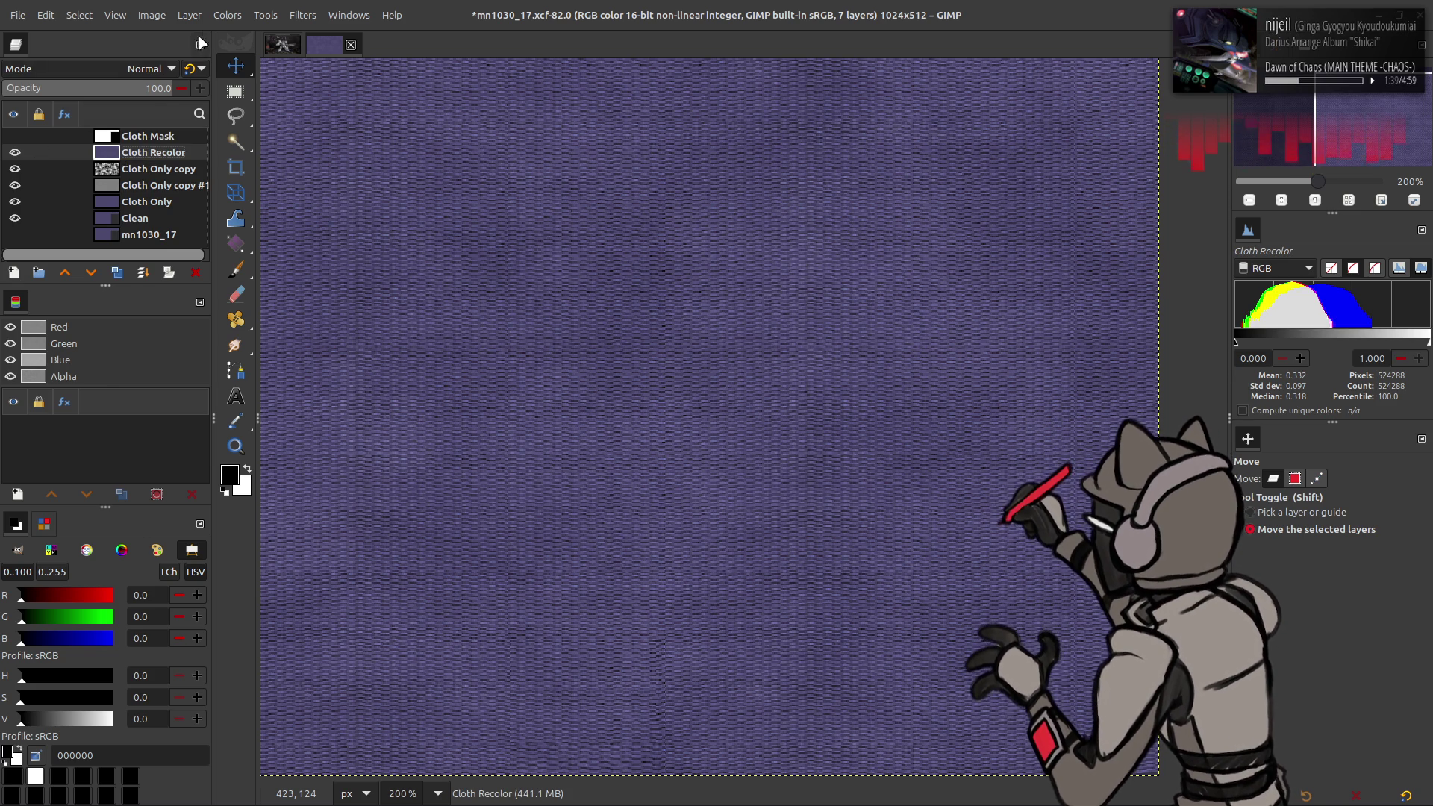
Step: Apply a Hue-Chroma adjustment with hue -5.00 to Cloth Recolor
{"action": "left_click", "coordinate": [228, 15]}
{"action": "left_click", "coordinate": [246, 71]}
{"action": "left_click", "coordinate": [190, 291]}
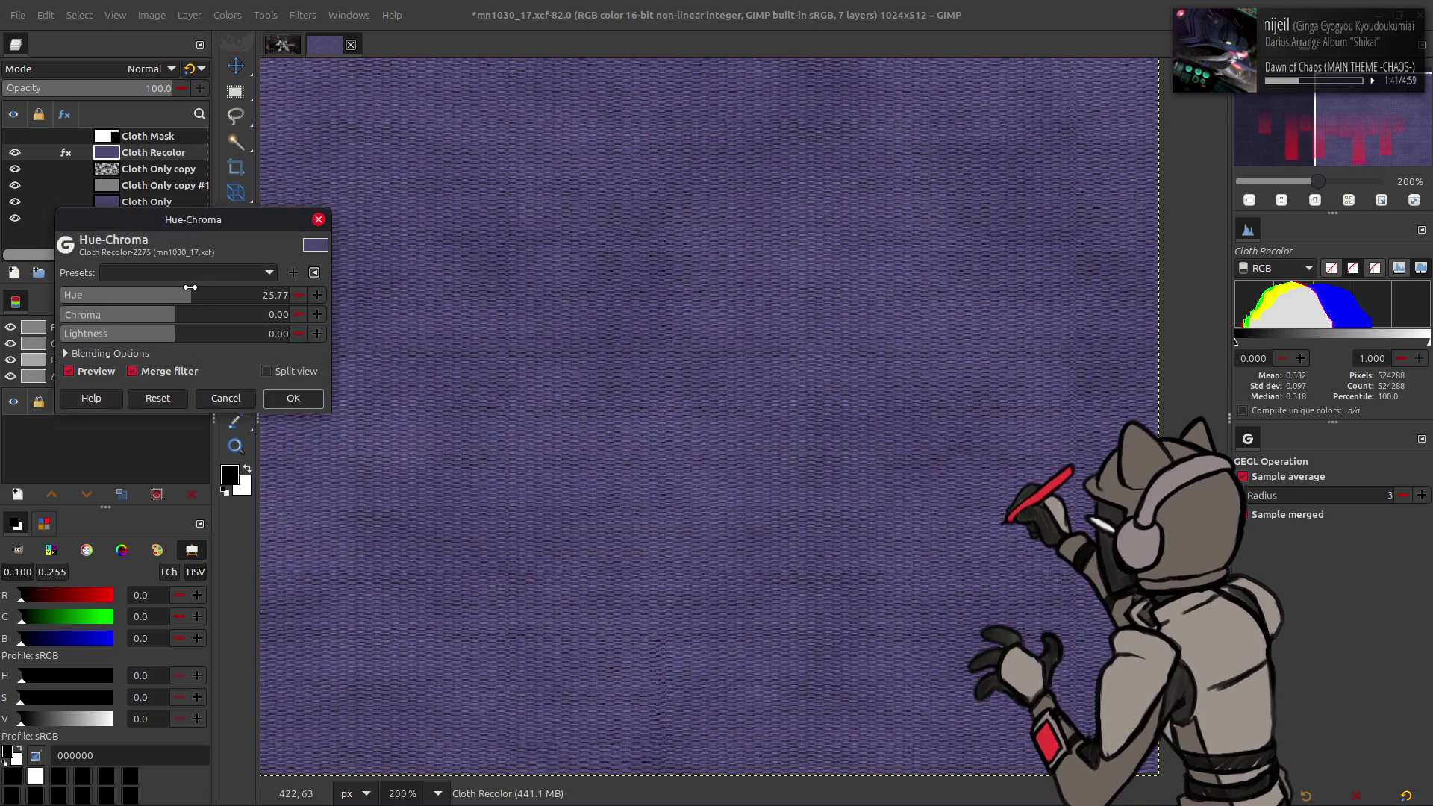
{"action": "type", "text": "-5"}
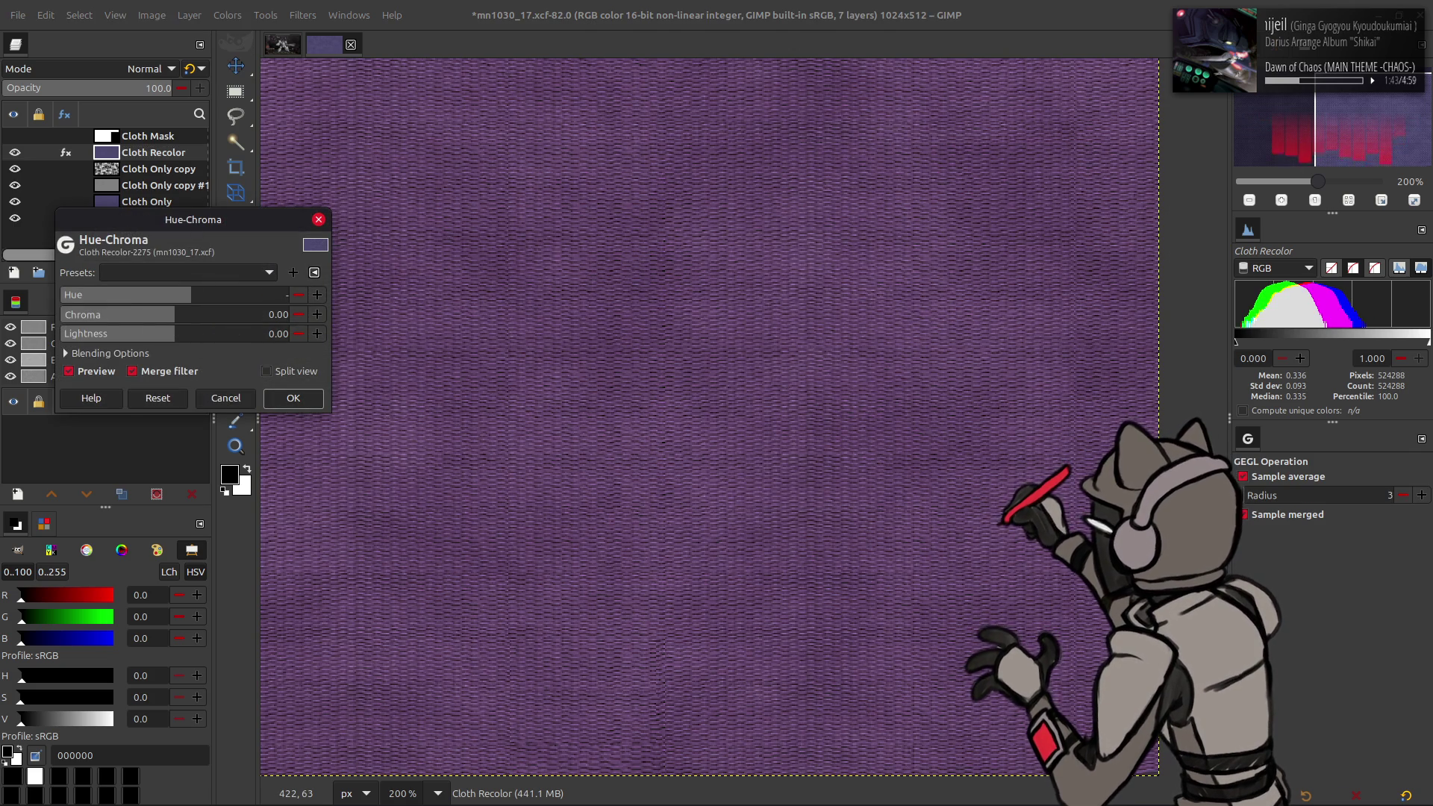
{"action": "key", "text": "Return"}
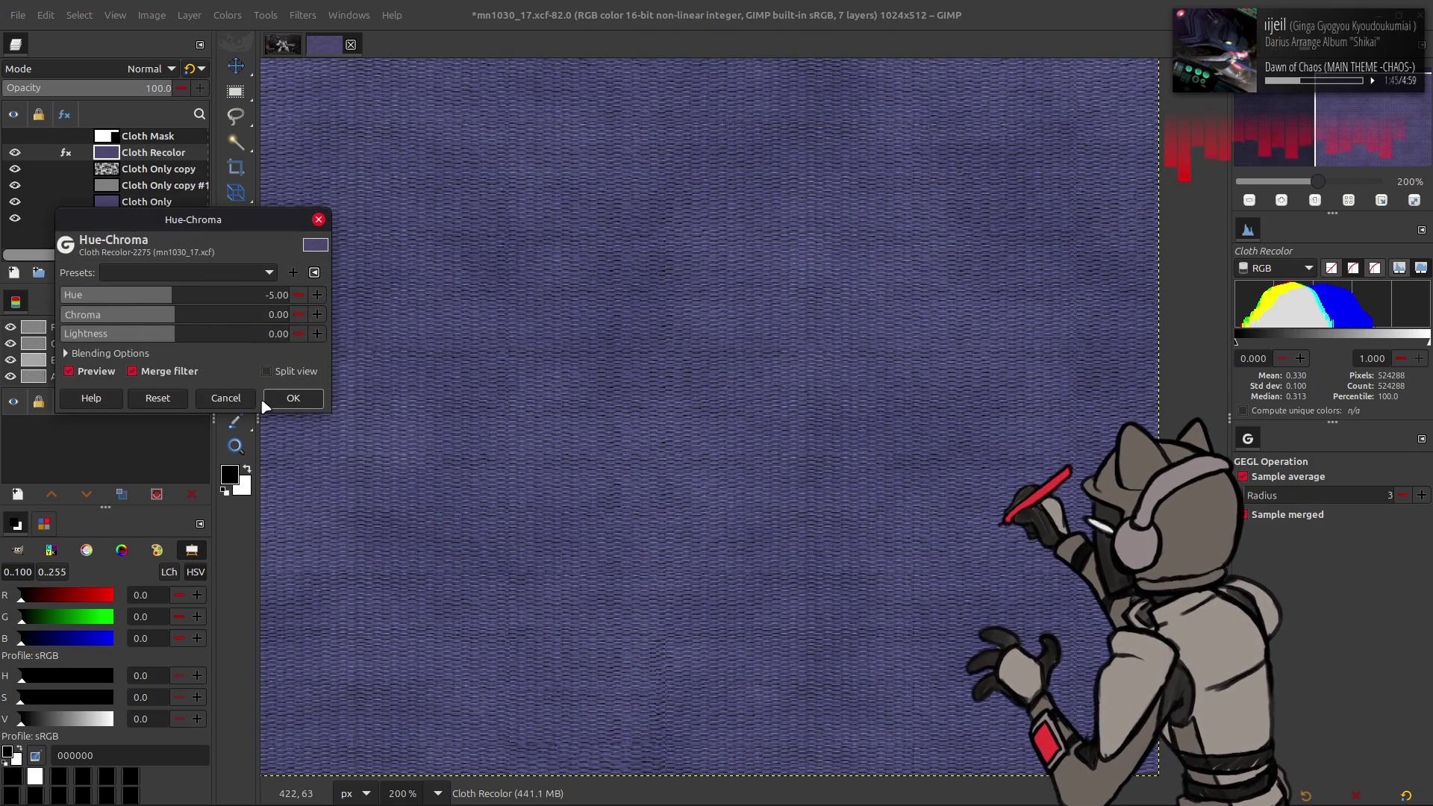
{"action": "left_click", "coordinate": [267, 402]}
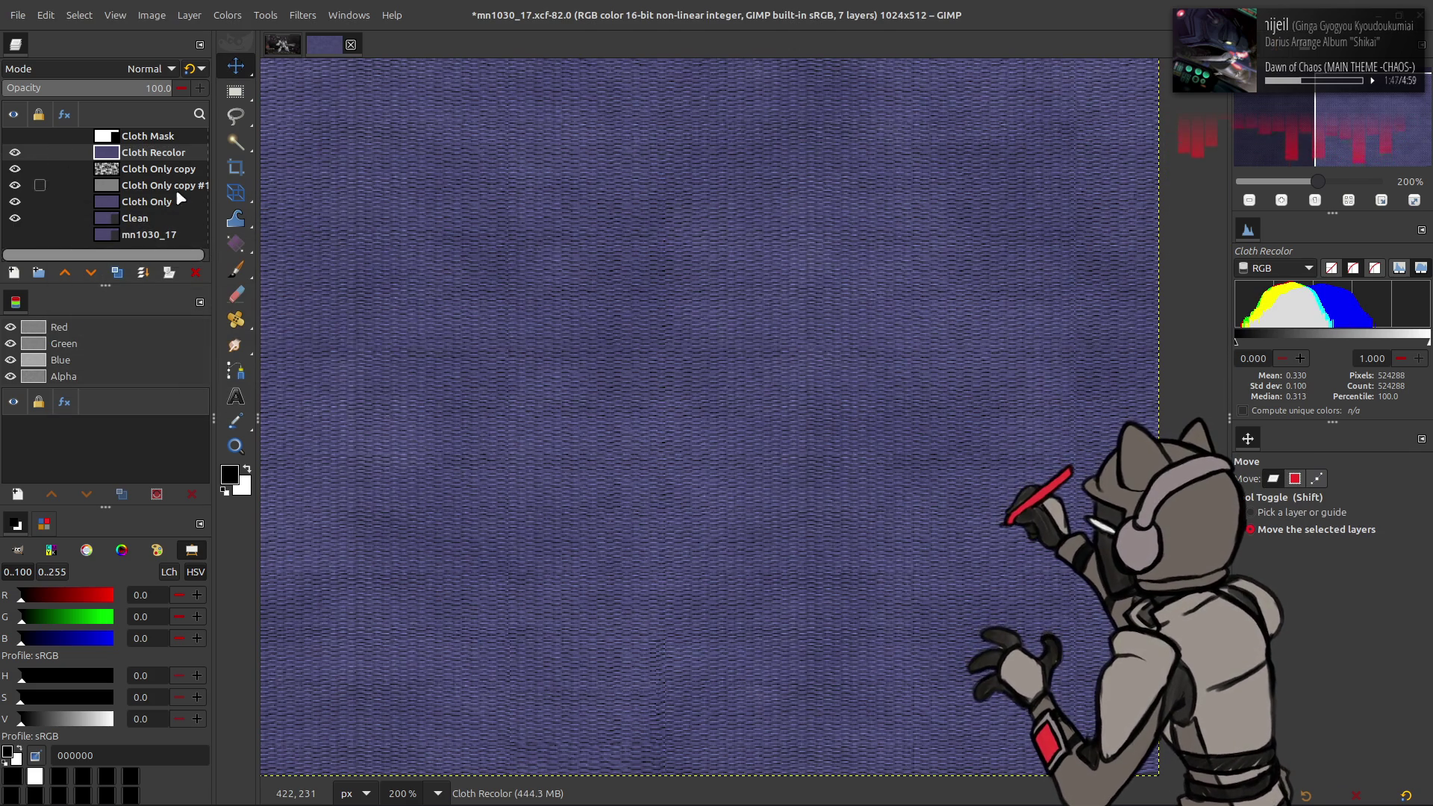
Step: Hide the Cloth Only layers and turn the Cloth Mask shape into a selection
{"action": "scroll", "coordinate": [620, 346], "scroll_direction": "down", "scroll_amount": 2, "text": "ctrl"}
{"action": "scroll", "coordinate": [624, 345], "scroll_direction": "up", "scroll_amount": 2, "text": "ctrl"}
{"action": "scroll", "coordinate": [473, 294], "scroll_direction": "right", "scroll_amount": 2}
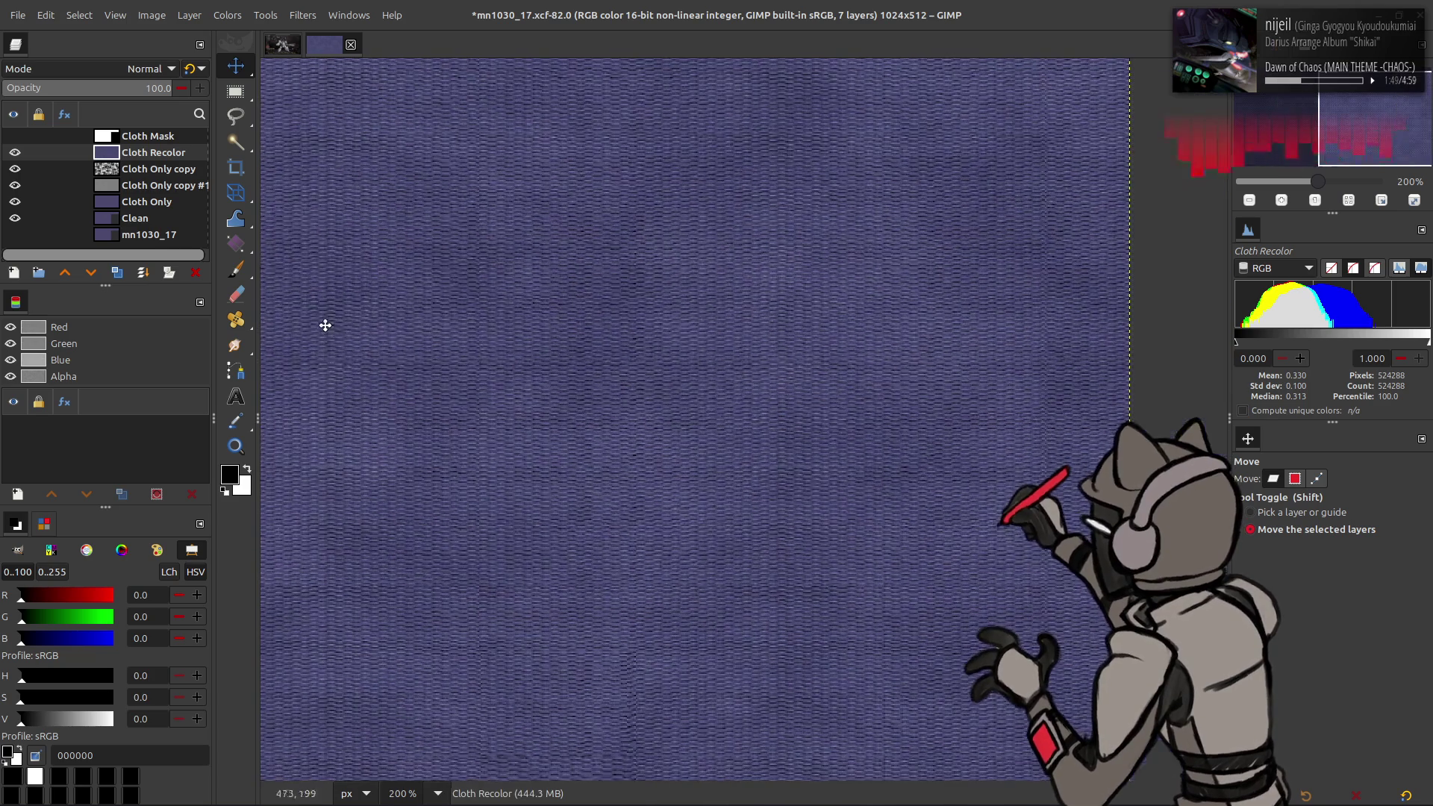
{"action": "scroll", "coordinate": [425, 299], "scroll_direction": "left", "scroll_amount": 3}
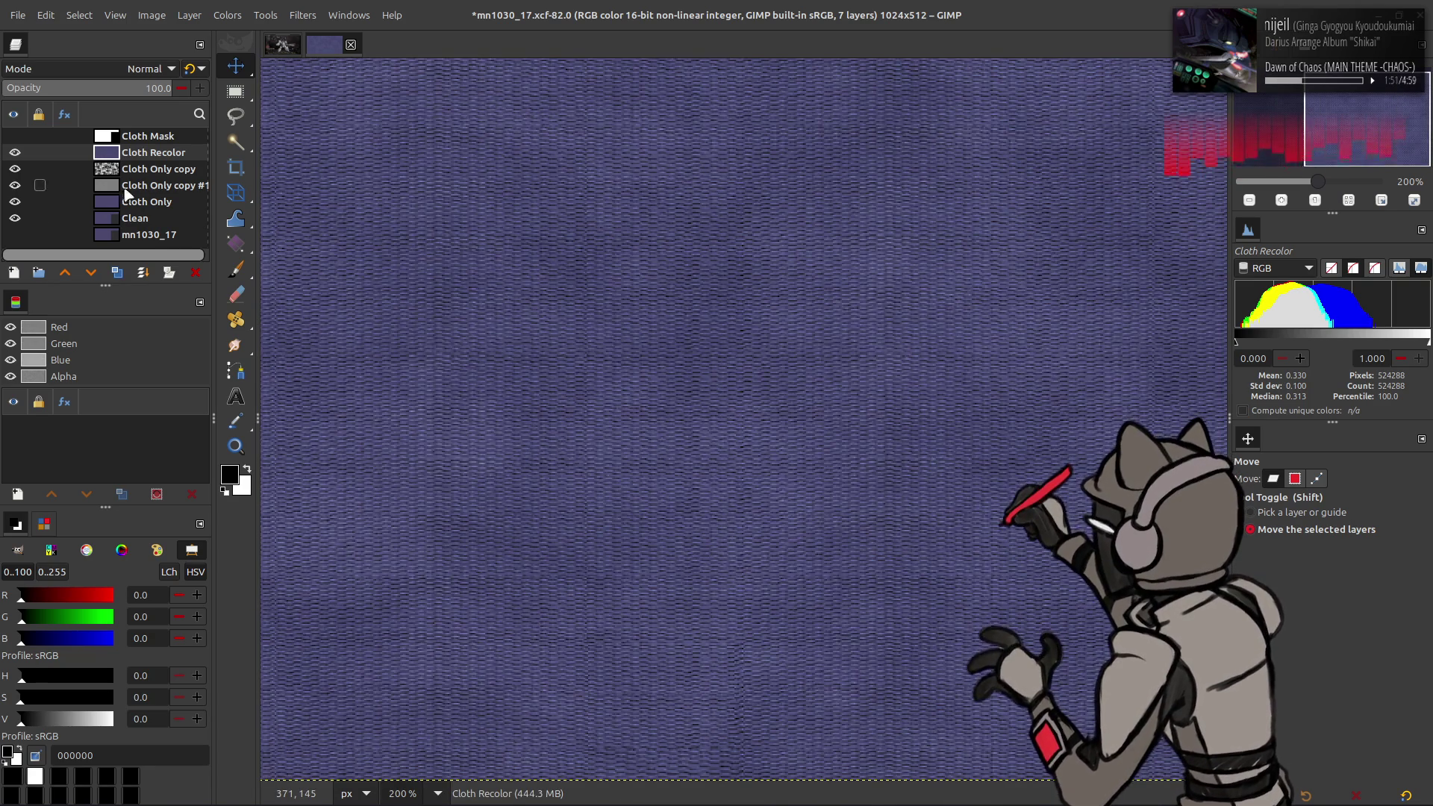
{"action": "left_click", "coordinate": [15, 168]}
{"action": "left_click", "coordinate": [15, 185]}
{"action": "left_click", "coordinate": [15, 201]}
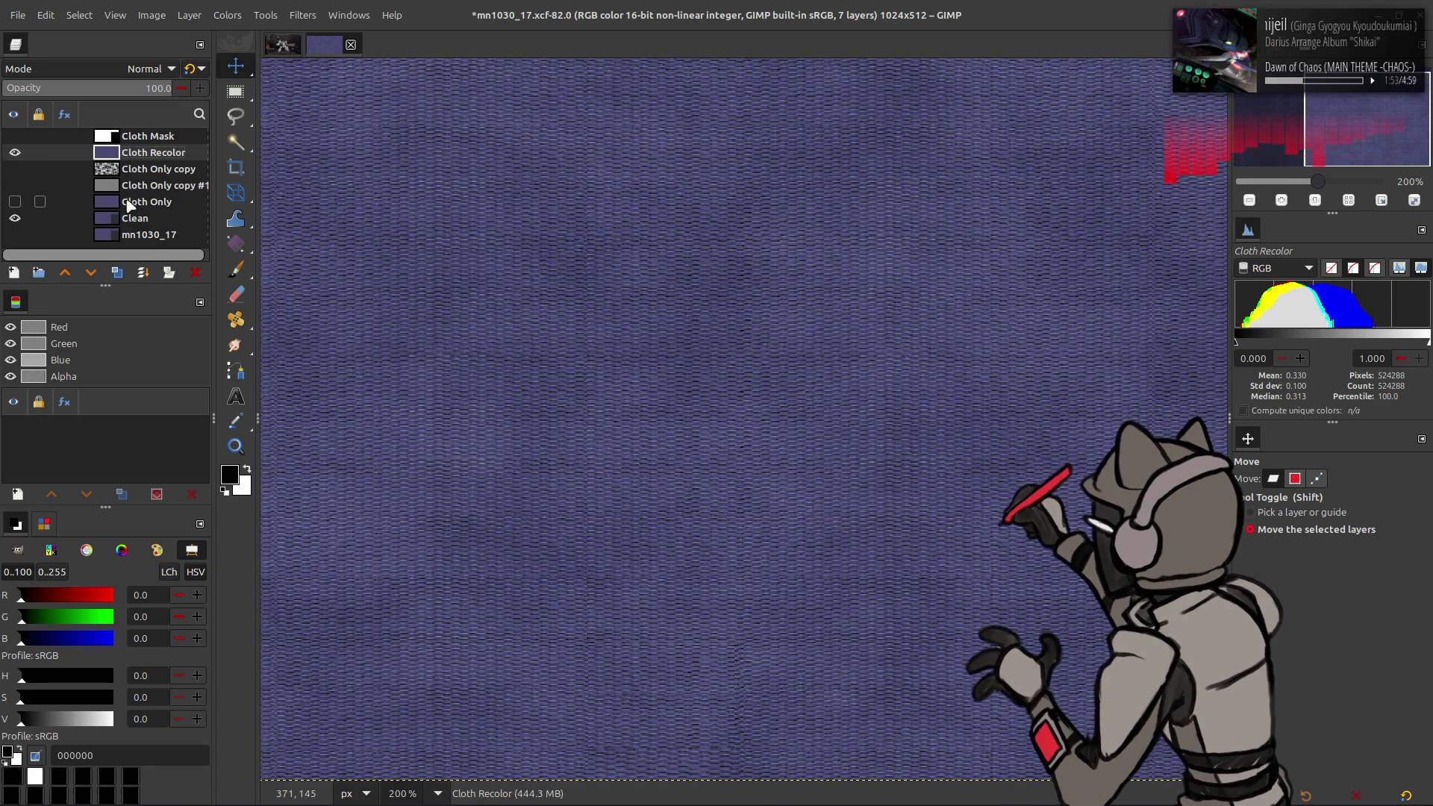
{"action": "left_click", "coordinate": [128, 135]}
{"action": "left_click", "coordinate": [15, 136]}
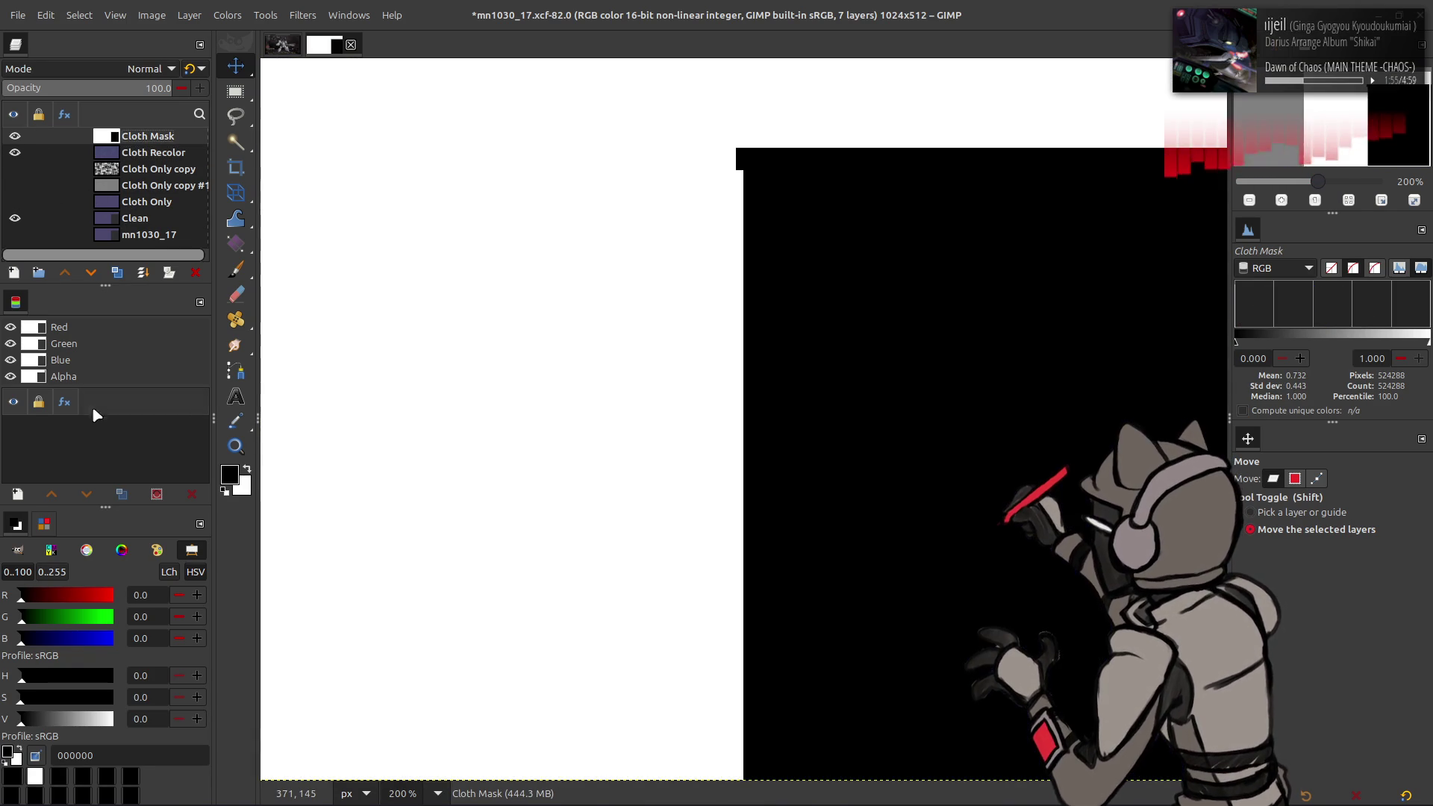
{"action": "right_click", "coordinate": [36, 347]}
{"action": "left_click", "coordinate": [82, 484]}
{"action": "left_click", "coordinate": [15, 136]}
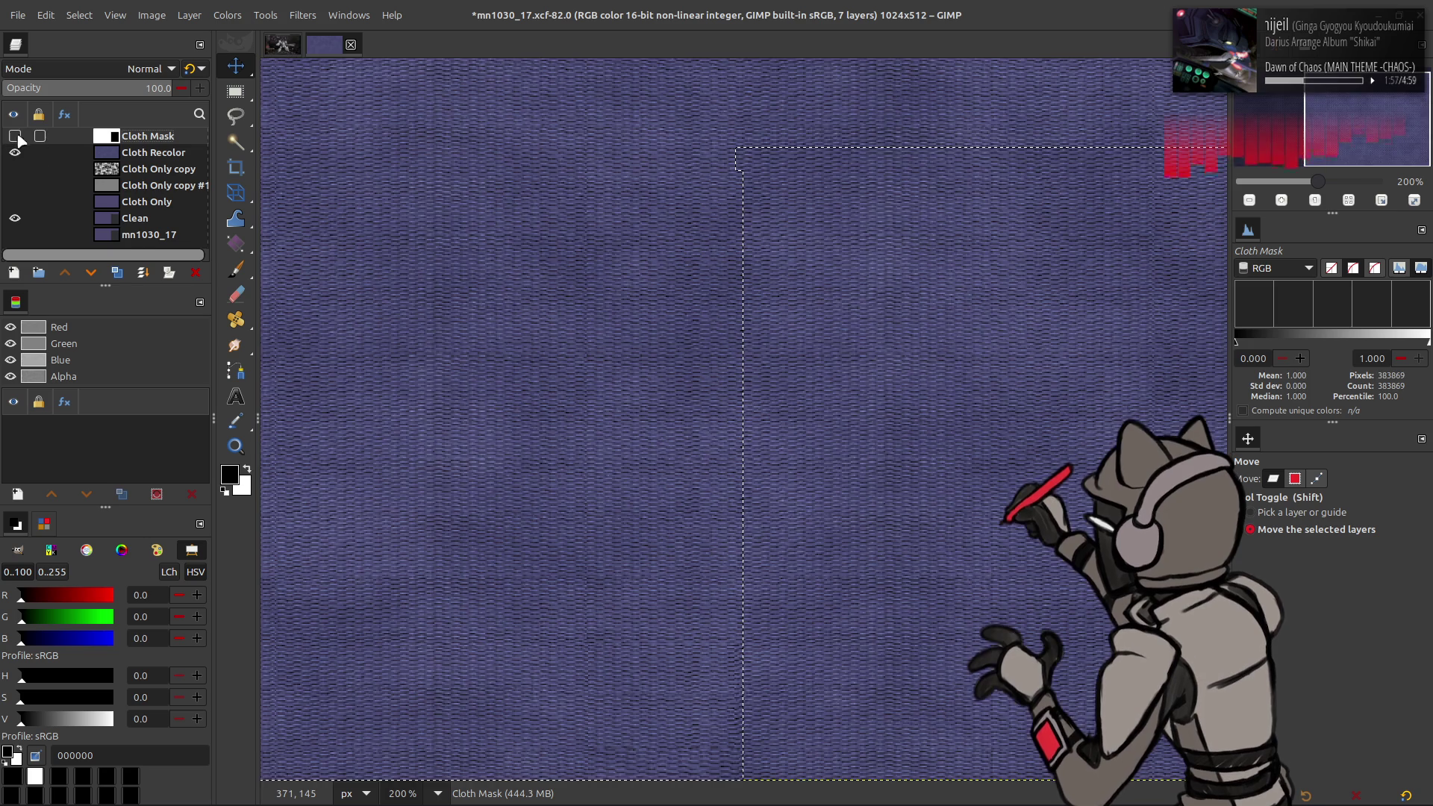
Step: Add a layer mask from the selection to Cloth Recolor, select none, and save mn1030_17.xcf
{"action": "left_click", "coordinate": [117, 152]}
{"action": "right_click", "coordinate": [117, 153]}
{"action": "left_click", "coordinate": [177, 413]}
{"action": "left_click", "coordinate": [780, 537]}
{"action": "left_click", "coordinate": [115, 14]}
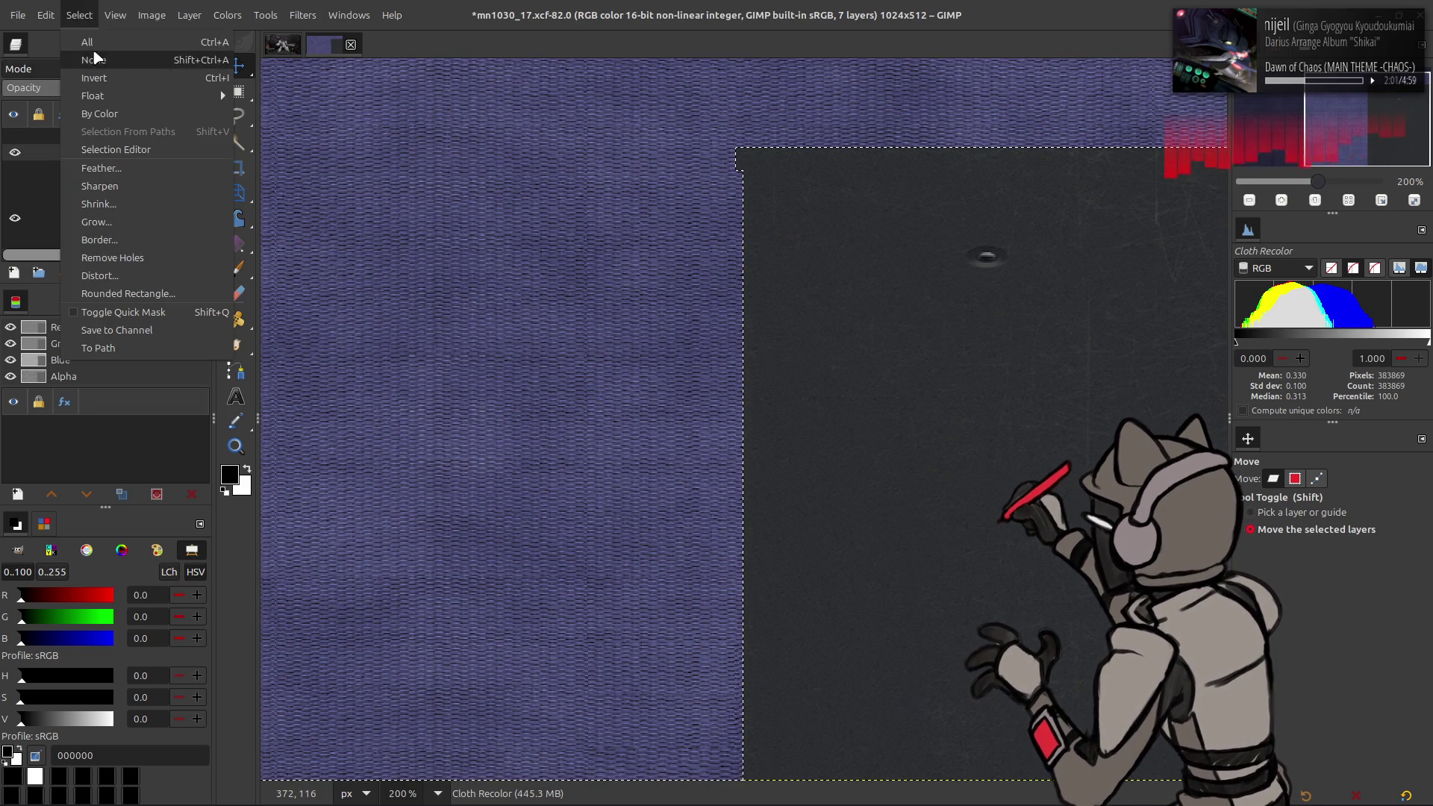
{"action": "left_click", "coordinate": [101, 50]}
{"action": "middle_click_drag", "start_coordinate": [655, 274], "coordinate": [527, 274]}
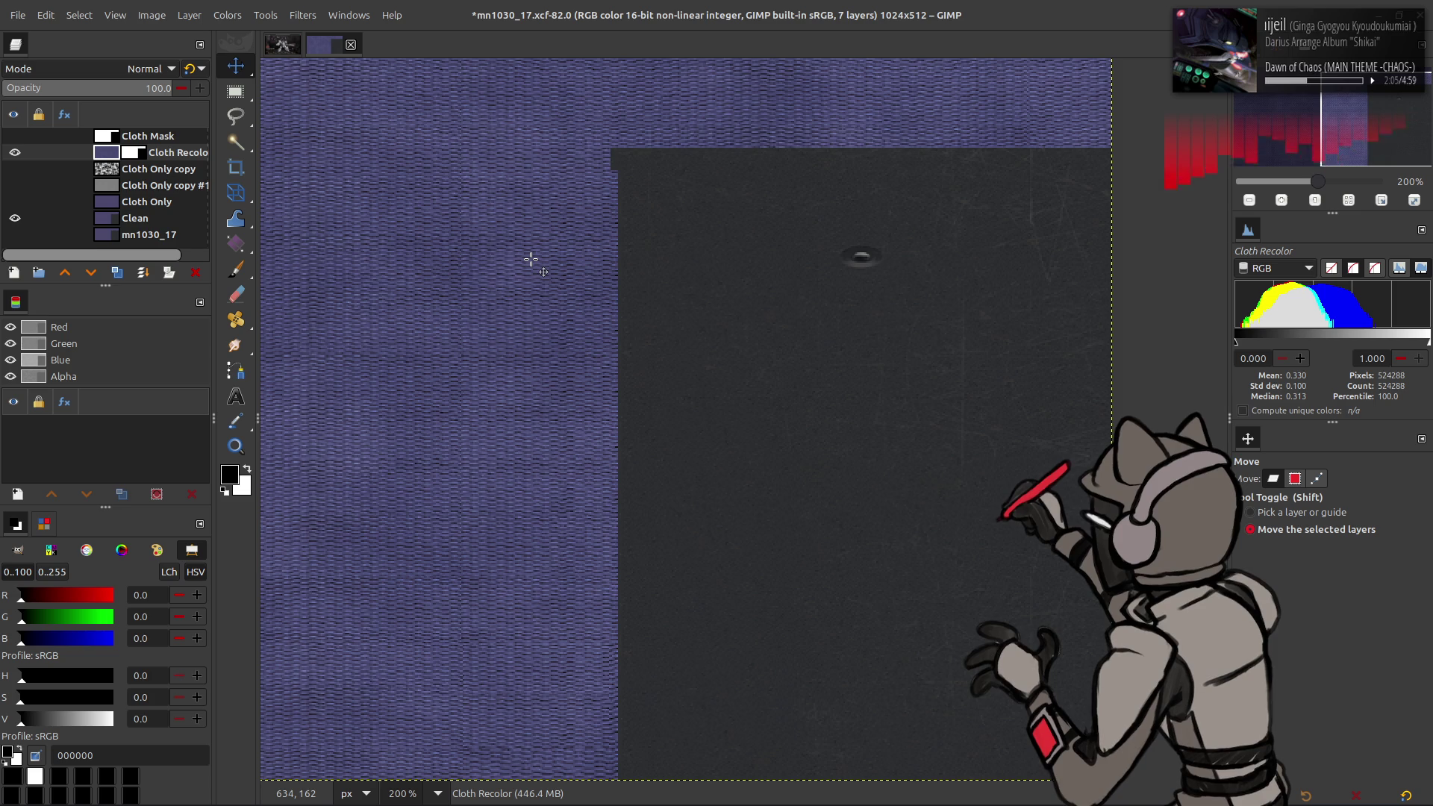
{"action": "key", "text": "ctrl+s"}
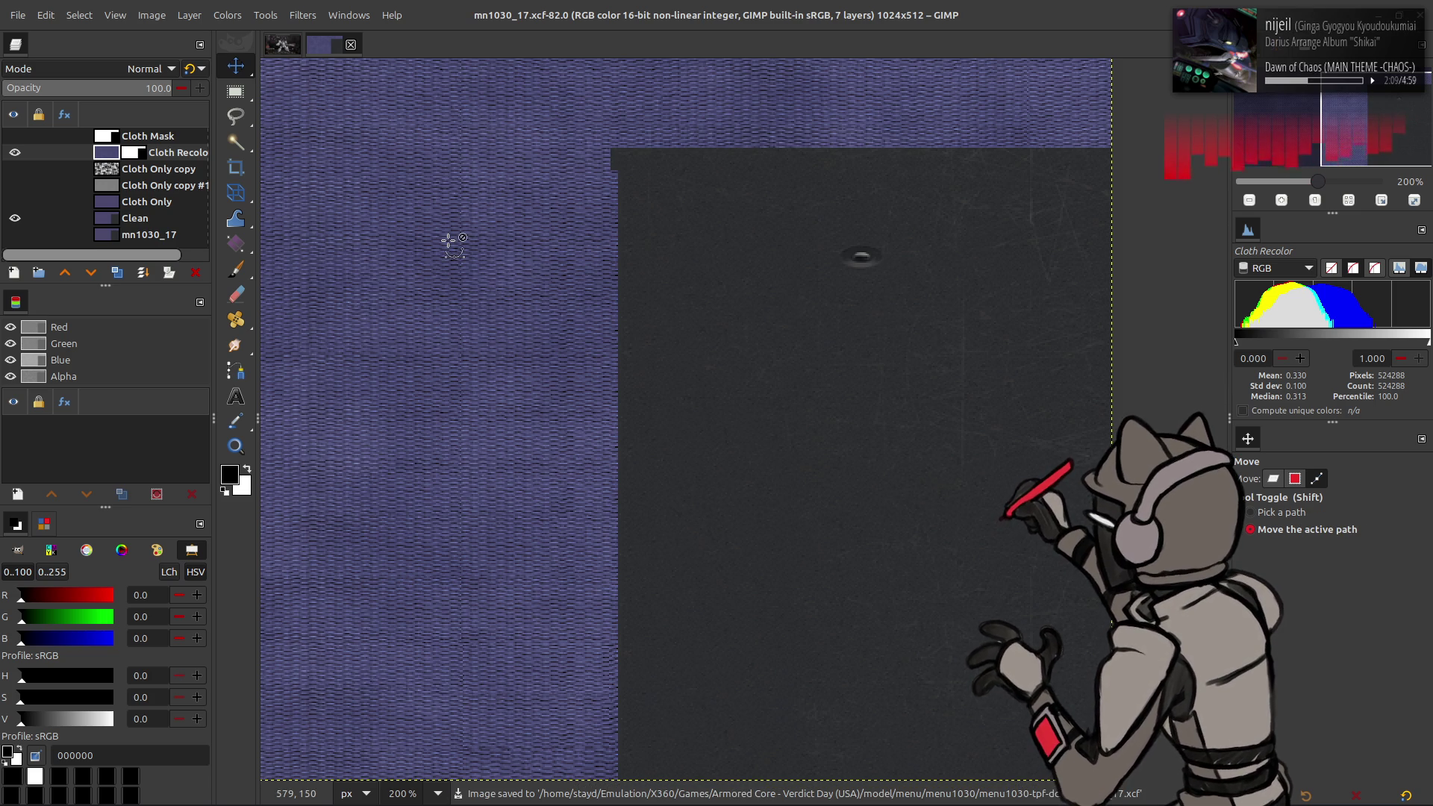
Step: Create a new merged Visible layer from everything visible
{"action": "right_click", "coordinate": [106, 152]}
{"action": "left_click", "coordinate": [167, 272]}
{"action": "right_click", "coordinate": [149, 154]}
{"action": "key", "text": "Escape"}
Step: Export the image over mn1030_17.dds, replacing the existing file with the DDS settings confirmed
{"action": "left_click", "coordinate": [17, 15]}
{"action": "left_click", "coordinate": [113, 276]}
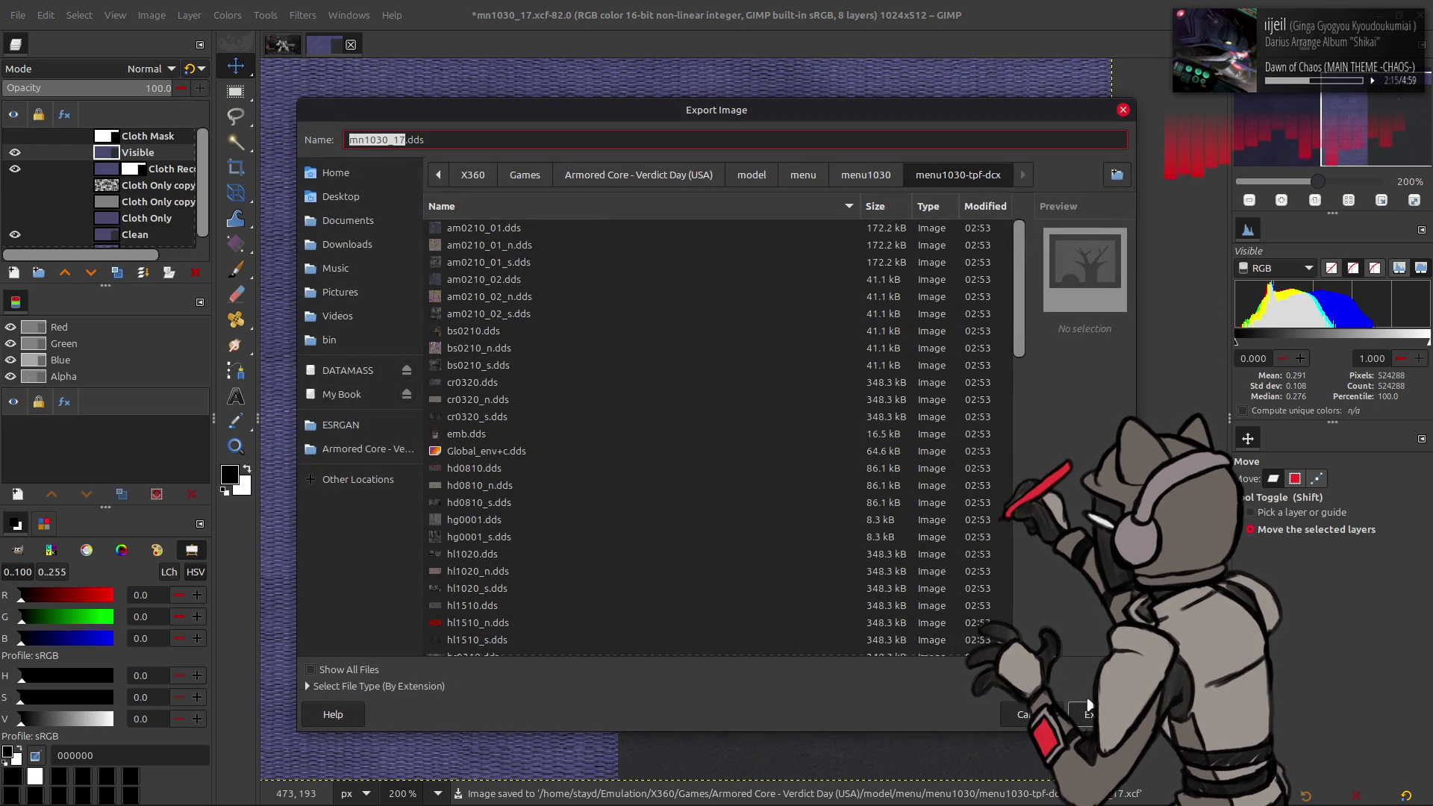
{"action": "left_click", "coordinate": [1088, 706]}
{"action": "left_click", "coordinate": [747, 494]}
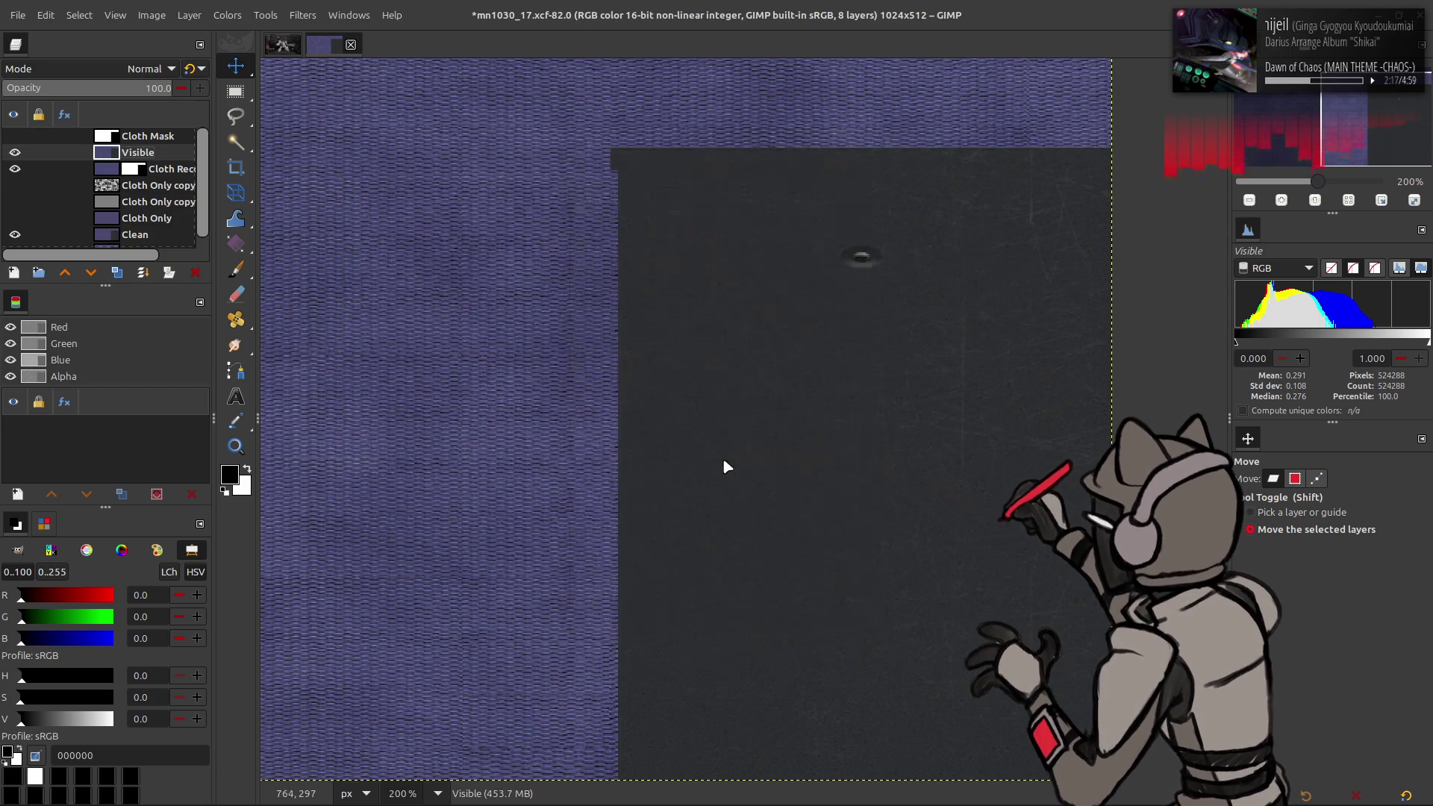
{"action": "left_click", "coordinate": [827, 631]}
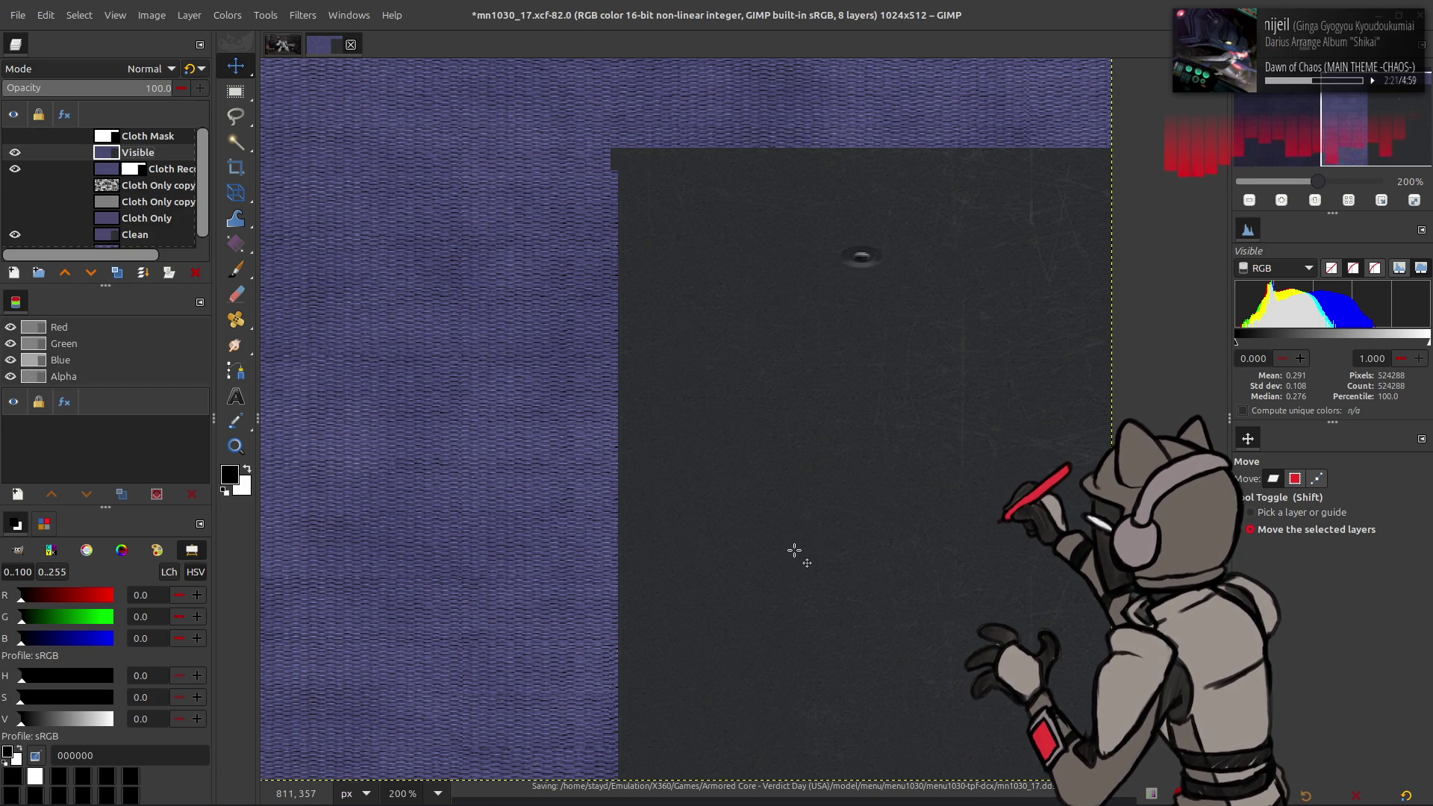
{"action": "key", "text": "alt+Tab"}
{"action": "key", "text": "alt+Tab"}
{"action": "key", "text": "alt+Tab"}
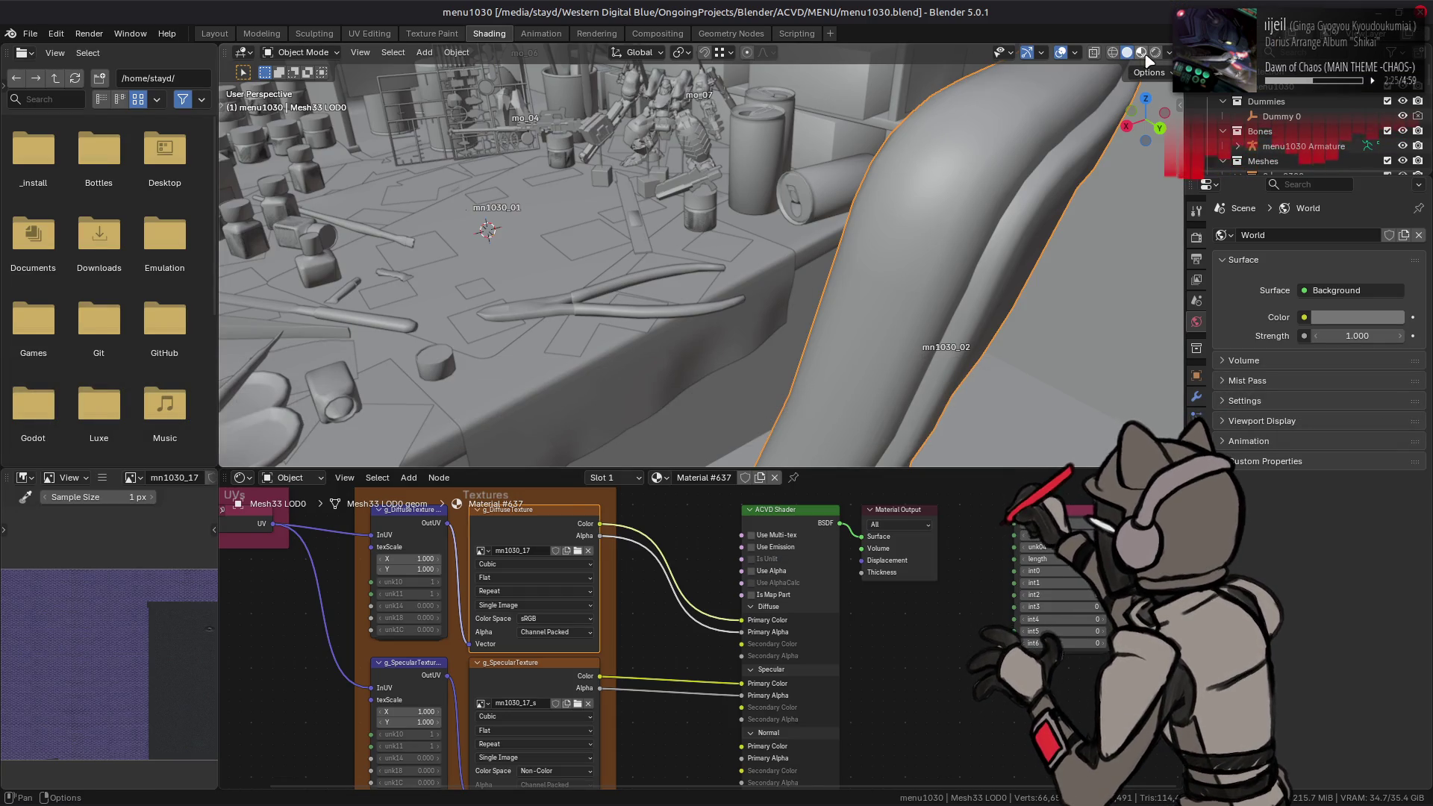
Step: Inspect the chair in Material Preview from several angles, viewing the mn1030_17 and specular textures
{"action": "left_click", "coordinate": [1144, 54]}
{"action": "mouse_move", "coordinate": [1045, 186]}
{"action": "middle_mouse_down"}
{"action": "mouse_move", "coordinate": [921, 275]}
{"action": "mouse_move", "coordinate": [751, 266]}
{"action": "mouse_move", "coordinate": [807, 254]}
{"action": "mouse_move", "coordinate": [755, 301]}
{"action": "middle_mouse_up"}
{"action": "left_click", "coordinate": [554, 677]}
{"action": "left_click", "coordinate": [517, 565]}
{"action": "scroll", "coordinate": [618, 288], "scroll_direction": "up", "scroll_amount": 3}
{"action": "middle_click_drag", "start_coordinate": [618, 288], "coordinate": [625, 300]}
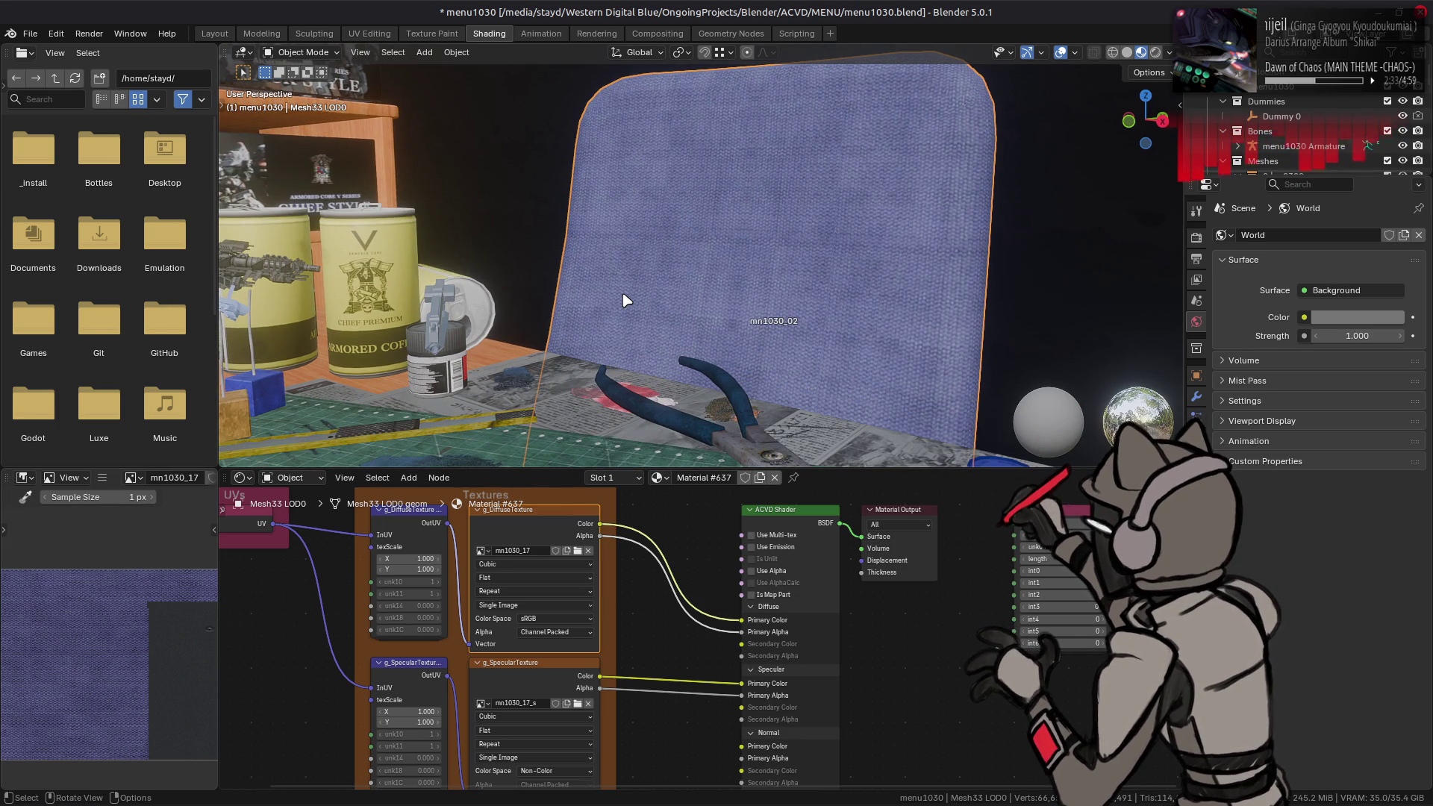
{"action": "middle_click_drag", "start_coordinate": [626, 300], "coordinate": [576, 282]}
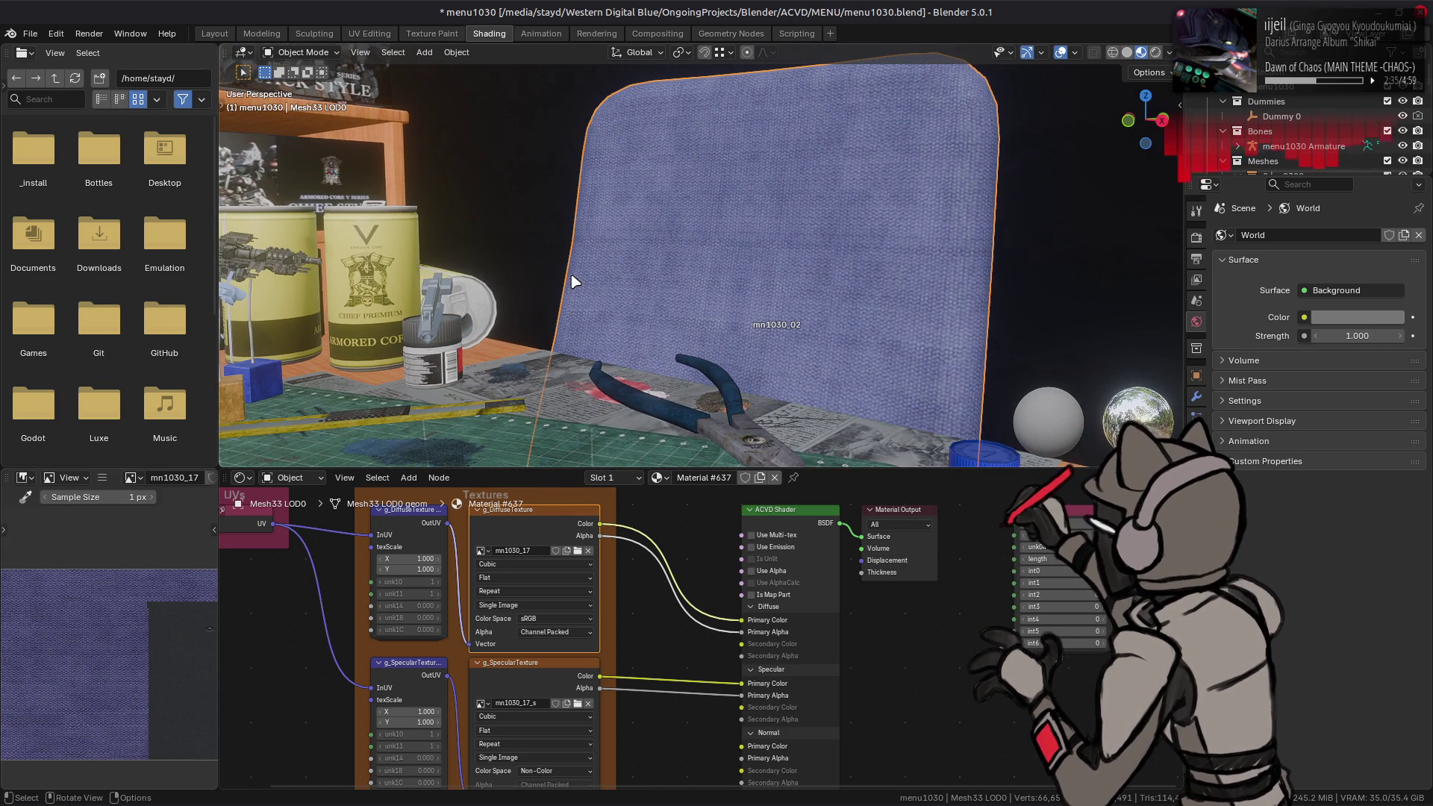
{"action": "middle_click_drag", "start_coordinate": [668, 291], "coordinate": [409, 287]}
{"action": "middle_click_drag", "start_coordinate": [639, 304], "coordinate": [648, 288]}
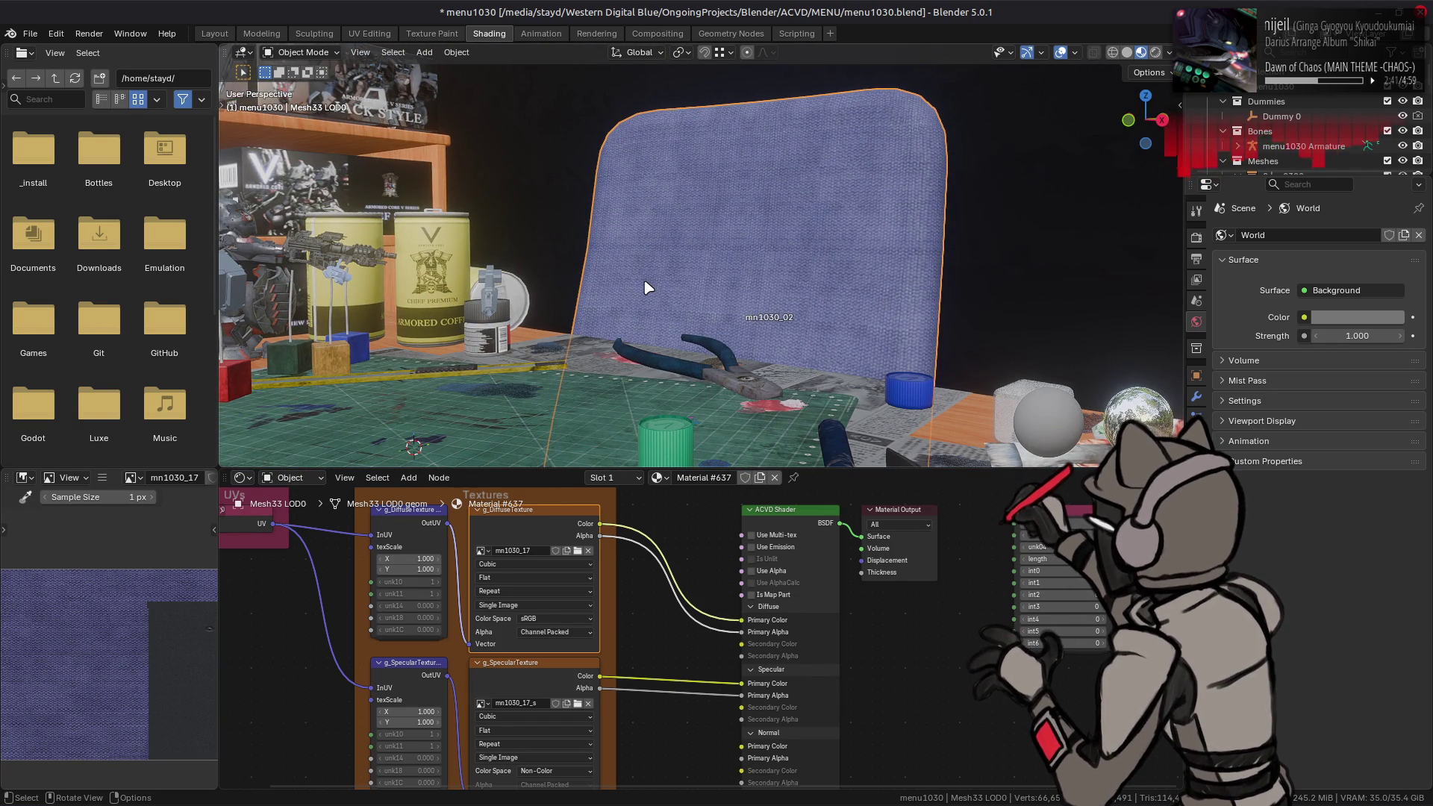
{"action": "left_click", "coordinate": [521, 676]}
{"action": "scroll", "coordinate": [854, 298], "scroll_direction": "up", "scroll_amount": 3}
{"action": "middle_click_drag", "start_coordinate": [854, 298], "coordinate": [731, 314]}
Step: Light the preview with the rural_crossroads HDRI and move to the Compositing workspace
{"action": "left_click", "coordinate": [1169, 52]}
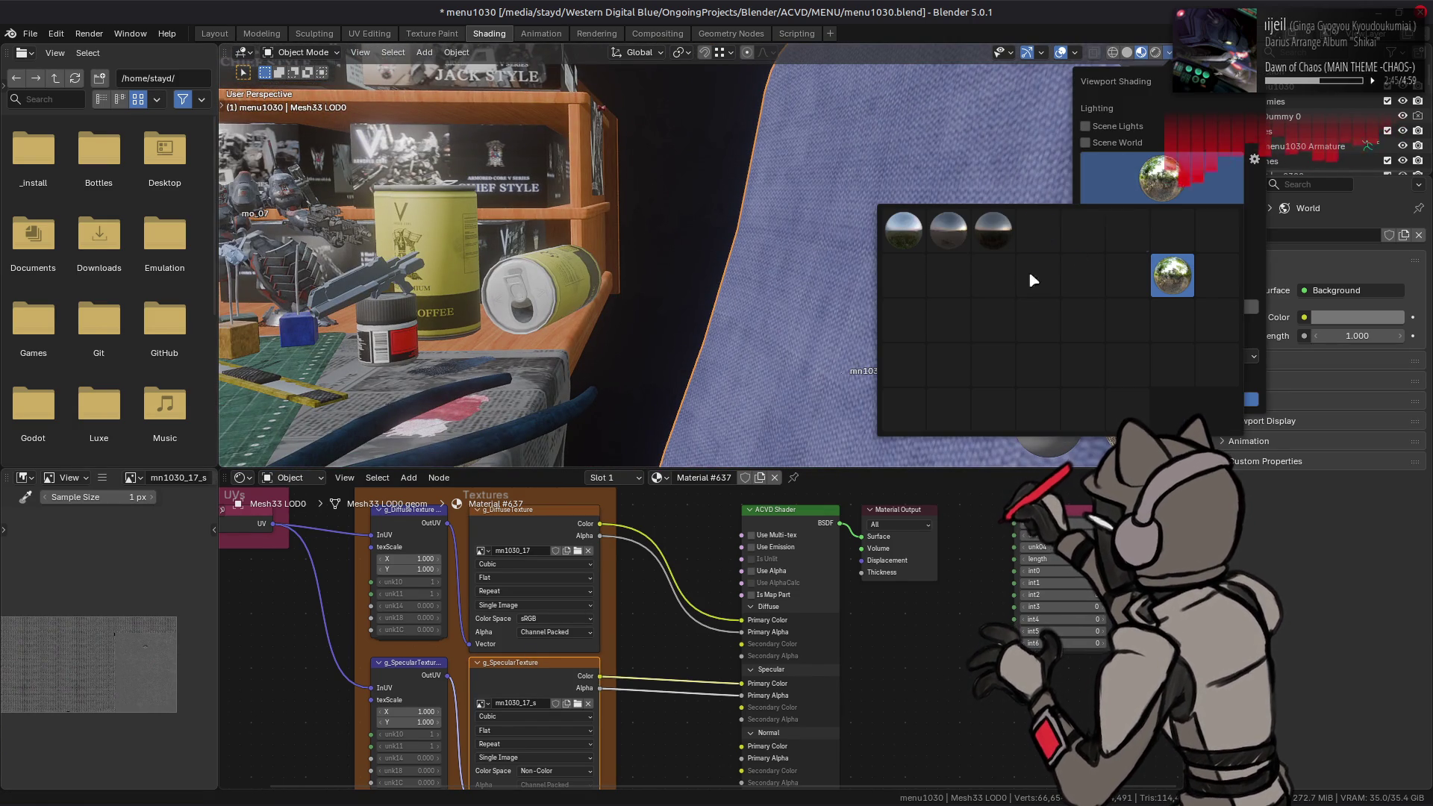
{"action": "left_click", "coordinate": [1161, 178]}
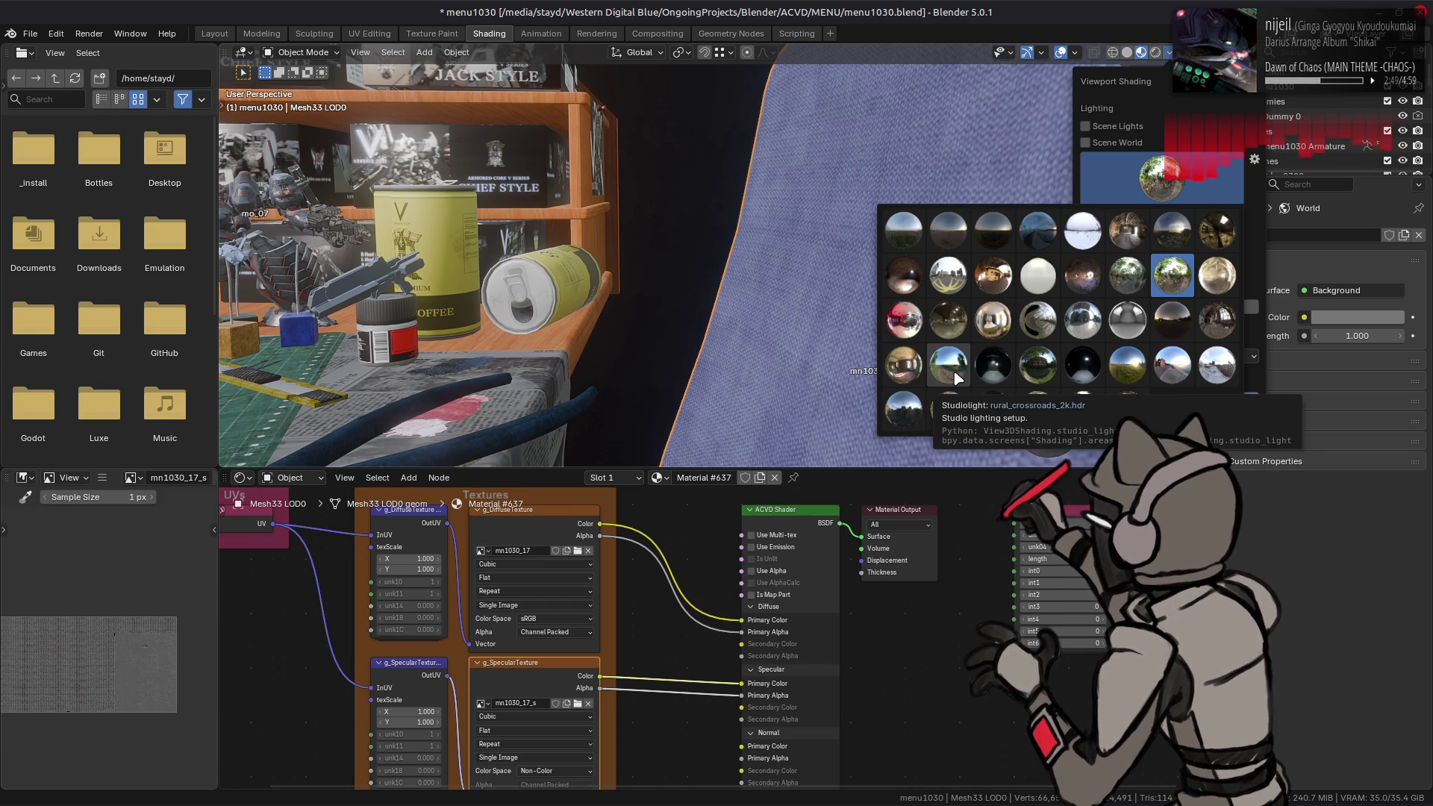
{"action": "left_click", "coordinate": [955, 377]}
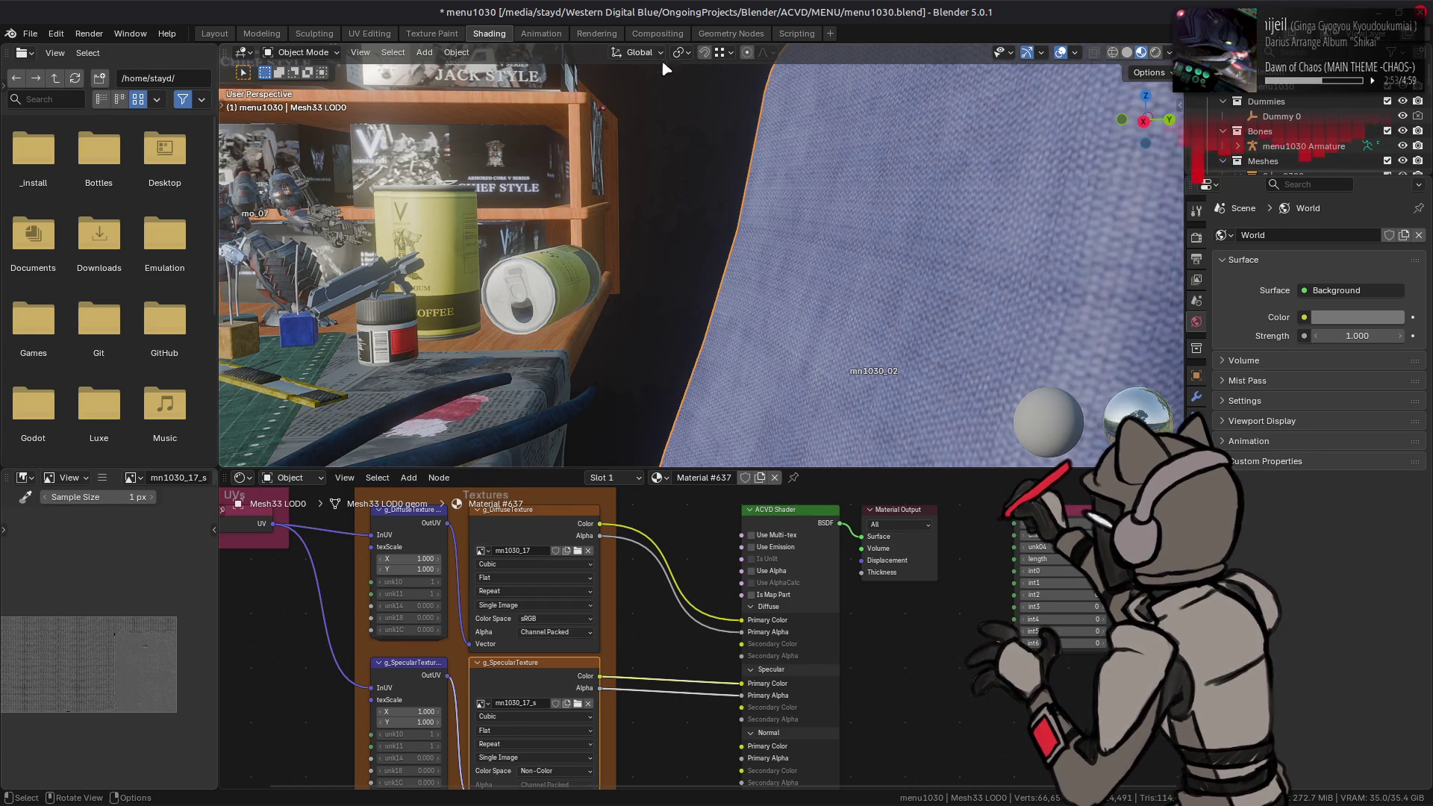
{"action": "left_click", "coordinate": [657, 33]}
{"action": "left_click", "coordinate": [675, 302]}
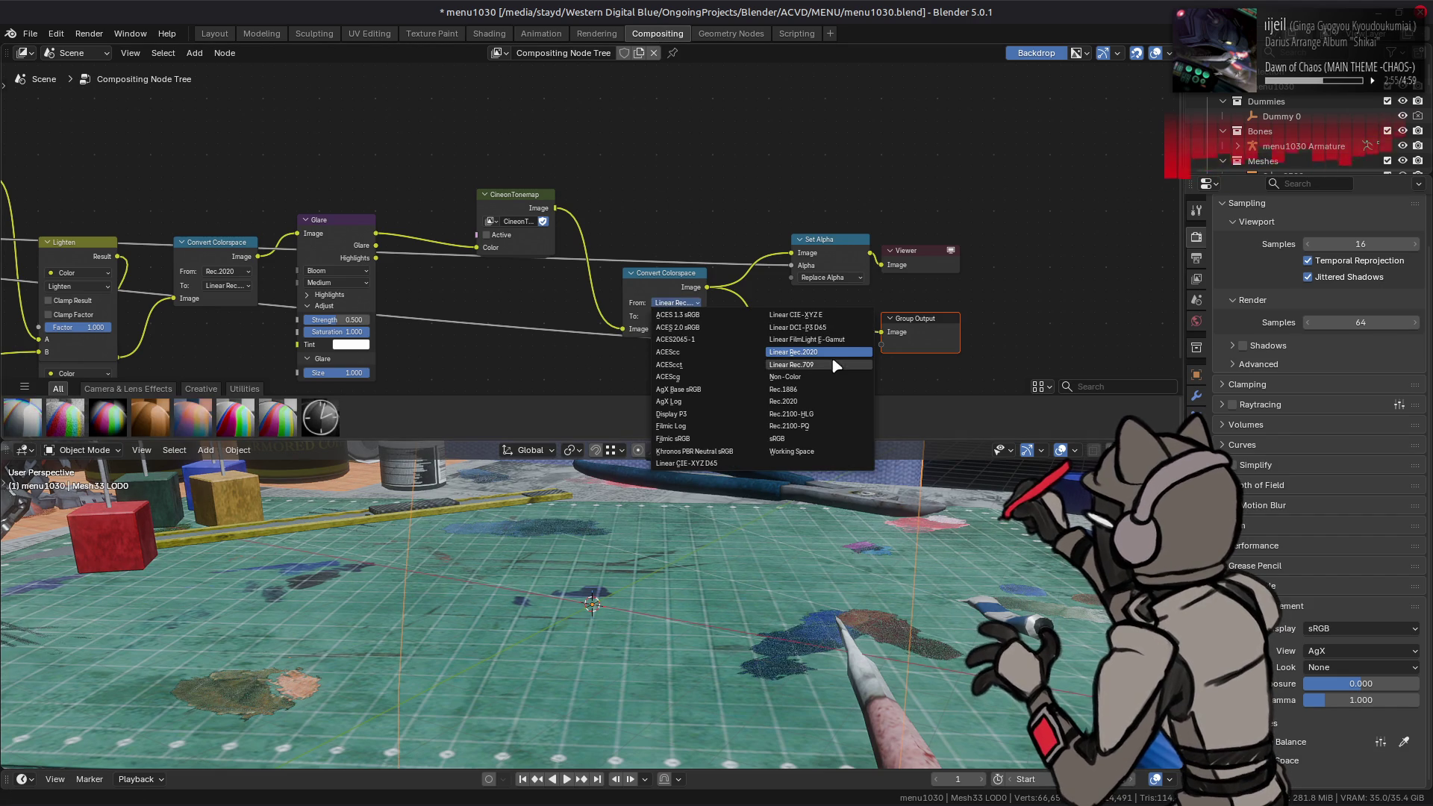
Step: Set the Convert Colorspace source and target to Linear FilmLight E-Gamut
{"action": "left_click", "coordinate": [821, 340]}
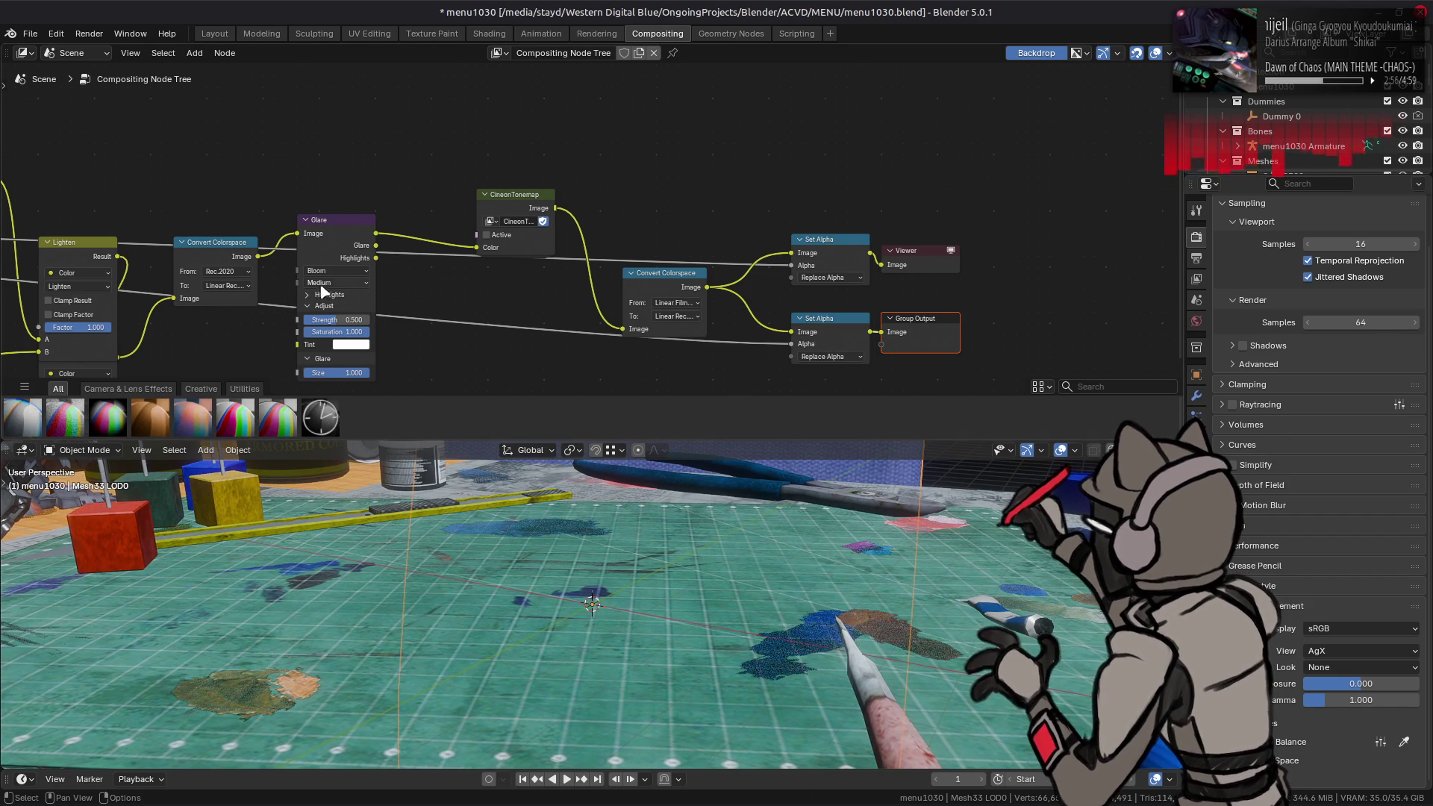
{"action": "left_click", "coordinate": [247, 285]}
{"action": "left_click", "coordinate": [387, 323]}
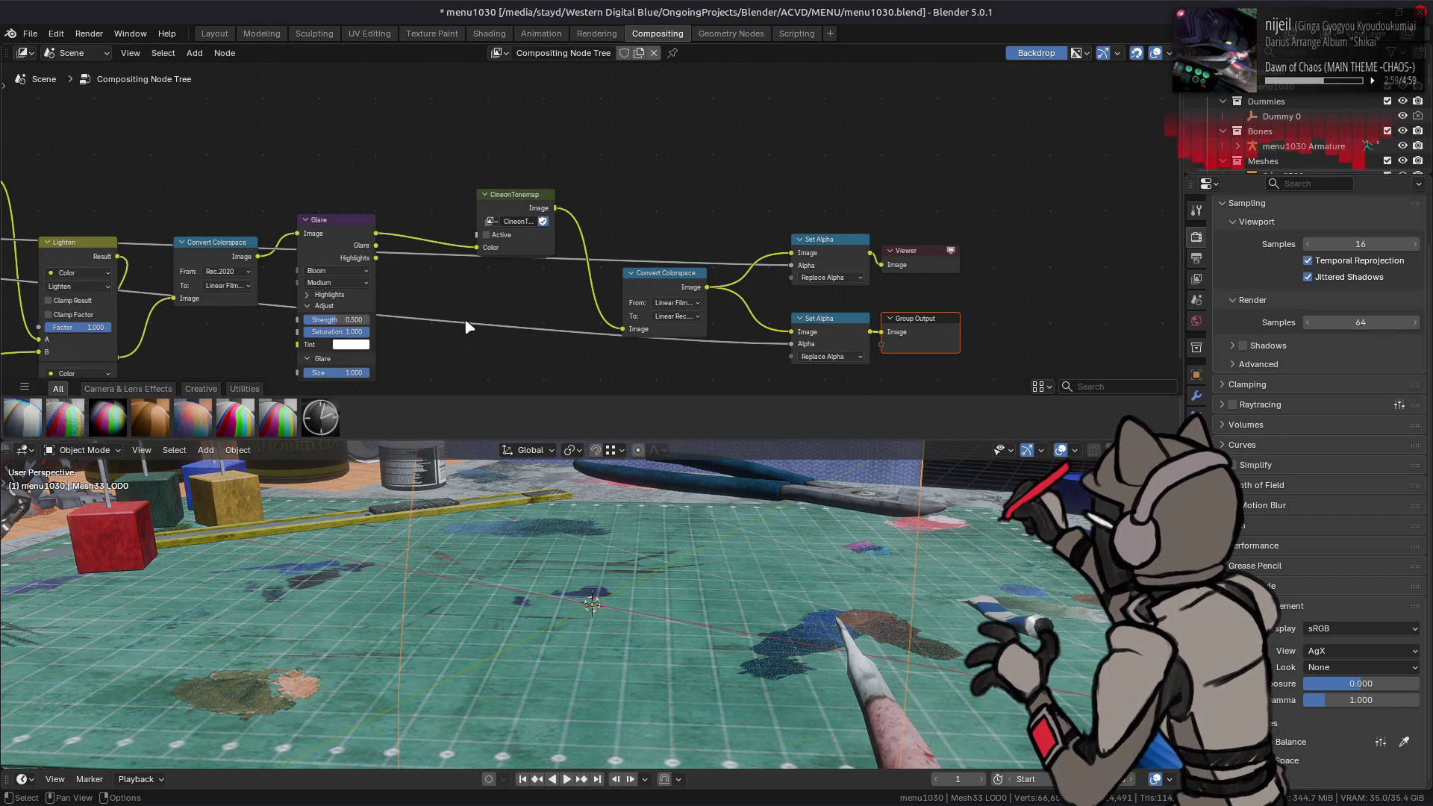
Step: Raise the Glare node's Smooth and Strength values to 1.000
{"action": "left_click", "coordinate": [329, 294]}
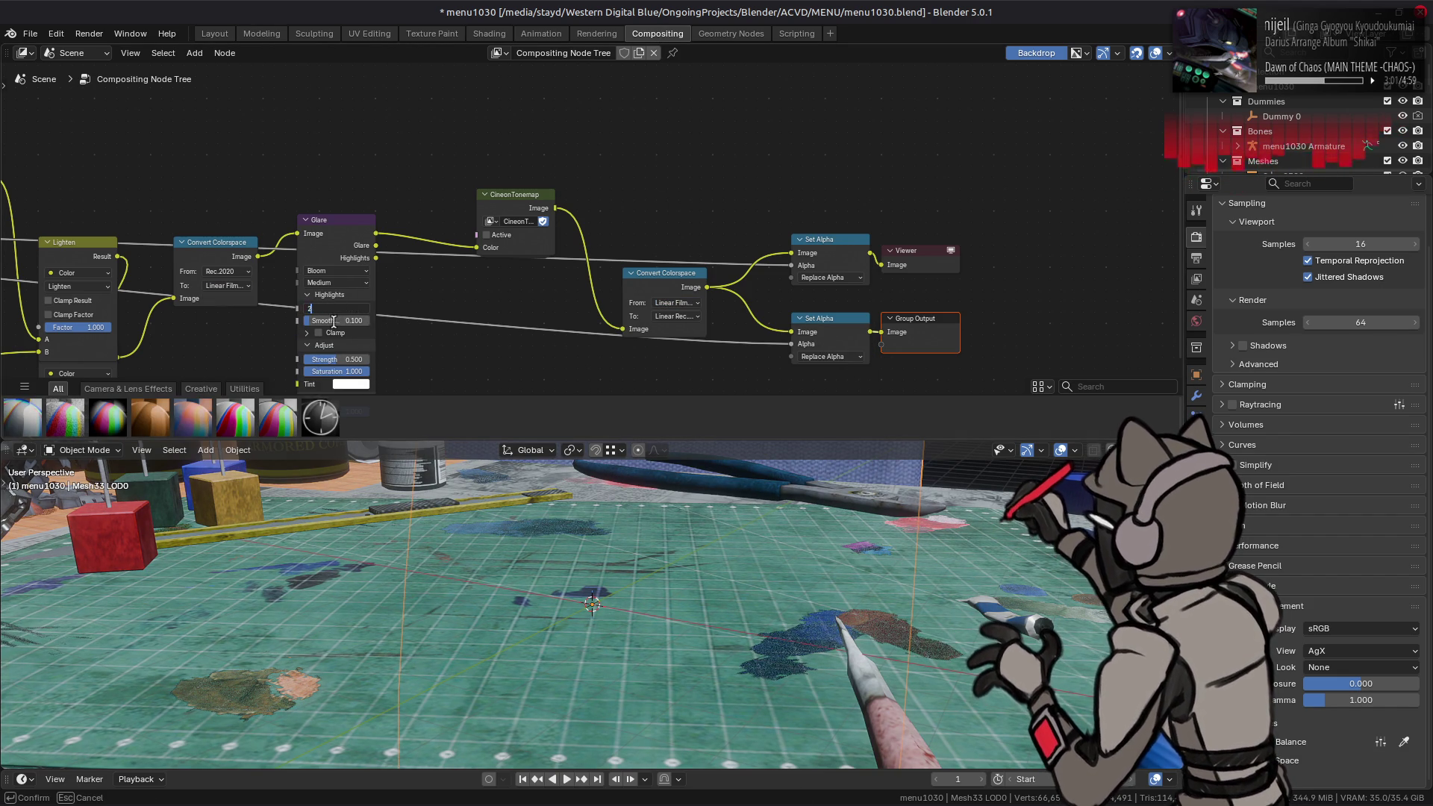
{"action": "left_click_drag", "start_coordinate": [336, 329], "coordinate": [409, 333]}
{"action": "middle_click_drag", "start_coordinate": [409, 333], "coordinate": [461, 287]}
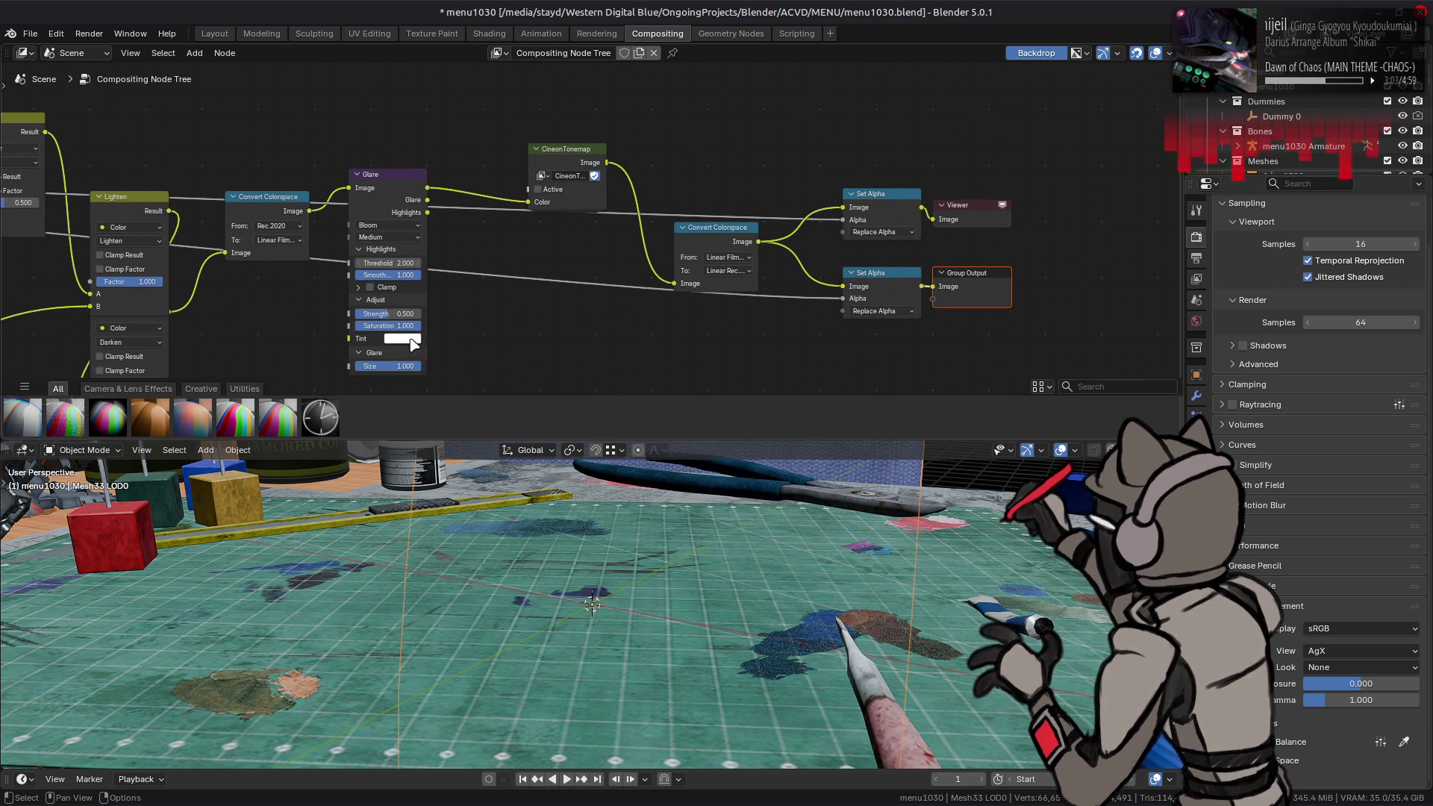
{"action": "left_click_drag", "start_coordinate": [389, 315], "coordinate": [499, 310]}
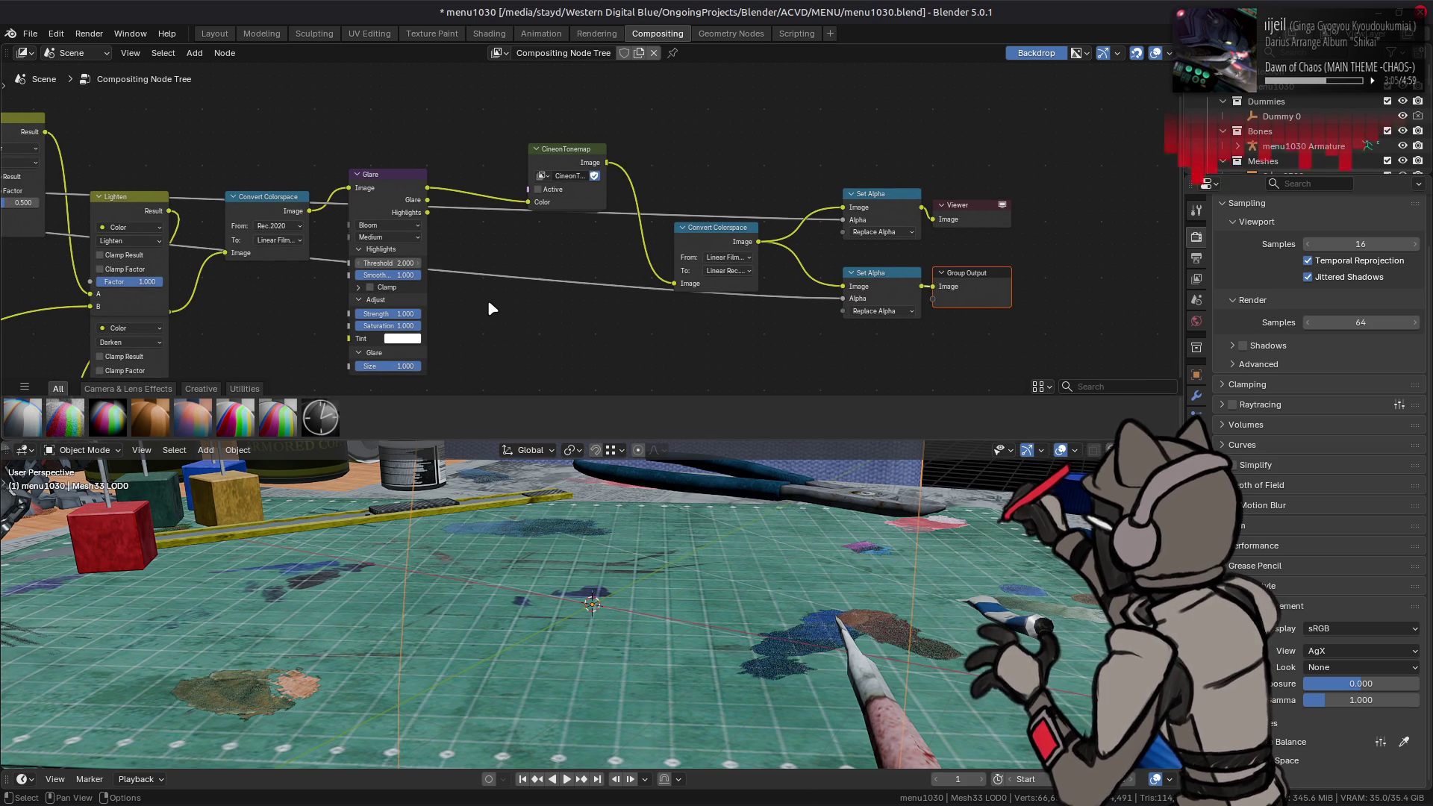
Step: Check the desk scene in the Layout workspace and save menu1030.blend
{"action": "left_click", "coordinate": [215, 34]}
{"action": "middle_click_drag", "start_coordinate": [448, 202], "coordinate": [442, 145]}
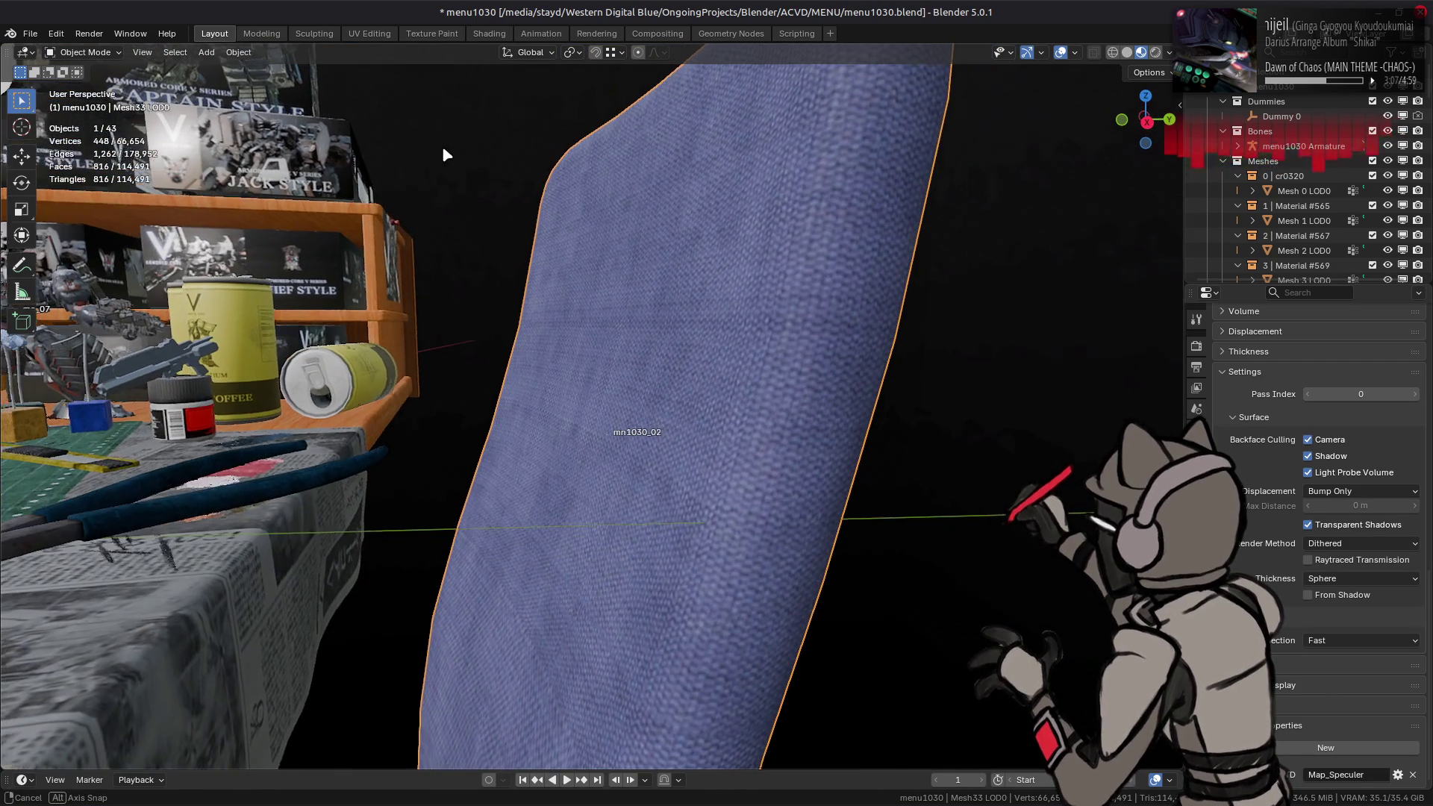
{"action": "left_click", "coordinate": [657, 33]}
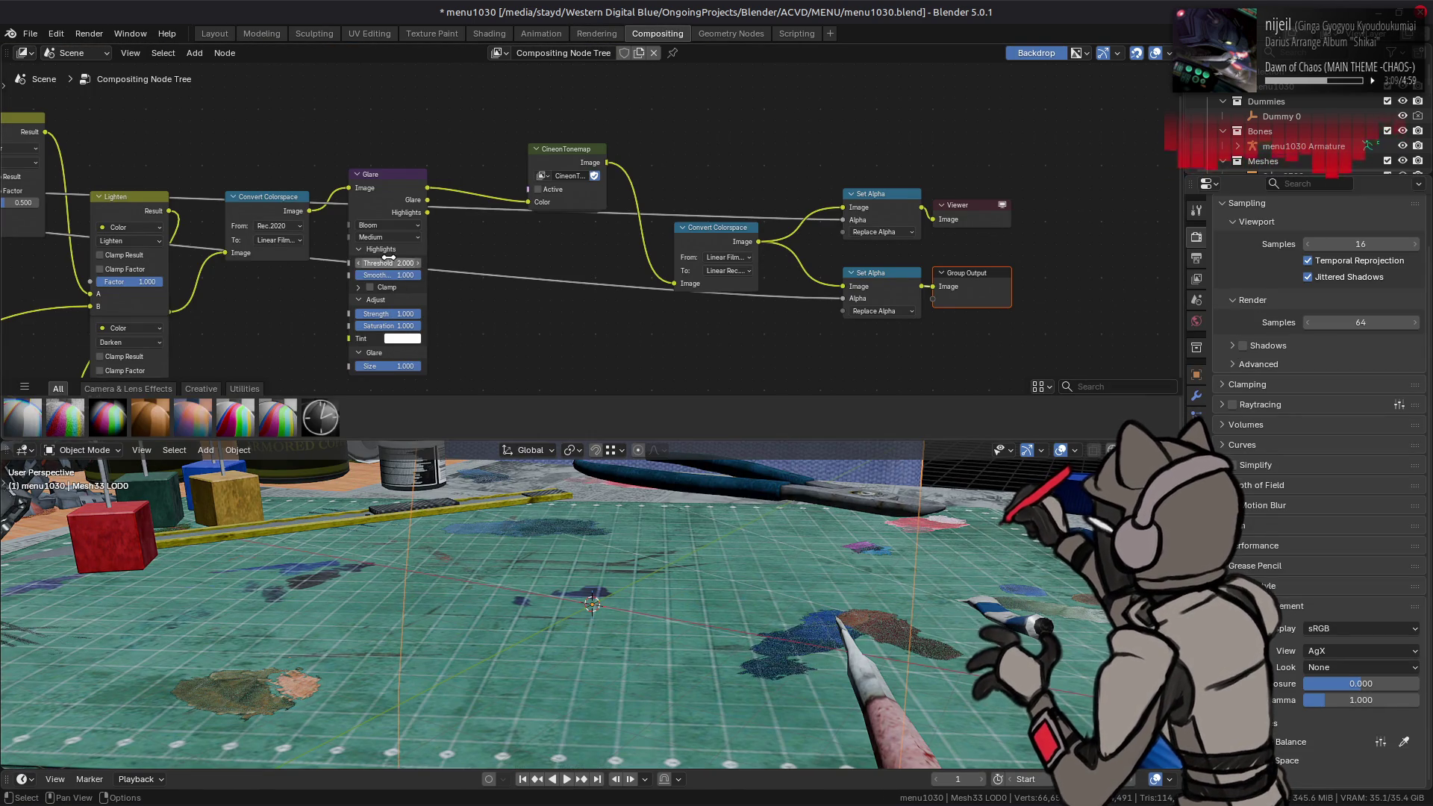
{"action": "left_click", "coordinate": [215, 34]}
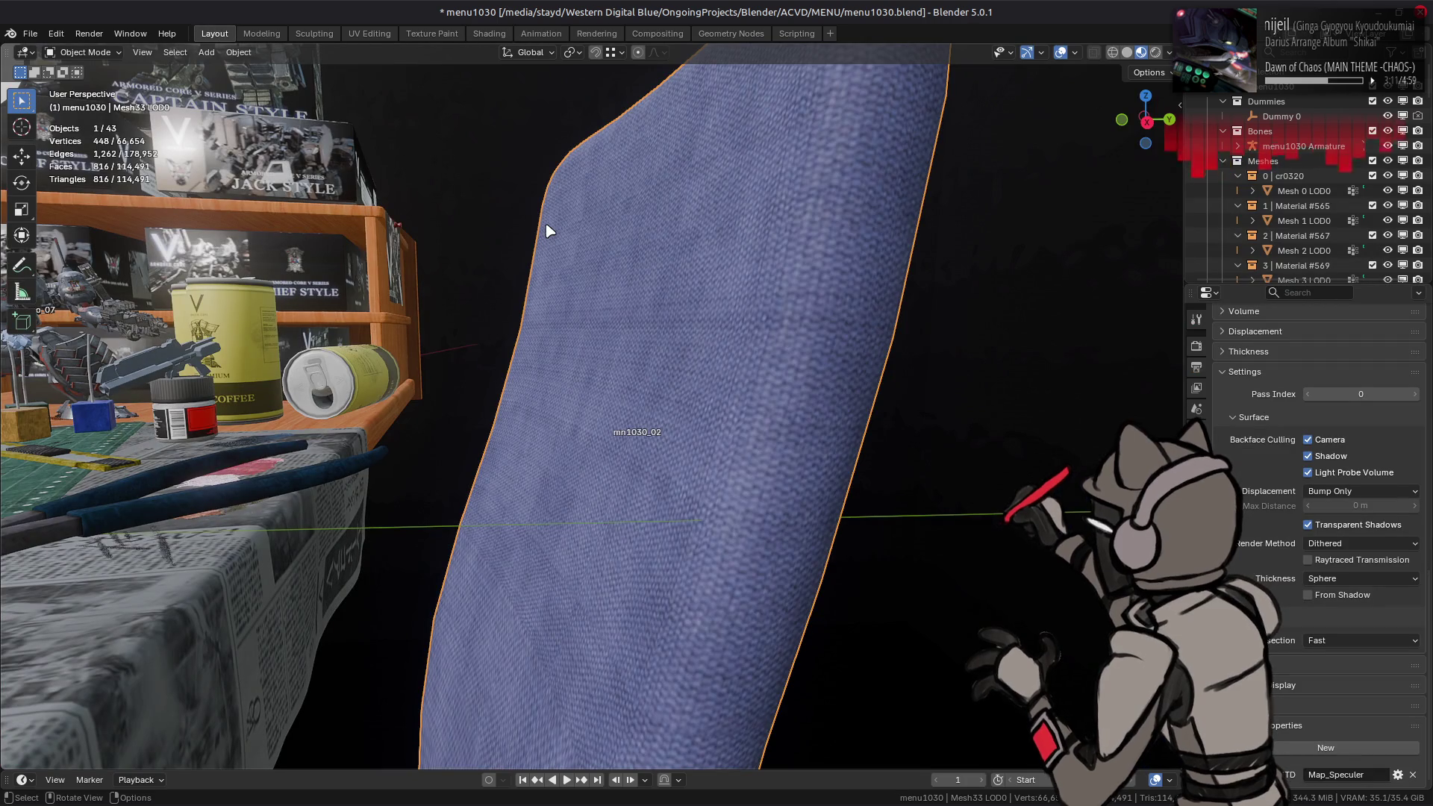
{"action": "middle_click_drag", "start_coordinate": [547, 230], "coordinate": [696, 323]}
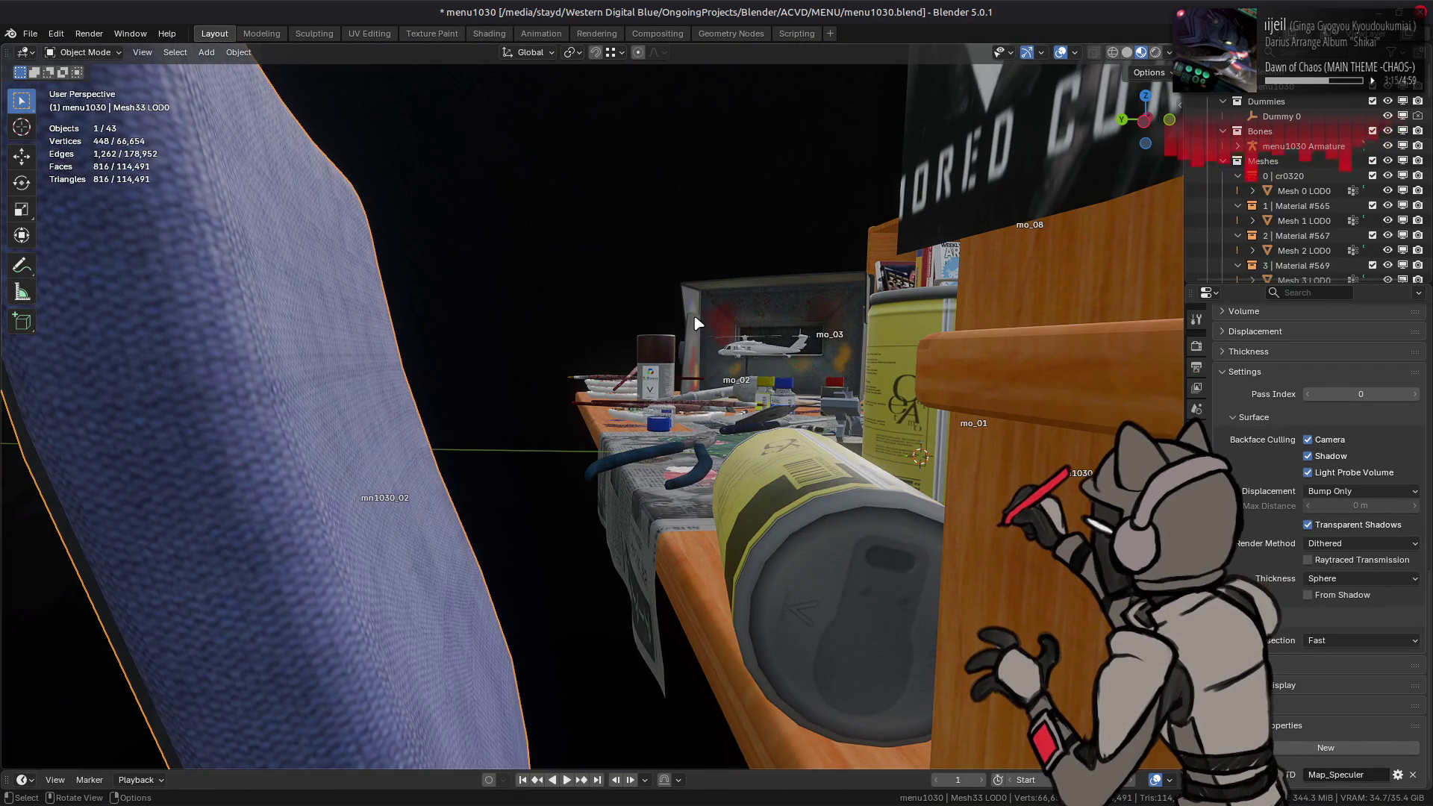
{"action": "key", "text": "ctrl+s"}
{"action": "key", "text": "alt+Tab"}
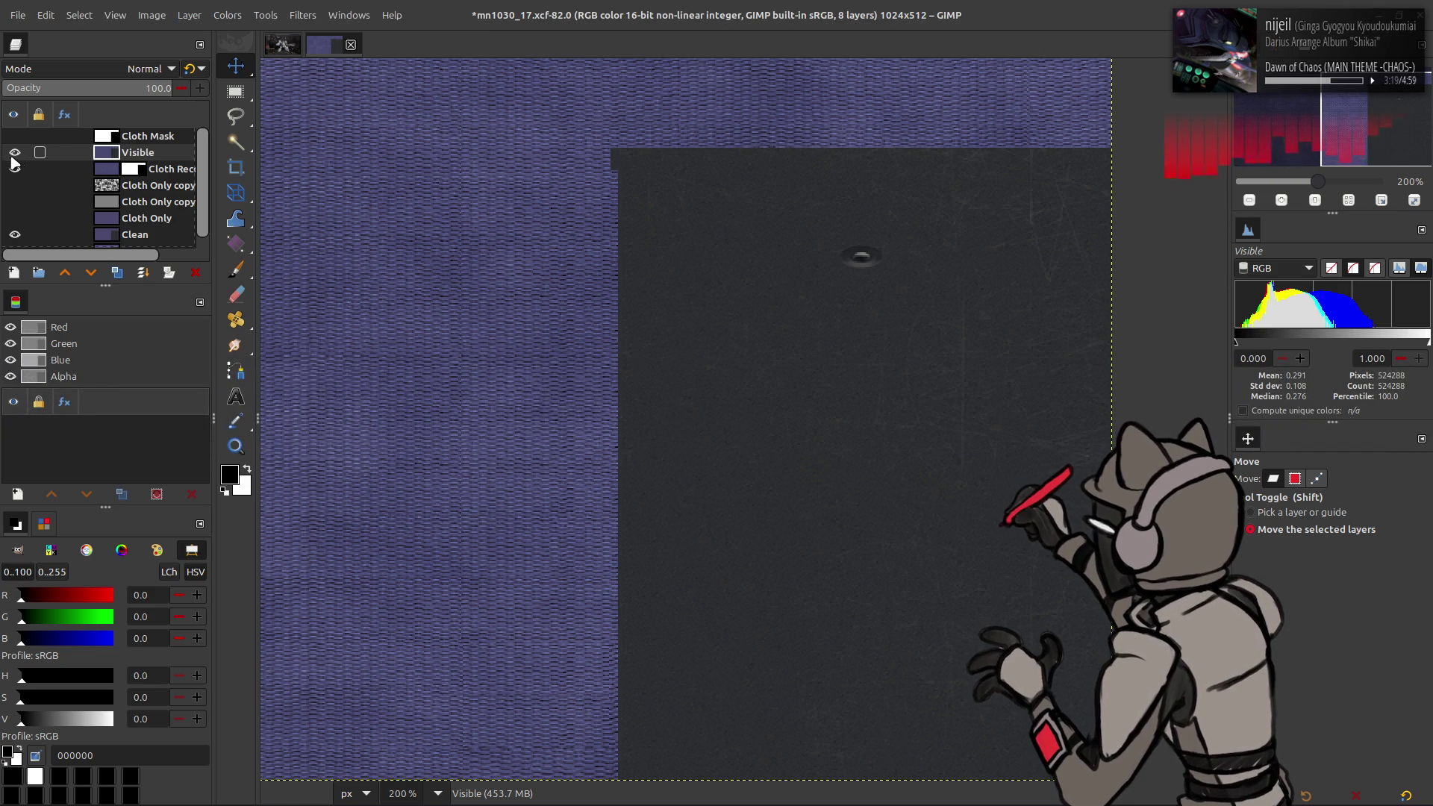
Step: Show Cloth Only again and set Cloth Only copy #1 to Linear light
{"action": "left_click", "coordinate": [15, 218]}
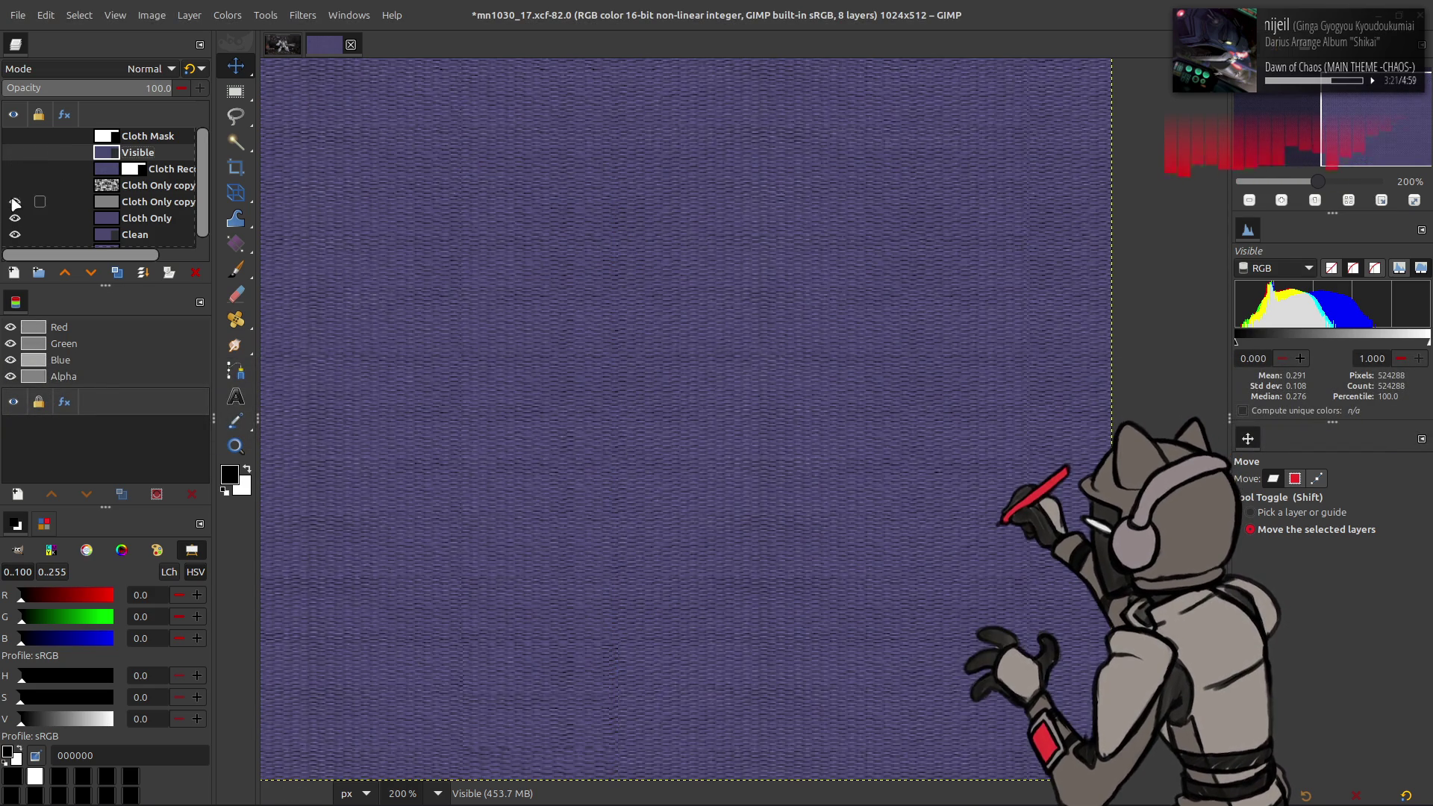
{"action": "left_click", "coordinate": [142, 201]}
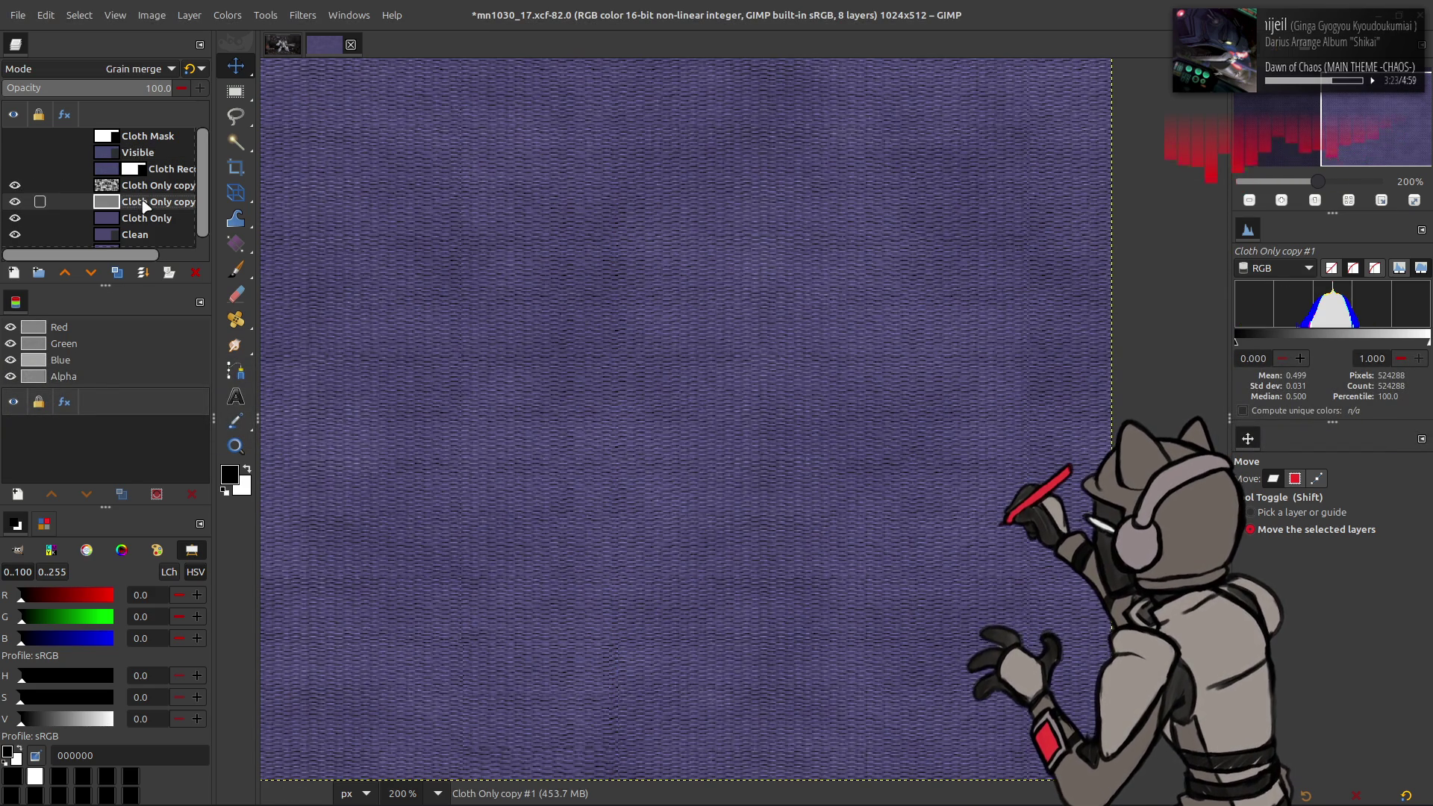
{"action": "left_click", "coordinate": [116, 69]}
{"action": "scroll", "coordinate": [117, 68], "scroll_direction": "up", "scroll_amount": 5}
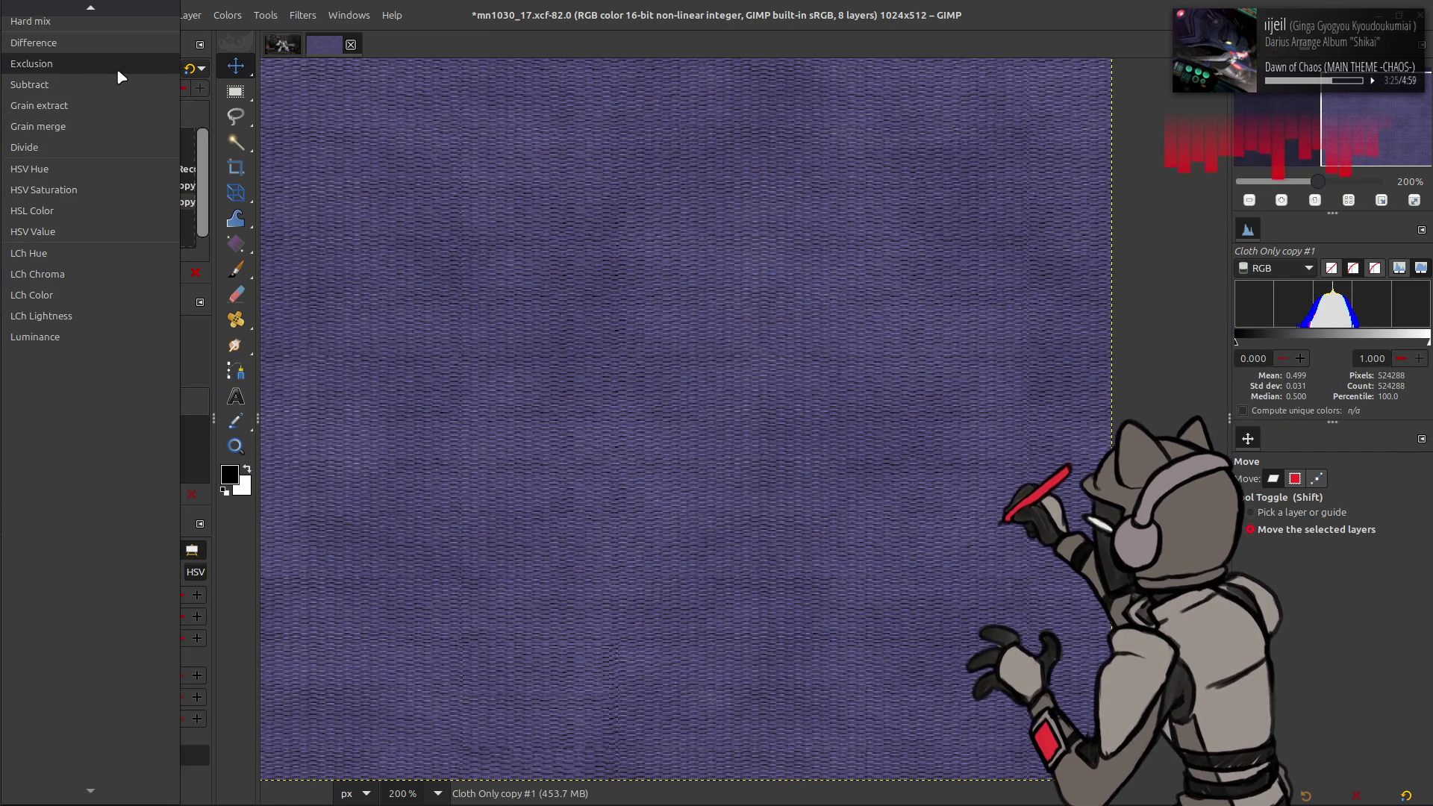
{"action": "left_click", "coordinate": [110, 96]}
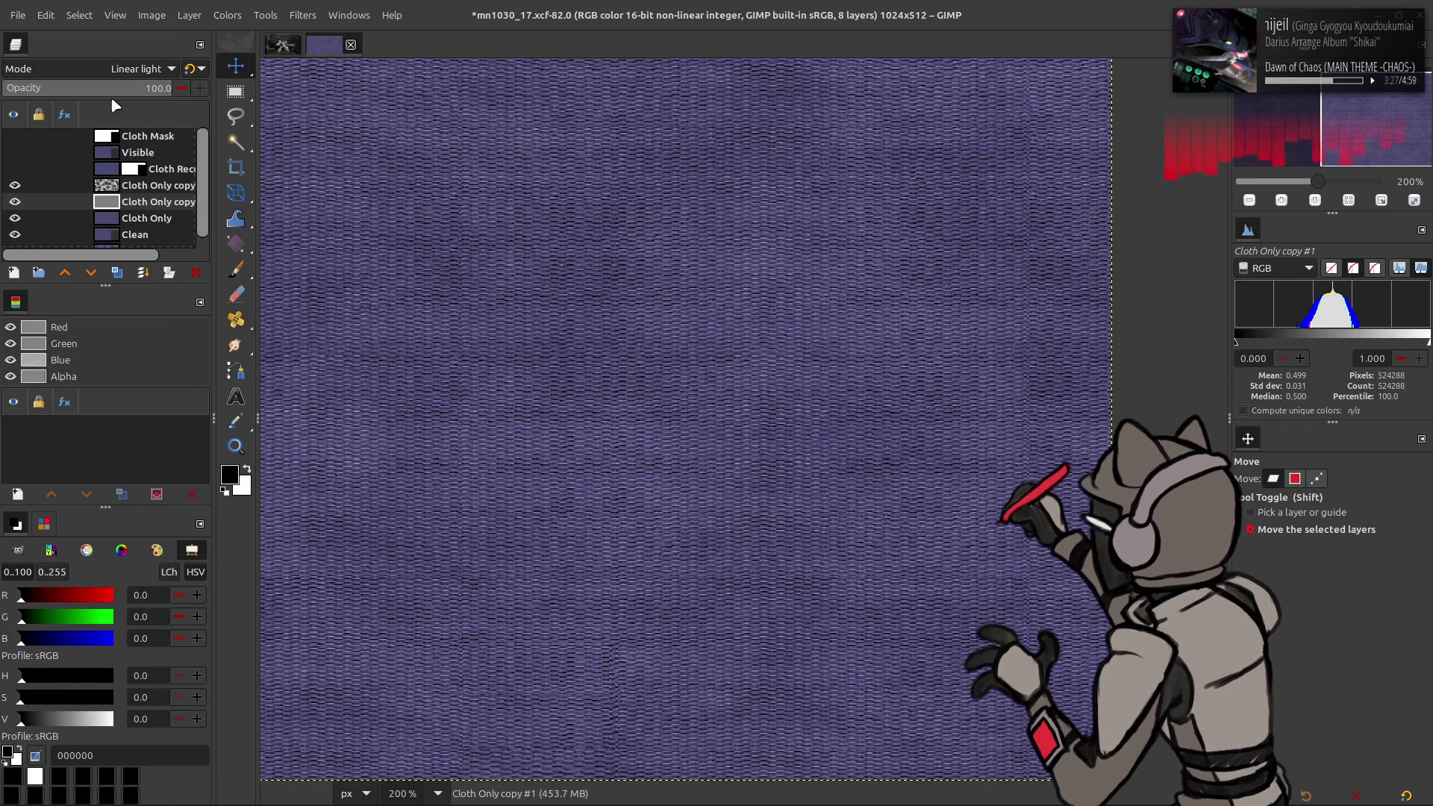
Step: Lower the Cloth Only copy layer's opacity to 16.7
{"action": "left_click", "coordinate": [138, 187]}
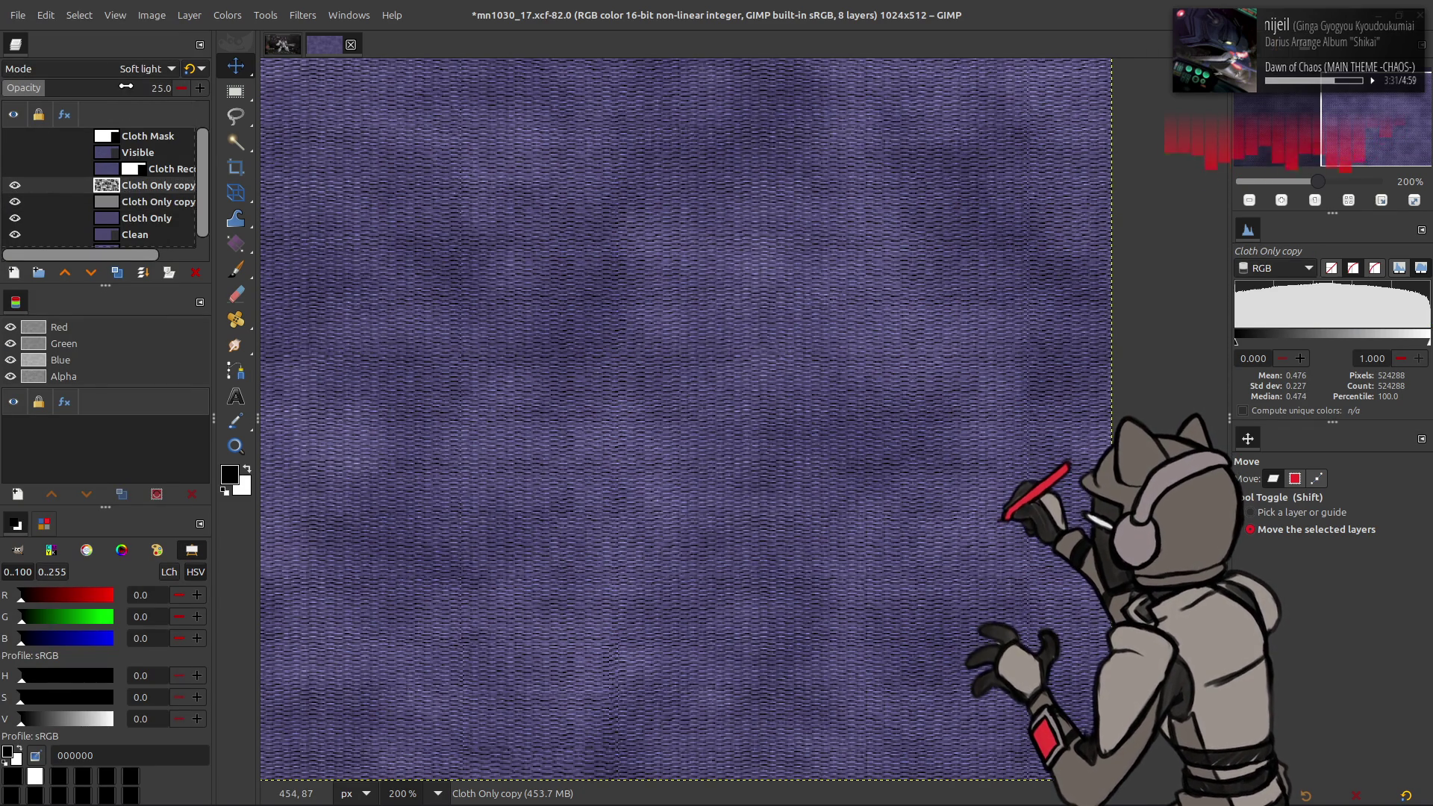
{"action": "triple_click", "coordinate": [160, 88]}
{"action": "type", "text": "16.7"}
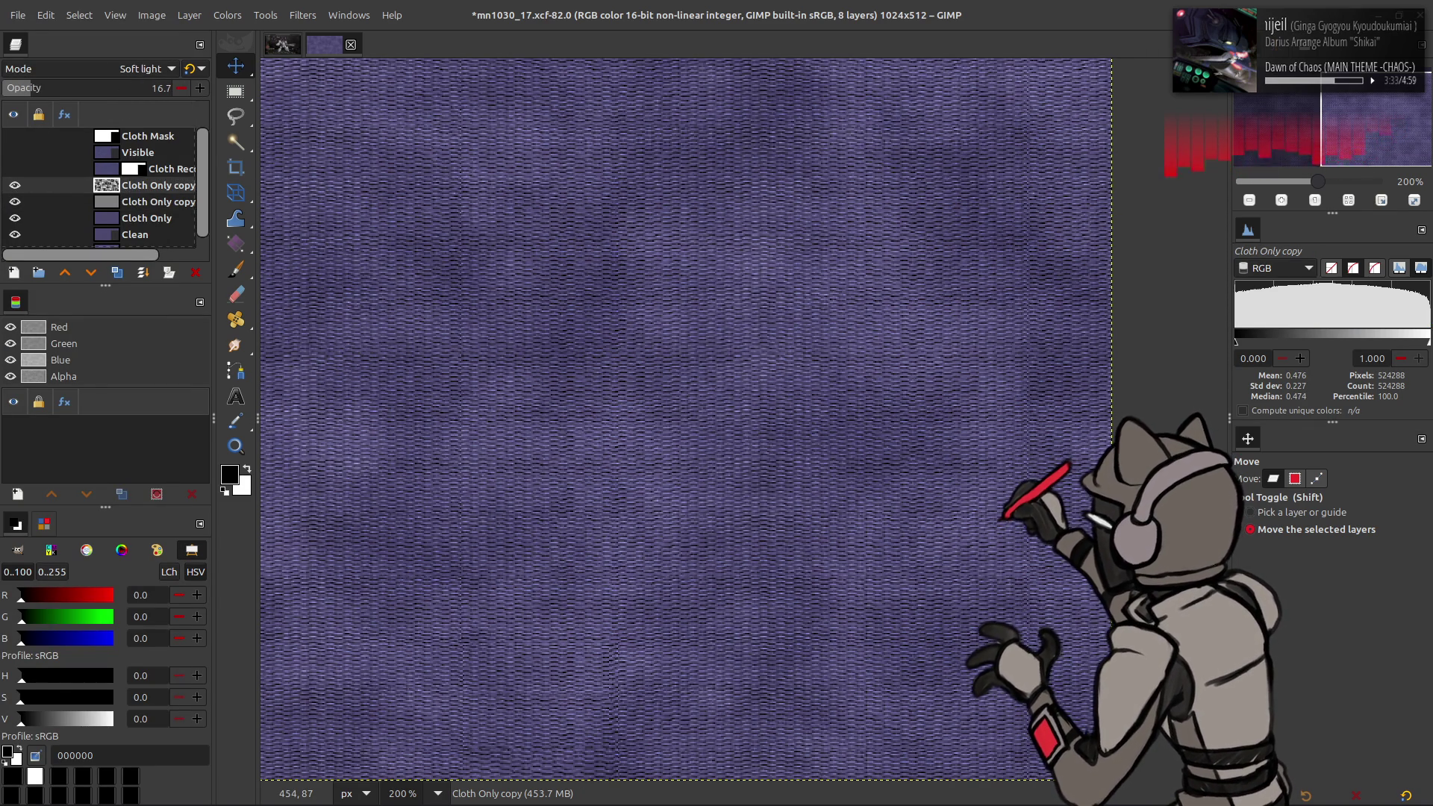
Step: Create a merged Visible #1 layer with New from Visible
{"action": "right_click", "coordinate": [159, 193]}
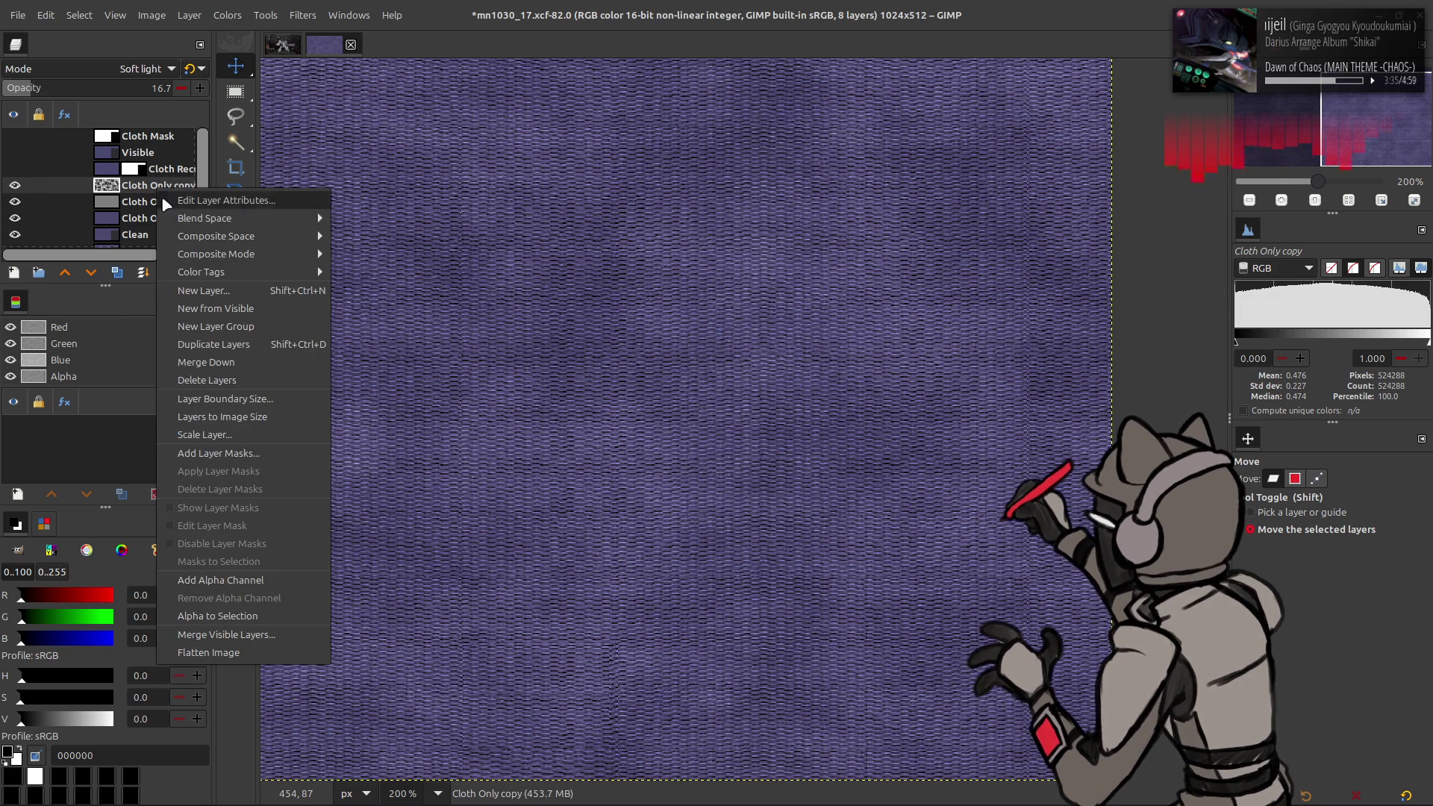
{"action": "left_click", "coordinate": [215, 297]}
{"action": "left_click", "coordinate": [855, 606]}
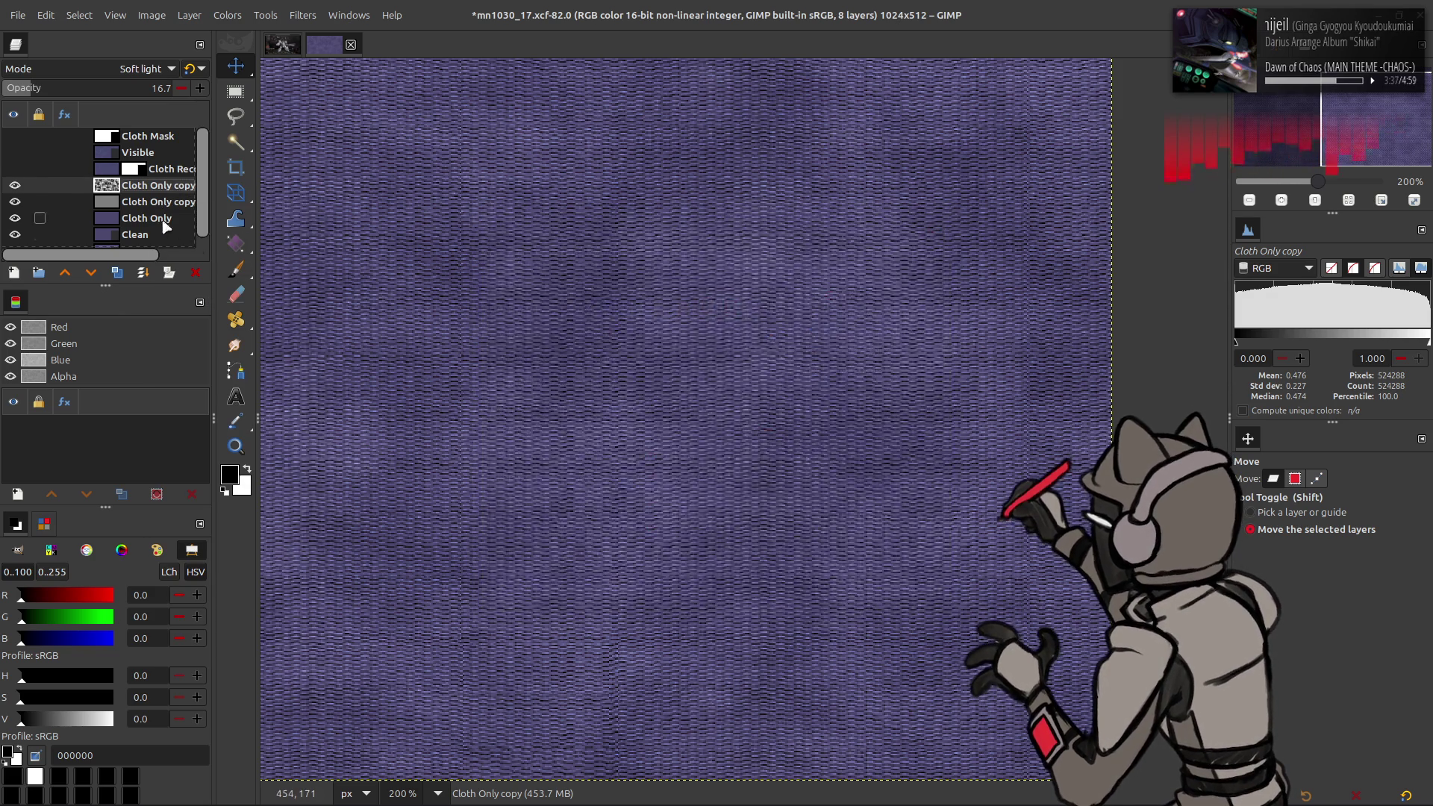
{"action": "right_click", "coordinate": [136, 187]}
{"action": "left_click", "coordinate": [161, 295]}
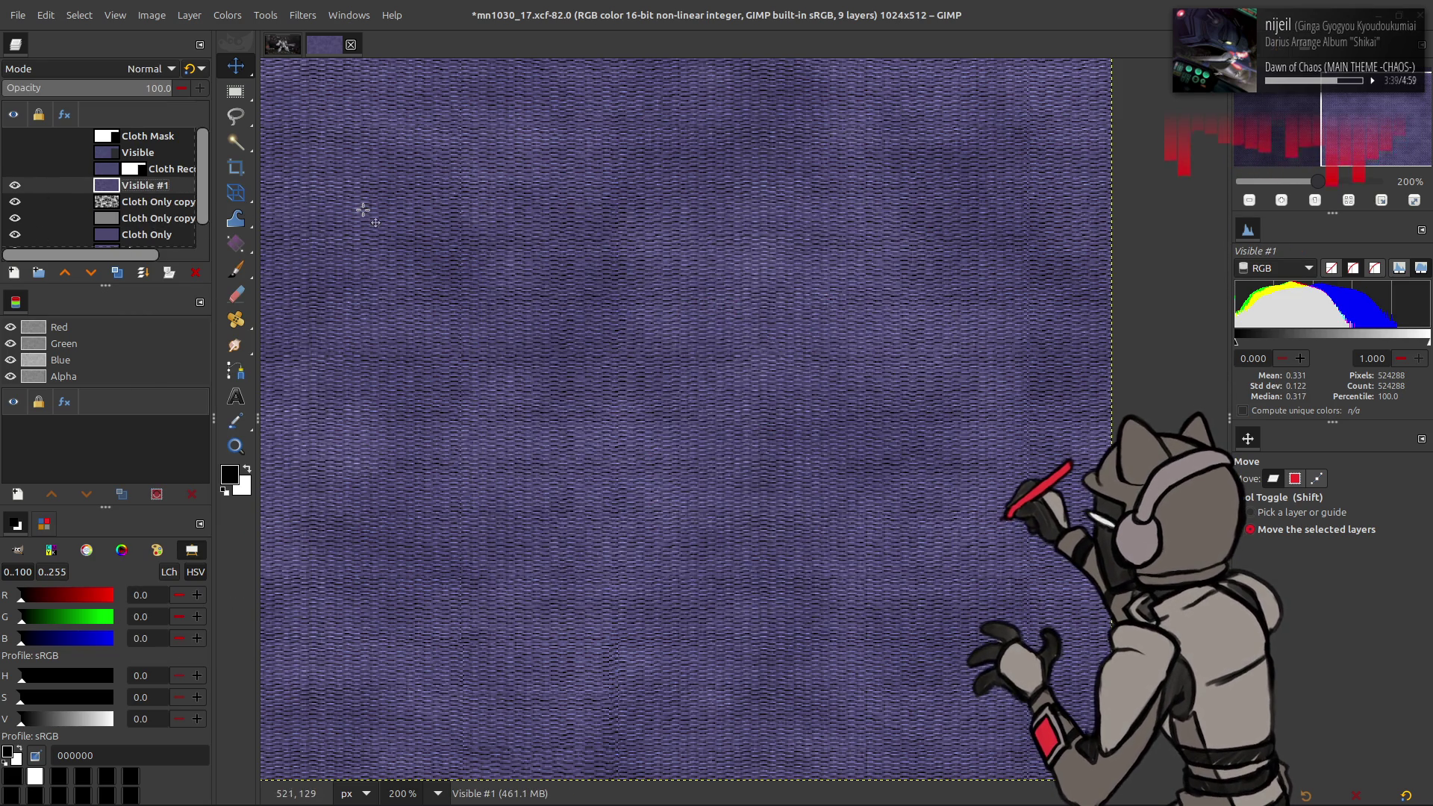
{"action": "key", "text": "ctrl+x"}
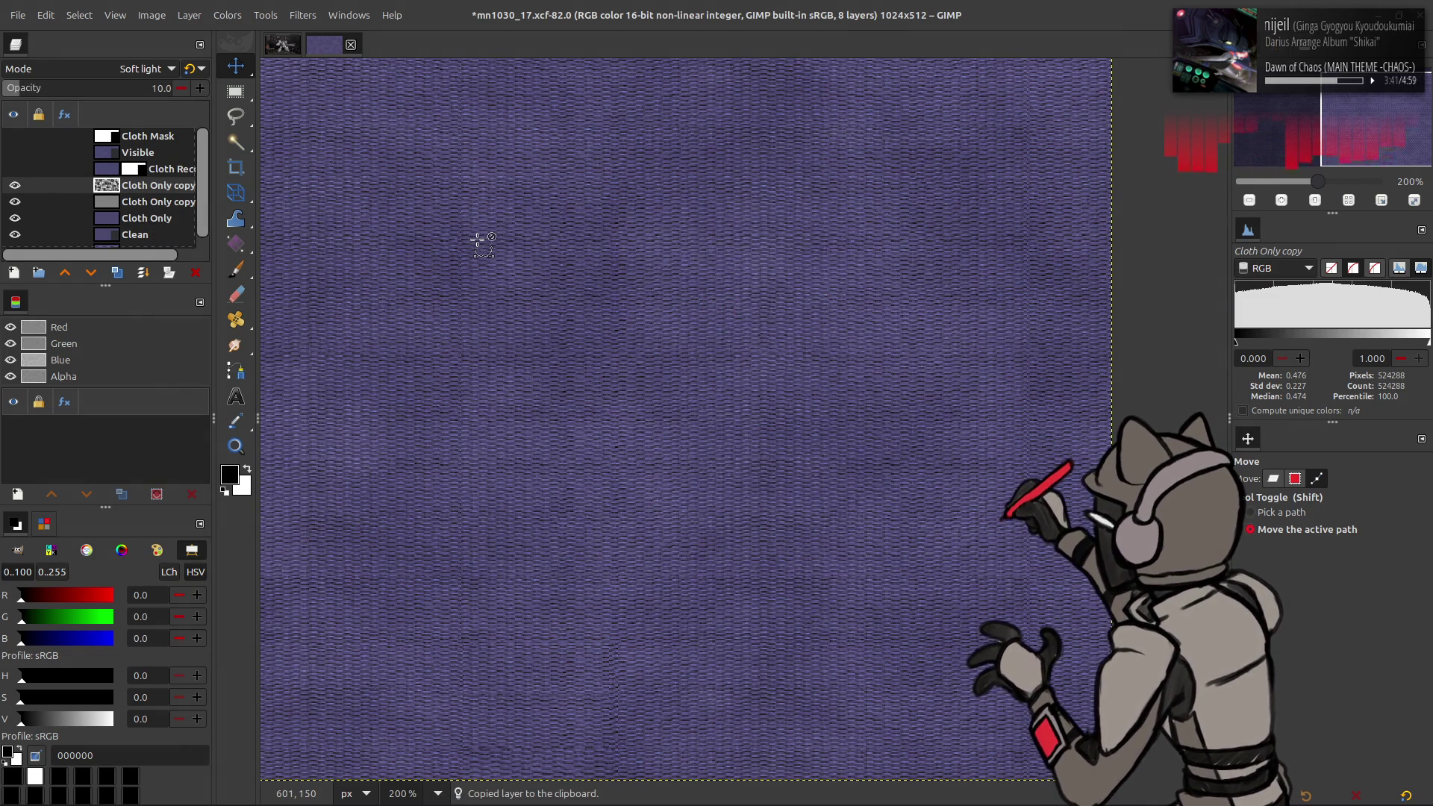
{"action": "key", "text": "ctrl+y"}
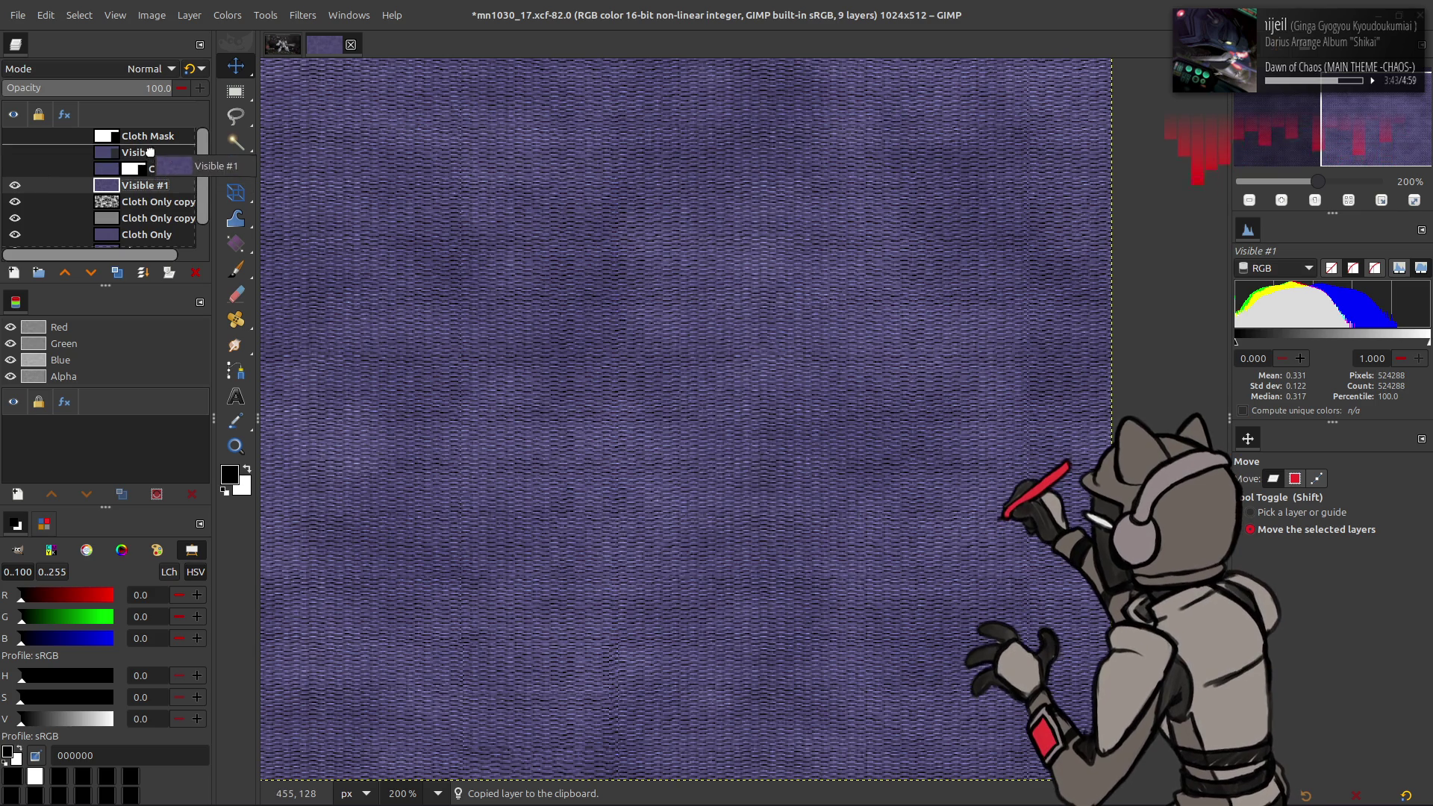
{"action": "left_click", "coordinate": [228, 15]}
Step: Extract the LAB L lightness component on Visible #1, replacing the Y' luma choice
{"action": "mouse_move", "coordinate": [329, 295]}
{"action": "left_click", "coordinate": [373, 315]}
{"action": "left_click", "coordinate": [302, 295]}
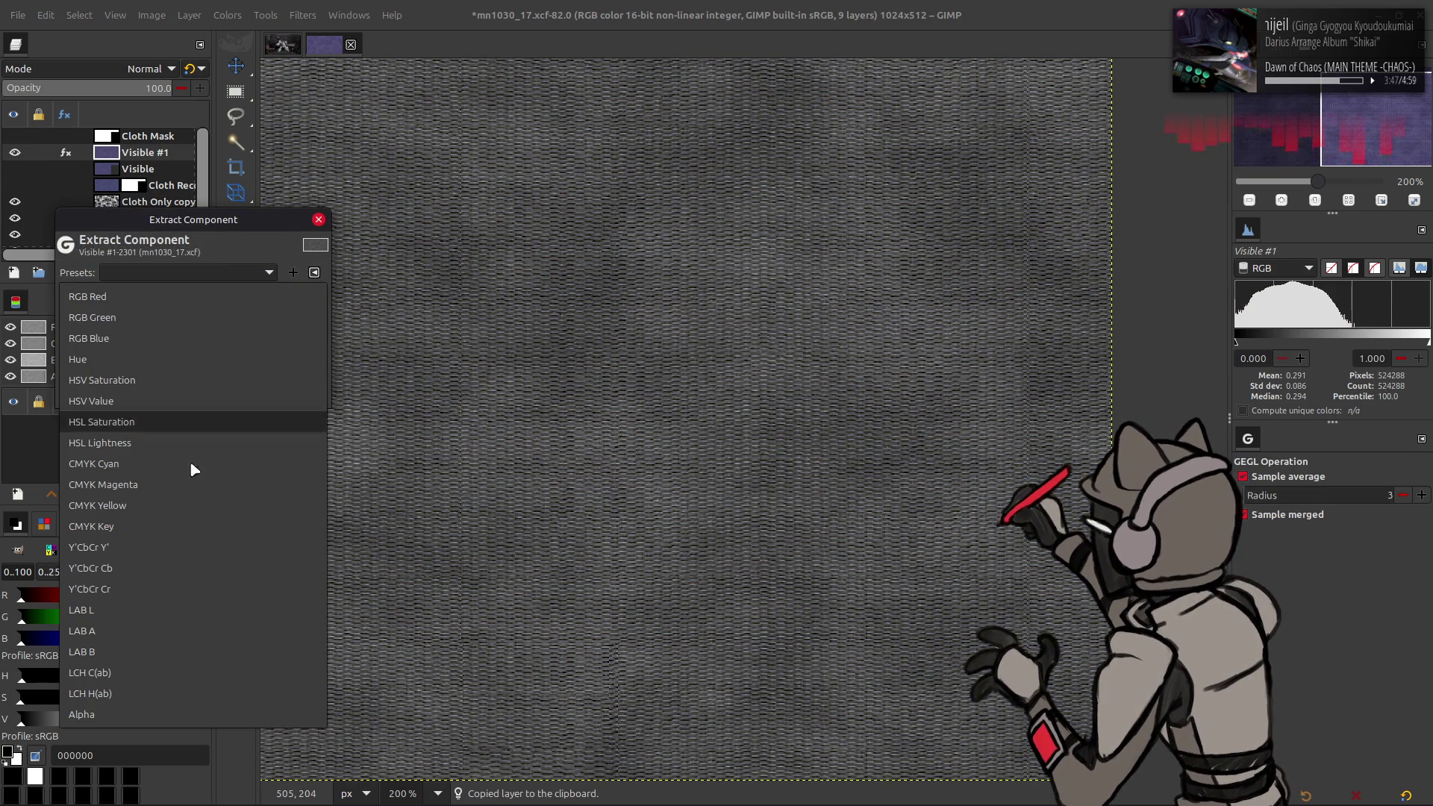
{"action": "left_click", "coordinate": [164, 557]}
{"action": "left_click", "coordinate": [208, 297]}
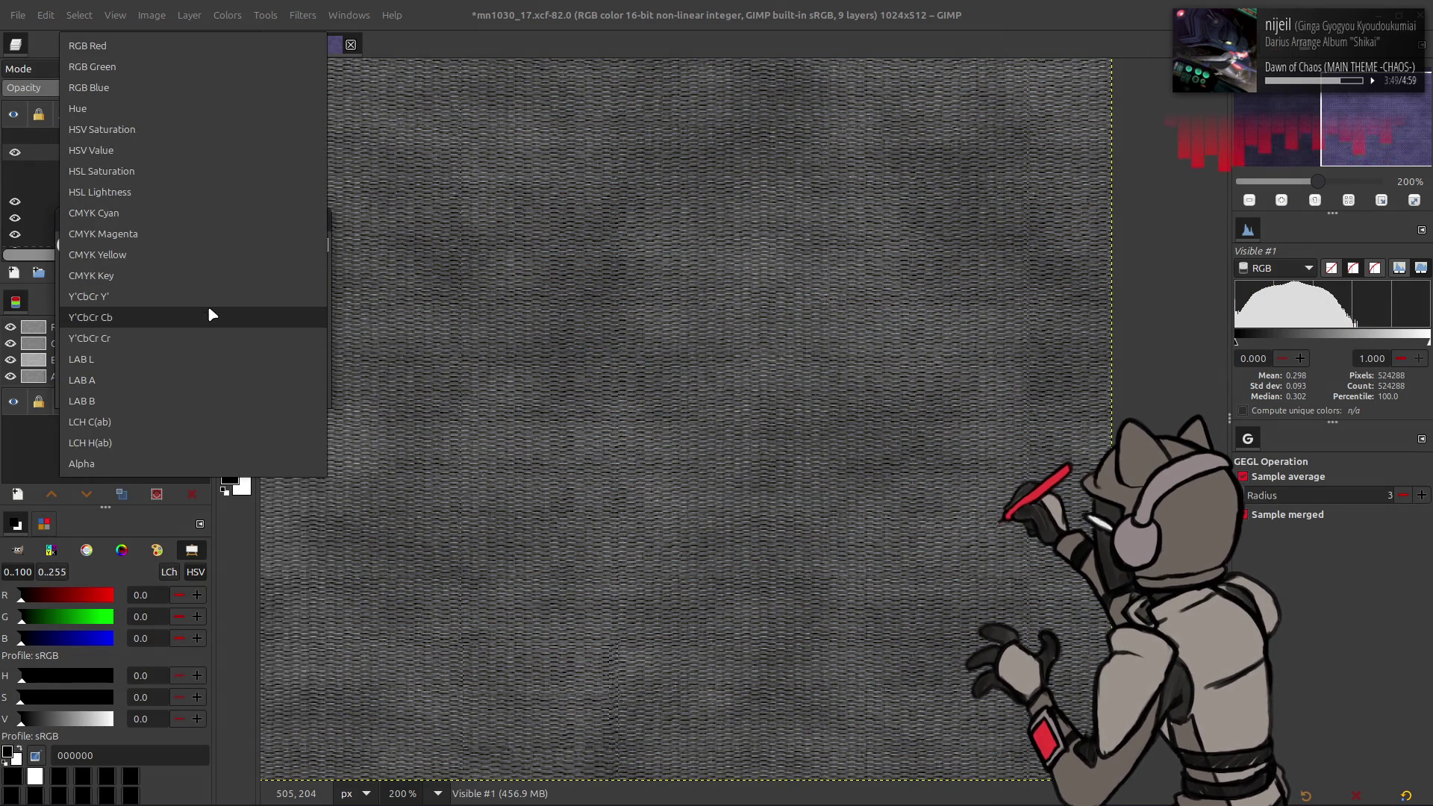
{"action": "left_click", "coordinate": [173, 359]}
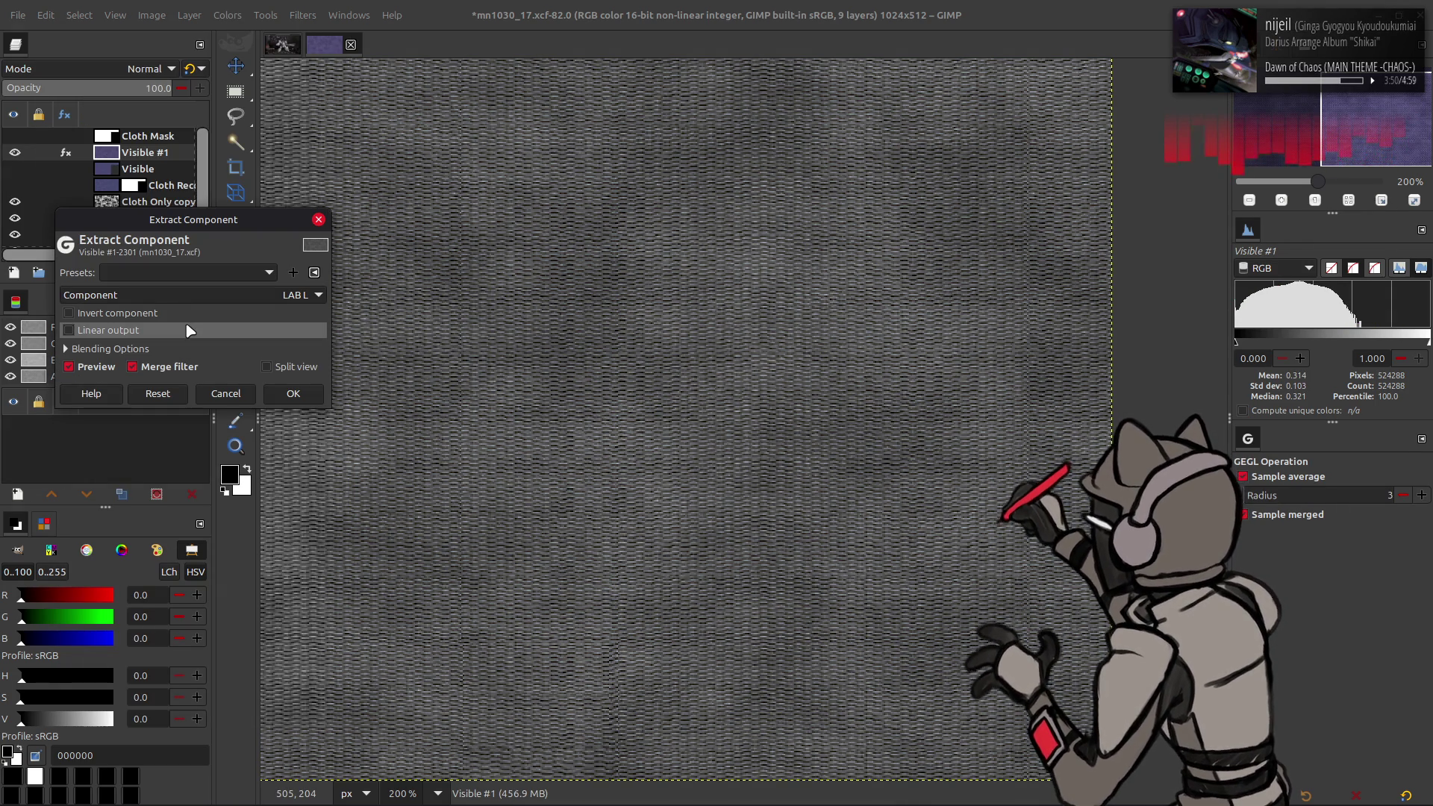
{"action": "left_click", "coordinate": [292, 394]}
Step: Apply Stretch Contrast to the Visible #1 layer
{"action": "left_click", "coordinate": [227, 14]}
{"action": "mouse_move", "coordinate": [331, 280]}
{"action": "left_click", "coordinate": [385, 312]}
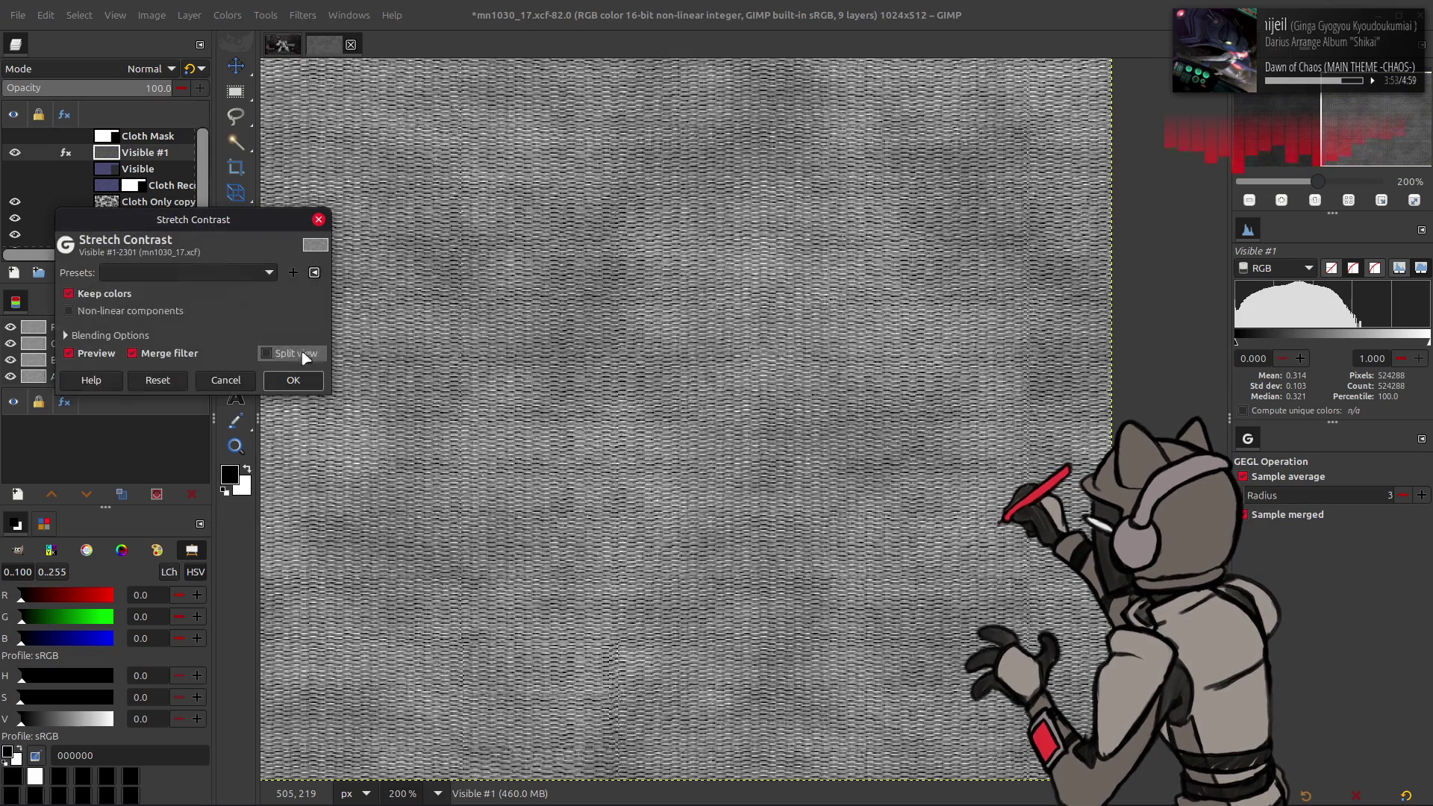
{"action": "left_click", "coordinate": [292, 378]}
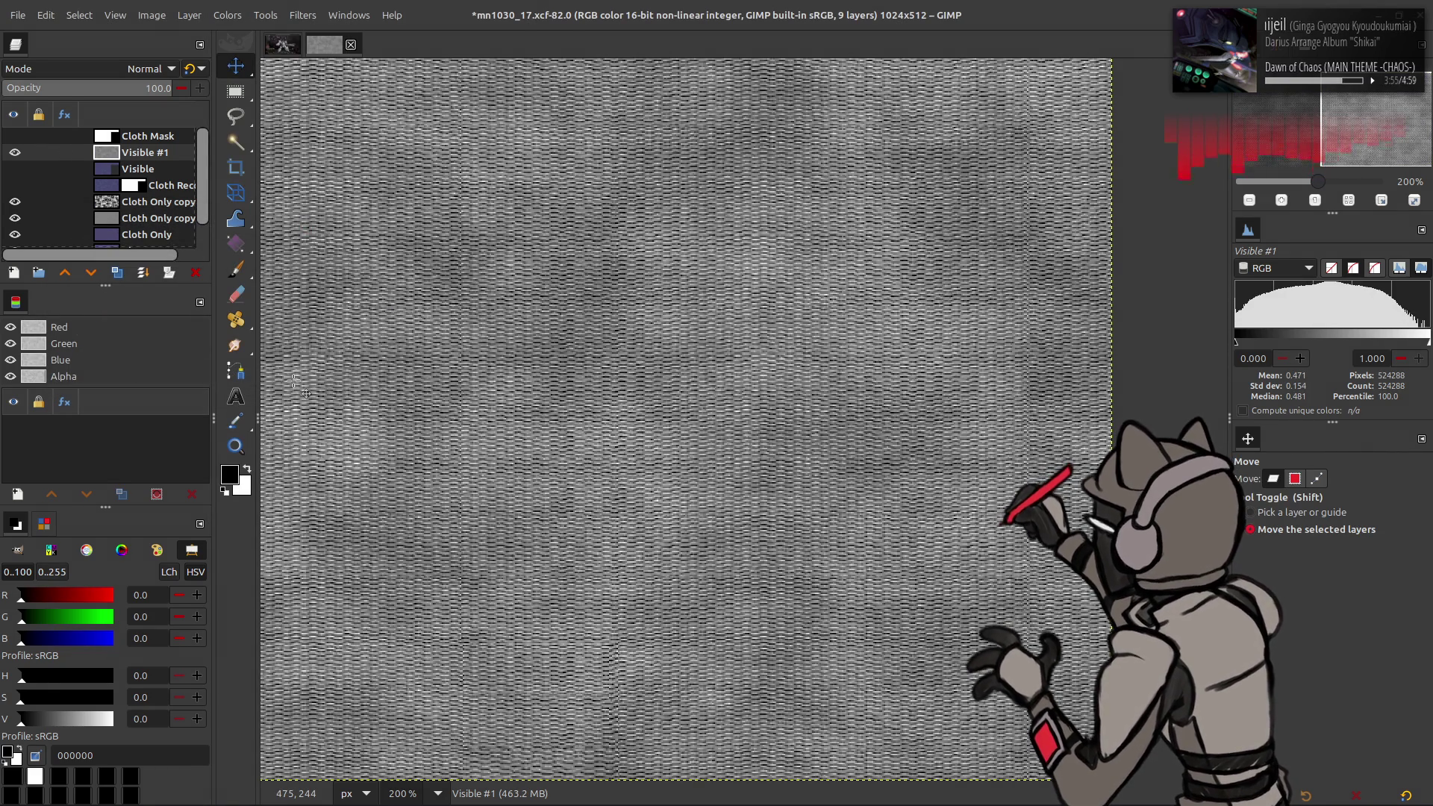
{"action": "scroll", "coordinate": [603, 358], "scroll_direction": "up", "scroll_amount": 2, "text": "ctrl"}
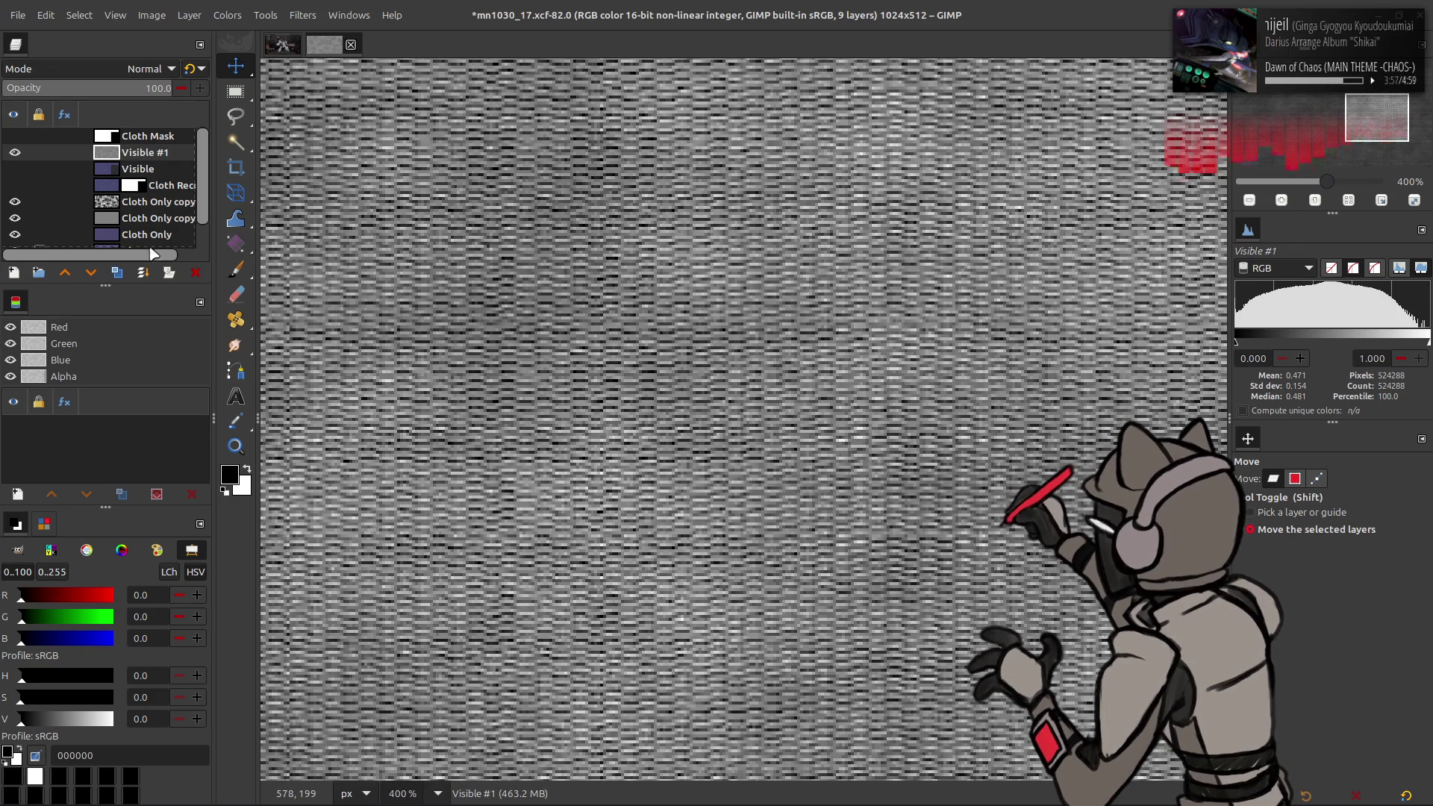
Step: Try a new-from-visible layer in Screen, then Multiply mode, and delete Visible #2
{"action": "key", "text": "ctrl+shift+v"}
{"action": "key", "text": "ctrl+shift+v"}
{"action": "left_click", "coordinate": [152, 68]}
{"action": "left_click", "coordinate": [71, 236]}
{"action": "key", "text": "ctrl+z"}
{"action": "key", "text": "ctrl+z"}
{"action": "left_click", "coordinate": [152, 68]}
{"action": "left_click", "coordinate": [77, 342]}
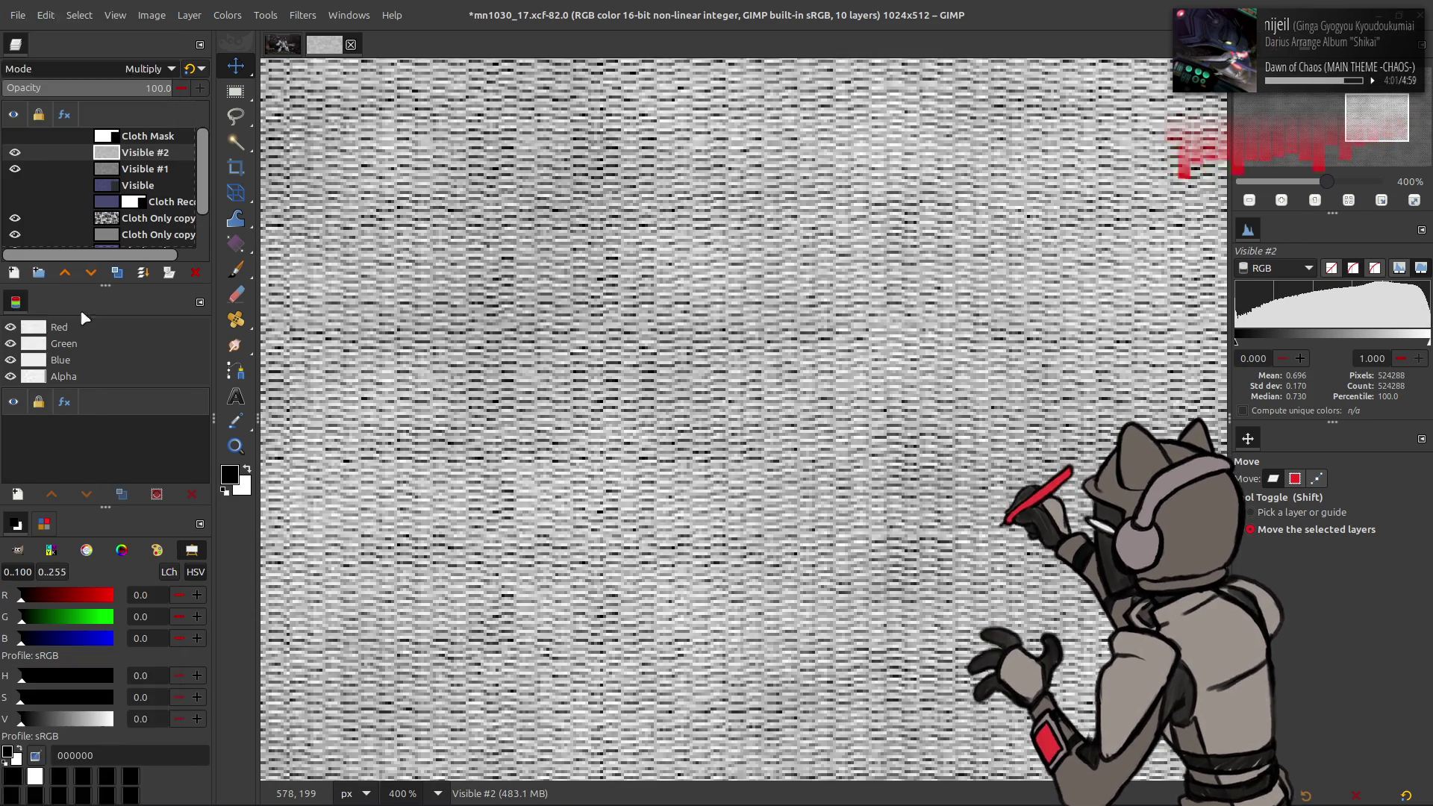
{"action": "right_click", "coordinate": [136, 156]}
{"action": "left_click", "coordinate": [201, 351]}
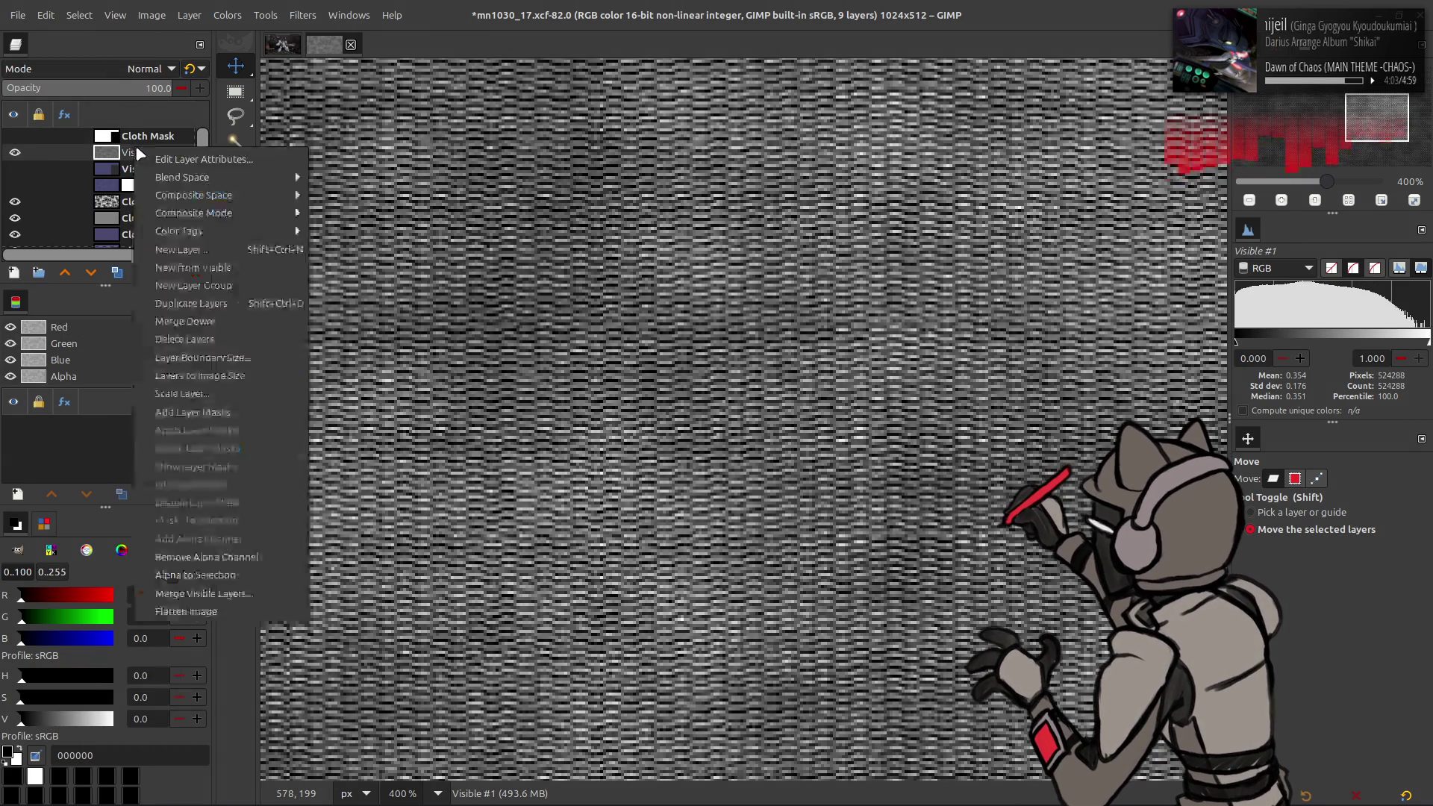
Step: Test Multiply and legacy Multiply blending on another Visible copy, then undo
{"action": "key", "text": "1"}
{"action": "key", "text": "2"}
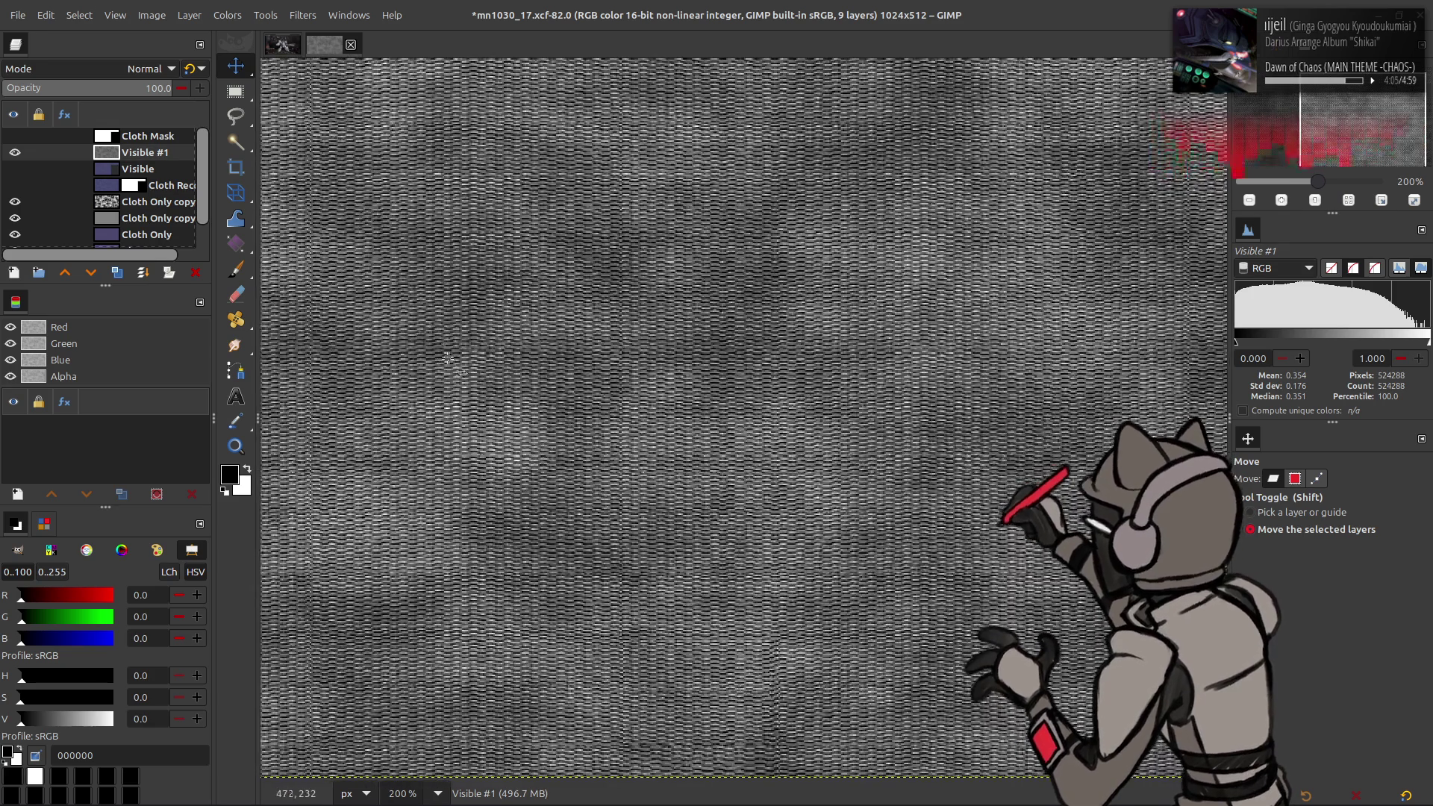
{"action": "left_click", "coordinate": [117, 273]}
{"action": "left_click", "coordinate": [127, 69]}
{"action": "left_click", "coordinate": [74, 333]}
{"action": "left_click", "coordinate": [191, 70]}
{"action": "key", "text": "ctrl+z"}
{"action": "key", "text": "ctrl+z"}
{"action": "key", "text": "ctrl+z"}
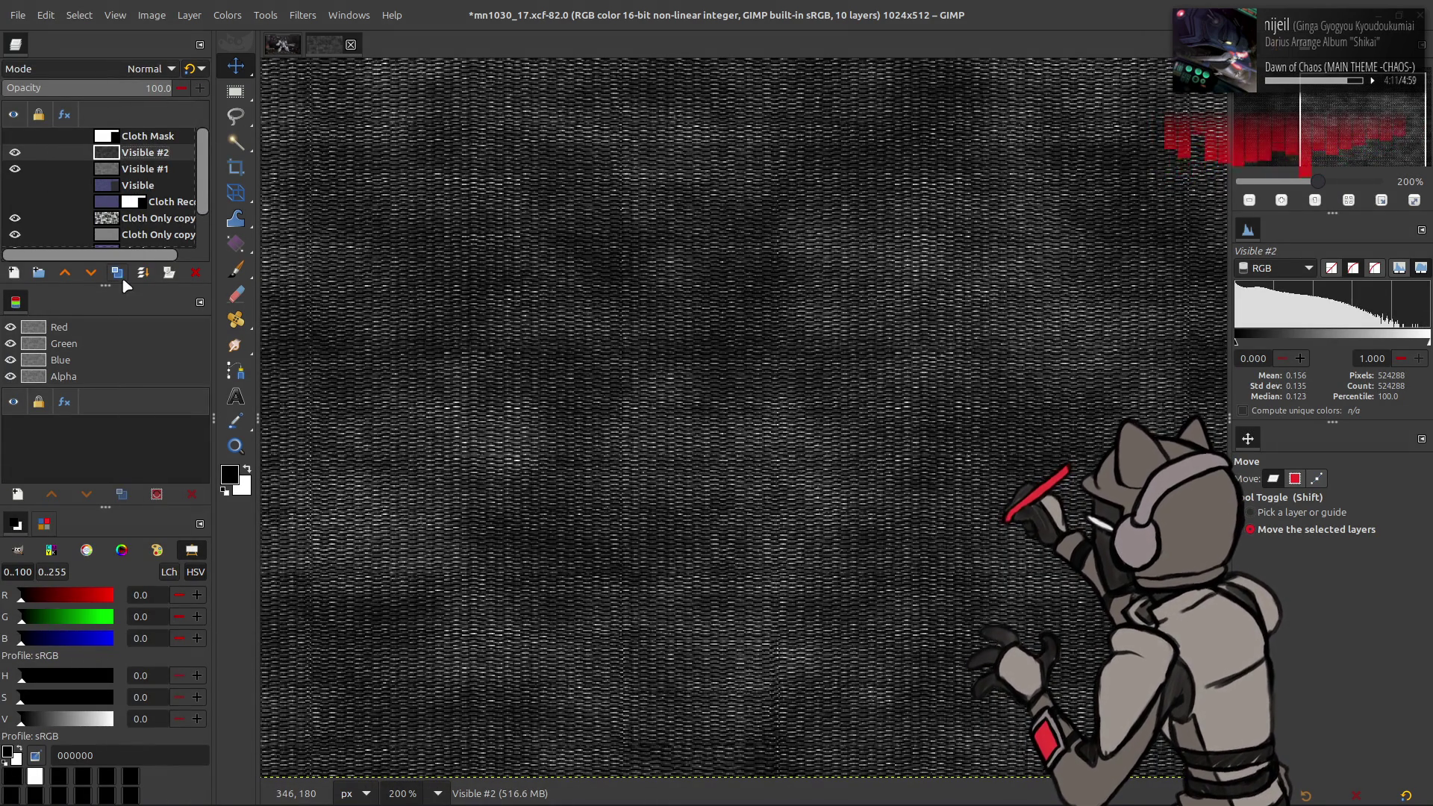
{"action": "key", "text": "ctrl+y"}
Step: Try Screen blending on Visible #2, then revert it to Normal mode
{"action": "left_click", "coordinate": [142, 69]}
{"action": "left_click", "coordinate": [91, 201]}
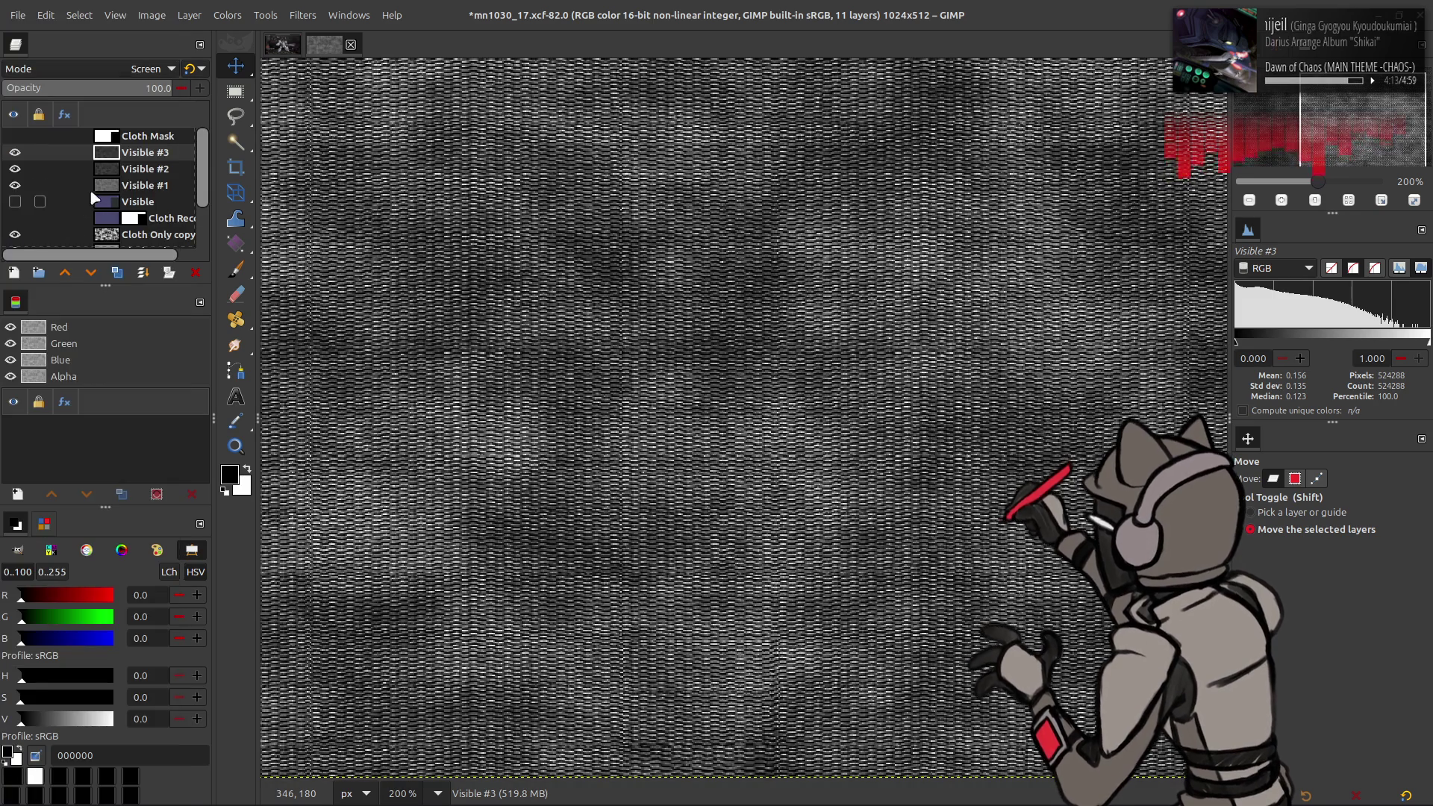
{"action": "key", "text": "ctrl+z"}
{"action": "key", "text": "ctrl+z"}
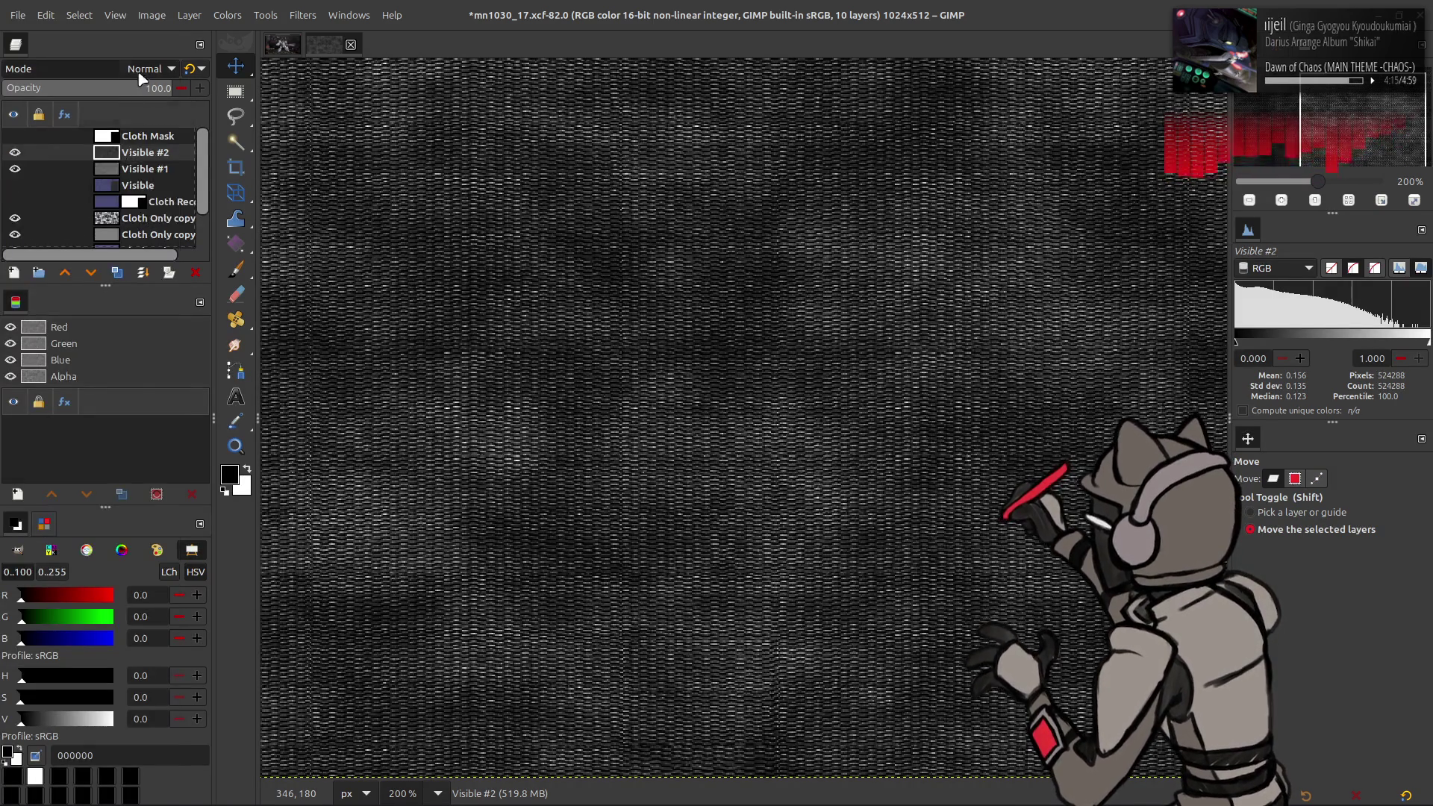
{"action": "left_click", "coordinate": [74, 69]}
{"action": "left_click", "coordinate": [94, 246]}
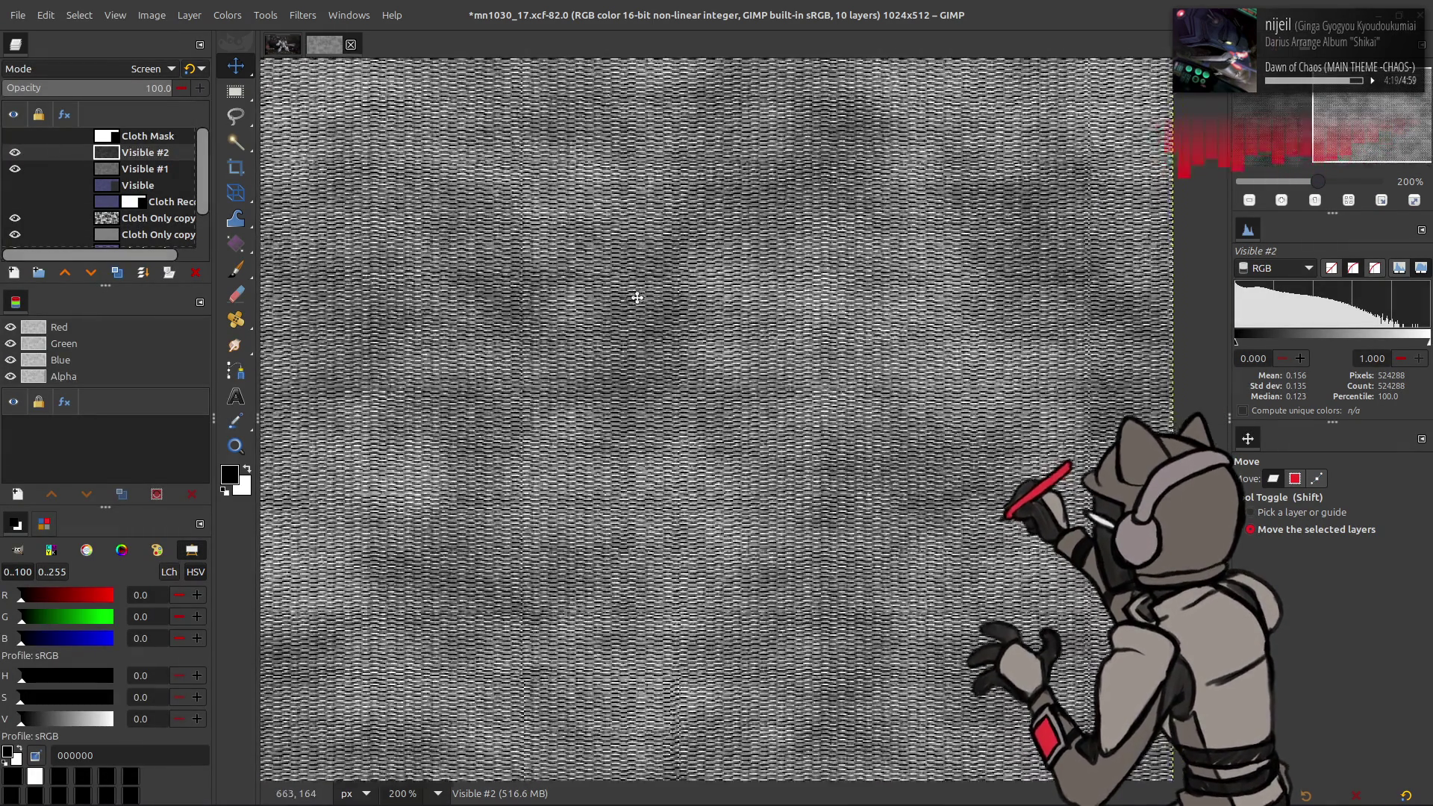
{"action": "scroll", "coordinate": [633, 295], "scroll_direction": "right", "scroll_amount": 2}
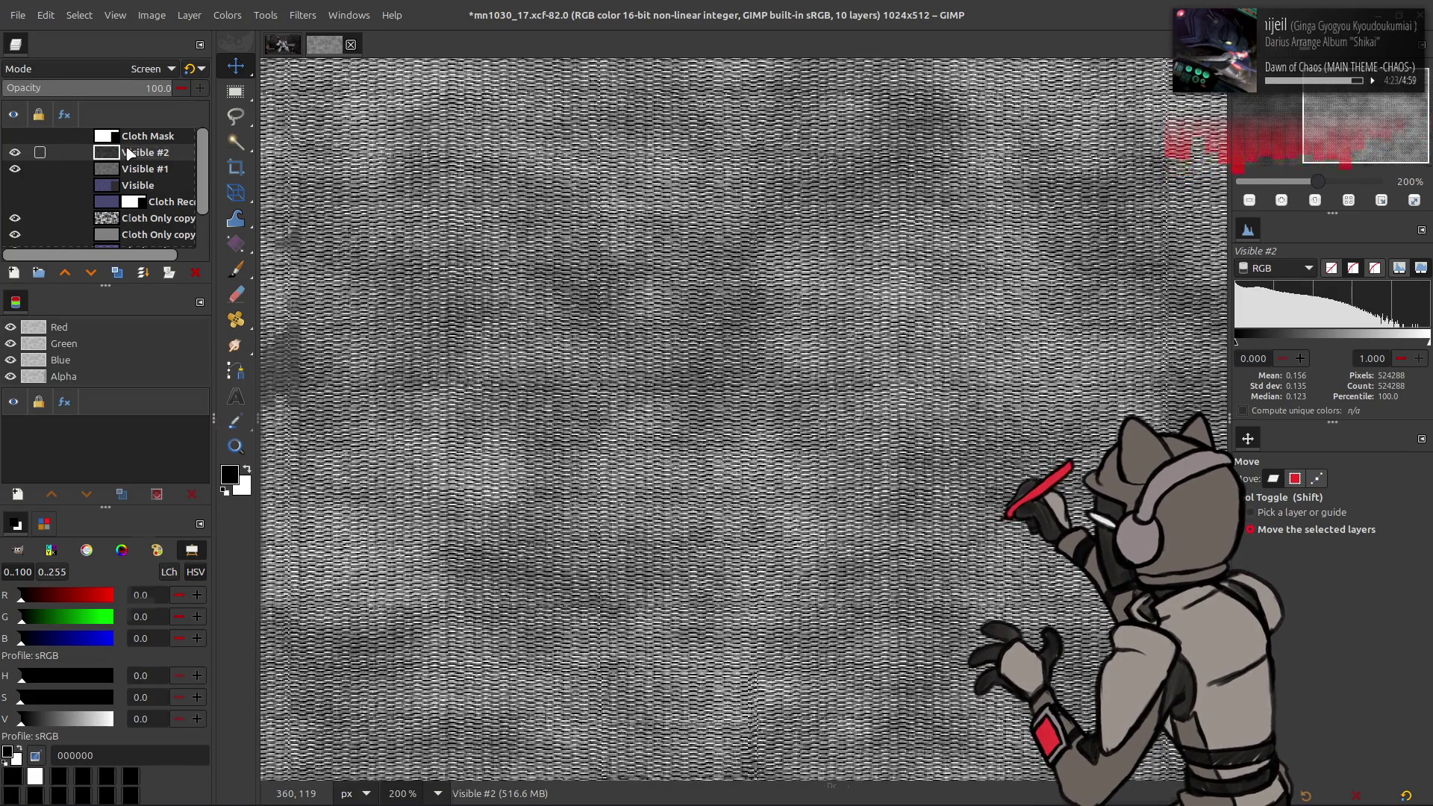
{"action": "key", "text": "Delete"}
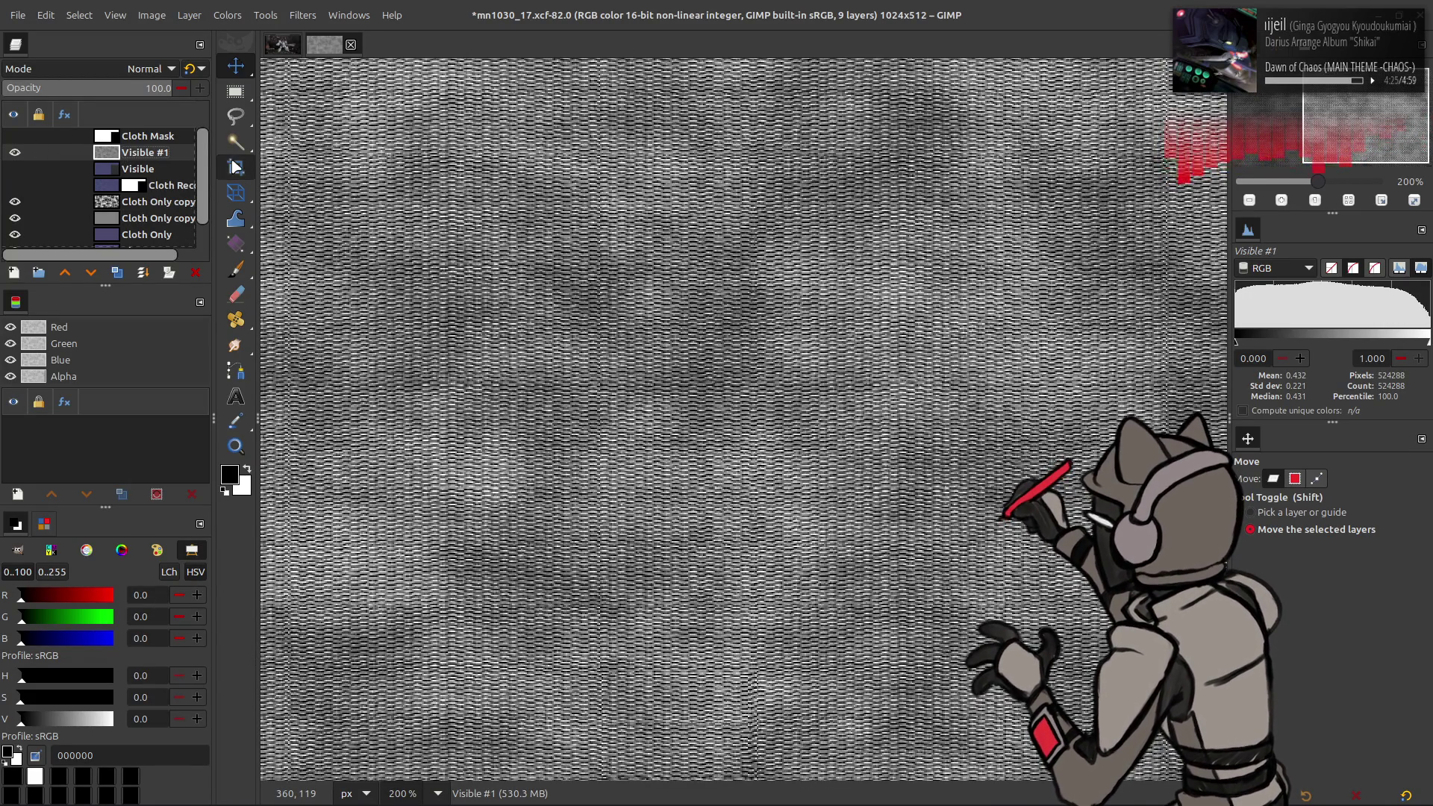
{"action": "key", "text": "ctrl+z"}
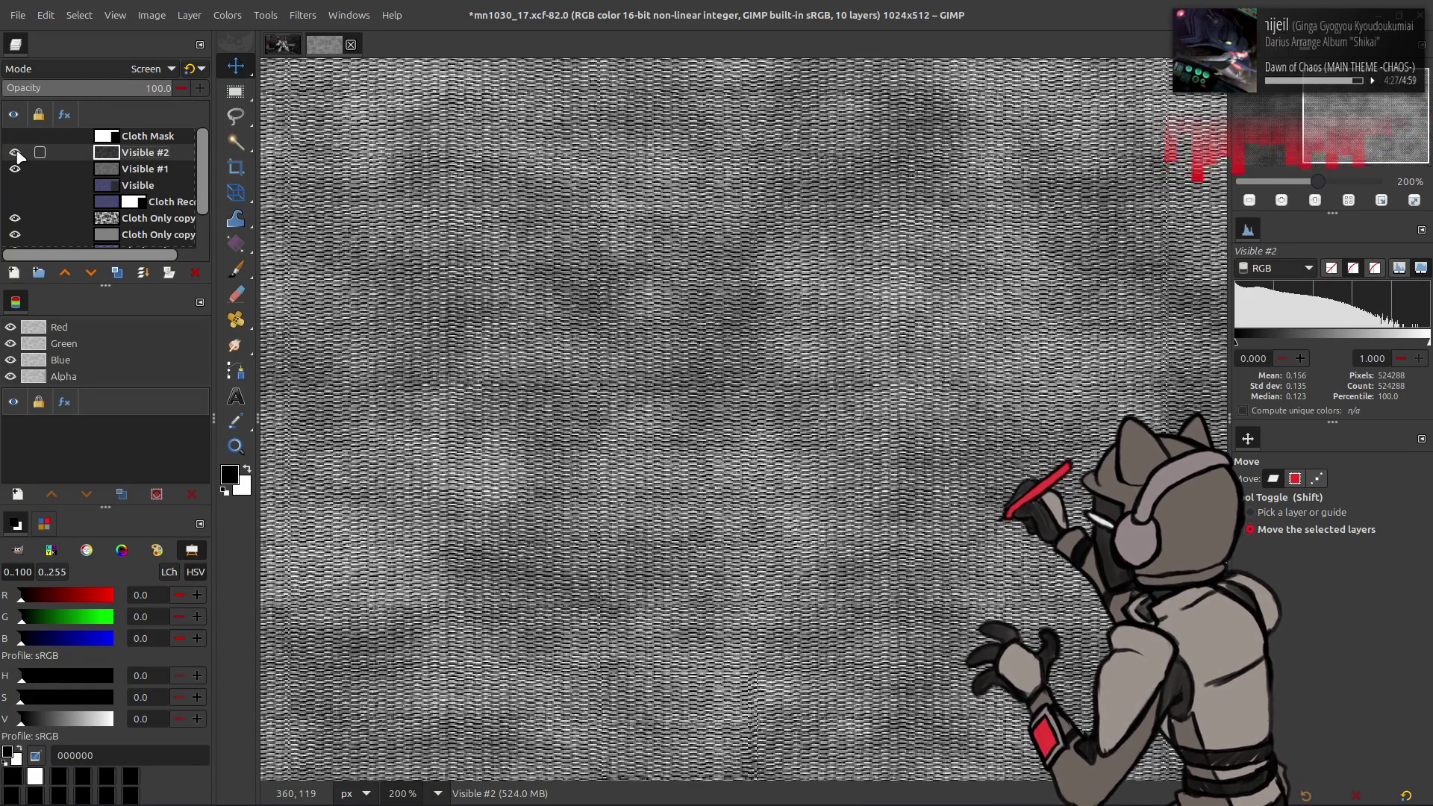
{"action": "key", "text": "ctrl+z"}
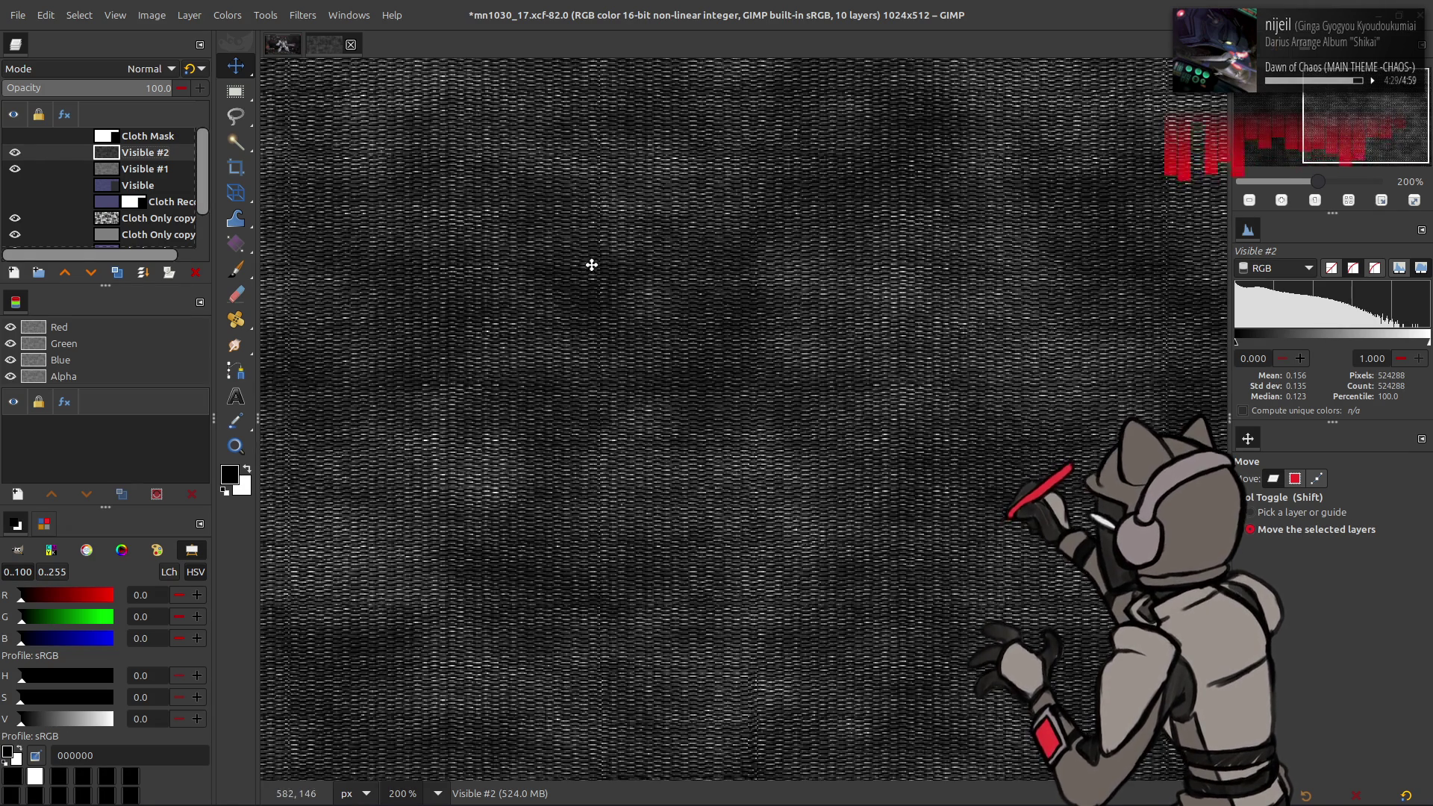
Step: Hide the Visible #1 and Visible #2 layers to reveal the purple cloth
{"action": "key", "text": "1"}
{"action": "key", "text": "2"}
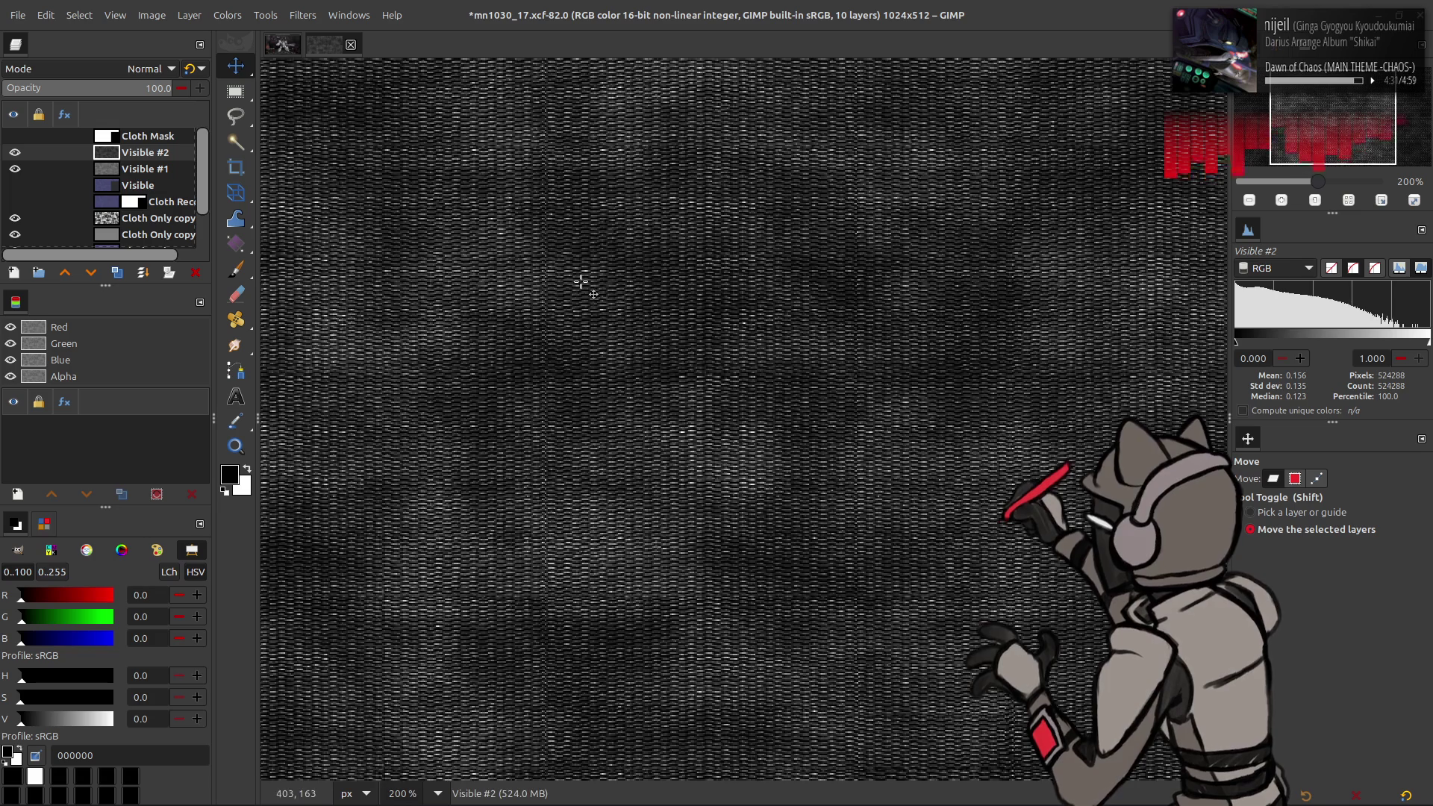
{"action": "middle_click_drag", "start_coordinate": [589, 281], "coordinate": [319, 246]}
{"action": "middle_click_drag", "start_coordinate": [488, 220], "coordinate": [342, 231]}
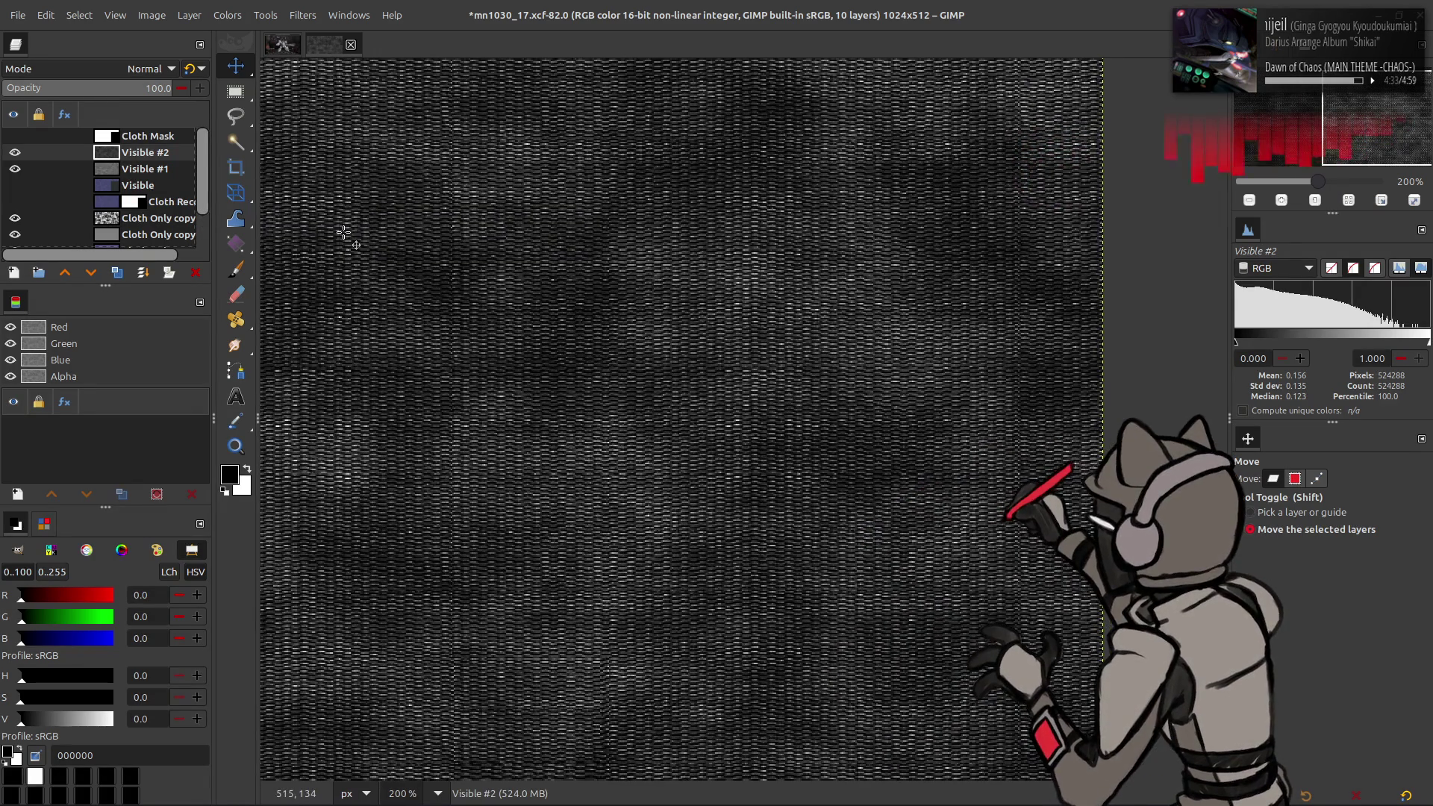
{"action": "left_click", "coordinate": [14, 155]}
{"action": "left_click", "coordinate": [15, 170]}
{"action": "scroll", "coordinate": [78, 170], "scroll_direction": "down", "scroll_amount": 2}
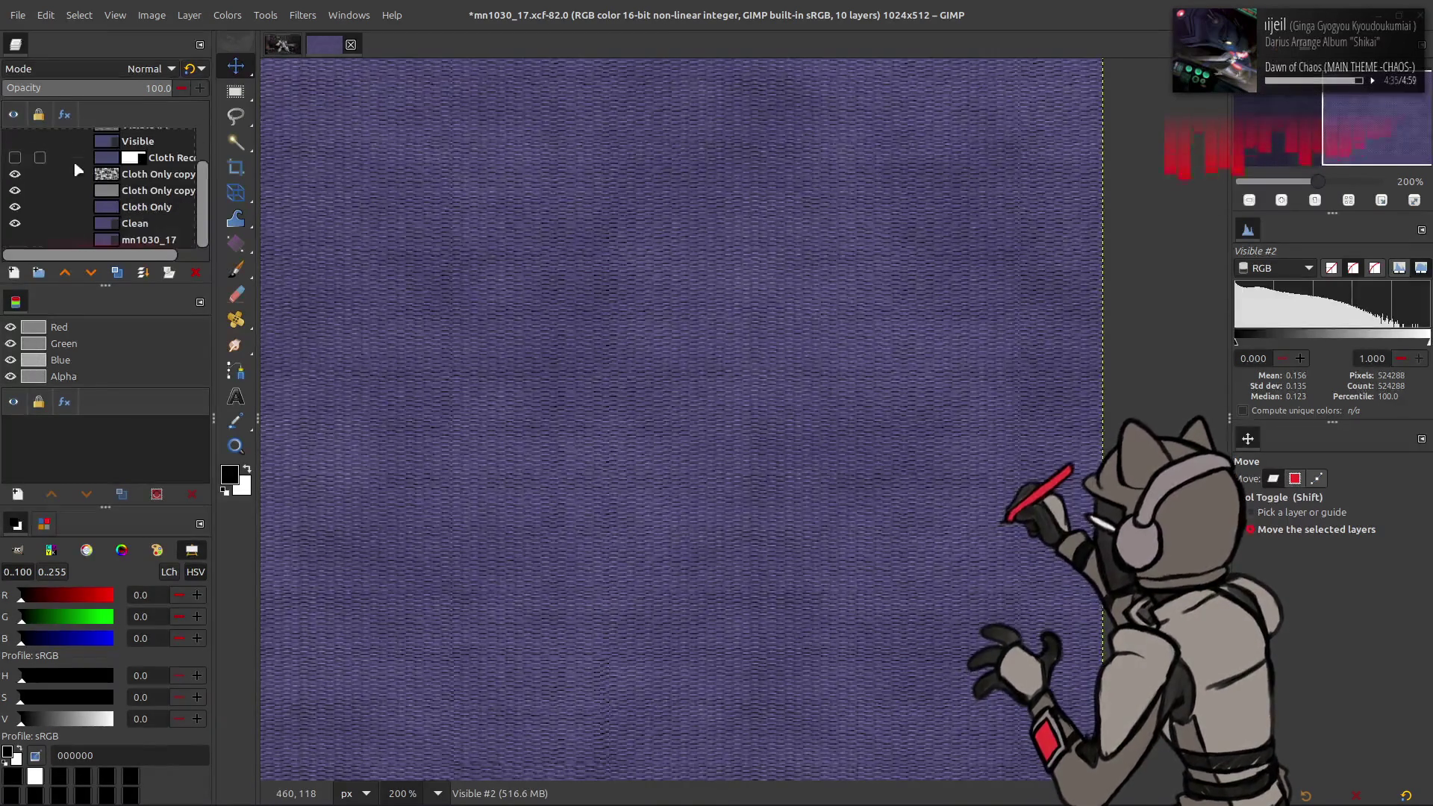
Step: Duplicate the Clean layer and move Clean copy above the Visible layer
{"action": "left_click", "coordinate": [145, 229]}
{"action": "left_click", "coordinate": [117, 273]}
{"action": "mouse_move", "coordinate": [131, 224]}
{"action": "left_mouse_down"}
{"action": "mouse_move", "coordinate": [139, 112]}
{"action": "mouse_move", "coordinate": [138, 181]}
{"action": "left_mouse_up"}
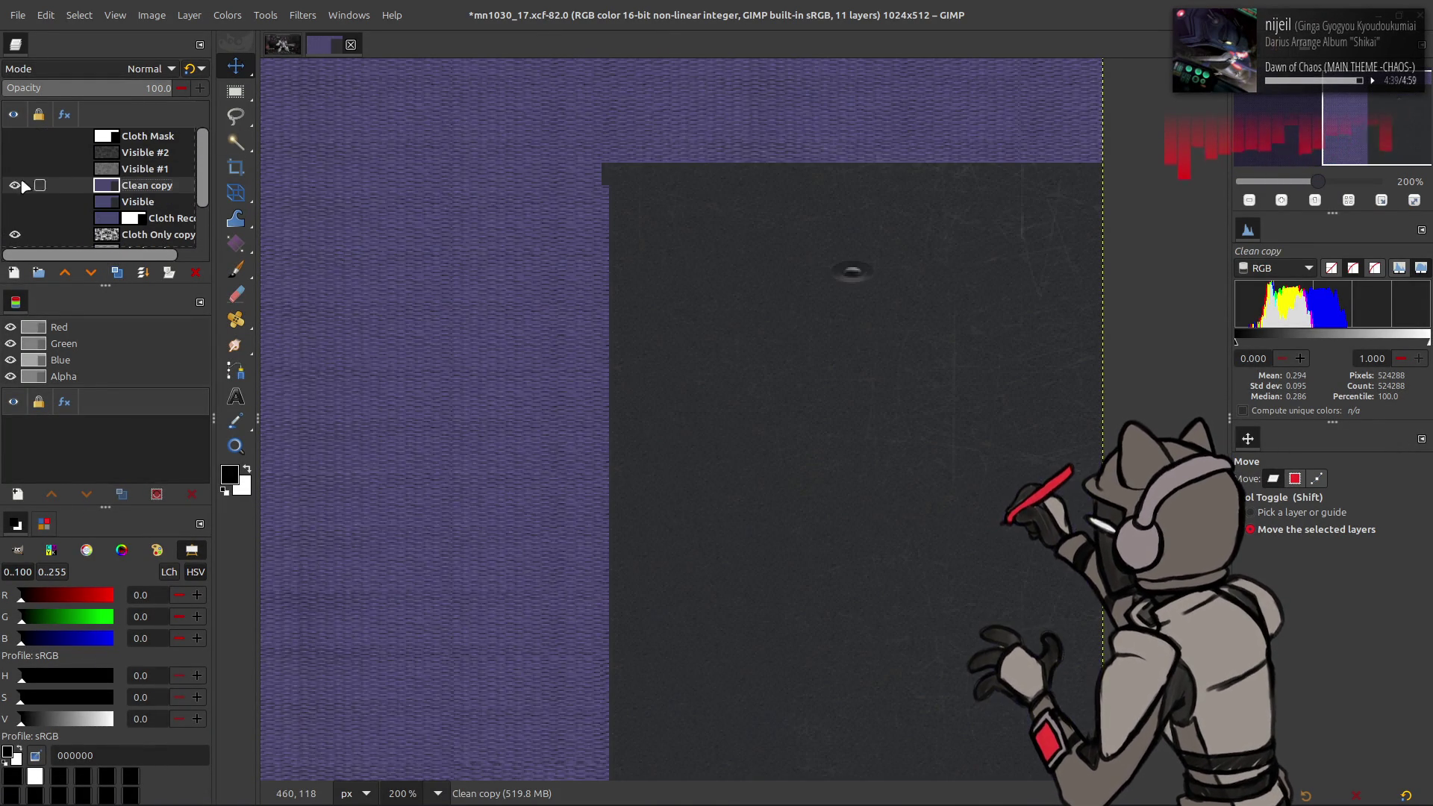
Step: Extract the Y'CbCr Y' luminance component on Clean copy
{"action": "left_click", "coordinate": [239, 15]}
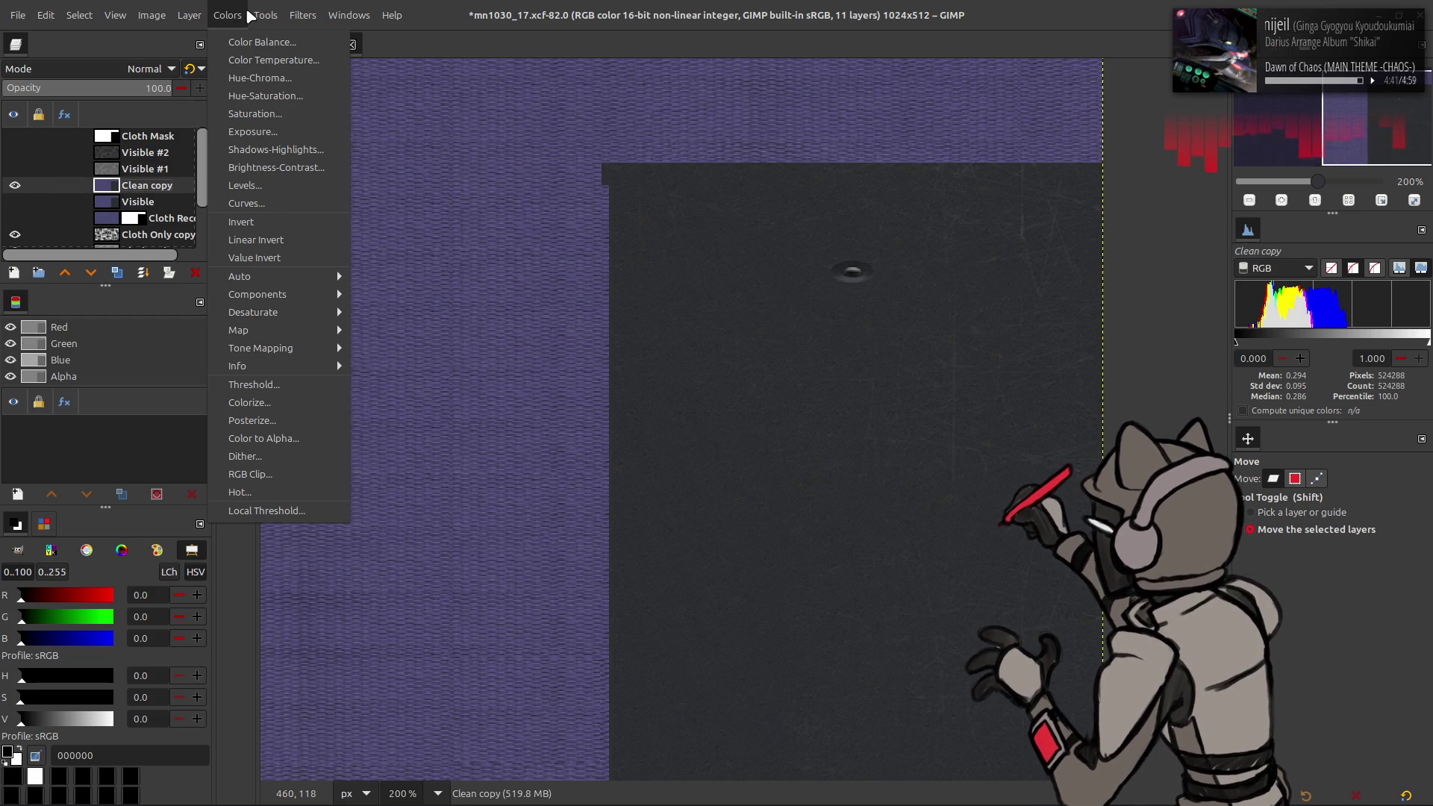
{"action": "mouse_move", "coordinate": [194, 9]}
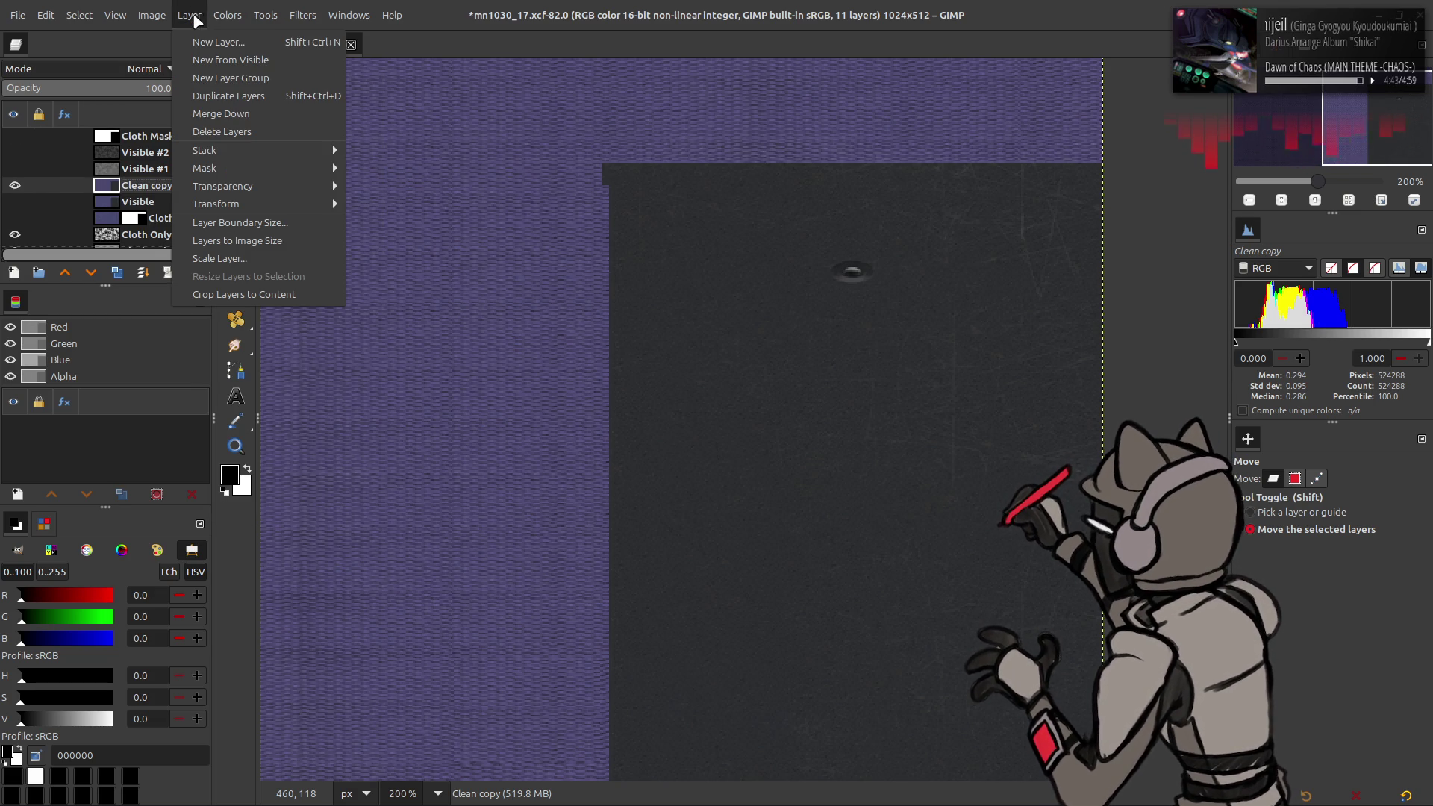
{"action": "mouse_move", "coordinate": [290, 297]}
{"action": "left_click", "coordinate": [394, 317]}
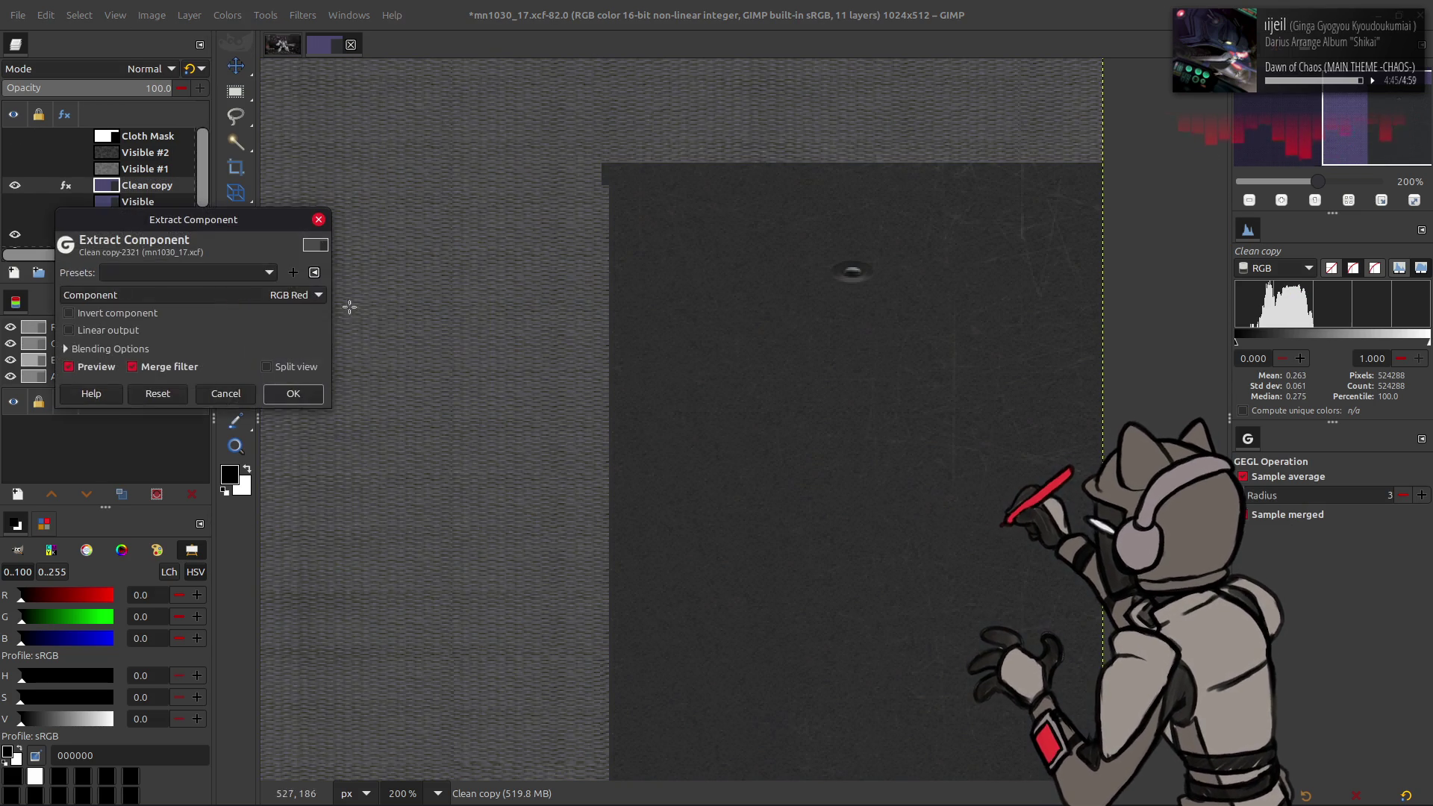
{"action": "left_click", "coordinate": [248, 294]}
{"action": "key", "text": "Escape"}
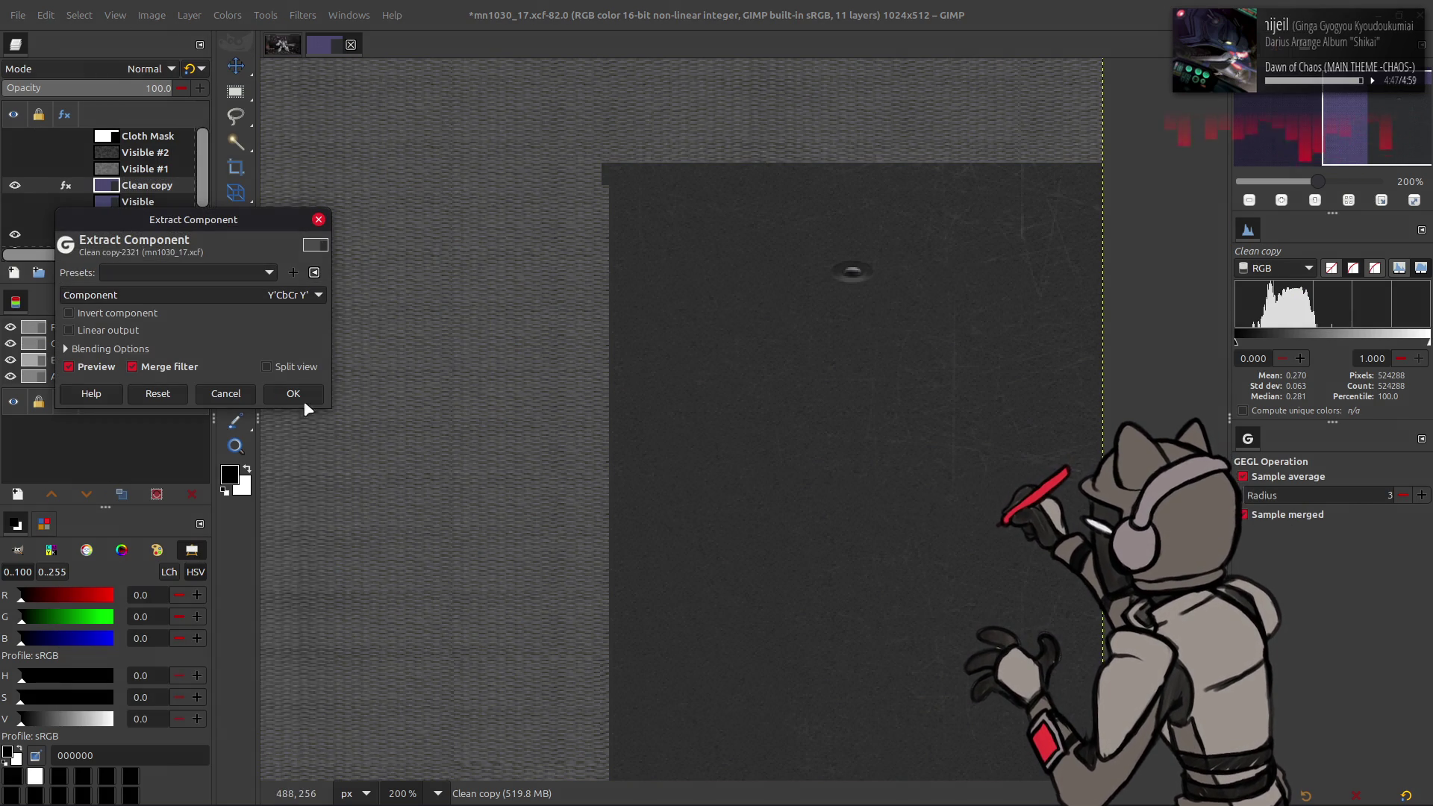
{"action": "left_click", "coordinate": [294, 394]}
Step: Create a selection from the Cloth Mask layer, then return to Clean copy
{"action": "left_click", "coordinate": [148, 136]}
{"action": "left_click", "coordinate": [15, 136]}
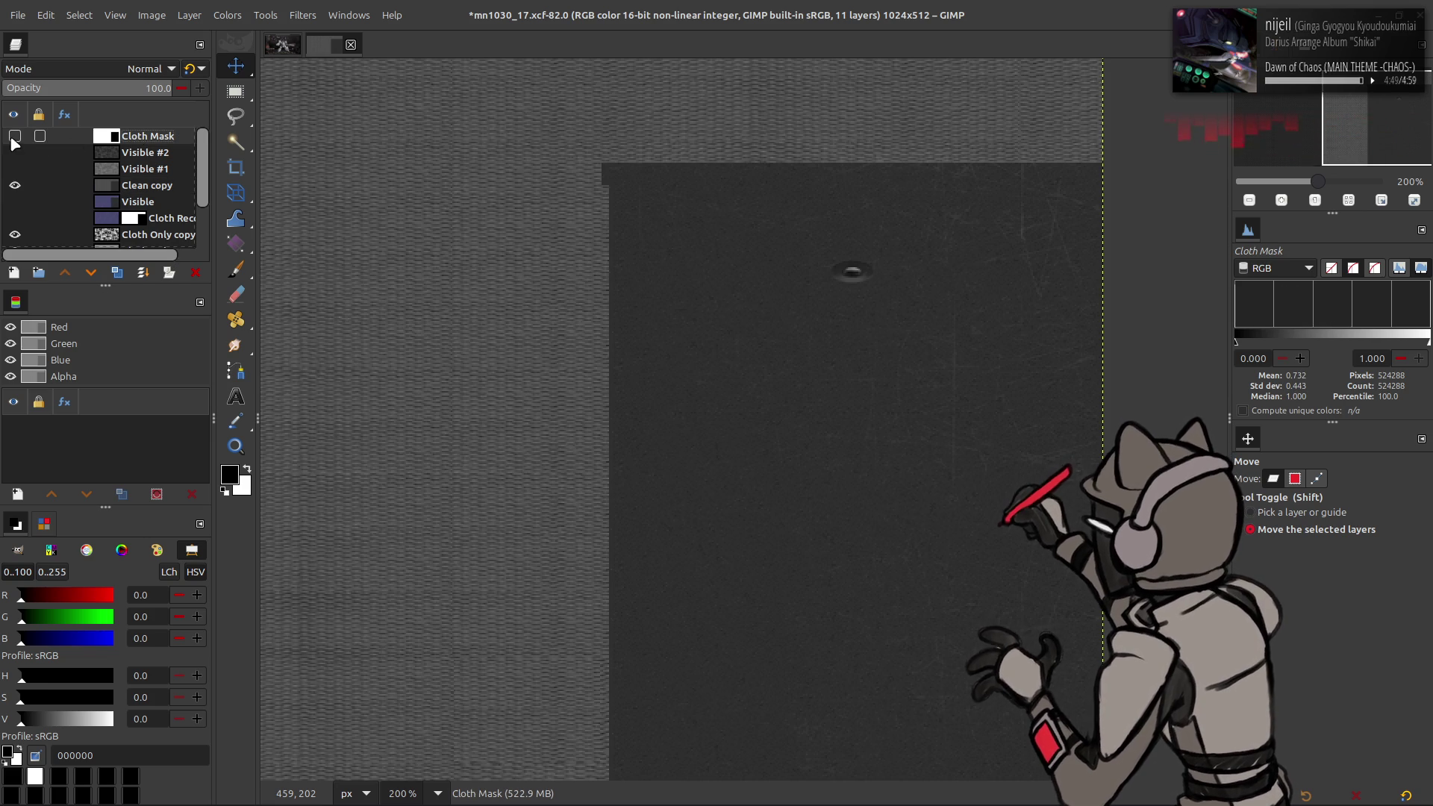
{"action": "right_click", "coordinate": [41, 351]}
{"action": "left_click", "coordinate": [82, 484]}
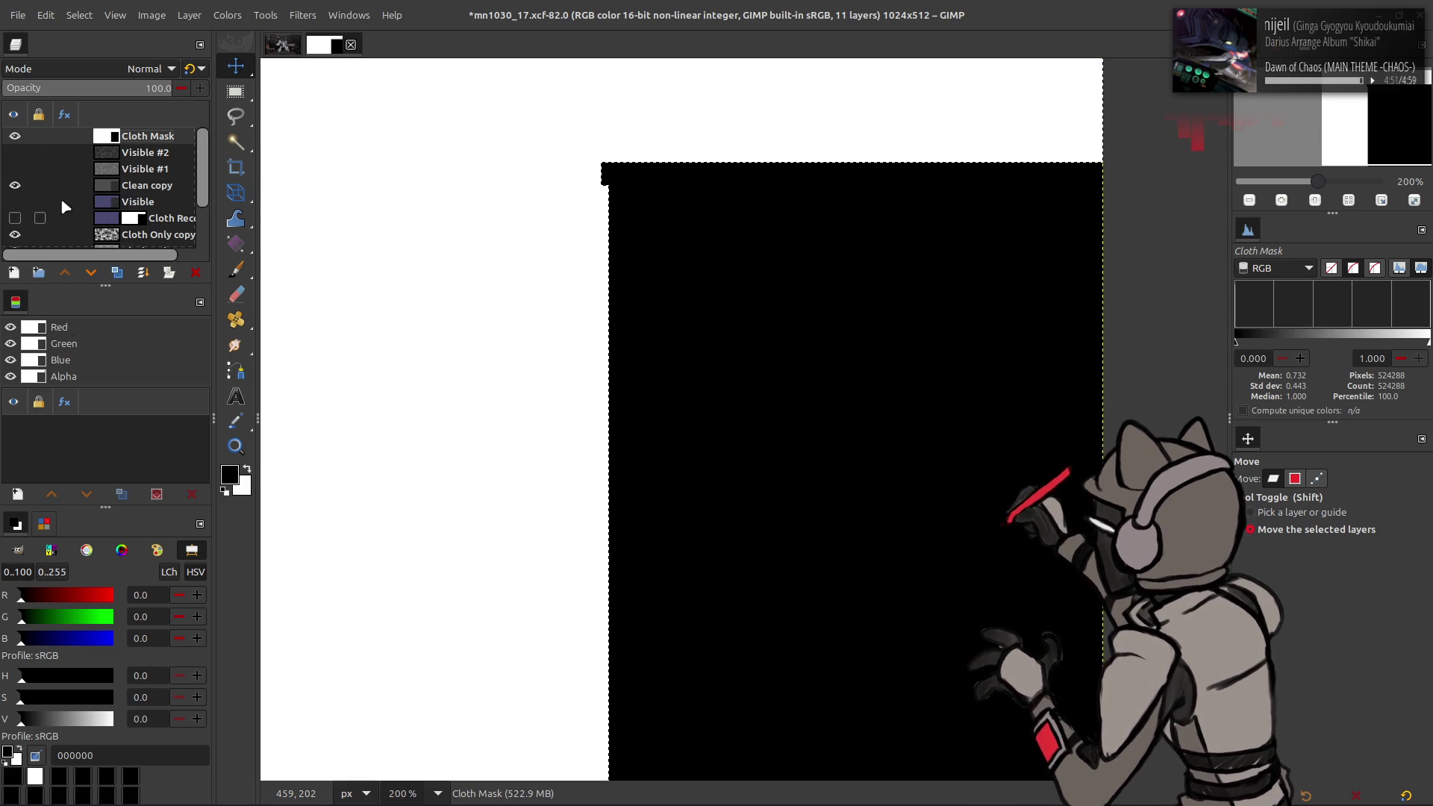
{"action": "left_click", "coordinate": [14, 135]}
{"action": "left_click", "coordinate": [115, 188]}
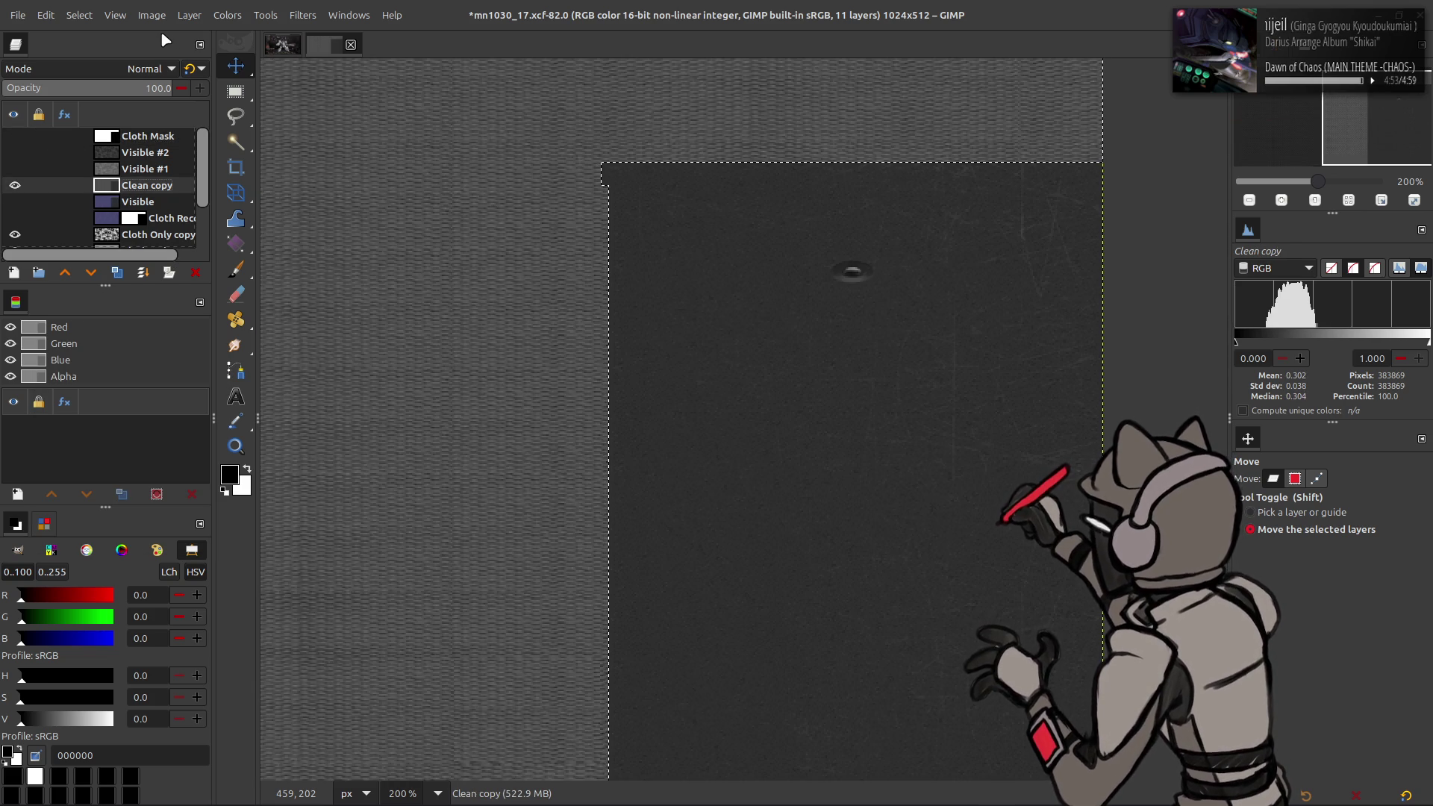
Step: Use Levels with output white pulled to black to black out the rest, then select all
{"action": "left_click", "coordinate": [228, 15]}
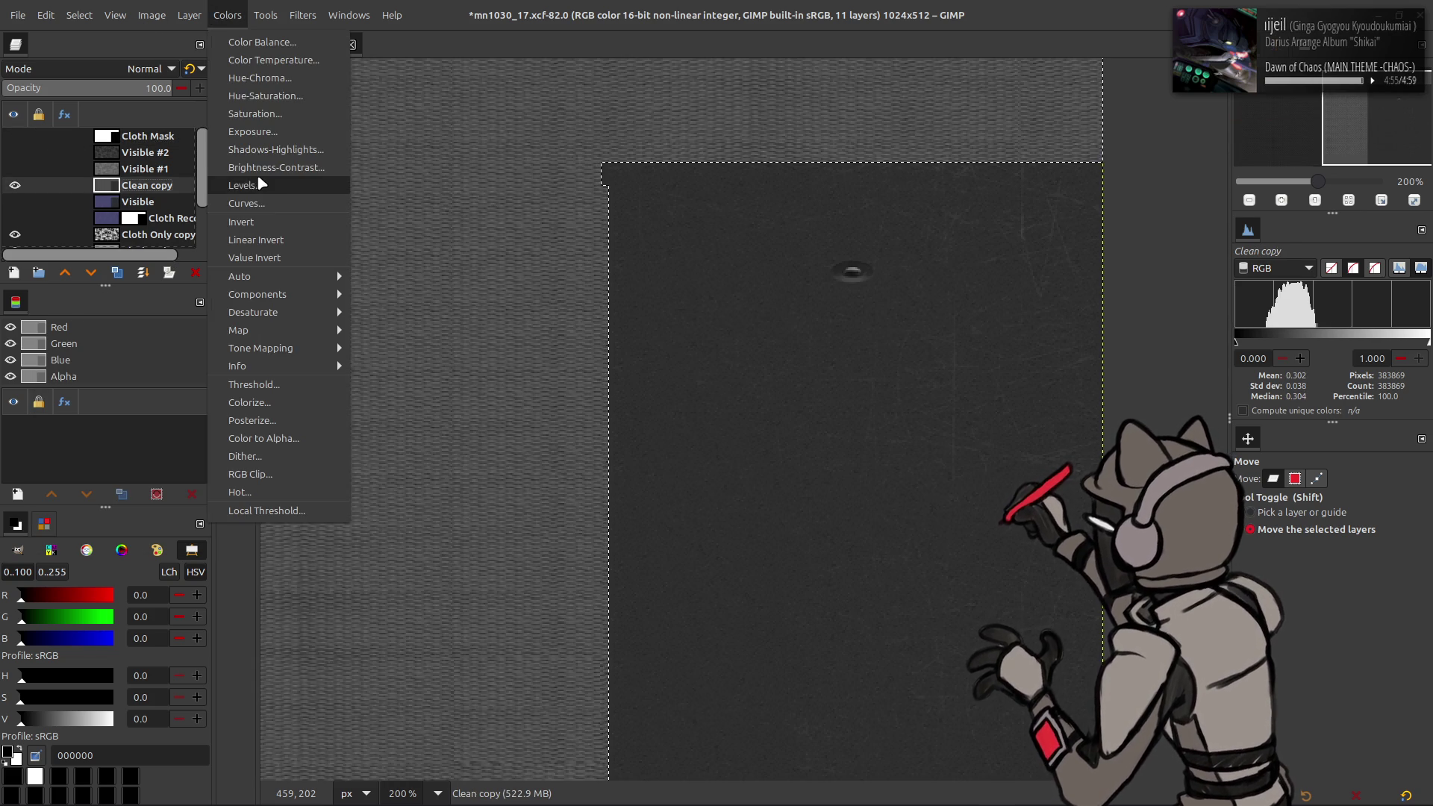
{"action": "left_click", "coordinate": [254, 183]}
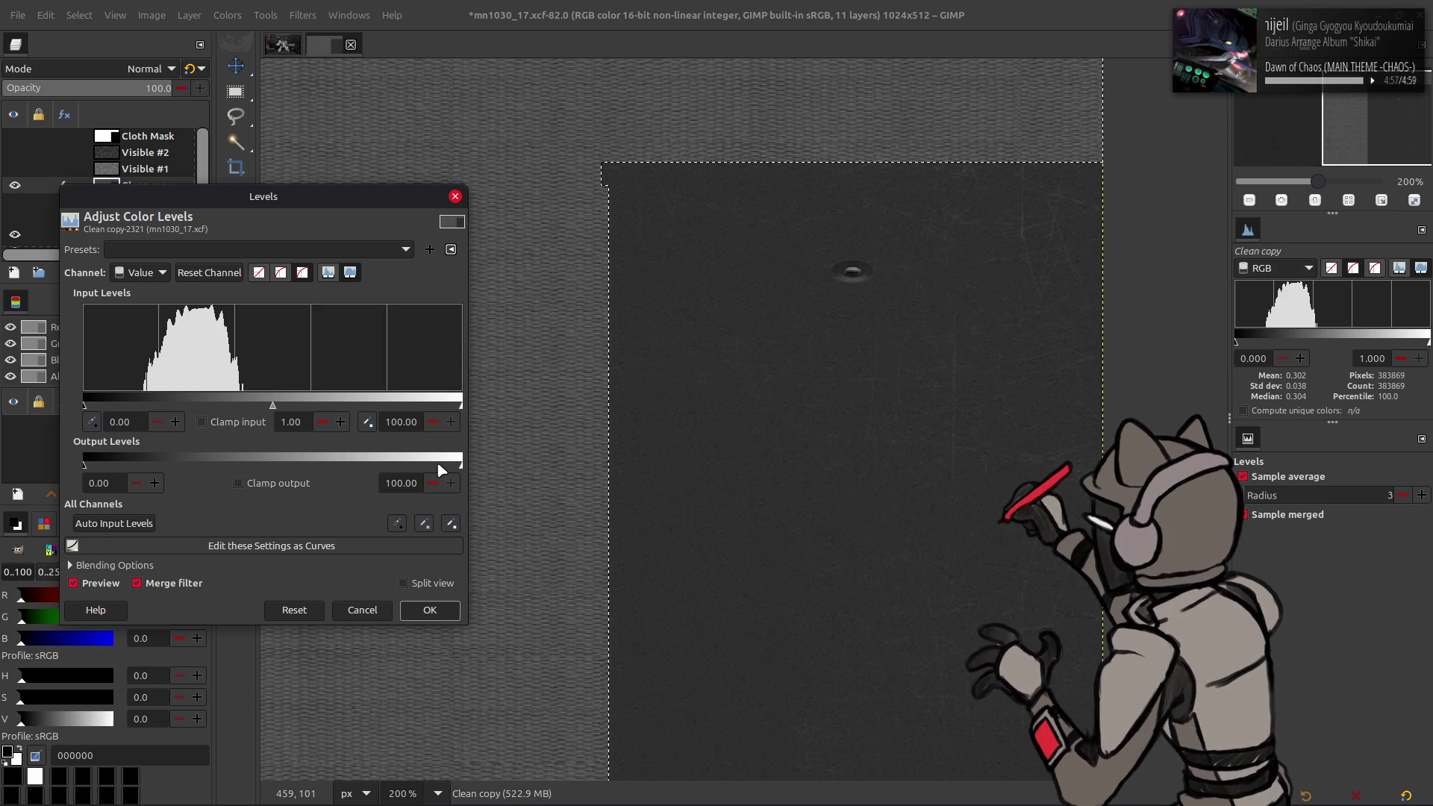
{"action": "left_click_drag", "start_coordinate": [442, 469], "coordinate": [84, 469]}
{"action": "left_click", "coordinate": [430, 610]}
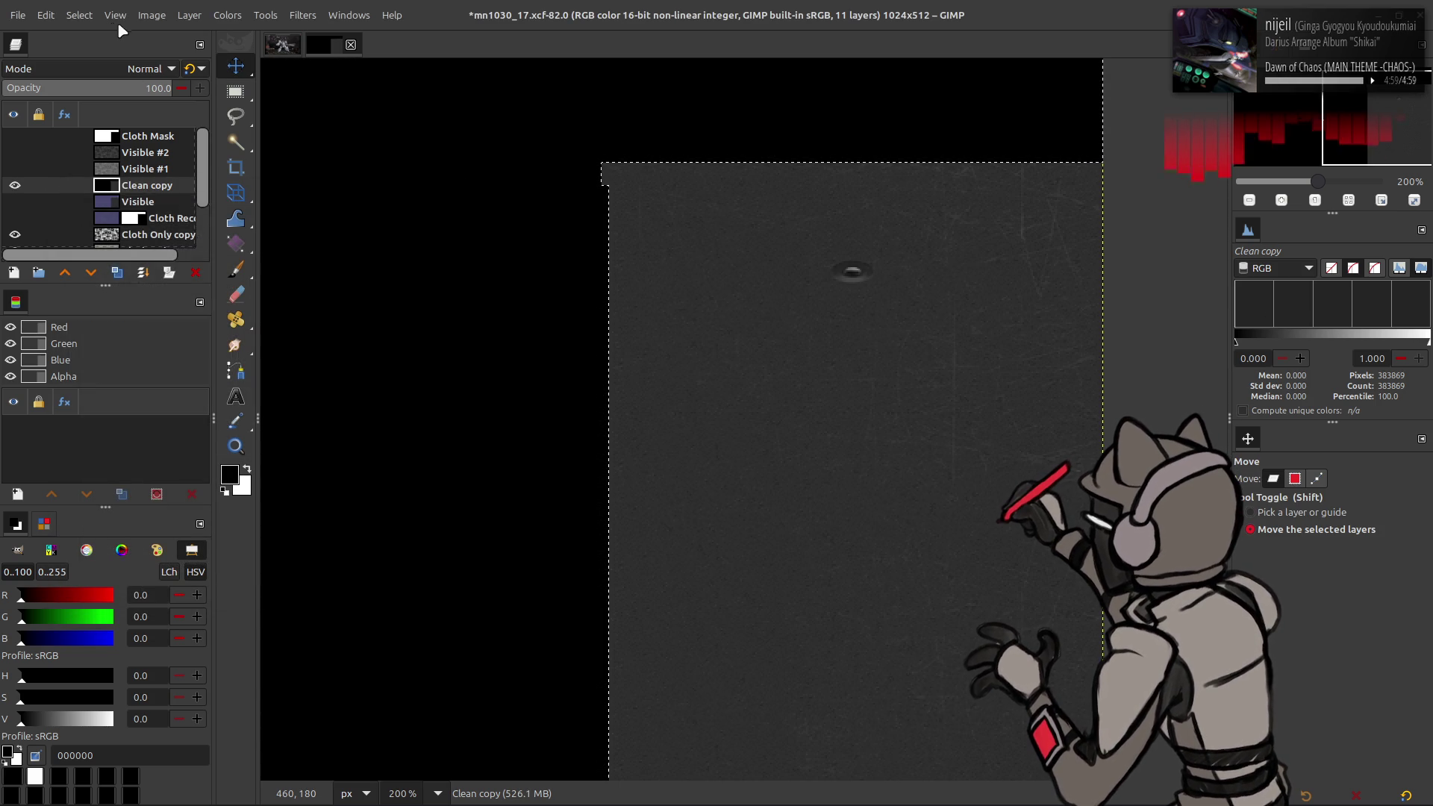
{"action": "left_click", "coordinate": [79, 15]}
{"action": "left_click", "coordinate": [103, 47]}
{"action": "left_click", "coordinate": [227, 15]}
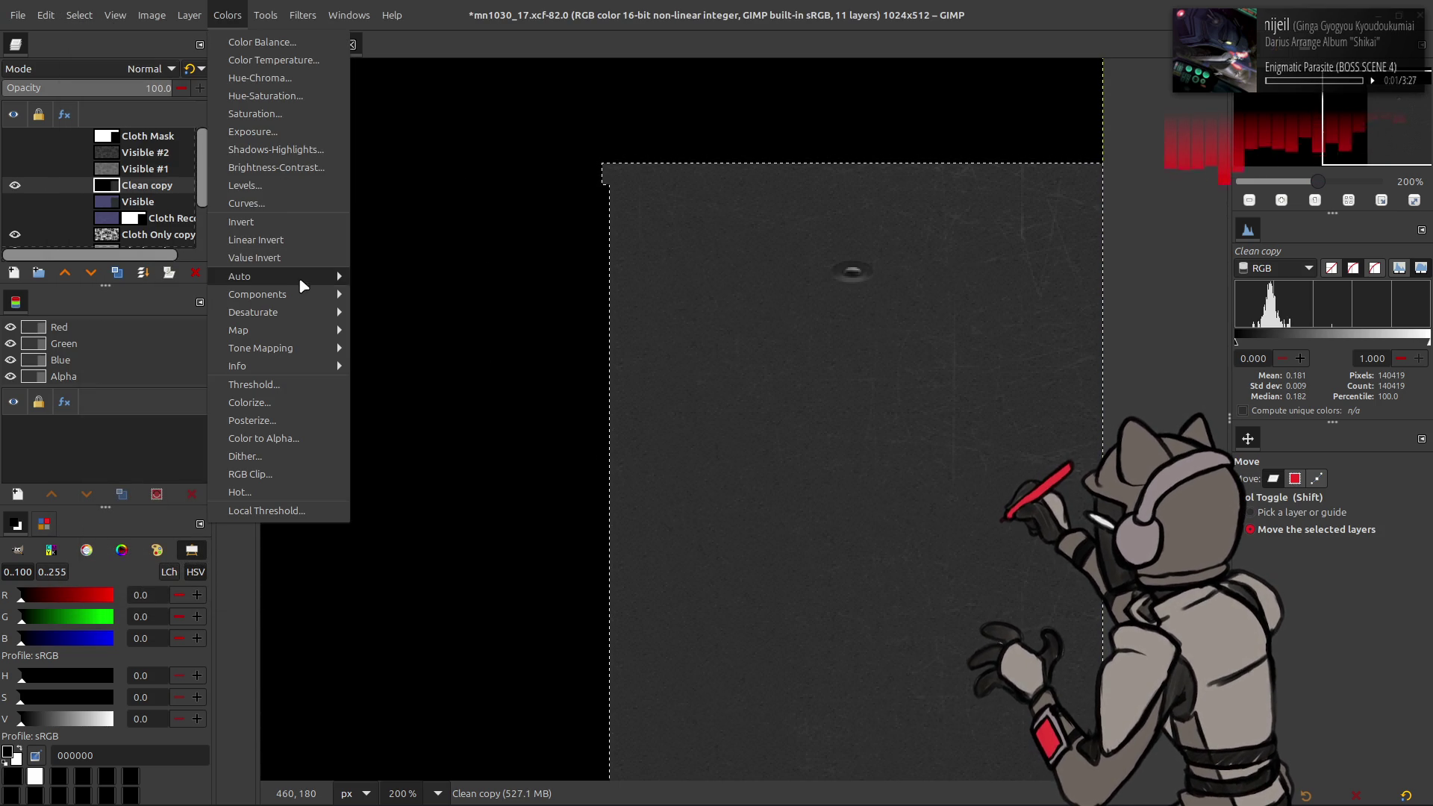
Step: Stretch Clean copy's contrast and crop the layer to the cloth panel selection
{"action": "mouse_move", "coordinate": [312, 278]}
{"action": "left_click", "coordinate": [366, 314]}
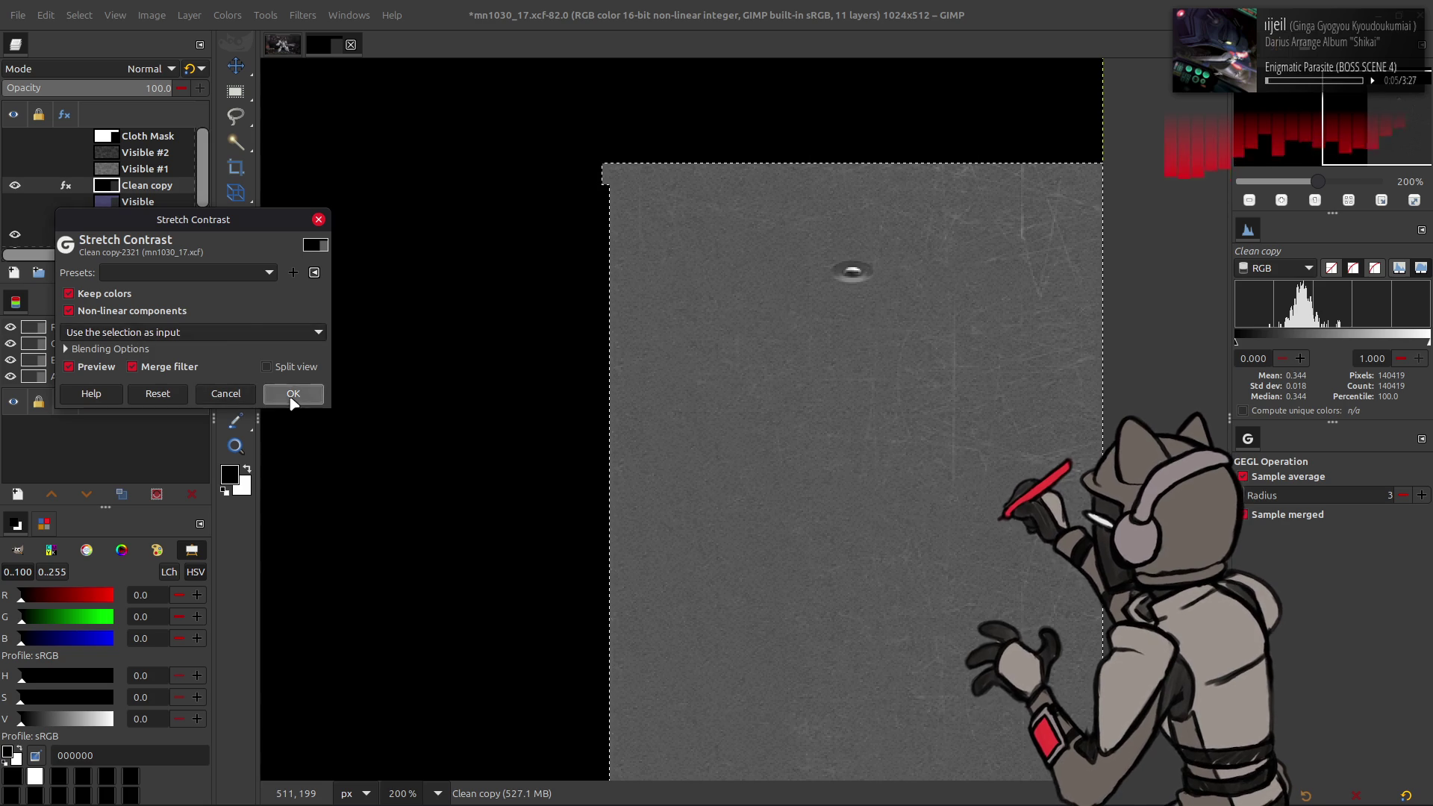
{"action": "left_click", "coordinate": [291, 394]}
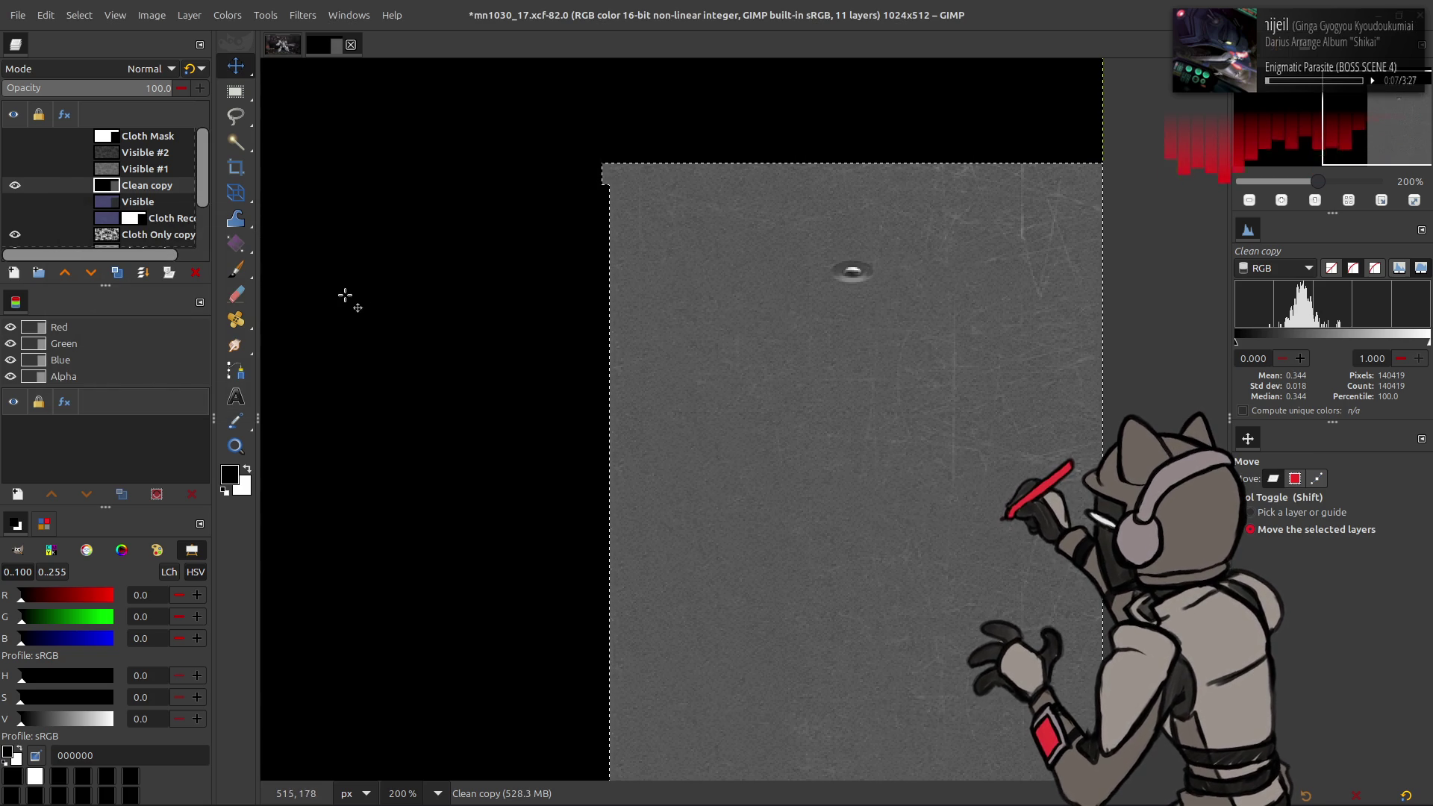
{"action": "left_click", "coordinate": [77, 20]}
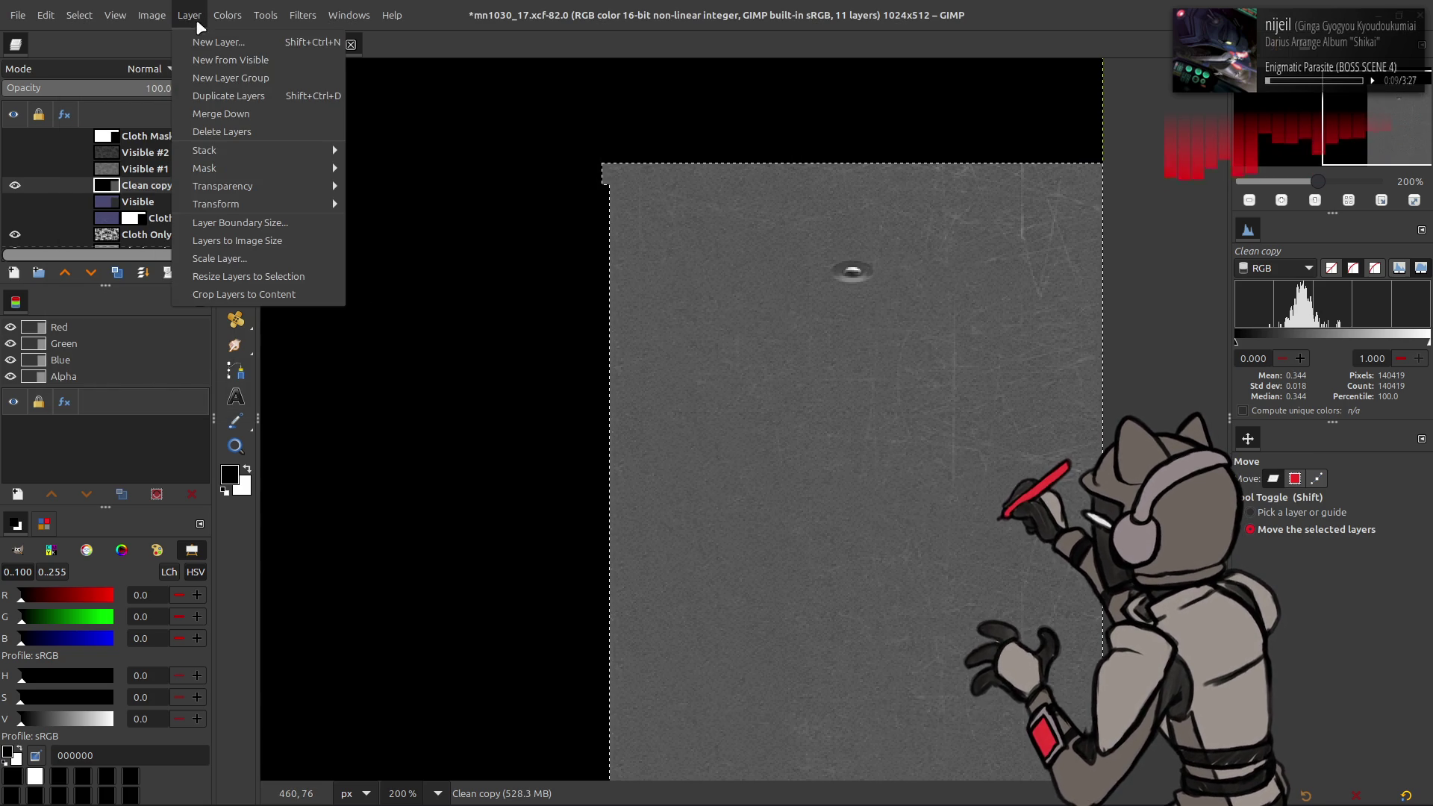
{"action": "left_click", "coordinate": [224, 276]}
{"action": "left_click", "coordinate": [79, 15]}
{"action": "left_click", "coordinate": [89, 18]}
Step: Run a second Stretch Contrast on Clean copy with Non-linear components off
{"action": "left_click", "coordinate": [227, 16]}
{"action": "mouse_move", "coordinate": [317, 278]}
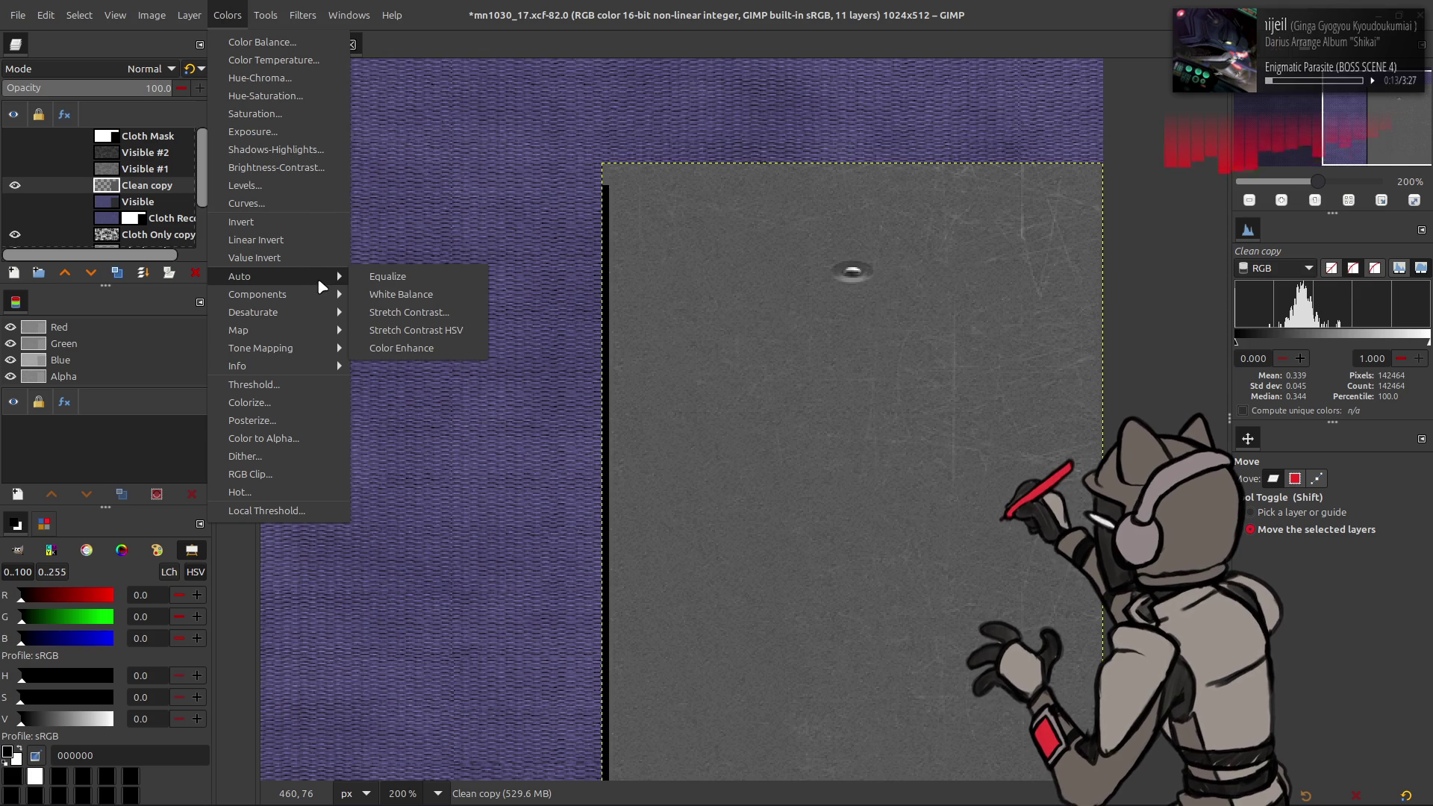
{"action": "left_click", "coordinate": [409, 312]}
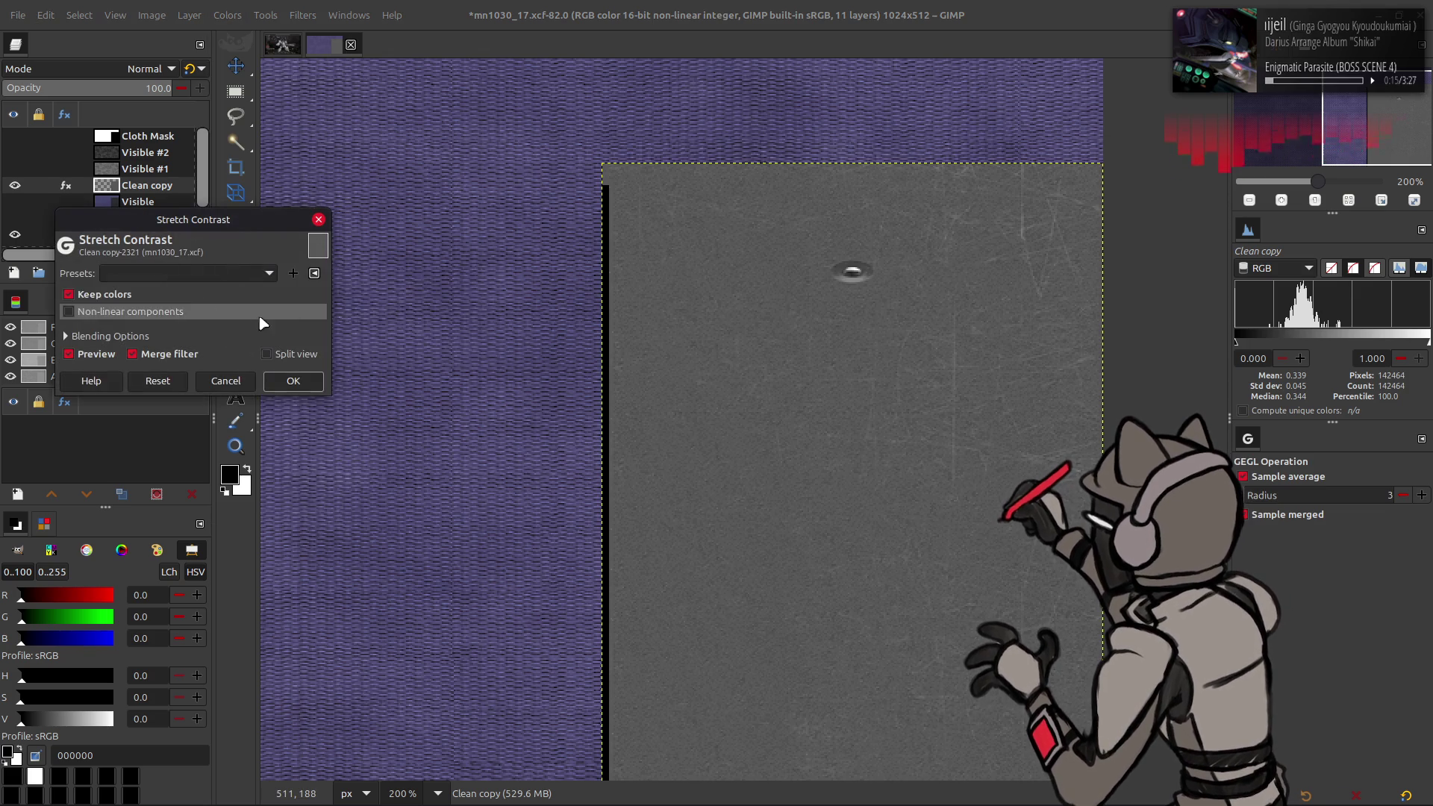
{"action": "left_click", "coordinate": [292, 381]}
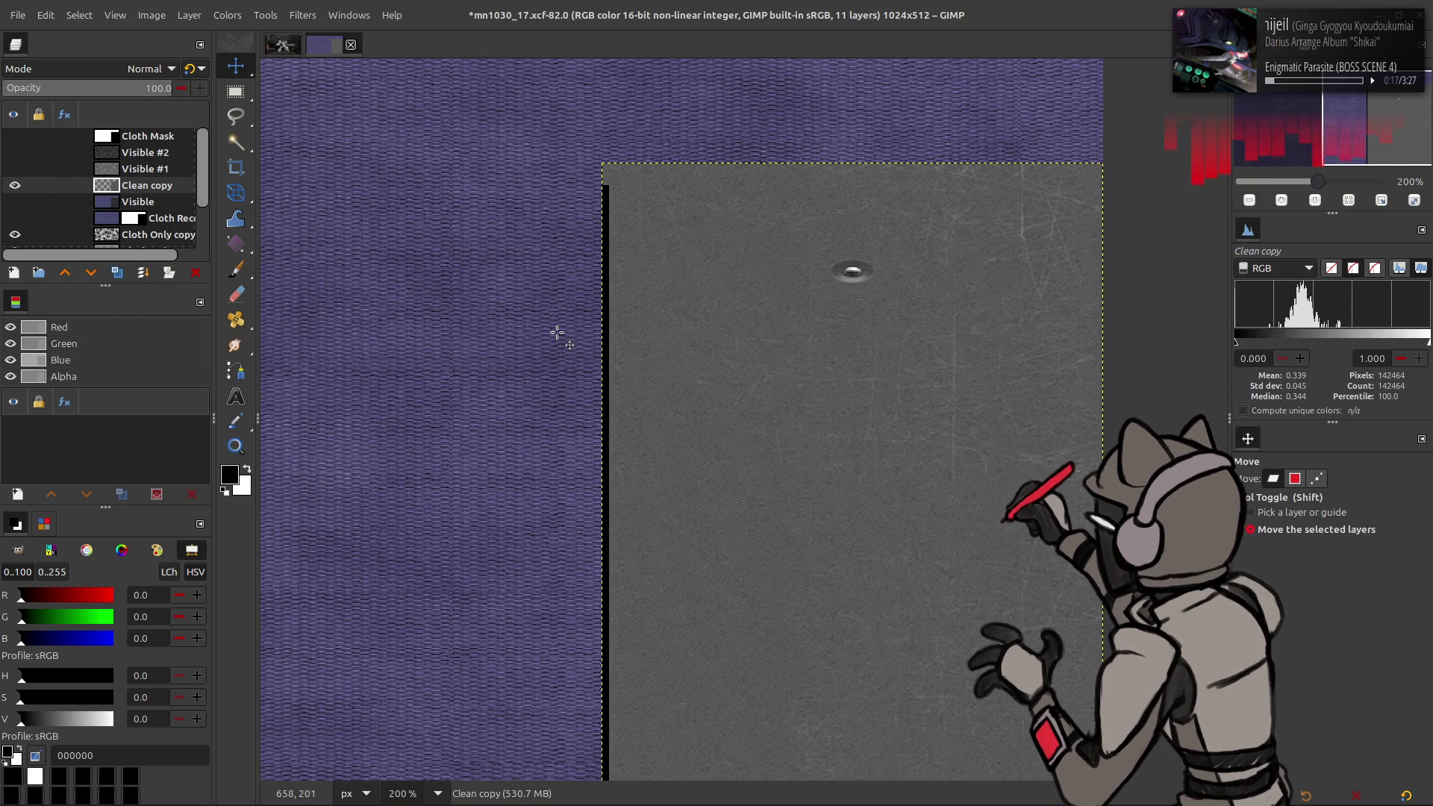
{"action": "middle_click_drag", "start_coordinate": [651, 302], "coordinate": [454, 329]}
{"action": "scroll", "coordinate": [566, 310], "scroll_direction": "up", "scroll_amount": 2, "text": "ctrl"}
{"action": "left_click", "coordinate": [227, 15]}
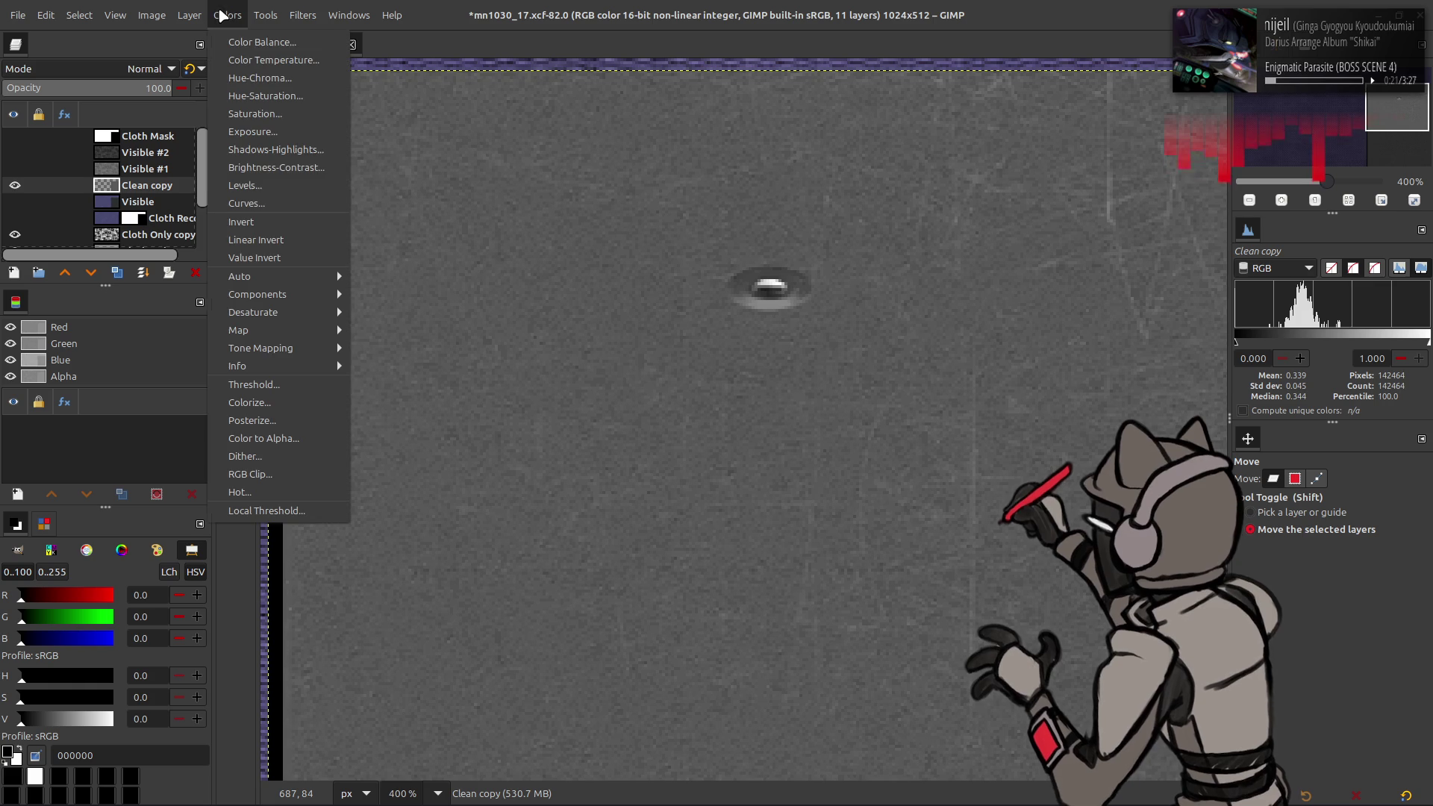
Step: Apply Levels to Clean copy with input black point 16.67 and white point 56.25
{"action": "left_click", "coordinate": [232, 185]}
{"action": "left_click_drag", "start_coordinate": [102, 407], "coordinate": [150, 401]}
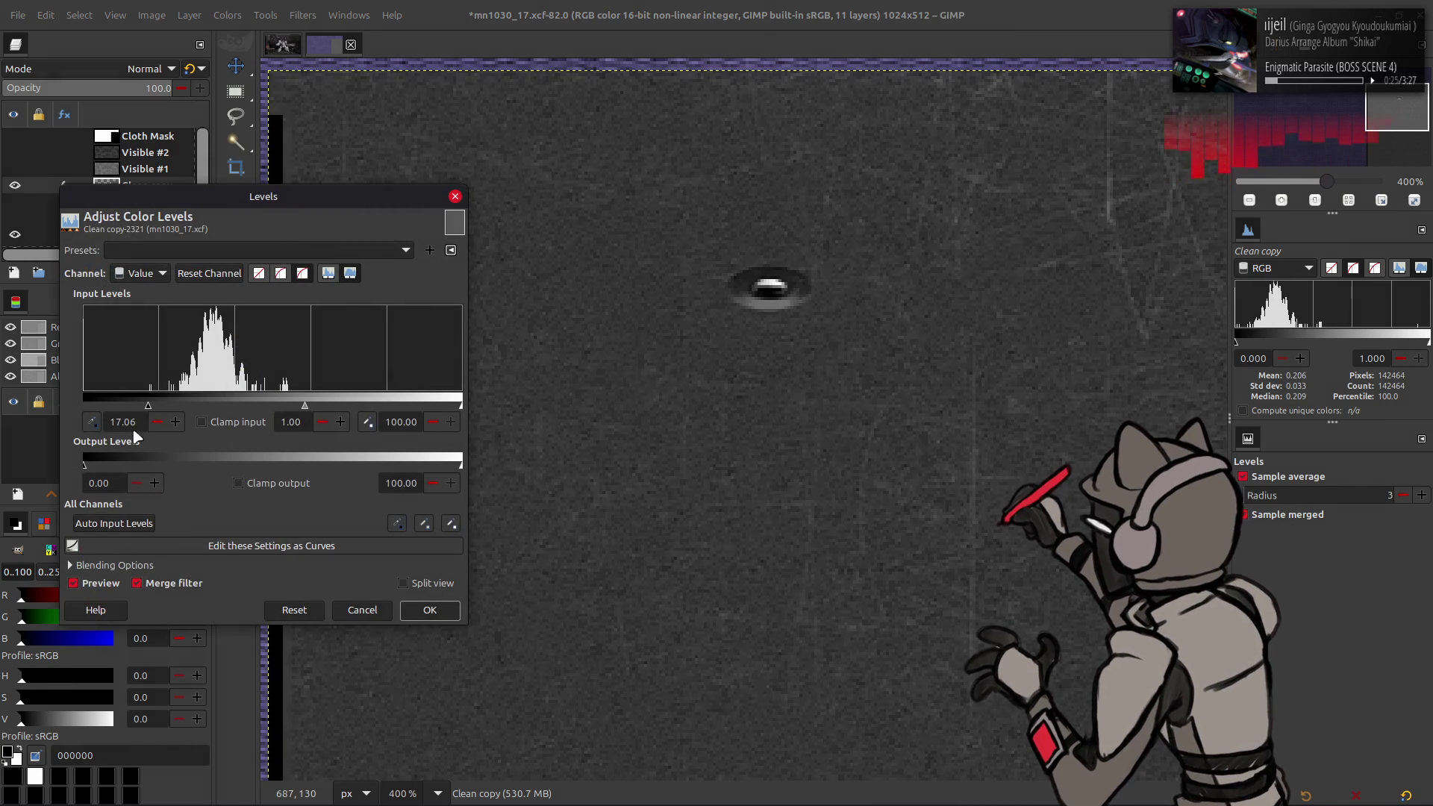
{"action": "triple_click", "coordinate": [133, 424]}
{"action": "type", "text": "16.7"}
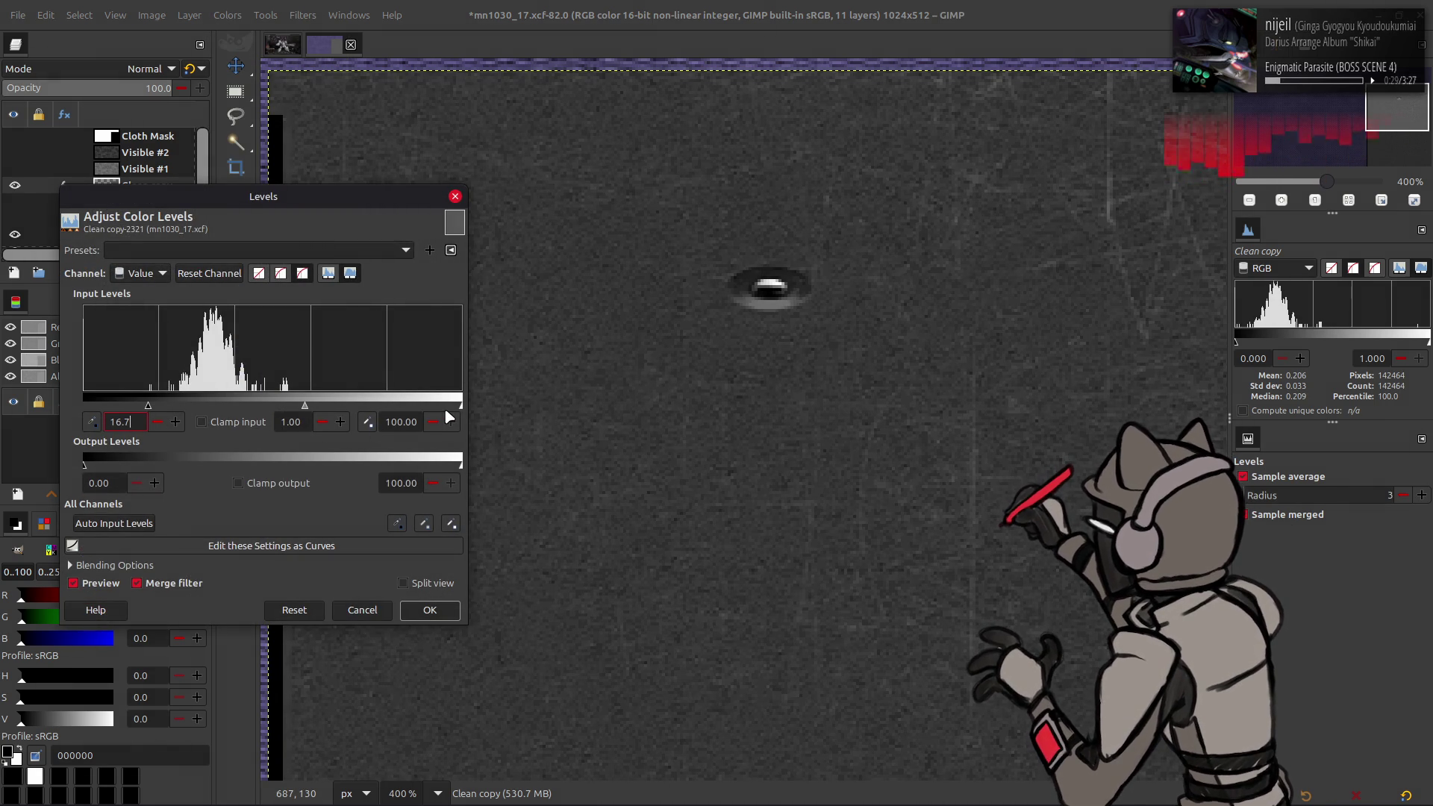
{"action": "left_click_drag", "start_coordinate": [459, 413], "coordinate": [290, 397]}
{"action": "triple_click", "coordinate": [403, 421]}
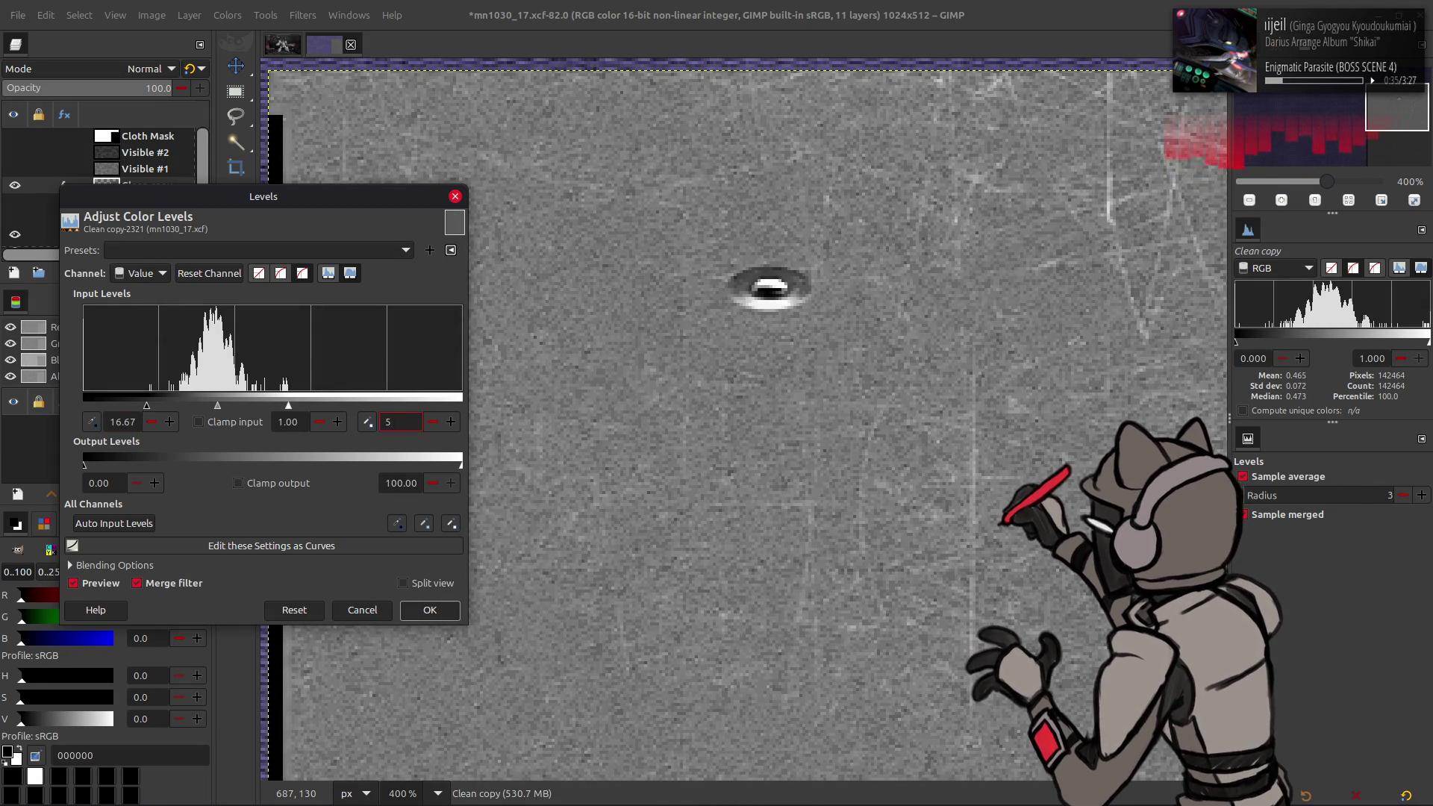
{"action": "type", "text": "0"}
{"action": "key", "text": "Return"}
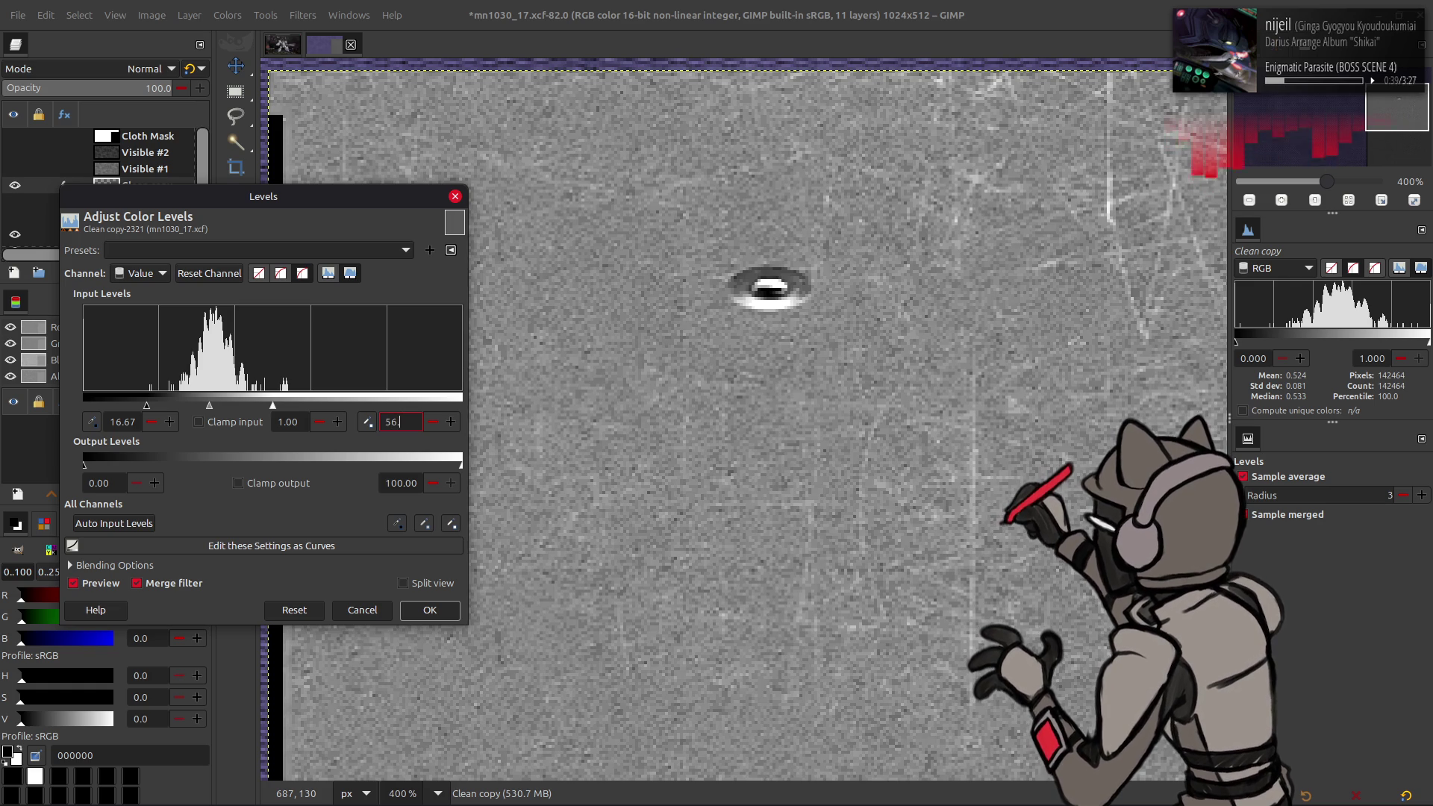
{"action": "type", "text": ".25"}
{"action": "key", "text": "Return"}
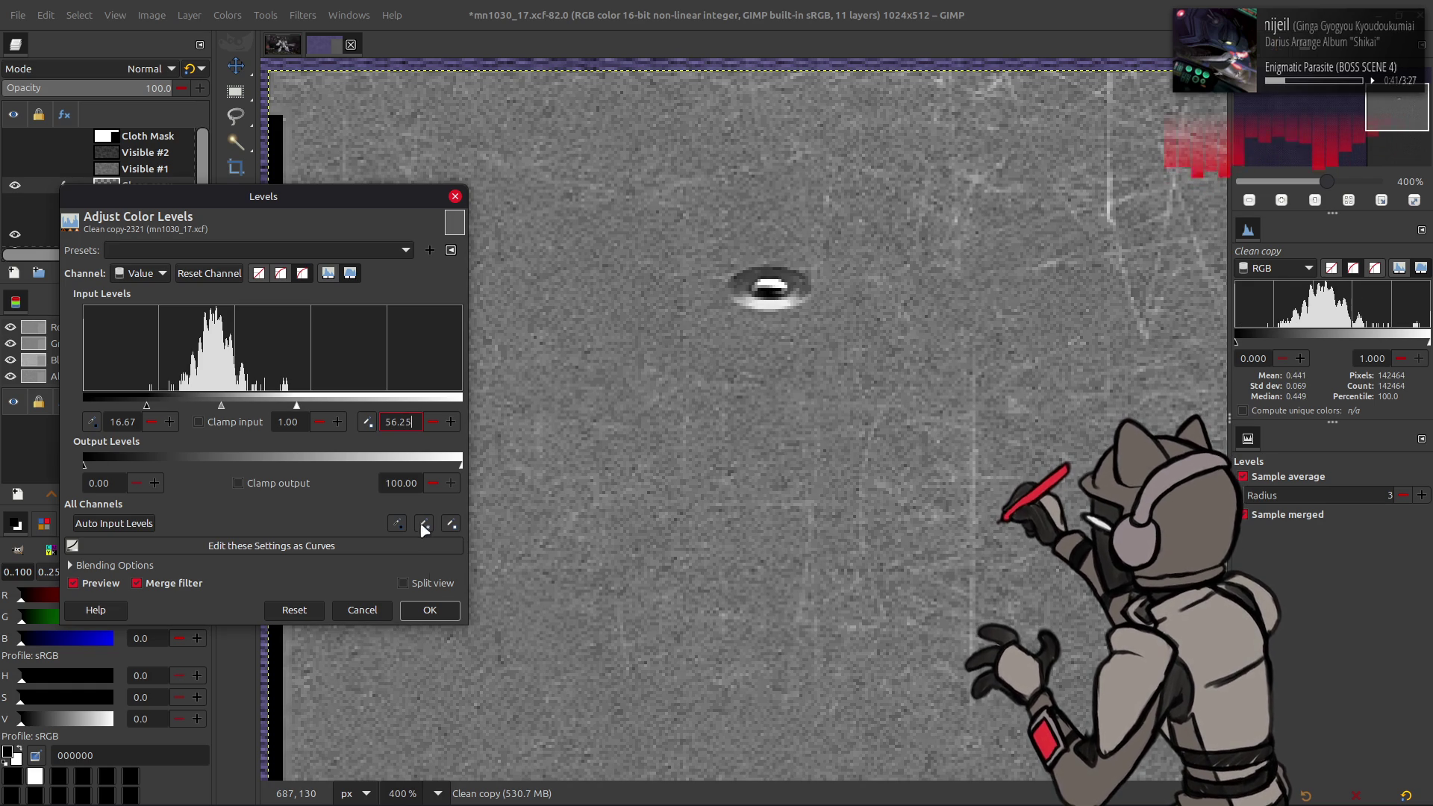
{"action": "left_click", "coordinate": [430, 610]}
{"action": "key", "text": "1"}
{"action": "key", "text": "2"}
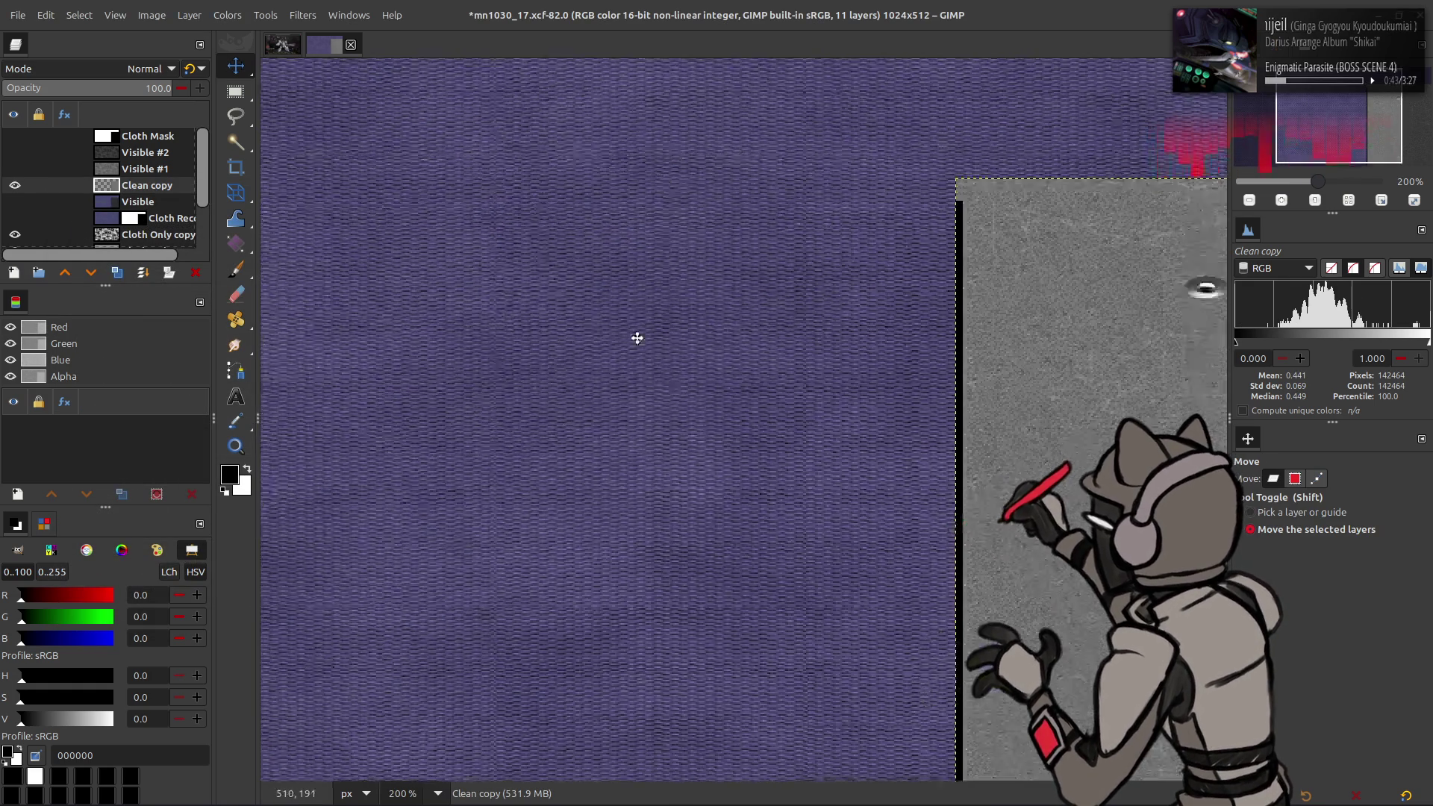
{"action": "middle_click_drag", "start_coordinate": [719, 329], "coordinate": [229, 305]}
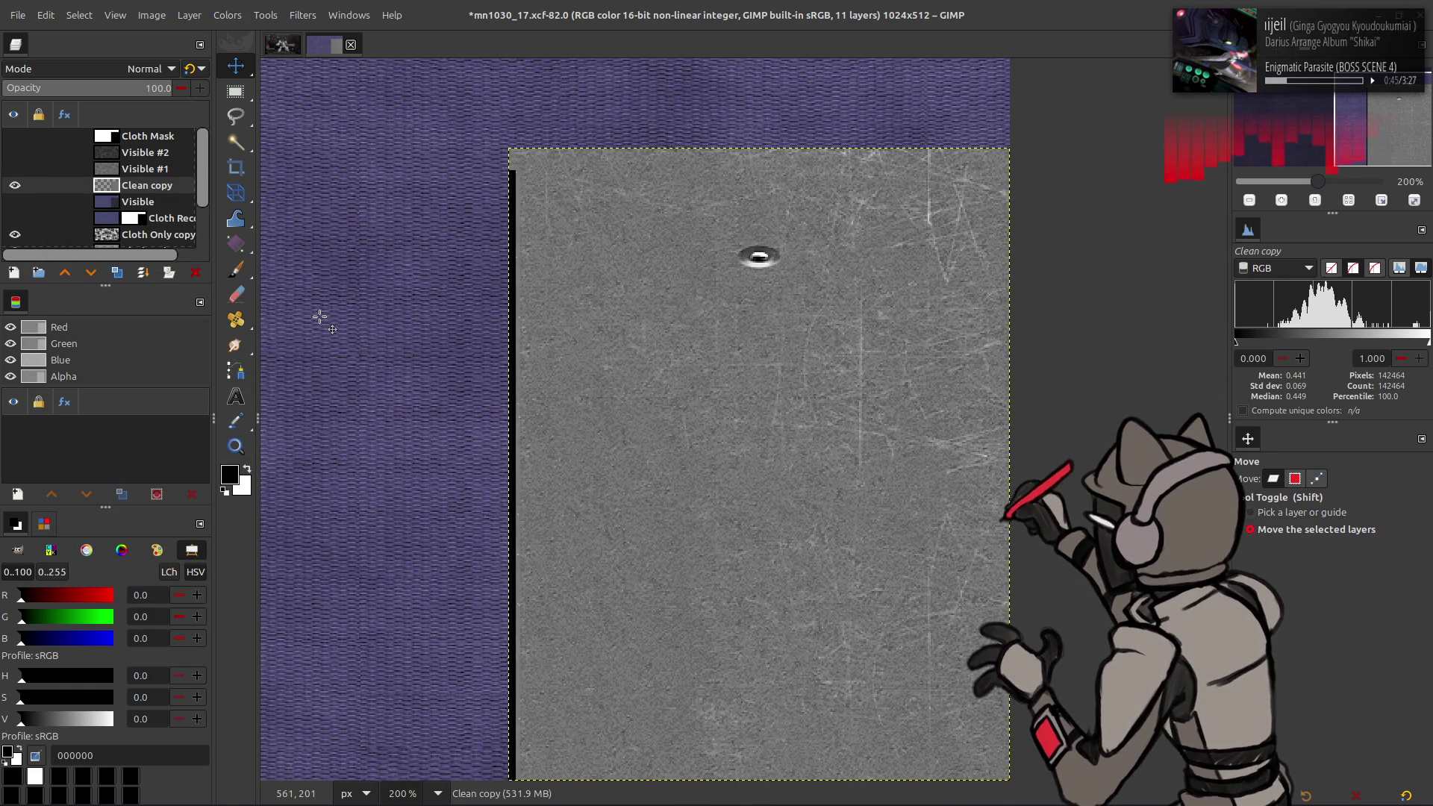
Step: Duplicate Clean copy and set the new layer's Levels low output to 10
{"action": "left_click", "coordinate": [117, 272]}
{"action": "left_click", "coordinate": [227, 14]}
{"action": "left_click", "coordinate": [271, 203]}
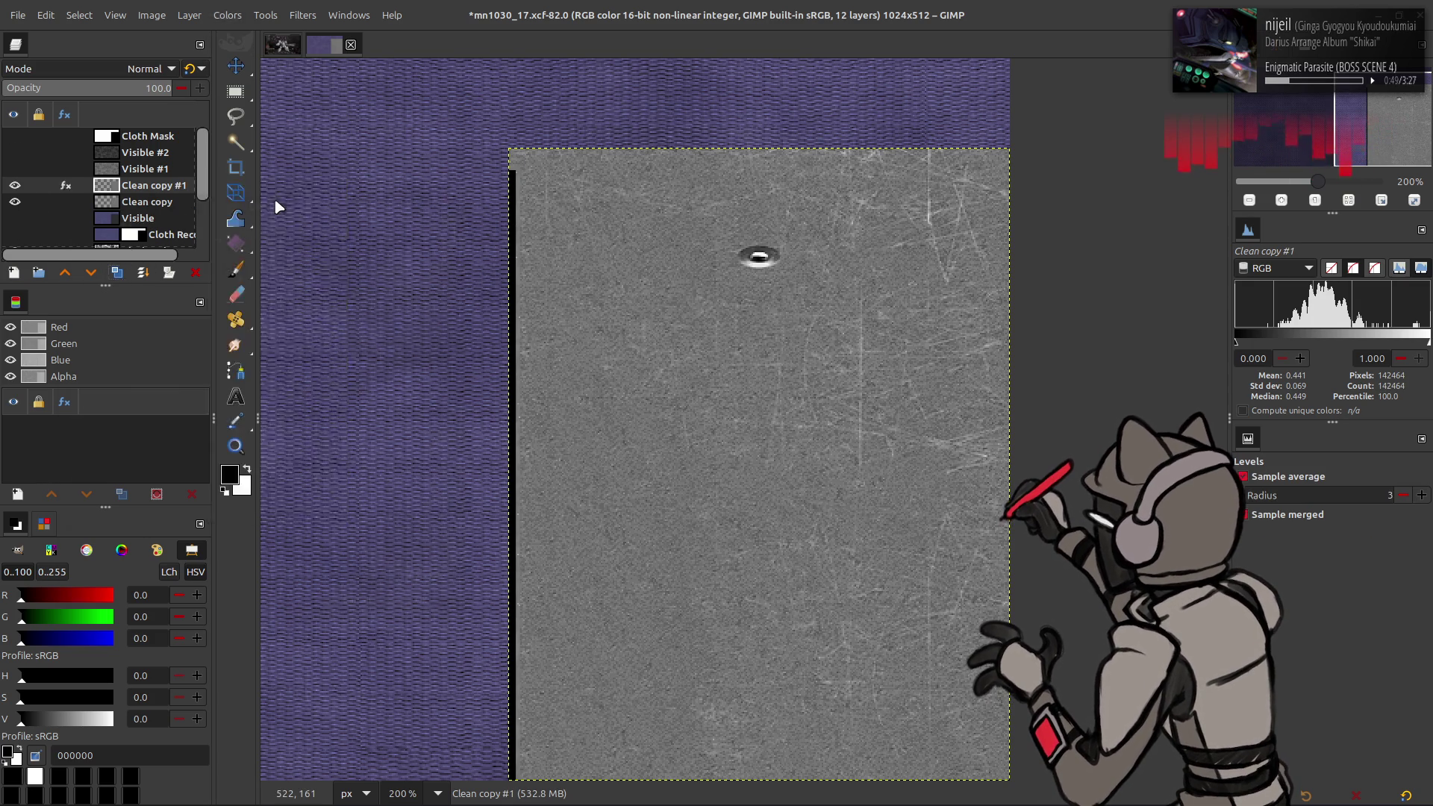
{"action": "double_click", "coordinate": [114, 484]}
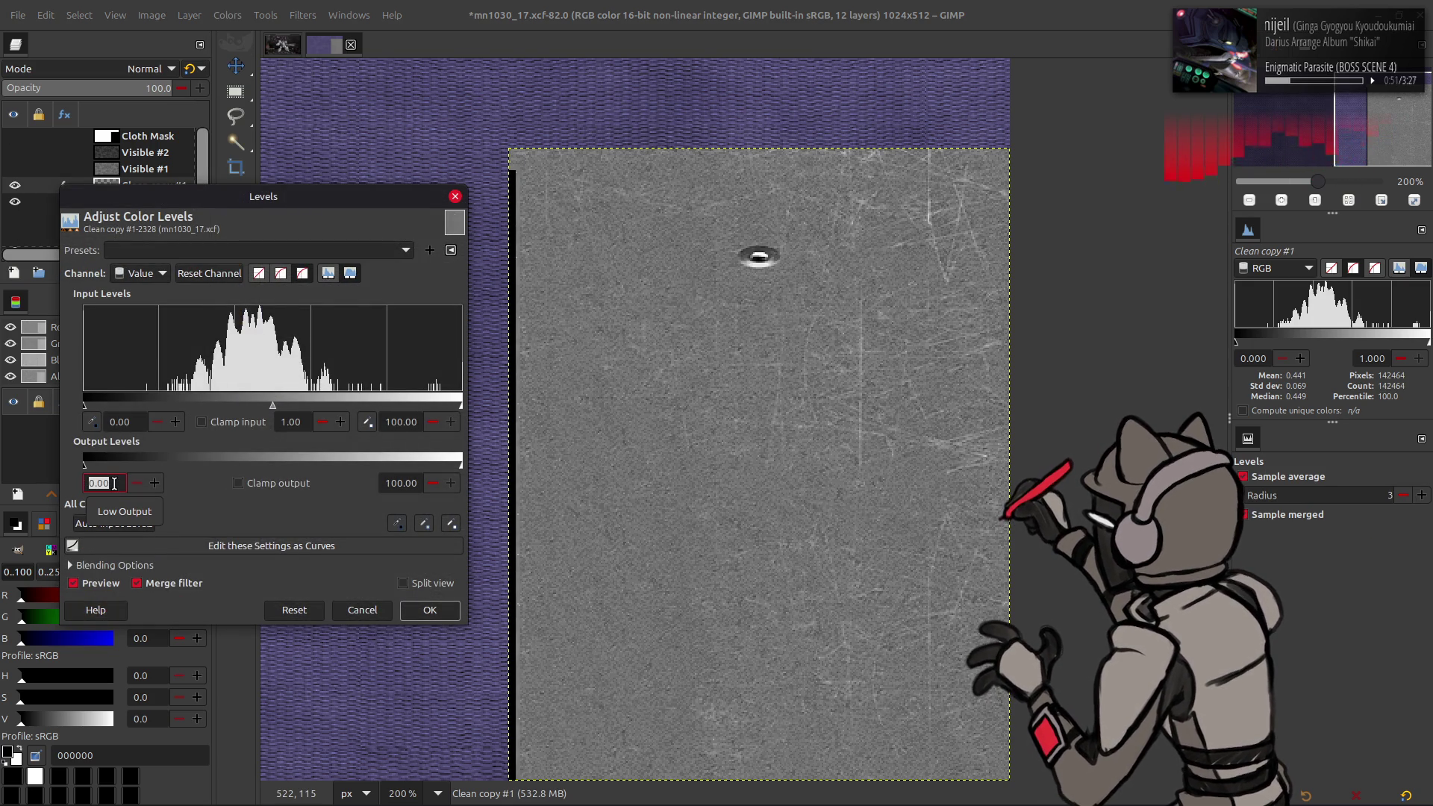
{"action": "type", "text": "10"}
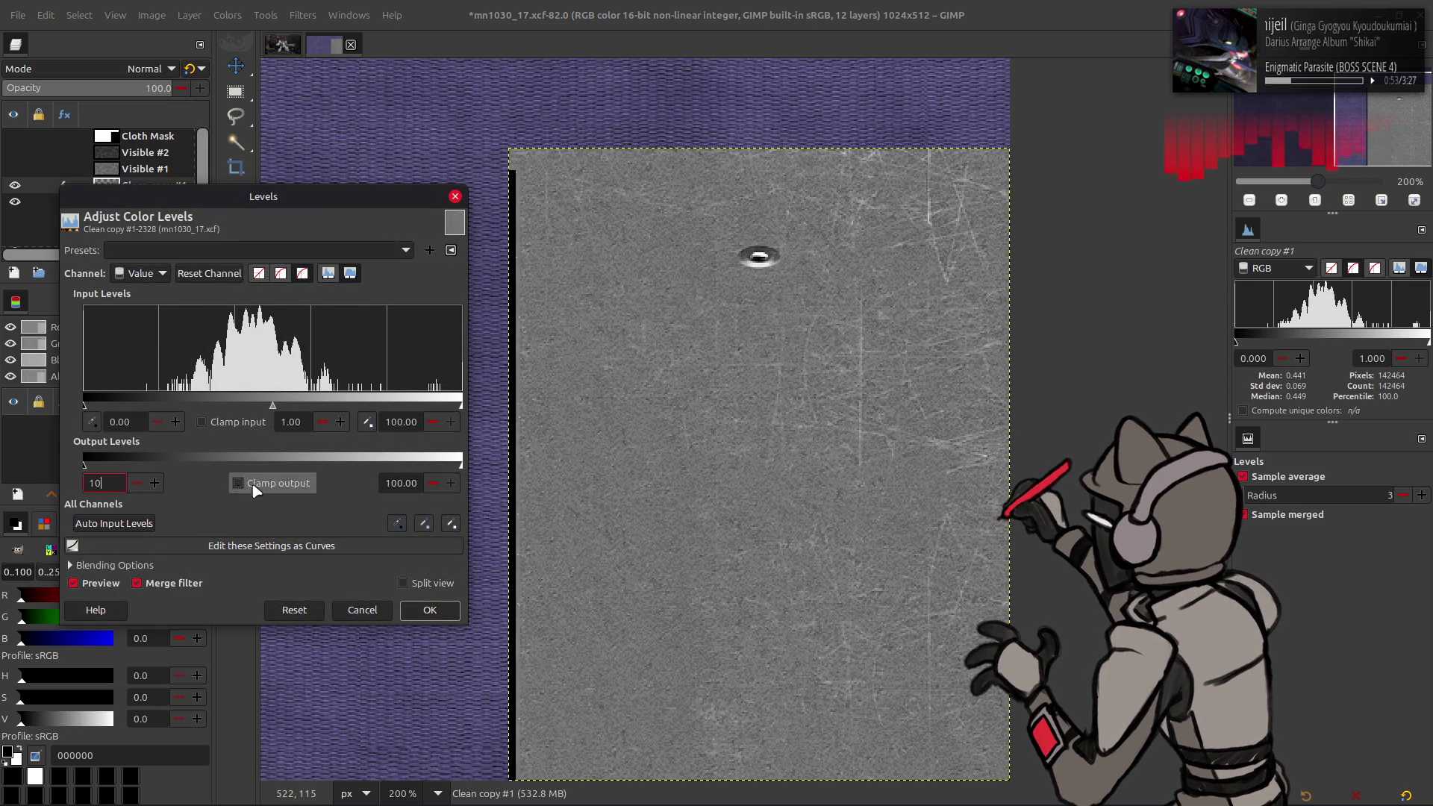
{"action": "key", "text": "Return"}
{"action": "left_click", "coordinate": [427, 610]}
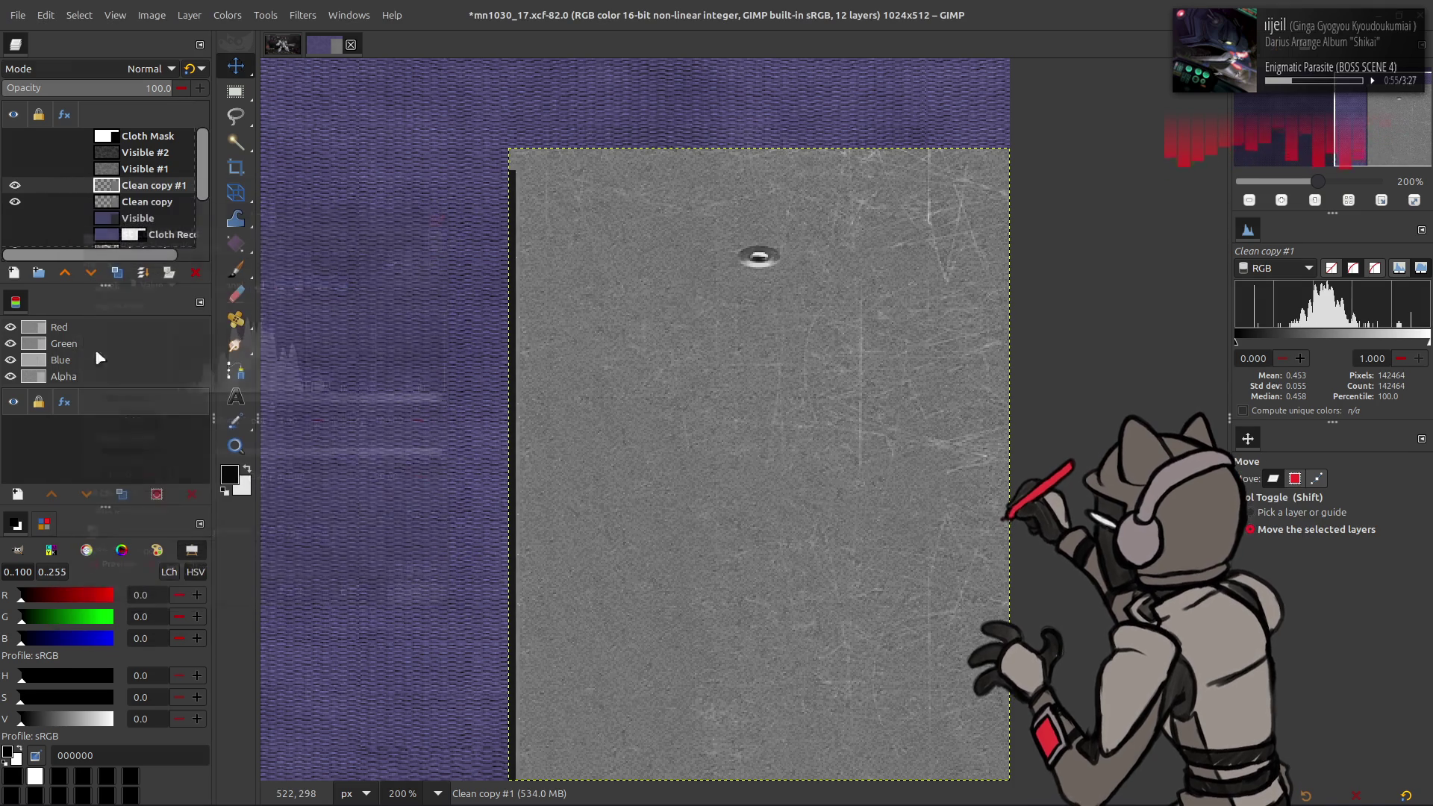
Step: Duplicate again, invert it in Multiply mode, then delete Clean copy #2
{"action": "left_click", "coordinate": [117, 272]}
{"action": "left_click", "coordinate": [228, 15]}
{"action": "left_click", "coordinate": [276, 223]}
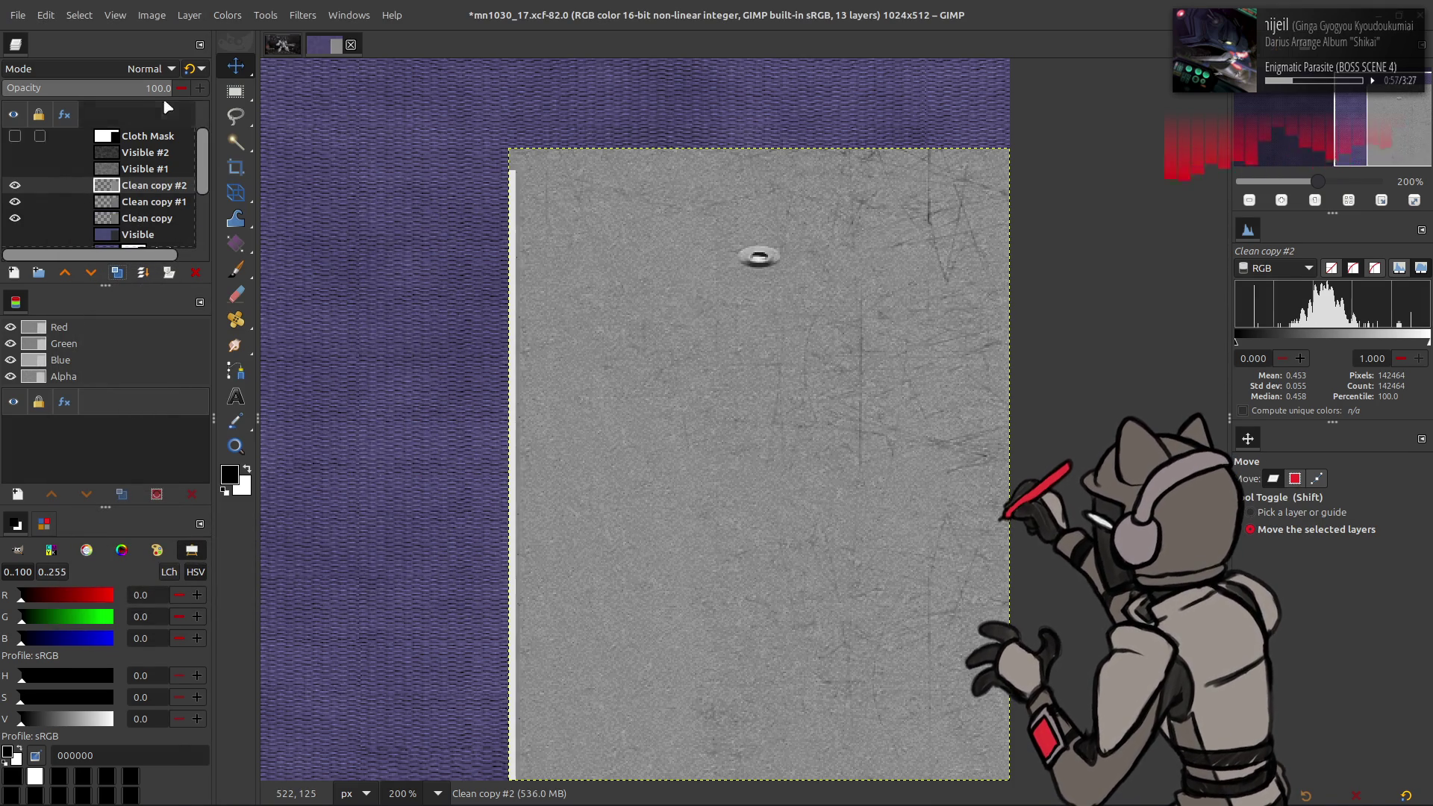
{"action": "left_click", "coordinate": [150, 69]}
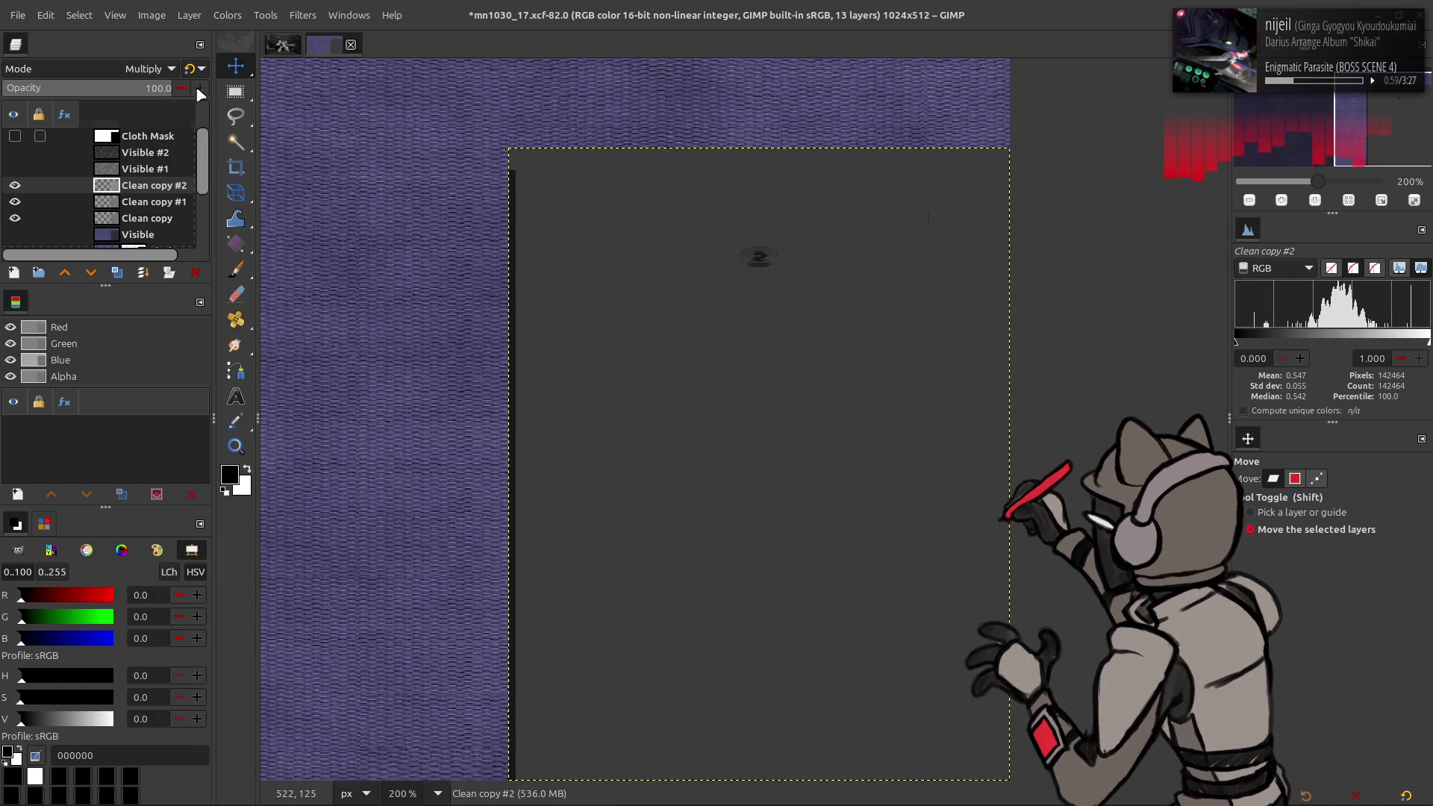
{"action": "right_click", "coordinate": [123, 187]}
{"action": "left_click", "coordinate": [172, 366]}
Step: Toggle Clean copy #1's visibility to compare, then reselect Clean copy #1
{"action": "left_click", "coordinate": [15, 185]}
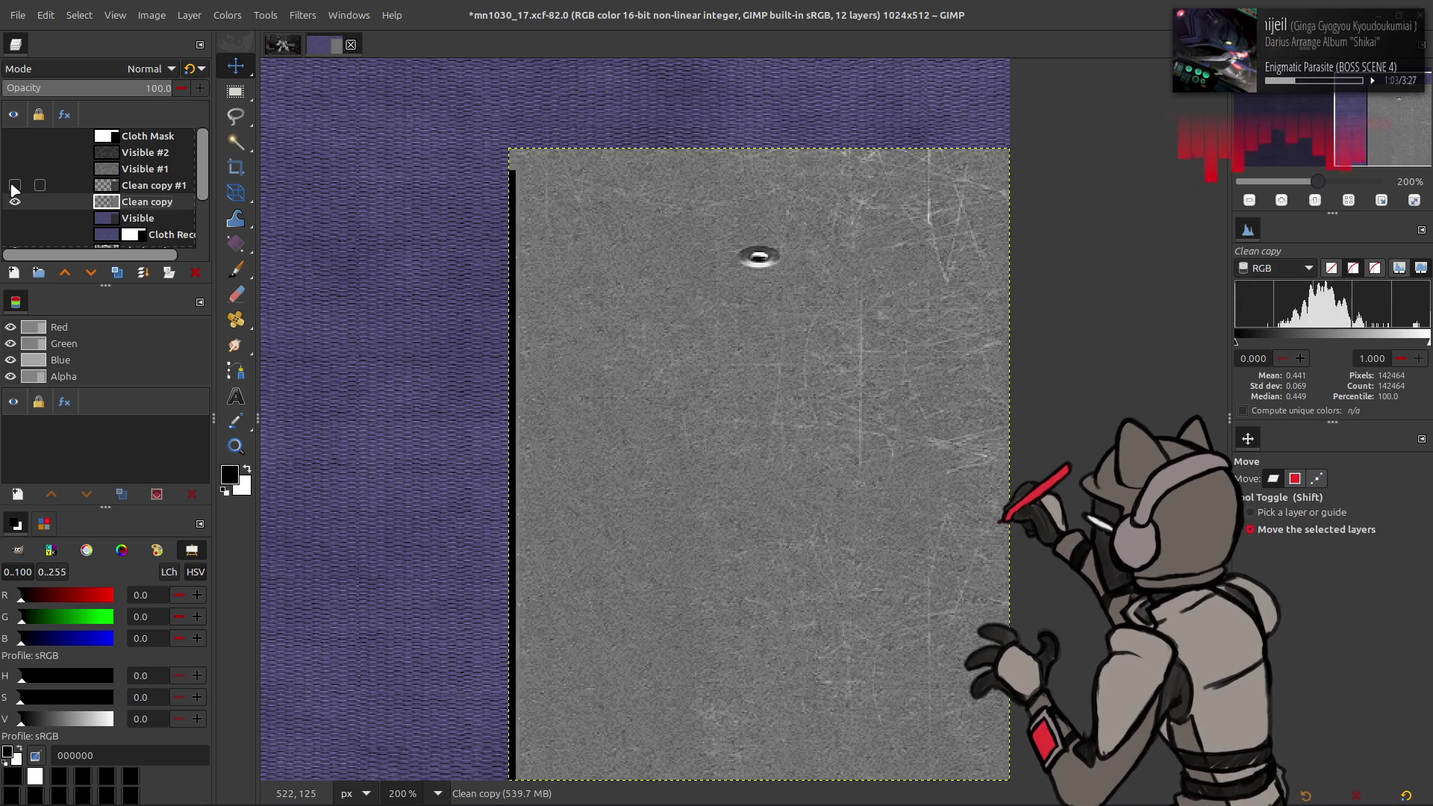
{"action": "left_click", "coordinate": [15, 186]}
{"action": "left_click", "coordinate": [143, 171]}
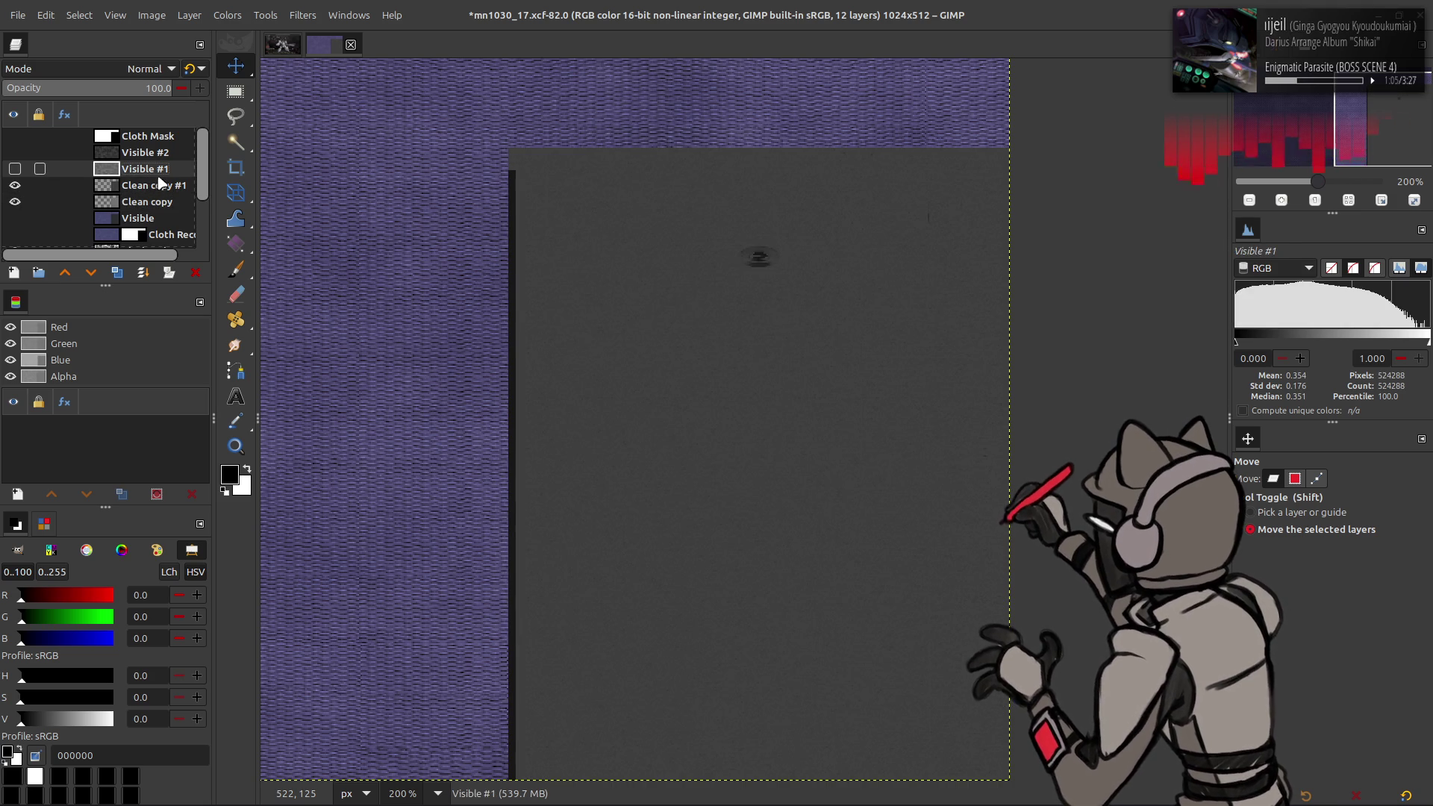
{"action": "left_click", "coordinate": [160, 184]}
{"action": "left_click", "coordinate": [223, 16]}
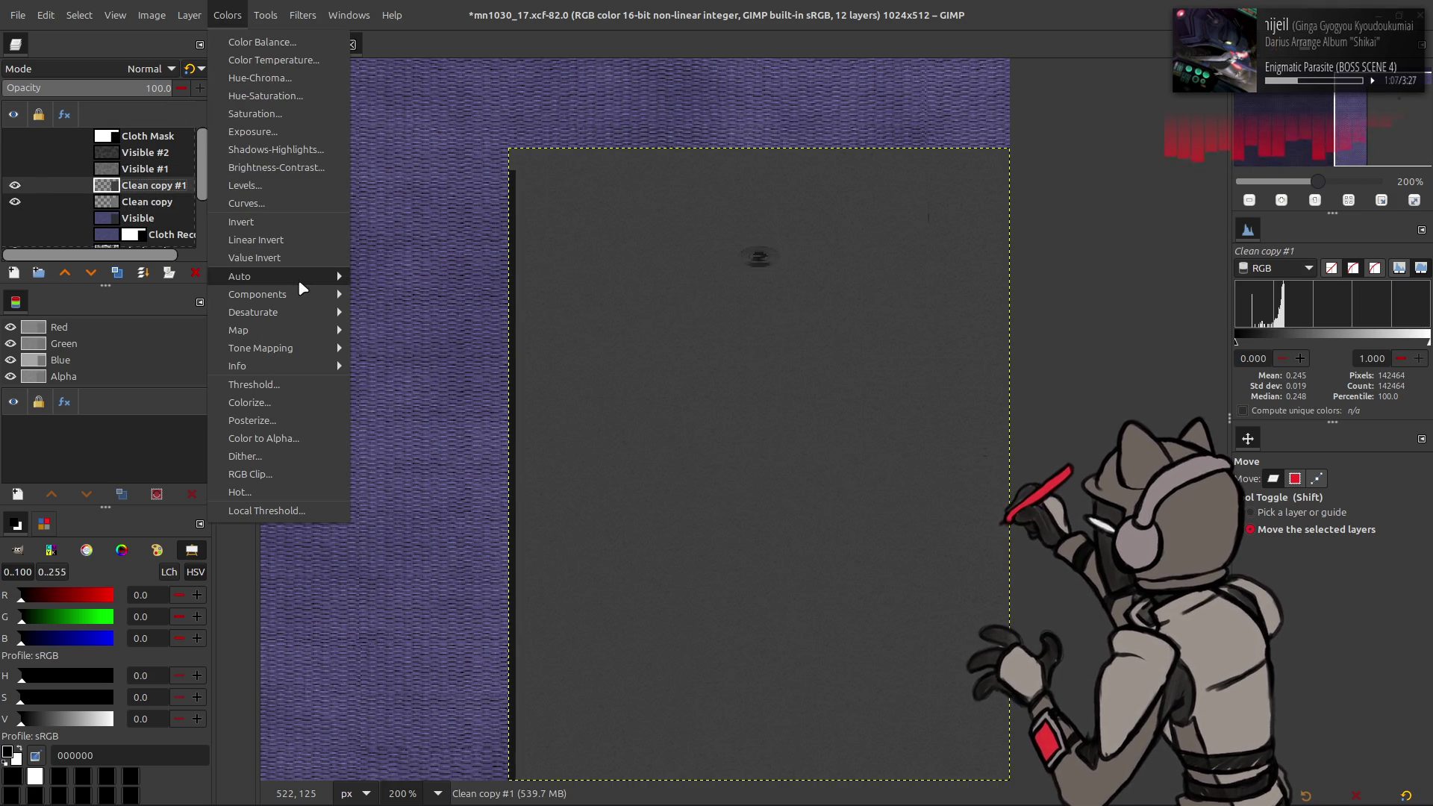
Step: Stretch the contrast of Clean copy #1, then invert both Clean copy #1 and Clean copy
{"action": "mouse_move", "coordinate": [300, 283]}
{"action": "left_click", "coordinate": [396, 312]}
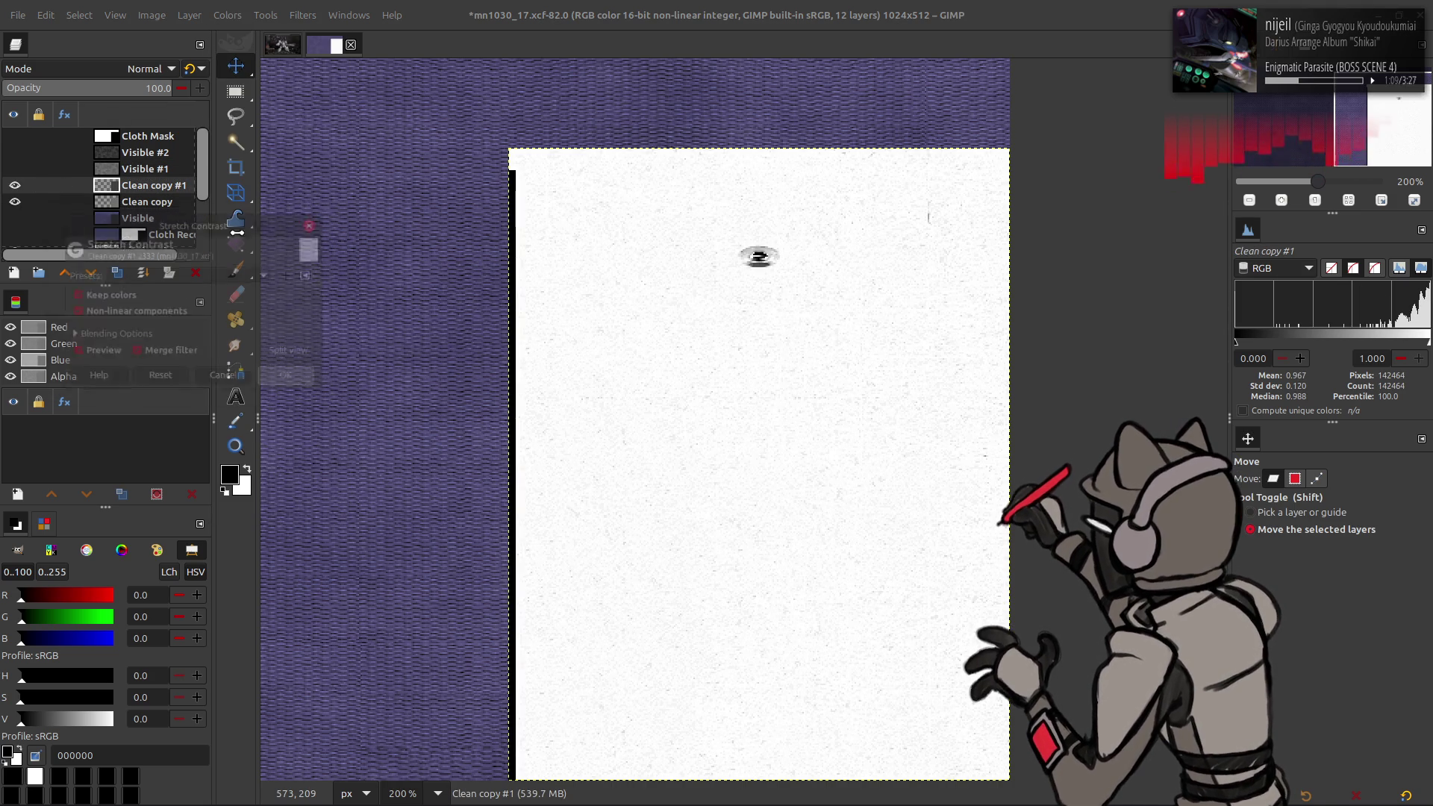
{"action": "left_click", "coordinate": [226, 15]}
{"action": "left_click", "coordinate": [262, 217]}
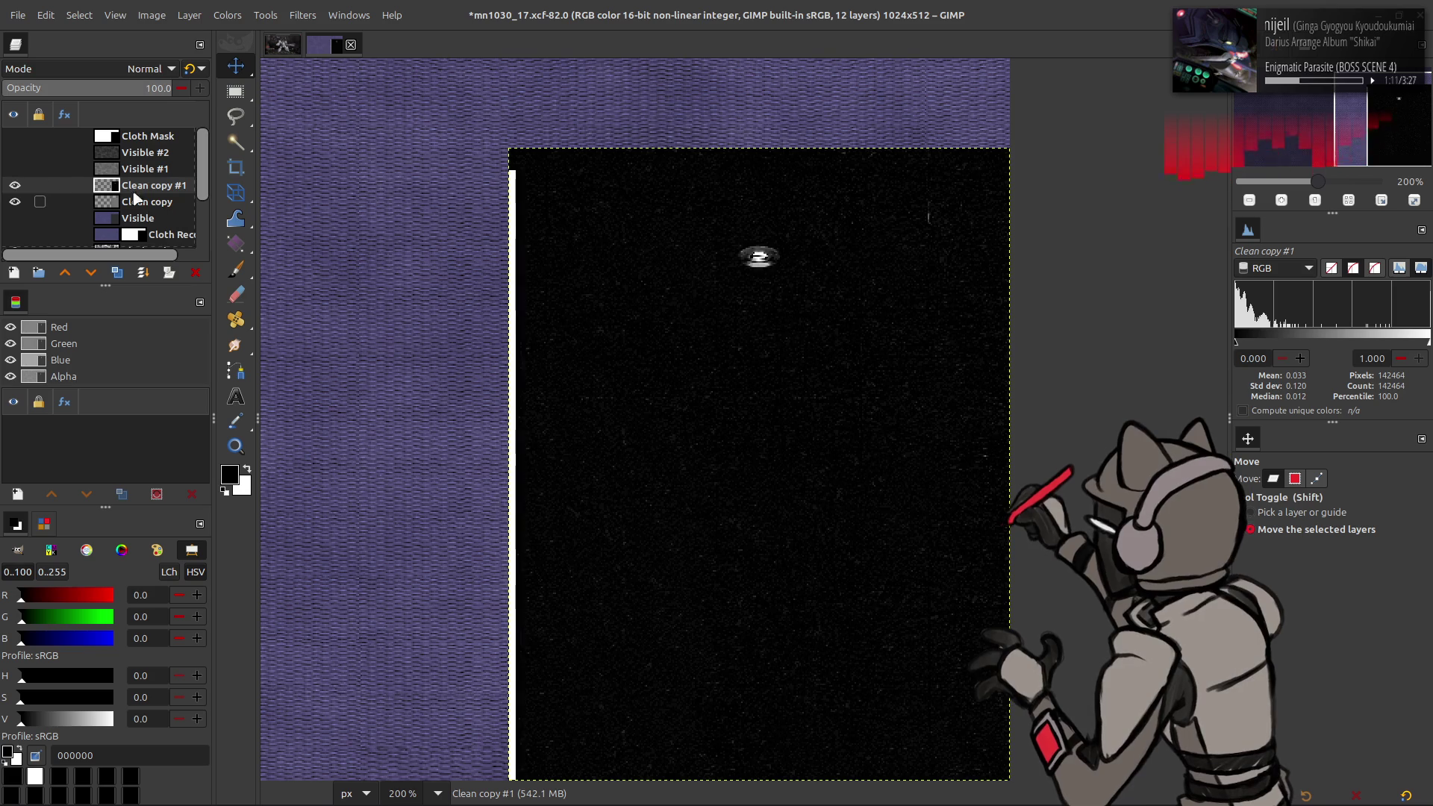
{"action": "left_click", "coordinate": [15, 185]}
{"action": "left_click", "coordinate": [147, 202]}
{"action": "left_click", "coordinate": [228, 15]}
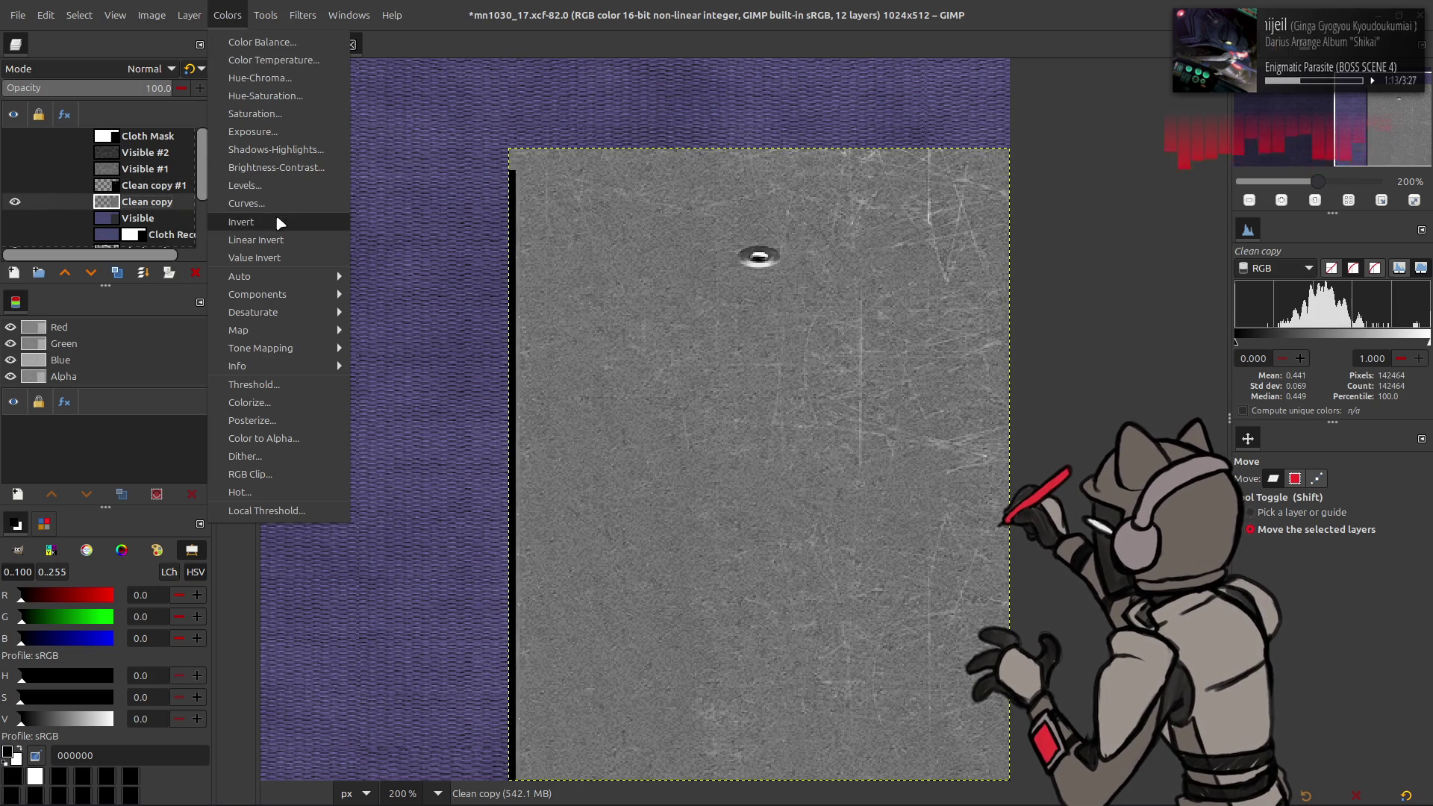
{"action": "left_click", "coordinate": [280, 222]}
{"action": "left_click", "coordinate": [15, 186]}
Step: Set Clean copy #1 to legacy Multiply blend mode at 50% opacity
{"action": "left_click", "coordinate": [147, 185]}
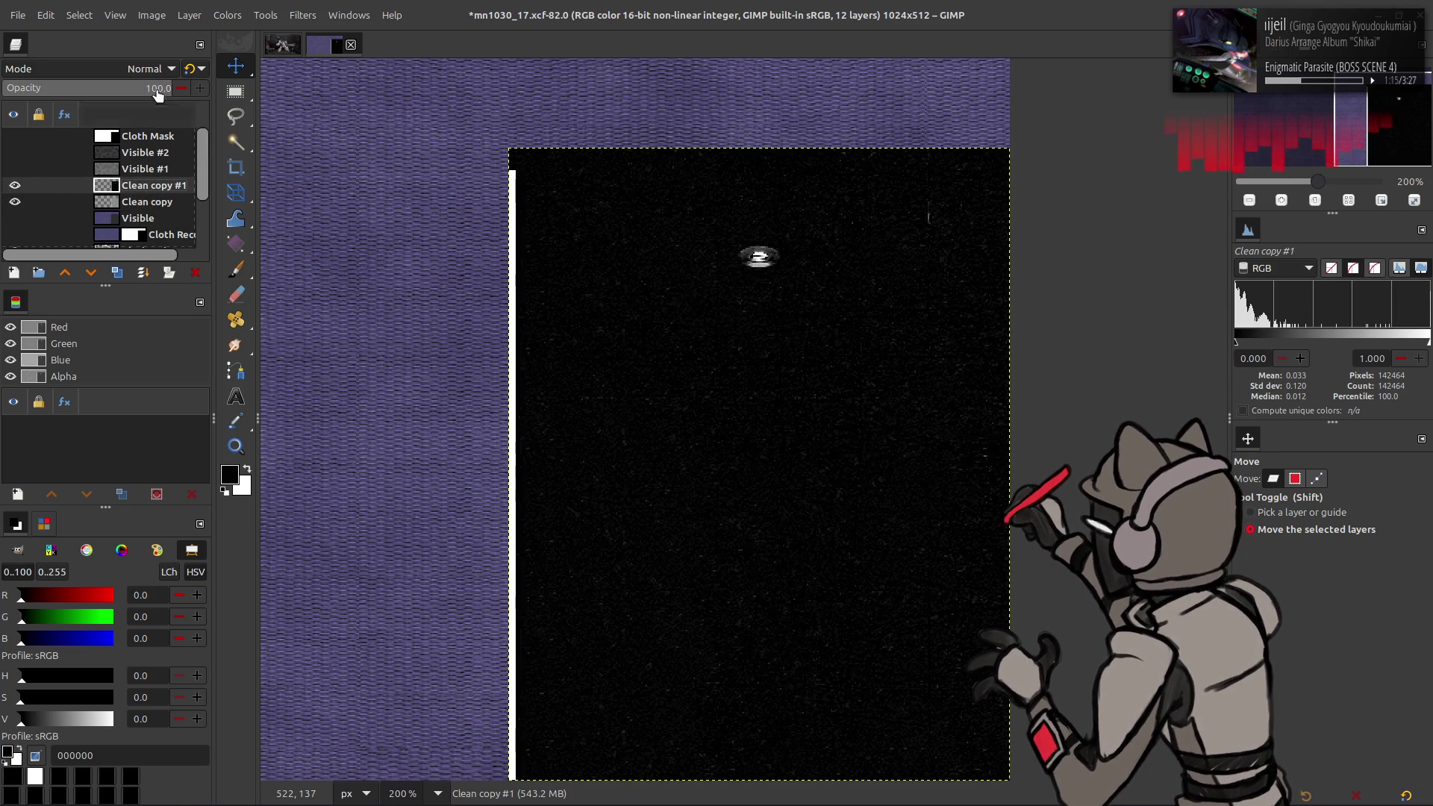
{"action": "left_click", "coordinate": [144, 71]}
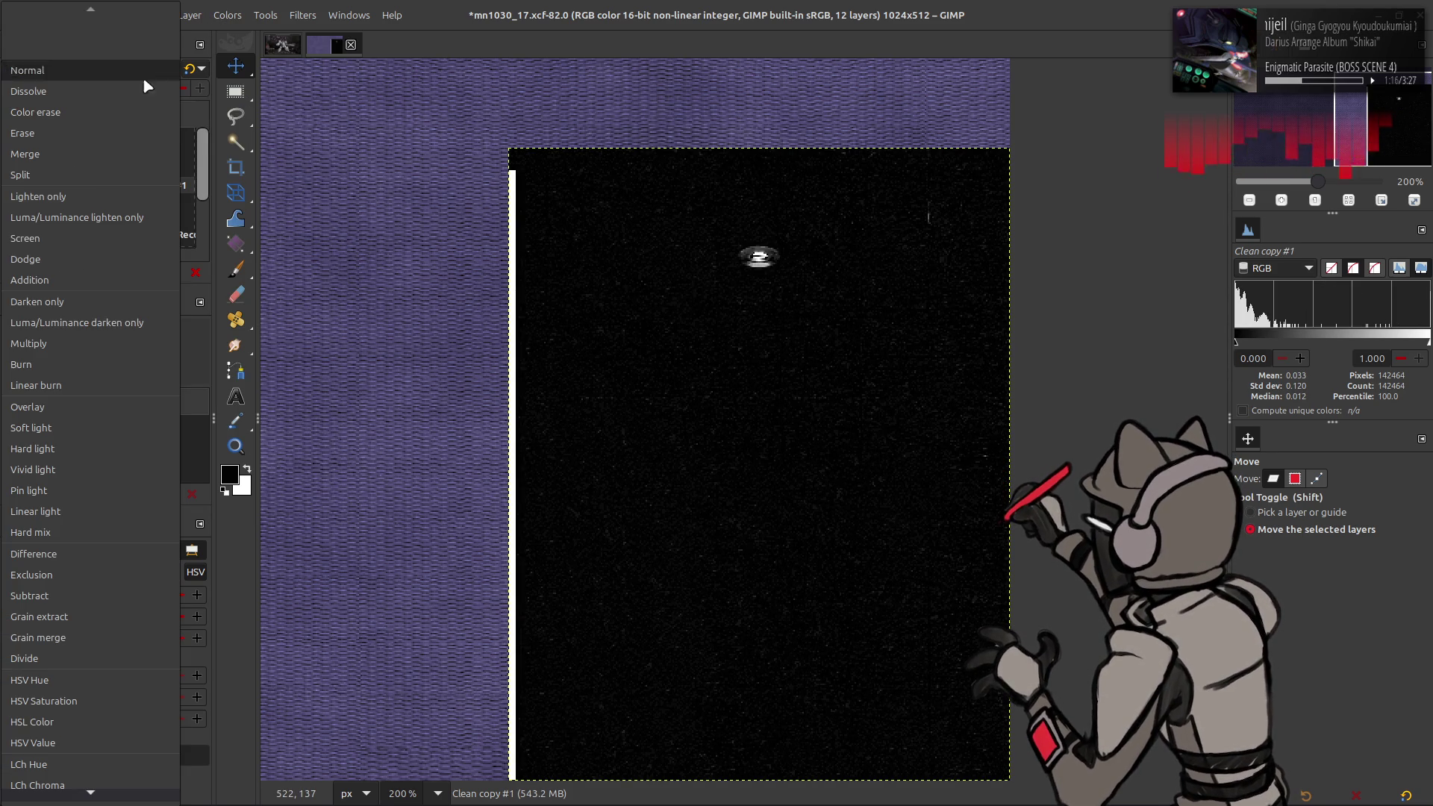
{"action": "left_click", "coordinate": [97, 340]}
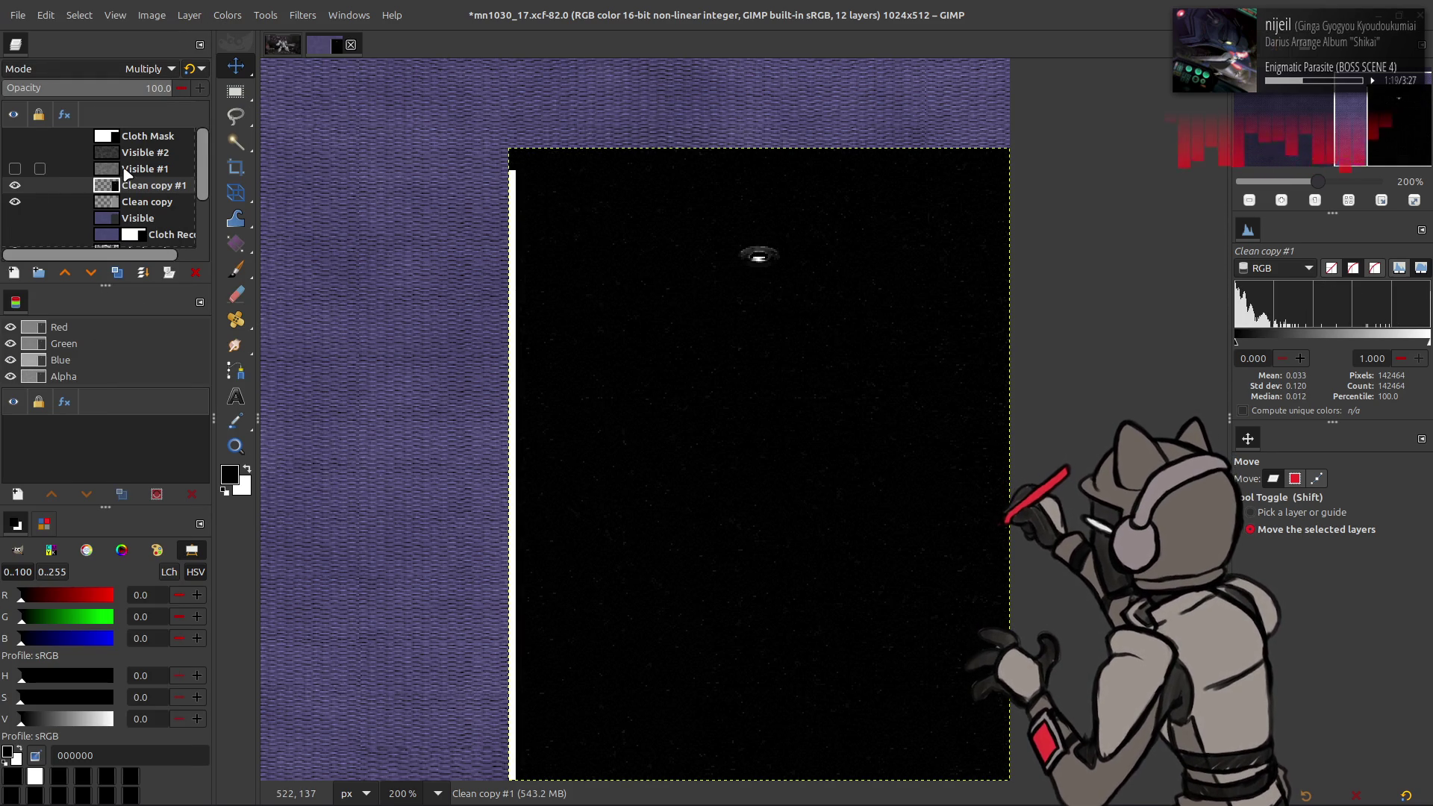
{"action": "left_click", "coordinate": [201, 68]}
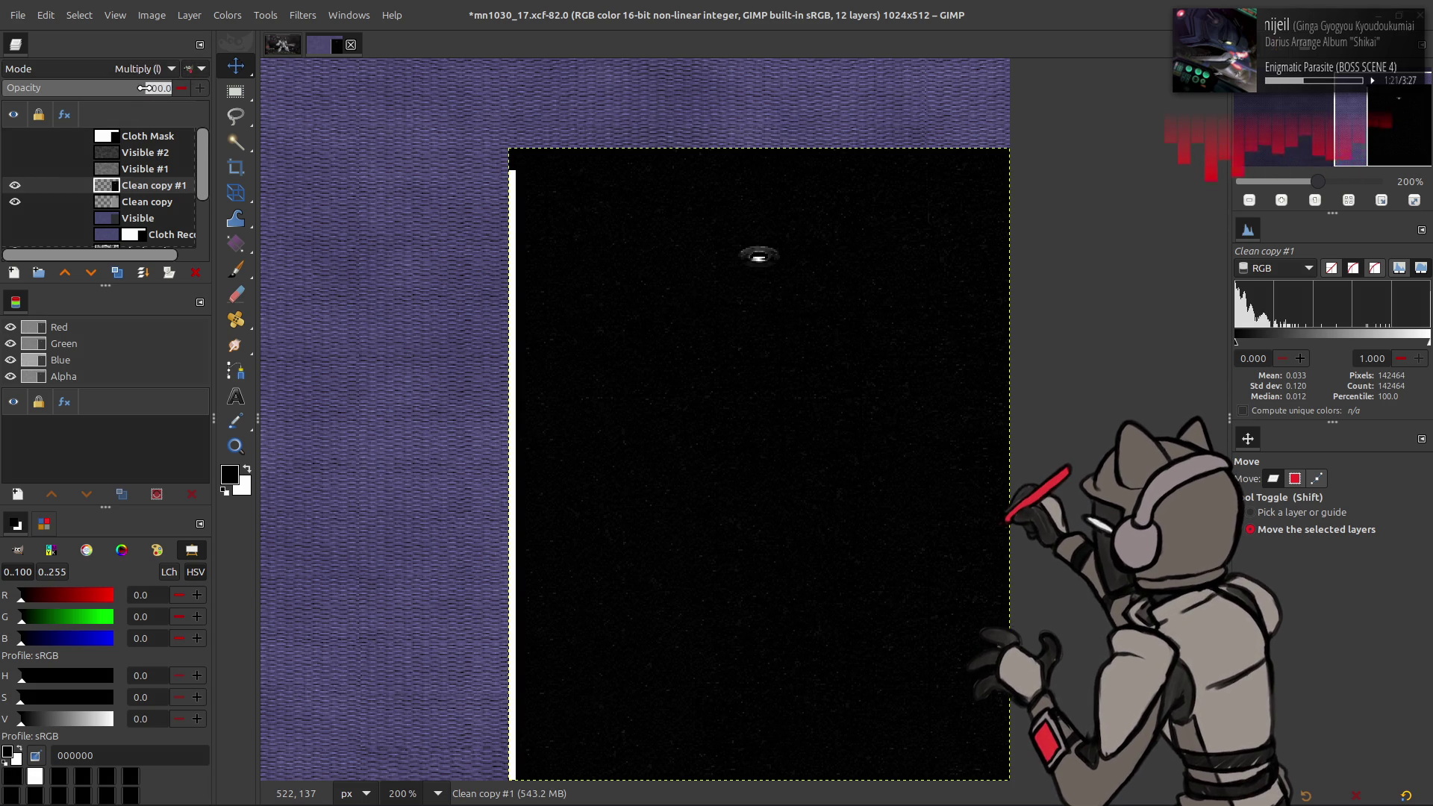
{"action": "type", "text": "50"}
{"action": "key", "text": "Return"}
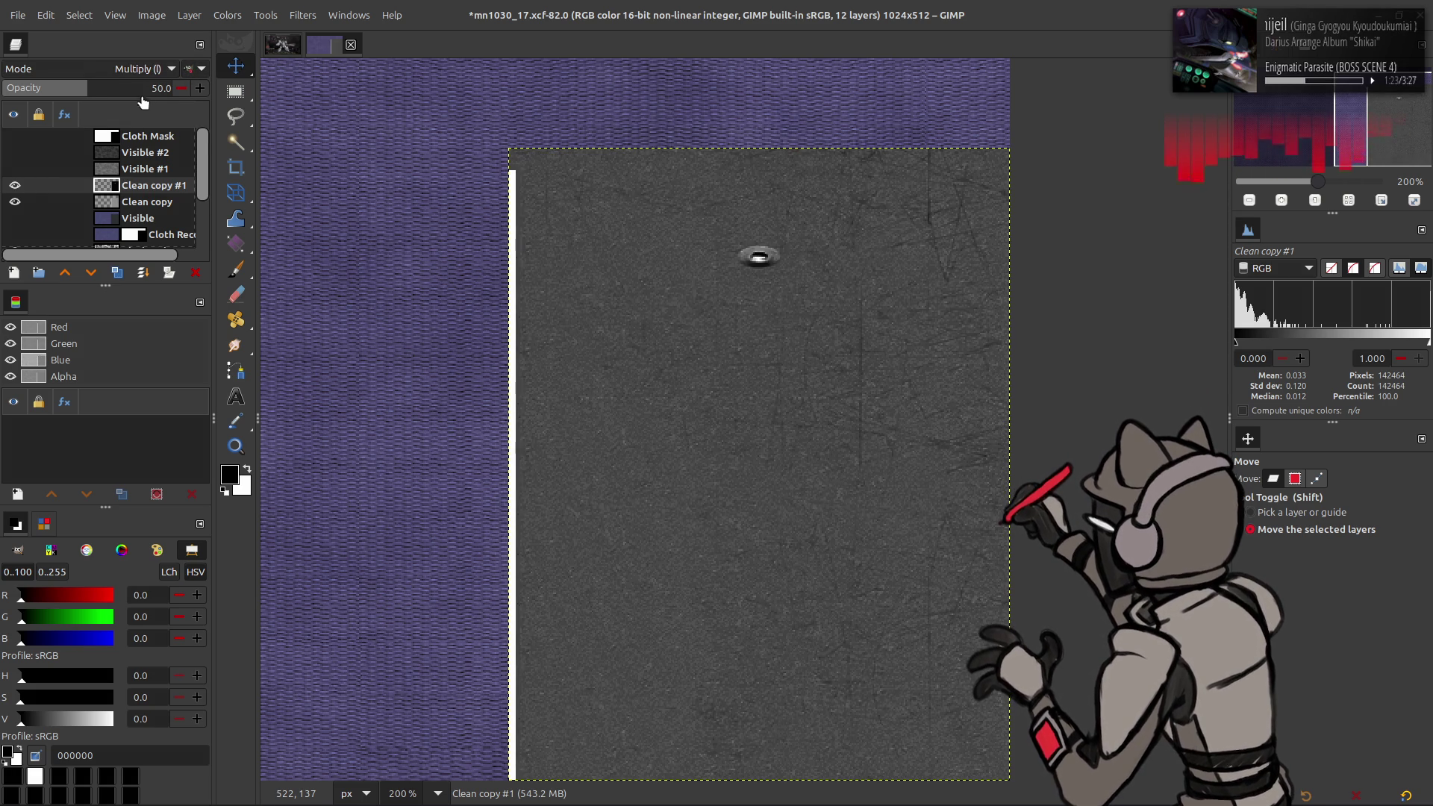
{"action": "left_click", "coordinate": [14, 185]}
{"action": "left_click", "coordinate": [15, 185]}
Step: Switch Clean copy #1 to legacy Normal mode with opacity just below 50%
{"action": "left_click_drag", "start_coordinate": [88, 92], "coordinate": [147, 102]}
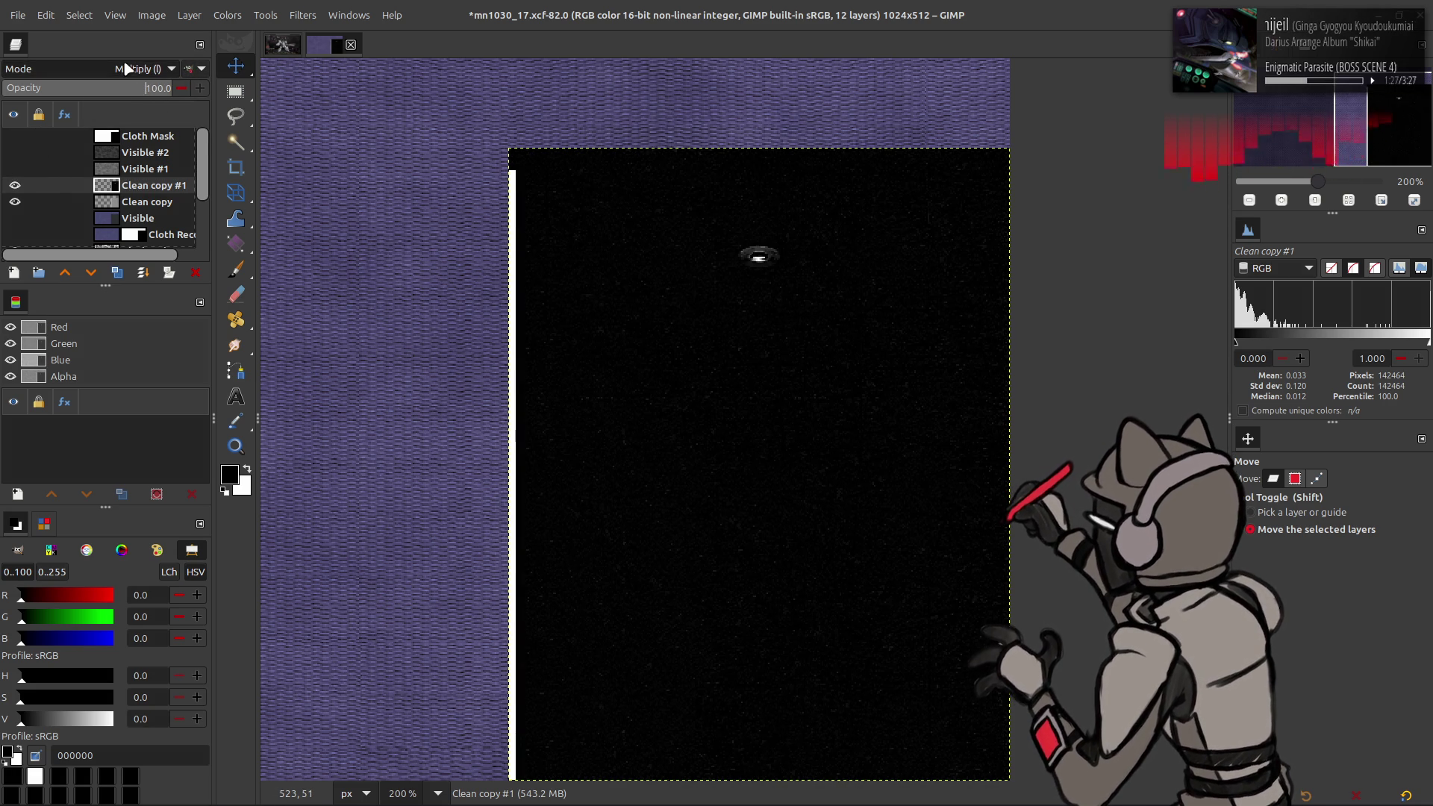
{"action": "scroll", "coordinate": [138, 68], "scroll_direction": "up", "scroll_amount": 10}
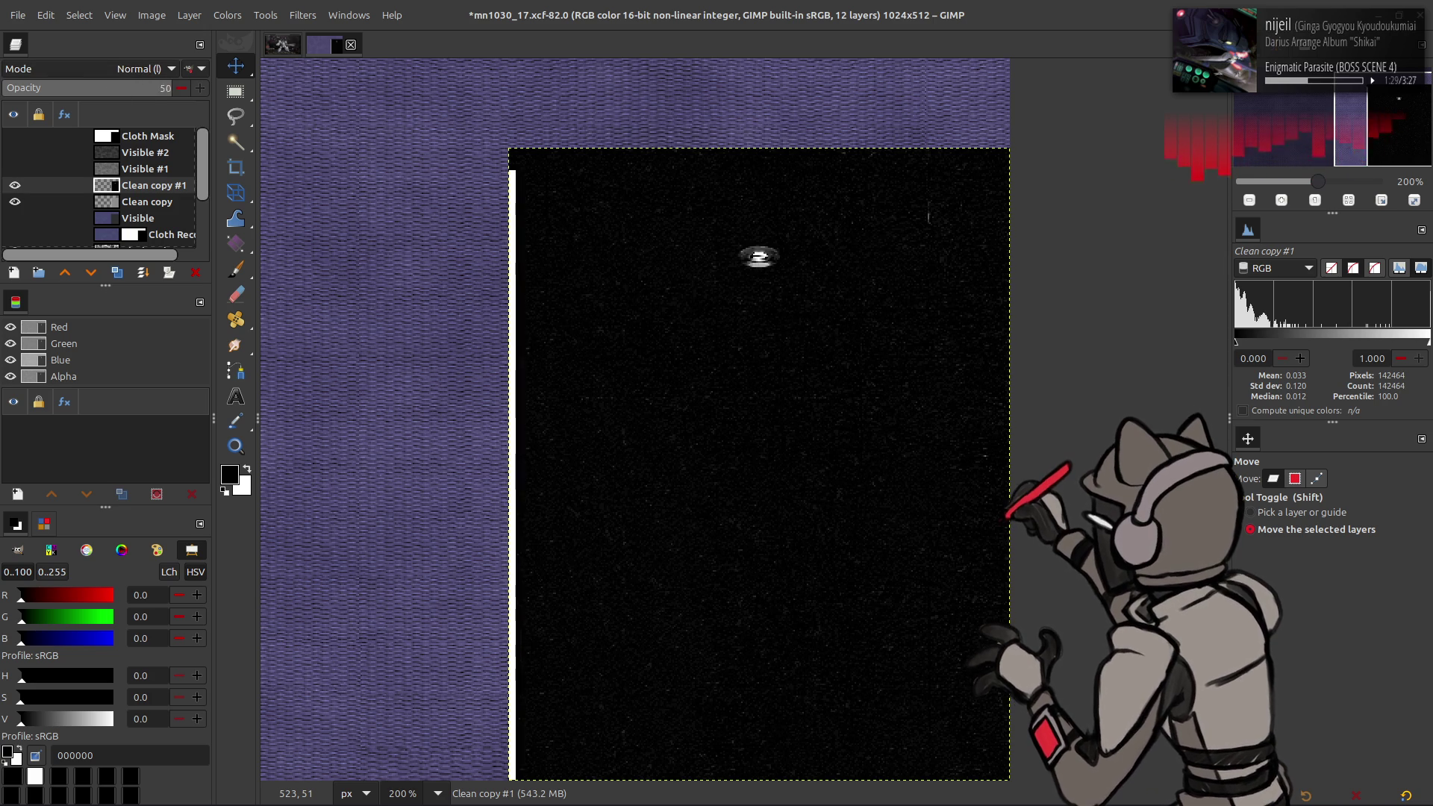
{"action": "key", "text": "Return"}
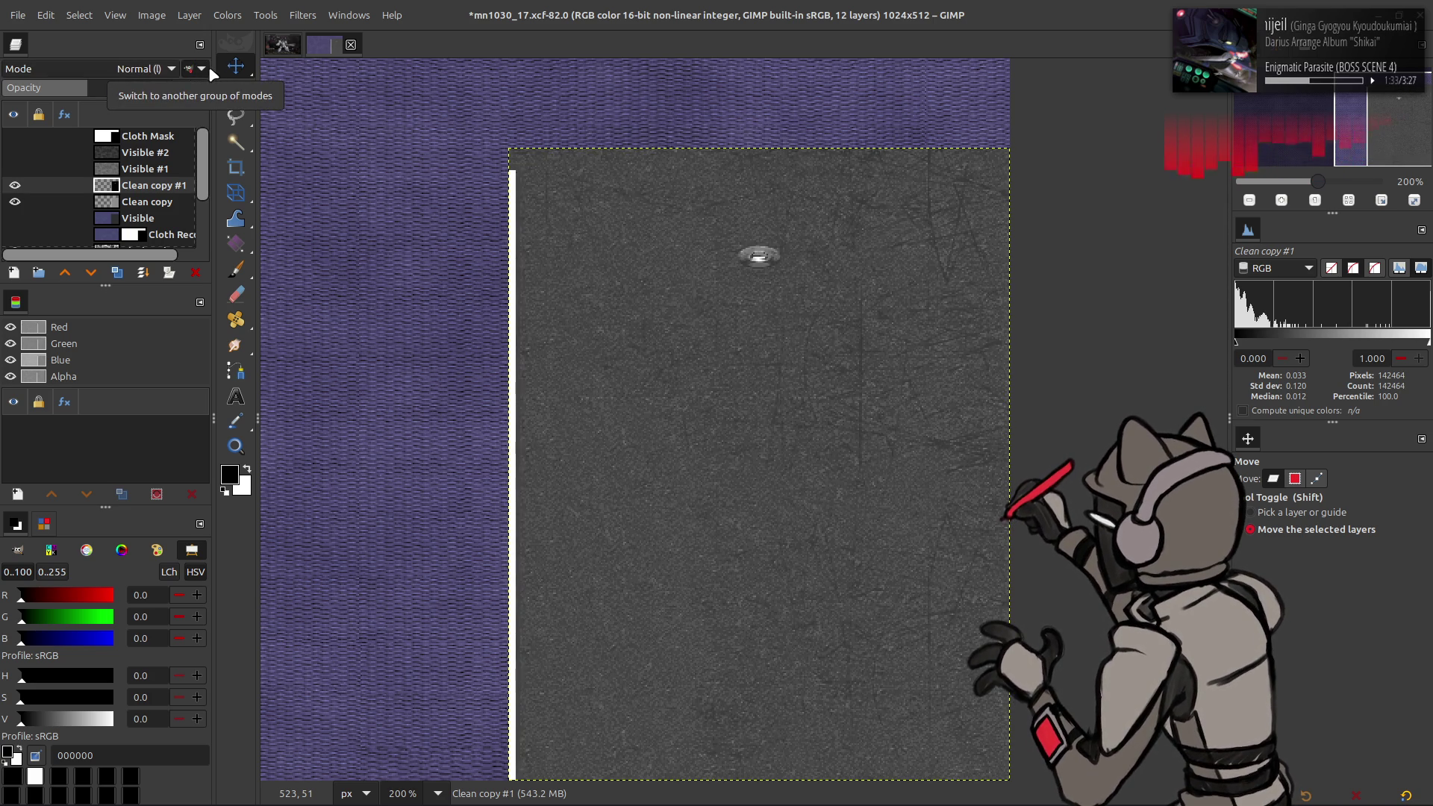
{"action": "left_click", "coordinate": [208, 66]}
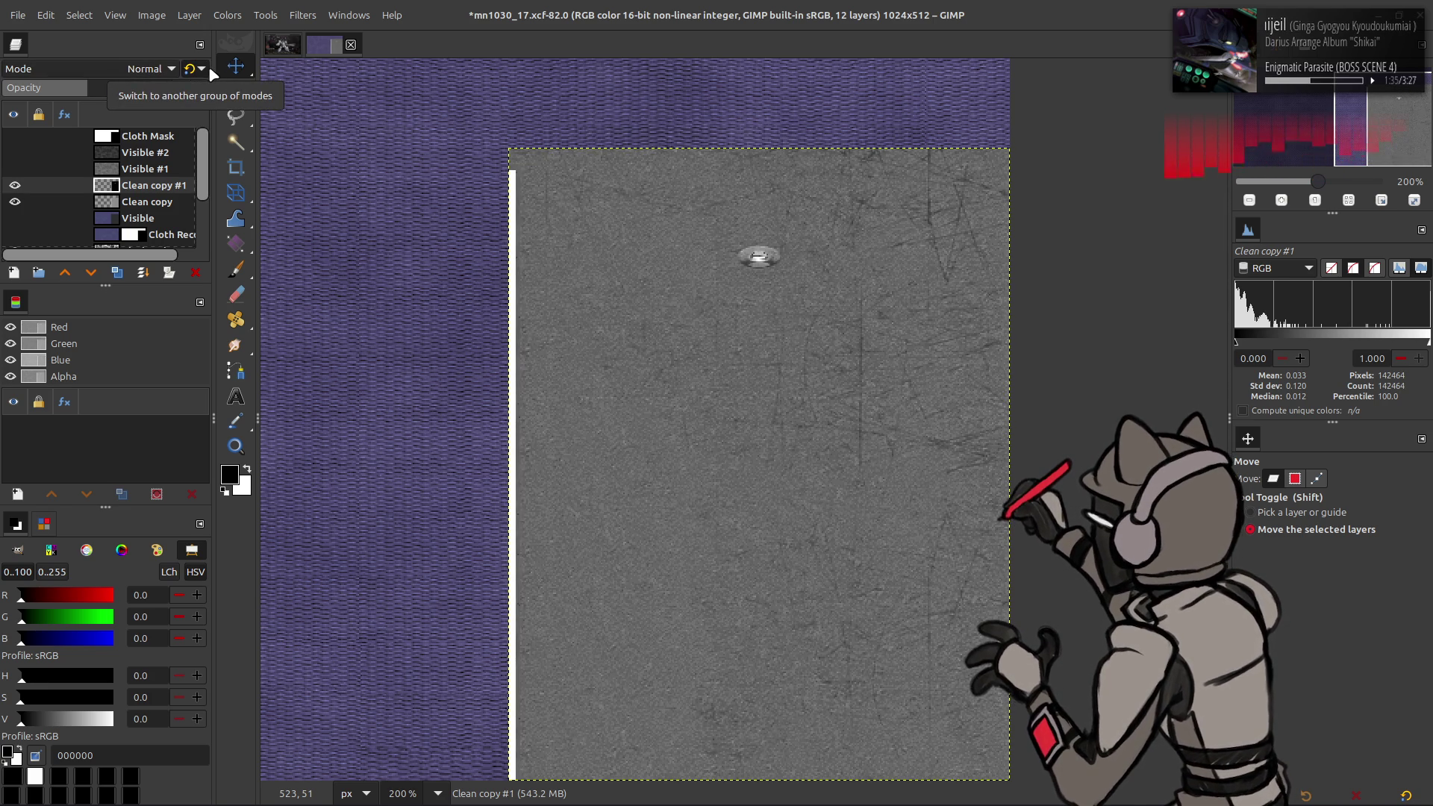
{"action": "left_click", "coordinate": [208, 65]}
{"action": "mouse_move", "coordinate": [140, 88]}
{"action": "left_mouse_down"}
{"action": "mouse_move", "coordinate": [13, 88]}
{"action": "mouse_move", "coordinate": [75, 90]}
{"action": "left_mouse_up"}
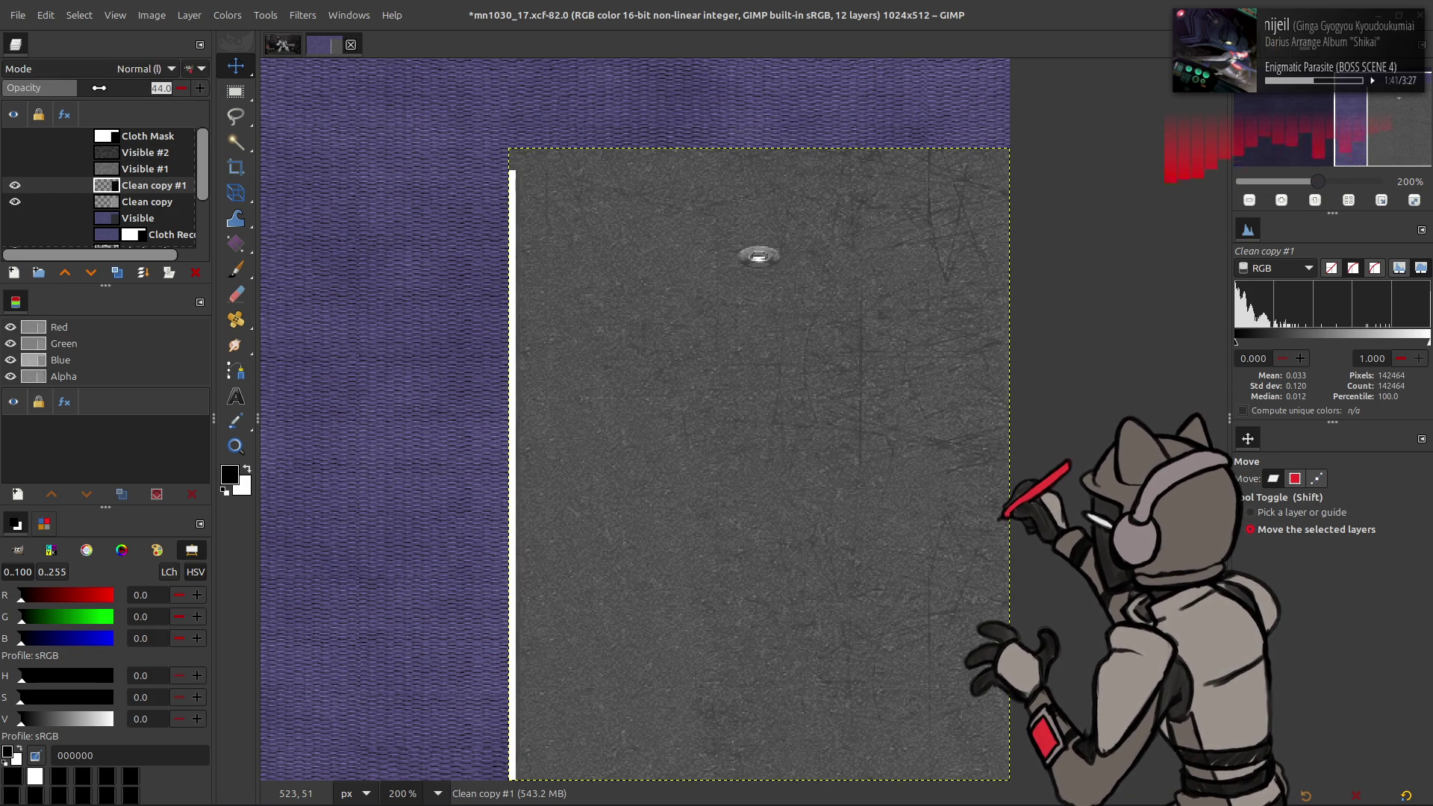
{"action": "type", "text": "0"}
{"action": "key", "text": "Return"}
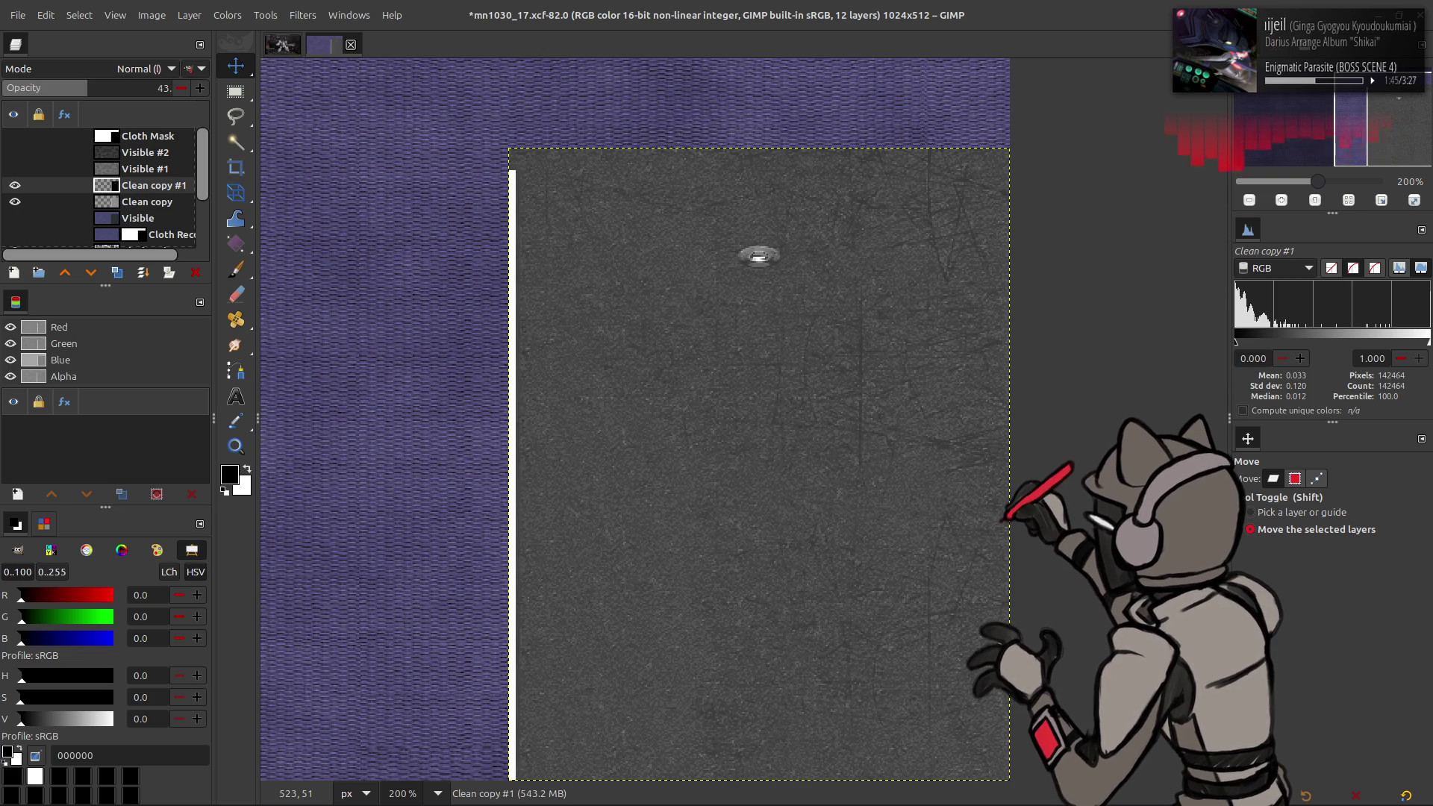
{"action": "left_click_drag", "start_coordinate": [88, 88], "coordinate": [59, 88]}
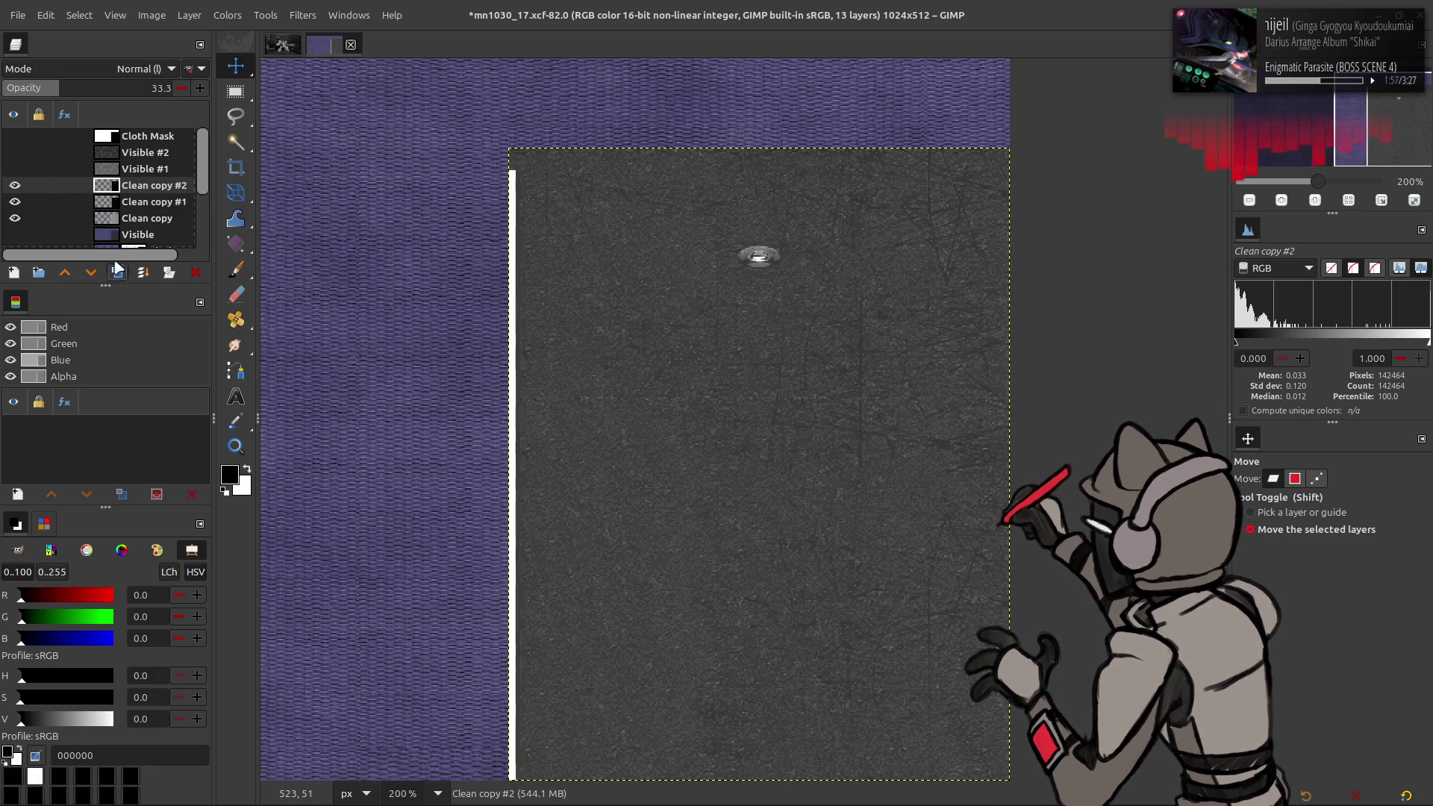
Step: Invert Clean copy #2 and blend it with Multiply at 100% opacity
{"action": "left_click", "coordinate": [15, 186]}
{"action": "left_click", "coordinate": [45, 202]}
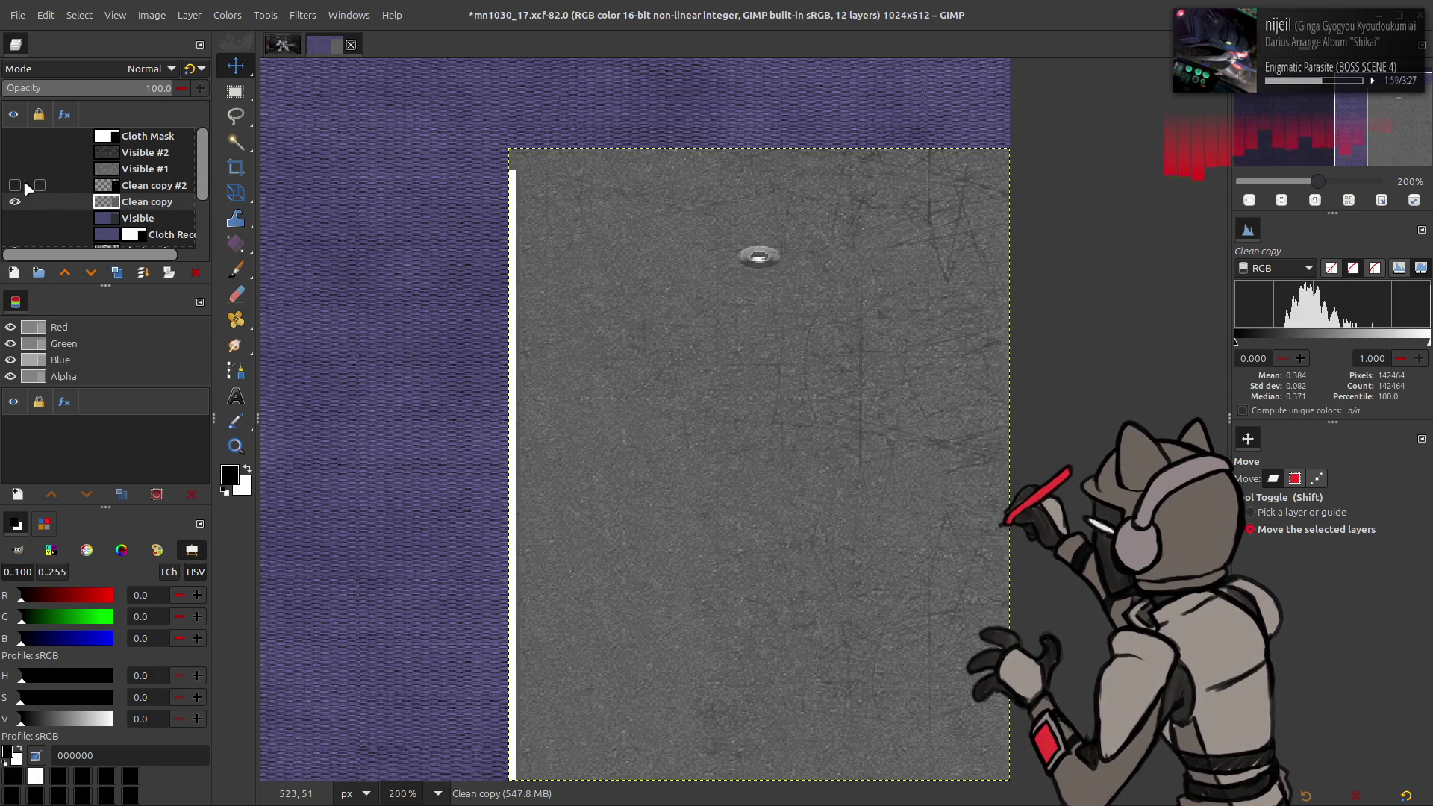
{"action": "left_click", "coordinate": [15, 185]}
{"action": "left_click", "coordinate": [146, 185]}
{"action": "left_click", "coordinate": [227, 14]}
{"action": "left_click", "coordinate": [258, 215]}
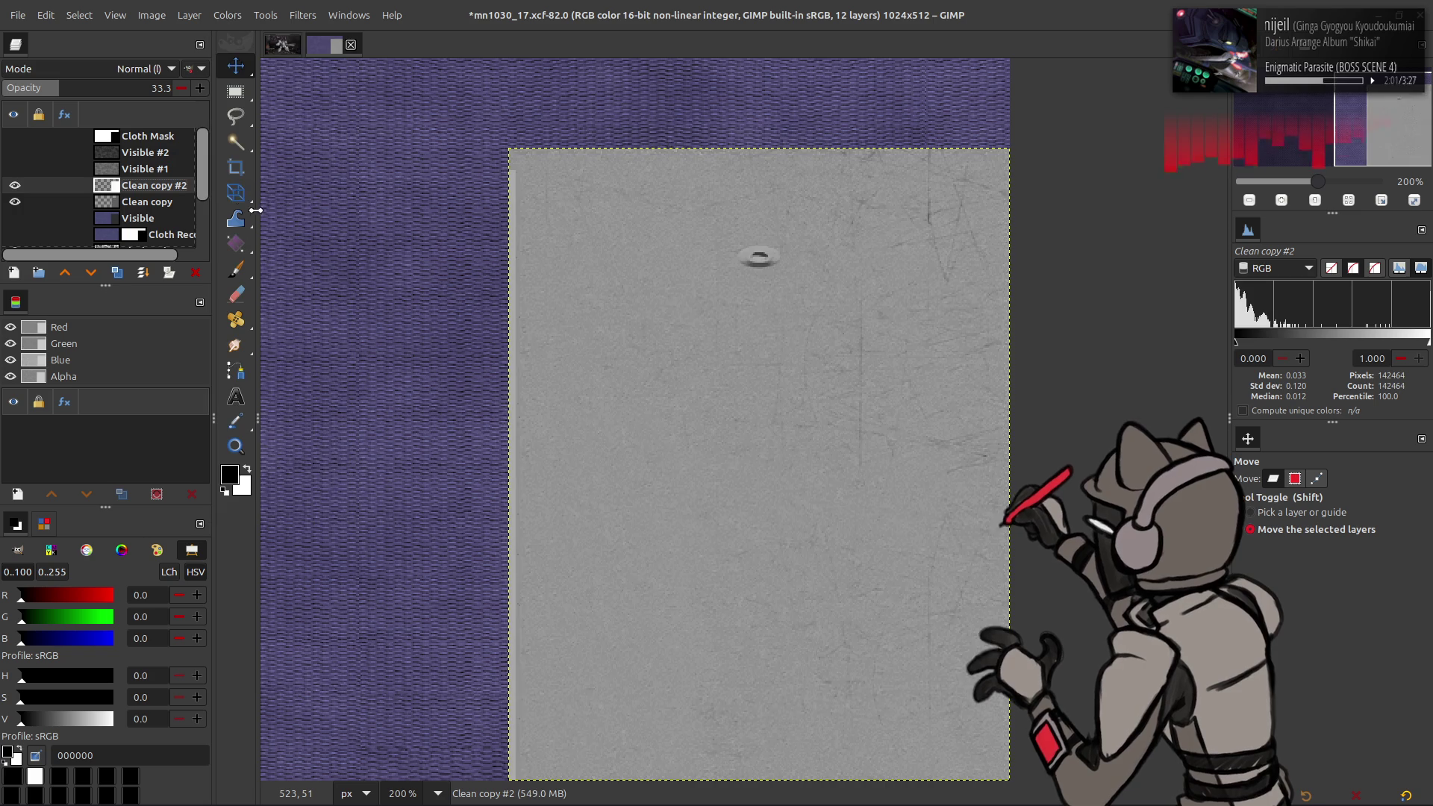
{"action": "left_click_drag", "start_coordinate": [104, 84], "coordinate": [180, 84]}
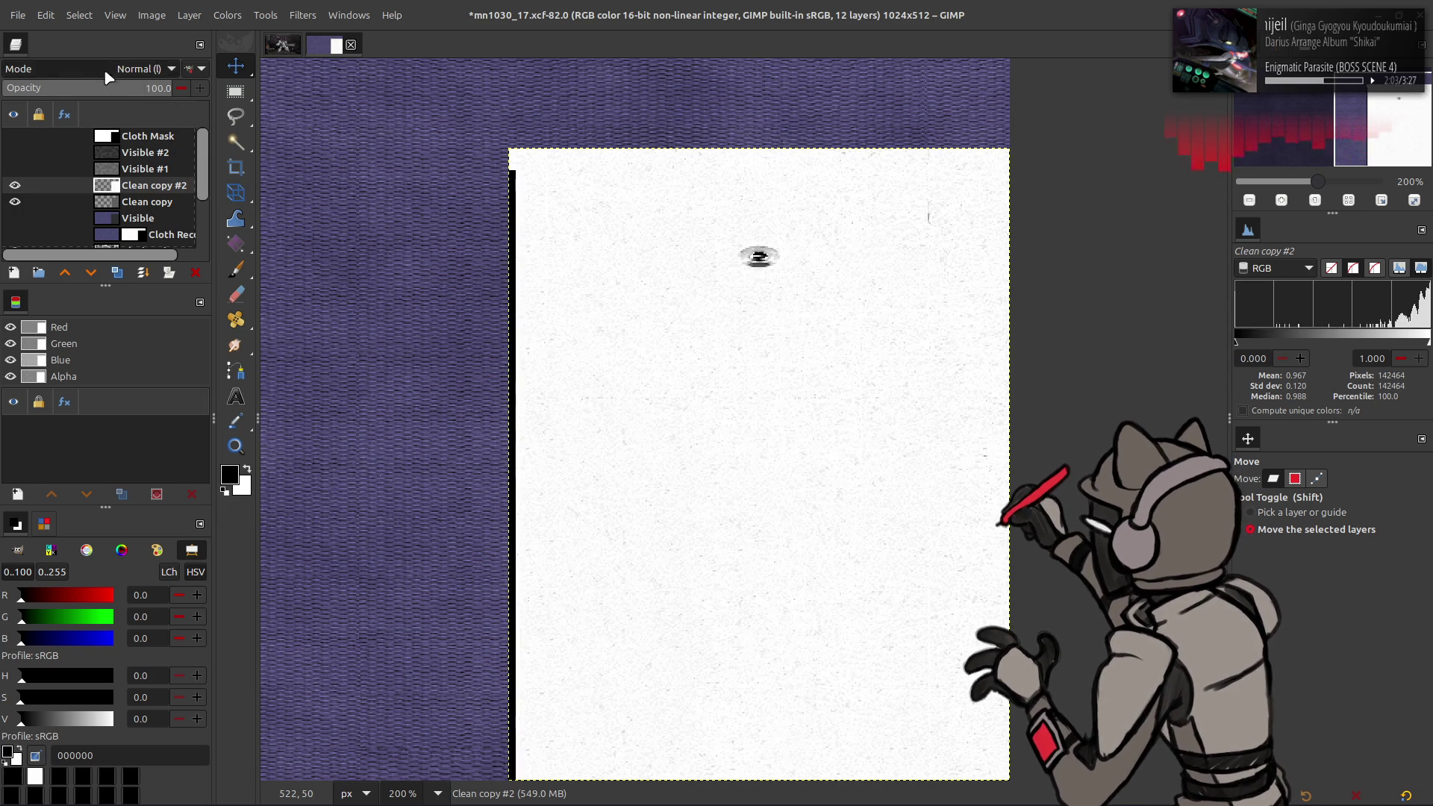
{"action": "left_click", "coordinate": [142, 69]}
{"action": "left_click", "coordinate": [82, 209]}
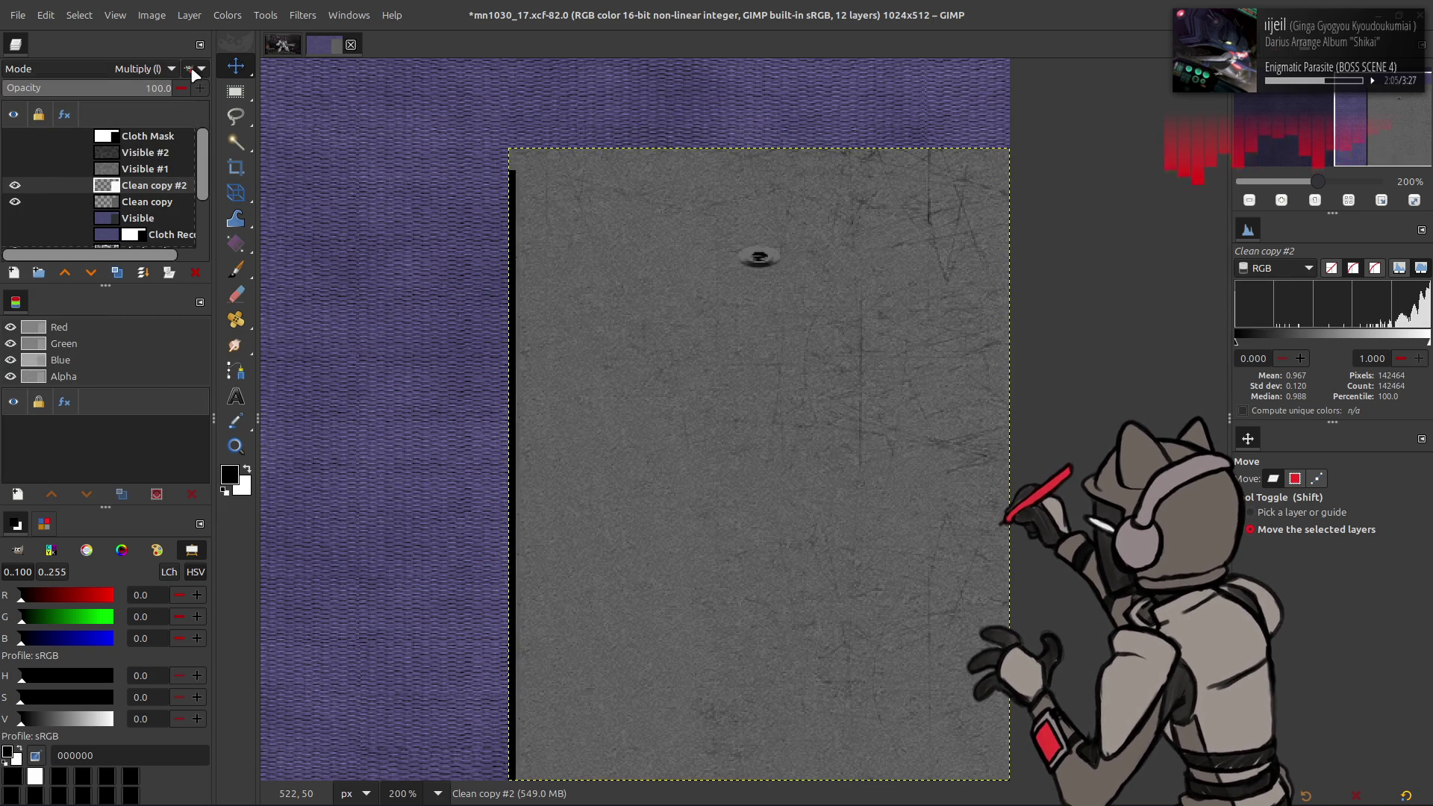
{"action": "left_click", "coordinate": [15, 186]}
{"action": "left_click", "coordinate": [15, 186]}
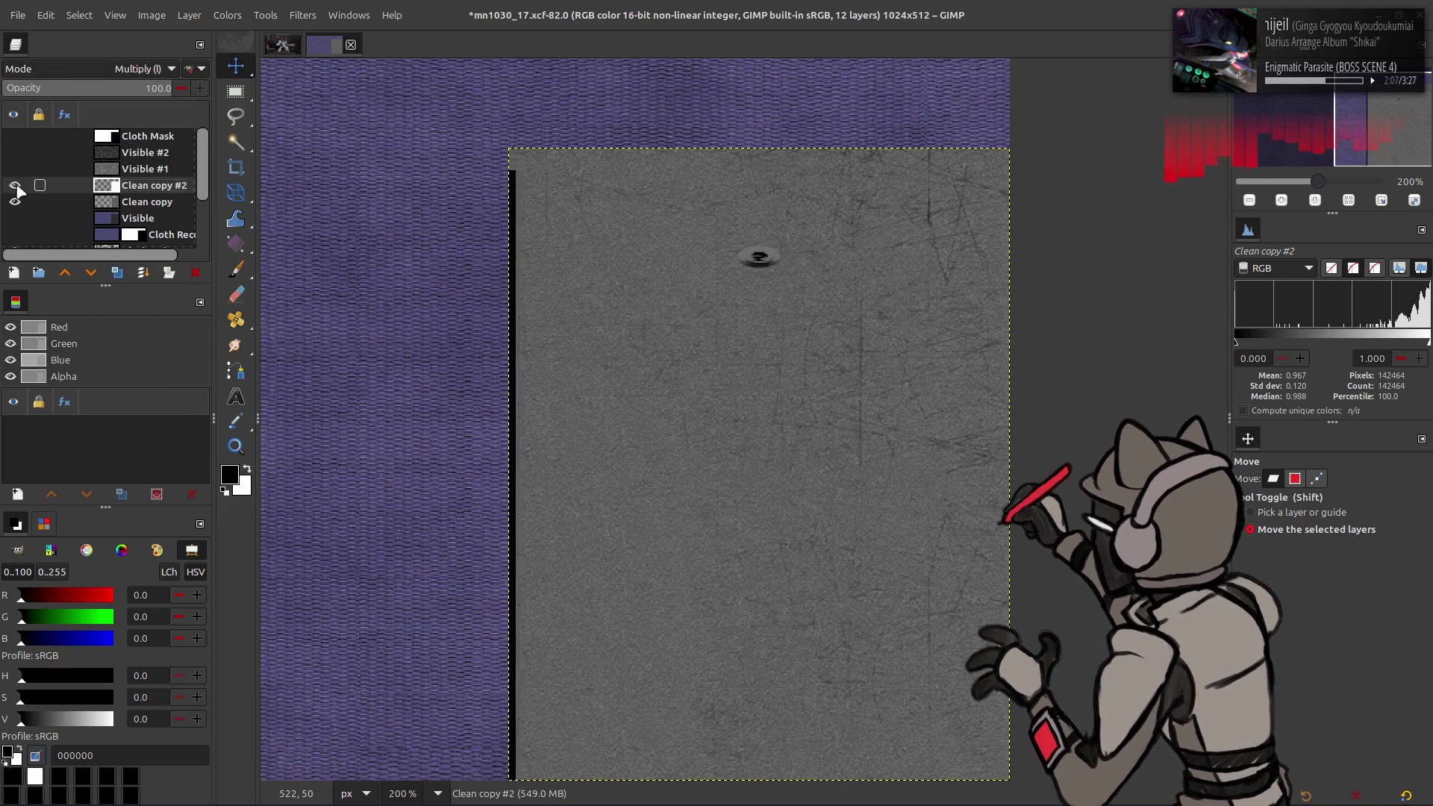
{"action": "right_click", "coordinate": [118, 179]}
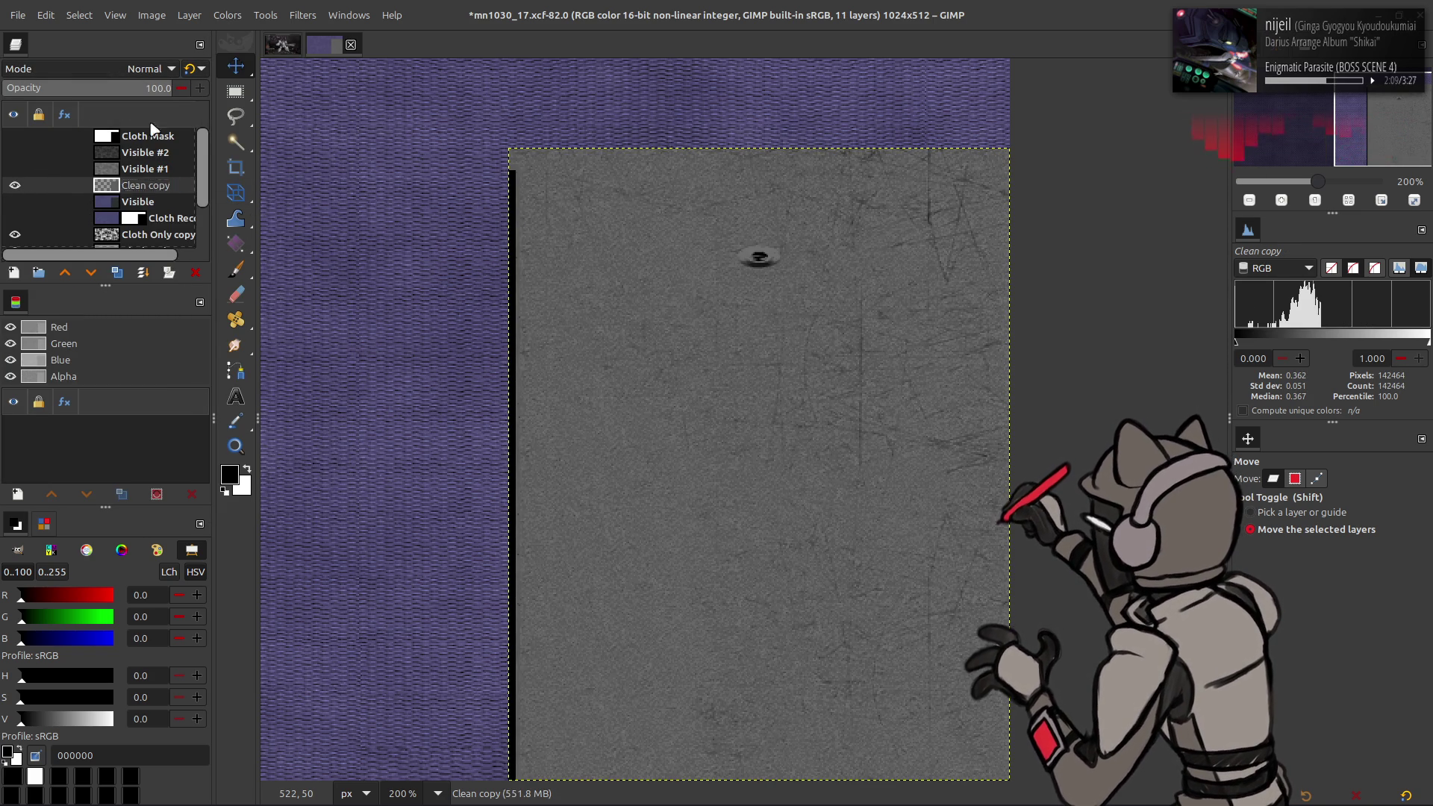
Step: Merge Clean copy #2 down into Clean copy and stretch its contrast
{"action": "left_click", "coordinate": [149, 367]}
{"action": "left_click", "coordinate": [227, 15]}
{"action": "left_click", "coordinate": [389, 314]}
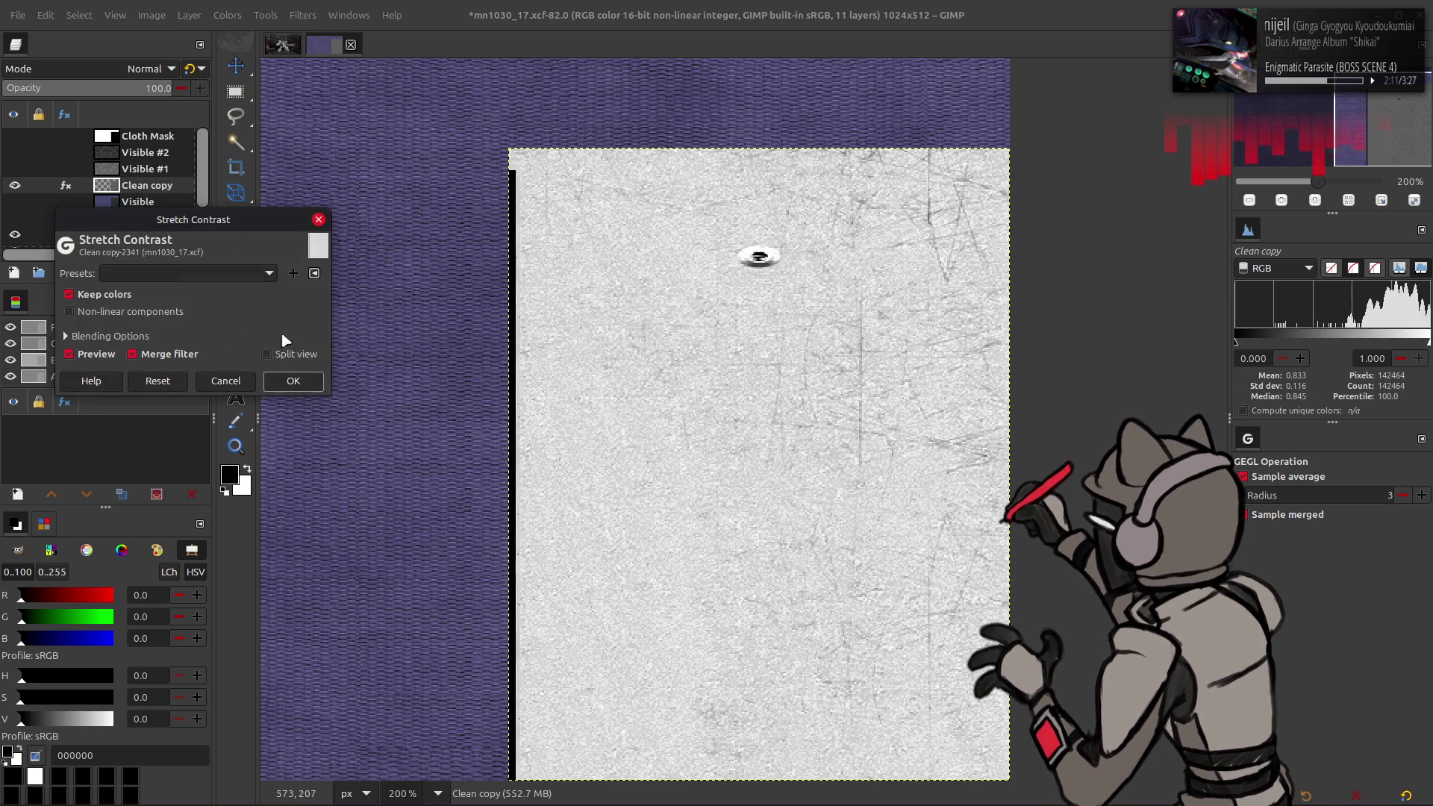
{"action": "left_click", "coordinate": [317, 382]}
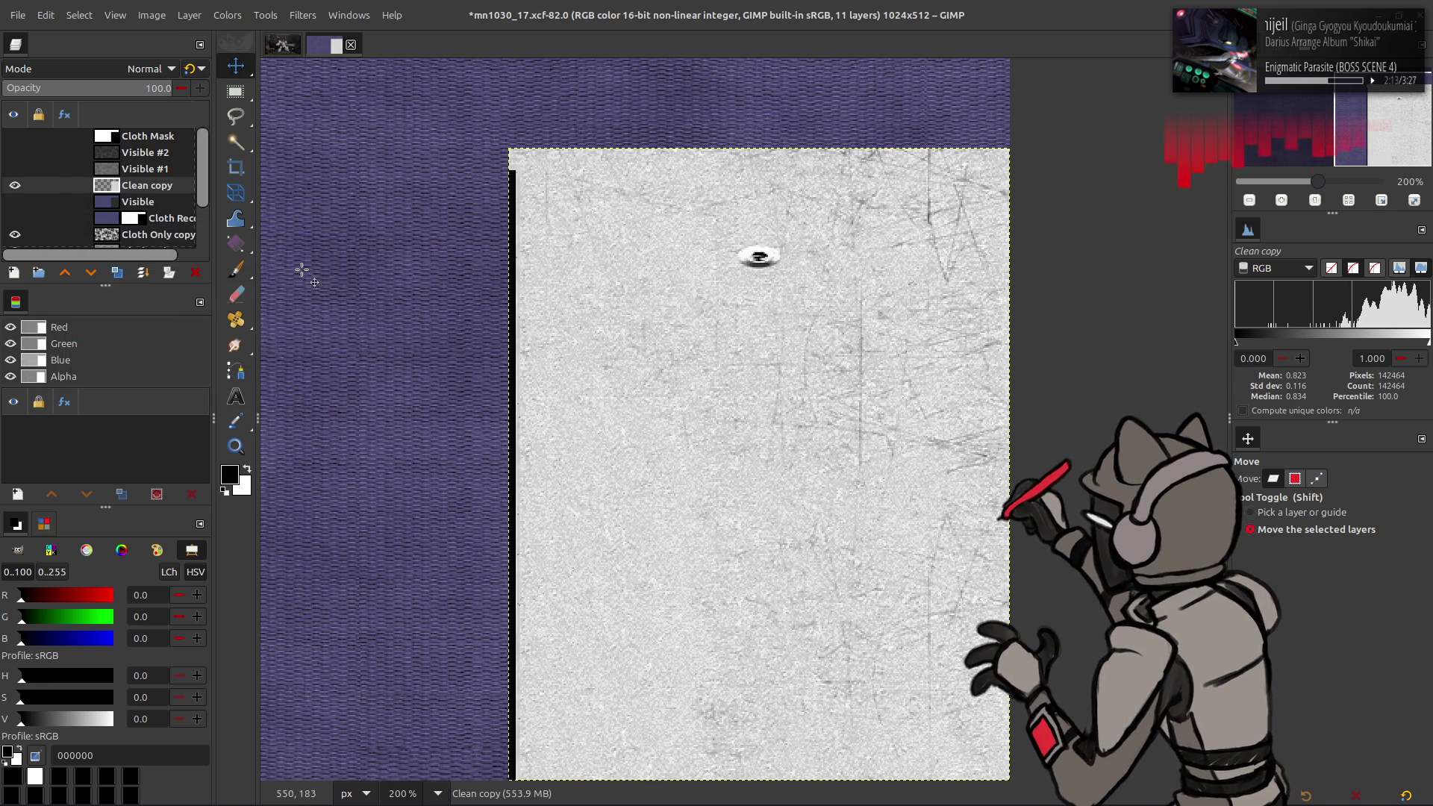
Step: Raise the Levels black input to 50 to leave stark dark scratches
{"action": "left_click", "coordinate": [228, 15]}
{"action": "left_click", "coordinate": [283, 186]}
{"action": "left_click_drag", "start_coordinate": [97, 406], "coordinate": [280, 406]}
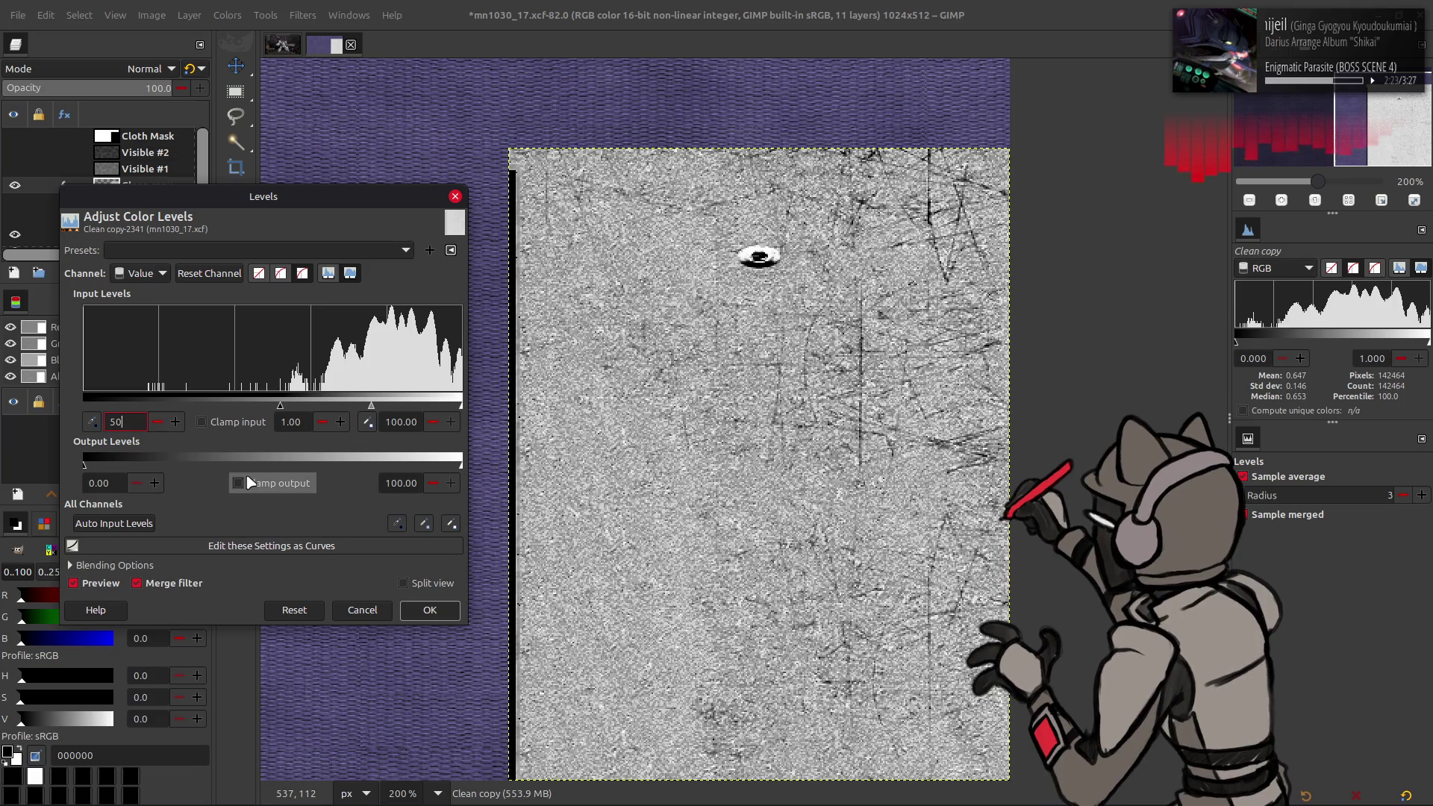
{"action": "left_click", "coordinate": [432, 612]}
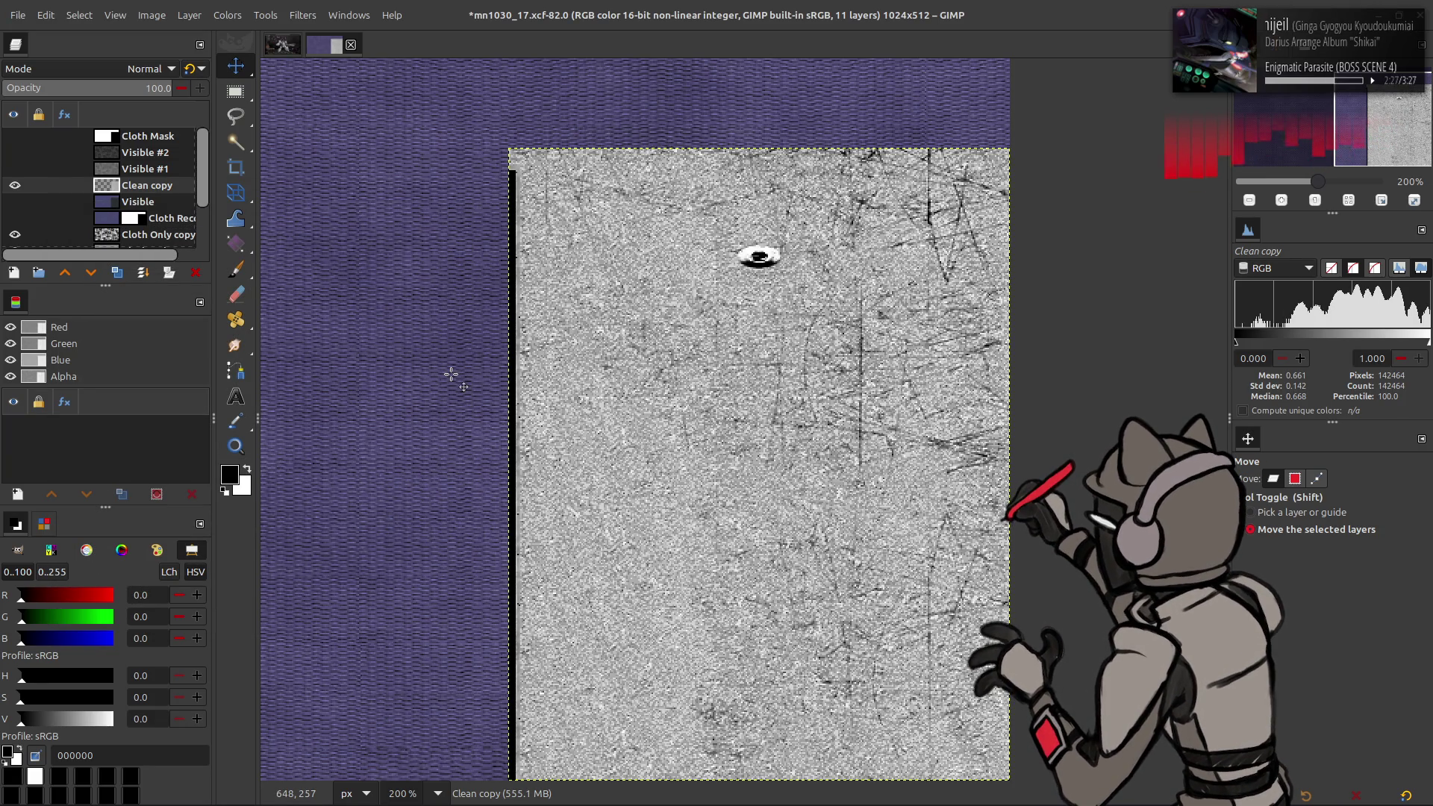
Step: Save the image and rename the layer Spec Back
{"action": "key", "text": "ctrl+s"}
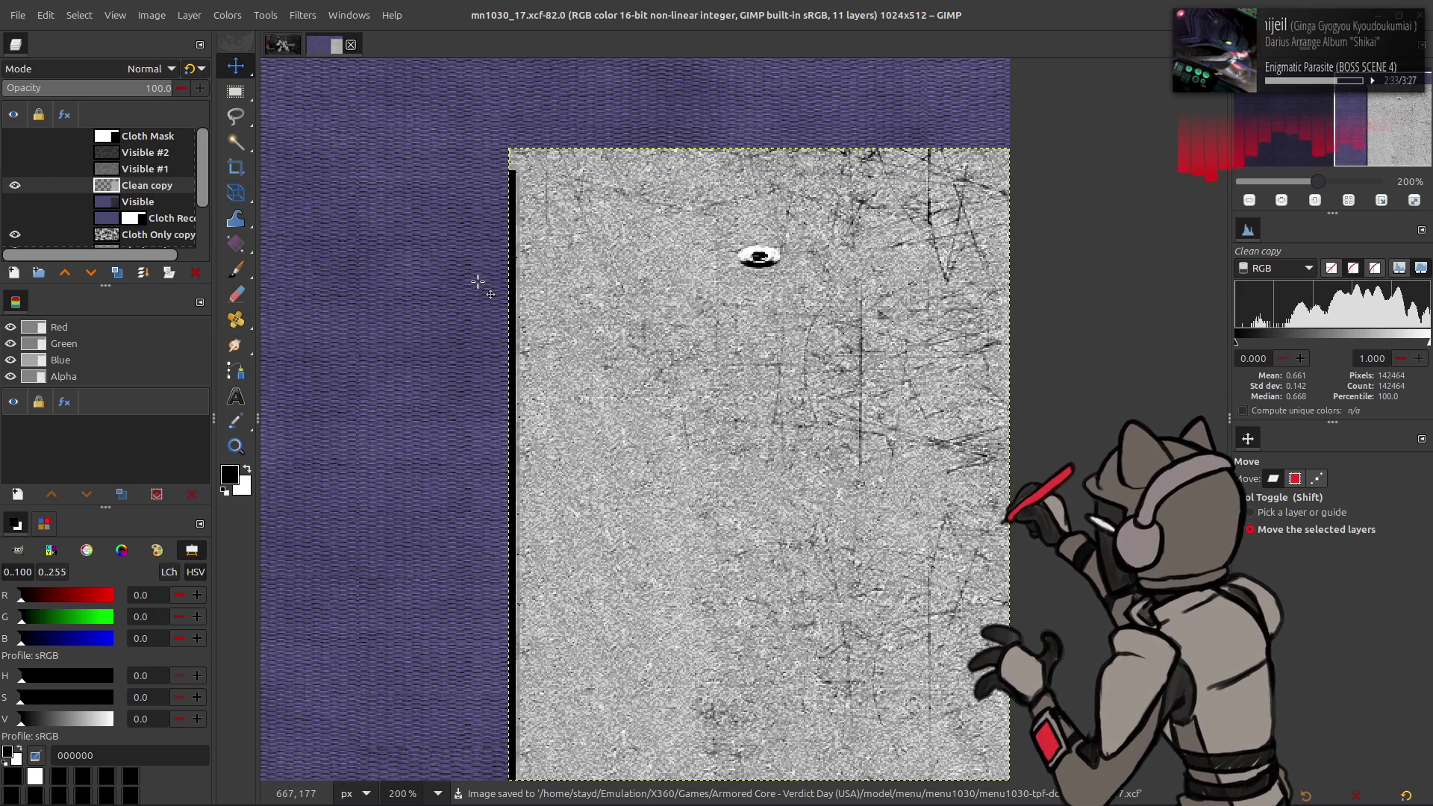
{"action": "double_click", "coordinate": [142, 185]}
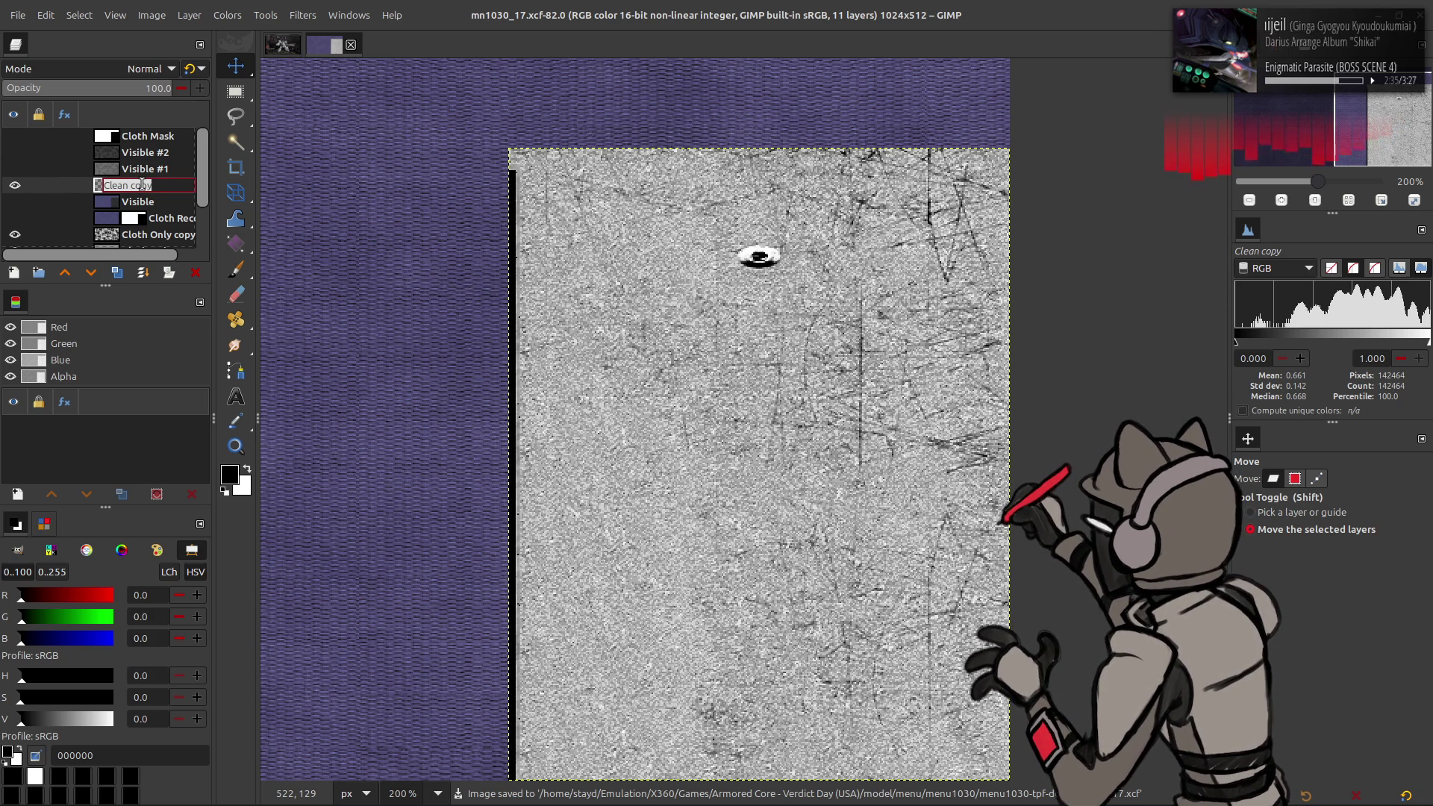
{"action": "type", "text": "Spec Bac"}
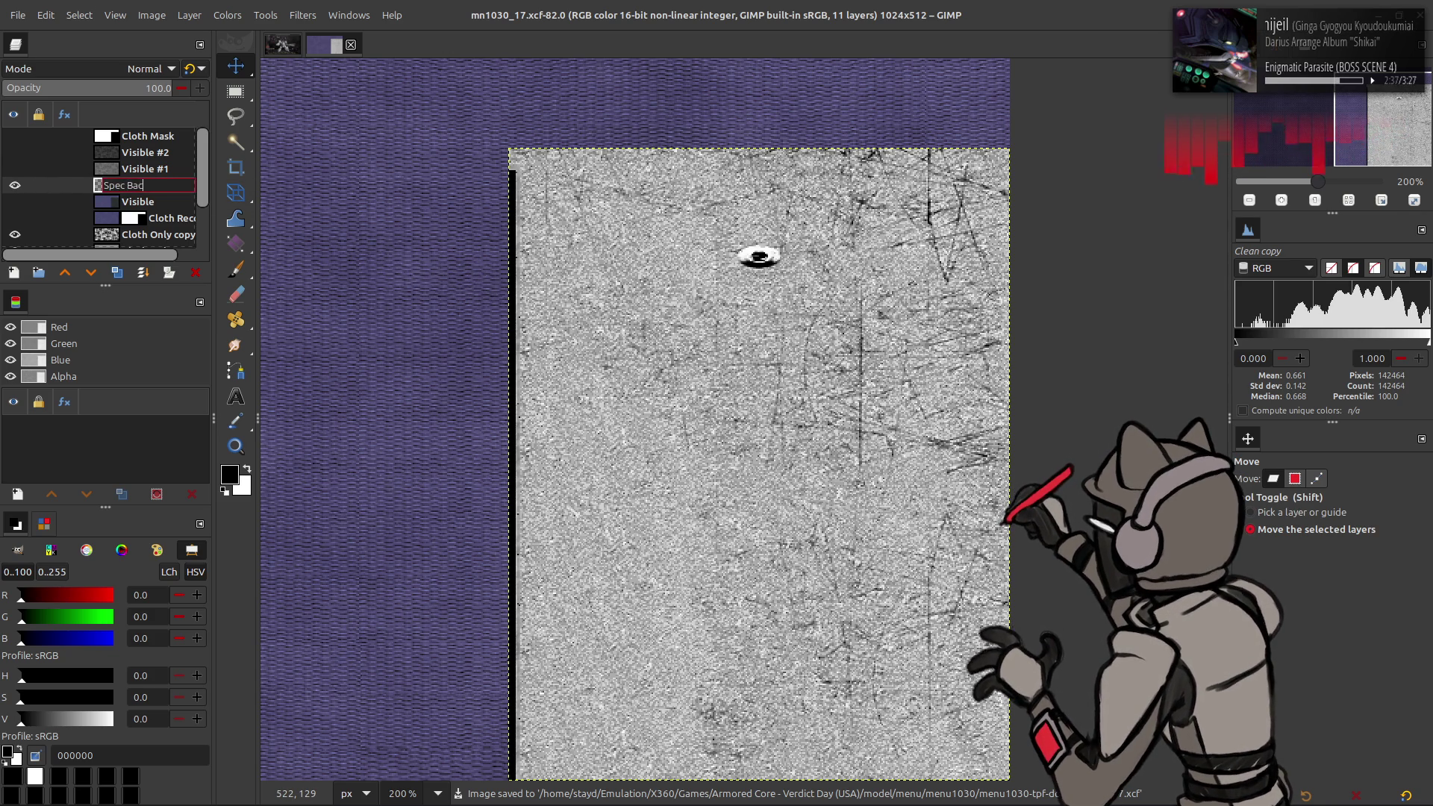
{"action": "type", "text": "k"}
{"action": "key", "text": "Return"}
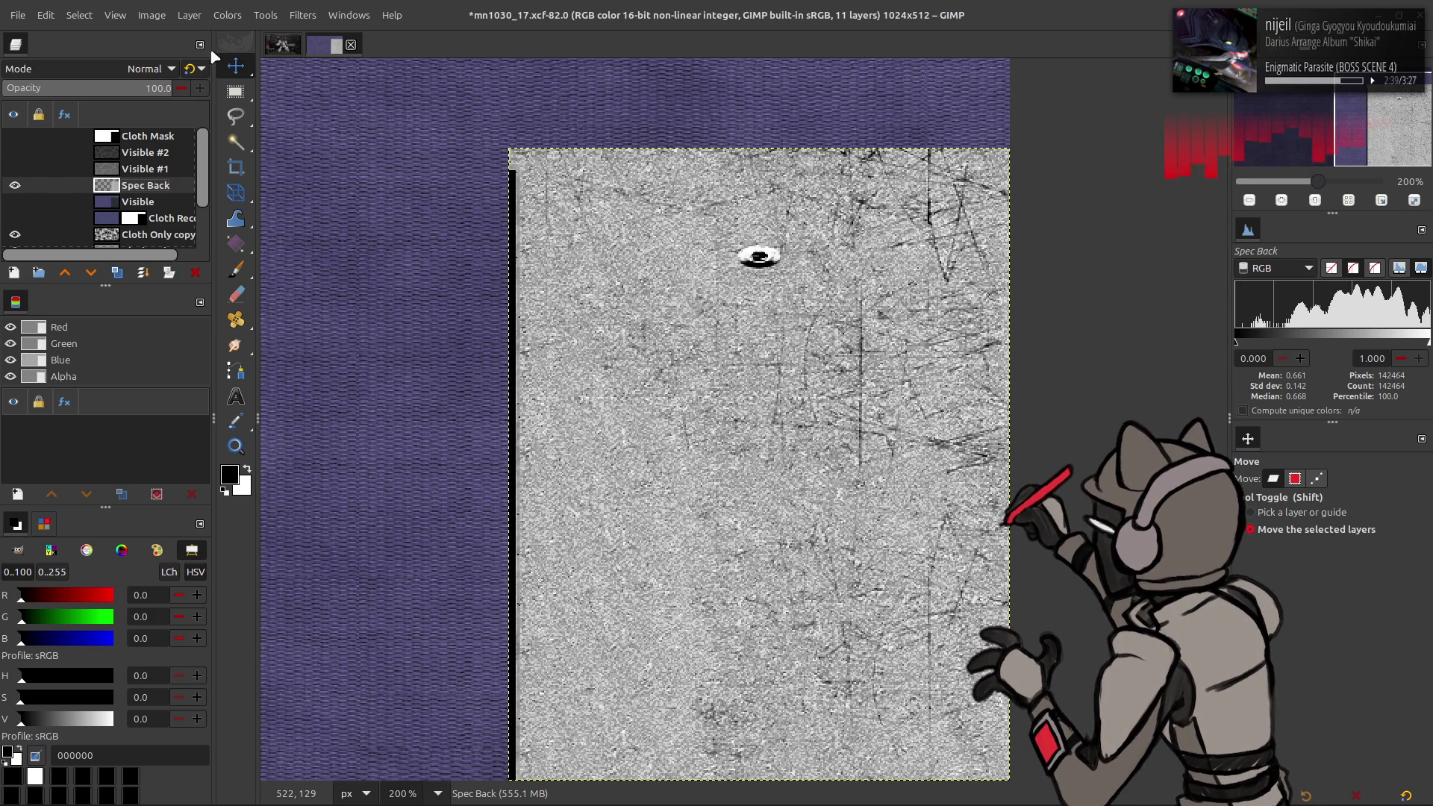
Step: Level Spec Back to red output max 20, green max 24 and blue min 50
{"action": "left_click", "coordinate": [227, 16]}
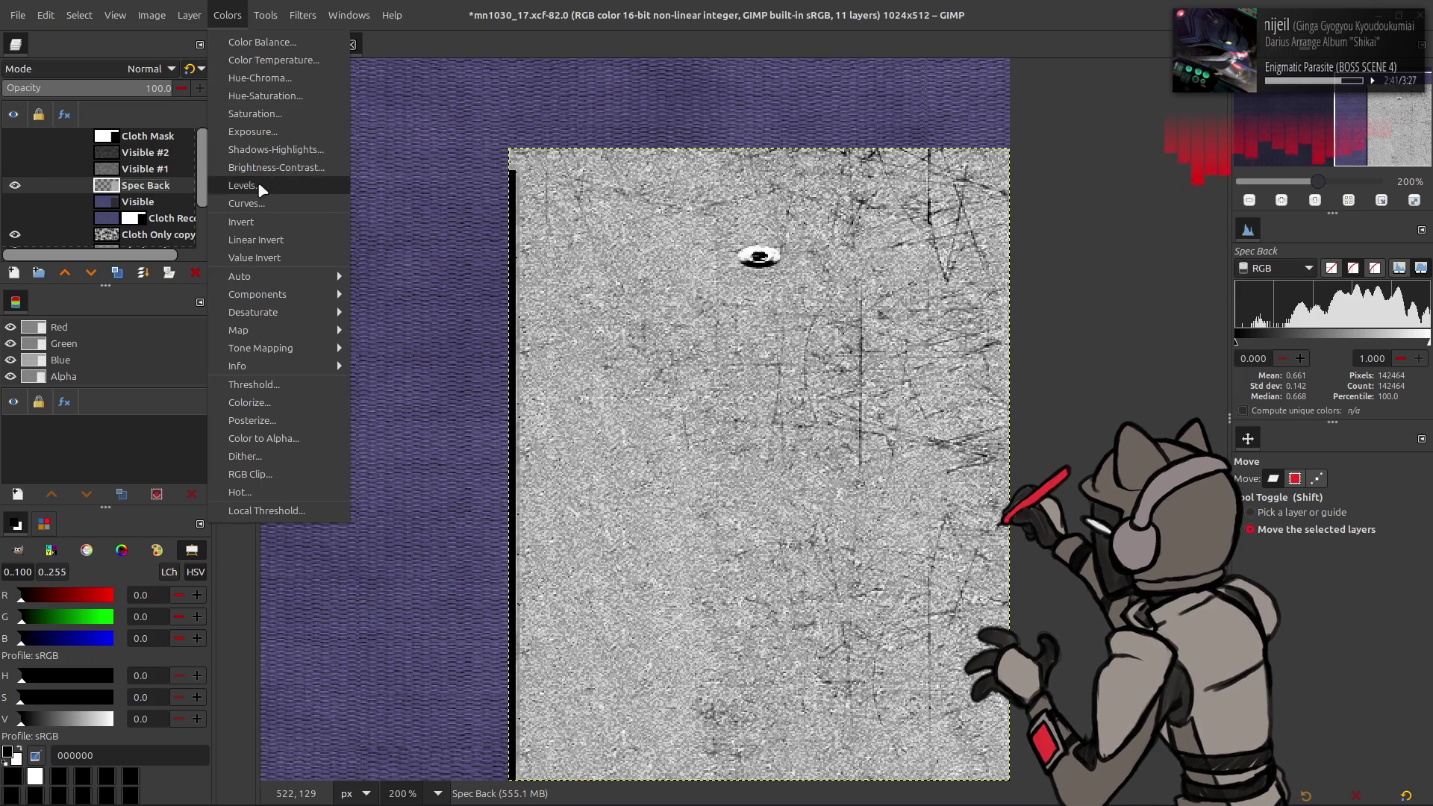
{"action": "left_click", "coordinate": [257, 185]}
{"action": "scroll", "coordinate": [141, 274], "scroll_direction": "down", "scroll_amount": 1}
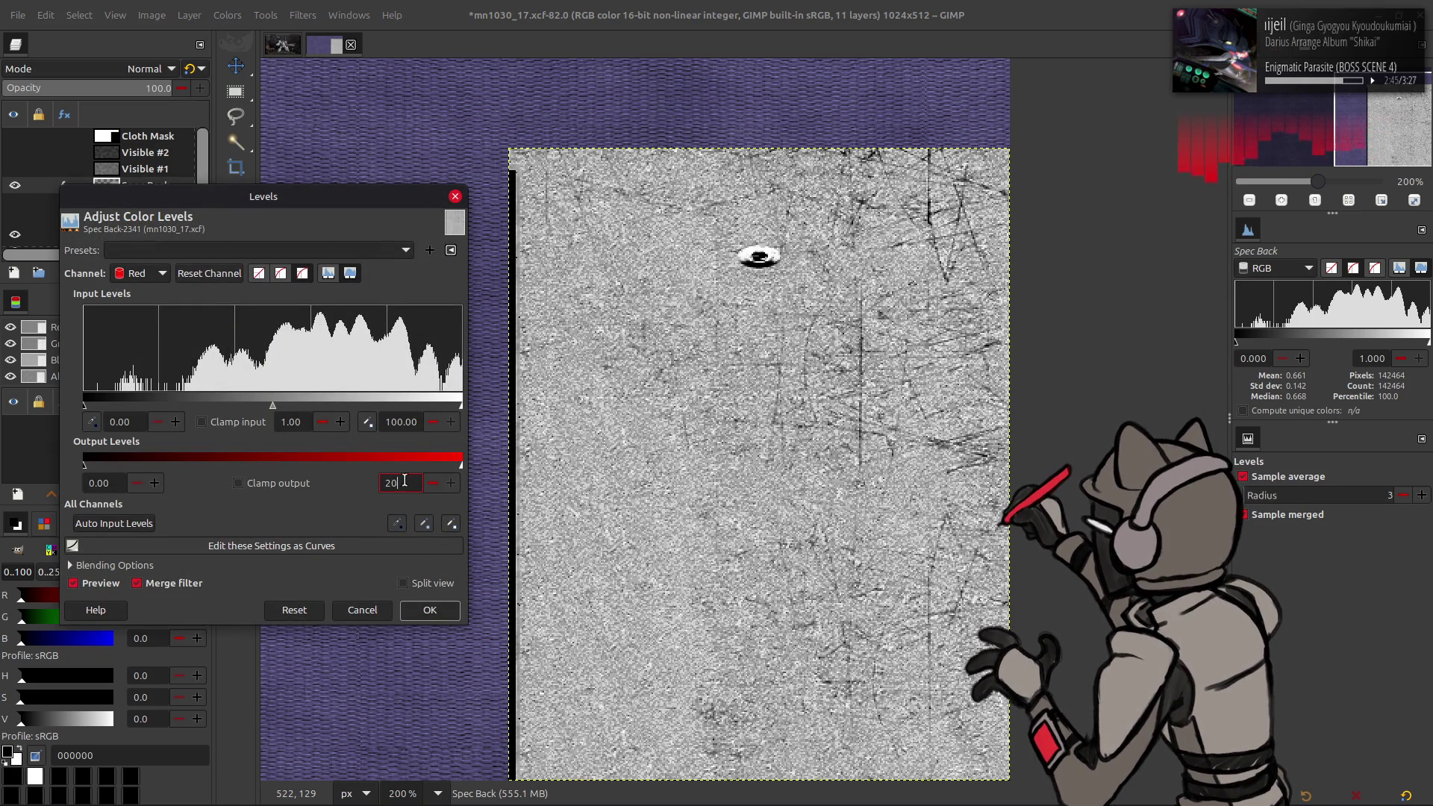
{"action": "key", "text": "Return"}
{"action": "scroll", "coordinate": [141, 273], "scroll_direction": "down", "scroll_amount": 1}
{"action": "type", "text": "24"}
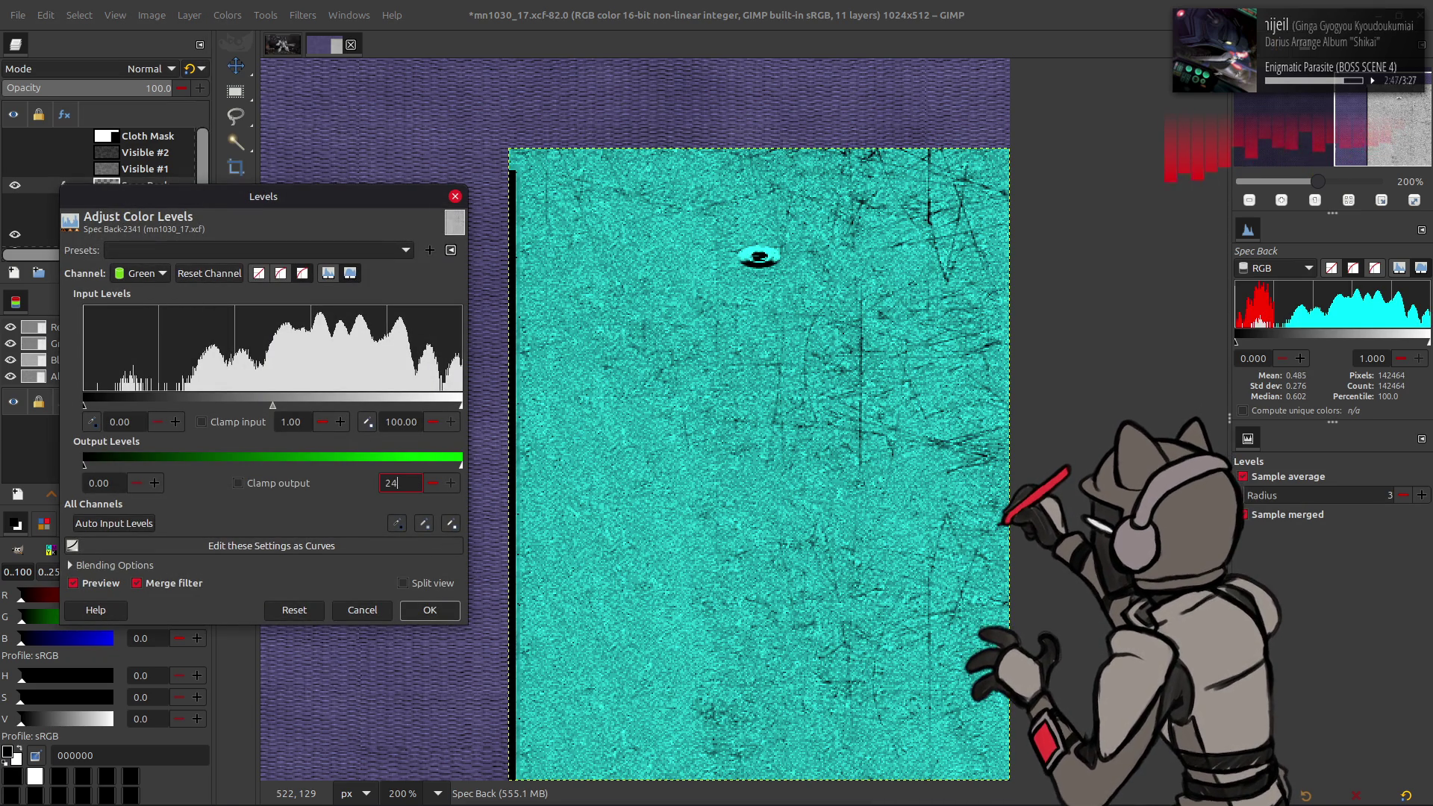
{"action": "key", "text": "Return"}
{"action": "scroll", "coordinate": [138, 276], "scroll_direction": "down", "scroll_amount": 1}
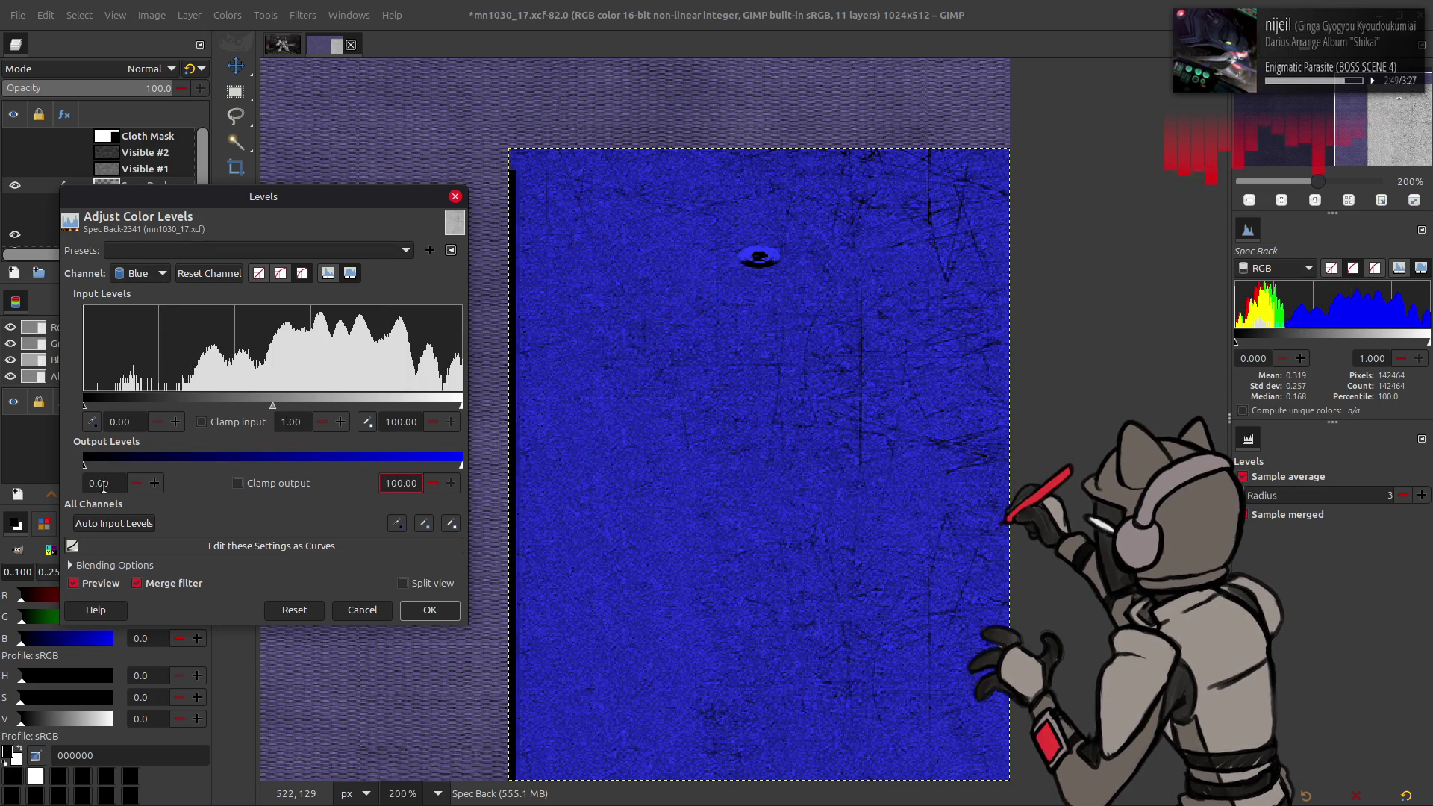
{"action": "type", "text": "50"}
{"action": "key", "text": "Return"}
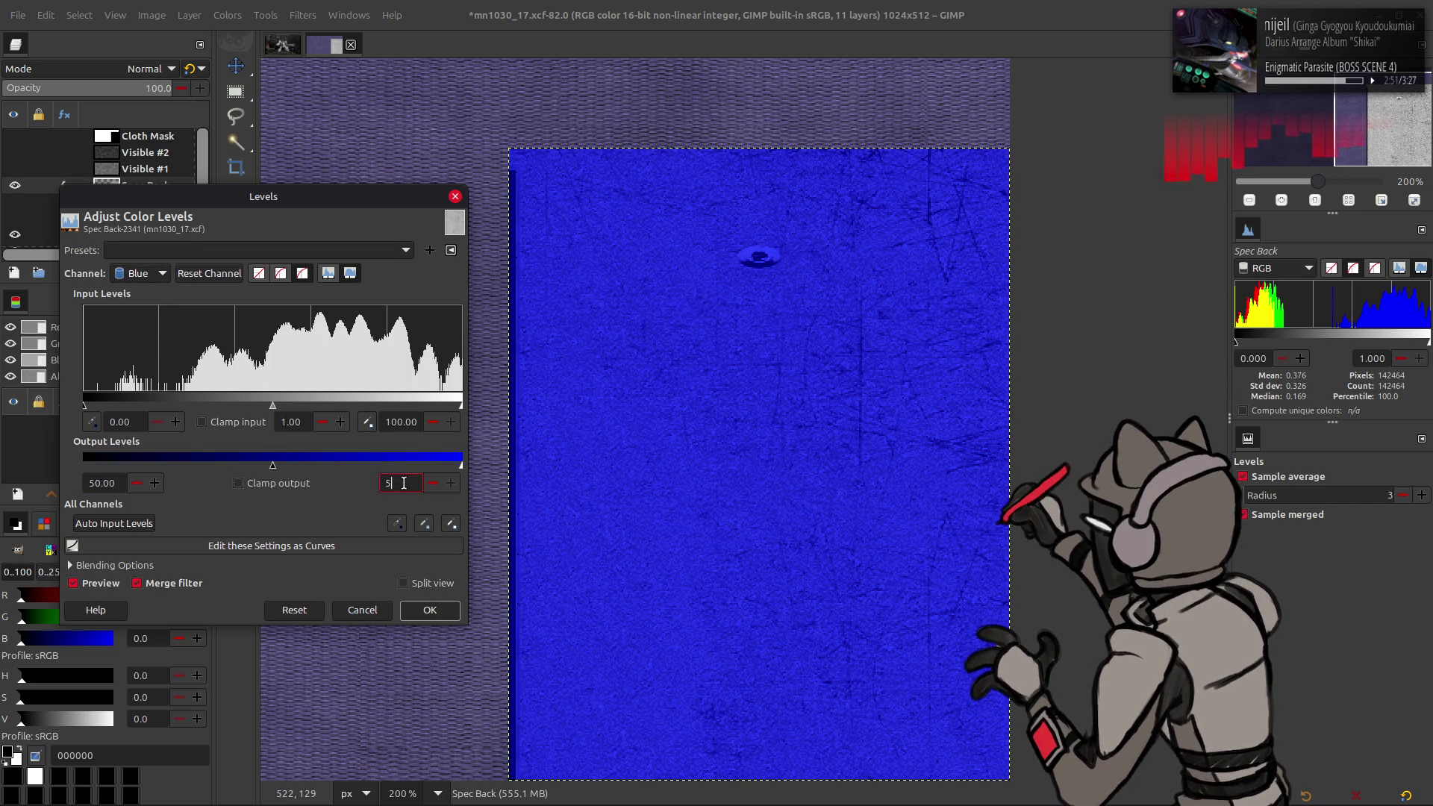
{"action": "left_click", "coordinate": [418, 610]}
Step: Show Visible #1 and rename it Spec Cloth
{"action": "left_click", "coordinate": [15, 169]}
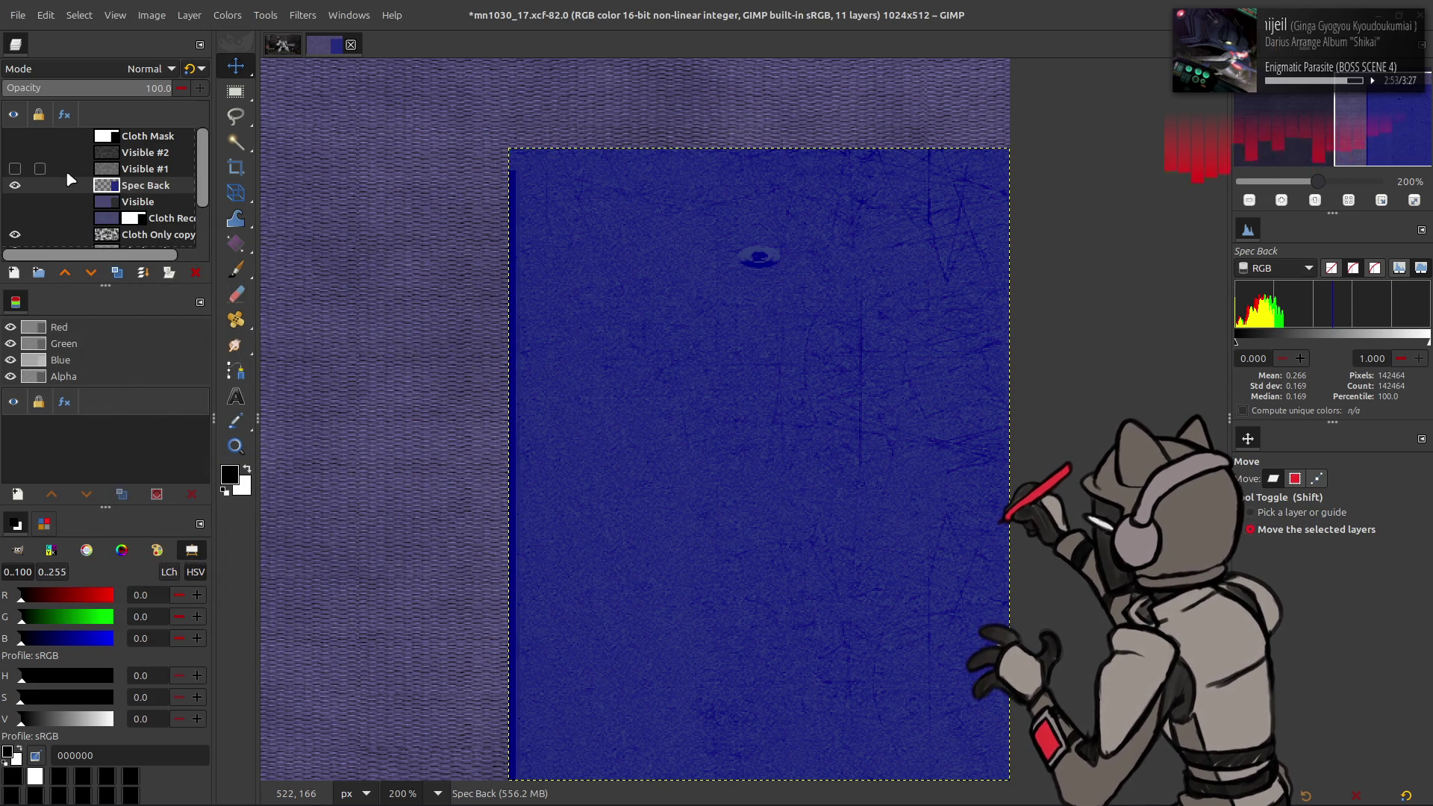
{"action": "double_click", "coordinate": [146, 169]}
{"action": "type", "text": "pec Cloth"}
{"action": "key", "text": "Return"}
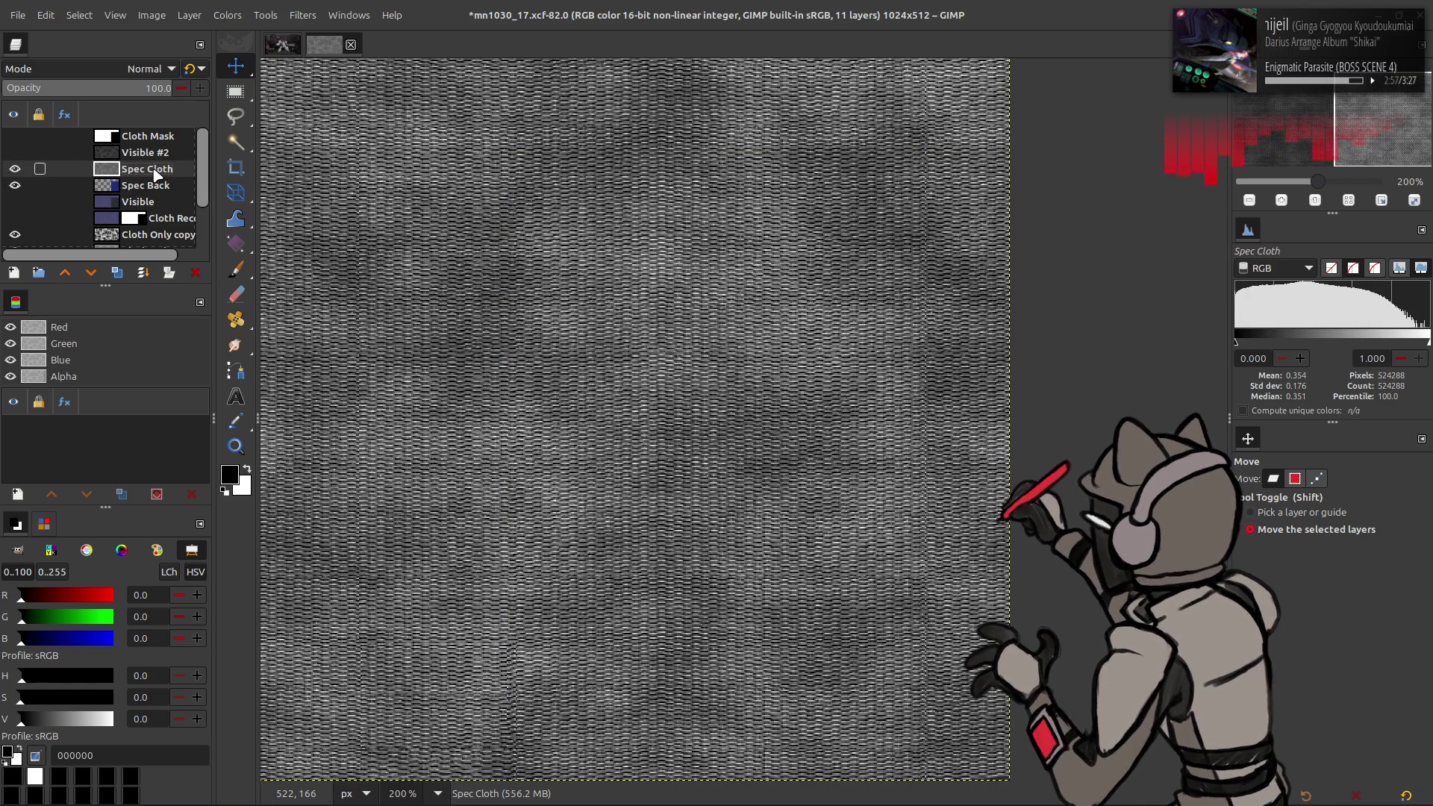
Step: Level Spec Cloth to red and green output max 10 and blue outputs 50
{"action": "left_click", "coordinate": [228, 15]}
{"action": "left_click", "coordinate": [267, 184]}
{"action": "scroll", "coordinate": [146, 275], "scroll_direction": "down", "scroll_amount": 1}
{"action": "triple_click", "coordinate": [416, 483]}
{"action": "type", "text": "10"}
{"action": "key", "text": "Return"}
{"action": "scroll", "coordinate": [155, 275], "scroll_direction": "down", "scroll_amount": 1}
{"action": "type", "text": "10"}
{"action": "key", "text": "Return"}
{"action": "scroll", "coordinate": [145, 272], "scroll_direction": "down", "scroll_amount": 1}
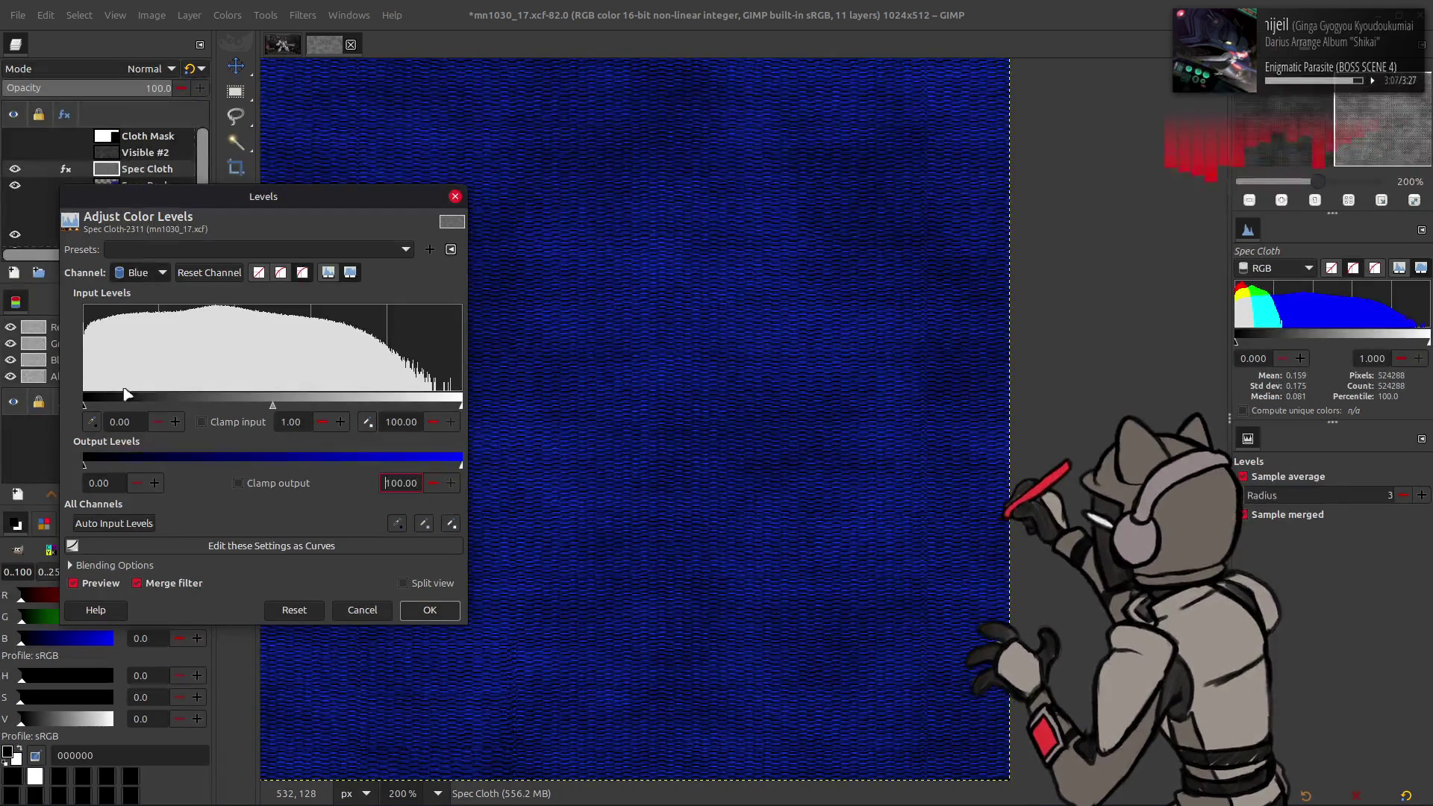
{"action": "triple_click", "coordinate": [109, 484]}
{"action": "type", "text": "5"}
{"action": "triple_click", "coordinate": [419, 482]}
{"action": "type", "text": "50"}
{"action": "key", "text": "Return"}
{"action": "left_click", "coordinate": [430, 610]}
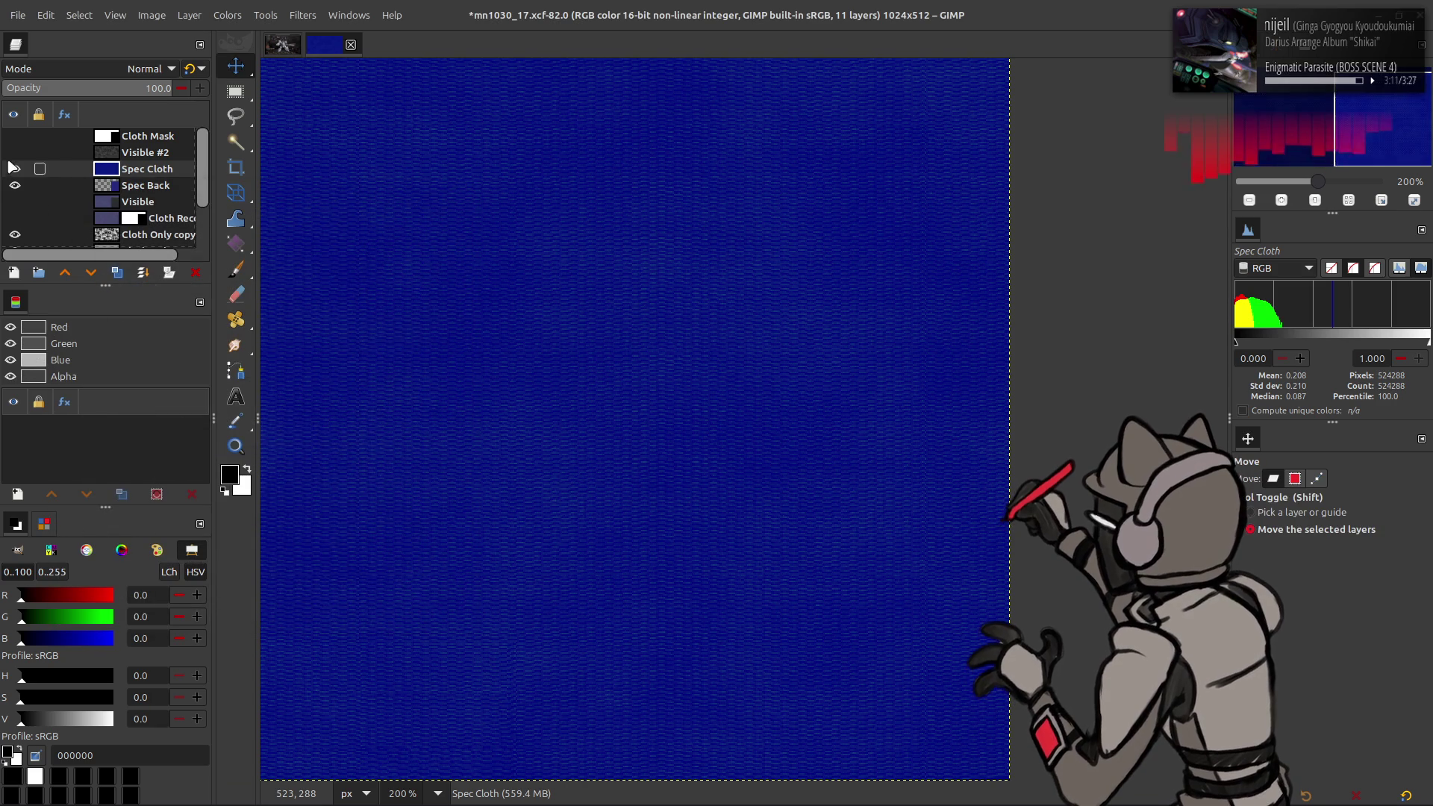
Step: Apply the most recent Levels preset to Visible #2
{"action": "left_click", "coordinate": [15, 152]}
{"action": "left_click", "coordinate": [156, 154]}
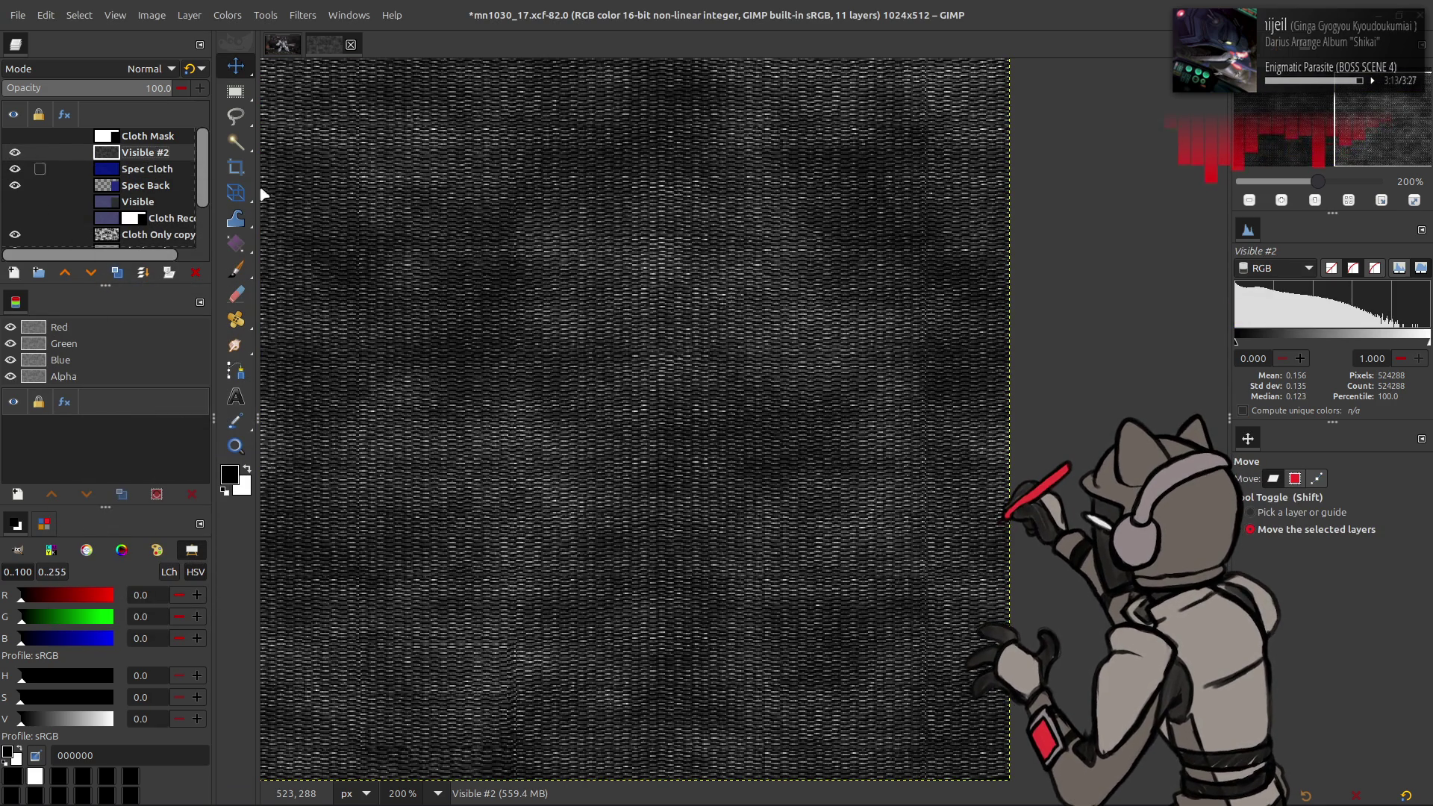
{"action": "key", "text": "ctrl+shift+f"}
{"action": "left_click", "coordinate": [289, 249]}
{"action": "left_click", "coordinate": [288, 250]}
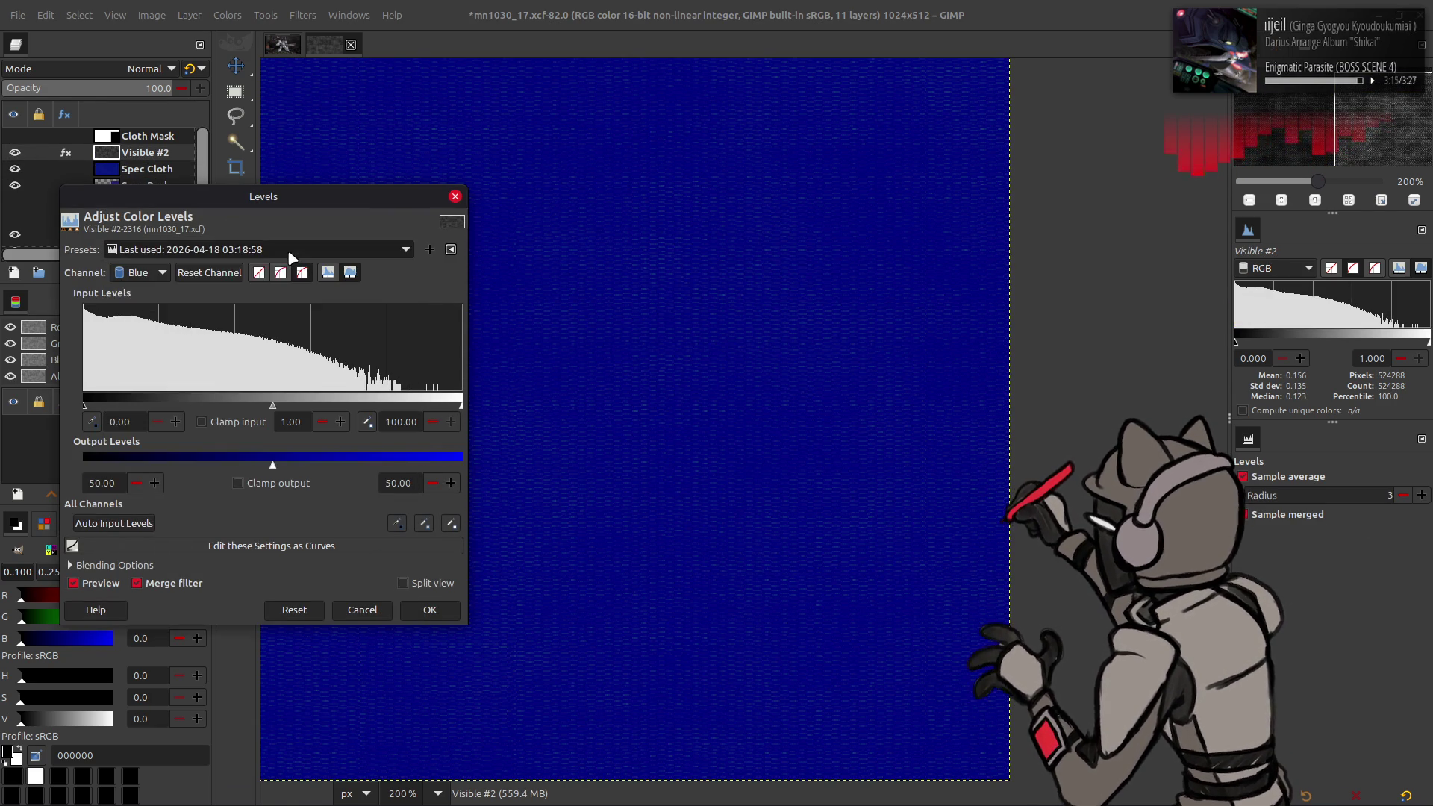
{"action": "scroll", "coordinate": [157, 271], "scroll_direction": "up", "scroll_amount": 2}
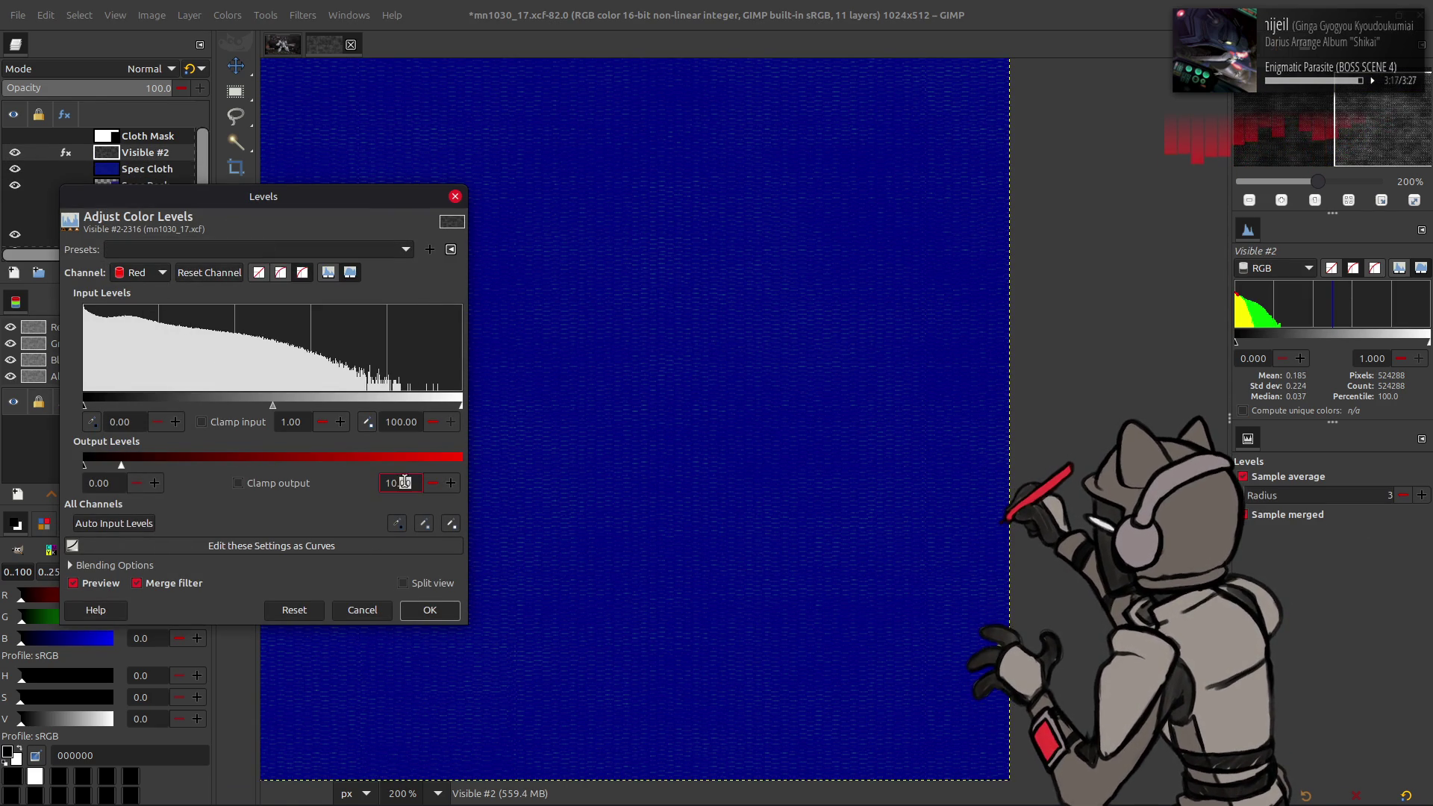
{"action": "left_click", "coordinate": [429, 609]}
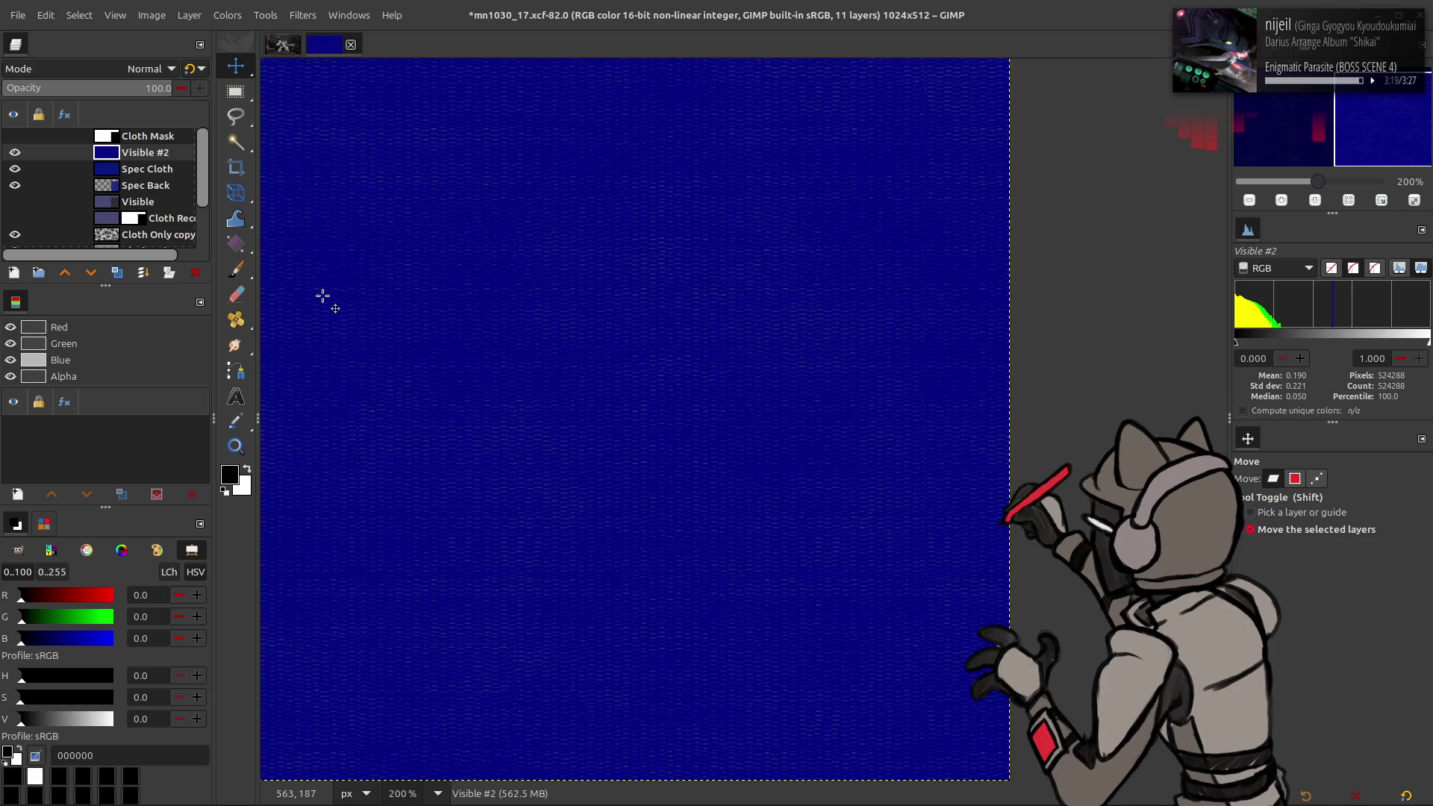
Step: Rename Visible #2 to Spec Cloth Alt
{"action": "double_click", "coordinate": [142, 169]}
{"action": "key", "text": "ctrl+c"}
{"action": "double_click", "coordinate": [135, 152]}
{"action": "key", "text": "ctrl+v"}
{"action": "type", "text": "lt"}
{"action": "key", "text": "Return"}
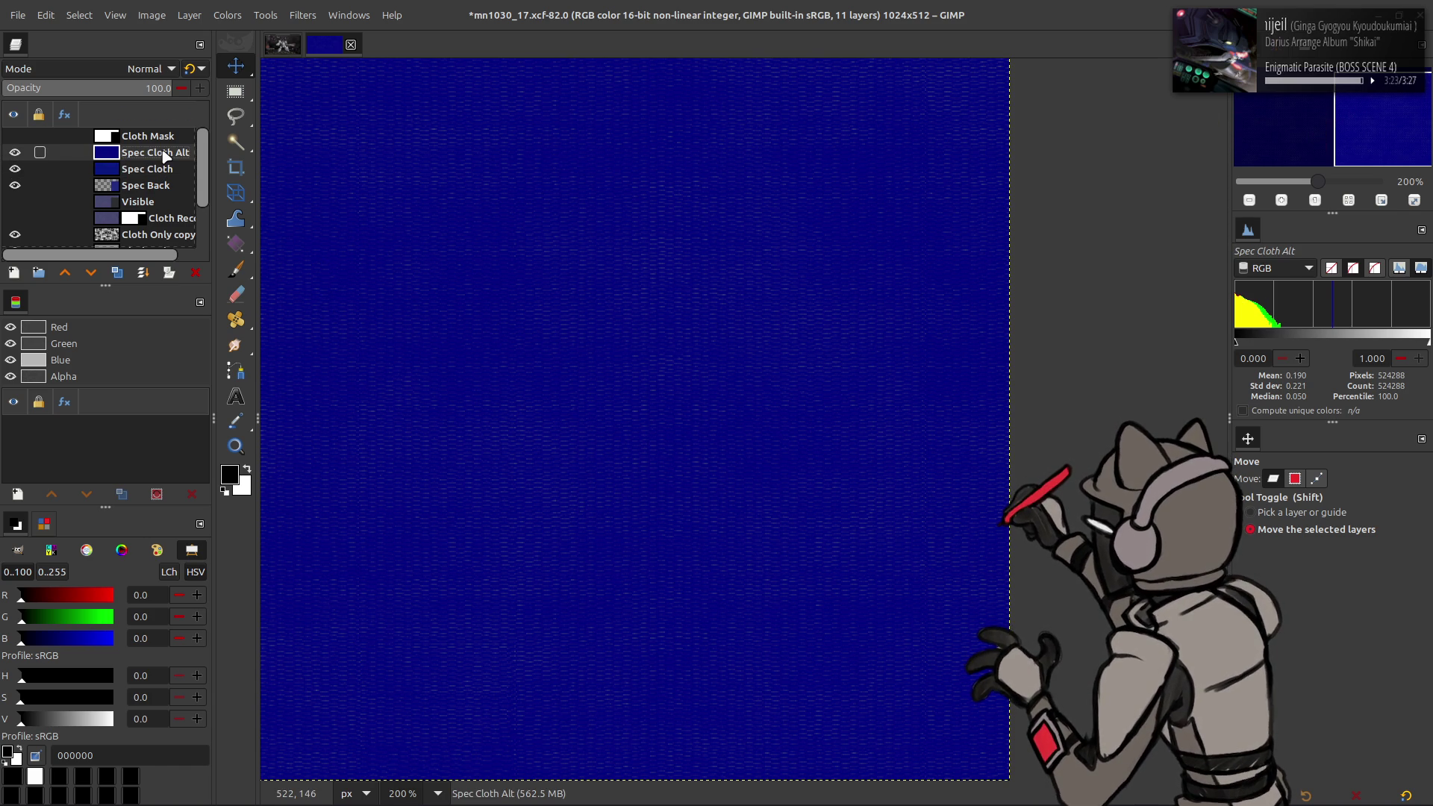
Step: Load Cloth Mask as a selection and move Spec Back above the cloth spec layers
{"action": "left_click", "coordinate": [14, 135]}
{"action": "left_click", "coordinate": [110, 138]}
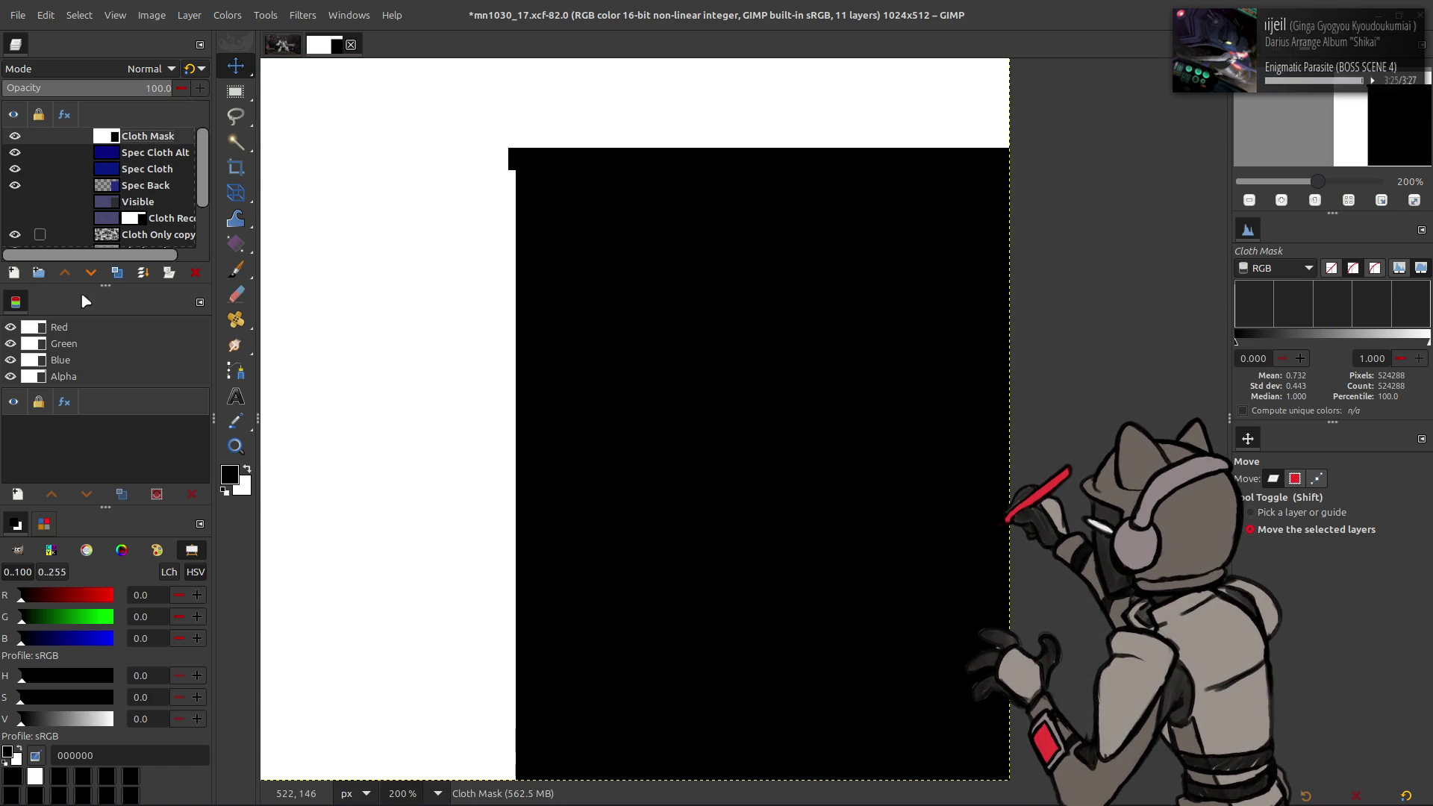
{"action": "right_click", "coordinate": [36, 343]}
{"action": "left_click", "coordinate": [110, 481]}
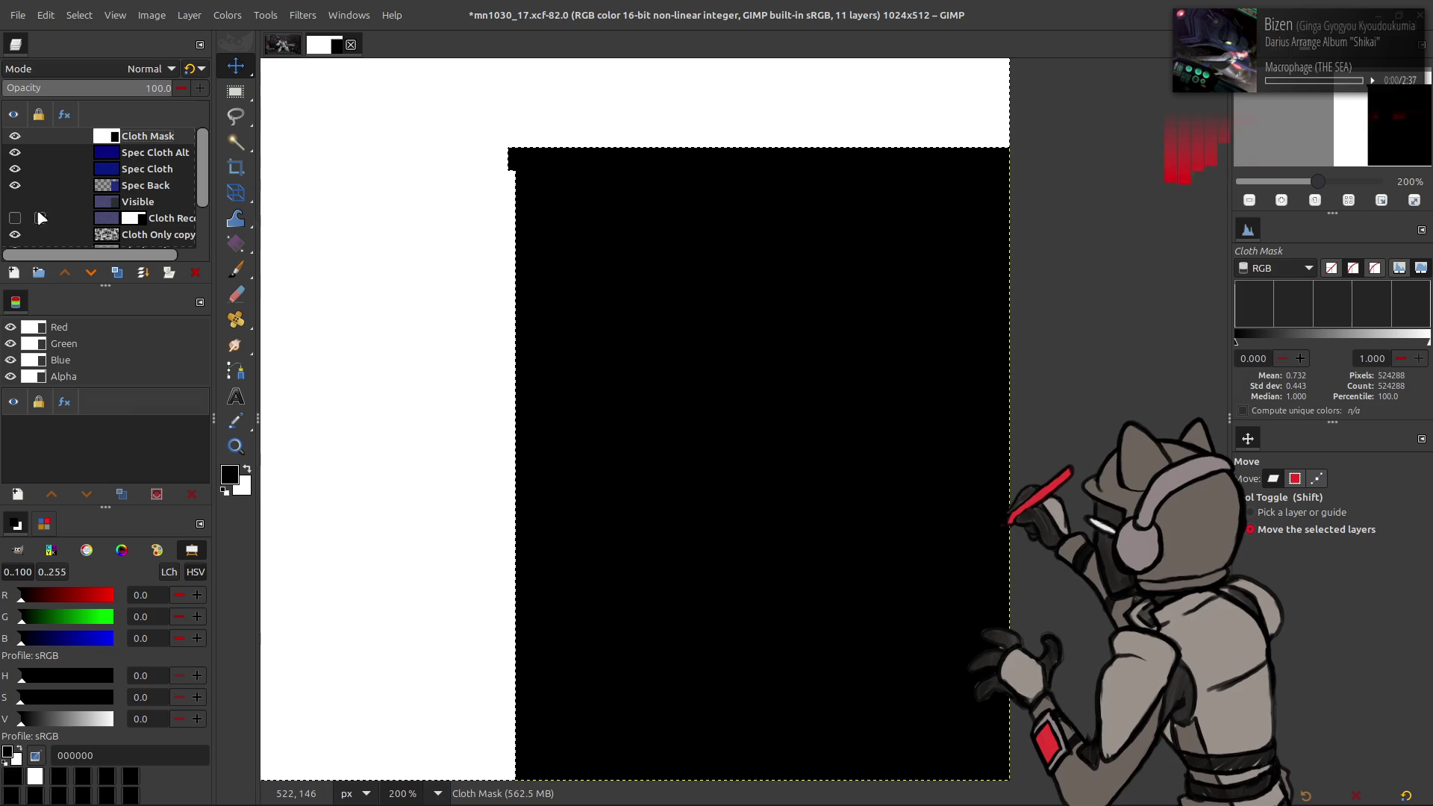
{"action": "left_click", "coordinate": [14, 136]}
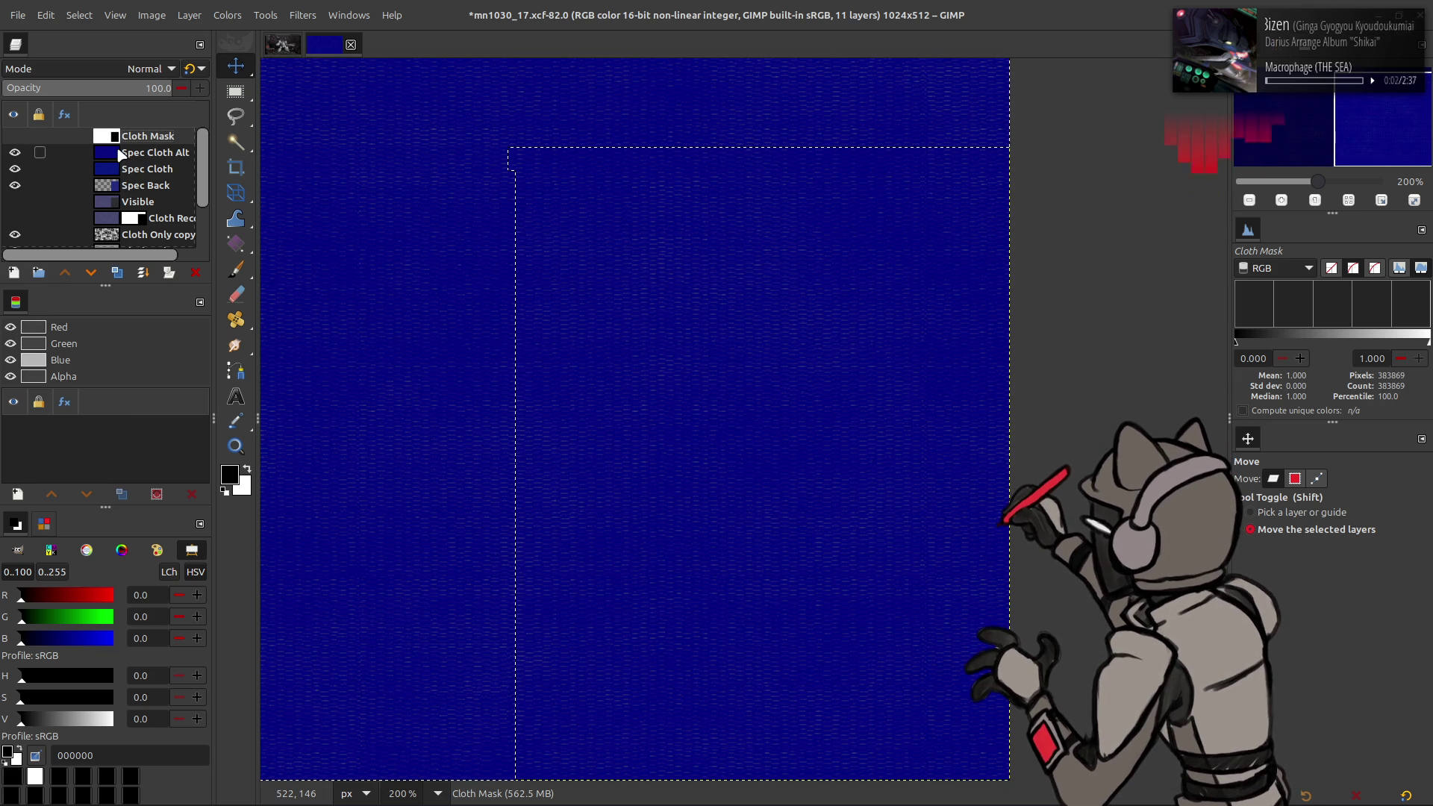
{"action": "left_click", "coordinate": [127, 186]}
{"action": "left_click_drag", "start_coordinate": [127, 187], "coordinate": [132, 153]}
Step: Invert the selection and add a layer mask from it to Spec Back
{"action": "left_click", "coordinate": [88, 16]}
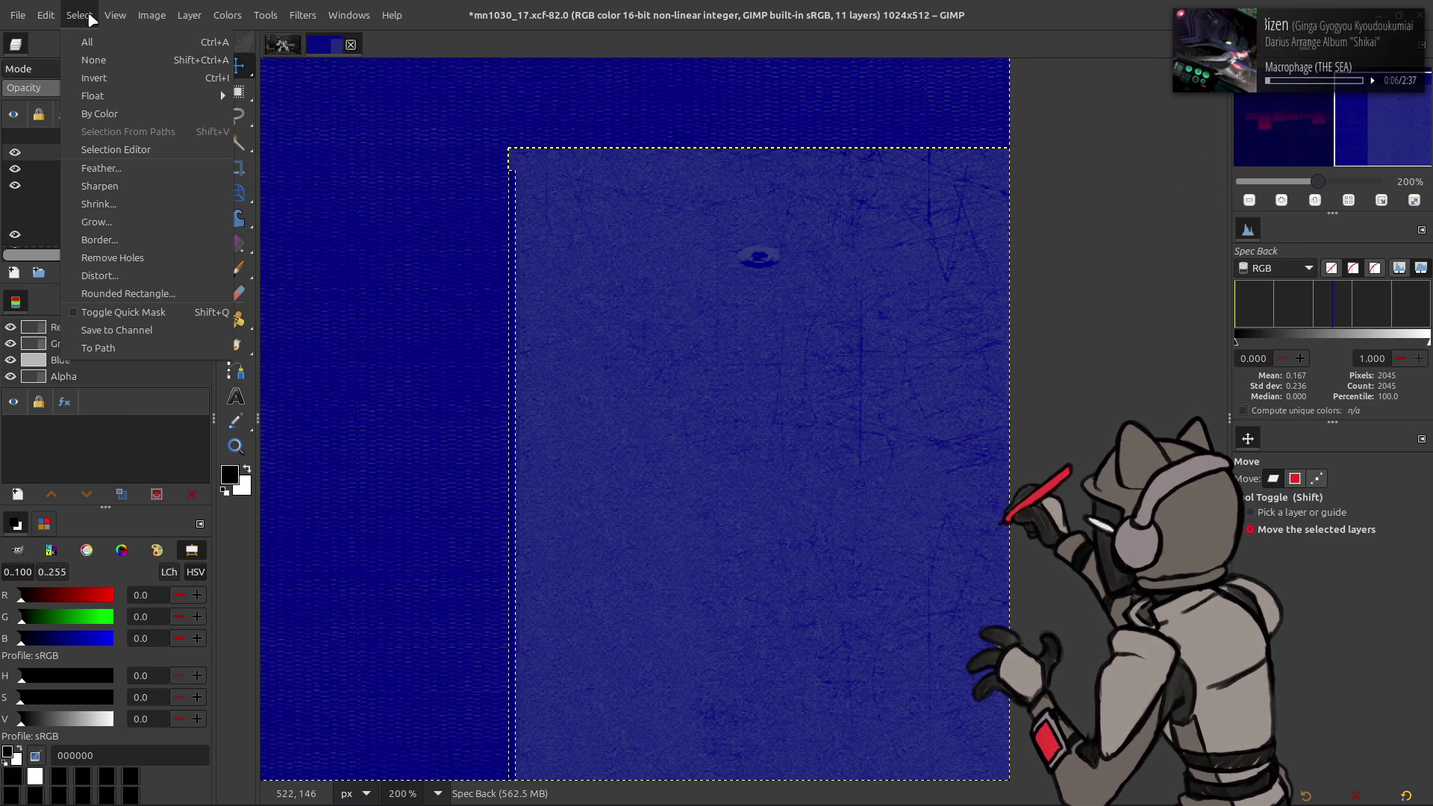
{"action": "left_click", "coordinate": [101, 84]}
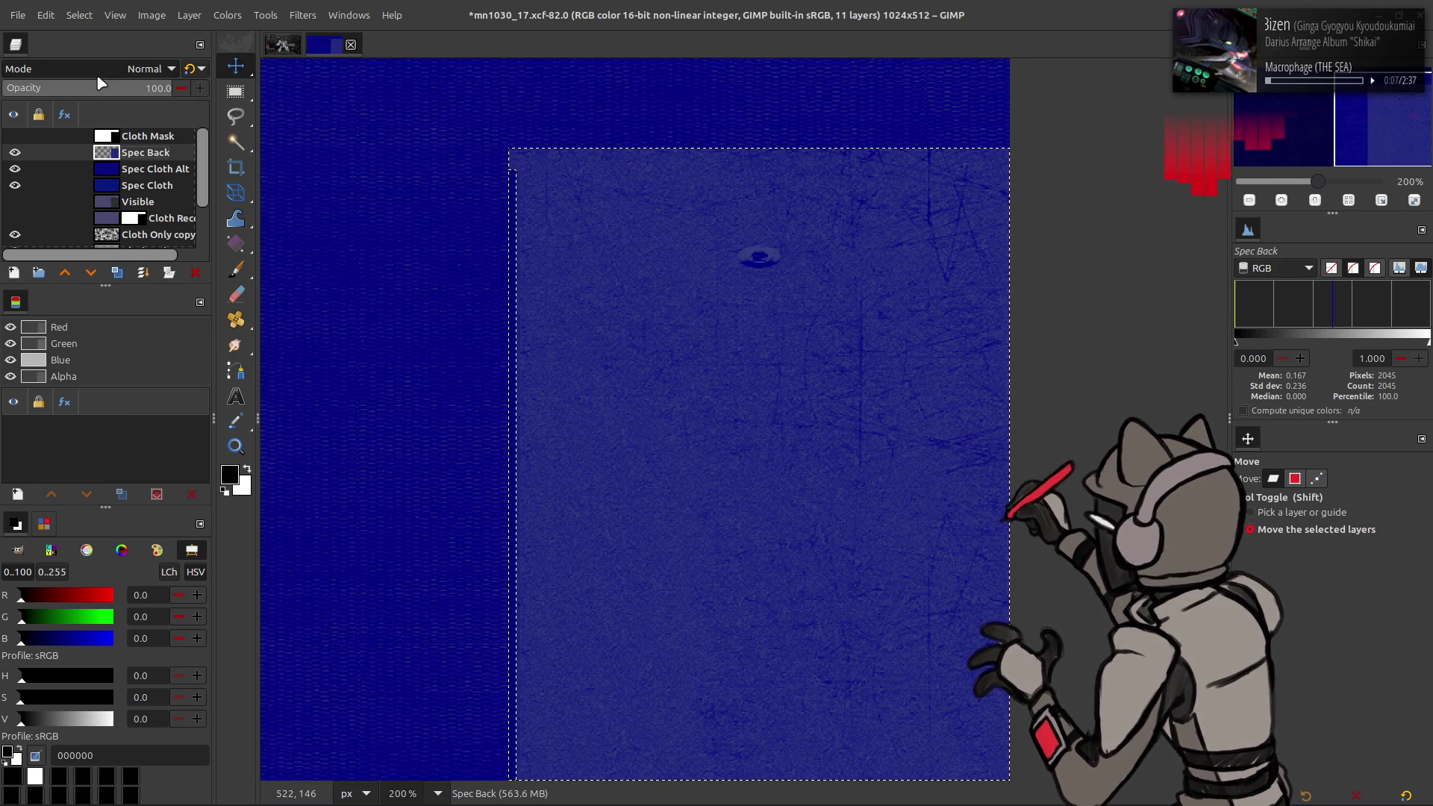
{"action": "left_click", "coordinate": [106, 137]}
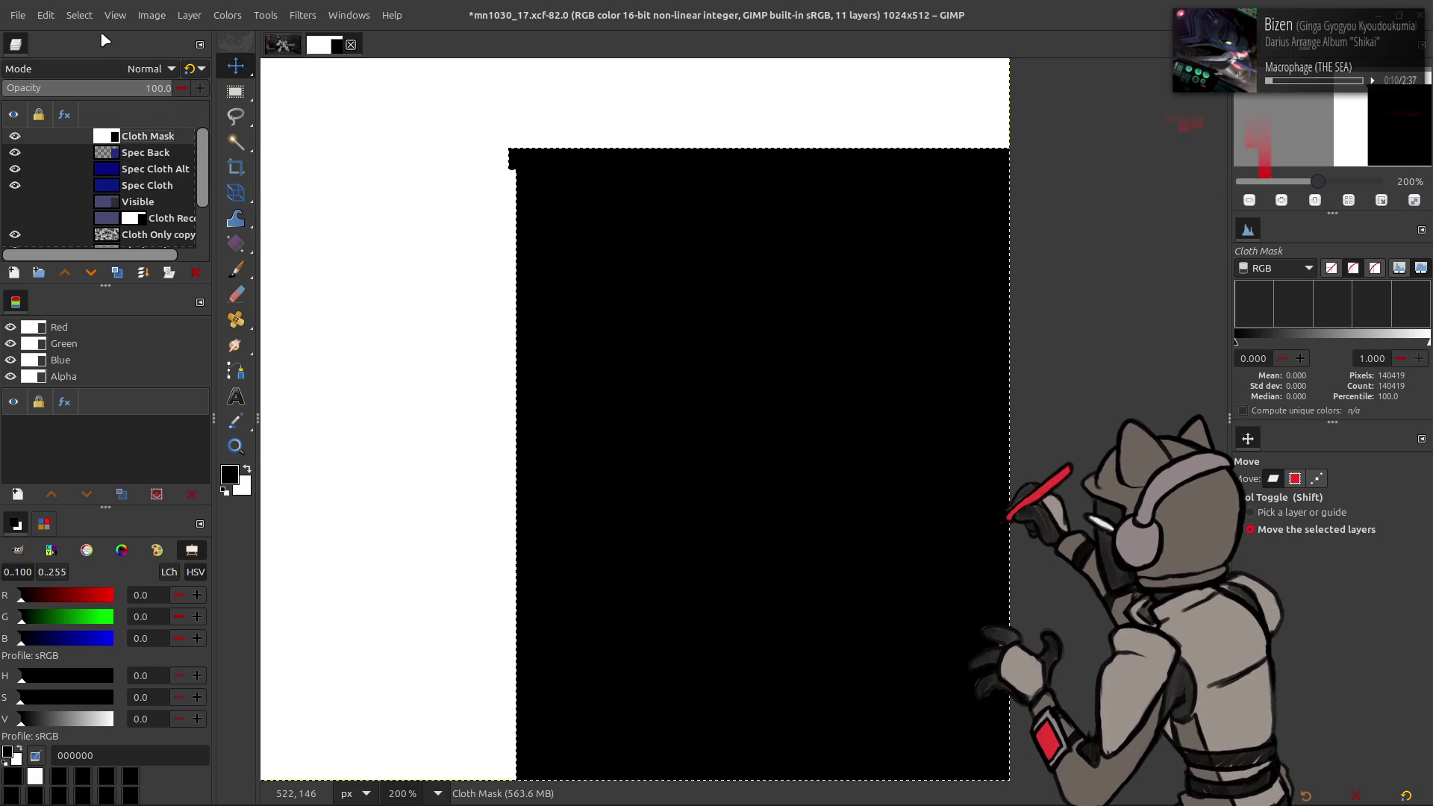
{"action": "left_click", "coordinate": [14, 136]}
{"action": "left_click", "coordinate": [123, 153]}
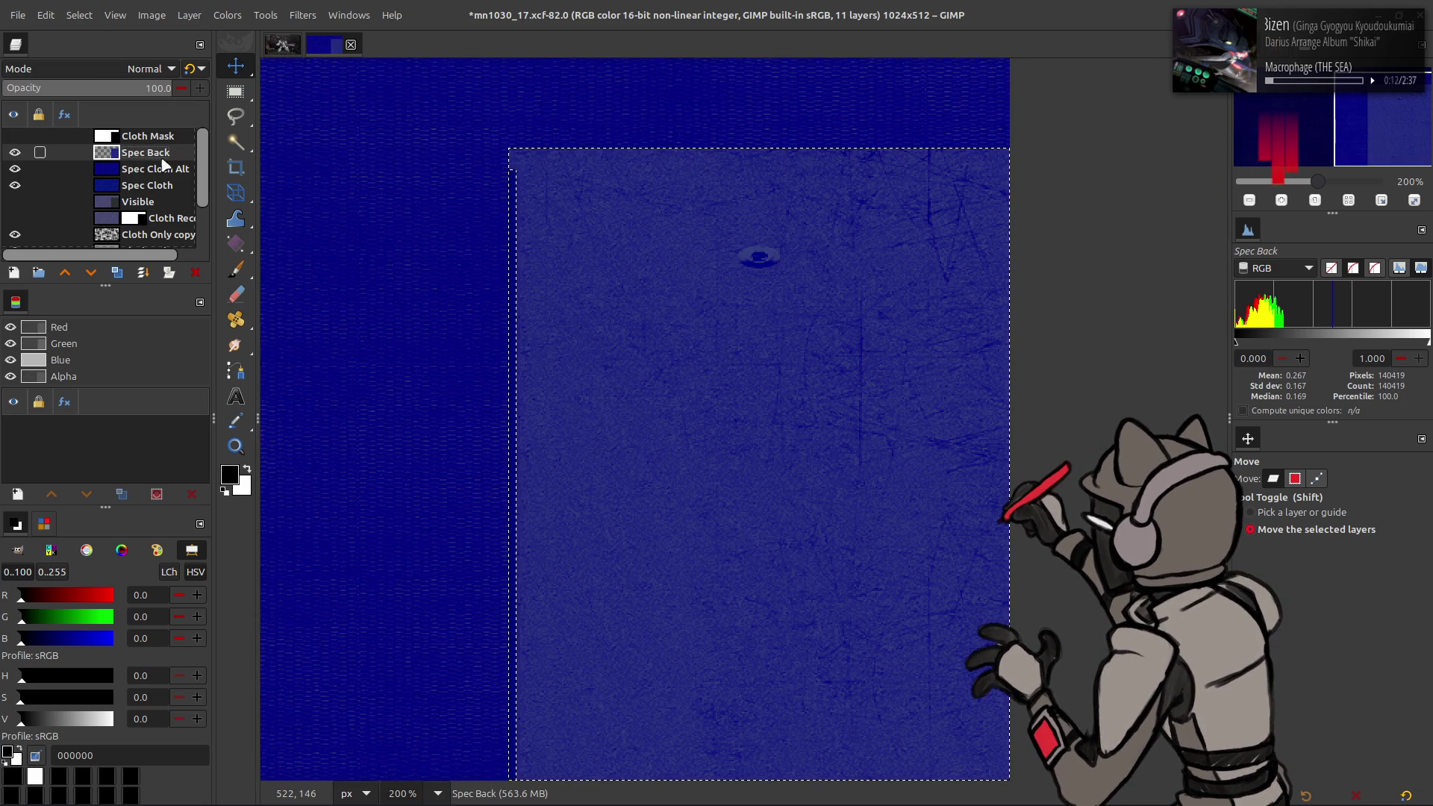
{"action": "right_click", "coordinate": [124, 158]}
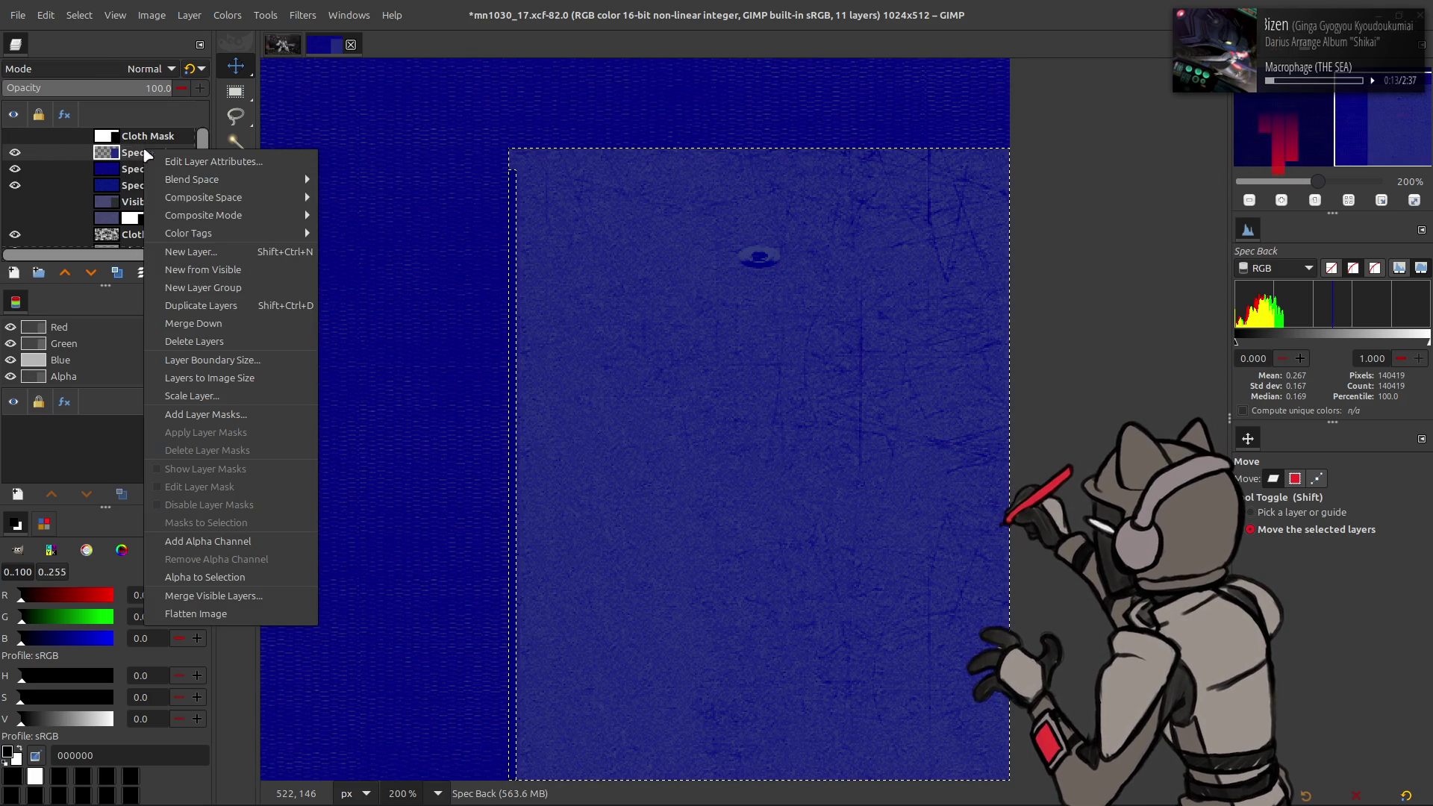
{"action": "left_click", "coordinate": [243, 414]}
{"action": "left_click", "coordinate": [781, 533]}
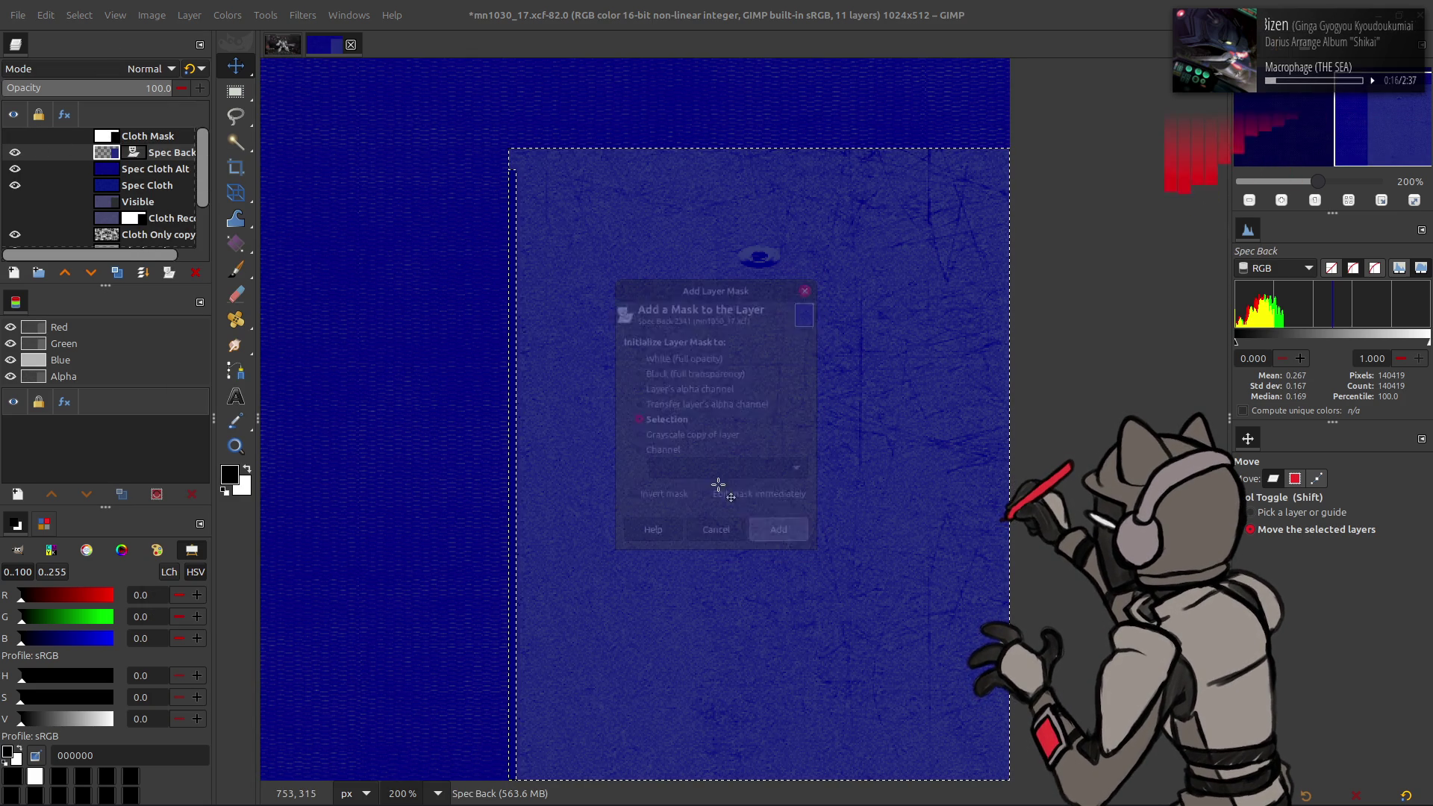
Step: Display Spec Back's layer mask on the canvas, then turn the display off
{"action": "left_click", "coordinate": [79, 15]}
{"action": "left_click", "coordinate": [134, 142]}
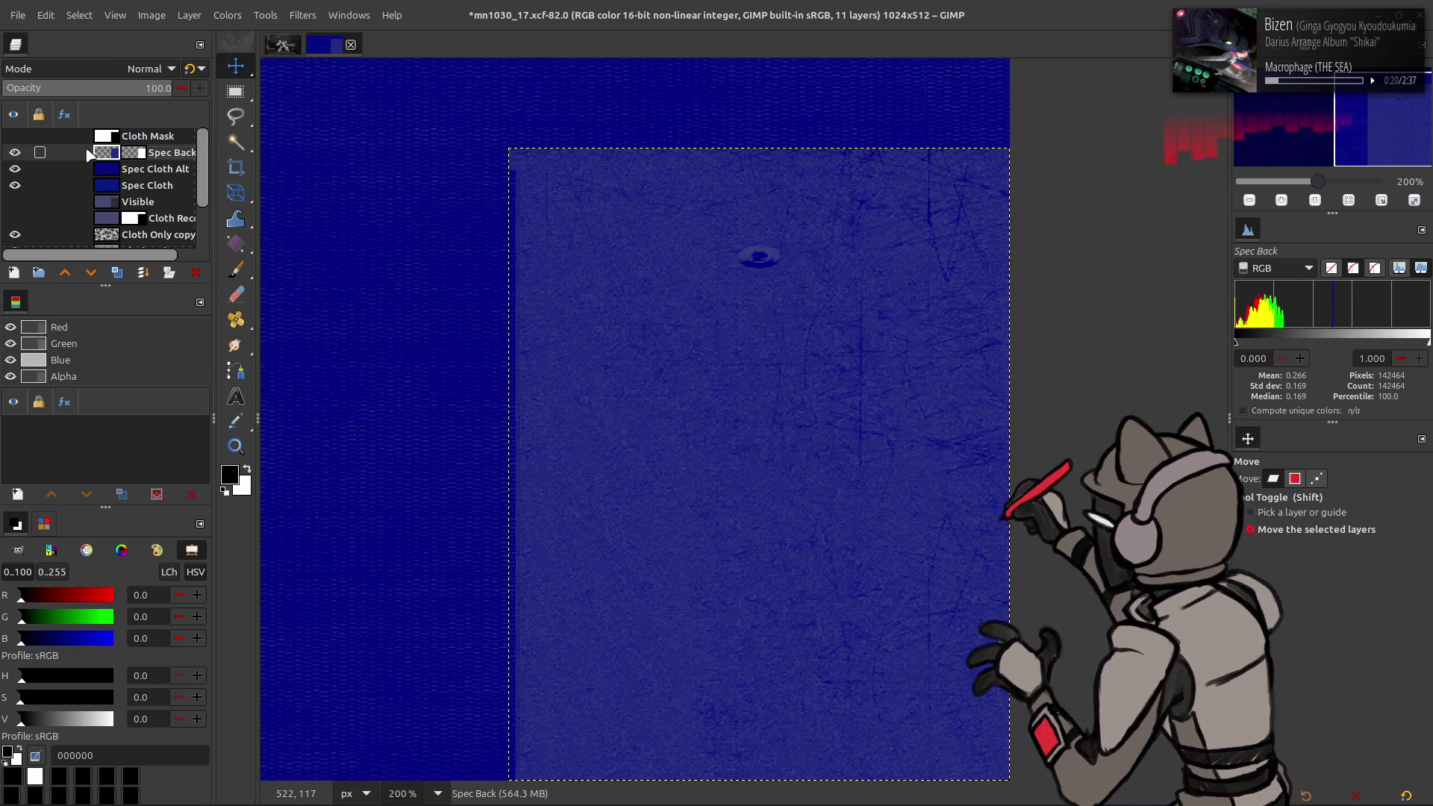
{"action": "right_click", "coordinate": [133, 157]}
{"action": "left_click", "coordinate": [187, 451]}
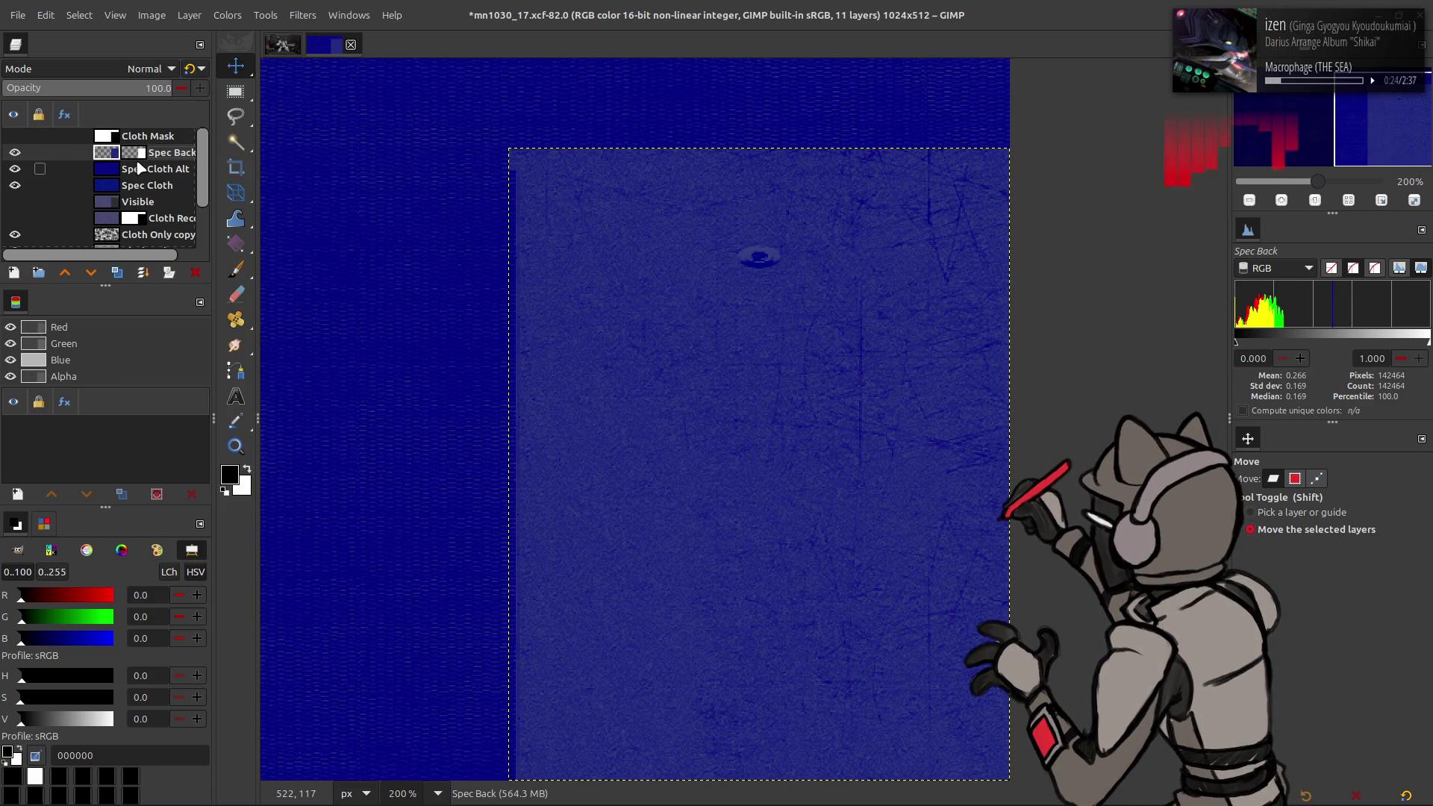
{"action": "right_click", "coordinate": [133, 154]}
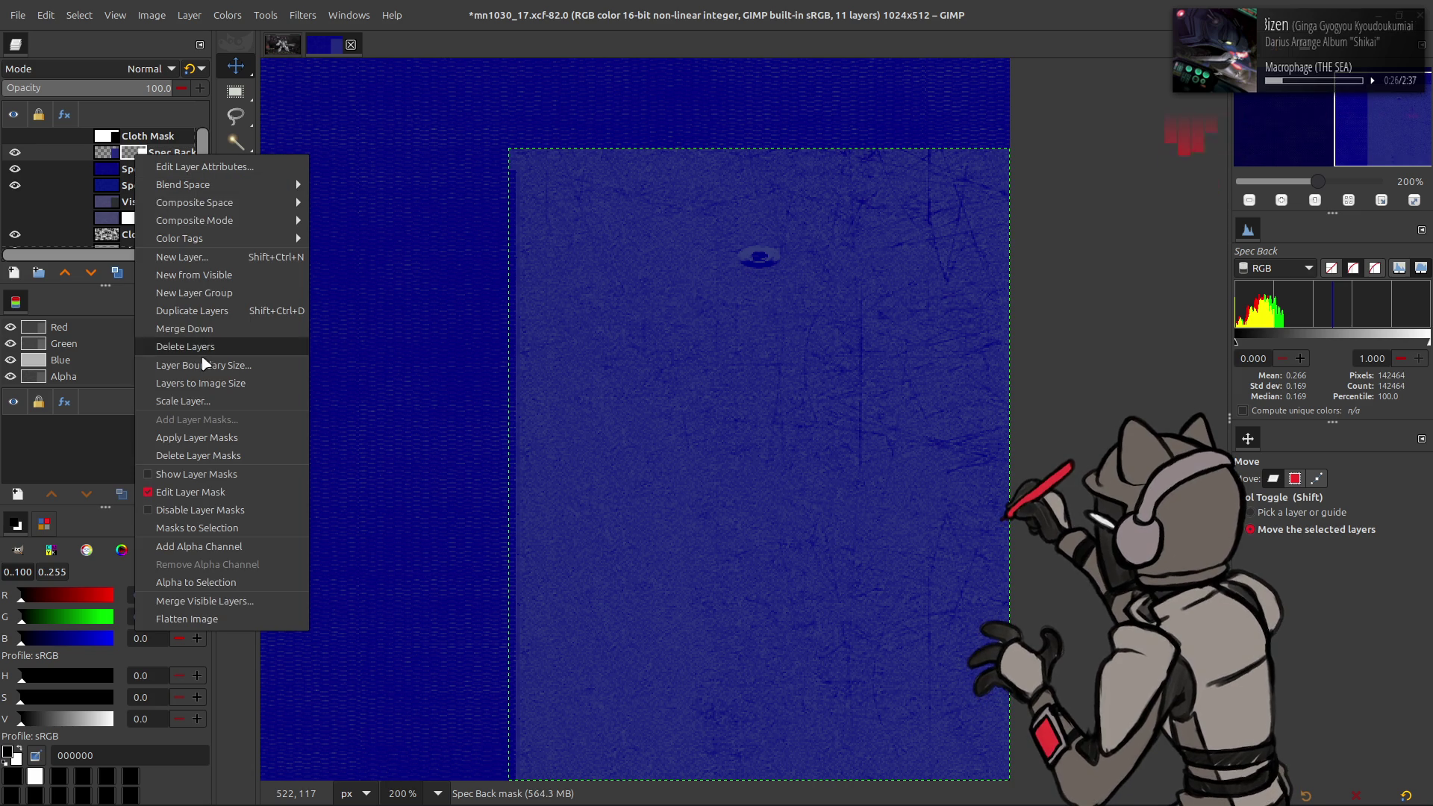
{"action": "left_click", "coordinate": [213, 478]}
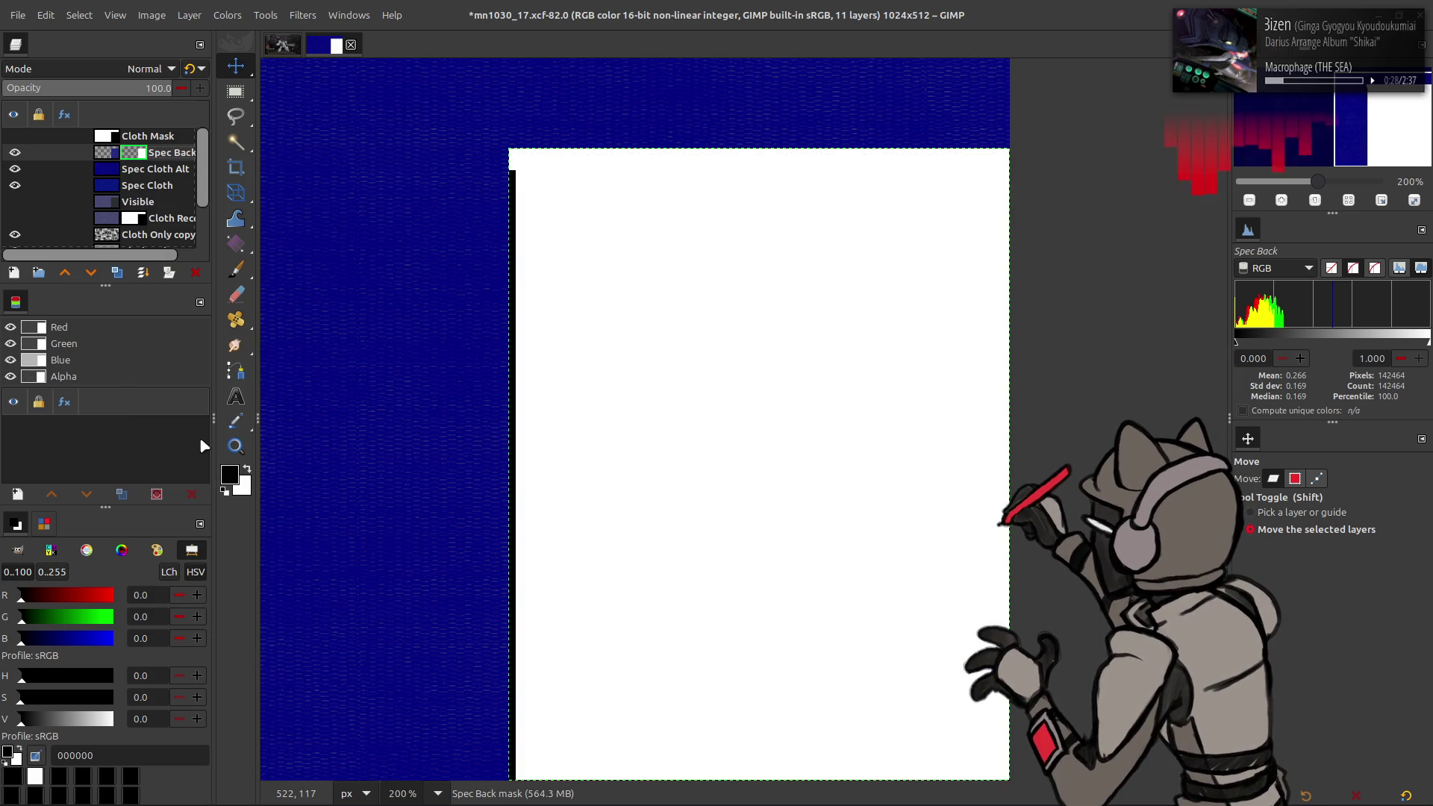
{"action": "right_click", "coordinate": [130, 152]}
{"action": "left_click", "coordinate": [213, 472]}
Step: Create a merged Visible #1 layer with New from Visible
{"action": "left_click", "coordinate": [106, 153]}
{"action": "right_click", "coordinate": [105, 155]}
{"action": "left_click", "coordinate": [171, 275]}
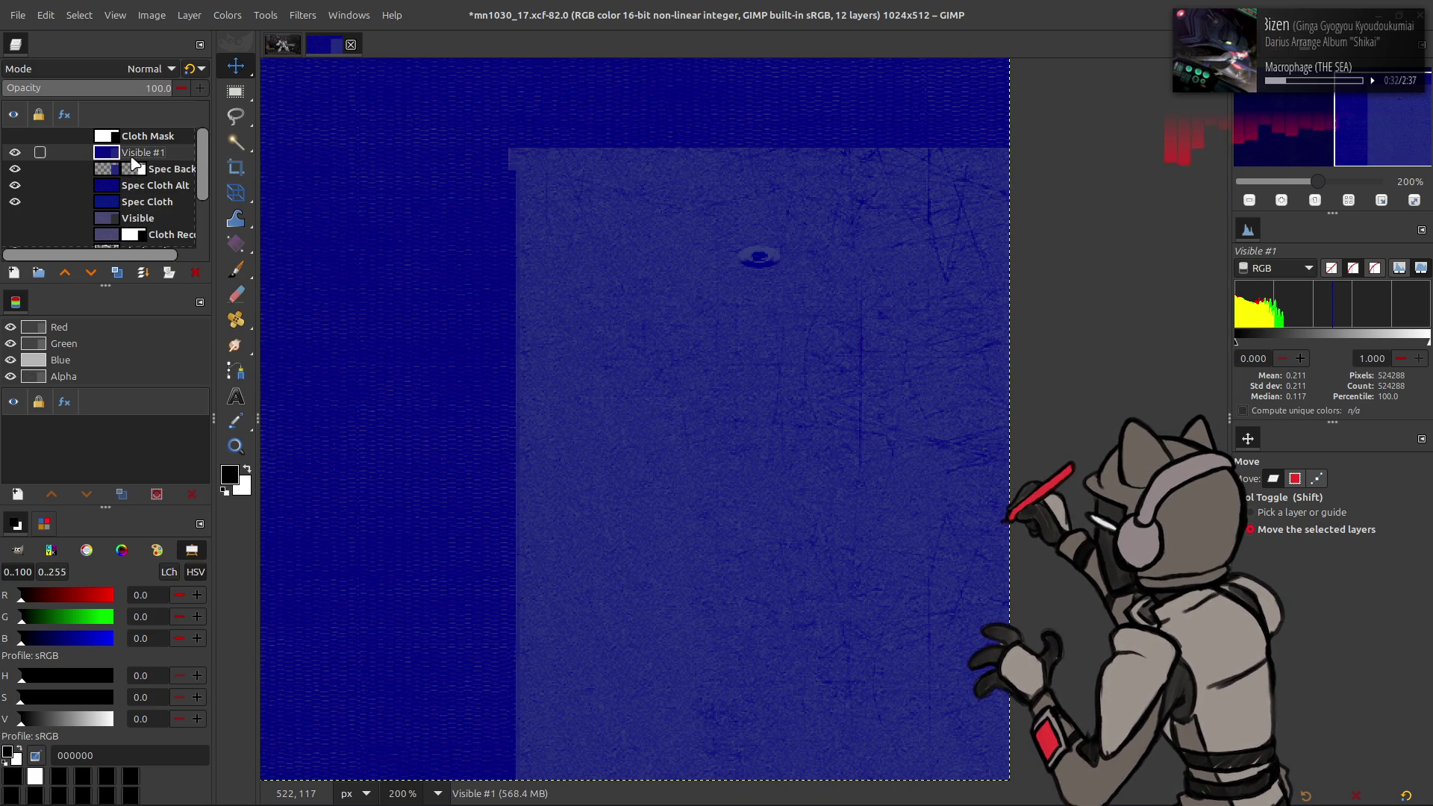
Step: Export over the existing mn1030_17_s.dds with BC1/DXT1 compression
{"action": "left_click", "coordinate": [17, 15]}
{"action": "left_click", "coordinate": [110, 276]}
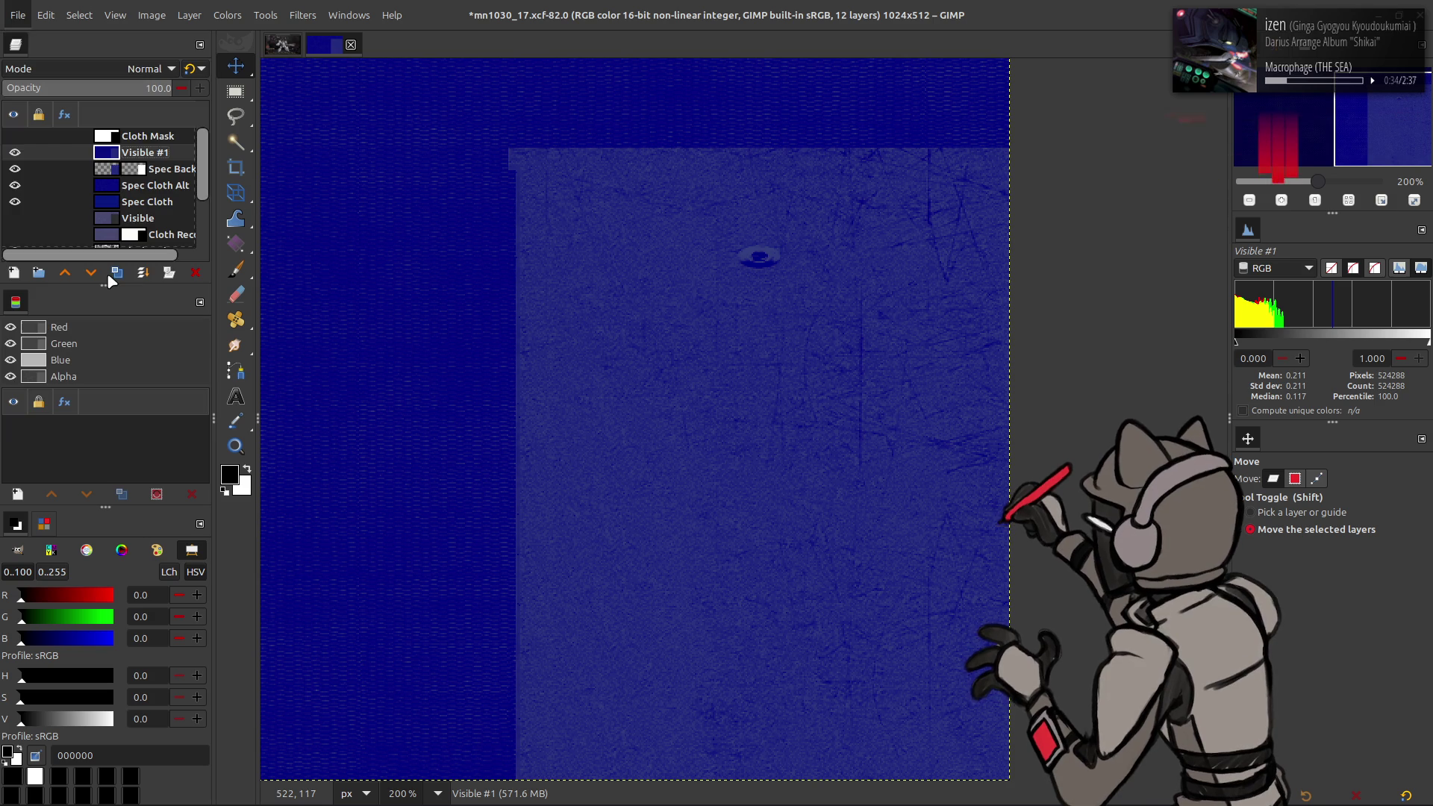
{"action": "type", "text": "_s.dds"}
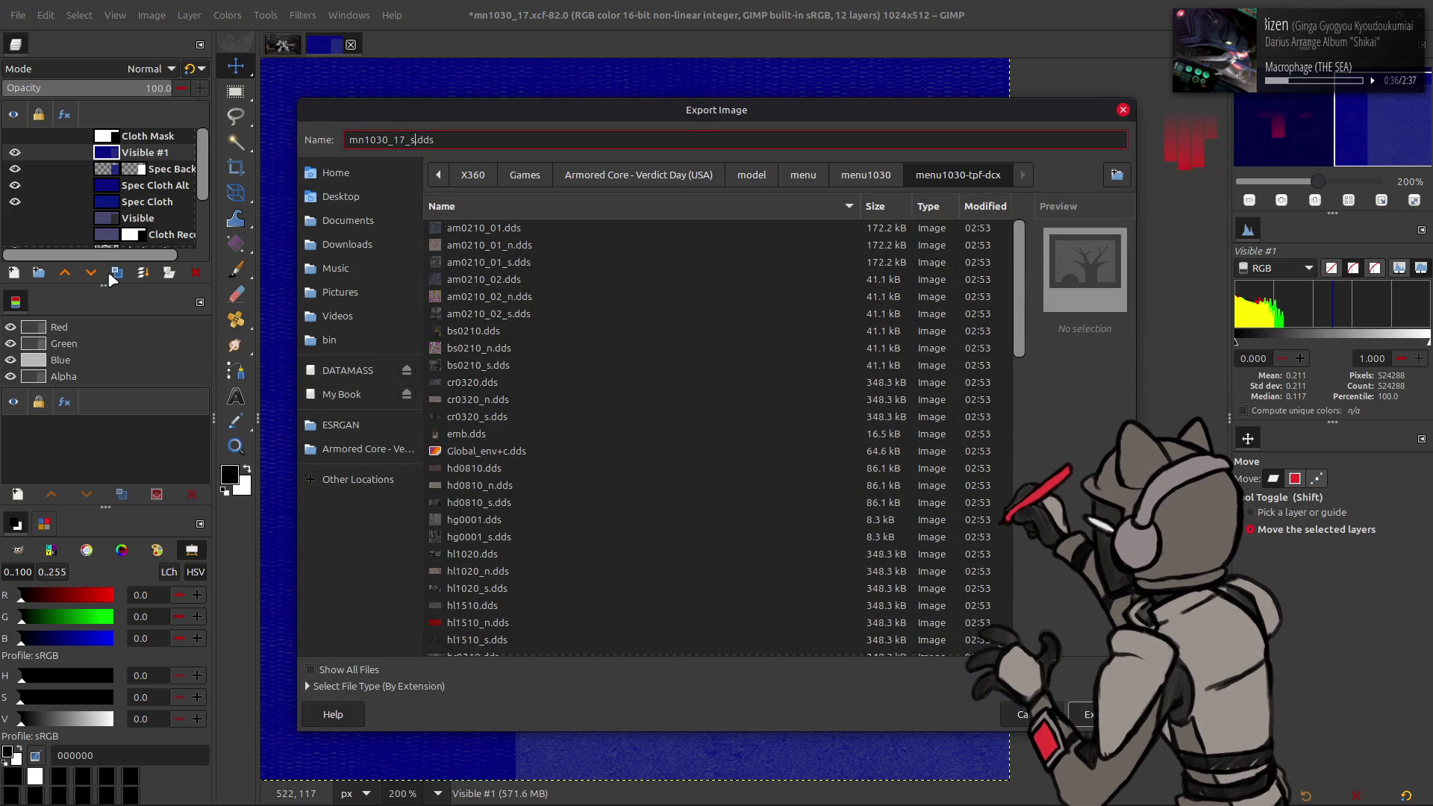
{"action": "key", "text": "Return"}
{"action": "left_click", "coordinate": [784, 492]}
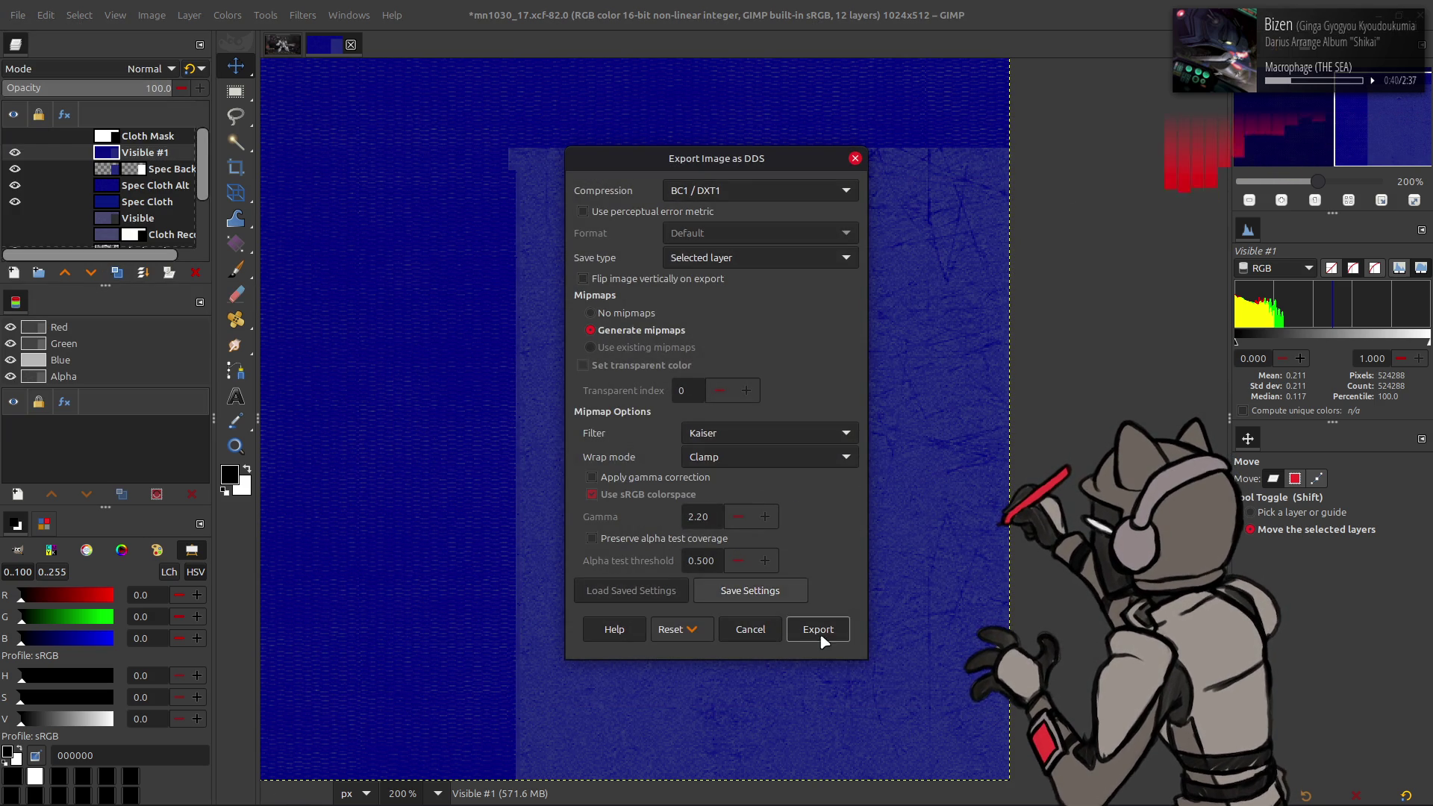
{"action": "left_click", "coordinate": [815, 630]}
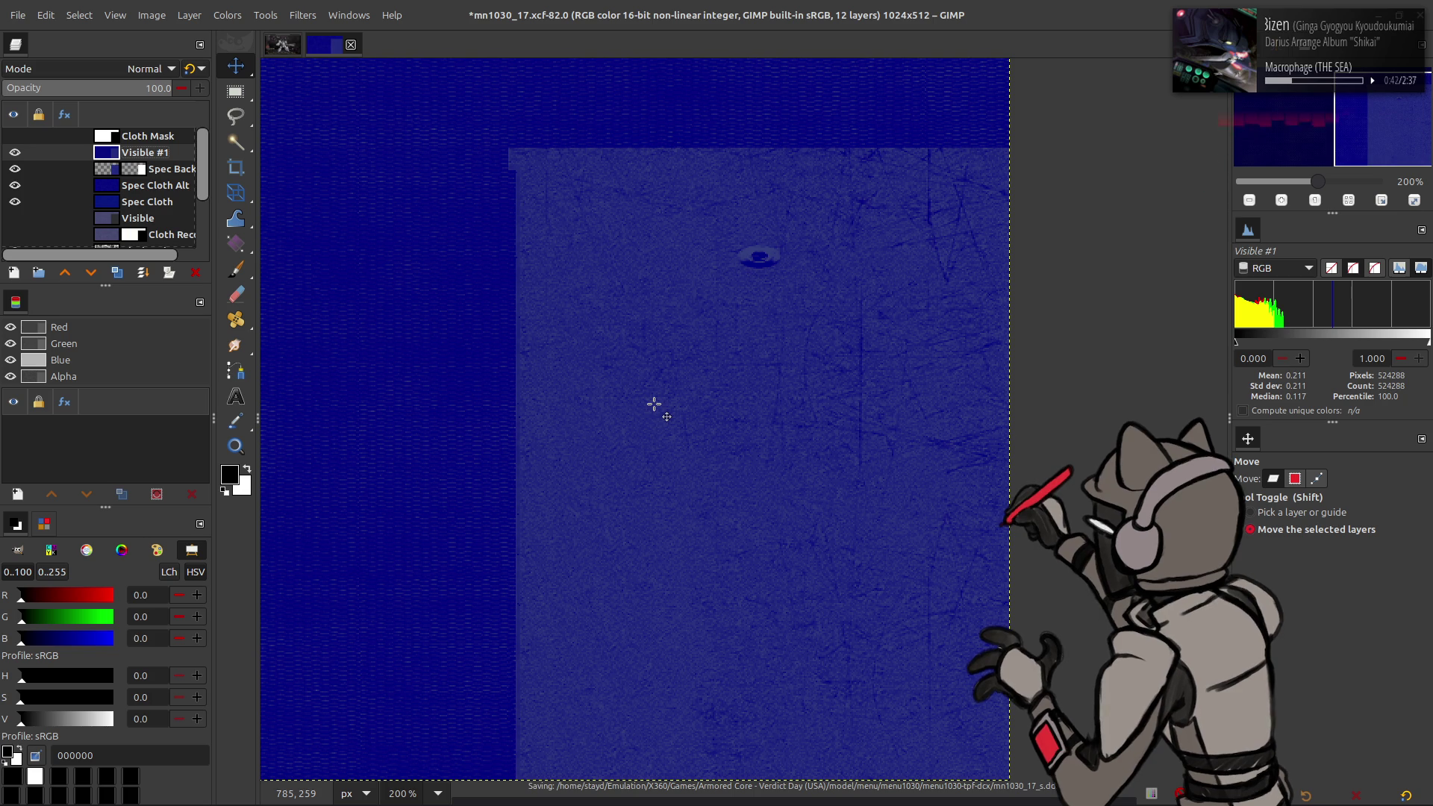
{"action": "key", "text": "alt+Tab"}
{"action": "key", "text": "alt+Tab"}
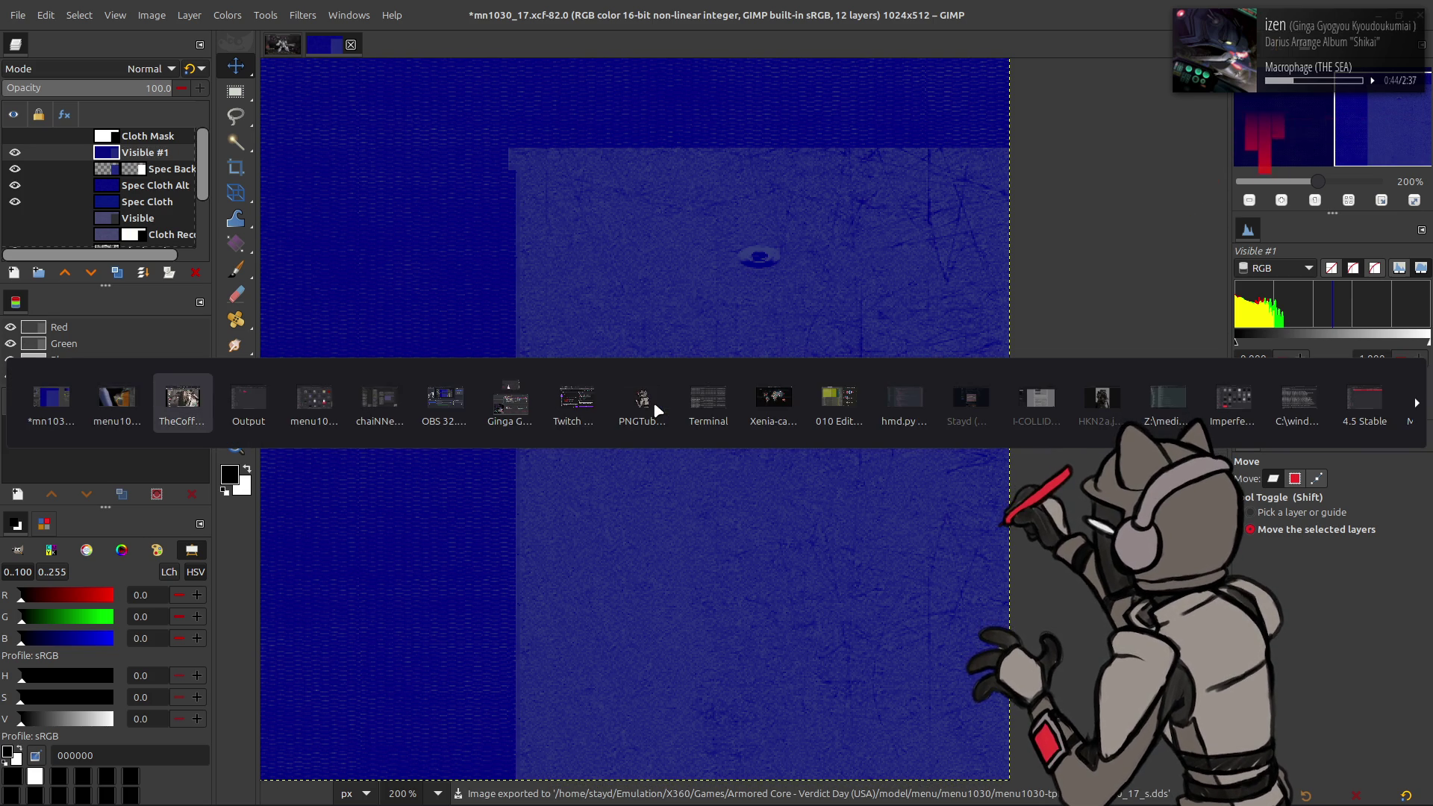
{"action": "key", "text": "alt+Tab"}
{"action": "key", "text": "alt+Tab"}
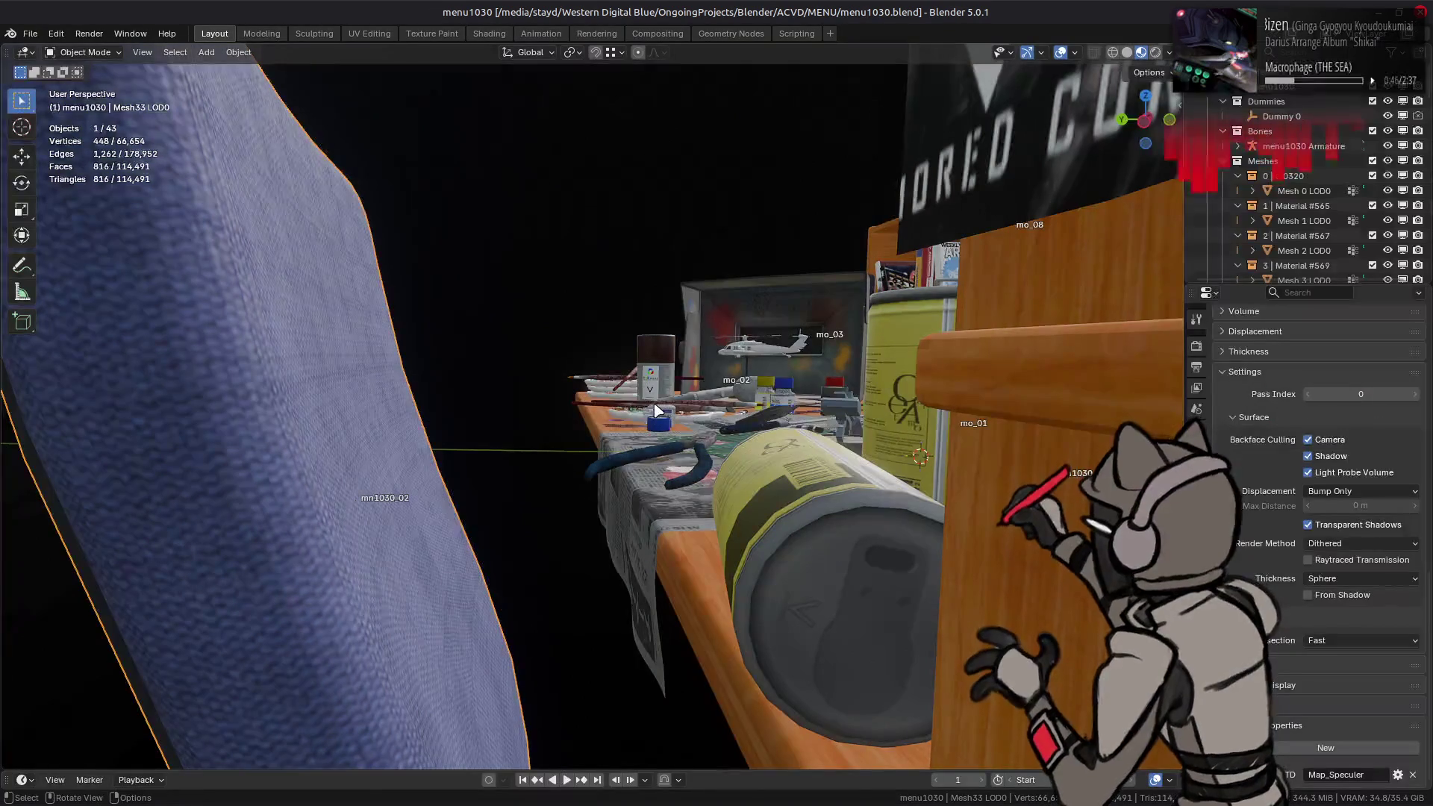
Step: Orbit the Blender viewport around the table, cloth and blue mesh to inspect the specular texture
{"action": "left_click", "coordinate": [496, 35]}
{"action": "mouse_move", "coordinate": [553, 168]}
{"action": "middle_mouse_down"}
{"action": "mouse_move", "coordinate": [687, 198]}
{"action": "mouse_move", "coordinate": [826, 177]}
{"action": "mouse_move", "coordinate": [1110, 93]}
{"action": "middle_mouse_up"}
{"action": "middle_click_drag", "start_coordinate": [971, 228], "coordinate": [934, 241]}
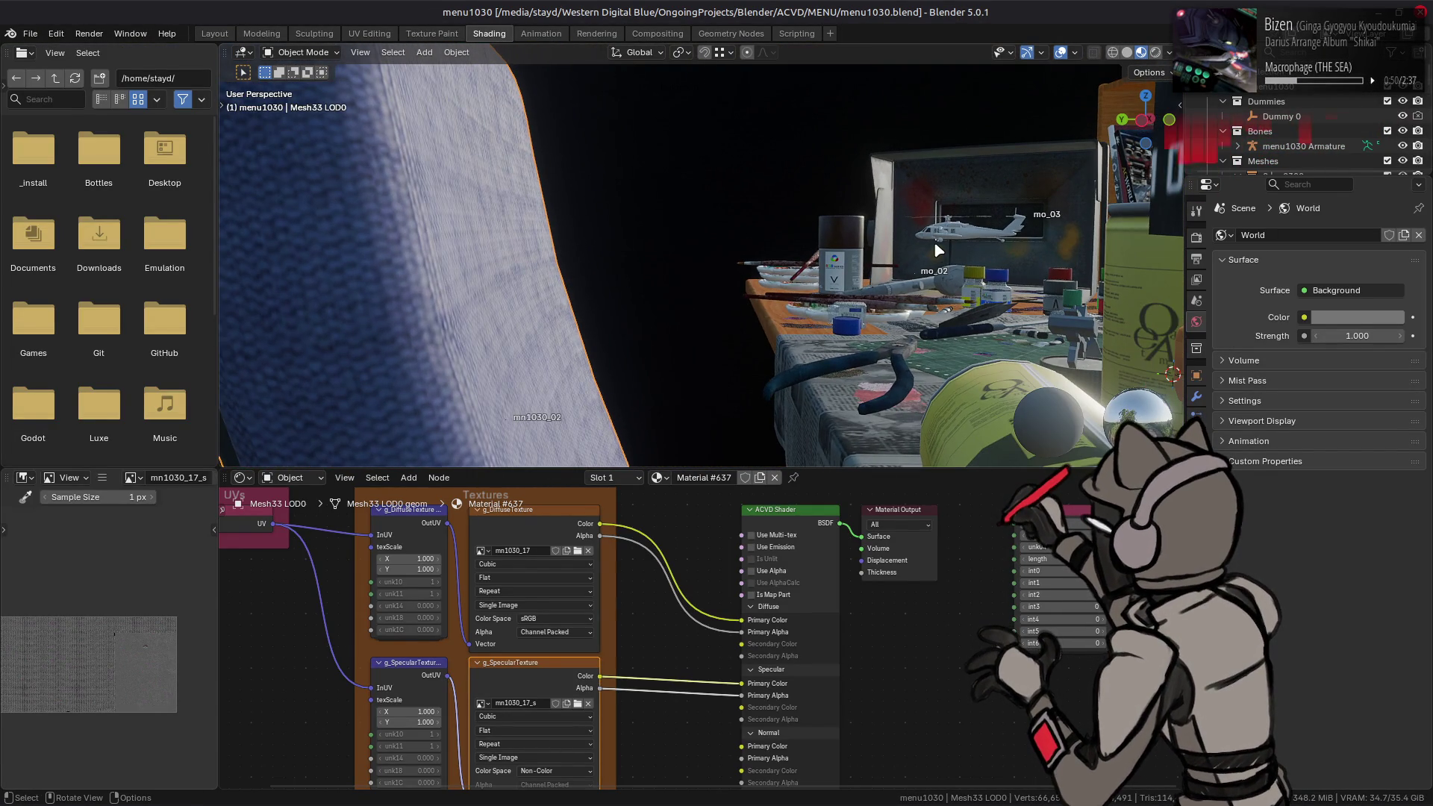
{"action": "left_click", "coordinate": [530, 524]}
{"action": "key", "text": "ctrl+z"}
{"action": "mouse_move", "coordinate": [567, 351]}
{"action": "middle_mouse_down"}
{"action": "mouse_move", "coordinate": [657, 282]}
{"action": "mouse_move", "coordinate": [666, 335]}
{"action": "mouse_move", "coordinate": [650, 262]}
{"action": "mouse_move", "coordinate": [650, 301]}
{"action": "mouse_move", "coordinate": [569, 294]}
{"action": "middle_mouse_up"}
{"action": "mouse_move", "coordinate": [364, 277]}
{"action": "middle_mouse_down"}
{"action": "mouse_move", "coordinate": [582, 265]}
{"action": "mouse_move", "coordinate": [771, 310]}
{"action": "mouse_move", "coordinate": [851, 281]}
{"action": "mouse_move", "coordinate": [987, 280]}
{"action": "mouse_move", "coordinate": [979, 105]}
{"action": "mouse_move", "coordinate": [934, 97]}
{"action": "mouse_move", "coordinate": [1131, 267]}
{"action": "mouse_move", "coordinate": [1065, 266]}
{"action": "mouse_move", "coordinate": [1120, 246]}
{"action": "middle_mouse_up"}
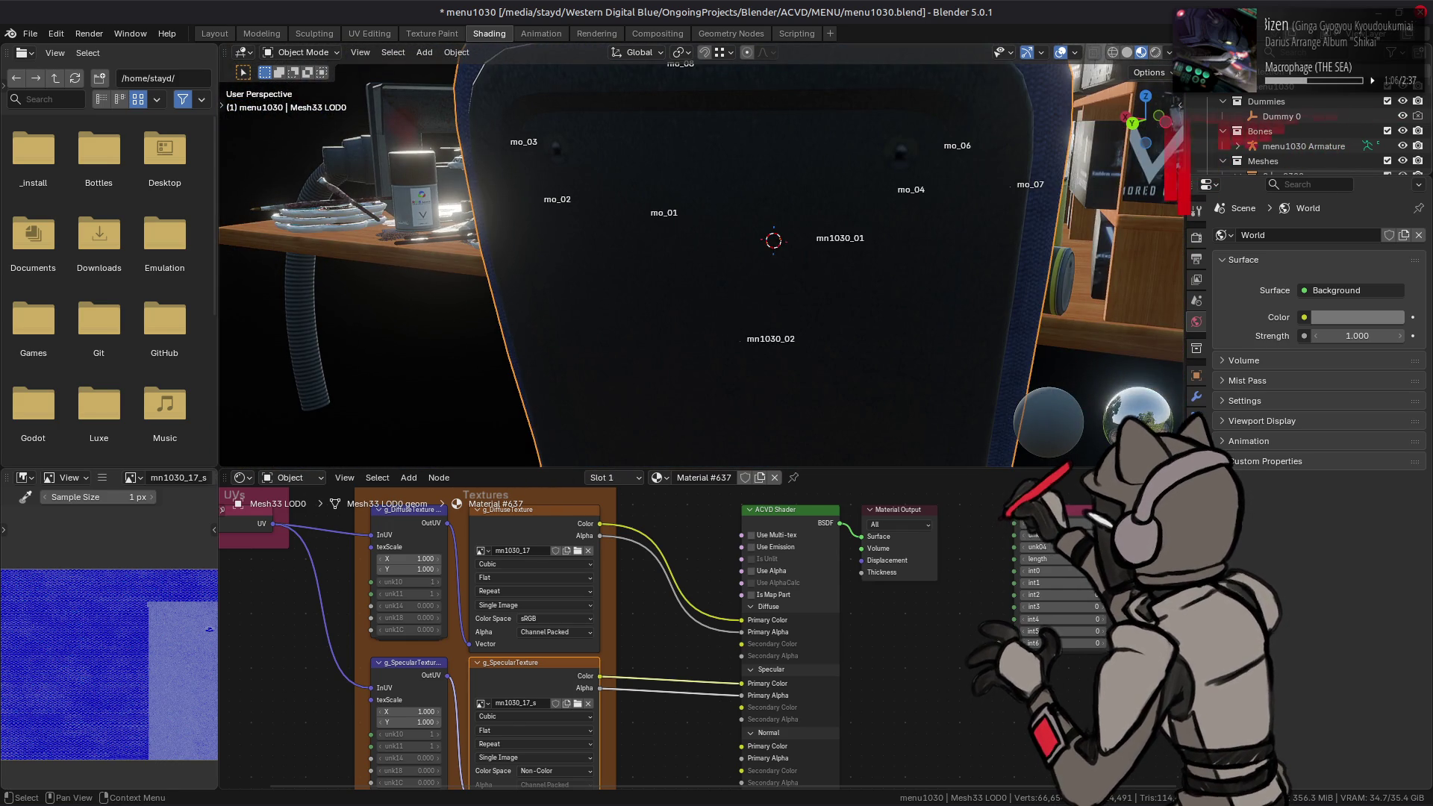
Step: Hide the 3D Cursor, Bones and Extras overlays in the viewport
{"action": "left_click", "coordinate": [1075, 52]}
{"action": "left_click", "coordinate": [1075, 53]}
{"action": "left_click", "coordinate": [1075, 53]}
{"action": "left_click", "coordinate": [1112, 159]}
{"action": "left_click", "coordinate": [1109, 234]}
{"action": "left_click", "coordinate": [977, 234]}
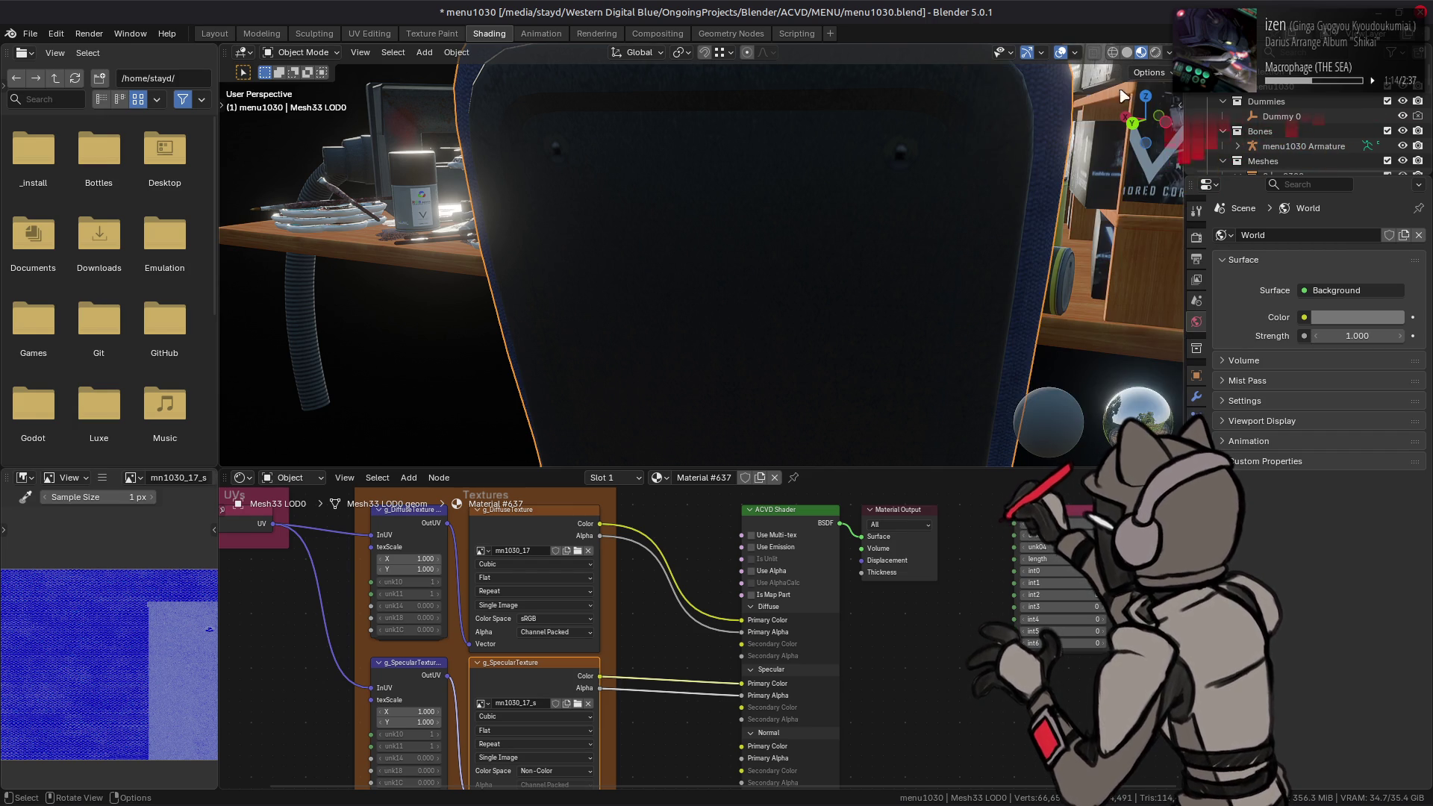
Step: Set the Viewport Shading HDRI rotation to 0° and return to GIMP
{"action": "left_click", "coordinate": [1169, 52]}
{"action": "mouse_move", "coordinate": [1153, 215]}
{"action": "left_mouse_down"}
{"action": "mouse_move", "coordinate": [1187, 214]}
{"action": "mouse_move", "coordinate": [710, 216]}
{"action": "left_mouse_up"}
{"action": "mouse_move", "coordinate": [709, 217]}
{"action": "middle_mouse_down"}
{"action": "mouse_move", "coordinate": [771, 166]}
{"action": "mouse_move", "coordinate": [773, 268]}
{"action": "mouse_move", "coordinate": [768, 182]}
{"action": "mouse_move", "coordinate": [765, 209]}
{"action": "mouse_move", "coordinate": [822, 243]}
{"action": "mouse_move", "coordinate": [687, 291]}
{"action": "mouse_move", "coordinate": [829, 289]}
{"action": "mouse_move", "coordinate": [1161, 88]}
{"action": "middle_mouse_up"}
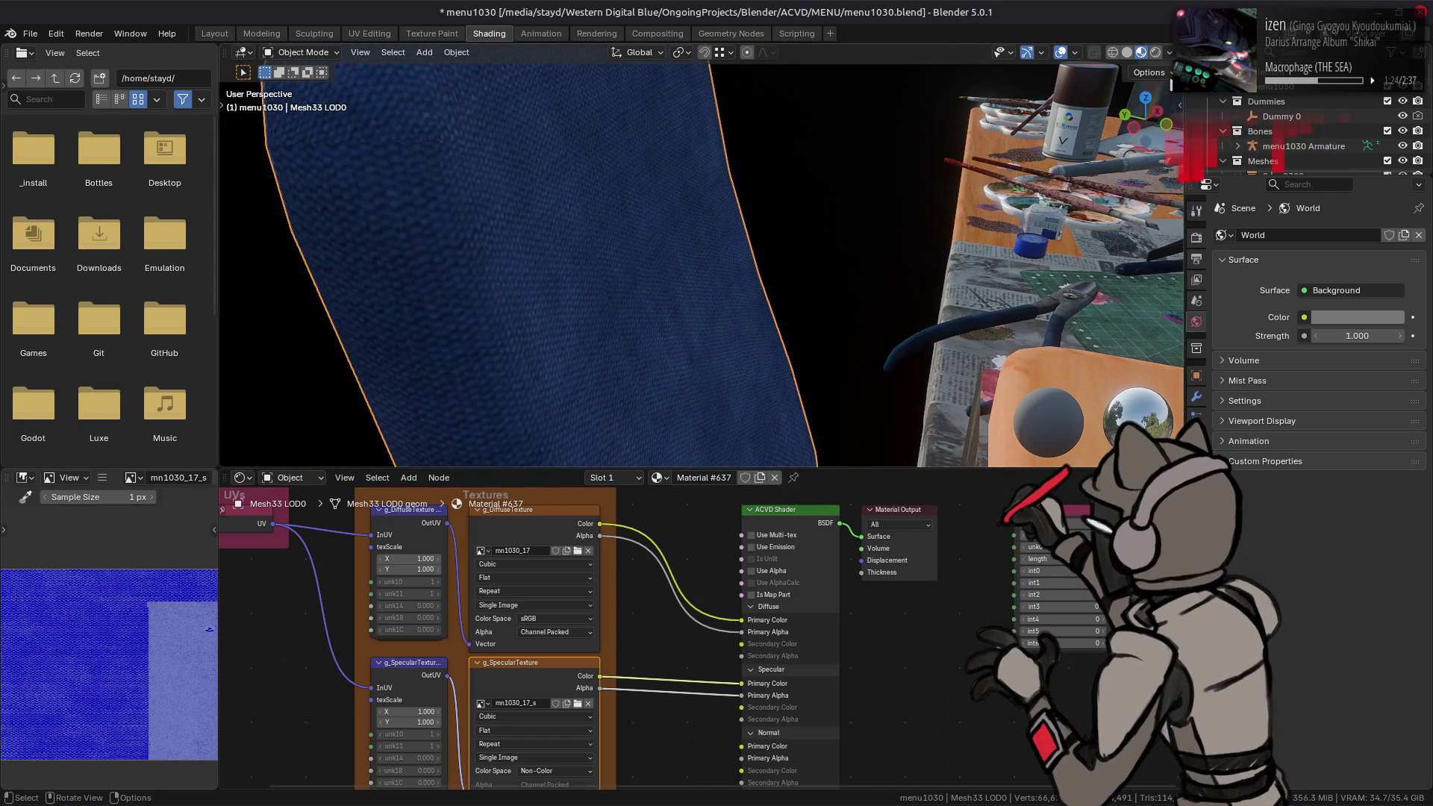
{"action": "left_click", "coordinate": [1169, 53]}
{"action": "left_click", "coordinate": [1175, 215]}
{"action": "type", "text": "0"}
{"action": "key", "text": "Return"}
{"action": "mouse_move", "coordinate": [805, 231]}
{"action": "middle_mouse_down"}
{"action": "mouse_move", "coordinate": [819, 215]}
{"action": "mouse_move", "coordinate": [827, 223]}
{"action": "middle_mouse_up"}
{"action": "key", "text": "alt+Tab"}
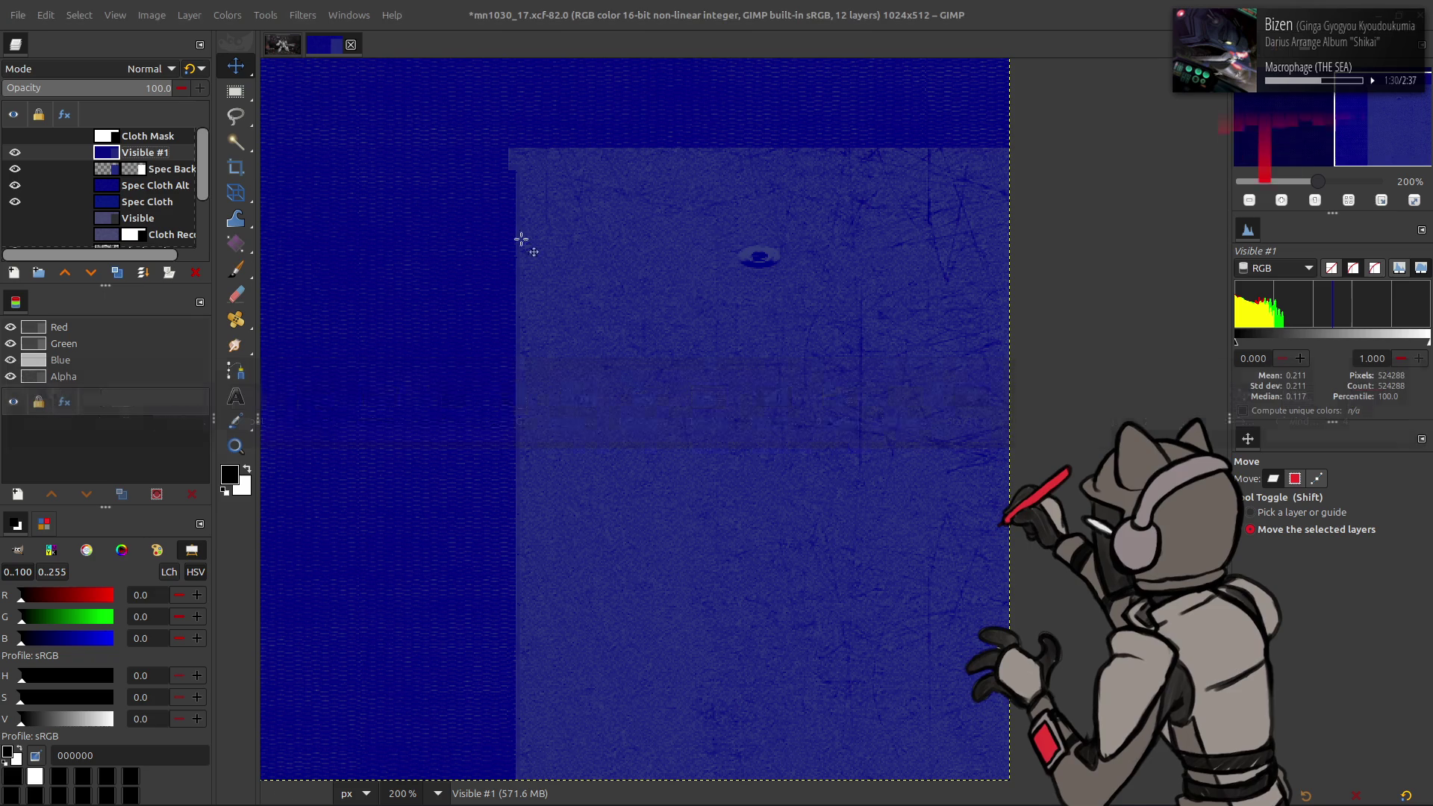
Step: Rebuild Visible #1 with Spec Cloth Alt hidden and export it to mn1030_17_s.dds
{"action": "left_click", "coordinate": [196, 273]}
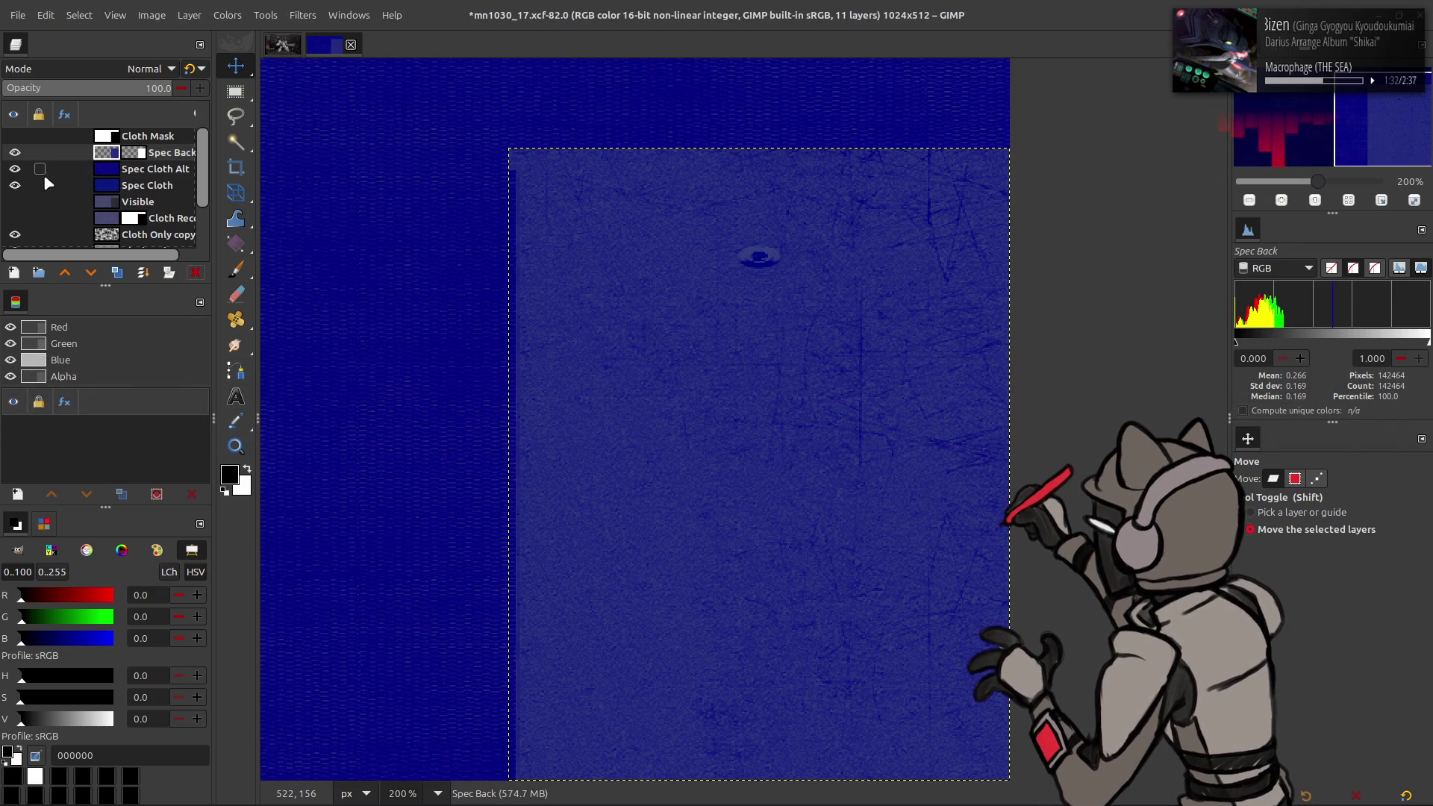
{"action": "left_click", "coordinate": [17, 170]}
{"action": "right_click", "coordinate": [110, 152]}
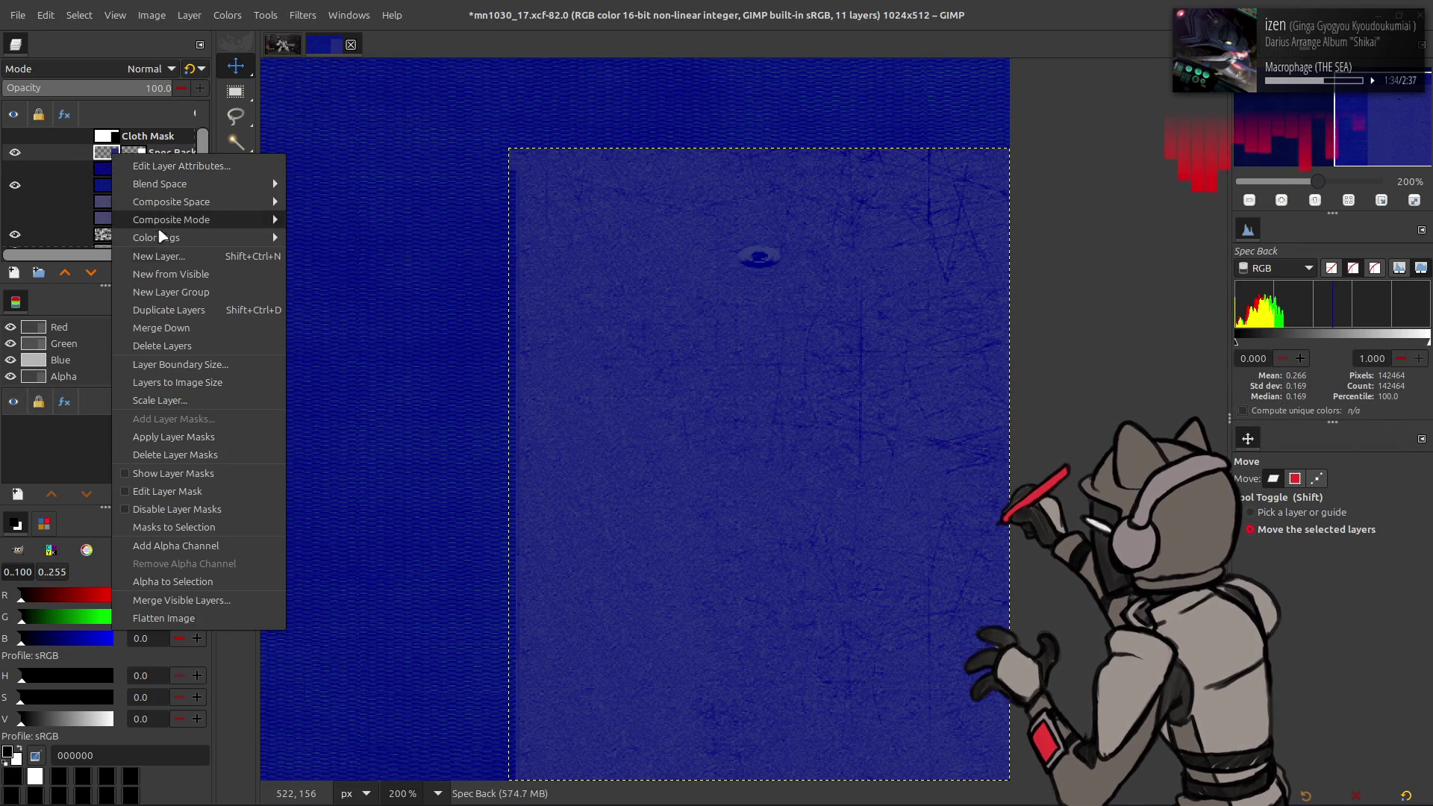
{"action": "left_click", "coordinate": [171, 220]}
{"action": "right_click", "coordinate": [124, 153]}
{"action": "key", "text": "Escape"}
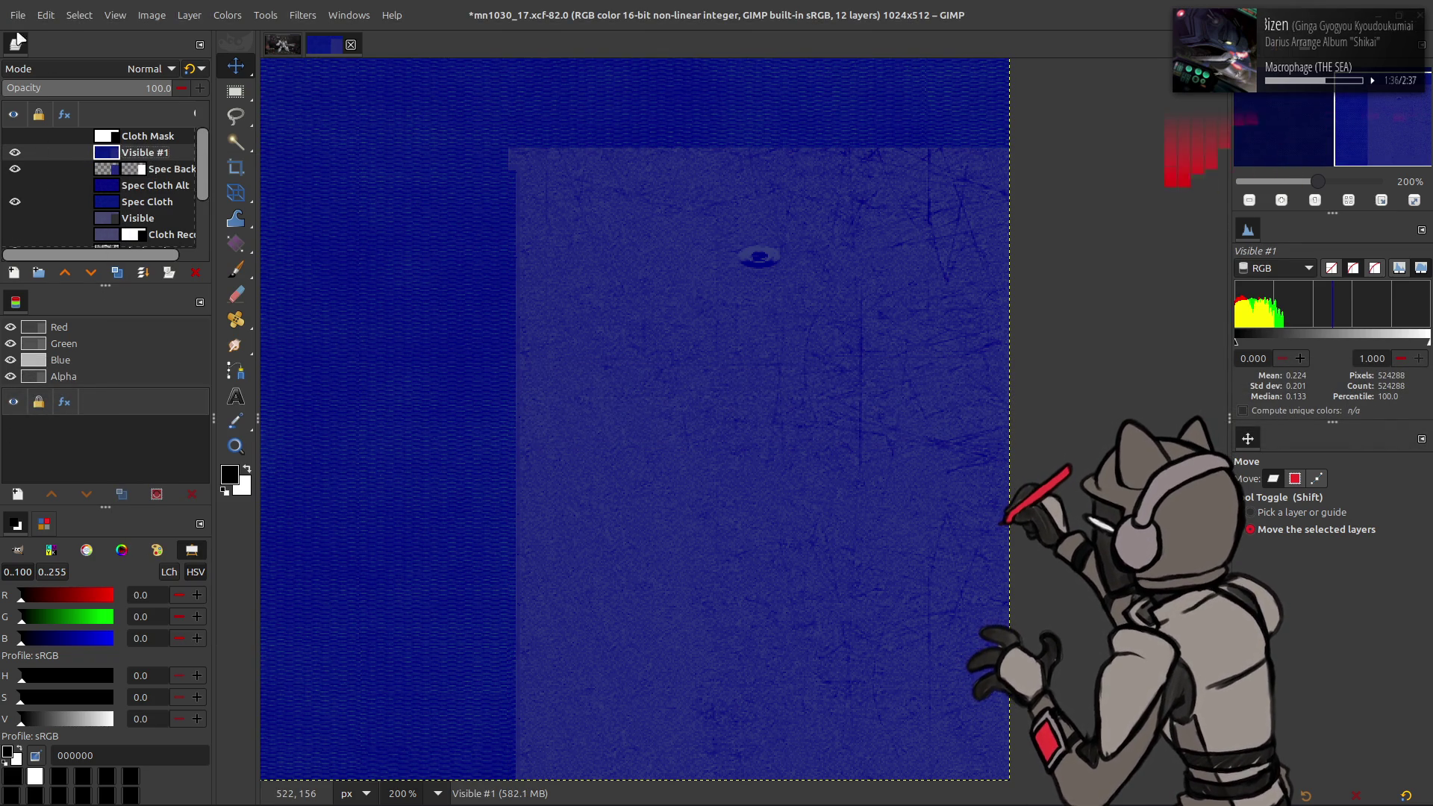
{"action": "left_click", "coordinate": [16, 15]}
{"action": "left_click", "coordinate": [149, 256]}
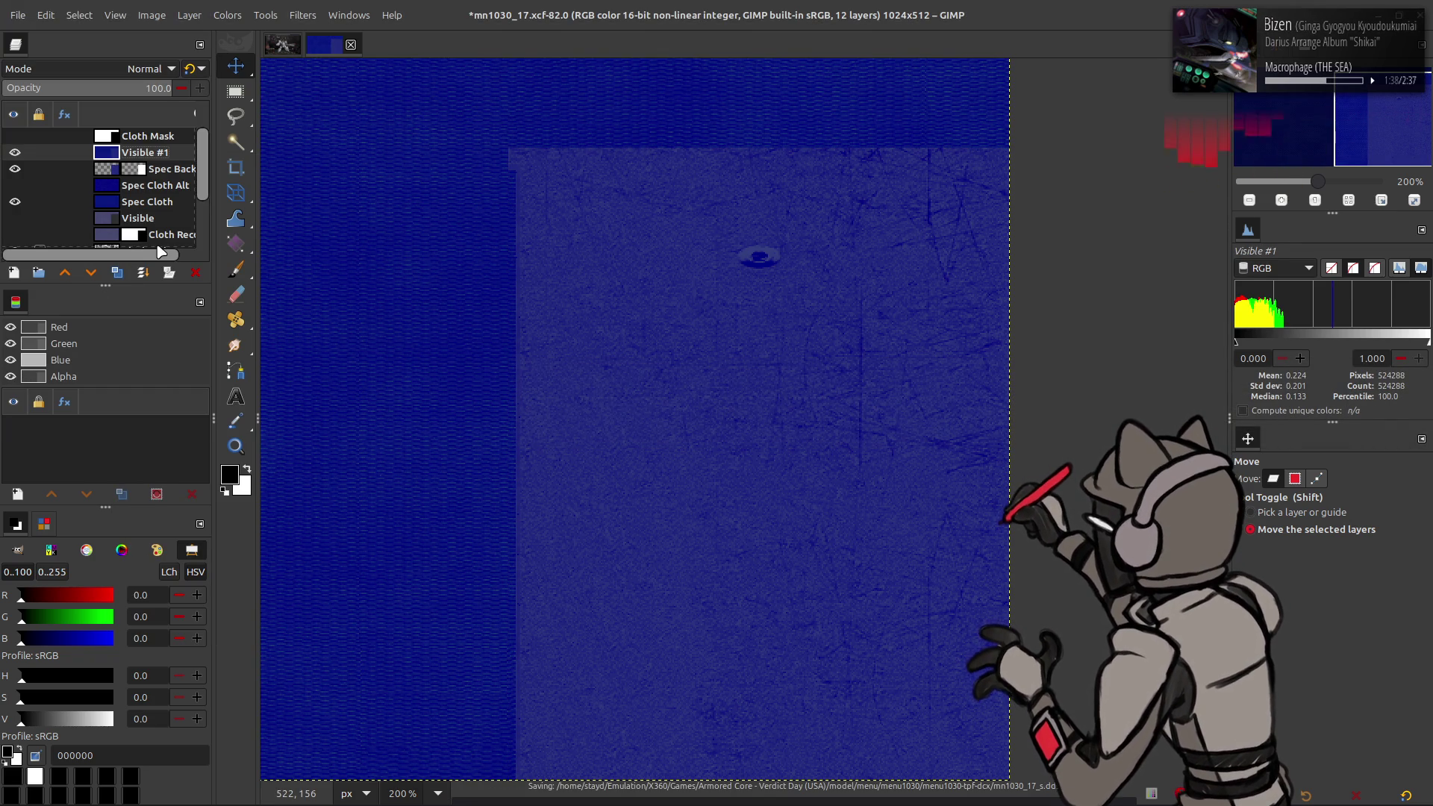
Step: Check the cloth in Blender, then re-merge the visible layers and re-export mn1030_17_s.dds
{"action": "key", "text": "alt+Tab"}
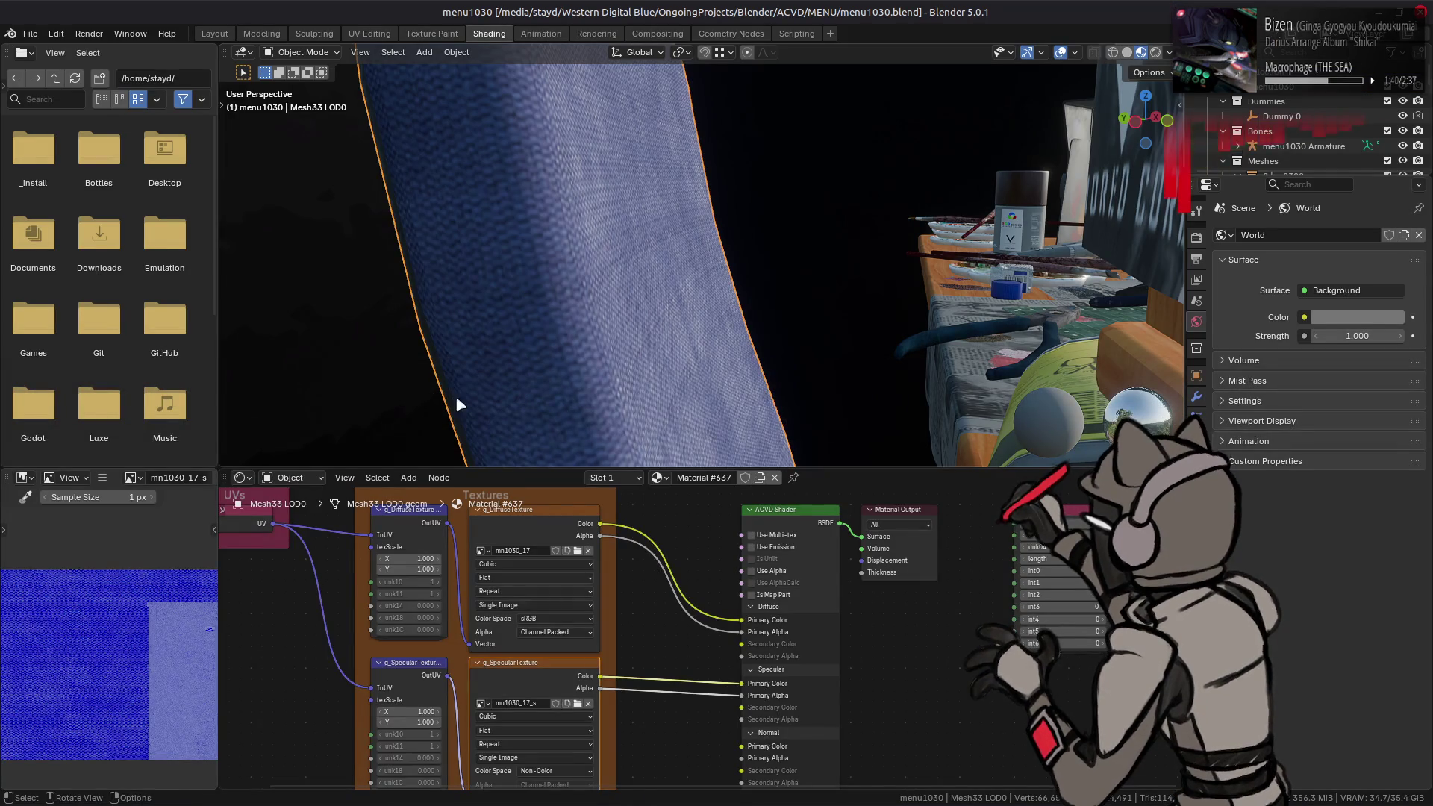
{"action": "mouse_move", "coordinate": [627, 323]}
{"action": "middle_mouse_down"}
{"action": "mouse_move", "coordinate": [634, 259]}
{"action": "mouse_move", "coordinate": [575, 214]}
{"action": "mouse_move", "coordinate": [636, 307]}
{"action": "mouse_move", "coordinate": [657, 259]}
{"action": "mouse_move", "coordinate": [658, 298]}
{"action": "middle_mouse_up"}
{"action": "key", "text": "alt+Tab"}
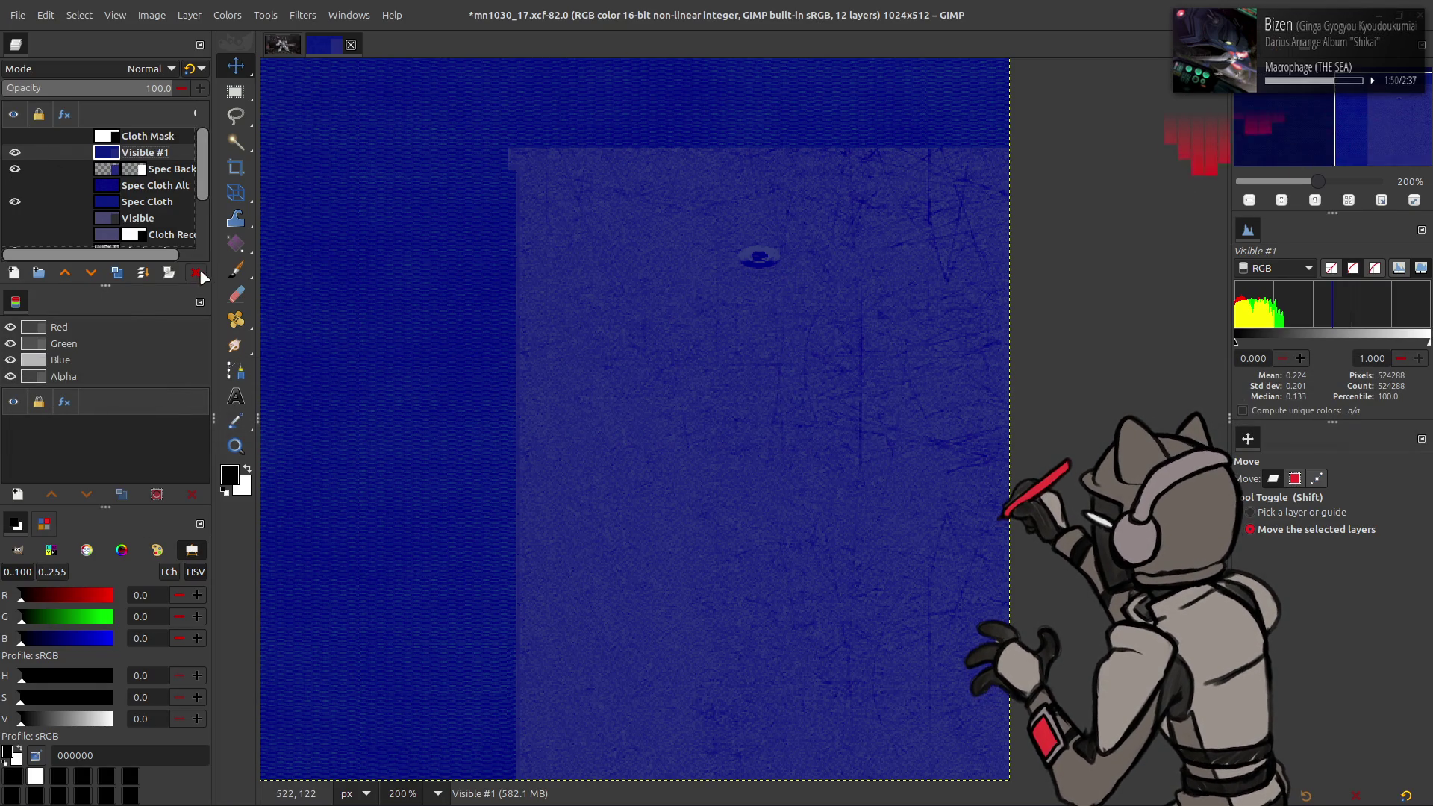
{"action": "left_click", "coordinate": [196, 272]}
{"action": "right_click", "coordinate": [111, 154]}
{"action": "left_click", "coordinate": [150, 271]}
{"action": "left_click", "coordinate": [27, 14]}
{"action": "left_click", "coordinate": [119, 256]}
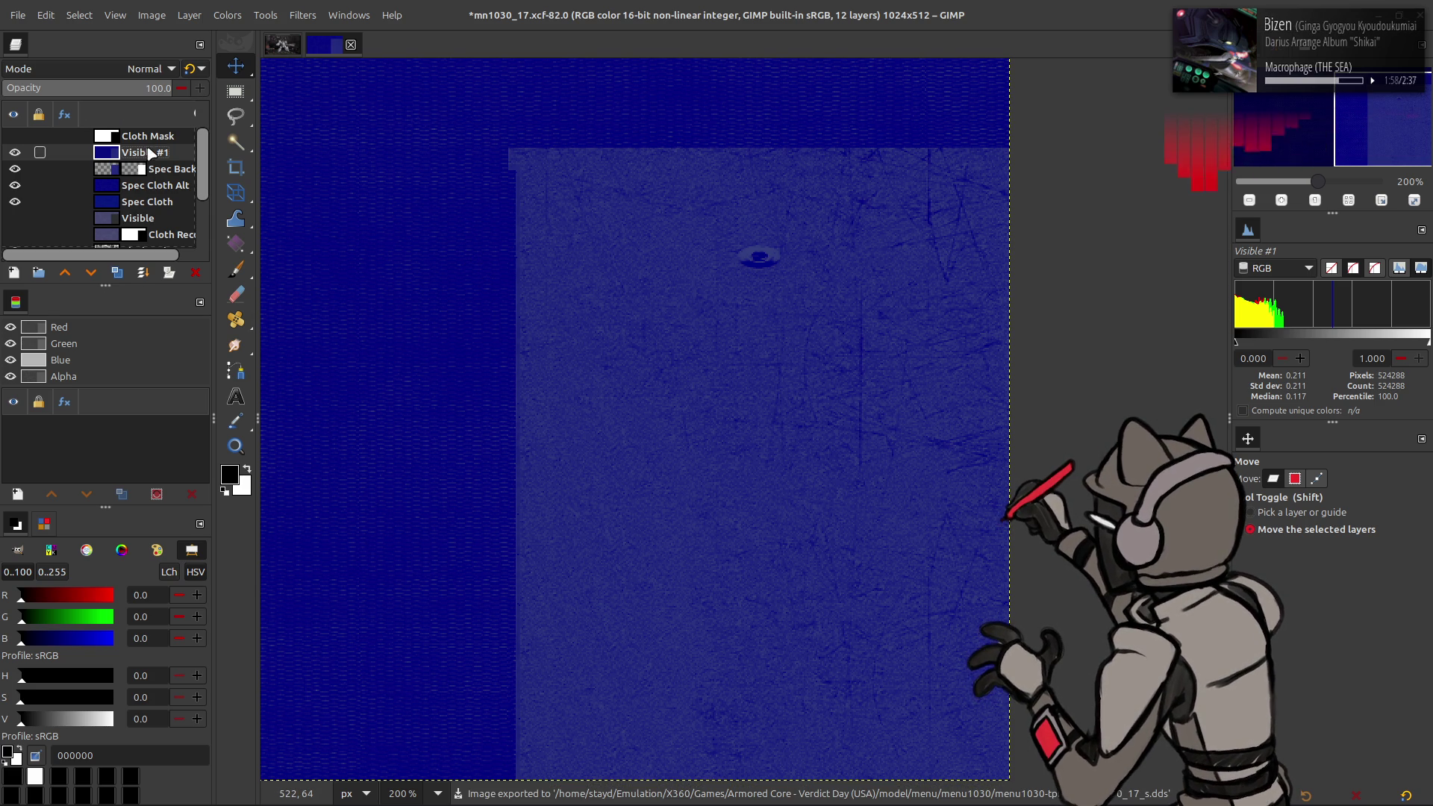
Step: Delete Visible #1 and cap Spec Cloth Alt's red-channel input level at 50 with Levels
{"action": "left_click", "coordinate": [196, 273]}
{"action": "left_click", "coordinate": [228, 15]}
{"action": "left_click", "coordinate": [273, 197]}
{"action": "scroll", "coordinate": [155, 268], "scroll_direction": "down", "scroll_amount": 2}
{"action": "scroll", "coordinate": [154, 267], "scroll_direction": "up", "scroll_amount": 1}
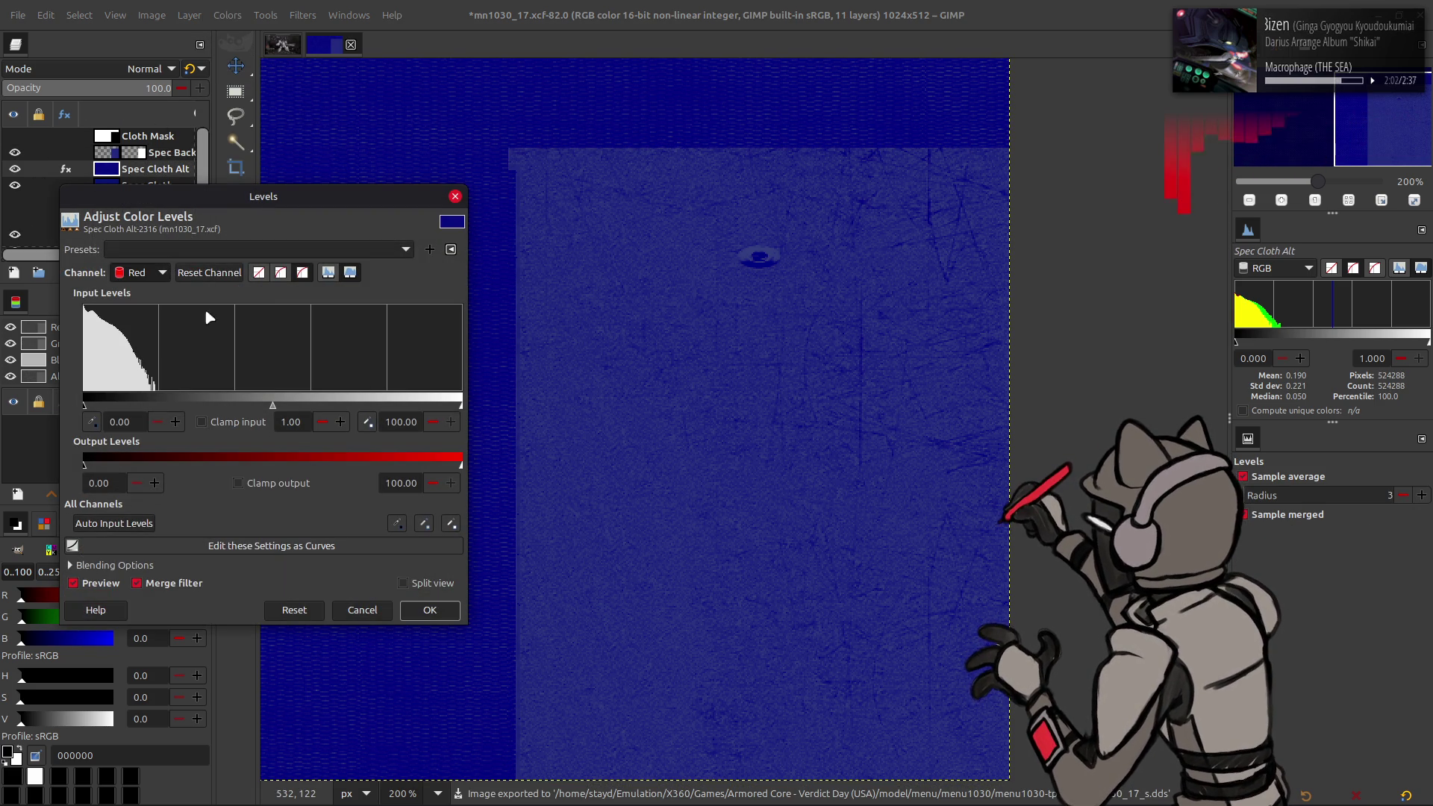
{"action": "left_click", "coordinate": [430, 610]}
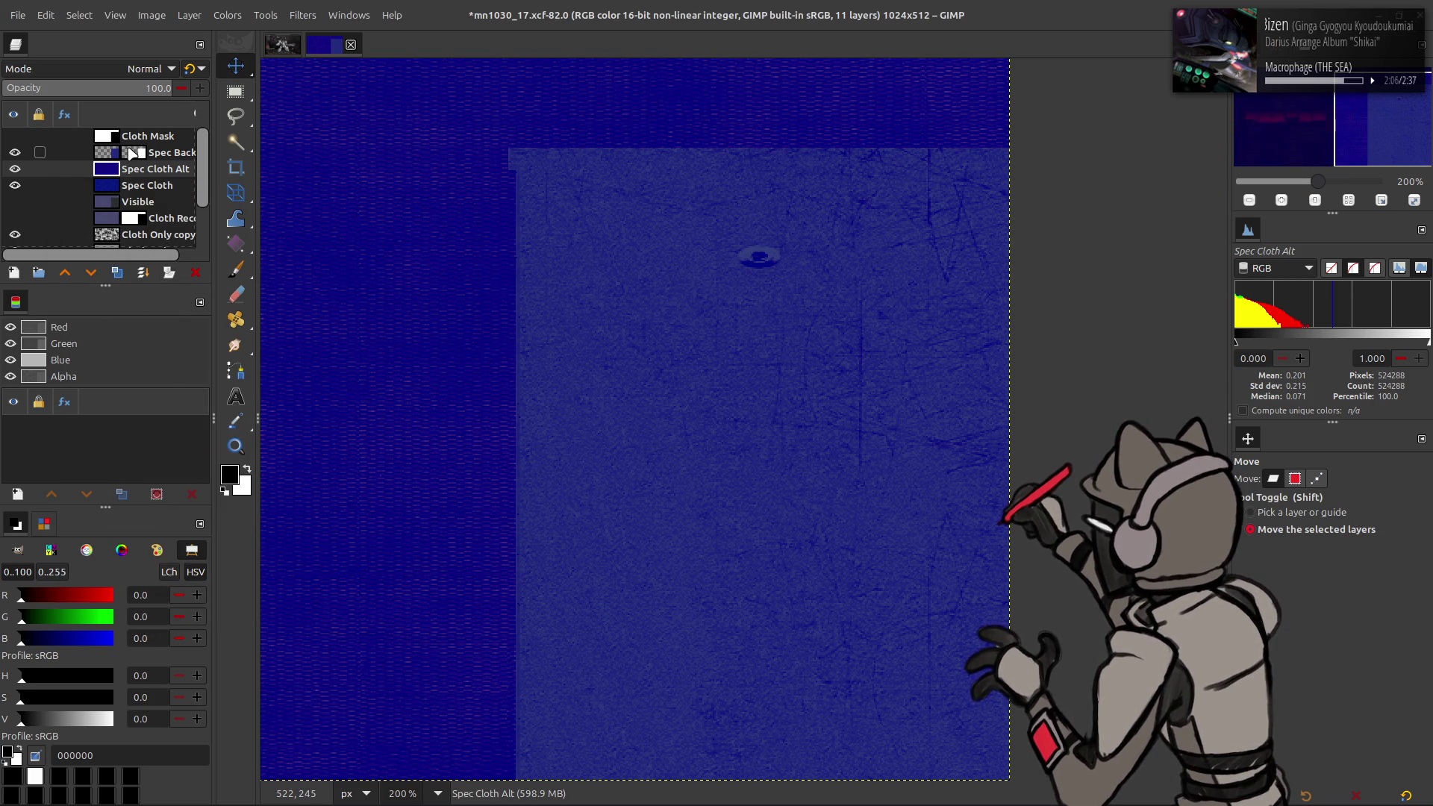
Step: Create a new layer from visible and export it to mn1030_17_s.dds
{"action": "left_click", "coordinate": [105, 153]}
{"action": "right_click", "coordinate": [105, 155]}
{"action": "left_click", "coordinate": [149, 217]}
{"action": "left_click", "coordinate": [25, 18]}
{"action": "left_click", "coordinate": [128, 269]}
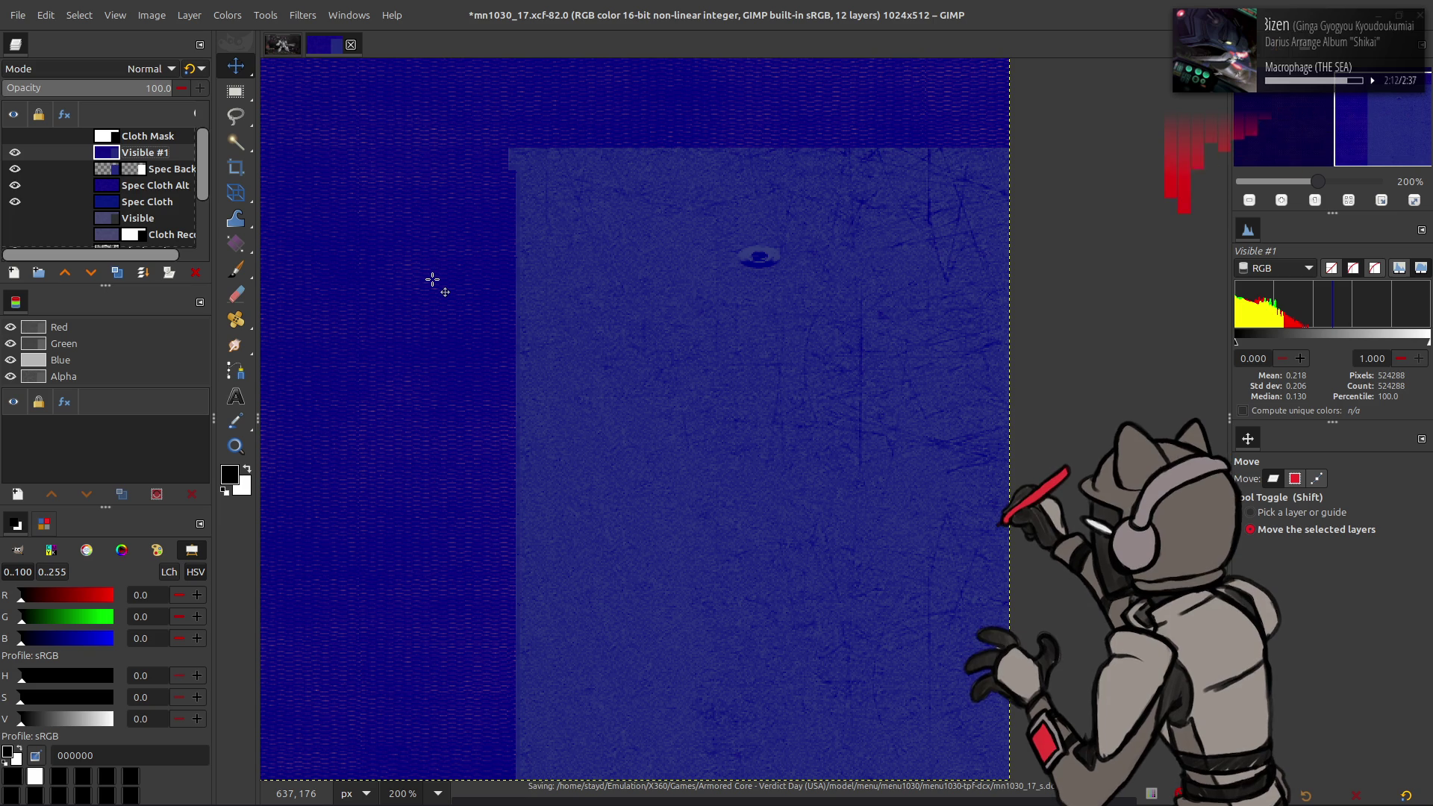
{"action": "key", "text": "alt+Tab"}
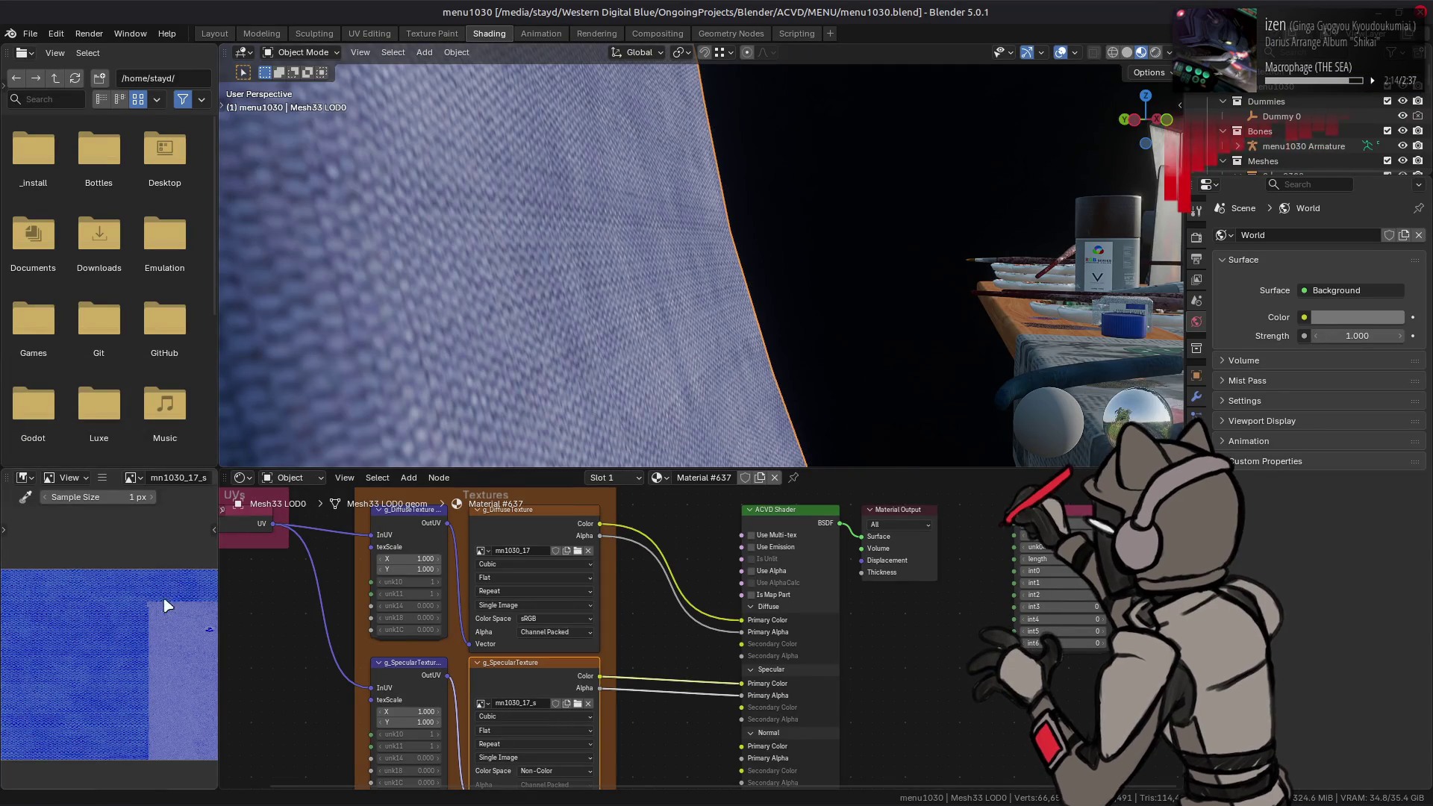
Step: Inspect the reloaded cloth texture, switch to Solid shading, and save the Blender scene
{"action": "mouse_move", "coordinate": [522, 254]}
{"action": "middle_mouse_down"}
{"action": "mouse_move", "coordinate": [577, 216]}
{"action": "mouse_move", "coordinate": [602, 298]}
{"action": "mouse_move", "coordinate": [585, 240]}
{"action": "mouse_move", "coordinate": [601, 243]}
{"action": "mouse_move", "coordinate": [374, 288]}
{"action": "mouse_move", "coordinate": [575, 272]}
{"action": "mouse_move", "coordinate": [602, 250]}
{"action": "mouse_move", "coordinate": [609, 283]}
{"action": "middle_mouse_up"}
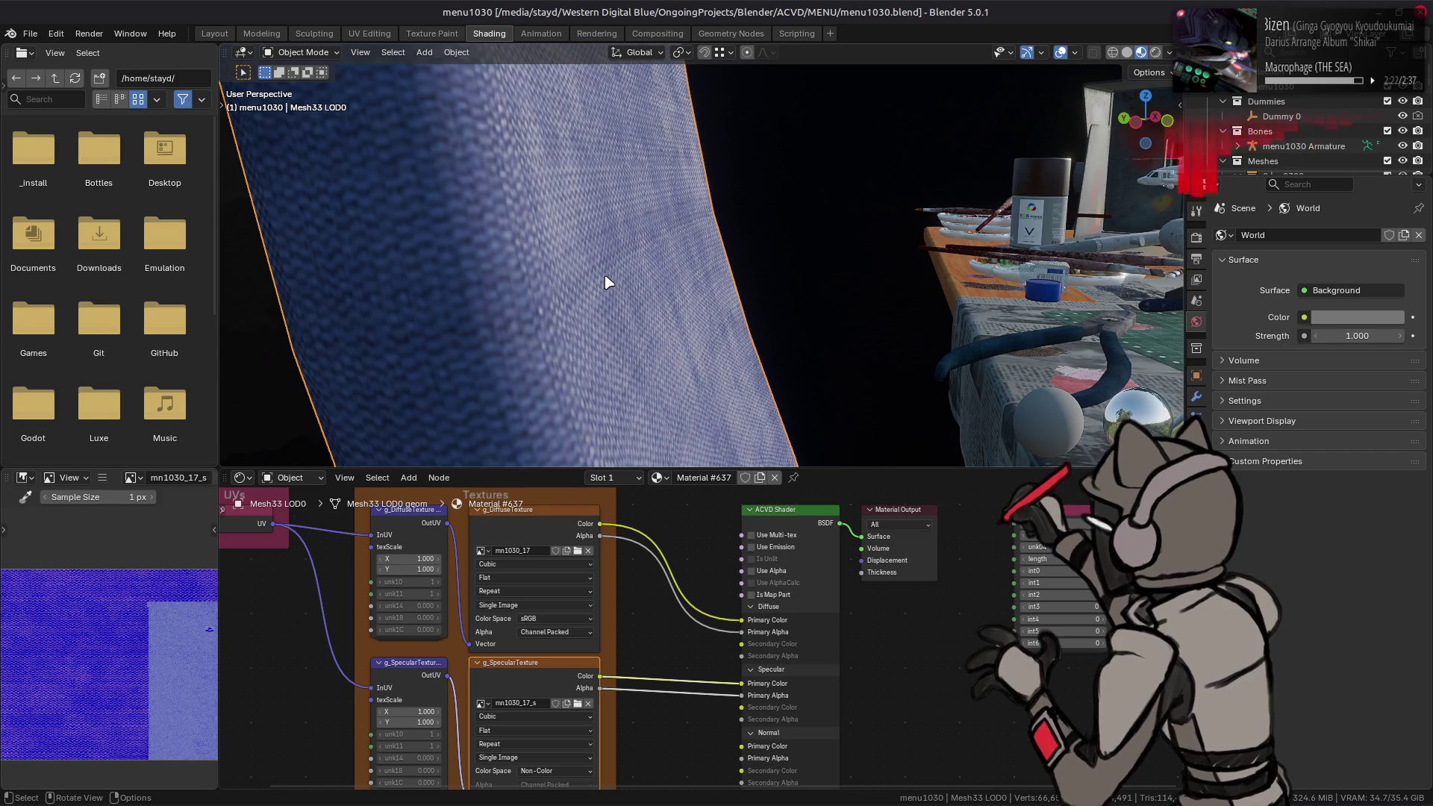
{"action": "scroll", "coordinate": [605, 282], "scroll_direction": "down", "scroll_amount": 2}
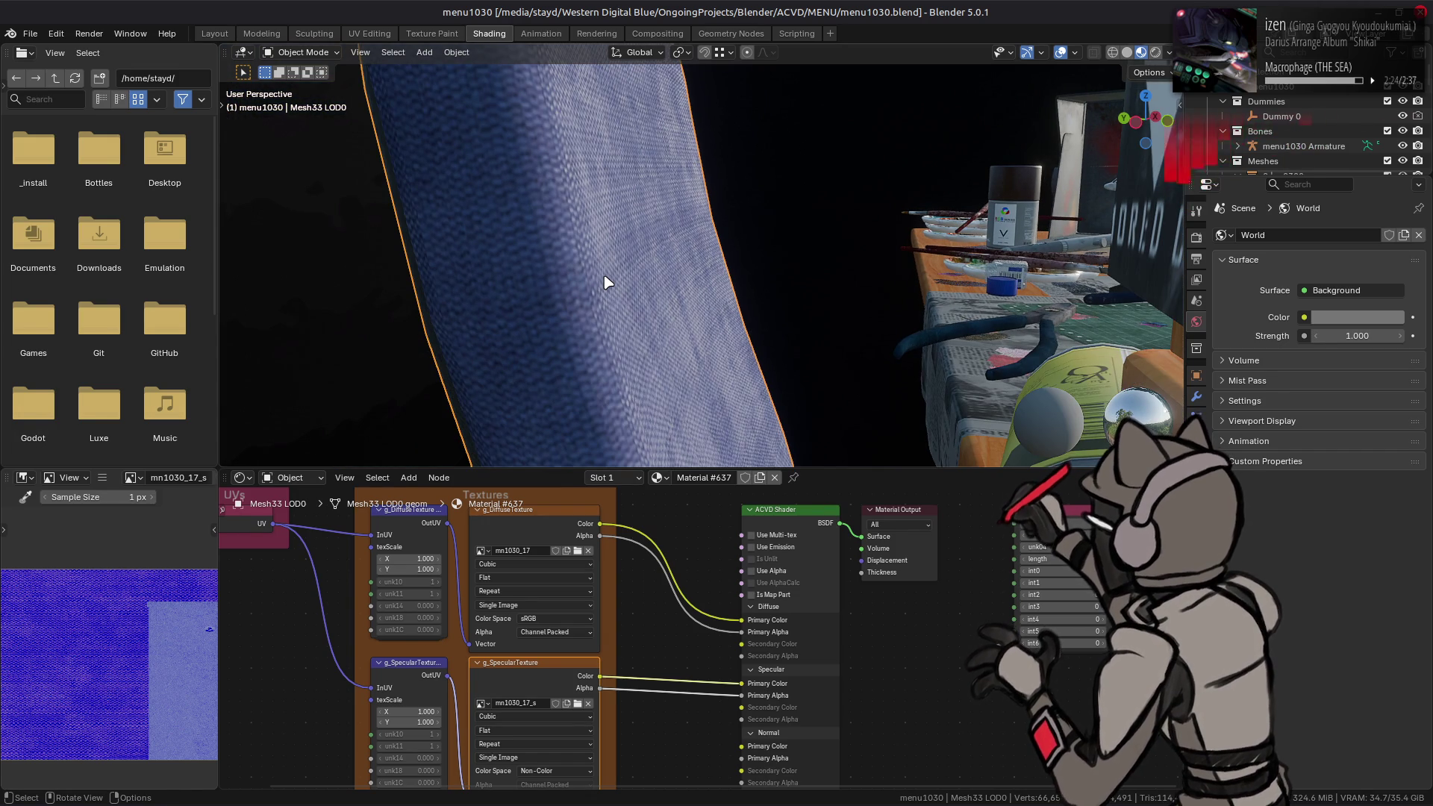
{"action": "left_click", "coordinate": [1128, 52]}
{"action": "key", "text": "ctrl+s"}
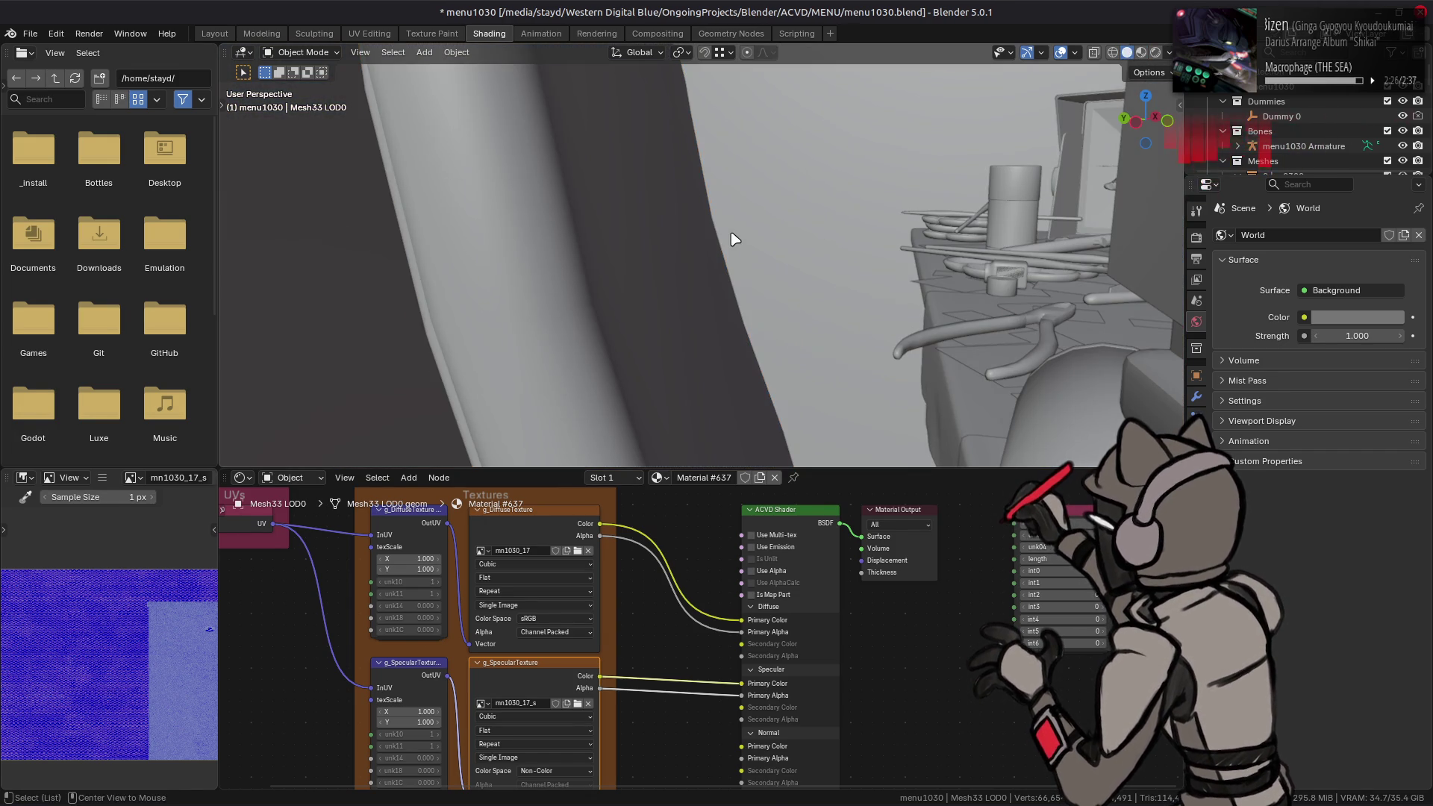
{"action": "key", "text": "alt+Tab"}
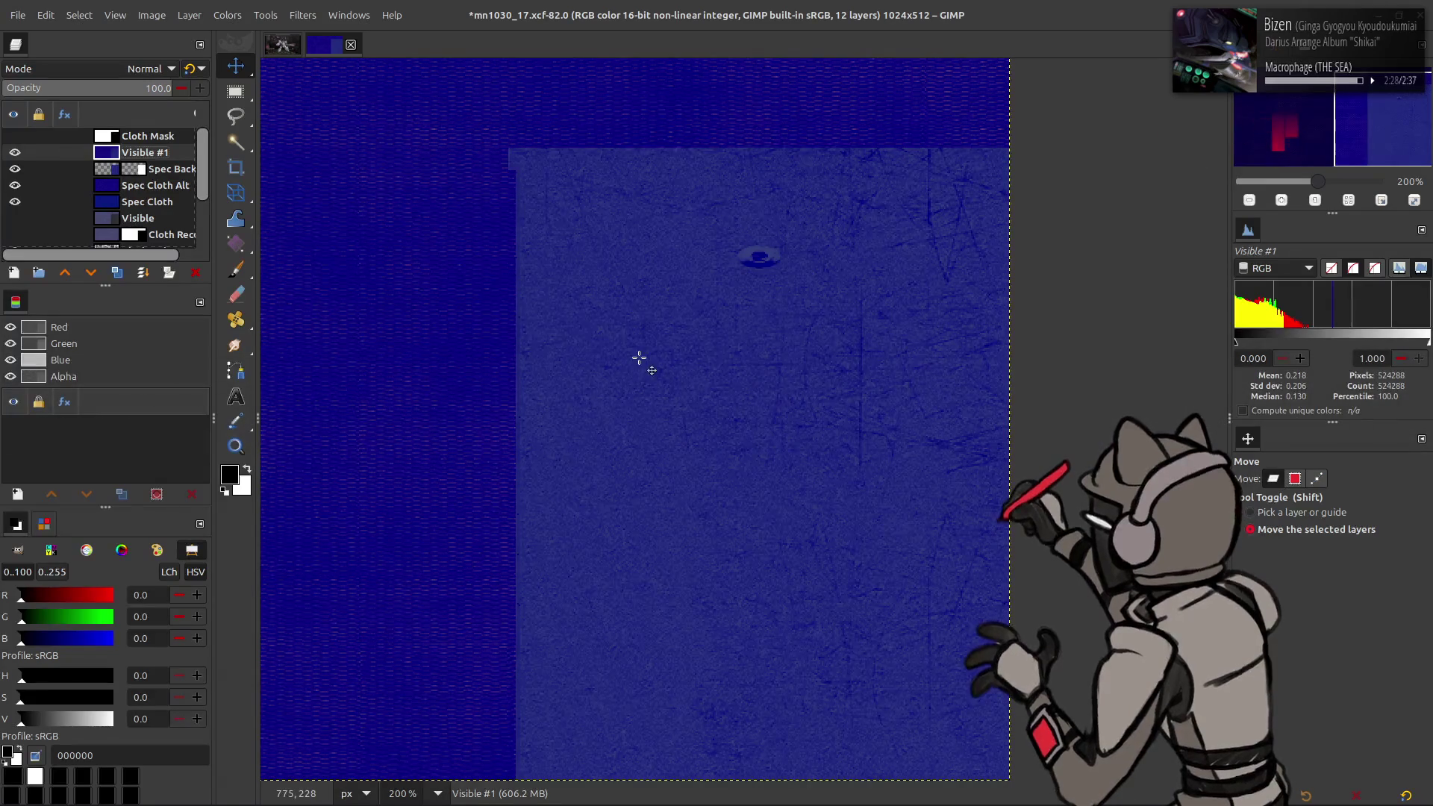
Step: Re-export the texture, delete the merged Visible #1 layer, and save mn1030_17.xcf
{"action": "key", "text": "ctrl+e"}
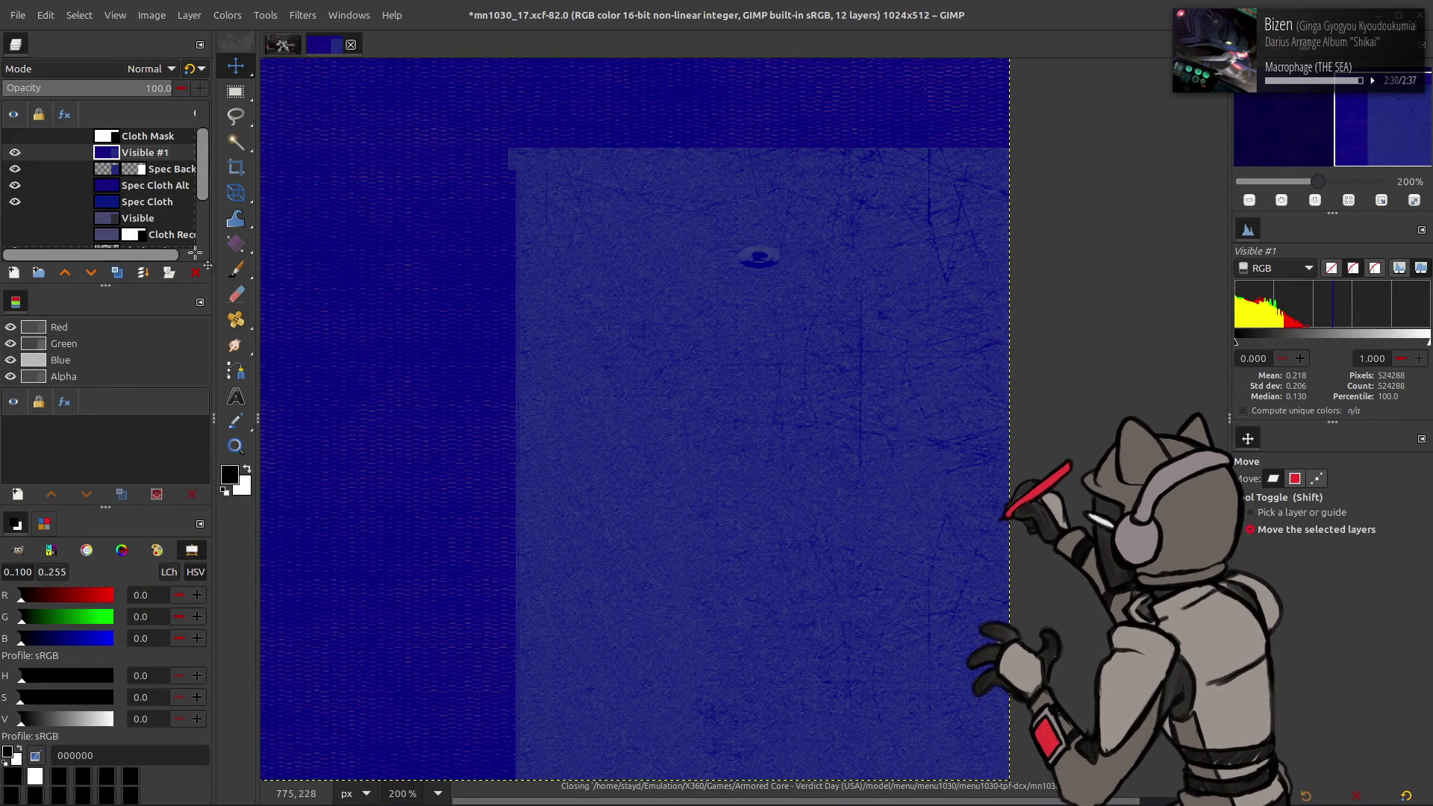
{"action": "left_click", "coordinate": [193, 272]}
{"action": "key", "text": "ctrl+s"}
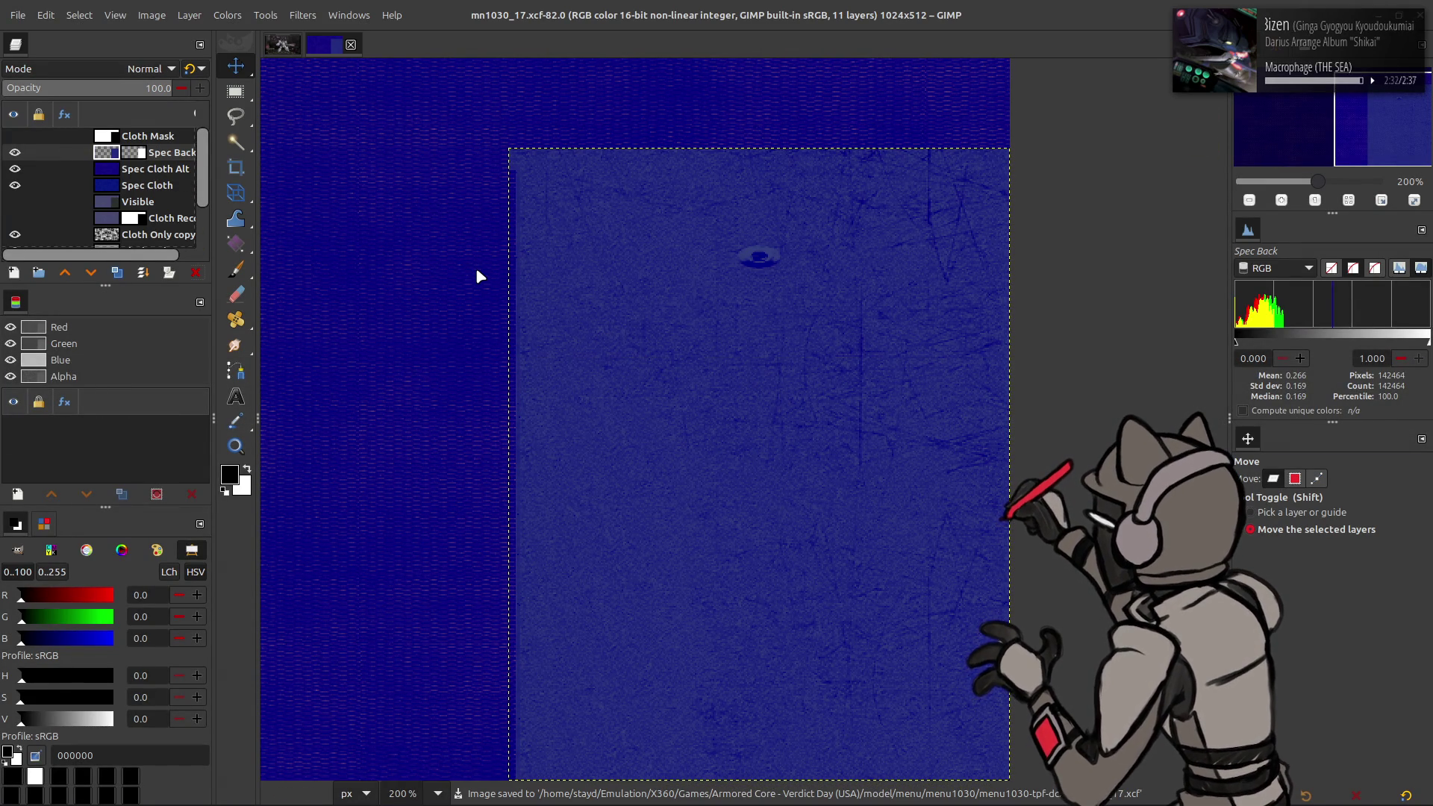
Step: Repack the menu1030-tpf-dcx folder into menu1030.tpf.dcx with YabberExtended
{"action": "key", "text": "alt+Tab"}
{"action": "key", "text": "alt+Tab"}
{"action": "key", "text": "alt+Tab"}
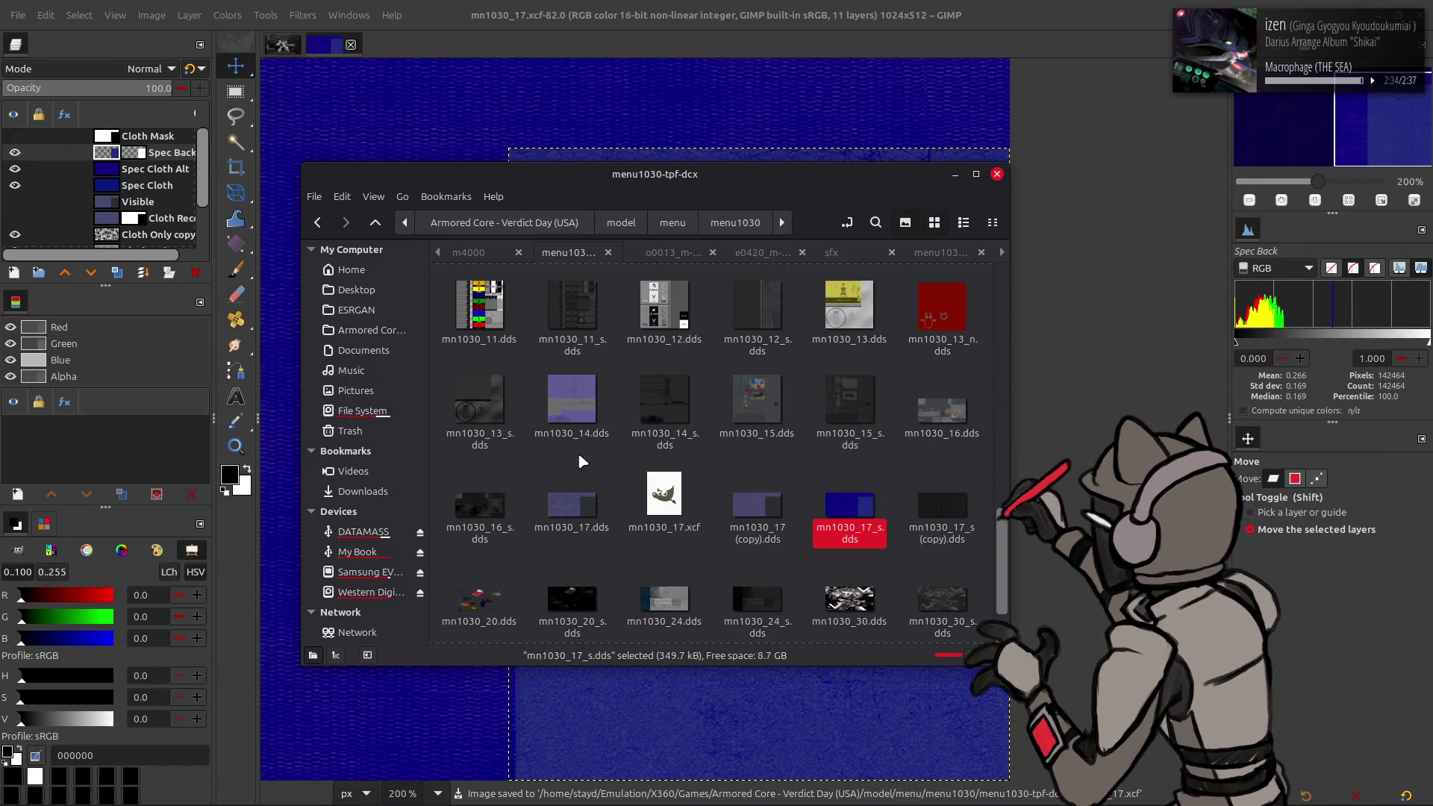
{"action": "key", "text": "alt+Left"}
{"action": "right_click", "coordinate": [550, 310]}
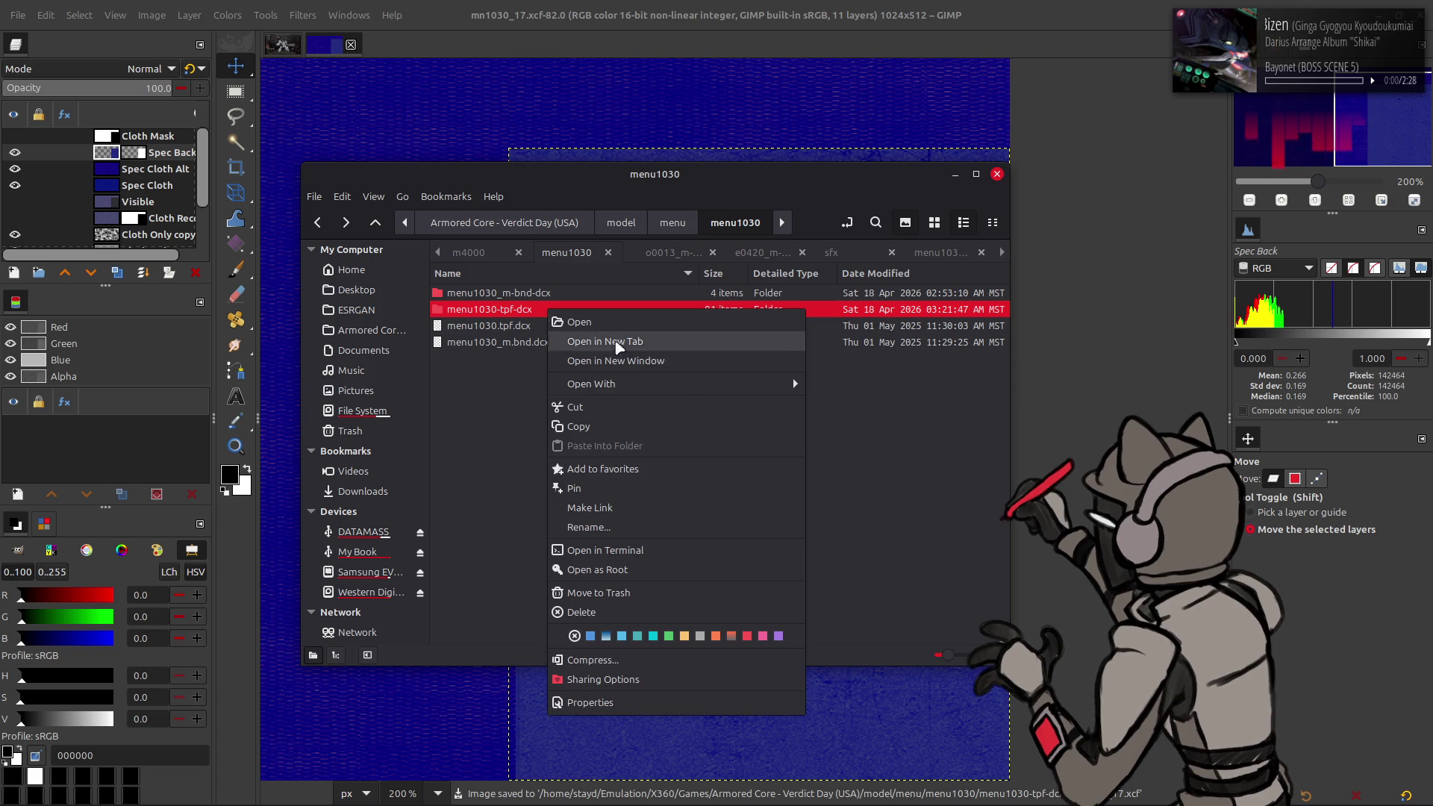
{"action": "mouse_move", "coordinate": [746, 384]}
{"action": "left_click", "coordinate": [843, 482]}
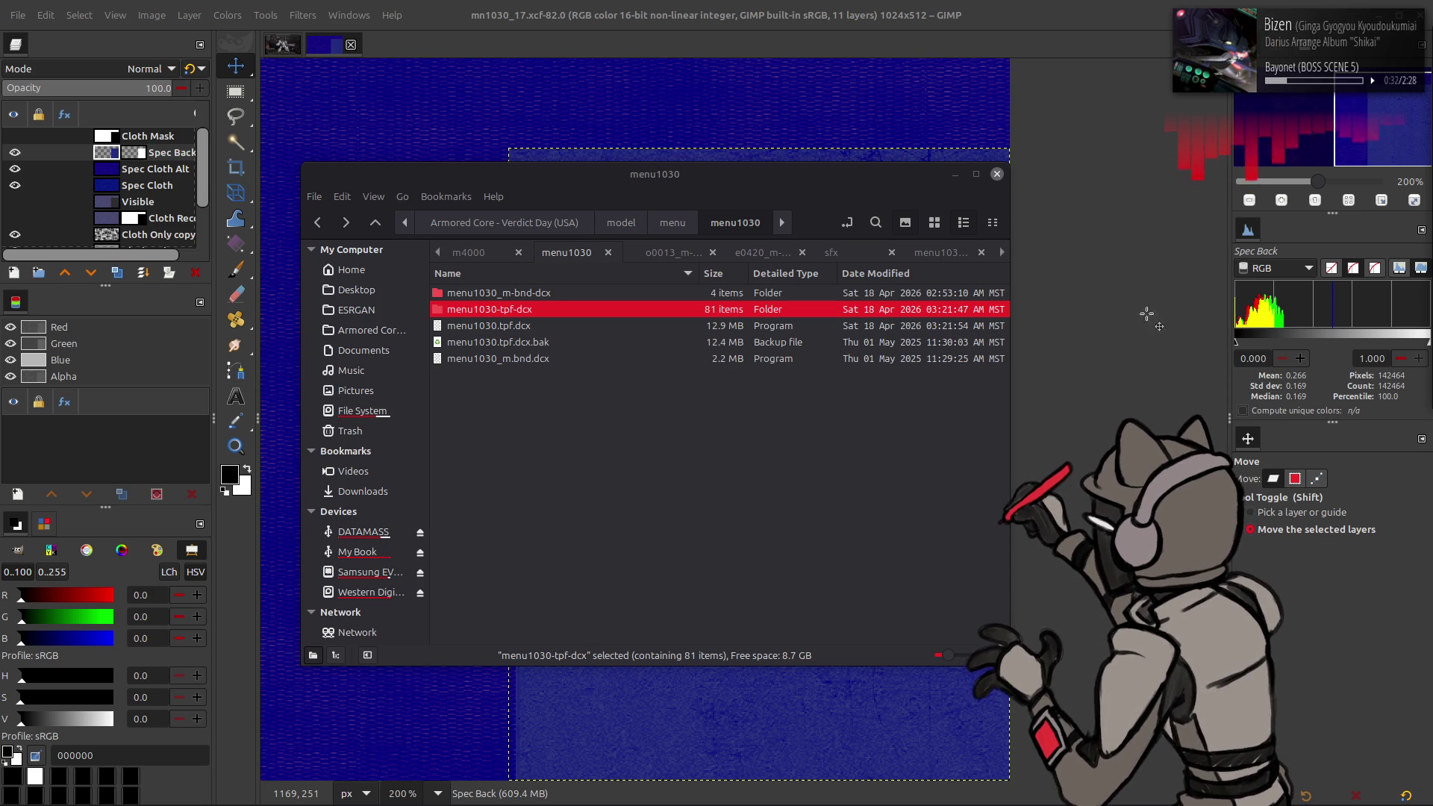
{"action": "left_click", "coordinate": [724, 497]}
{"action": "key", "text": "alt+Tab"}
{"action": "key", "text": "alt+Tab"}
{"action": "key", "text": "alt+Tab"}
{"action": "key", "text": "alt+Tab"}
{"action": "key", "text": "alt+Tab"}
{"action": "key", "text": "alt+Tab"}
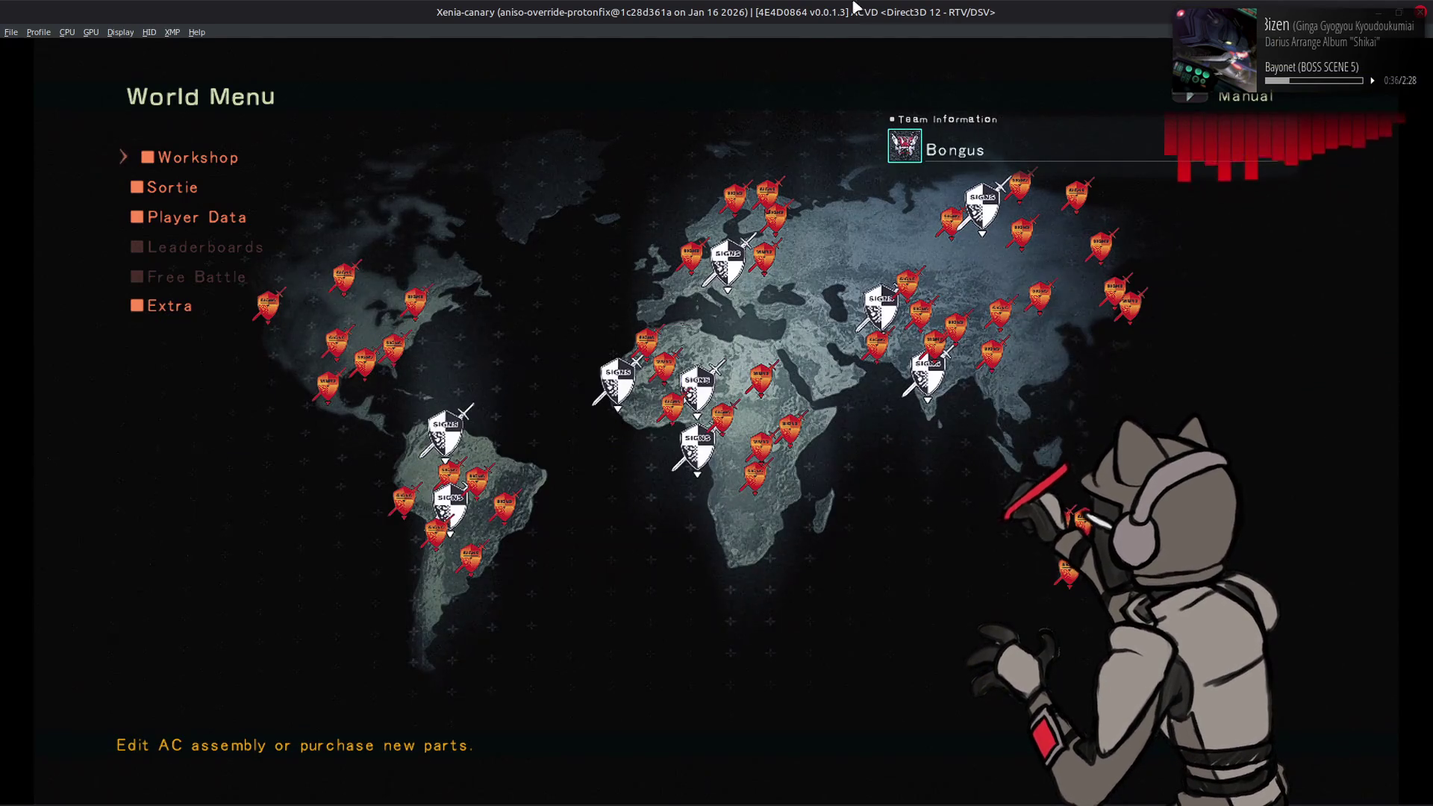
Step: Enter the Workshop and preview the AC scene in View Mode, then cycle windows toward 010 Editor
{"action": "key", "text": "Return"}
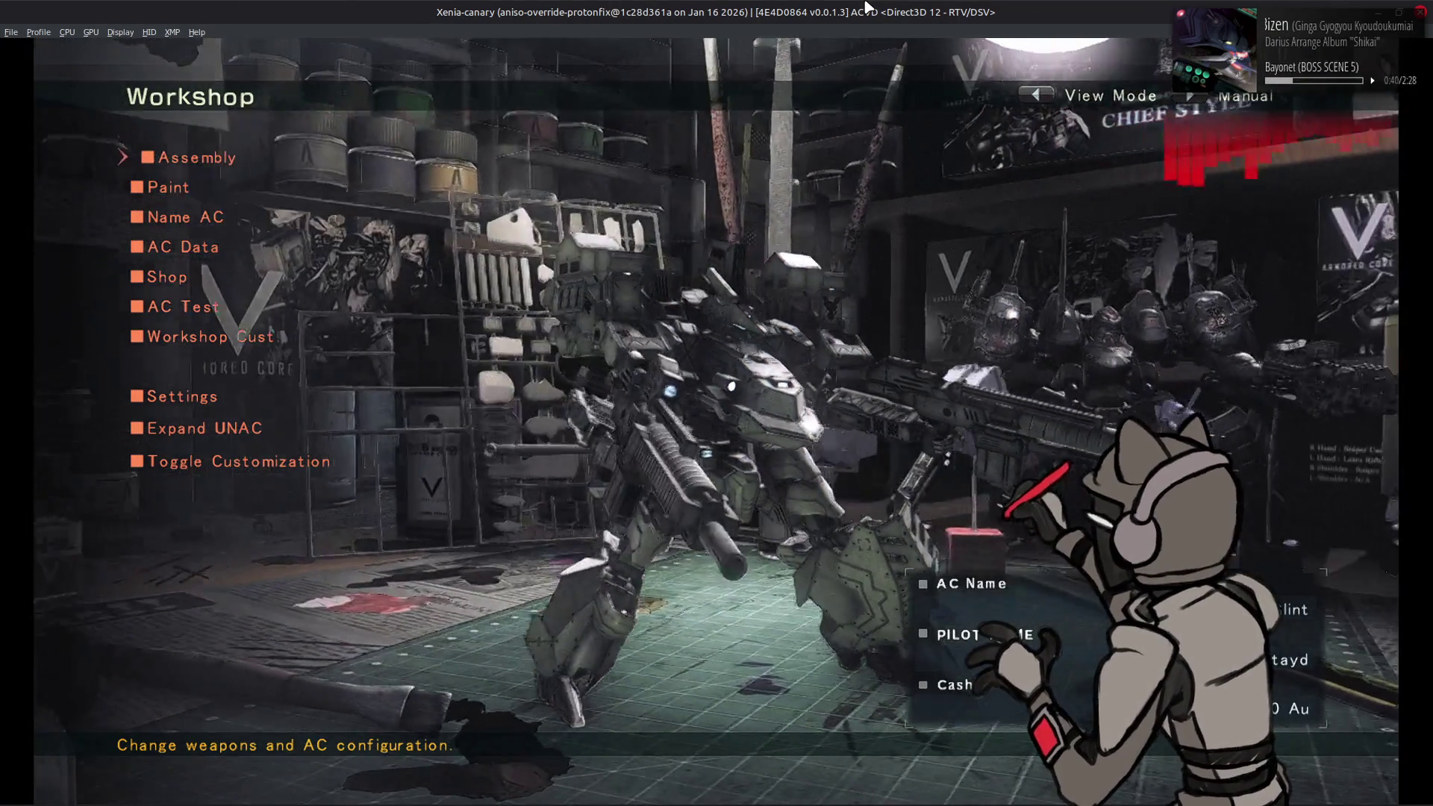
{"action": "key", "text": "z"}
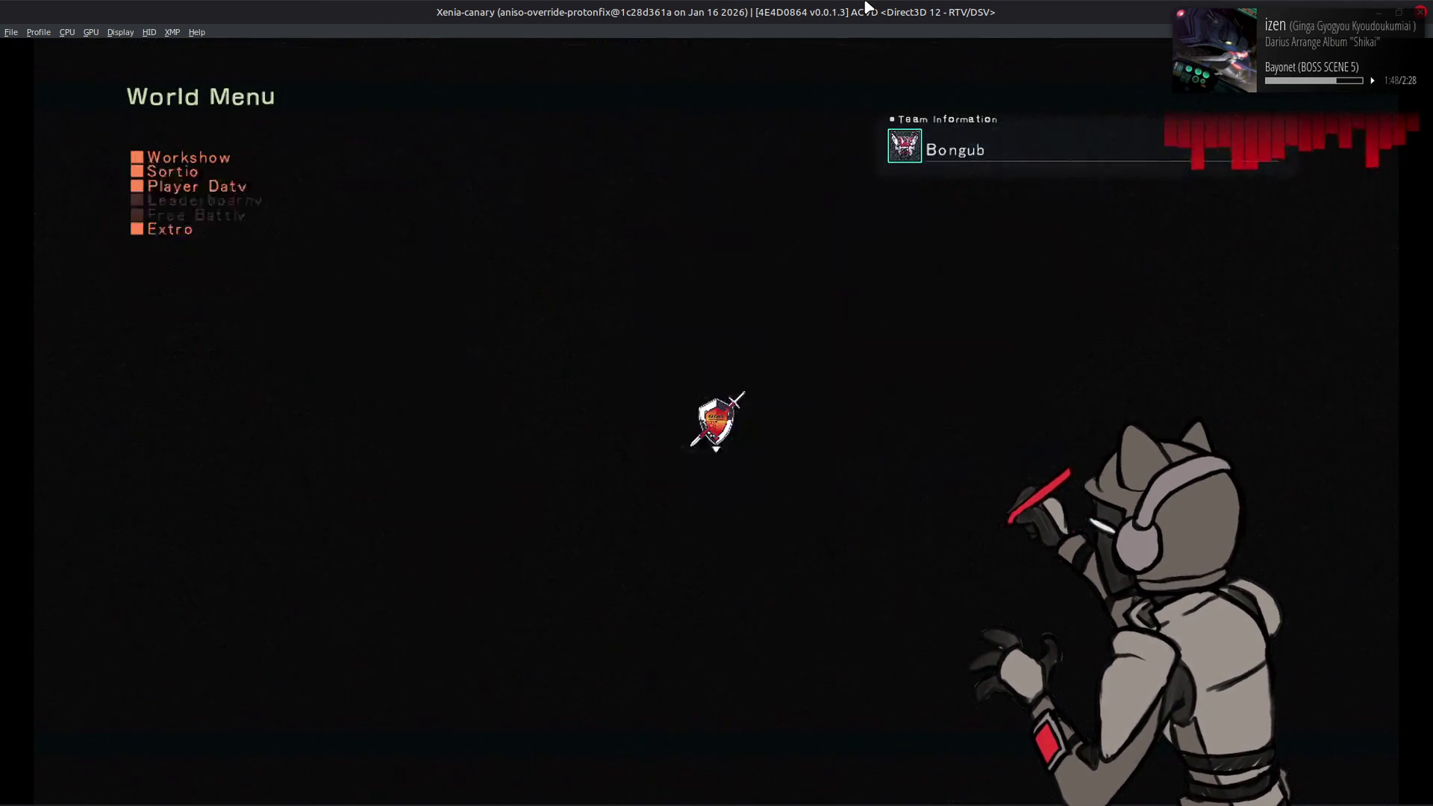
{"action": "key", "text": "alt+Tab"}
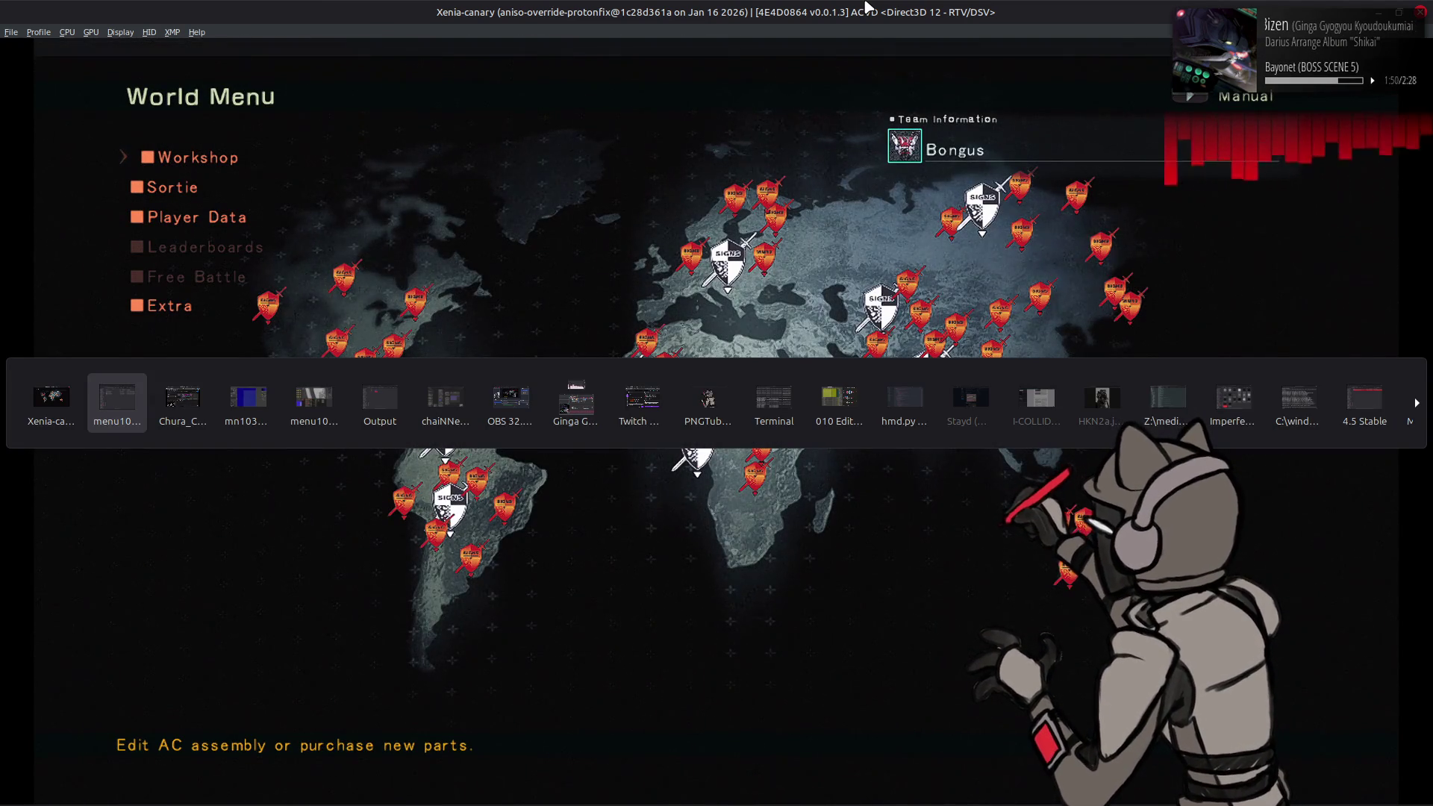
{"action": "key", "text": "alt+Tab"}
{"action": "key", "text": "alt+Tab"}
{"action": "key", "text": "alt+Tab"}
{"action": "key", "text": "alt+Tab"}
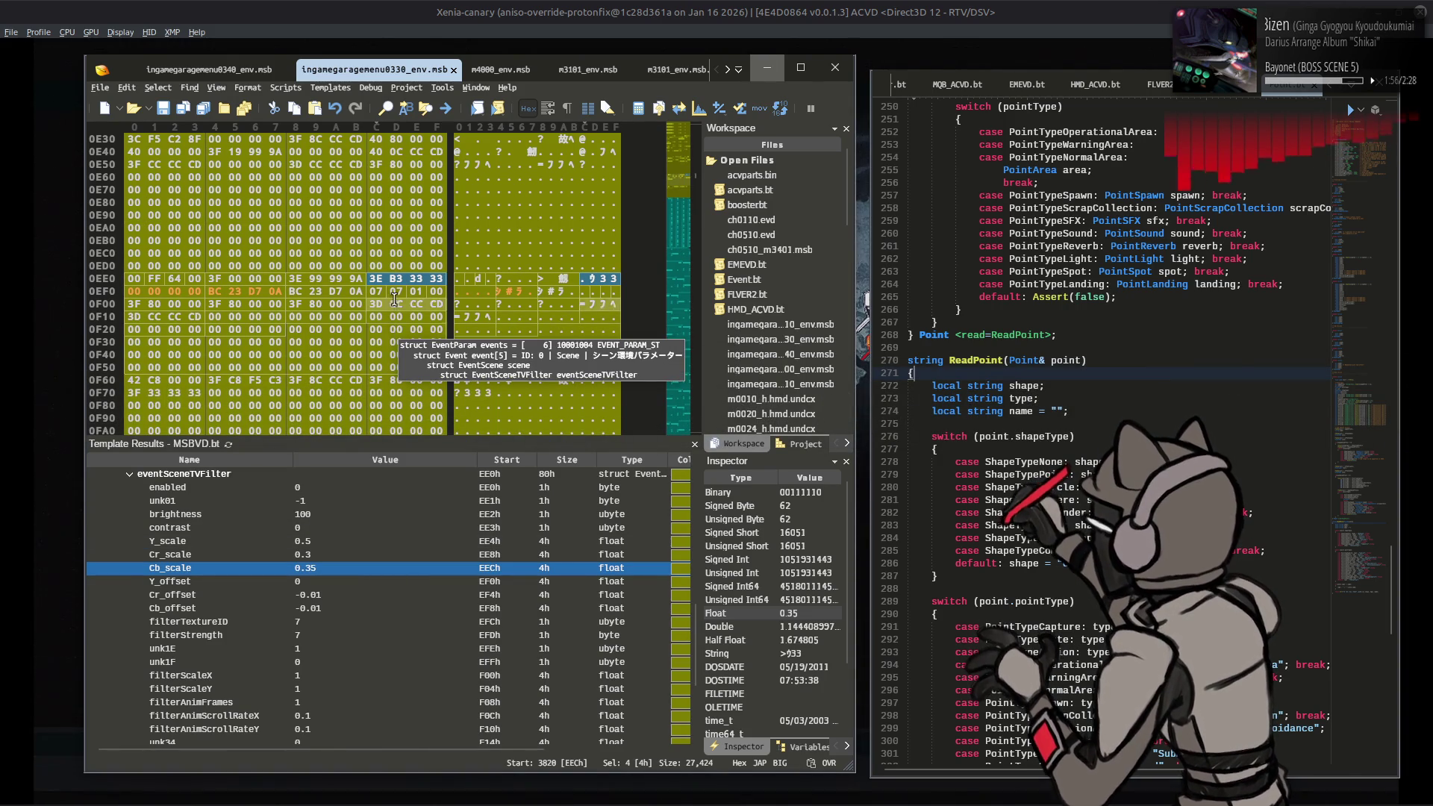
Step: Open ingamegaragemenu1030_env.msb from the map/ingamegarage folder in 010 Editor
{"action": "key", "text": "alt+Tab"}
{"action": "key", "text": "alt+Tab"}
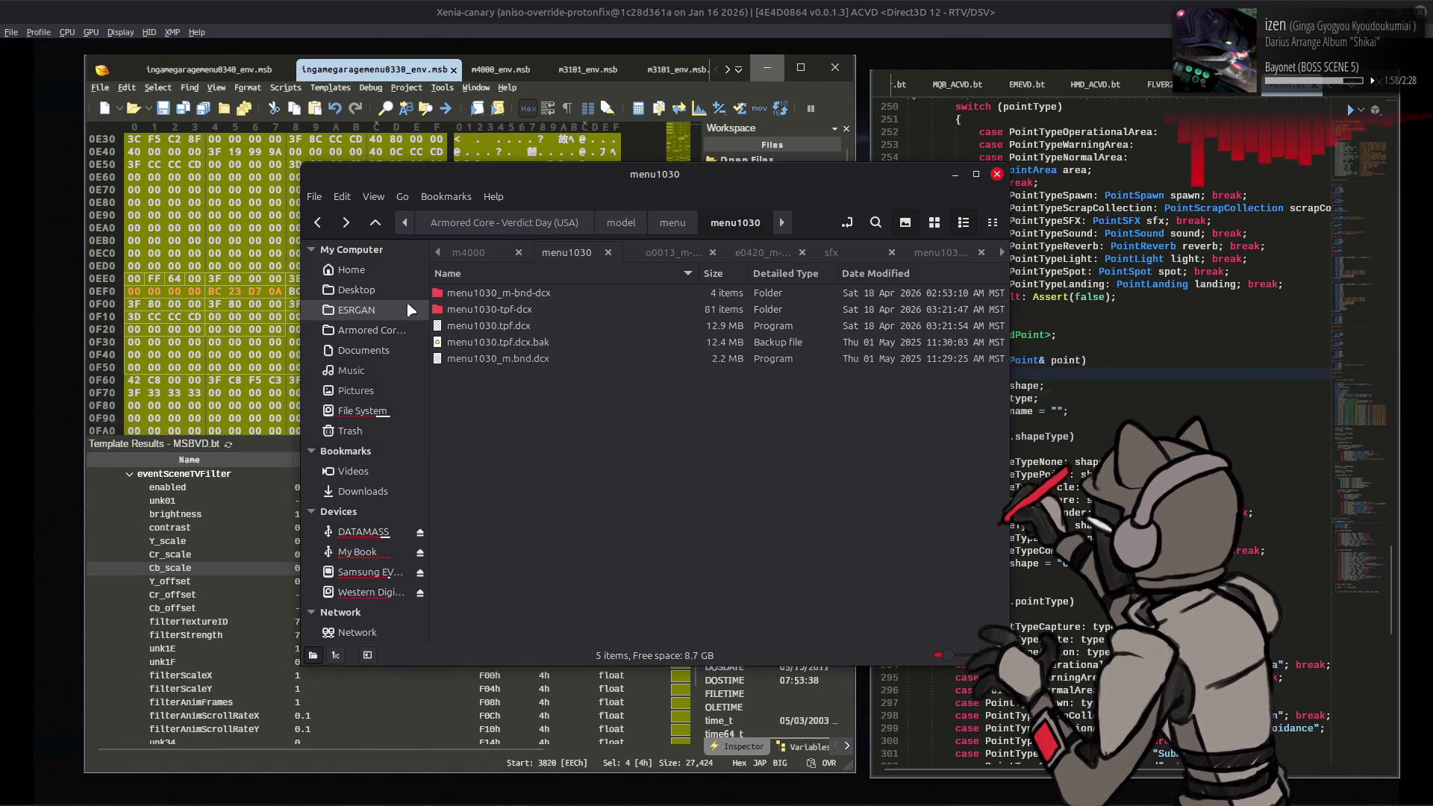
{"action": "key", "text": "alt+Up"}
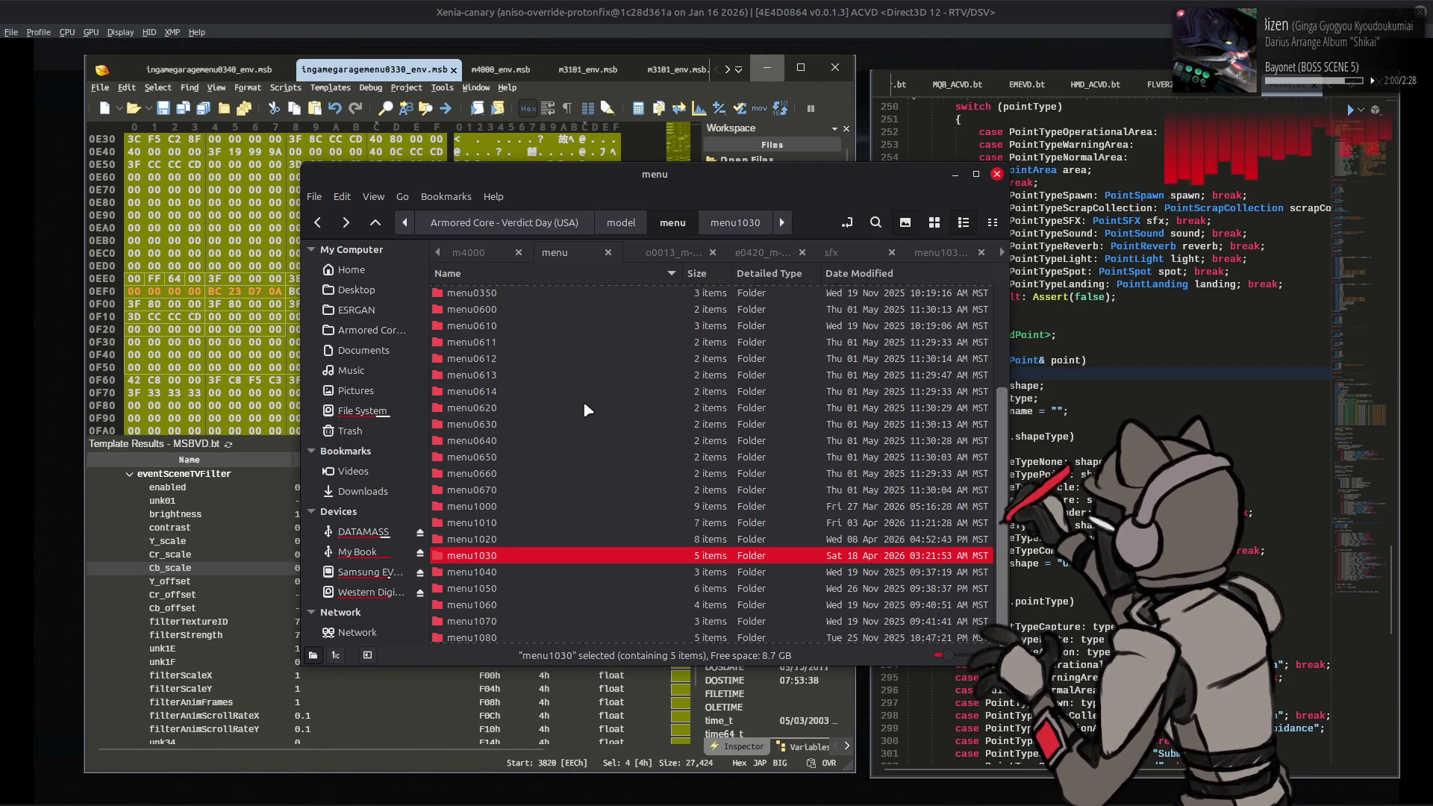
{"action": "key", "text": "alt+Up"}
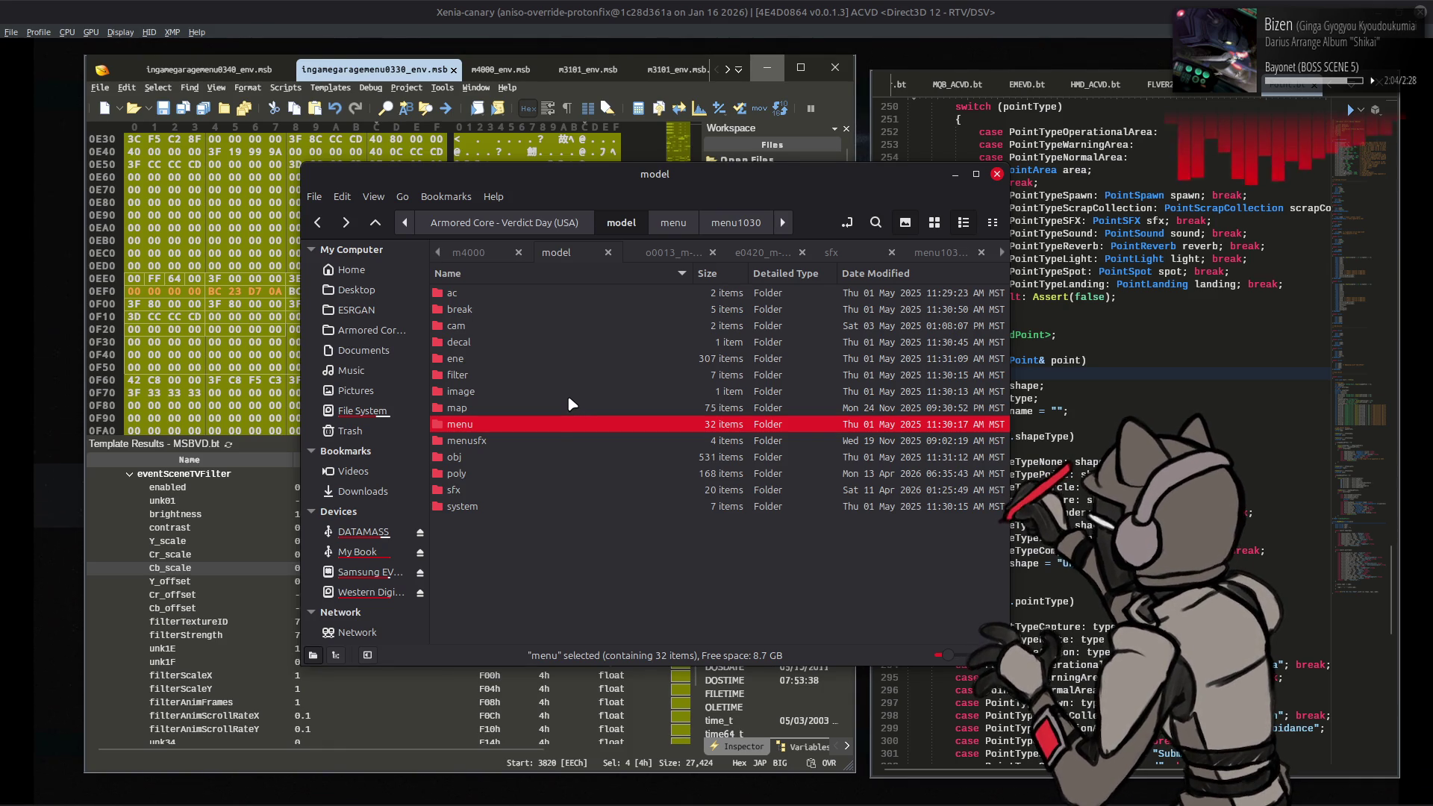
{"action": "double_click", "coordinate": [569, 407]}
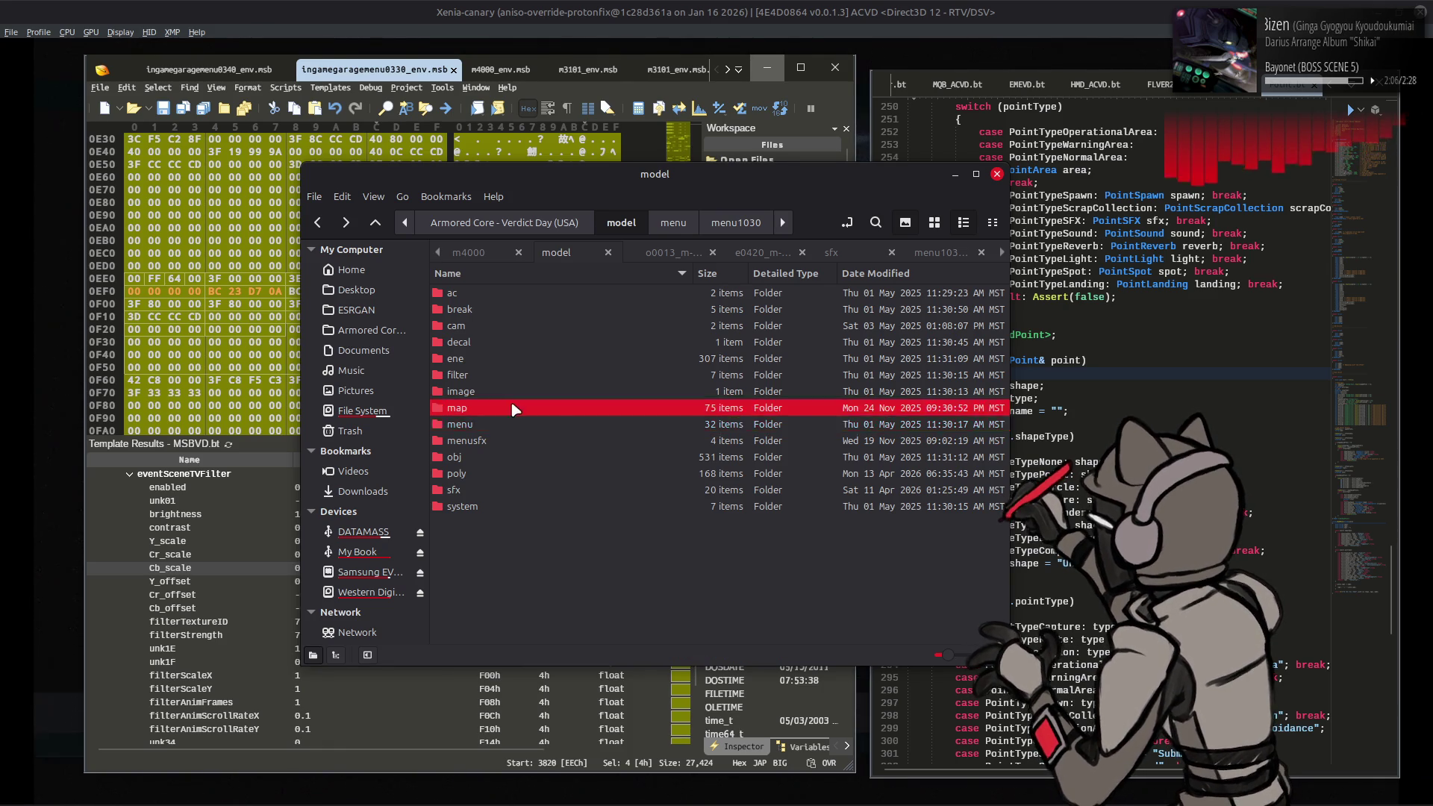
{"action": "double_click", "coordinate": [504, 359]}
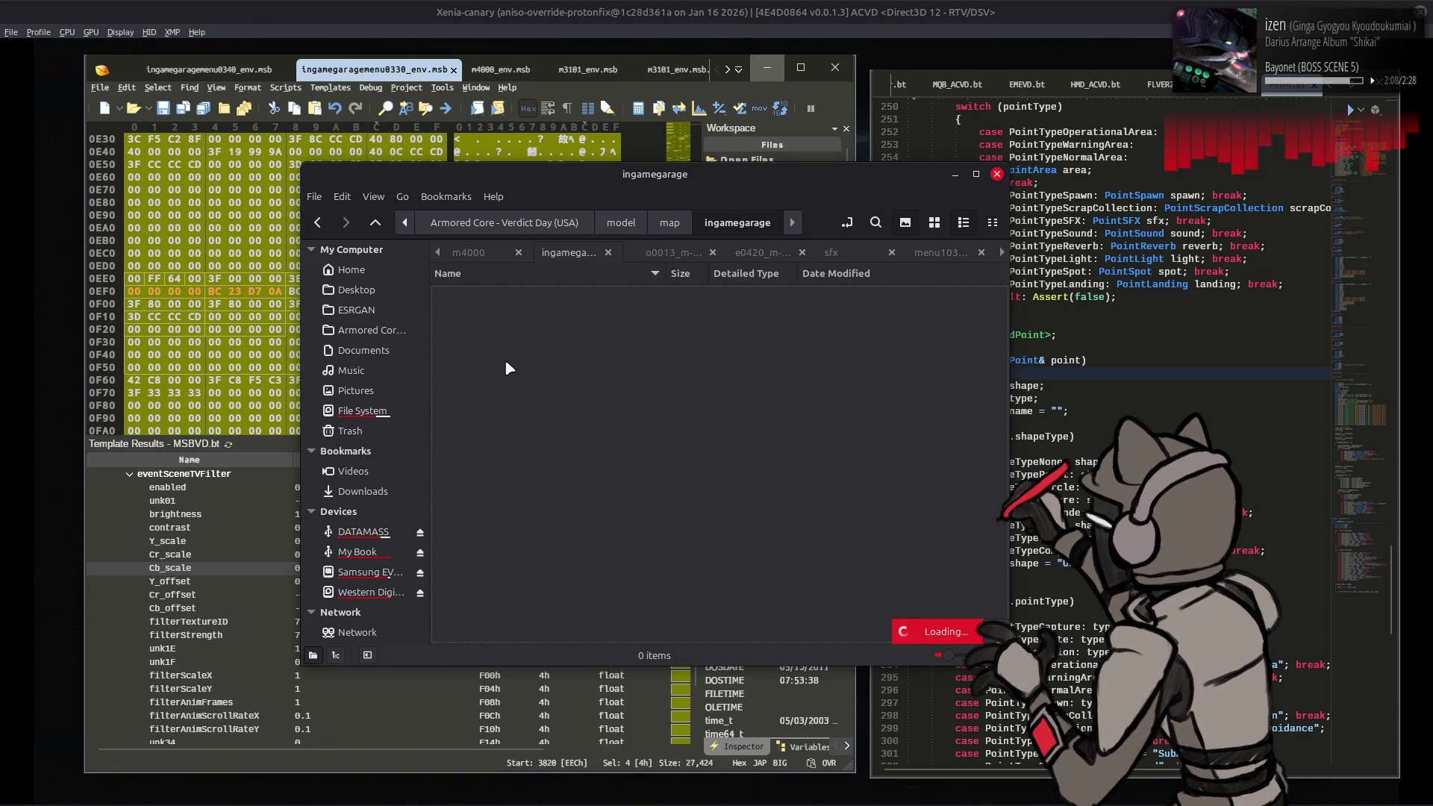
{"action": "left_click", "coordinate": [538, 507]}
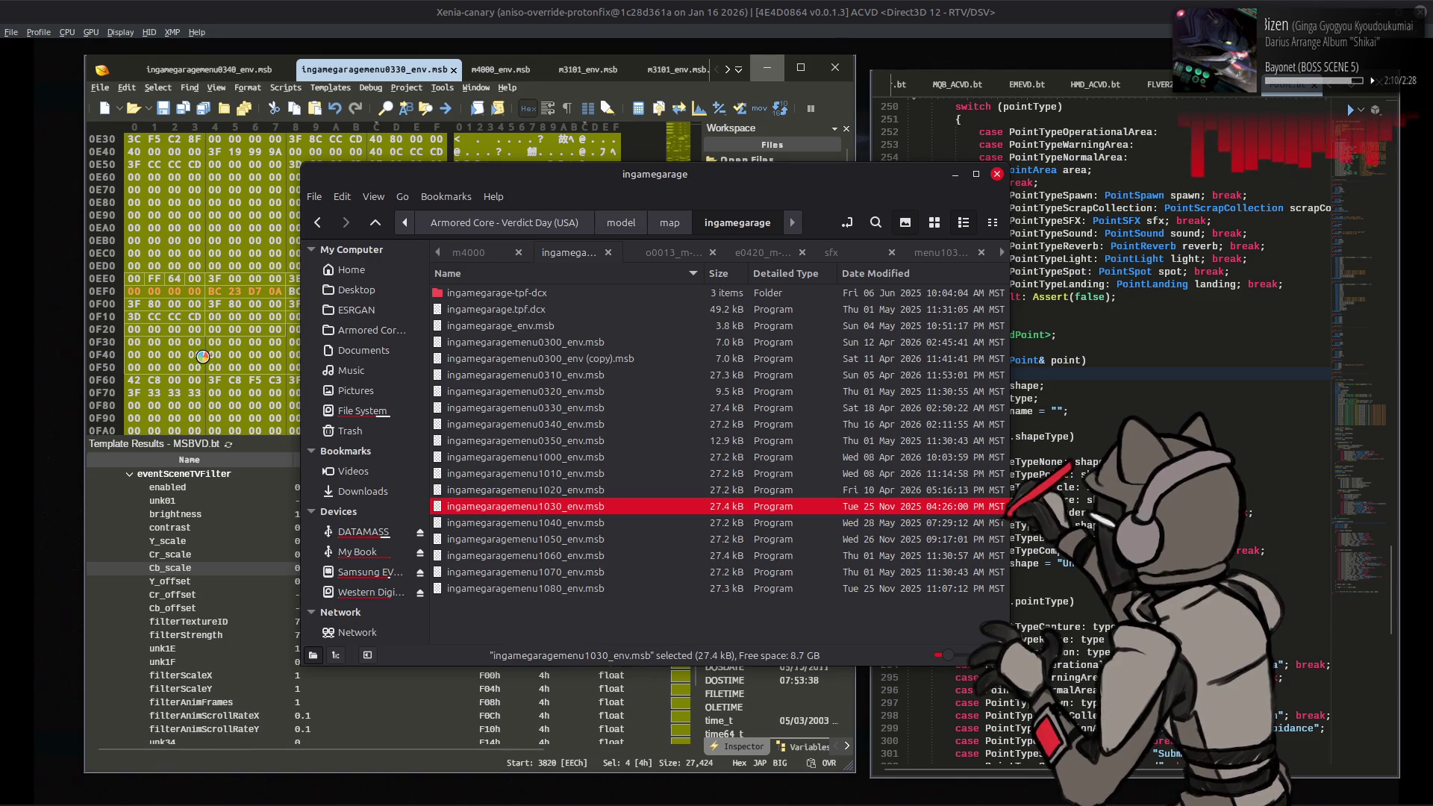
{"action": "left_click_drag", "start_coordinate": [204, 366], "coordinate": [205, 365]}
Step: Expand event[5] down to eventSceneToneMap and inspect tonemapMethod and bloomThreshold
{"action": "left_click", "coordinate": [94, 488]}
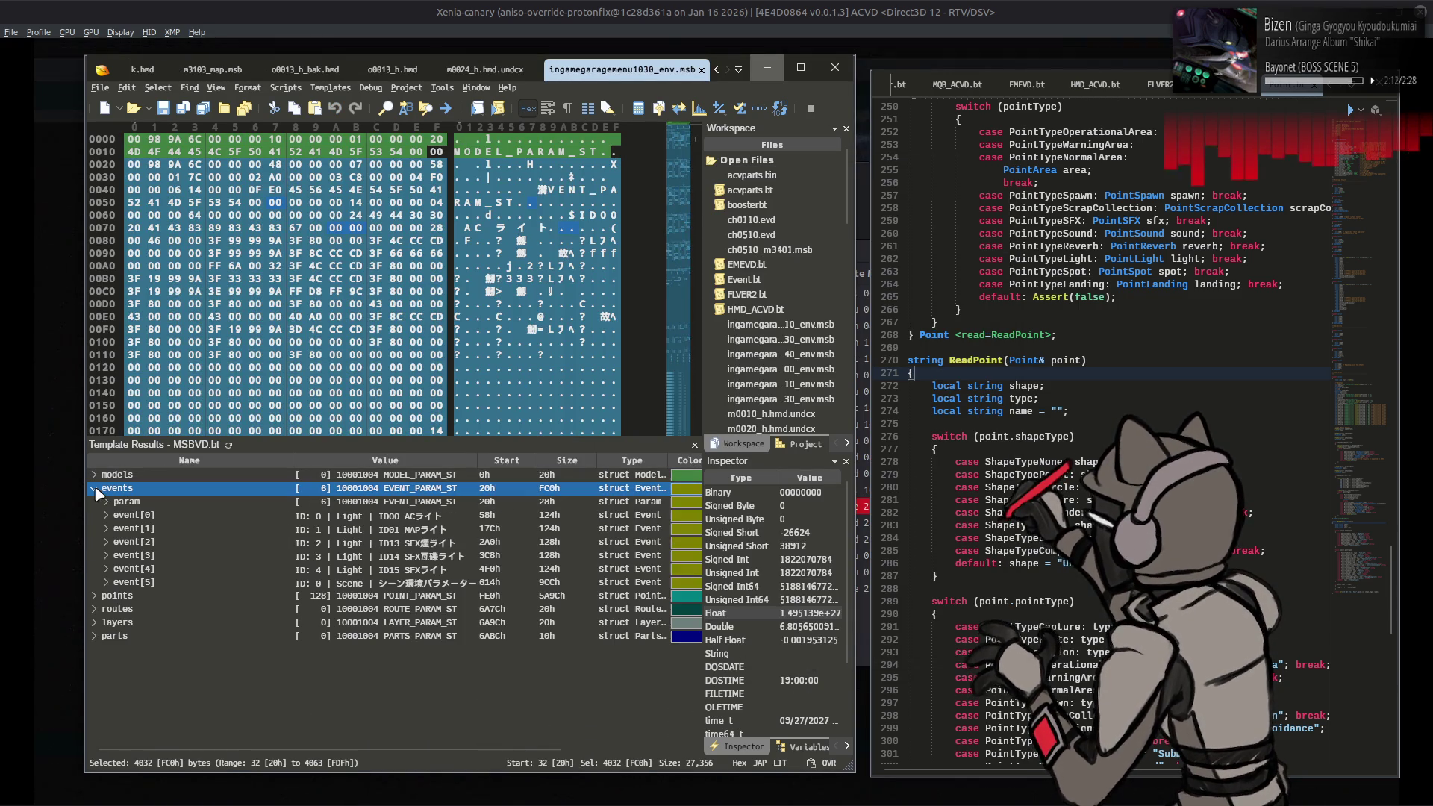
{"action": "left_click", "coordinate": [109, 583]}
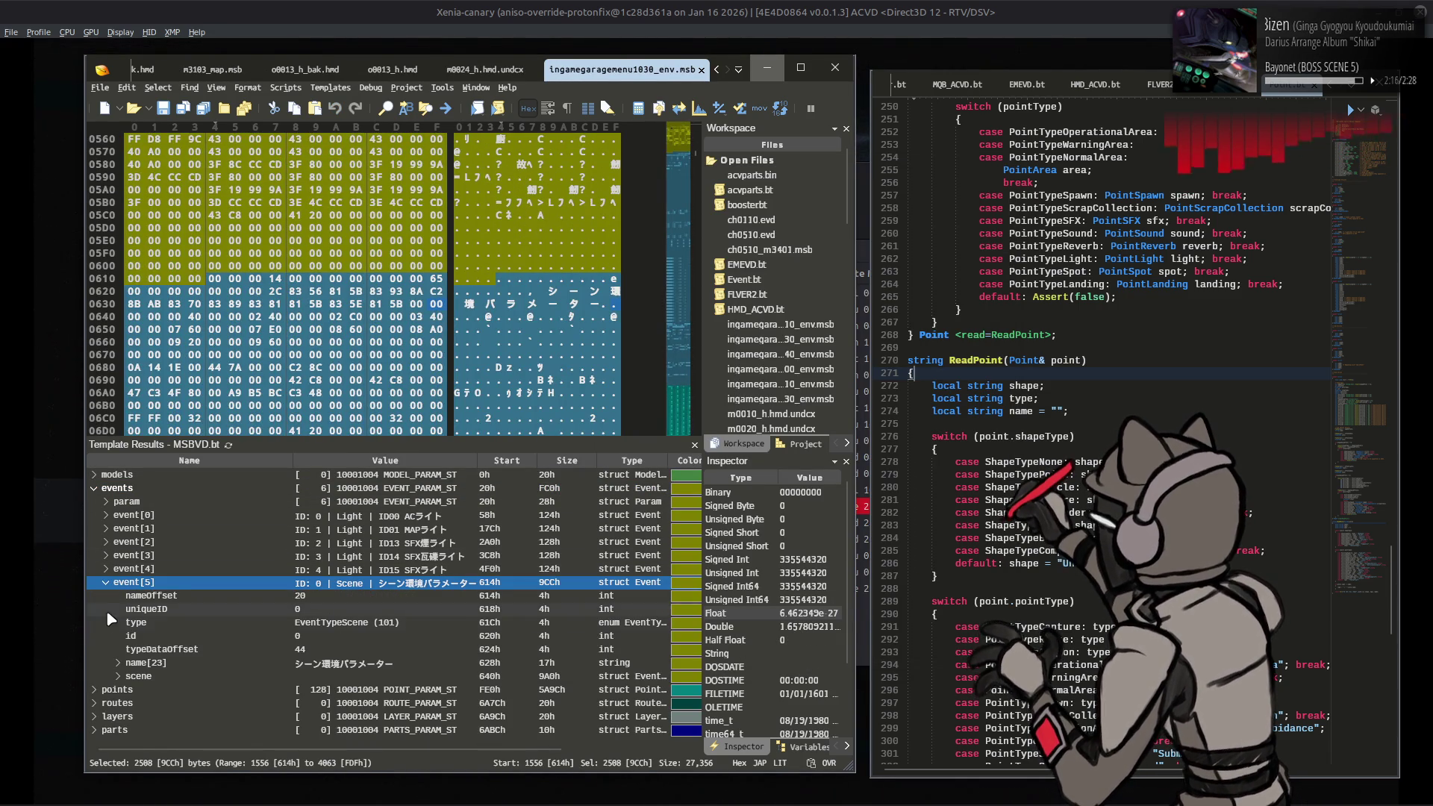
{"action": "left_click", "coordinate": [118, 676]}
{"action": "left_click", "coordinate": [128, 584]}
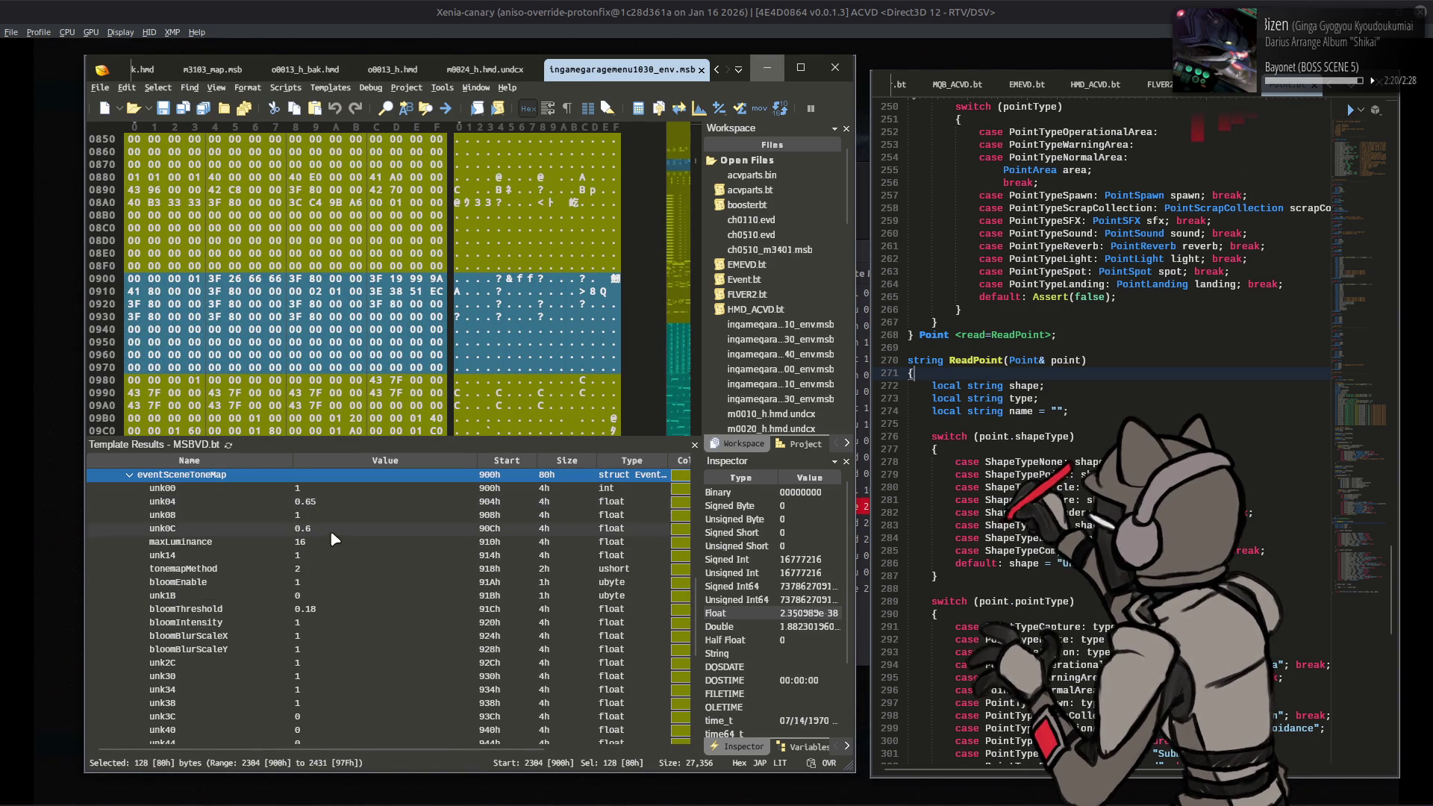
{"action": "left_click", "coordinate": [331, 569]}
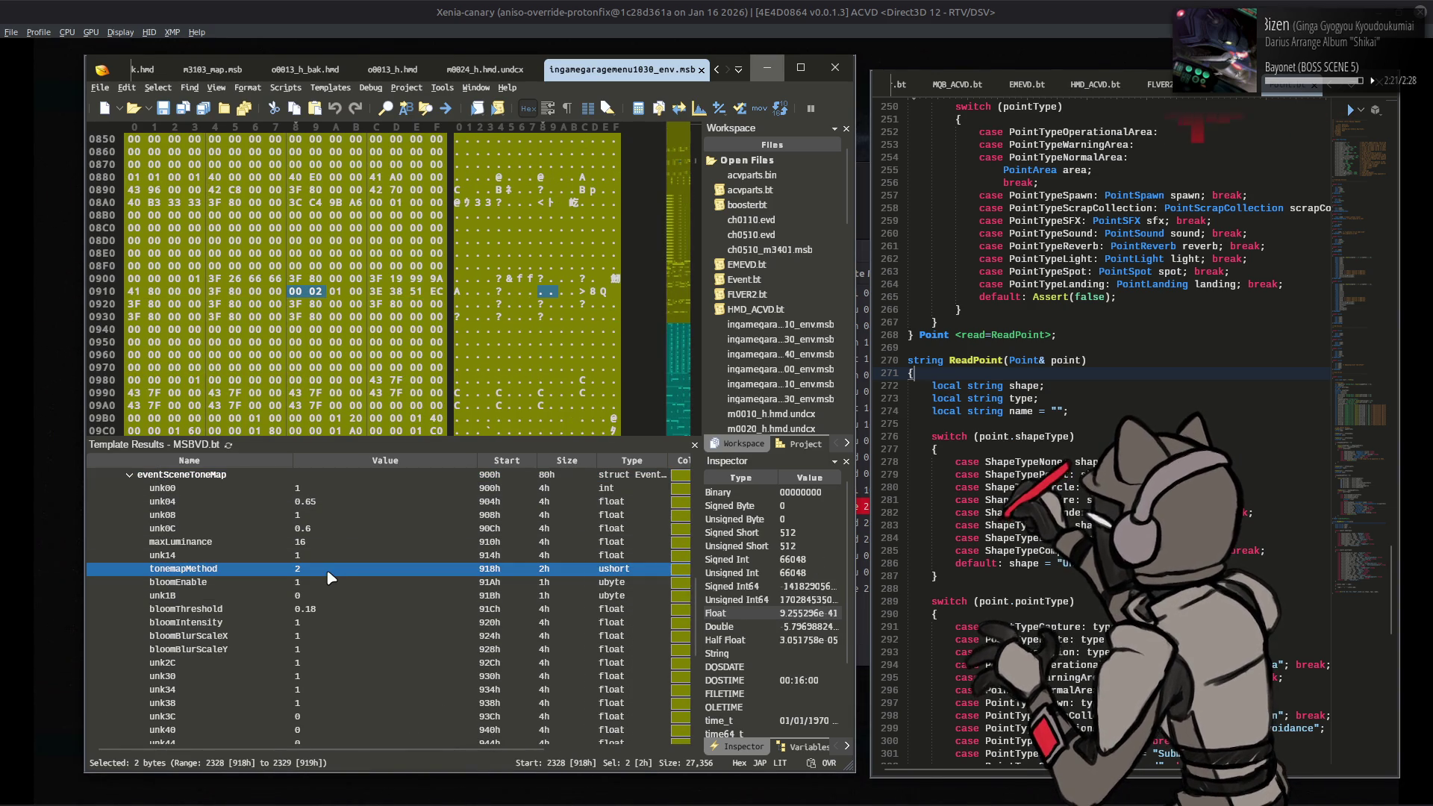
{"action": "left_click", "coordinate": [329, 613]}
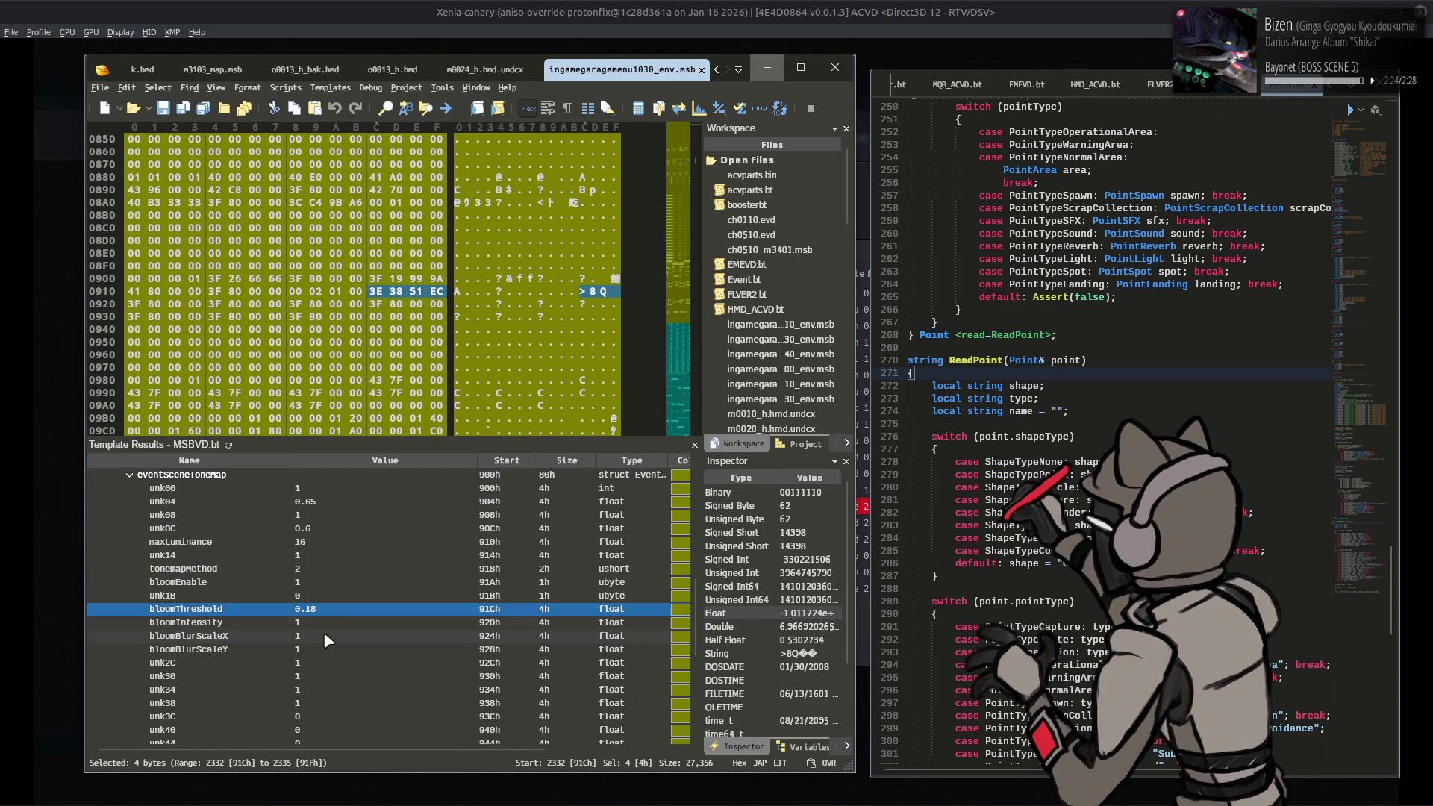
Step: Set bloomBlurScaleX and bloomBlurScaleY to 1.5 and bloomThreshold to 0.1
{"action": "double_click", "coordinate": [324, 635]}
{"action": "double_click", "coordinate": [321, 648]}
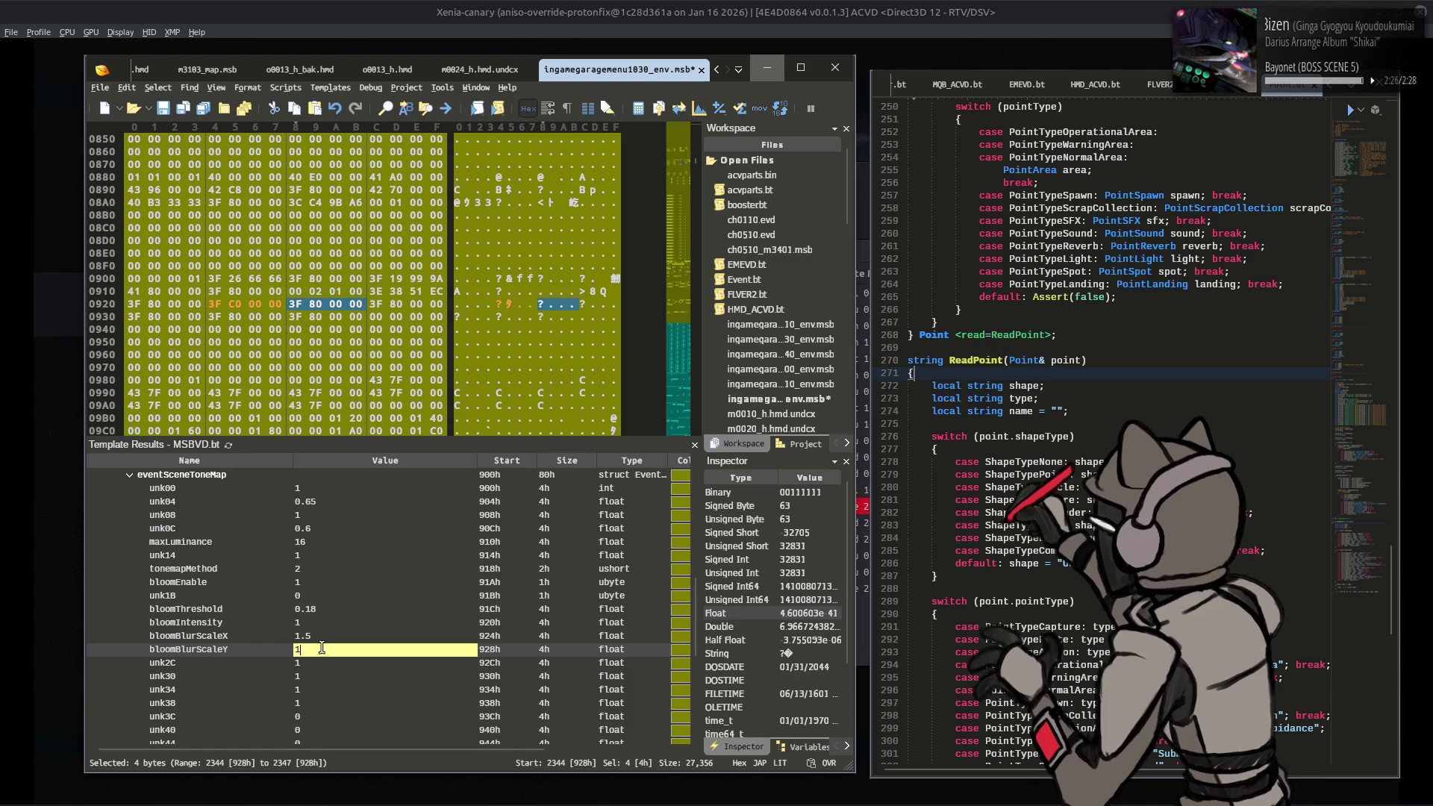
{"action": "left_click", "coordinate": [329, 608]}
{"action": "double_click", "coordinate": [329, 608]}
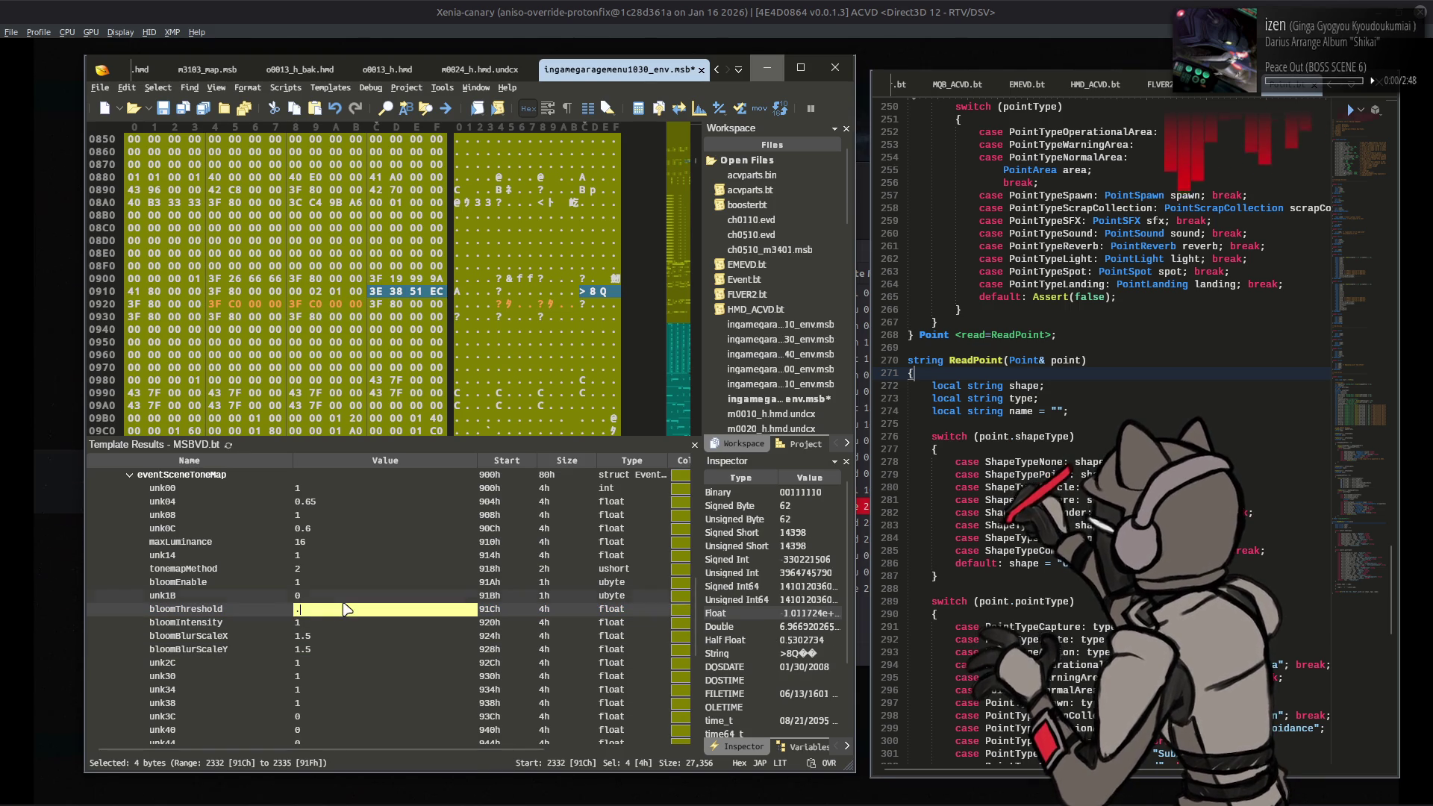
{"action": "type", "text": "0.1"}
{"action": "key", "text": "Return"}
{"action": "left_click", "coordinate": [512, 7]}
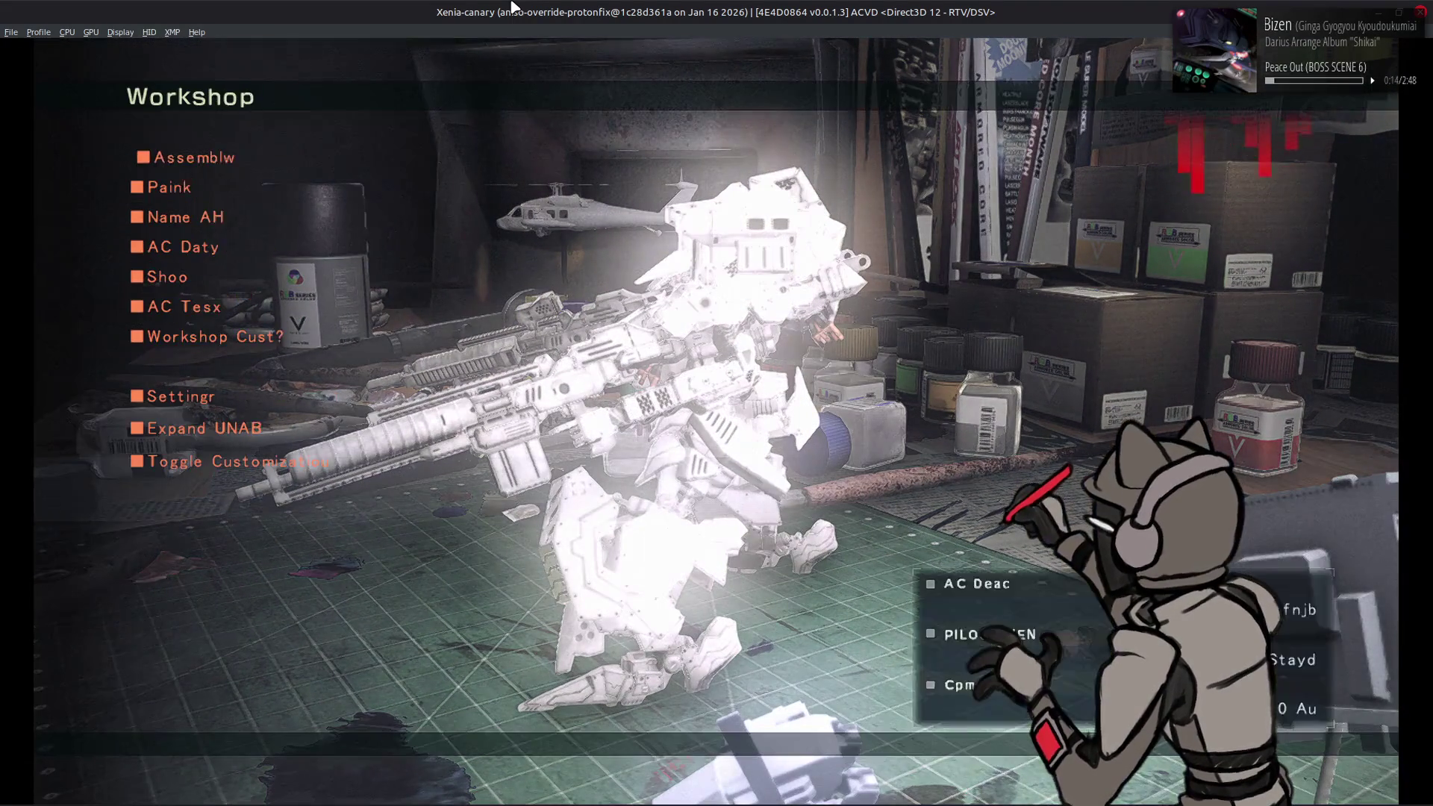
Step: Set the tone map's bloomIntensity to 0.5 in 010 Editor
{"action": "key", "text": "alt+Tab"}
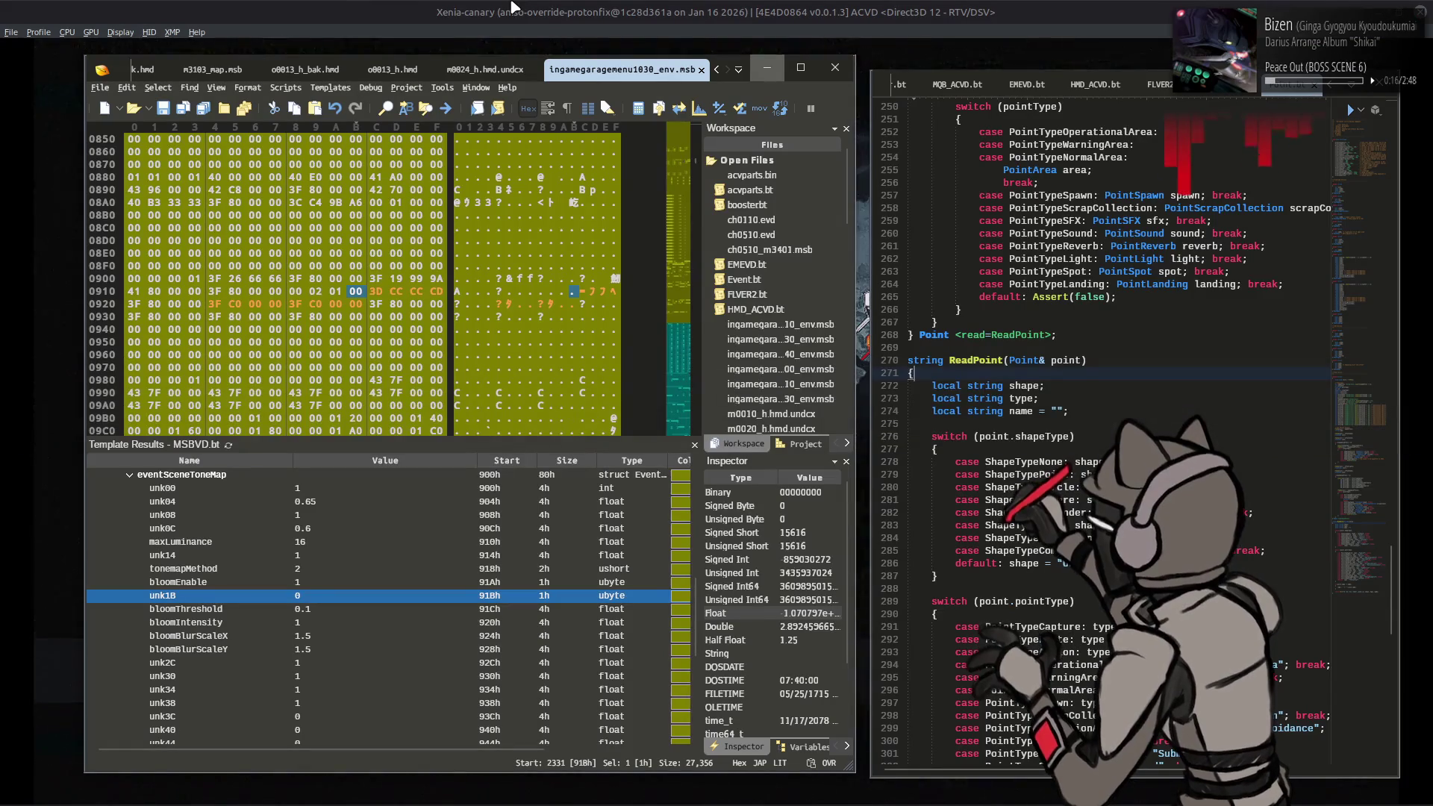
{"action": "left_click", "coordinate": [324, 621]}
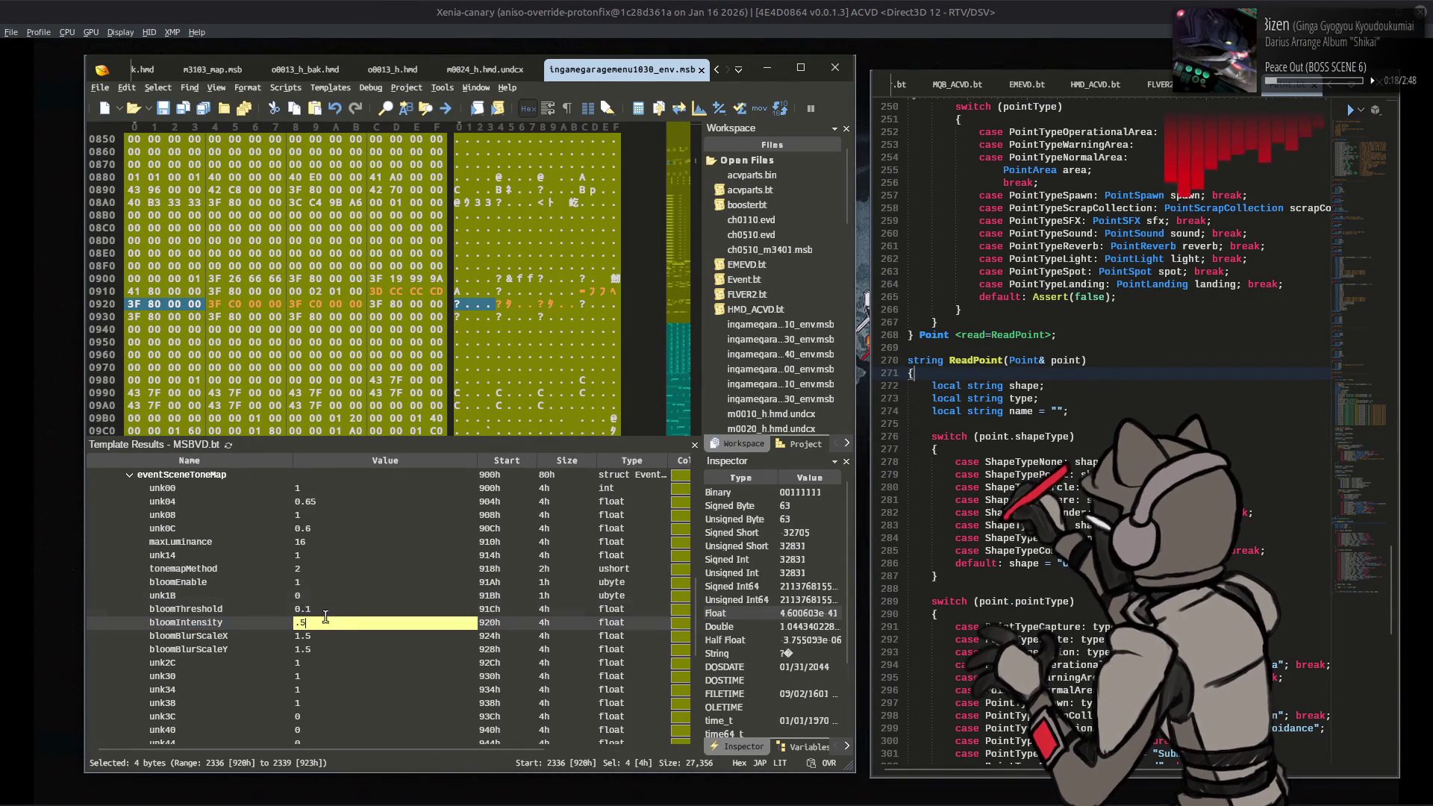
{"action": "left_click", "coordinate": [347, 596]}
Step: Enter the Workshop's view mode in Xenia and orbit the camera around the AC
{"action": "left_click", "coordinate": [539, 6]}
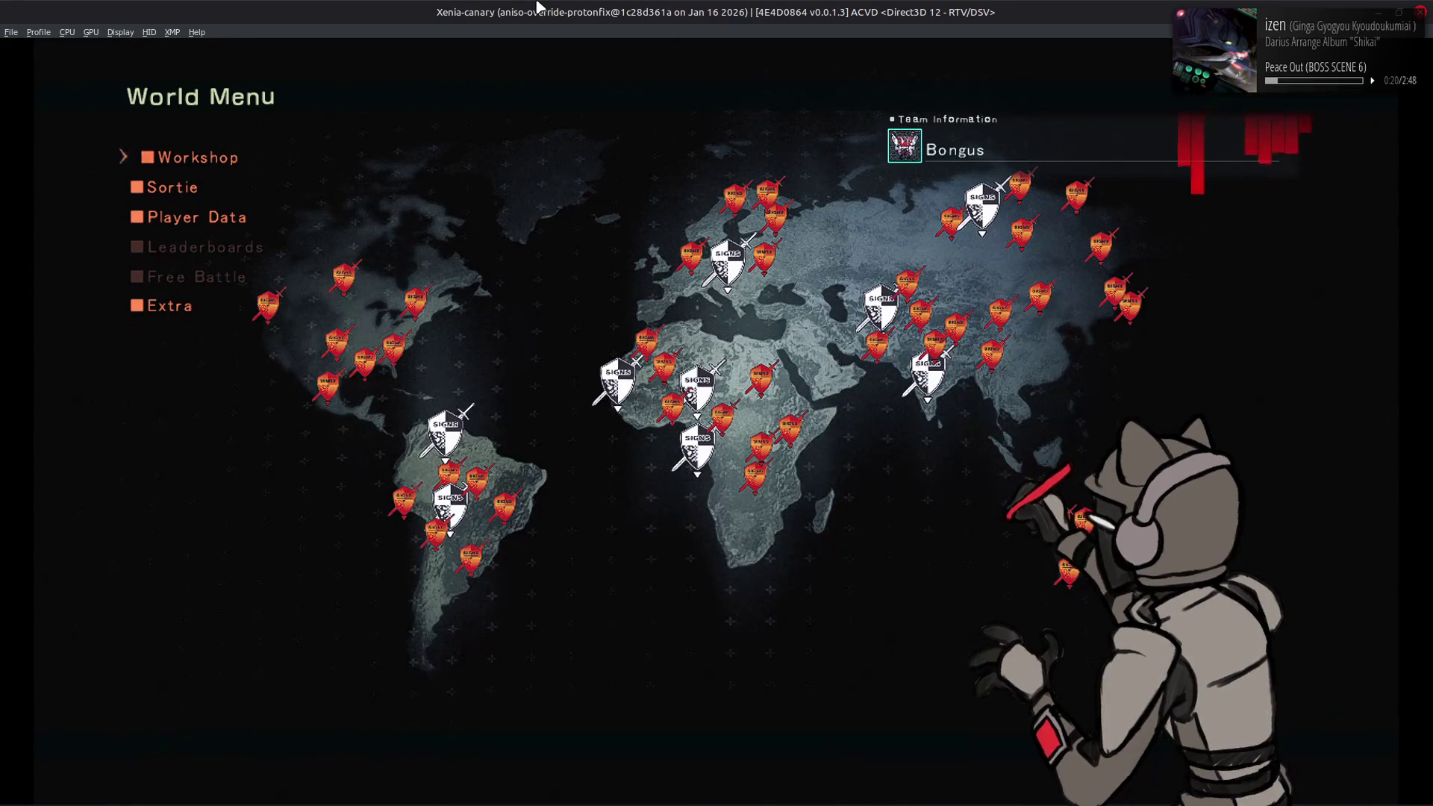
{"action": "key", "text": "Return"}
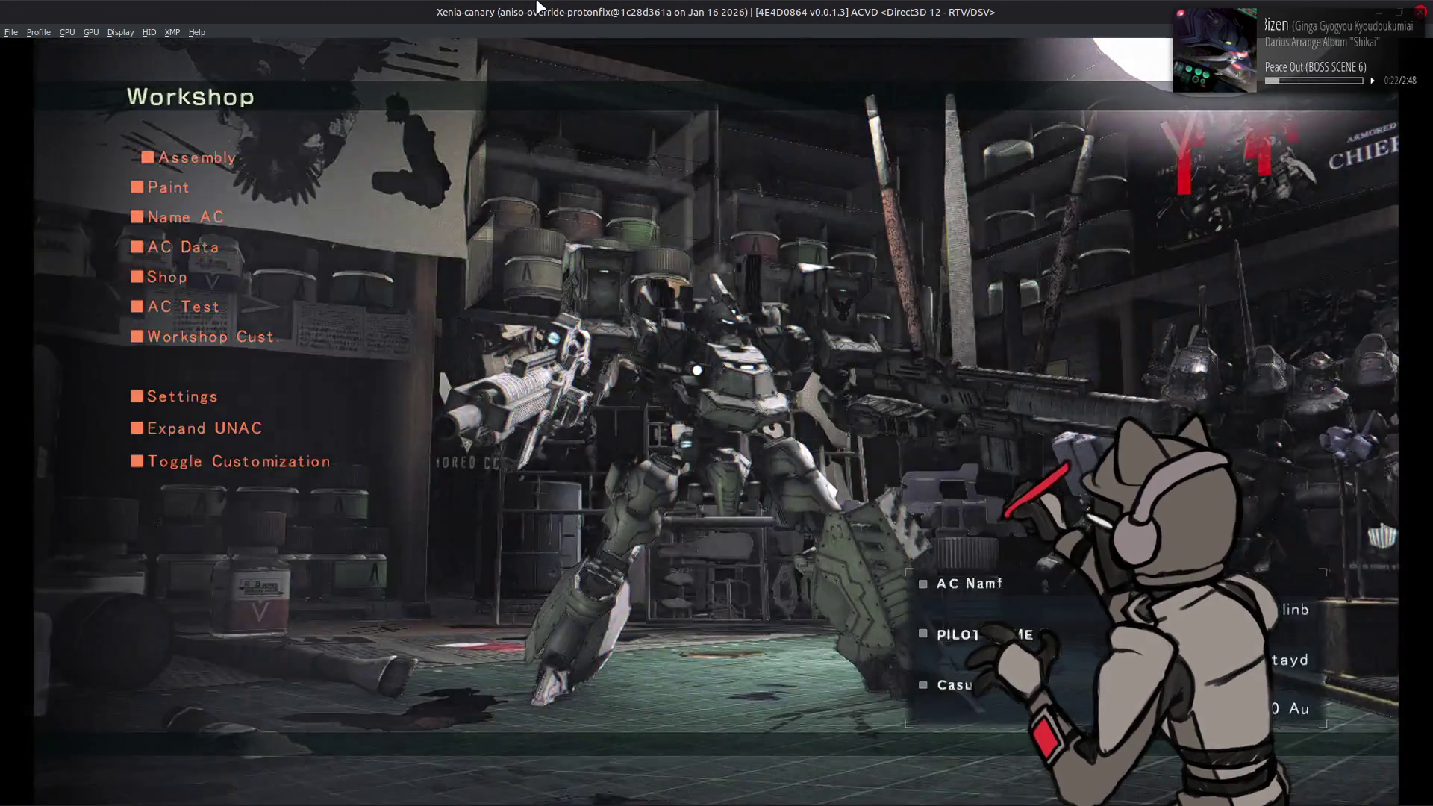
{"action": "key", "text": "Return"}
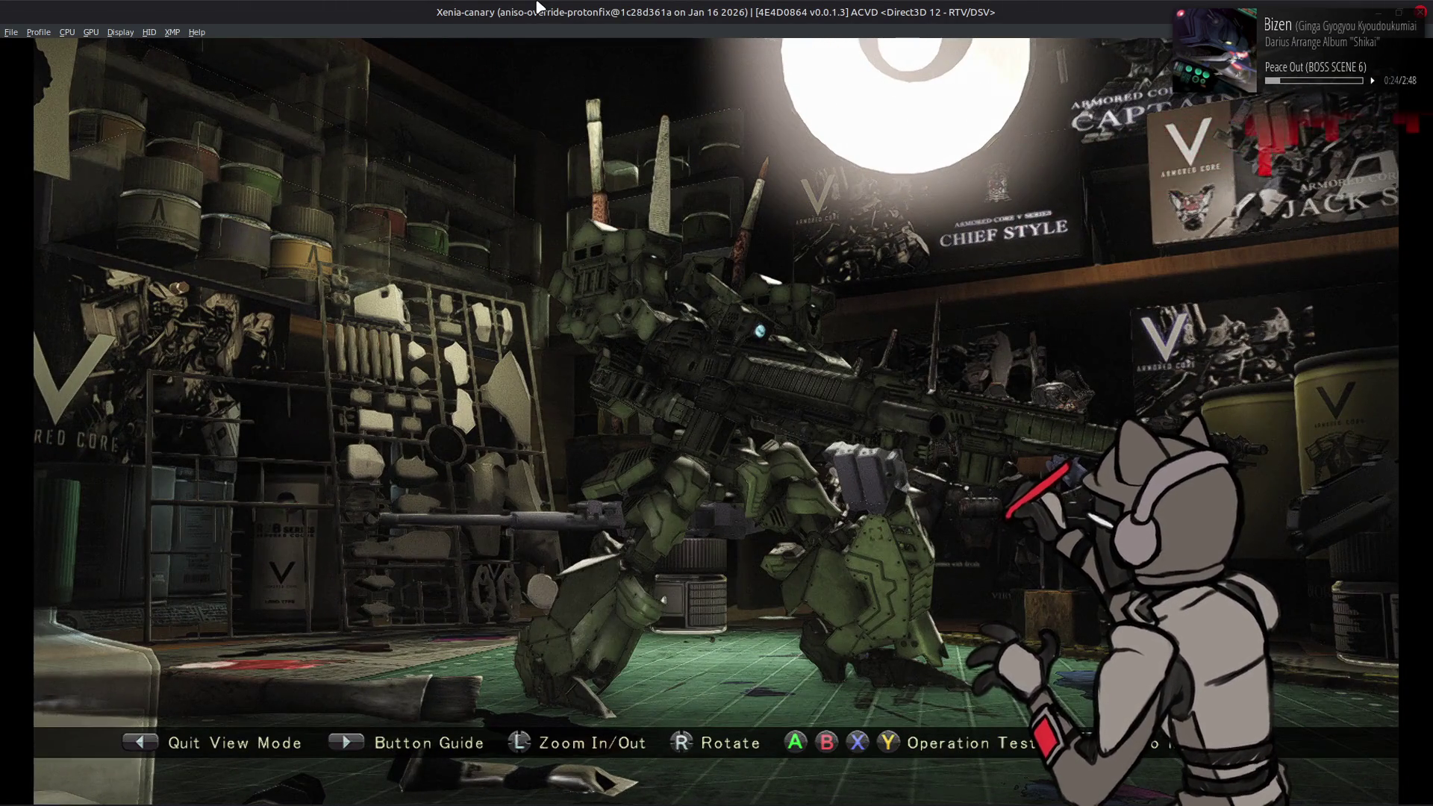
{"action": "key", "text": "Right"}
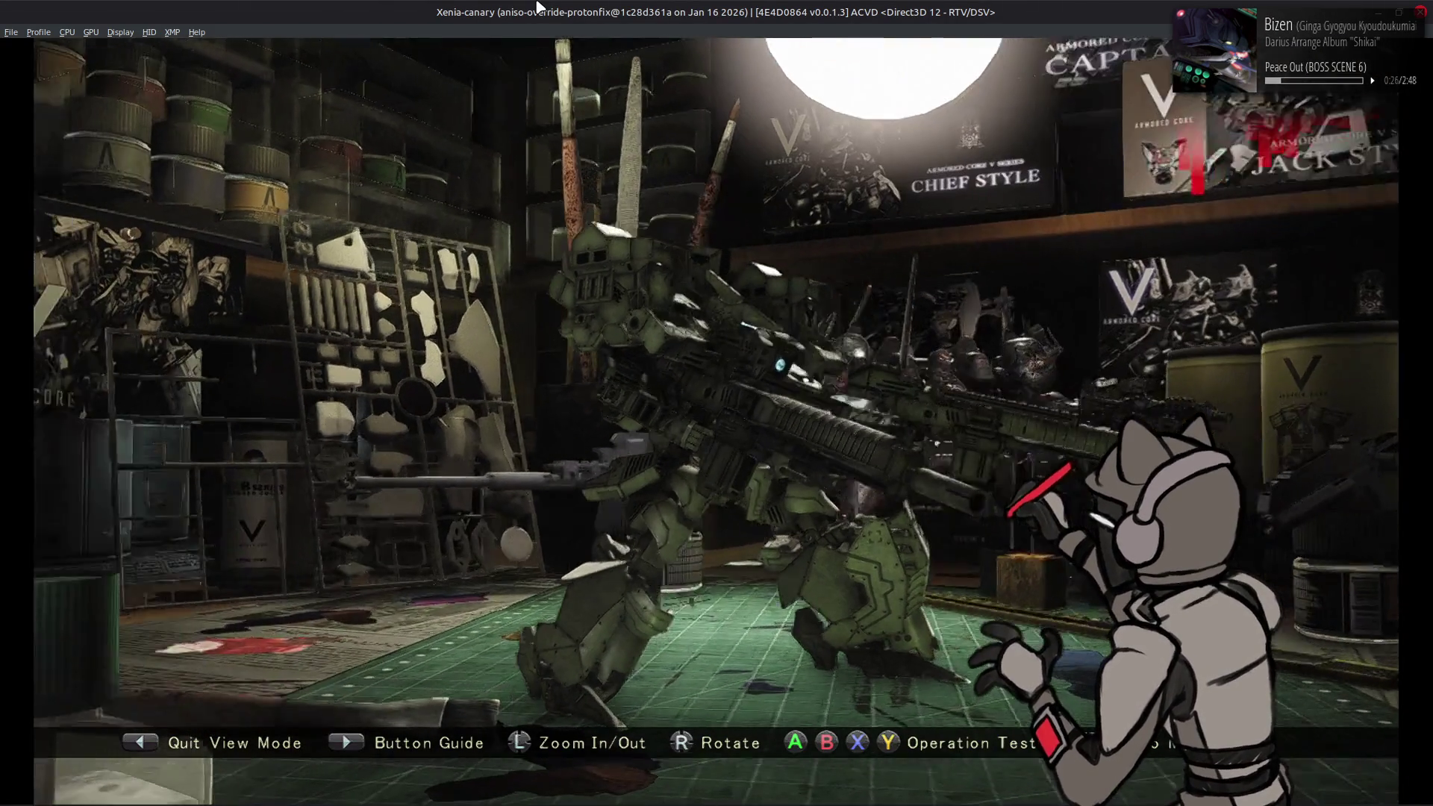
{"action": "key", "text": "Right"}
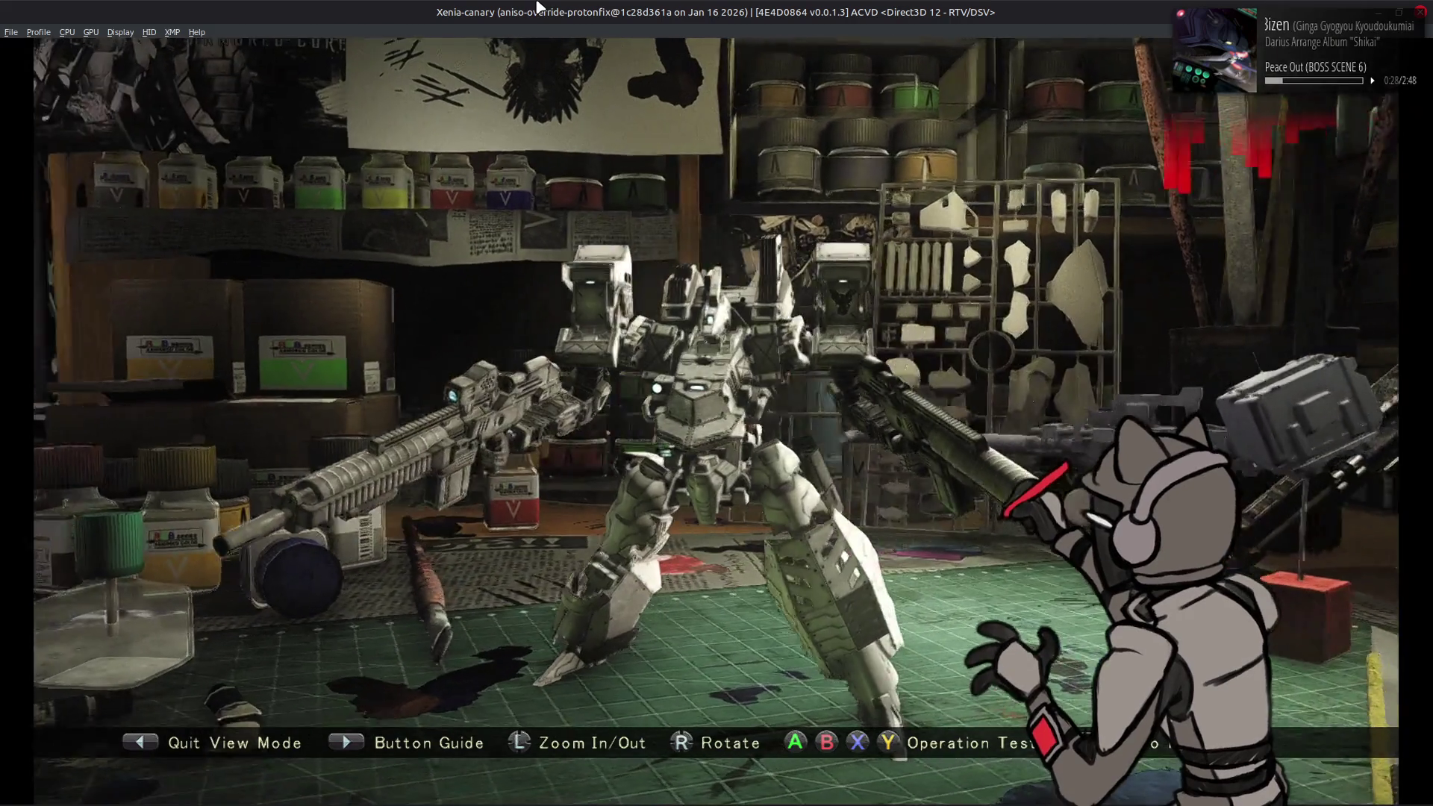
{"action": "key", "text": "Right"}
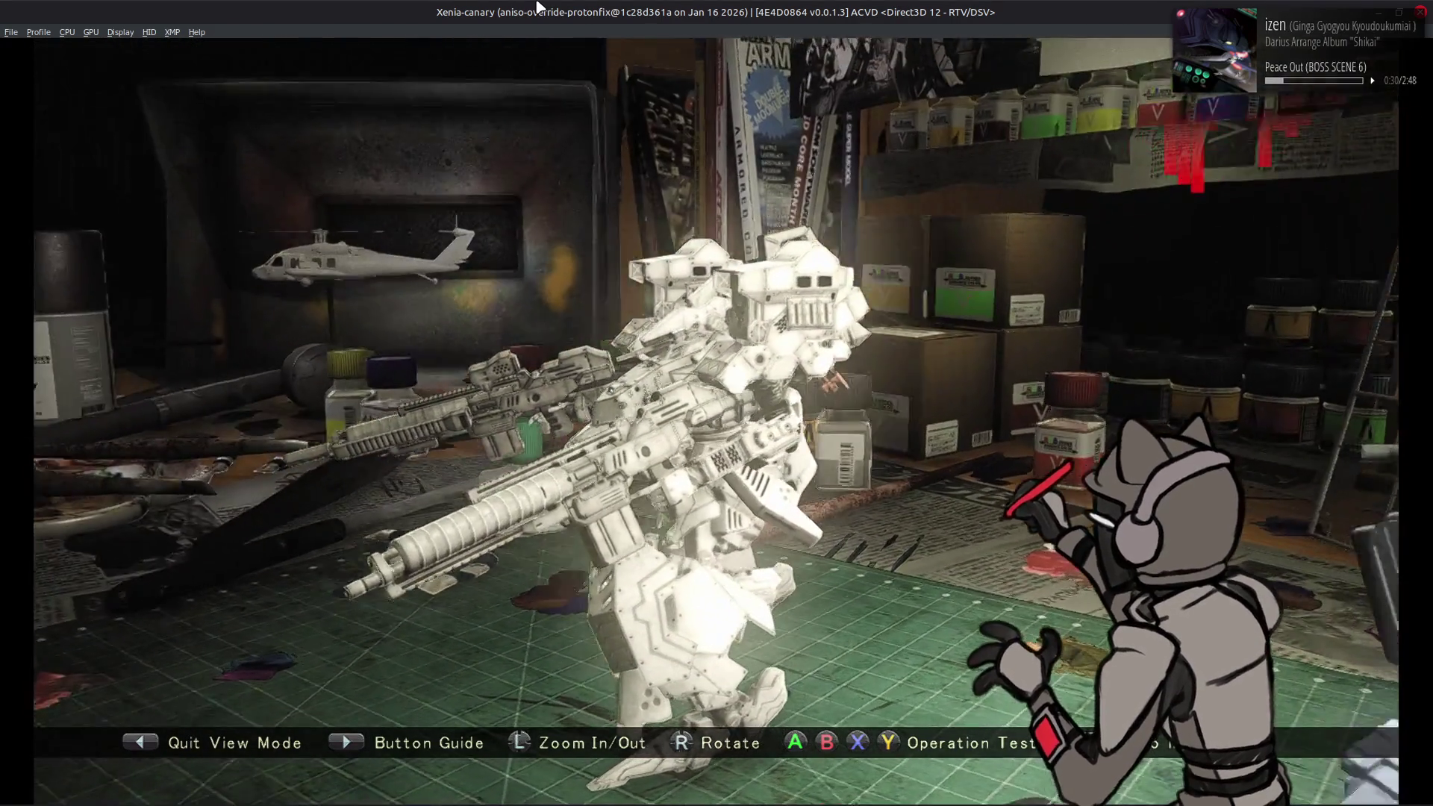
{"action": "key", "text": "Right"}
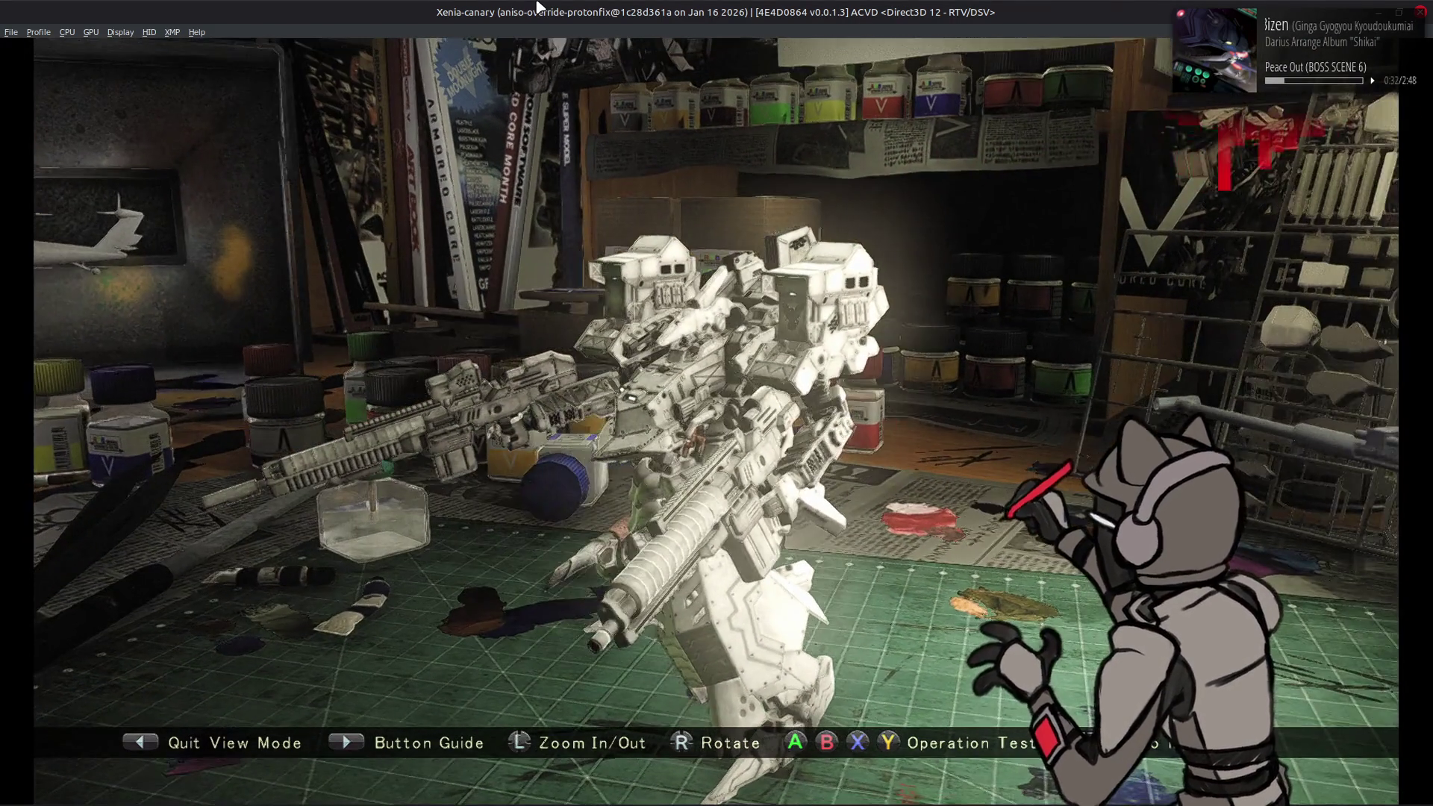
{"action": "key", "text": "Right"}
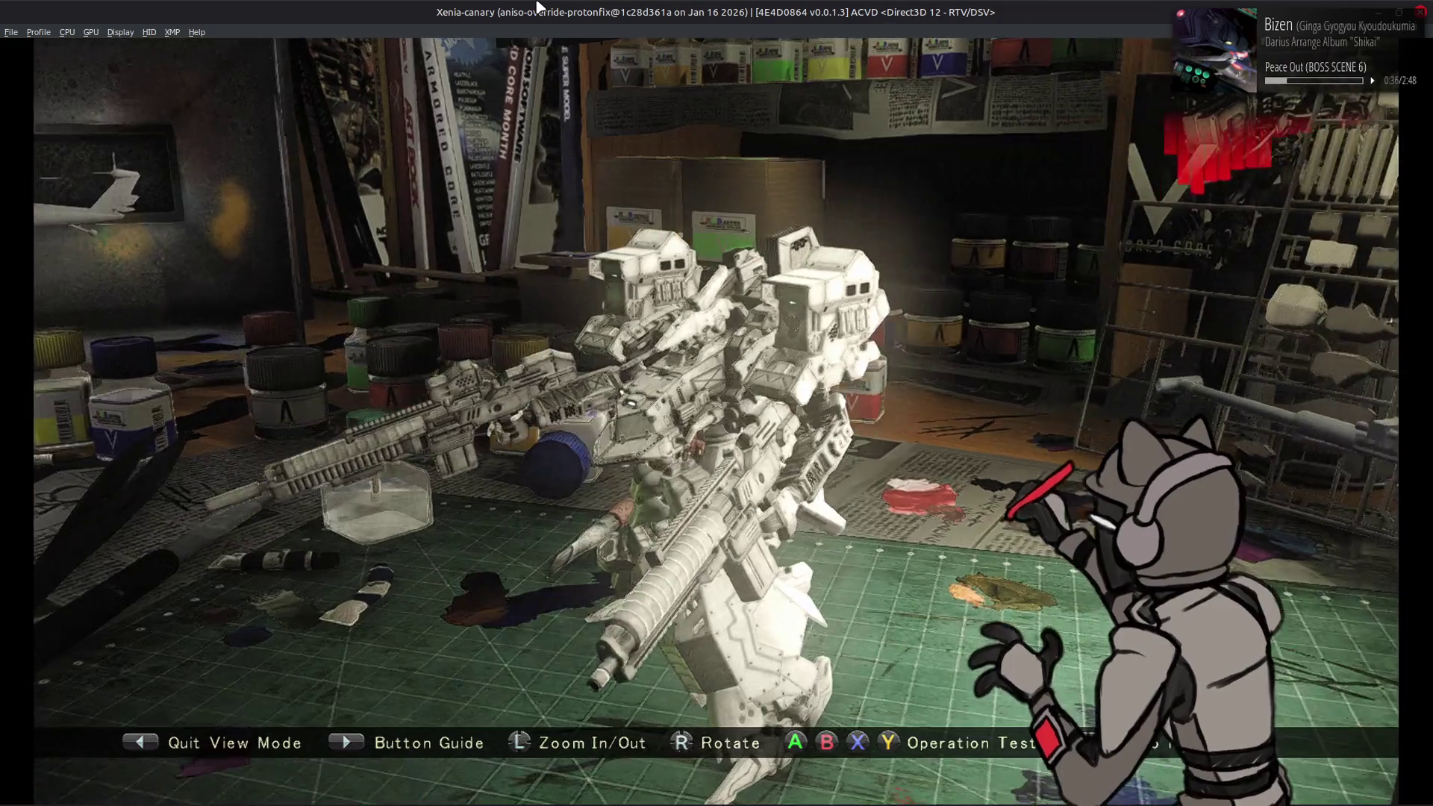
{"action": "key", "text": "Right"}
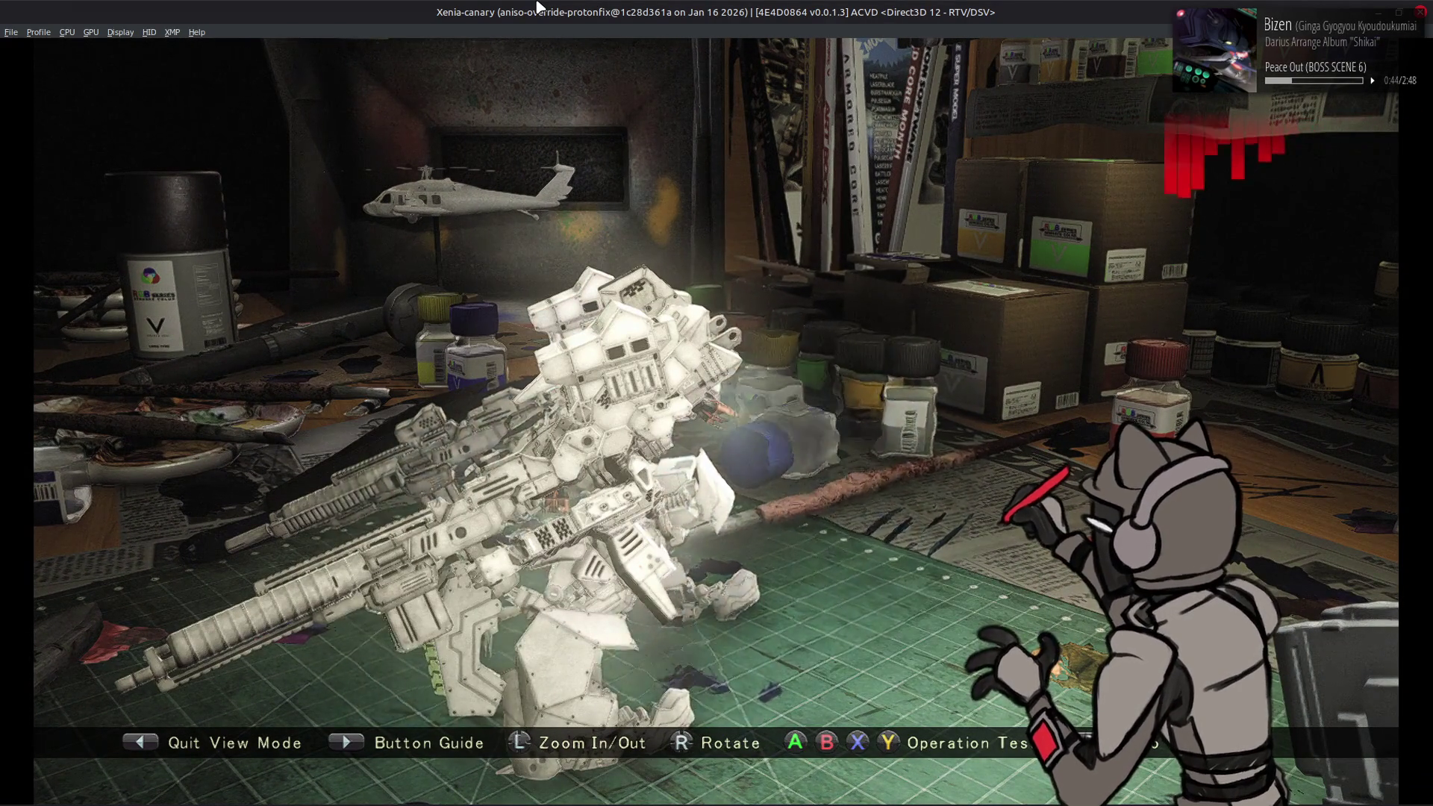
{"action": "key", "text": "Right"}
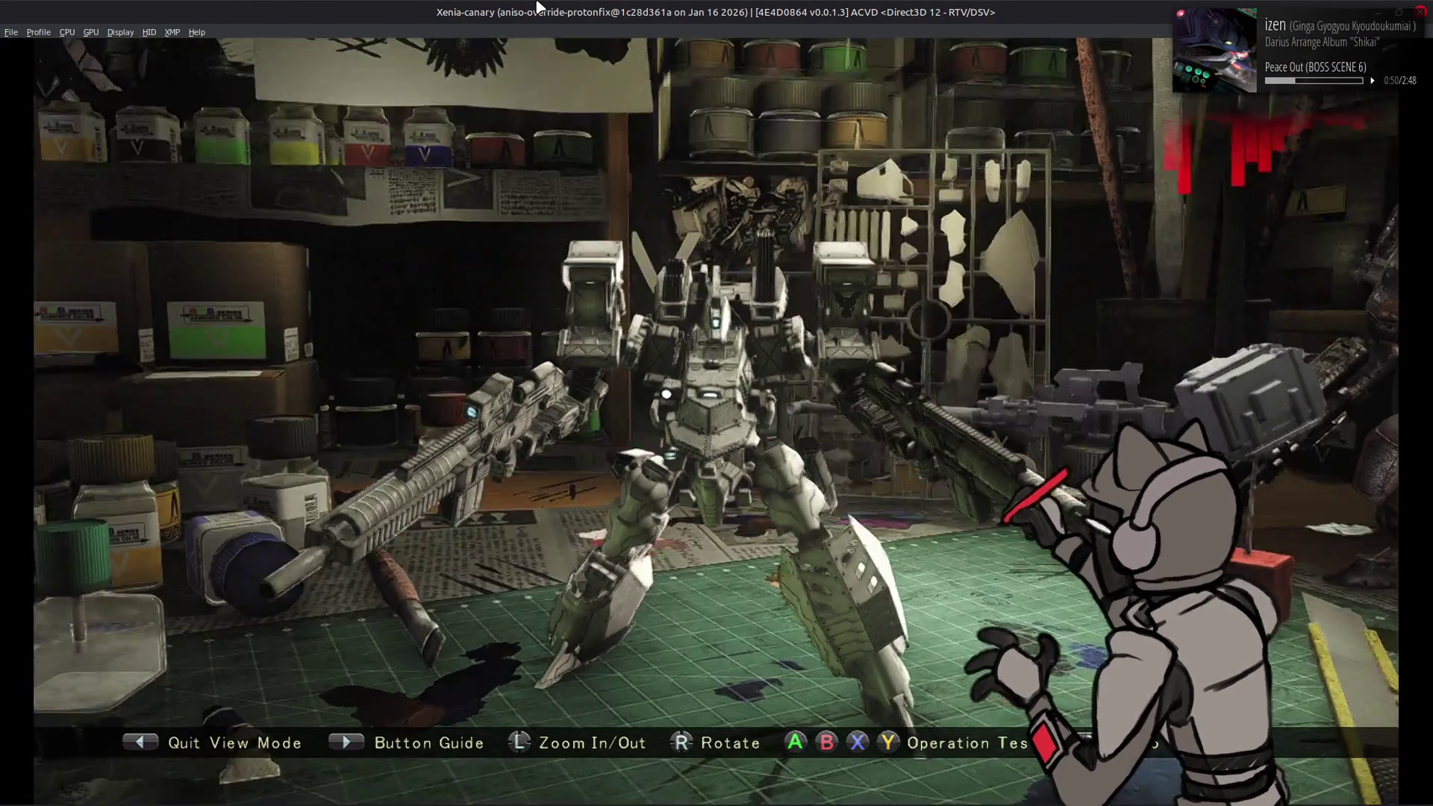
Step: Exit view mode and the Workshop to the World Menu, then bring 010 Editor forward
{"action": "key", "text": "z"}
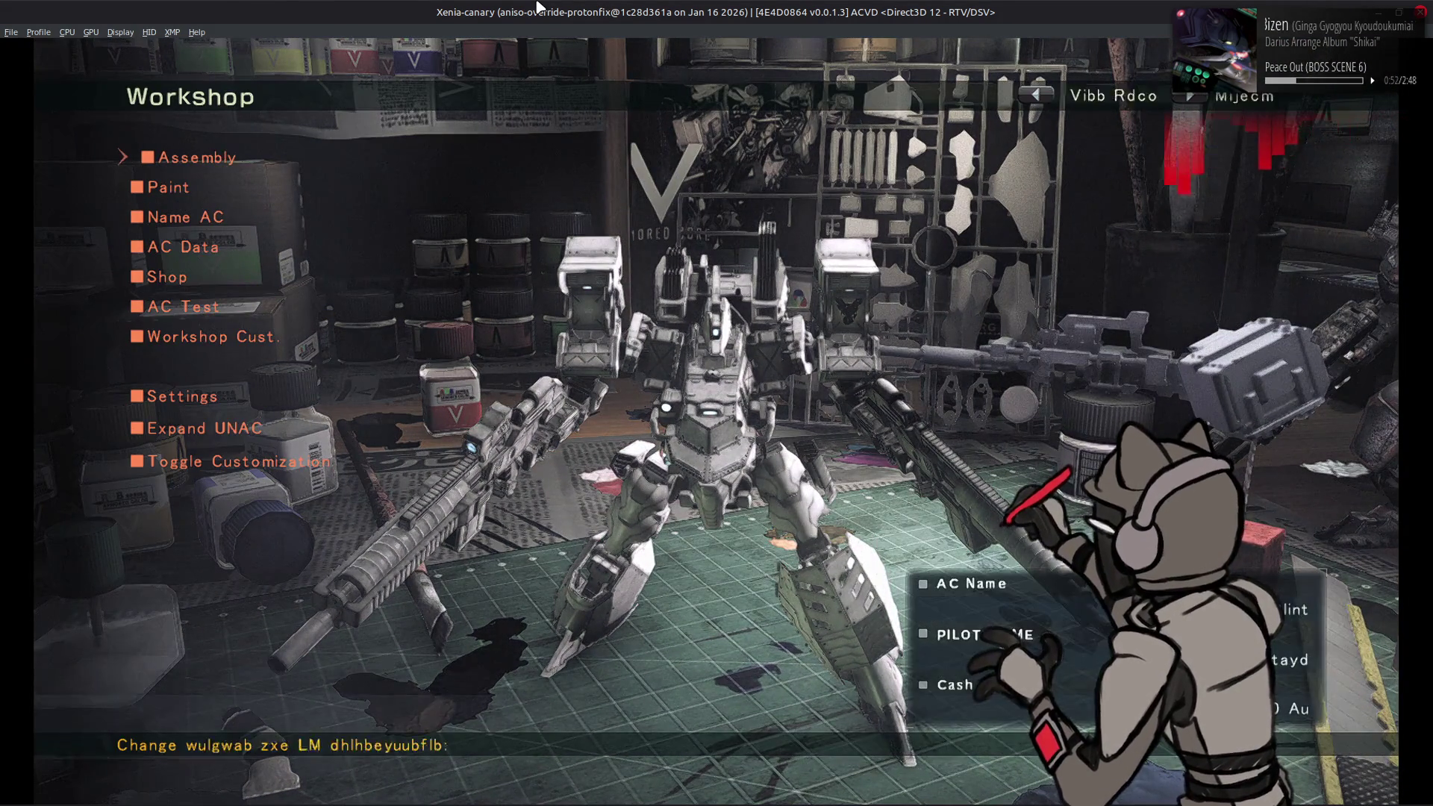
{"action": "key", "text": "z"}
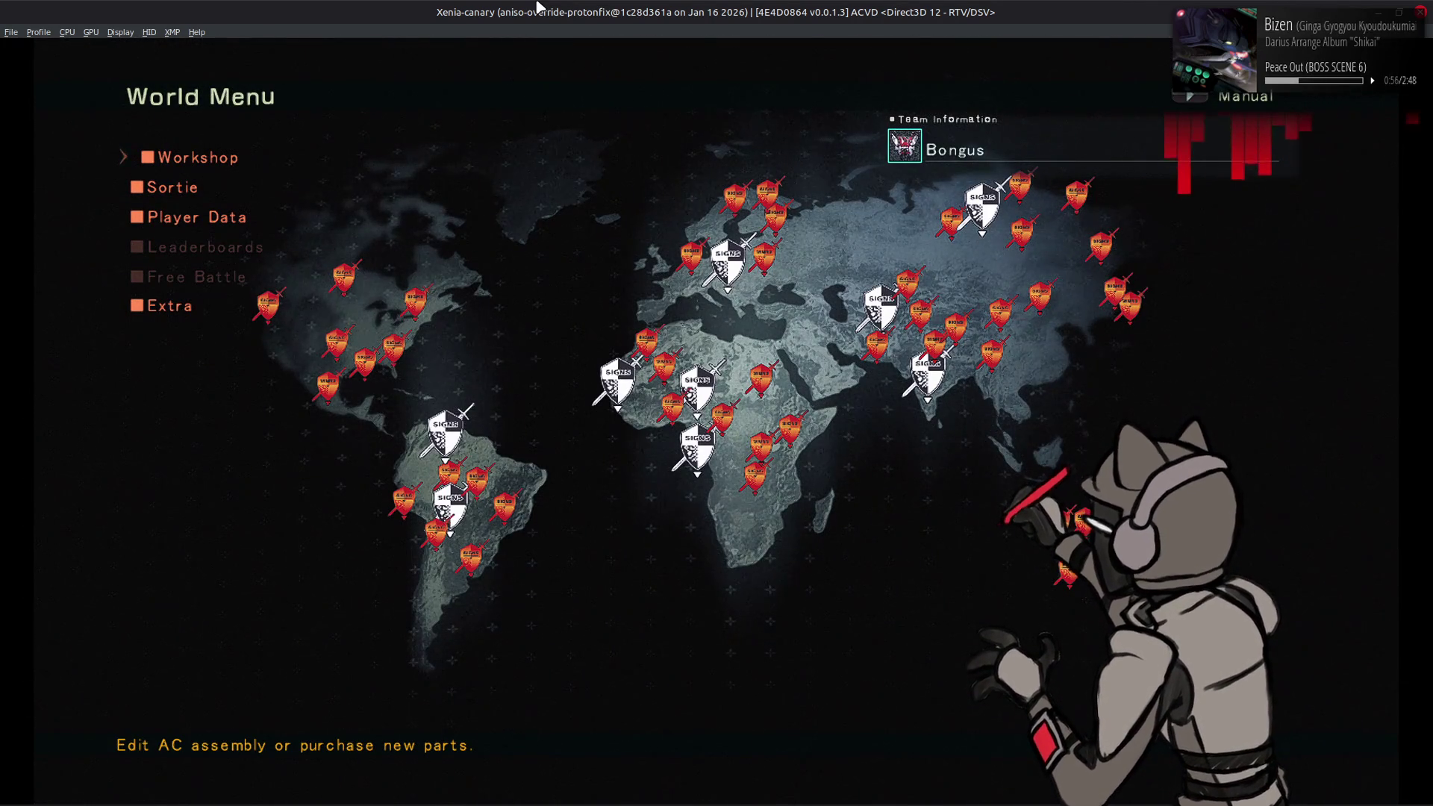
{"action": "key", "text": "alt+Tab"}
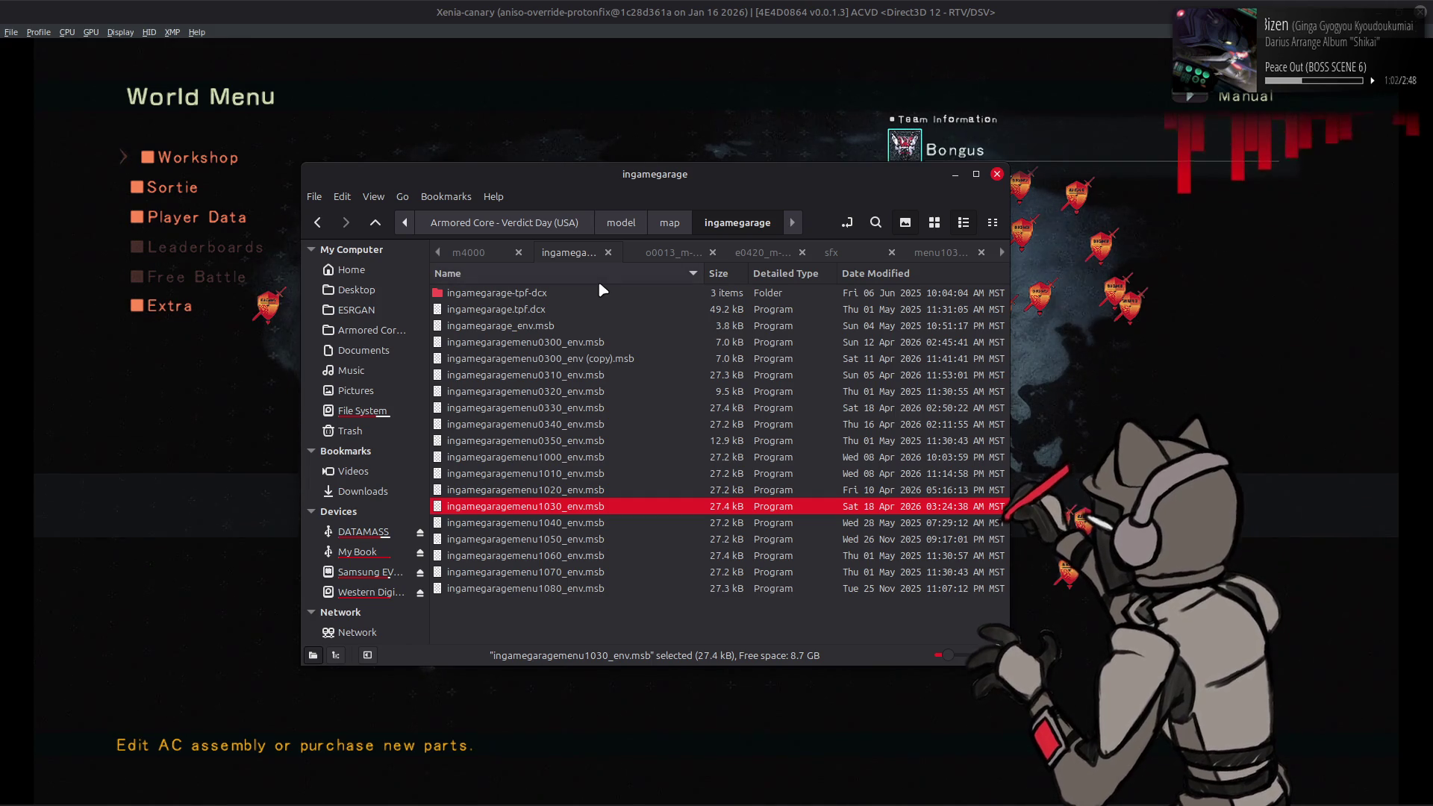
{"action": "key", "text": "alt+Tab"}
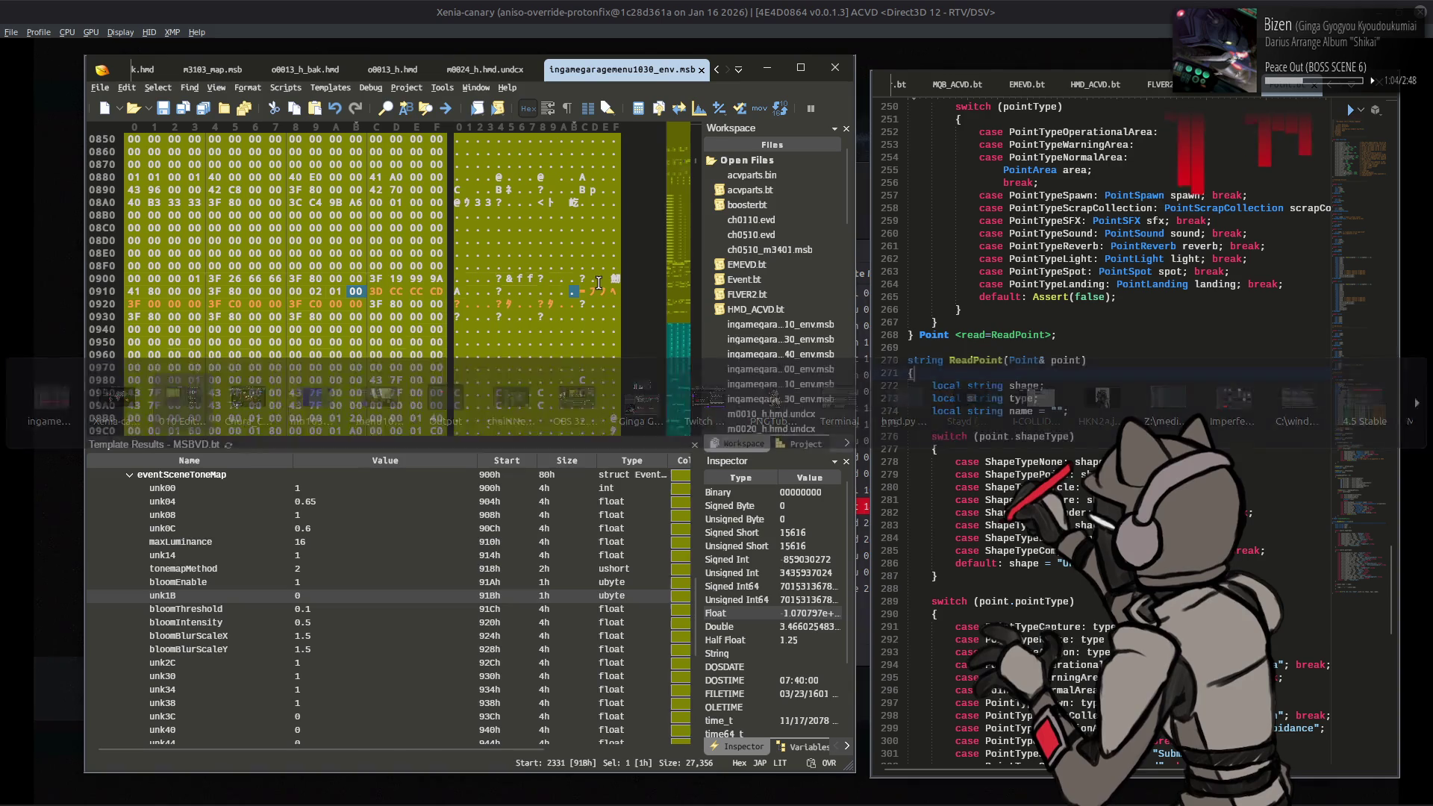
Step: Open eventSceneDirectionalShadows and set cascade1EndDist to 20
{"action": "left_click", "coordinate": [356, 530]}
{"action": "scroll", "coordinate": [357, 539], "scroll_direction": "down", "scroll_amount": 6}
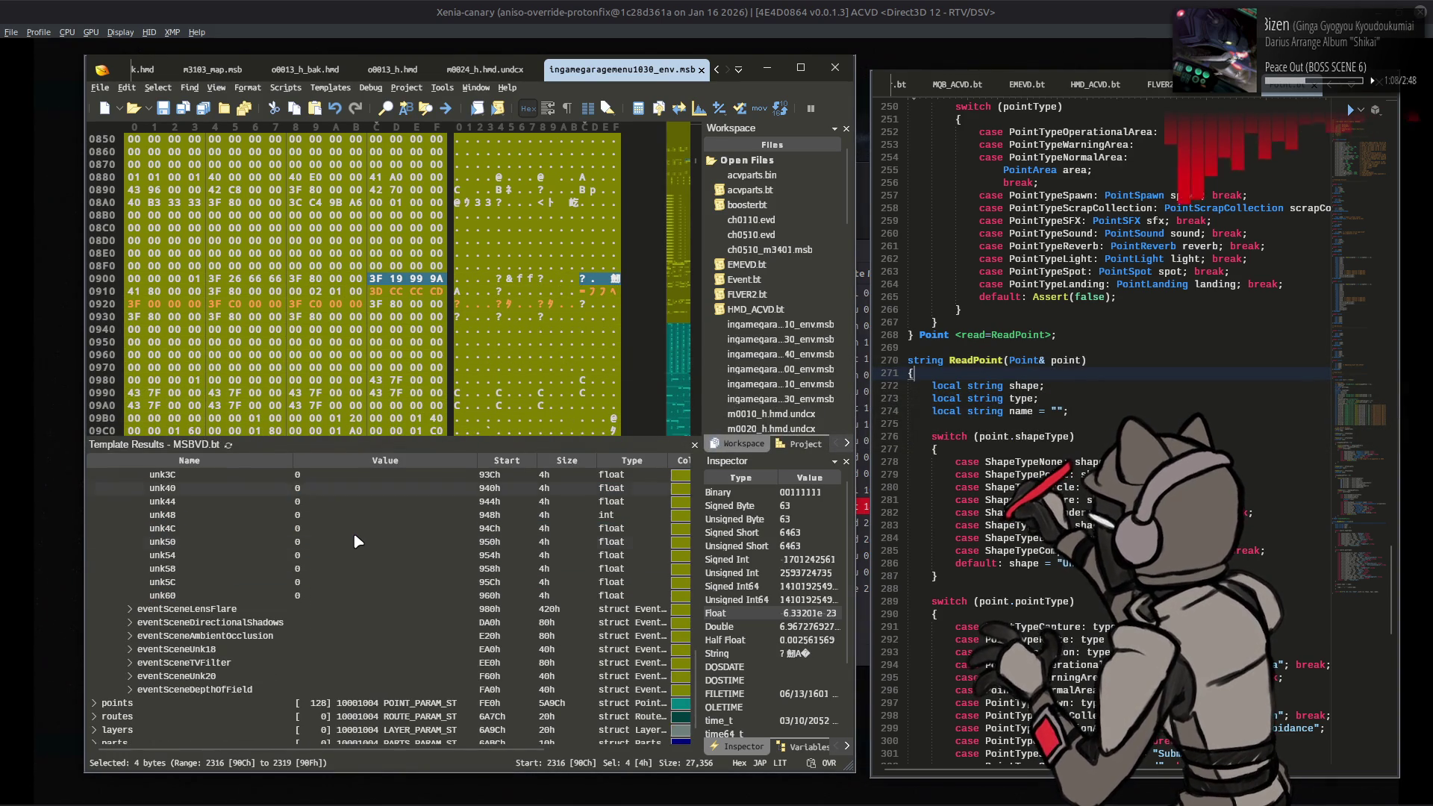
{"action": "double_click", "coordinate": [131, 623]}
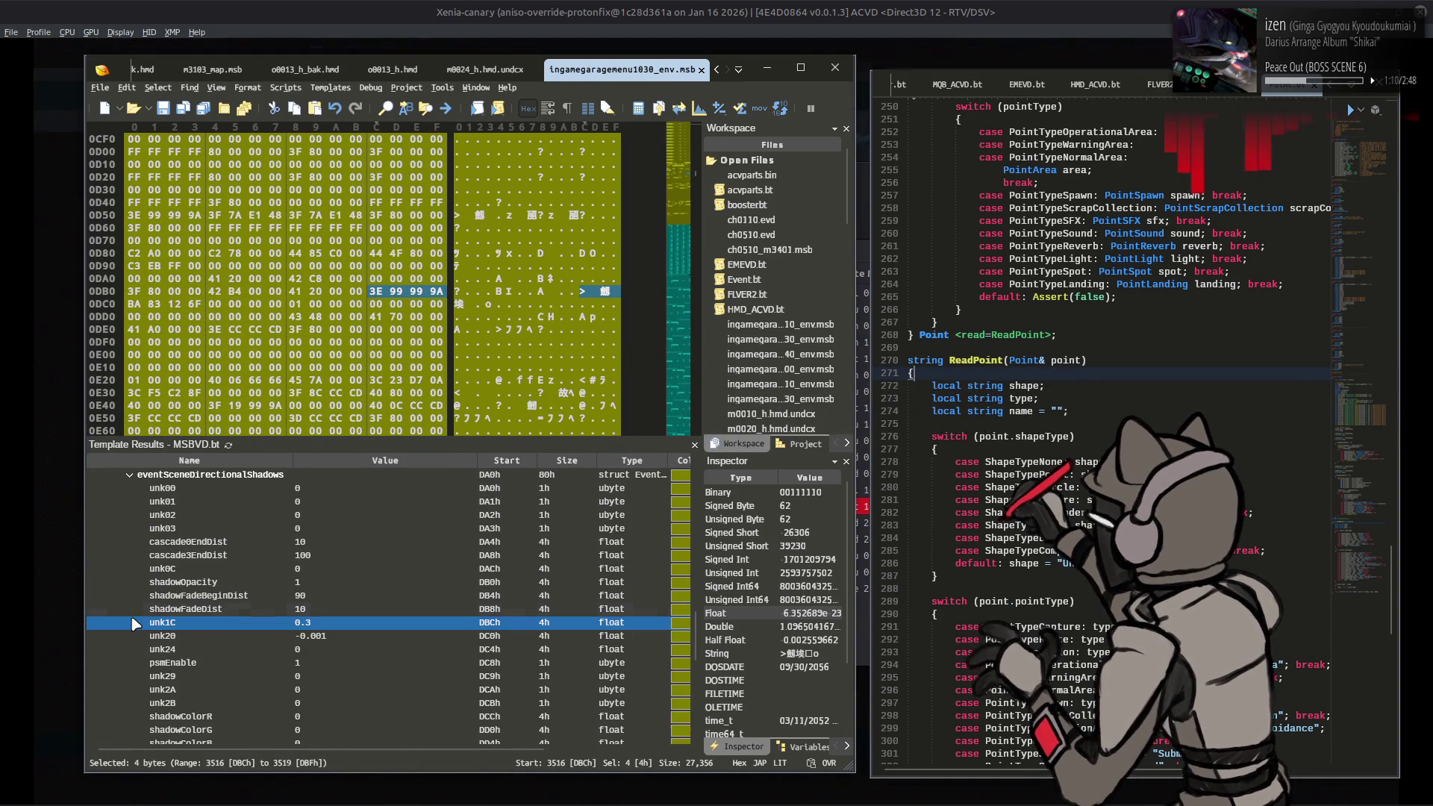
{"action": "scroll", "coordinate": [177, 608], "scroll_direction": "down", "scroll_amount": 3}
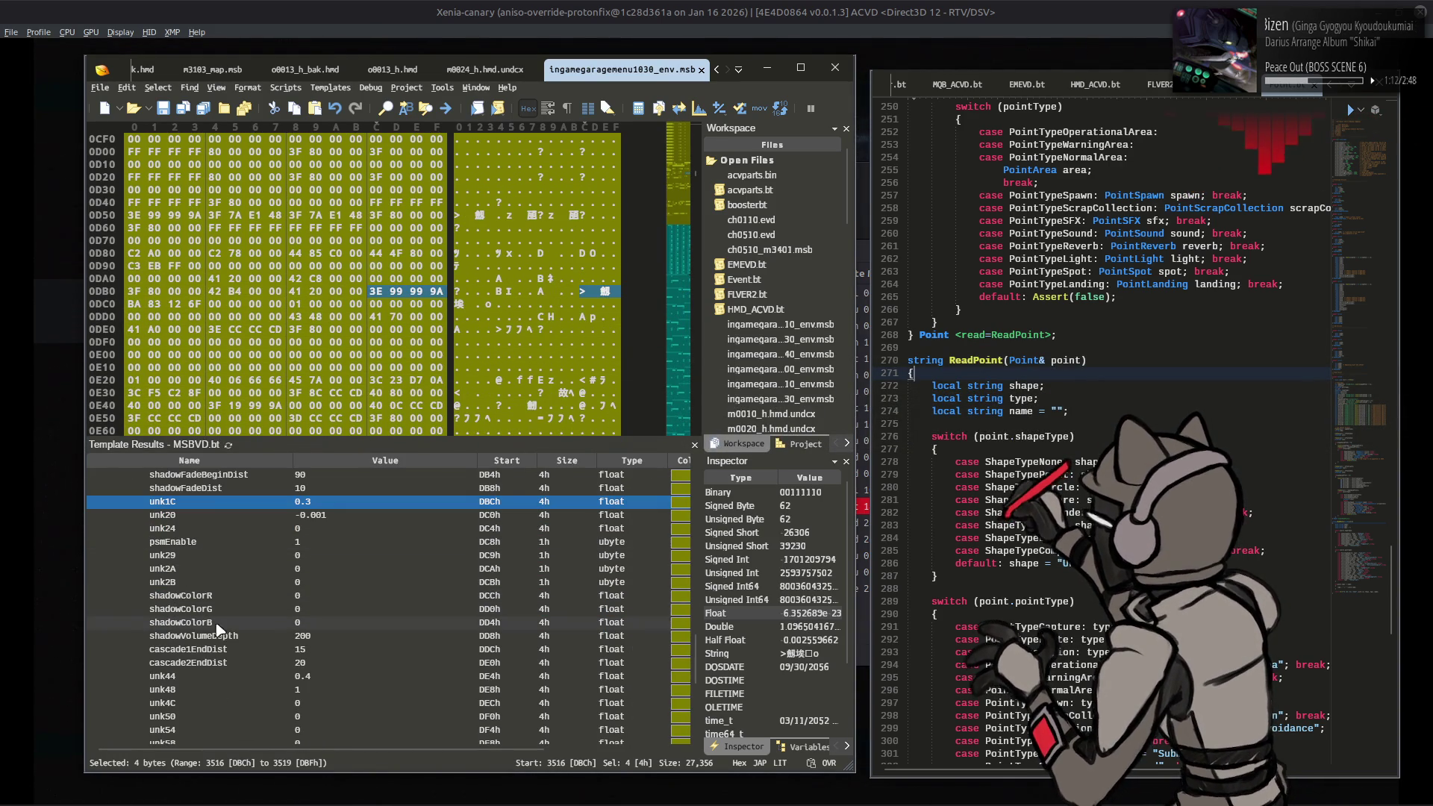
{"action": "left_click", "coordinate": [334, 650]}
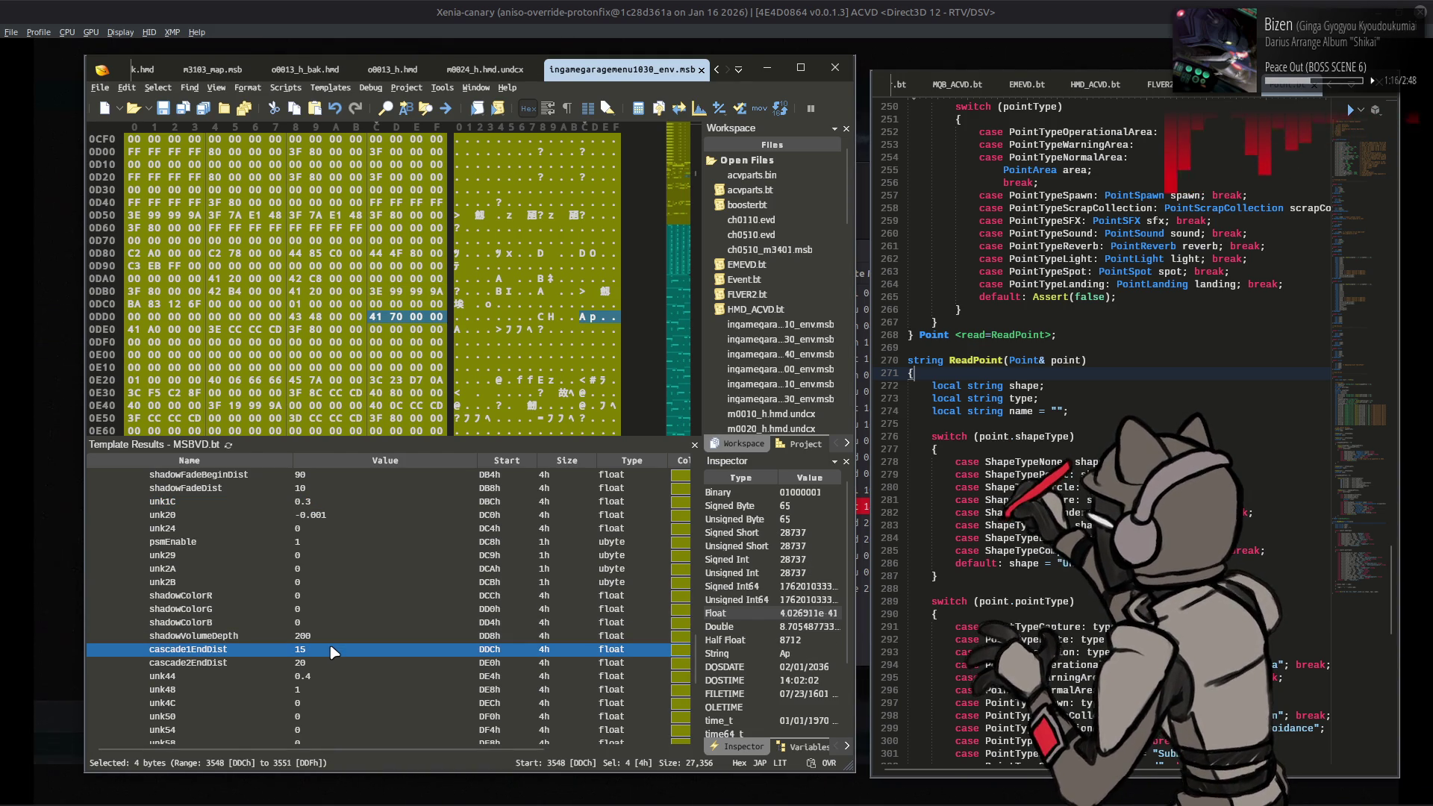
{"action": "double_click", "coordinate": [331, 649]}
{"action": "type", "text": "20"}
{"action": "left_click", "coordinate": [332, 668]}
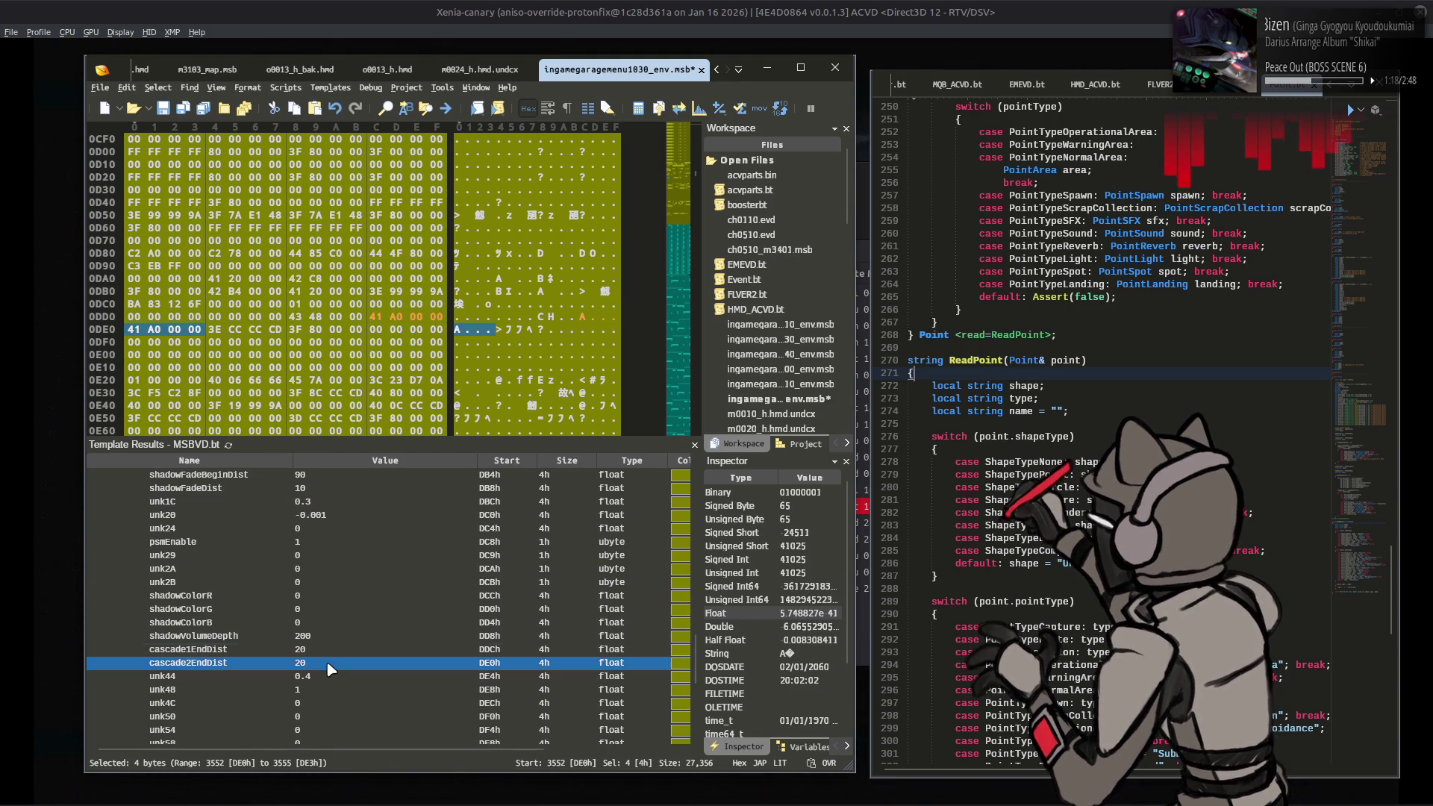
Step: Set cascade2EndDist to 40, then inspect the unk44 and unk48 shadow fields
{"action": "double_click", "coordinate": [329, 662]}
{"action": "type", "text": "40"}
{"action": "left_click", "coordinate": [368, 542]}
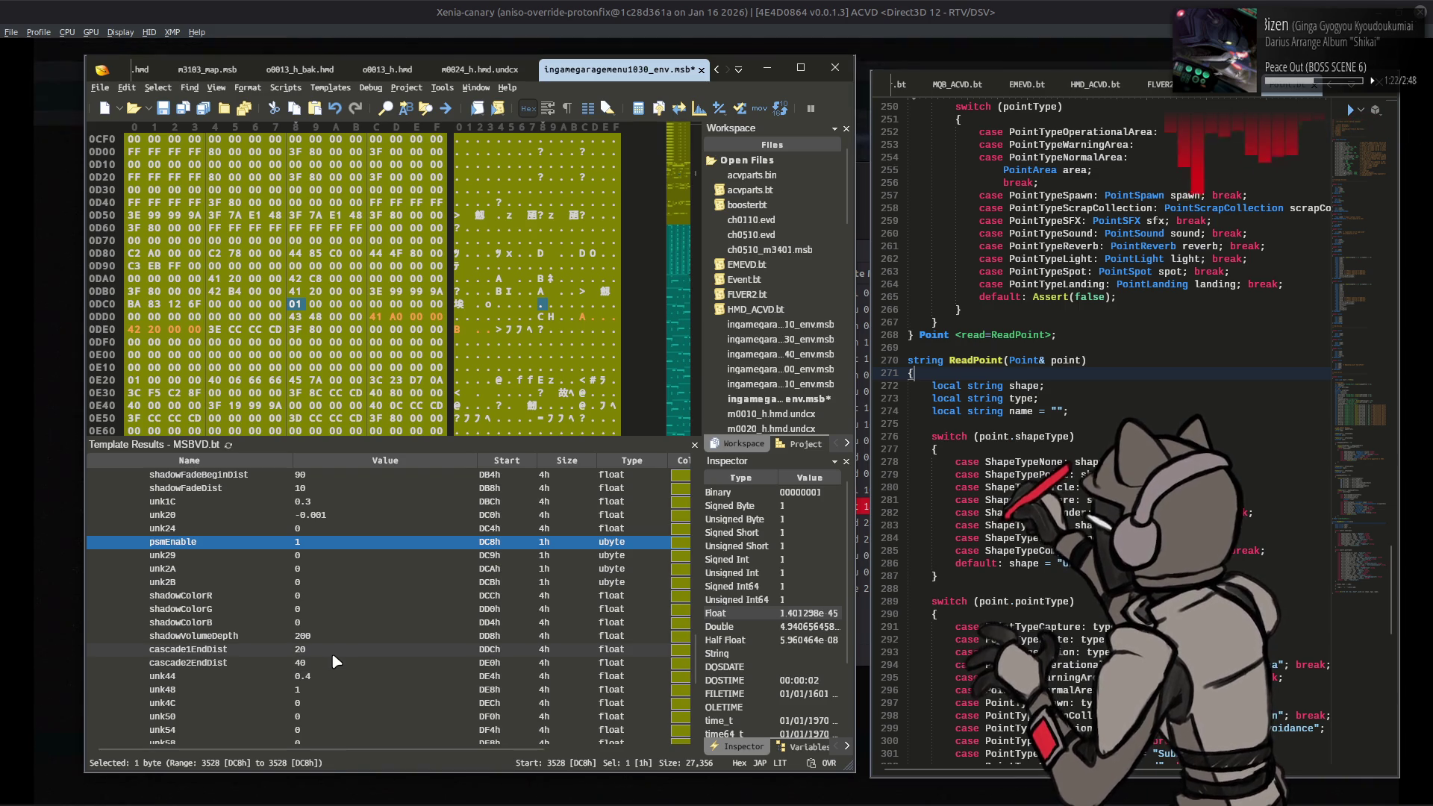
{"action": "left_click", "coordinate": [331, 677]}
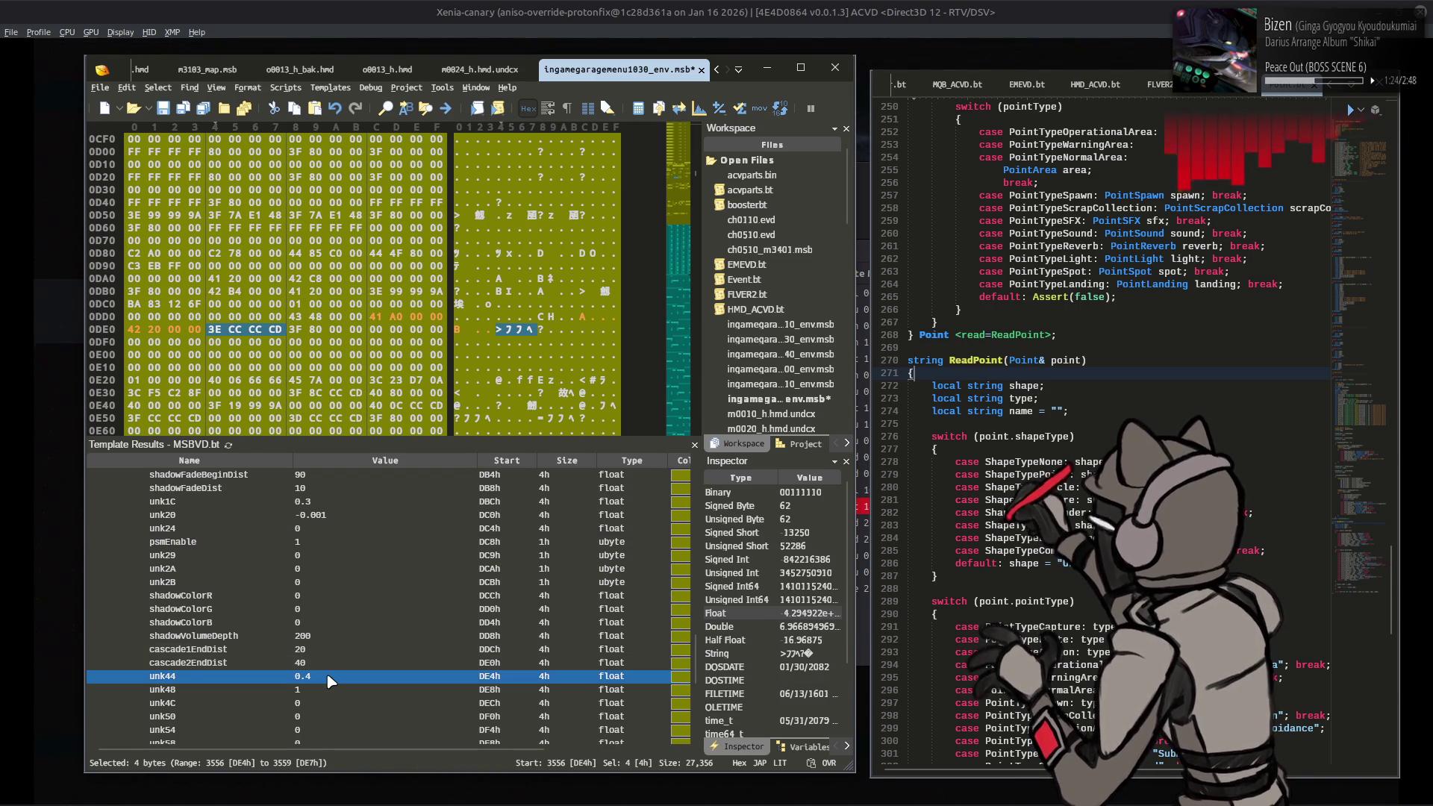
{"action": "scroll", "coordinate": [327, 675], "scroll_direction": "down", "scroll_amount": 1}
{"action": "left_click", "coordinate": [335, 654]}
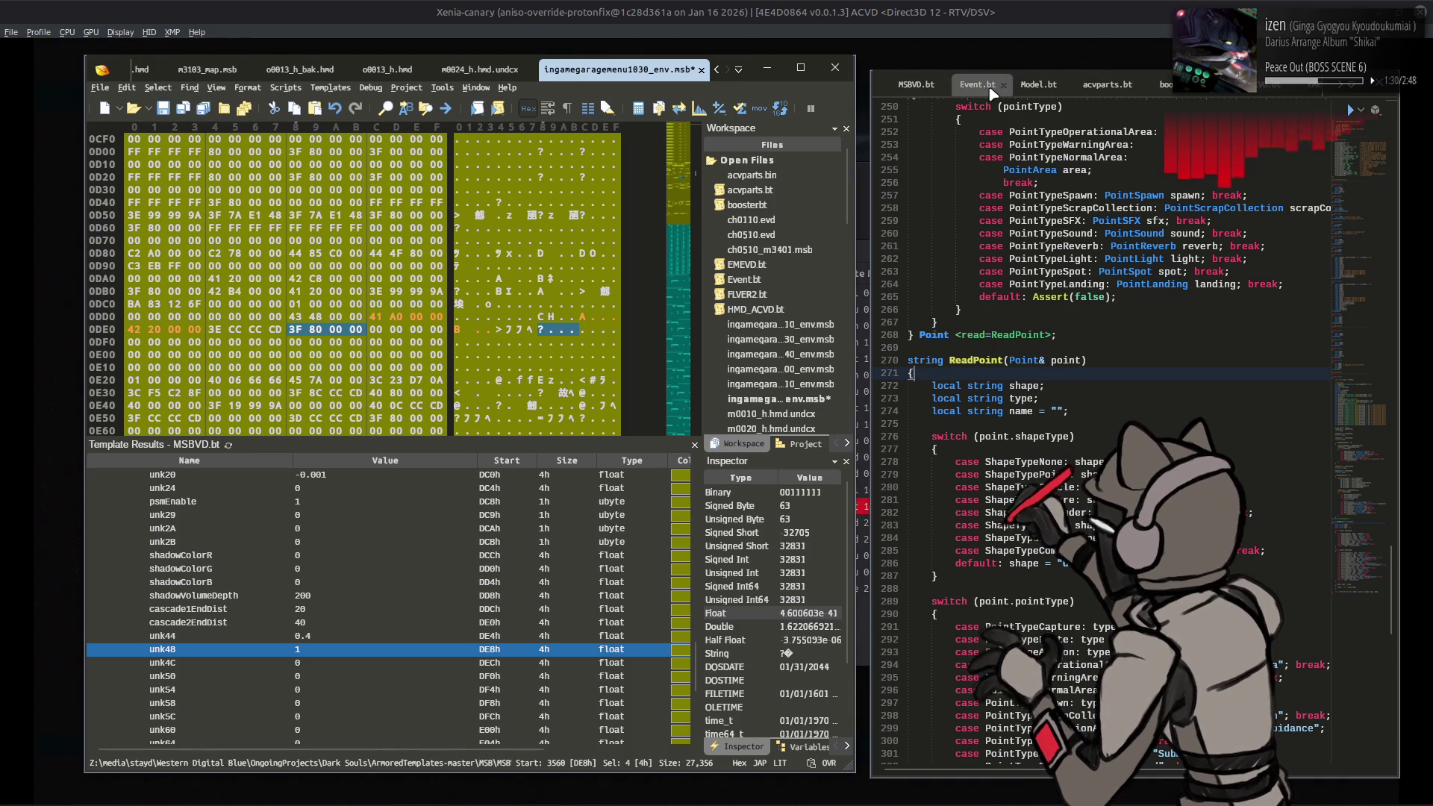
Step: Scroll Event.bt to the directional-shadow struct, where unk48 is commented as the AC's garage shadow opacity
{"action": "left_click", "coordinate": [992, 88]}
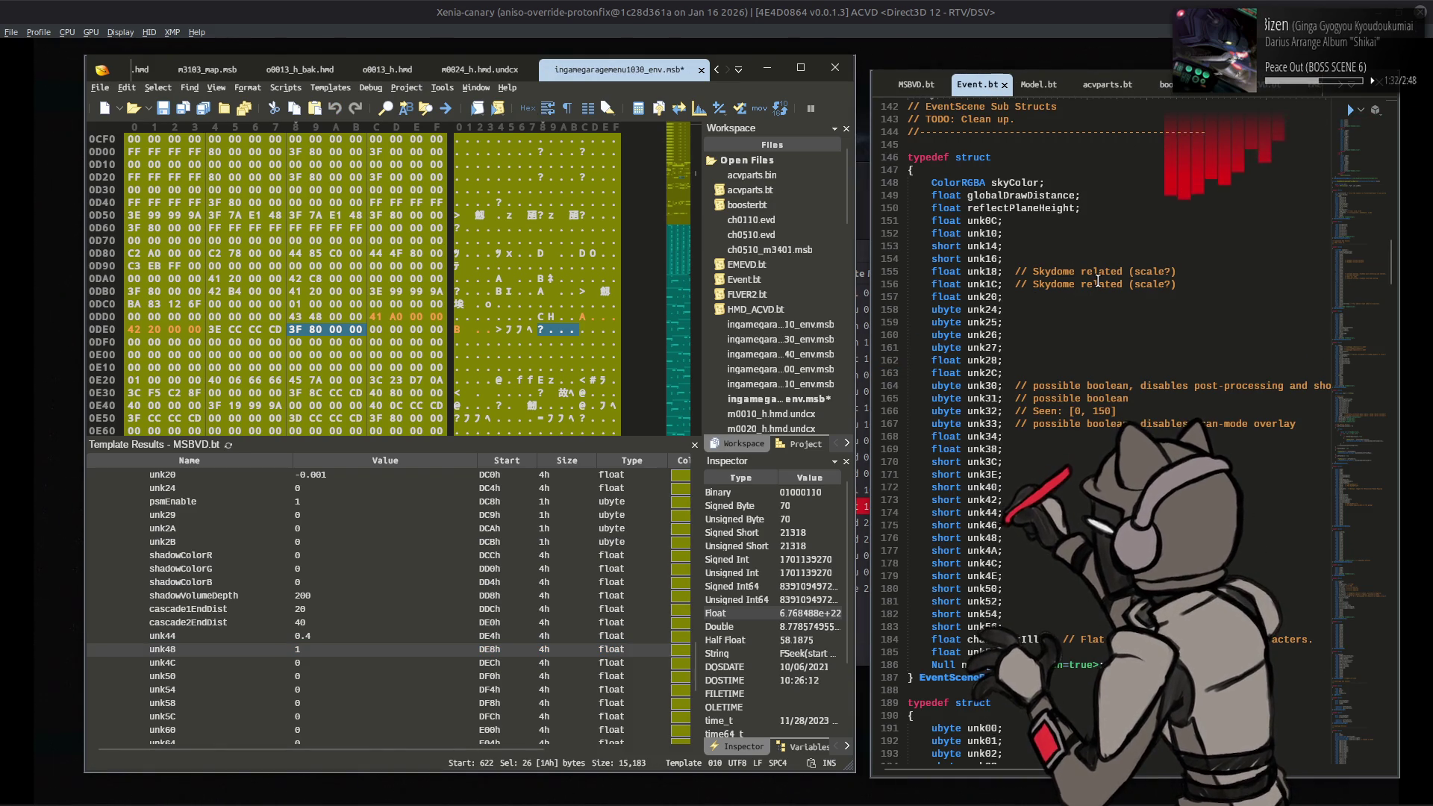
{"action": "scroll", "coordinate": [1098, 280], "scroll_direction": "down", "scroll_amount": 20}
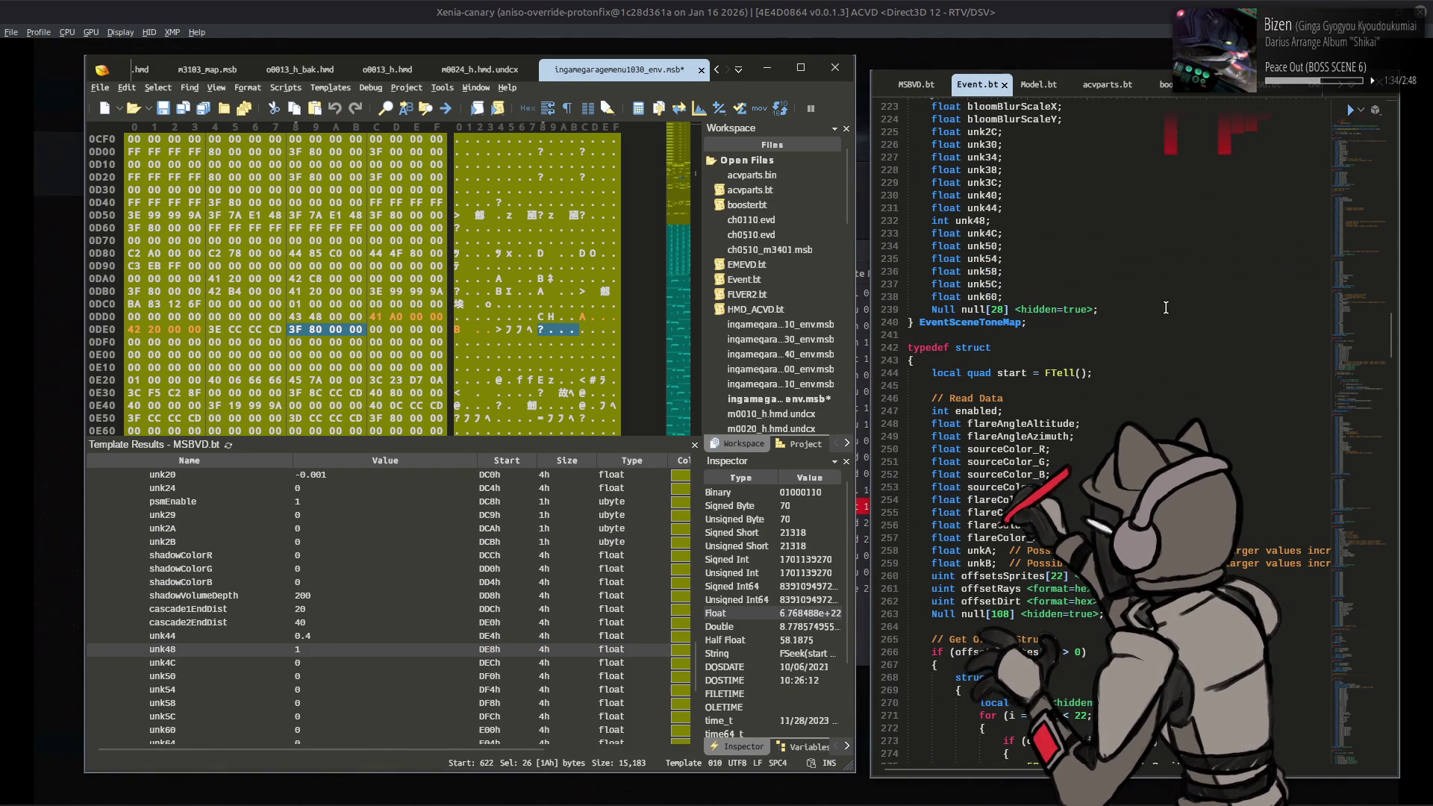
{"action": "scroll", "coordinate": [1165, 308], "scroll_direction": "down", "scroll_amount": 20}
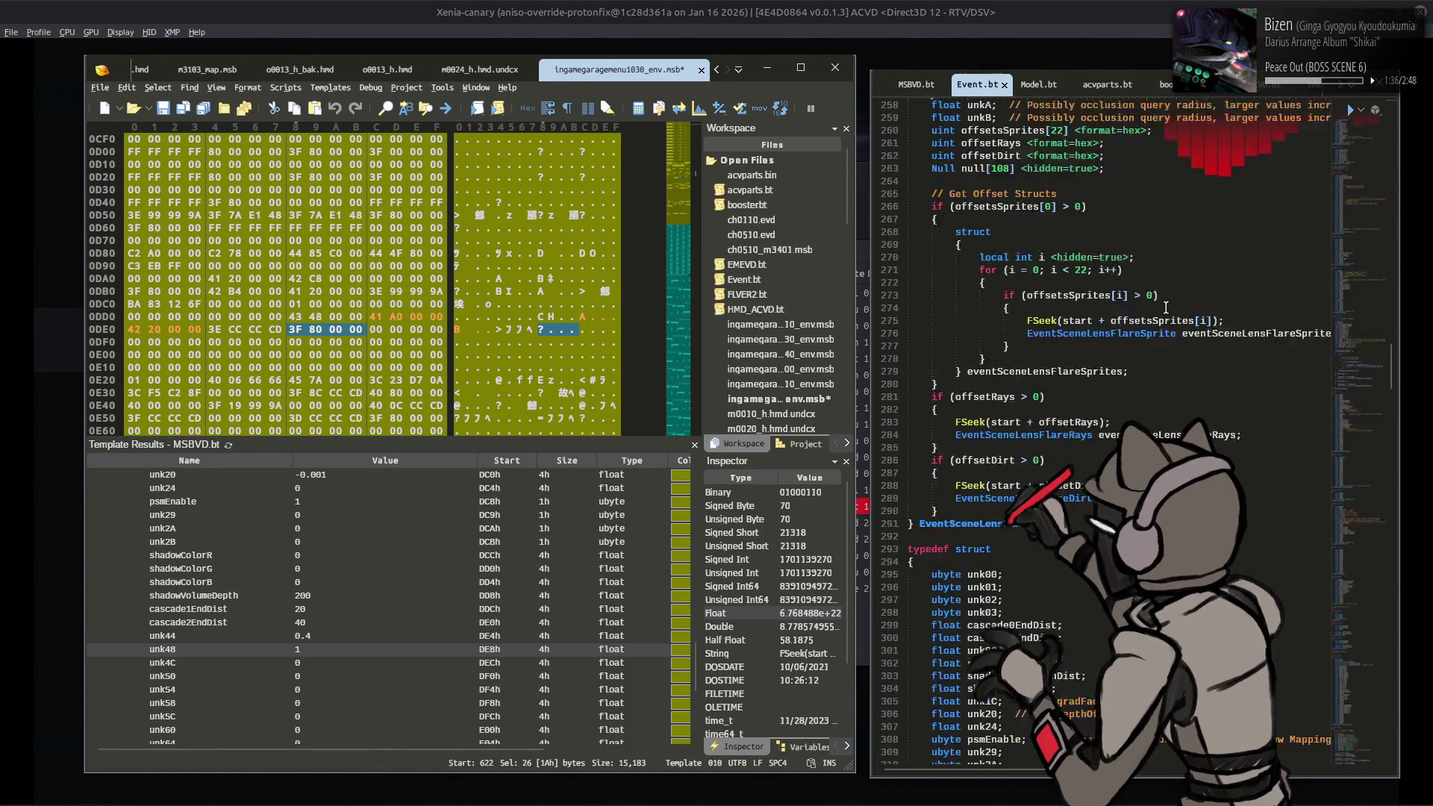
{"action": "scroll", "coordinate": [1165, 308], "scroll_direction": "up", "scroll_amount": 18}
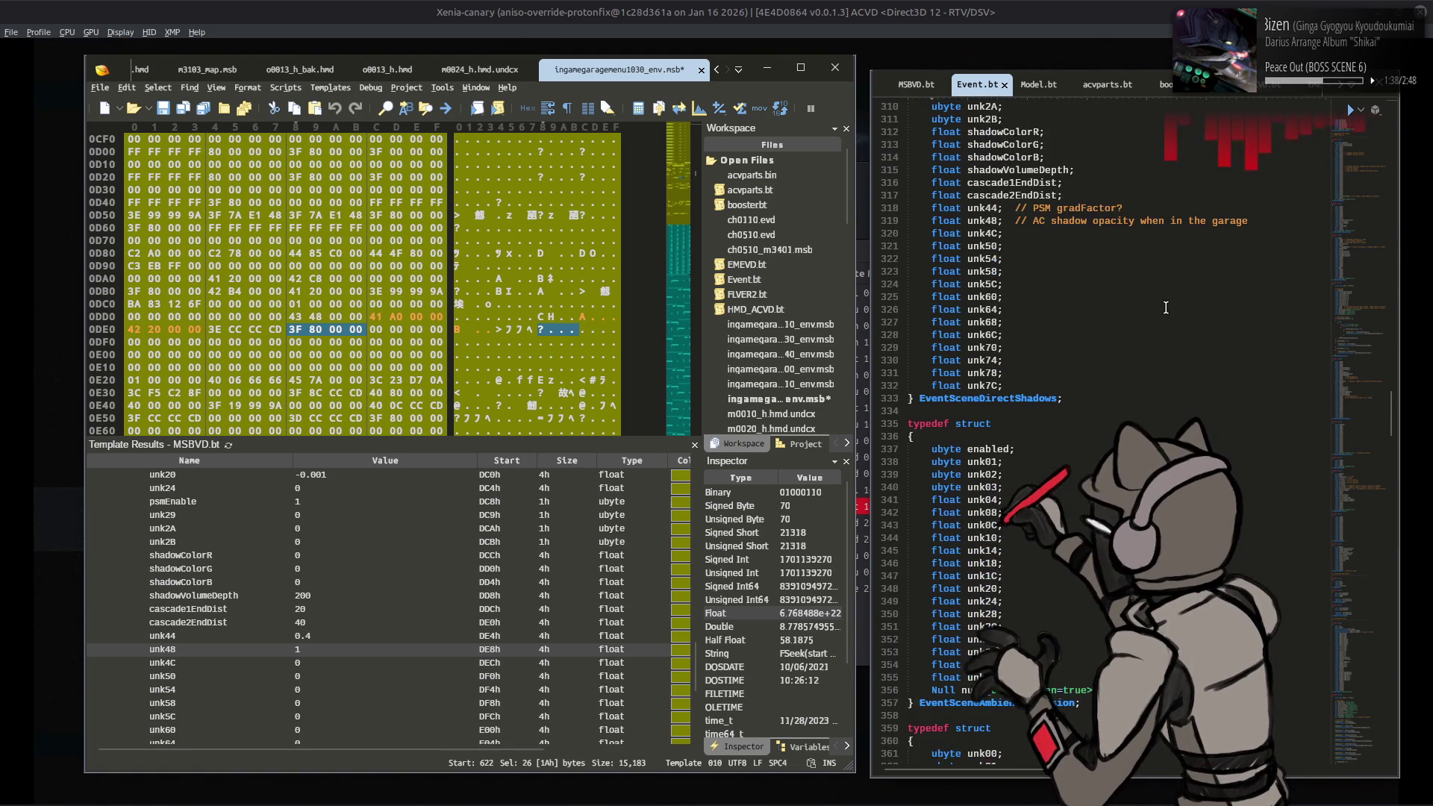
{"action": "scroll", "coordinate": [1165, 308], "scroll_direction": "up", "scroll_amount": 1}
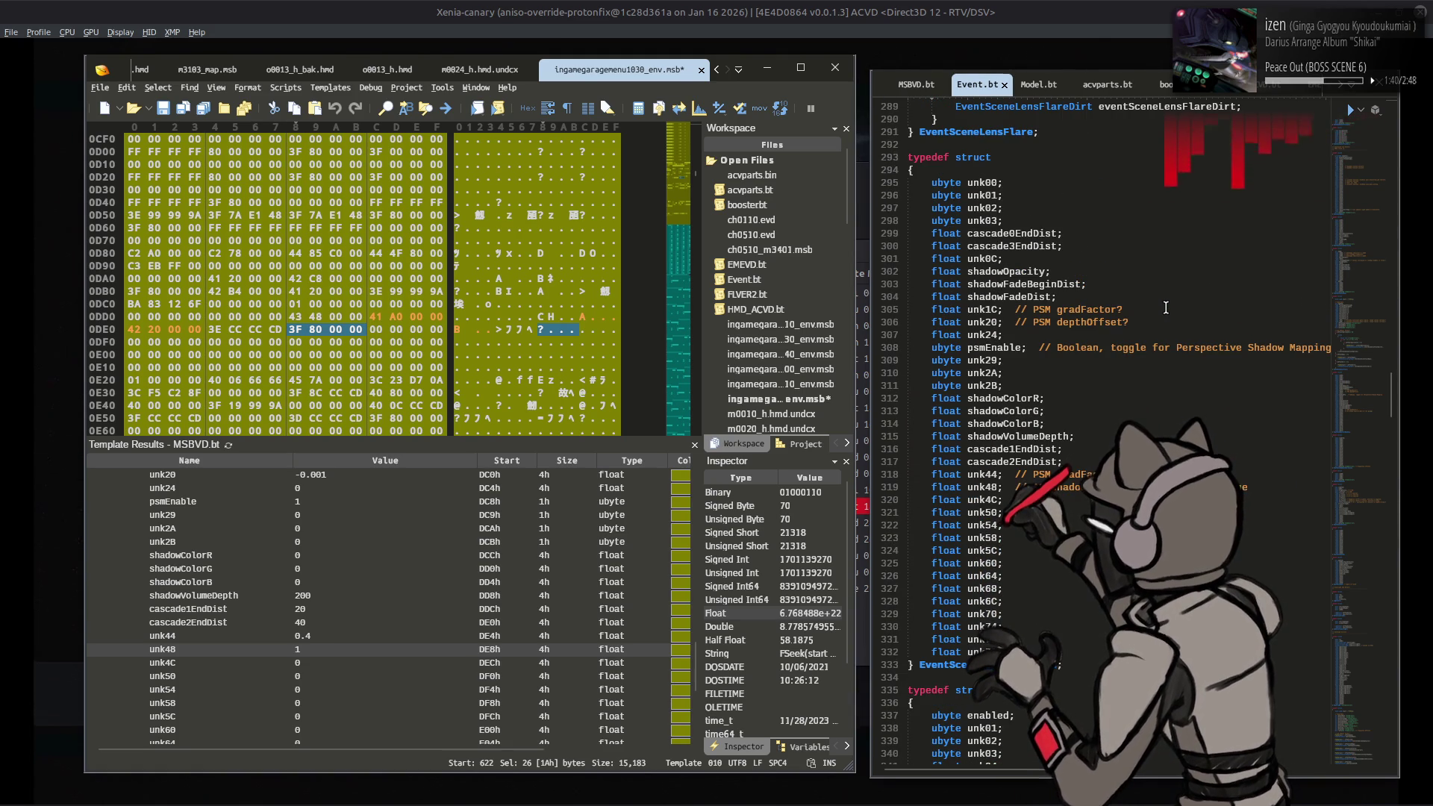
{"action": "left_click", "coordinate": [359, 649]}
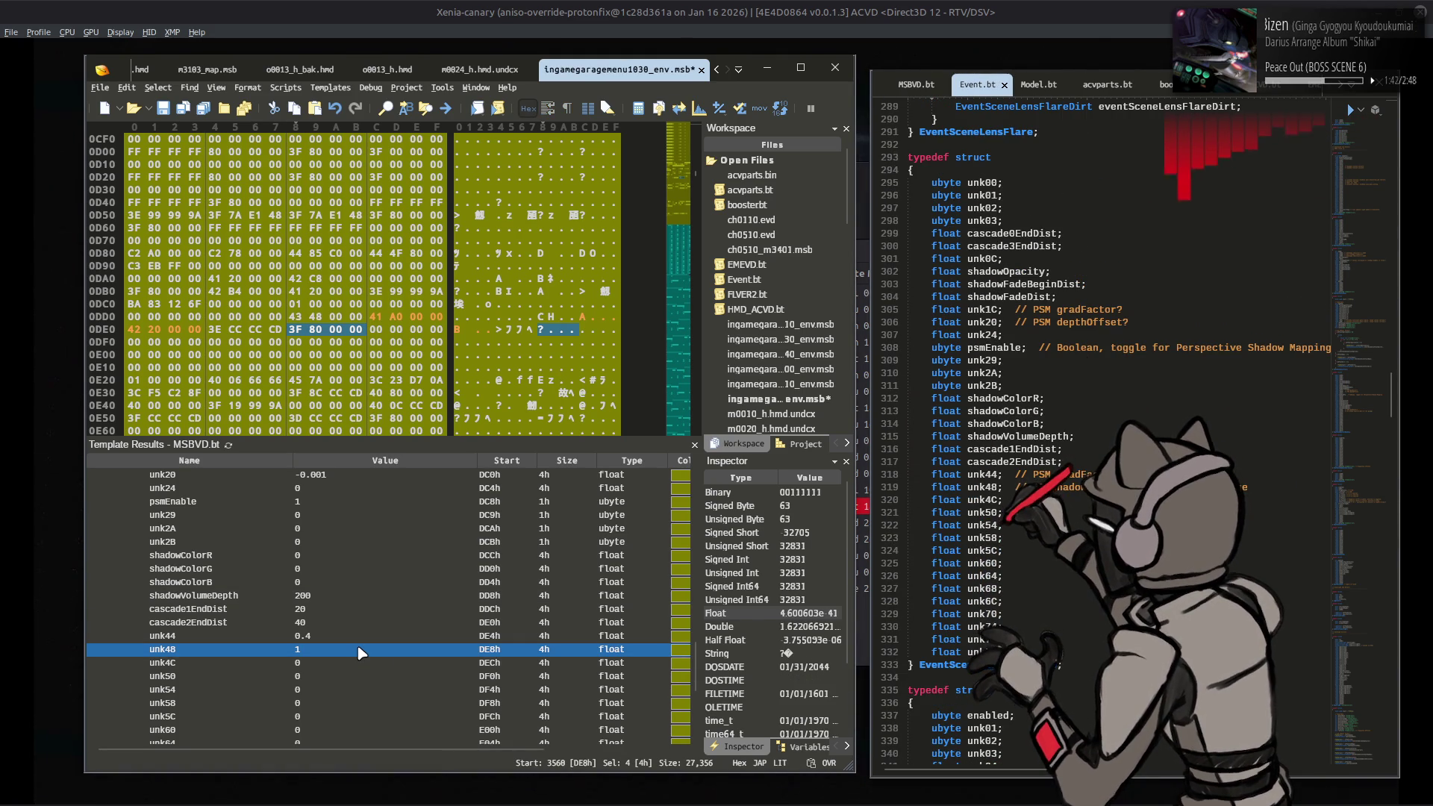
Step: Review the unk29, shadowFadeDist and cascade3EndDist values, then collapse eventSceneDirectionalShadows
{"action": "left_click", "coordinate": [359, 515]}
{"action": "scroll", "coordinate": [358, 543], "scroll_direction": "up", "scroll_amount": 3}
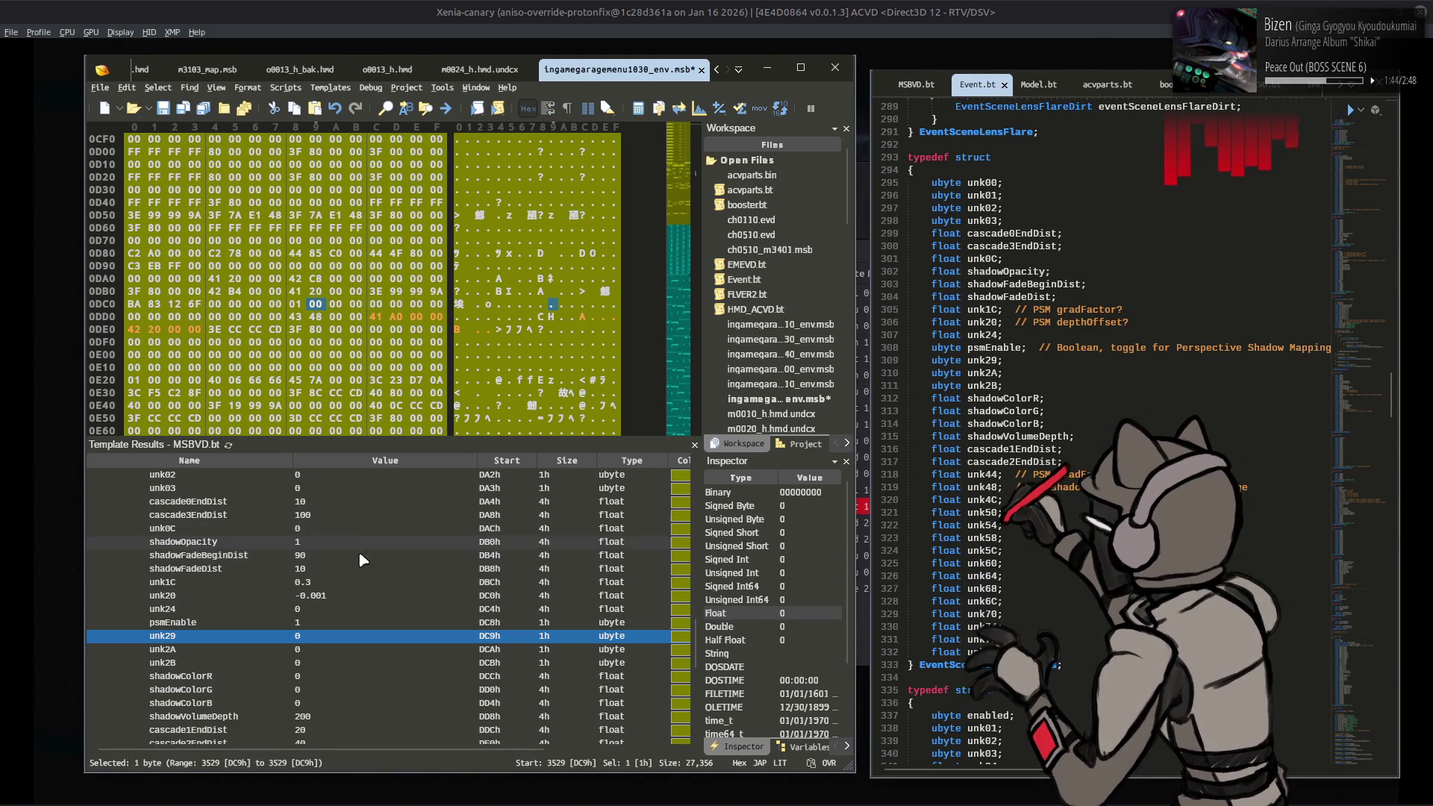
{"action": "left_click", "coordinate": [355, 568]}
{"action": "scroll", "coordinate": [353, 566], "scroll_direction": "up", "scroll_amount": 1}
{"action": "left_click", "coordinate": [353, 556]}
{"action": "scroll", "coordinate": [278, 574], "scroll_direction": "up", "scroll_amount": 3}
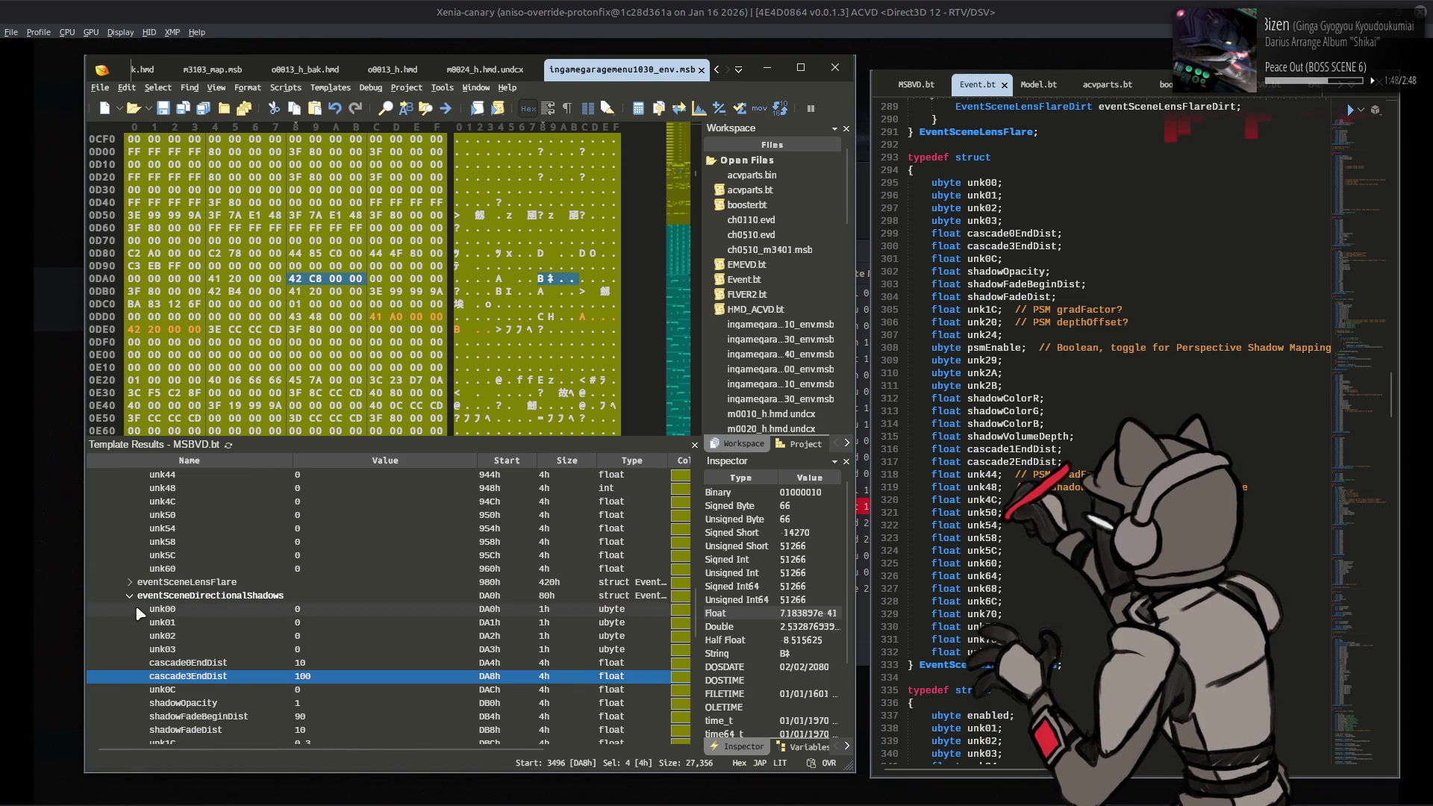
{"action": "left_click", "coordinate": [130, 596]}
{"action": "key", "text": "Page_Up"}
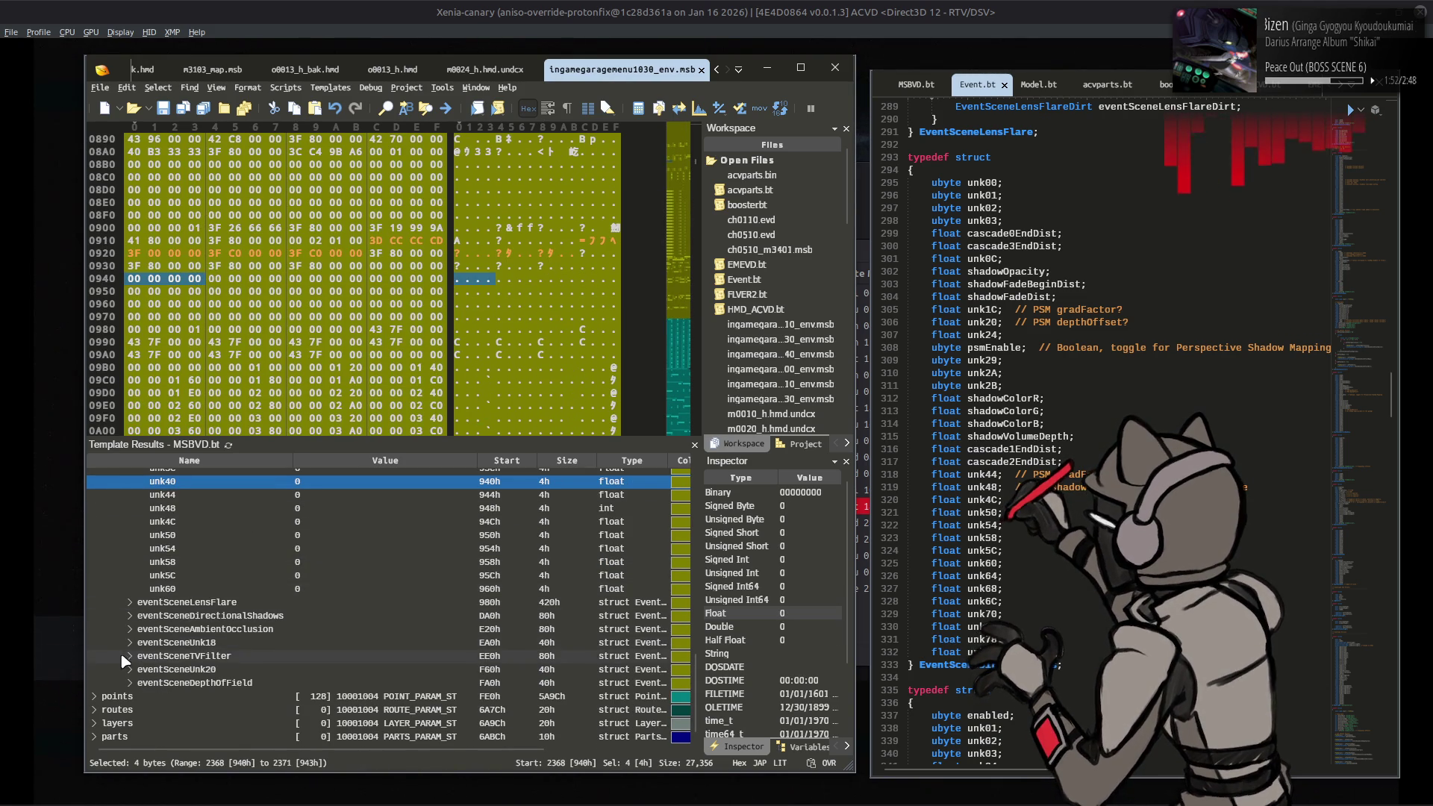
Step: Set the TV filter's Cr_scale to 0.35 and save the environment file
{"action": "left_click", "coordinate": [129, 656]}
{"action": "left_click", "coordinate": [303, 582]}
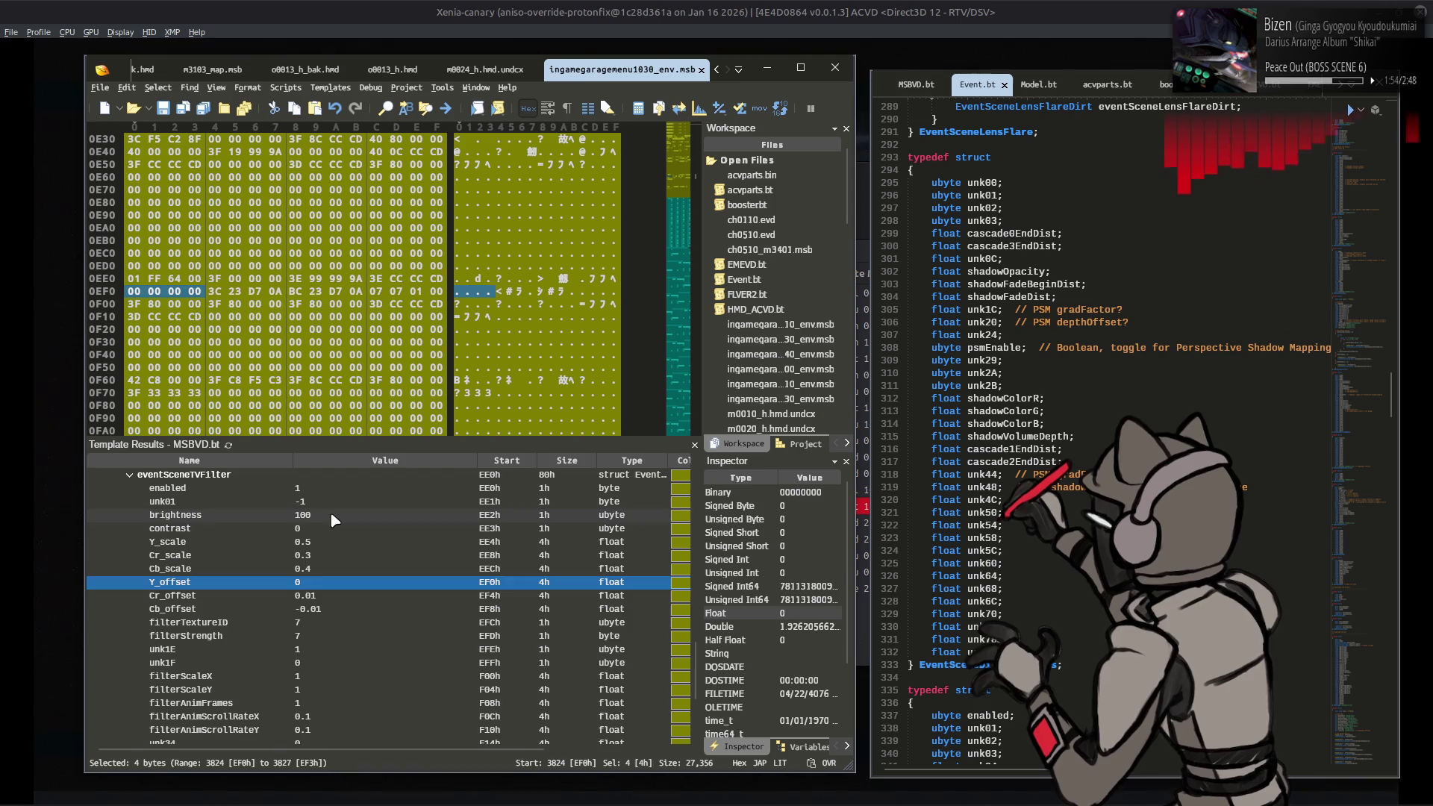
{"action": "left_click", "coordinate": [328, 556]}
{"action": "double_click", "coordinate": [329, 558]}
{"action": "type", "text": "0.35"}
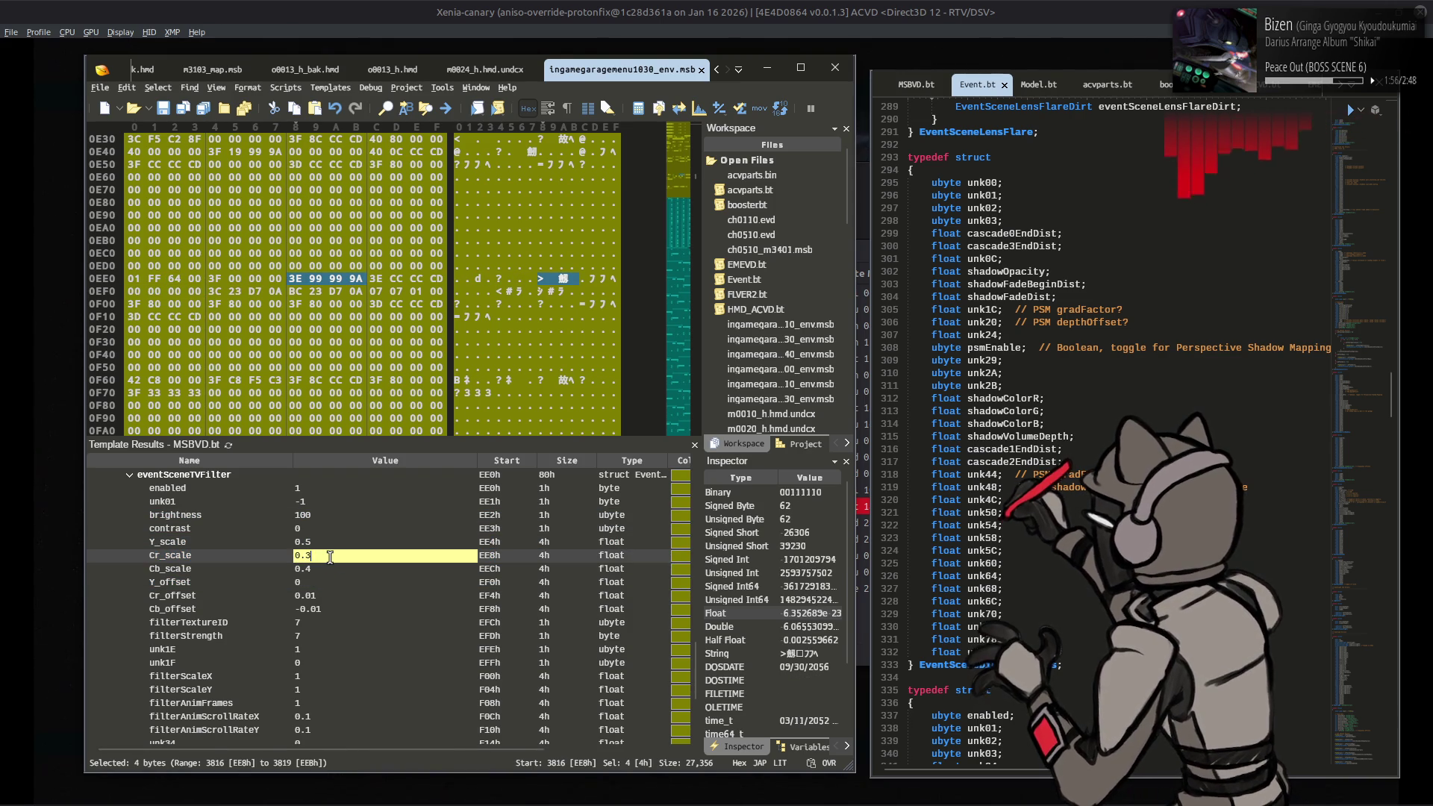
{"action": "key", "text": "Return"}
{"action": "key", "text": "ctrl+s"}
Step: Verify the Cr_scale value, then expand eventSceneDepthOfField and eventSceneLensSimulation
{"action": "scroll", "coordinate": [338, 579], "scroll_direction": "down", "scroll_amount": 2}
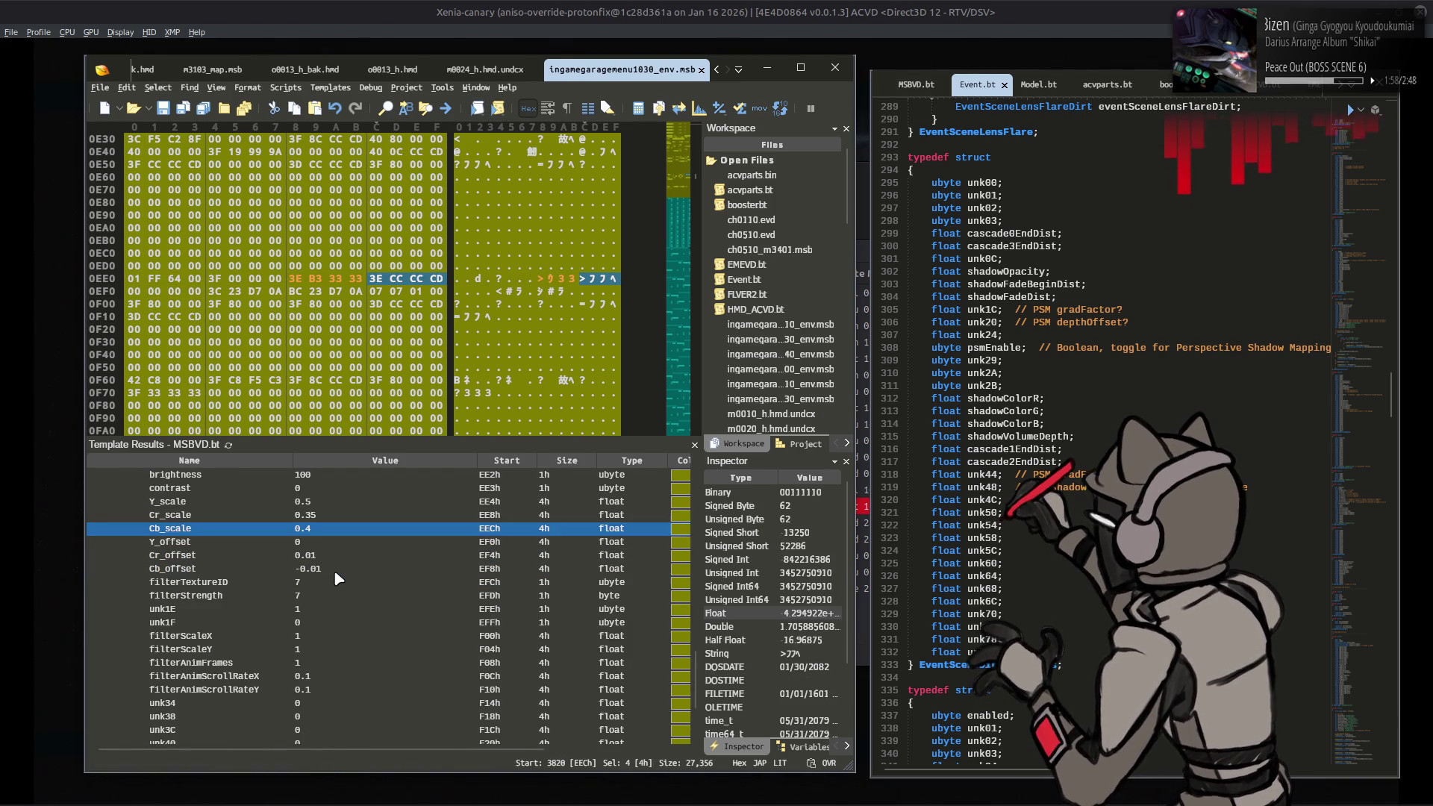
{"action": "scroll", "coordinate": [334, 571], "scroll_direction": "up", "scroll_amount": 3}
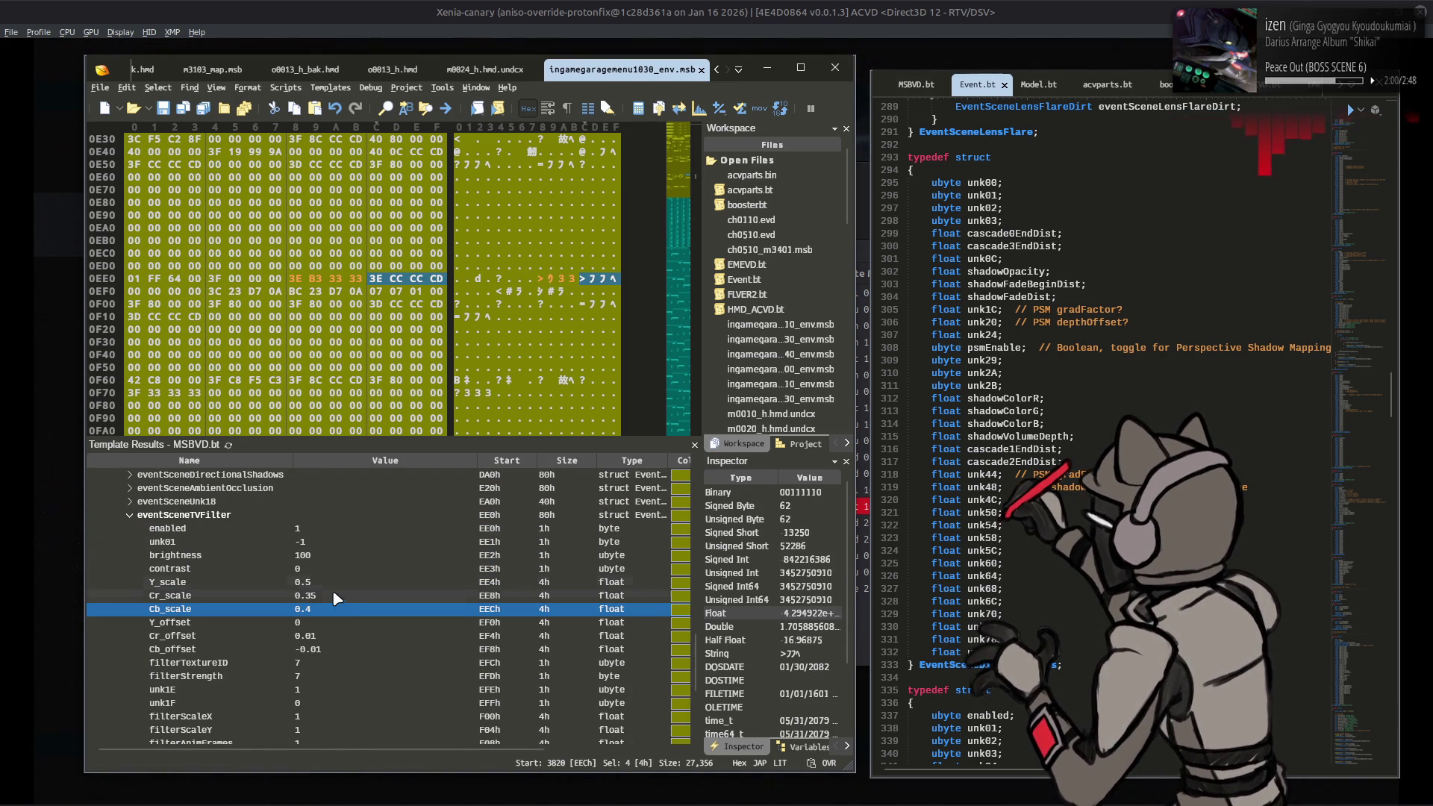
{"action": "left_click", "coordinate": [333, 593]}
{"action": "scroll", "coordinate": [333, 593], "scroll_direction": "down", "scroll_amount": 3}
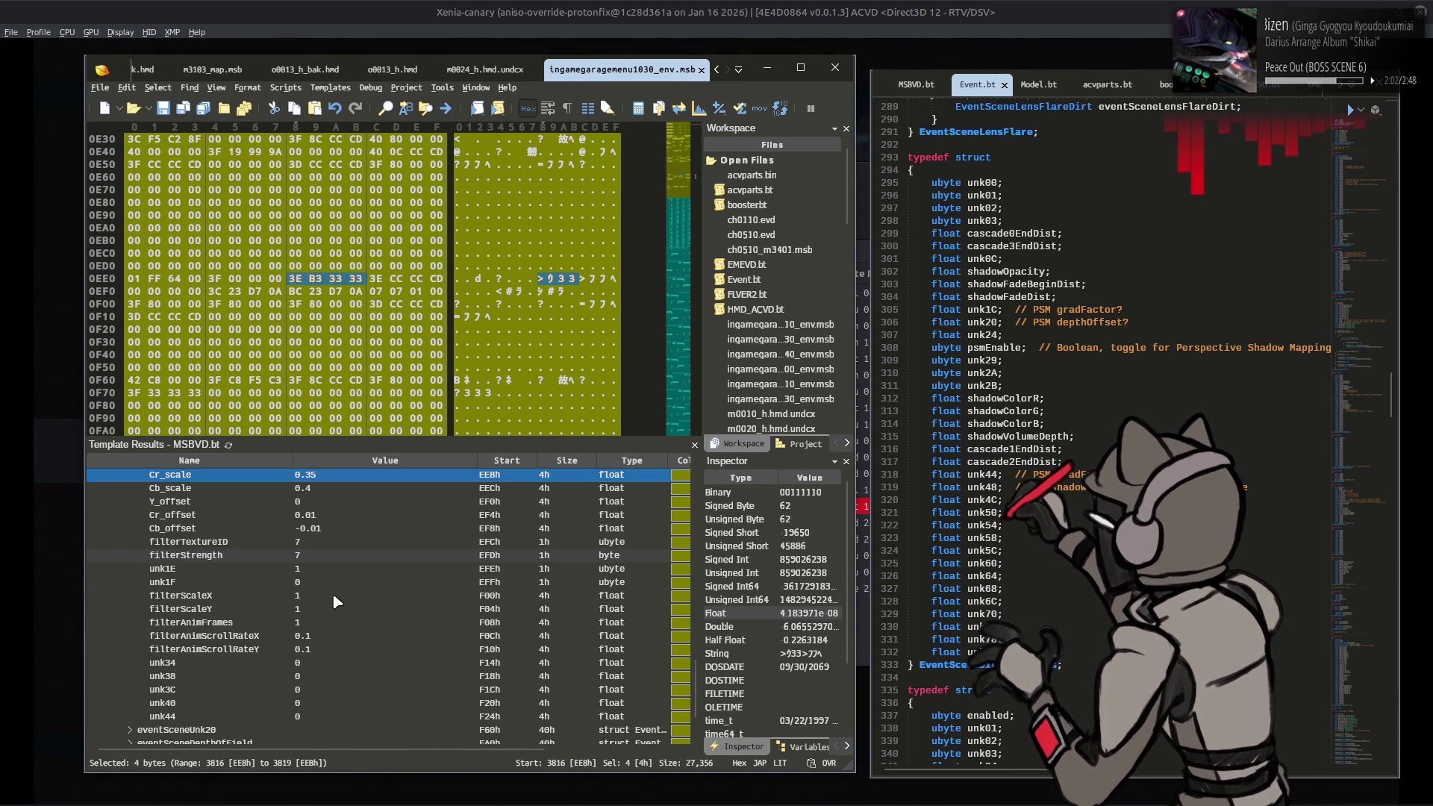
{"action": "scroll", "coordinate": [333, 595], "scroll_direction": "down", "scroll_amount": 2}
{"action": "left_click", "coordinate": [142, 522]}
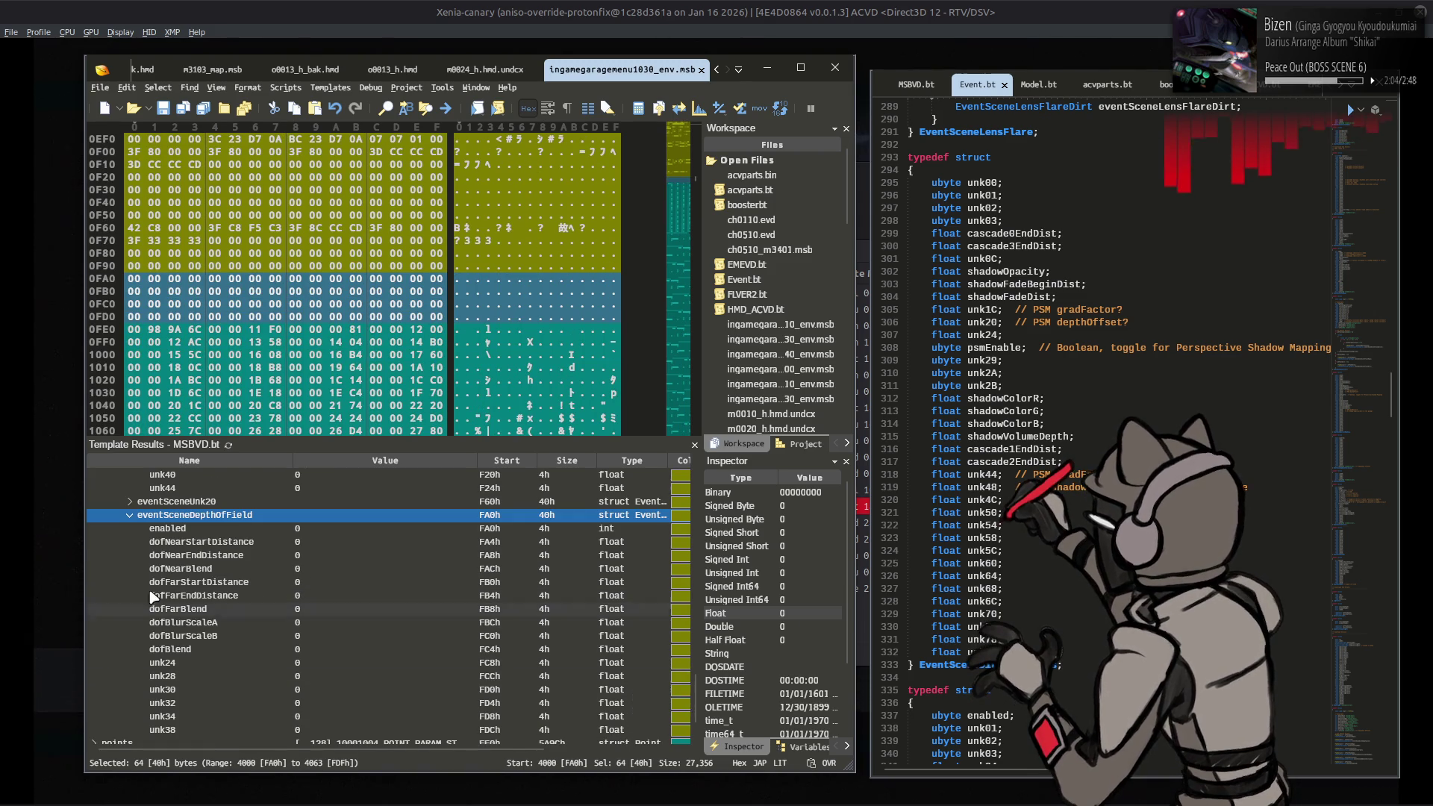
{"action": "scroll", "coordinate": [143, 571], "scroll_direction": "up", "scroll_amount": 4}
{"action": "scroll", "coordinate": [143, 571], "scroll_direction": "up", "scroll_amount": 3}
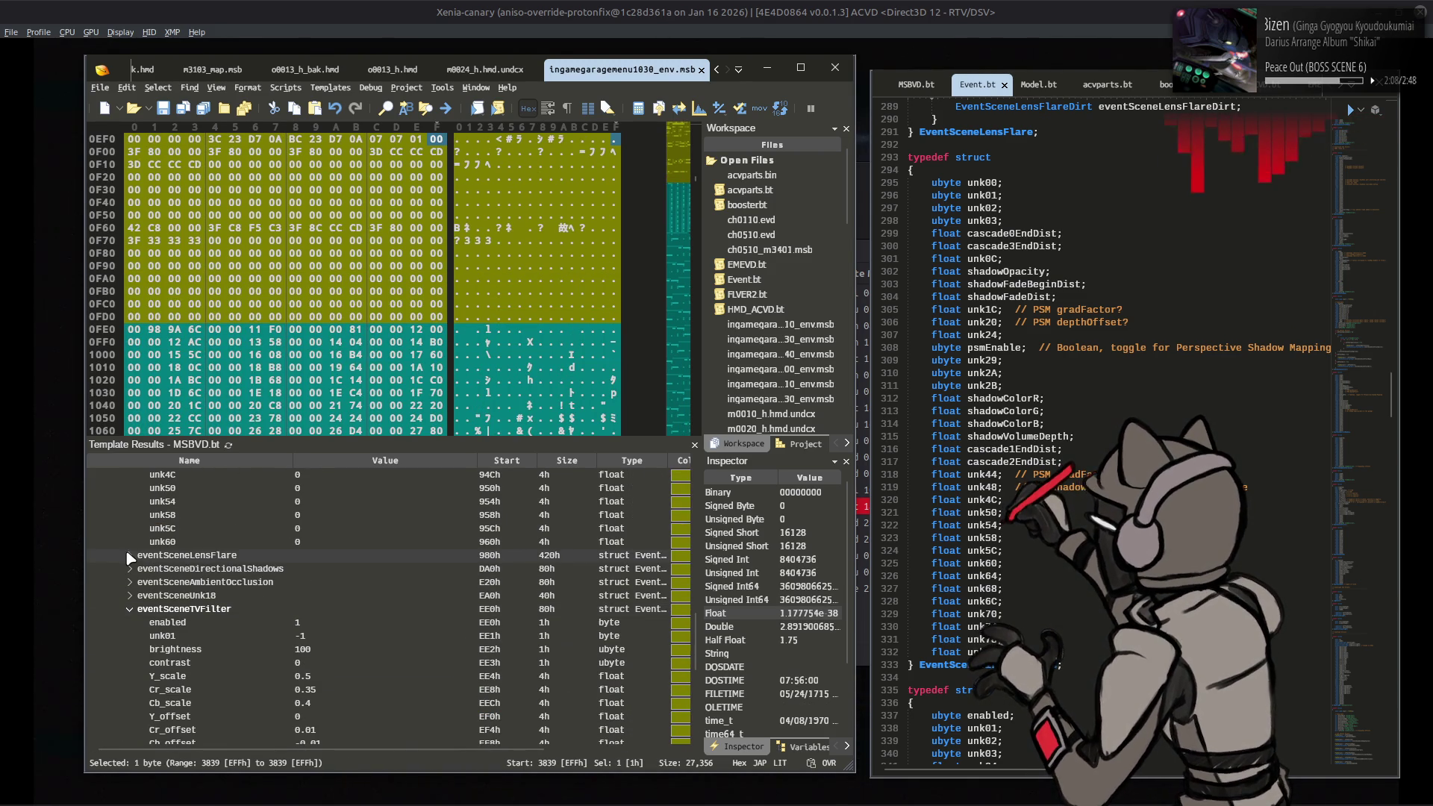
{"action": "scroll", "coordinate": [136, 560], "scroll_direction": "up", "scroll_amount": 5}
{"action": "left_click", "coordinate": [131, 565]}
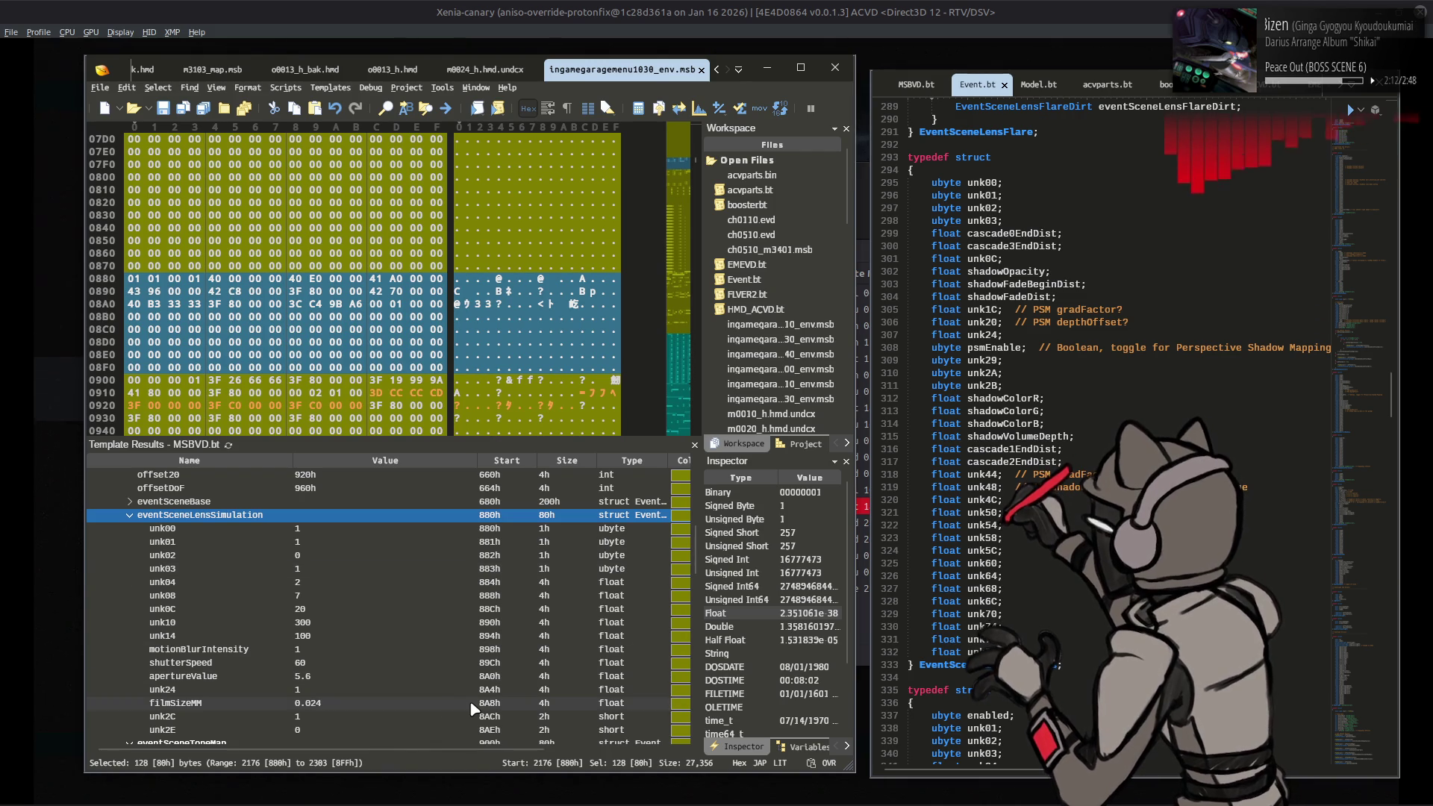
Step: Lower the lens simulation apertureValue from 5.6 to 2.8
{"action": "left_click", "coordinate": [383, 677]}
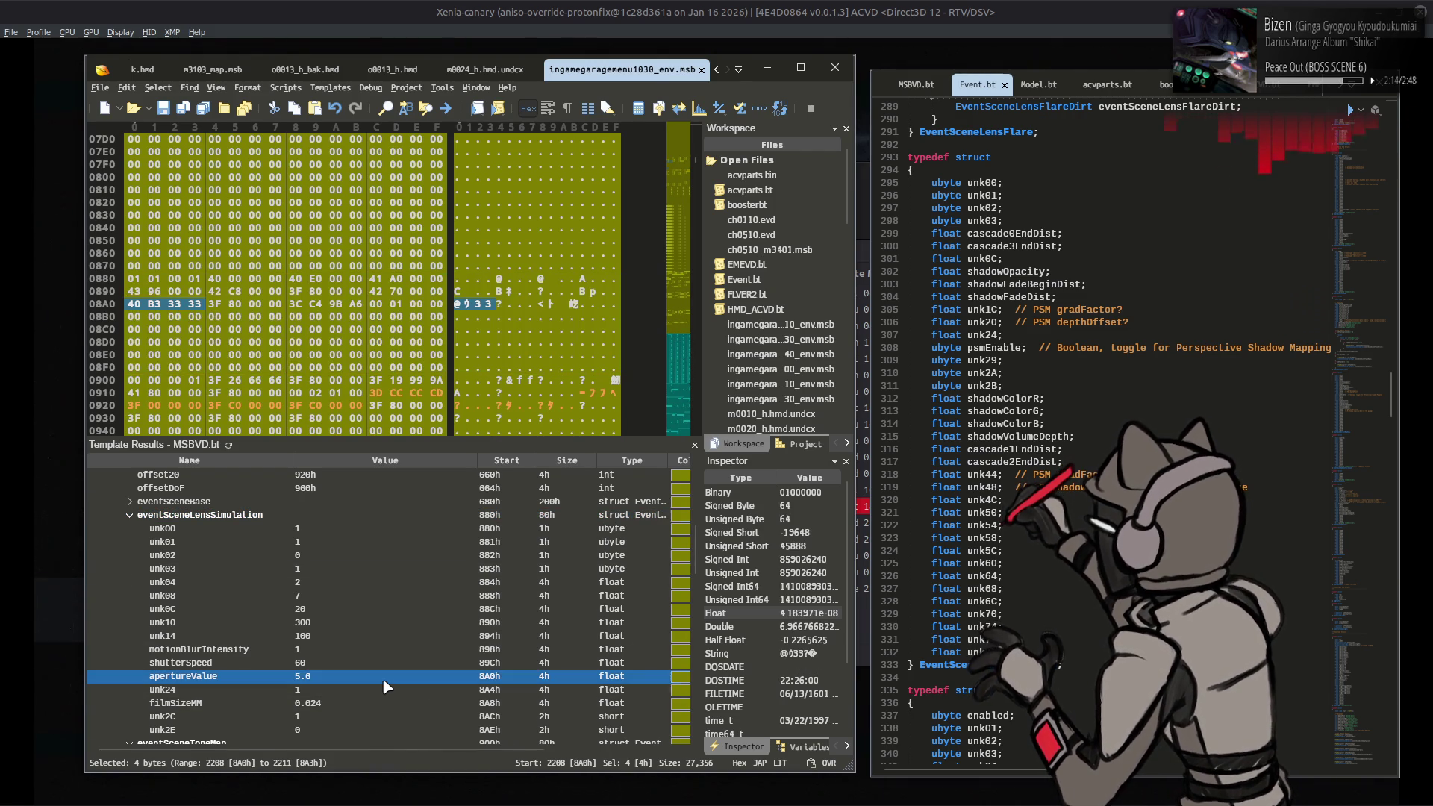
{"action": "type", "text": "2.8"}
{"action": "left_click", "coordinate": [383, 663]}
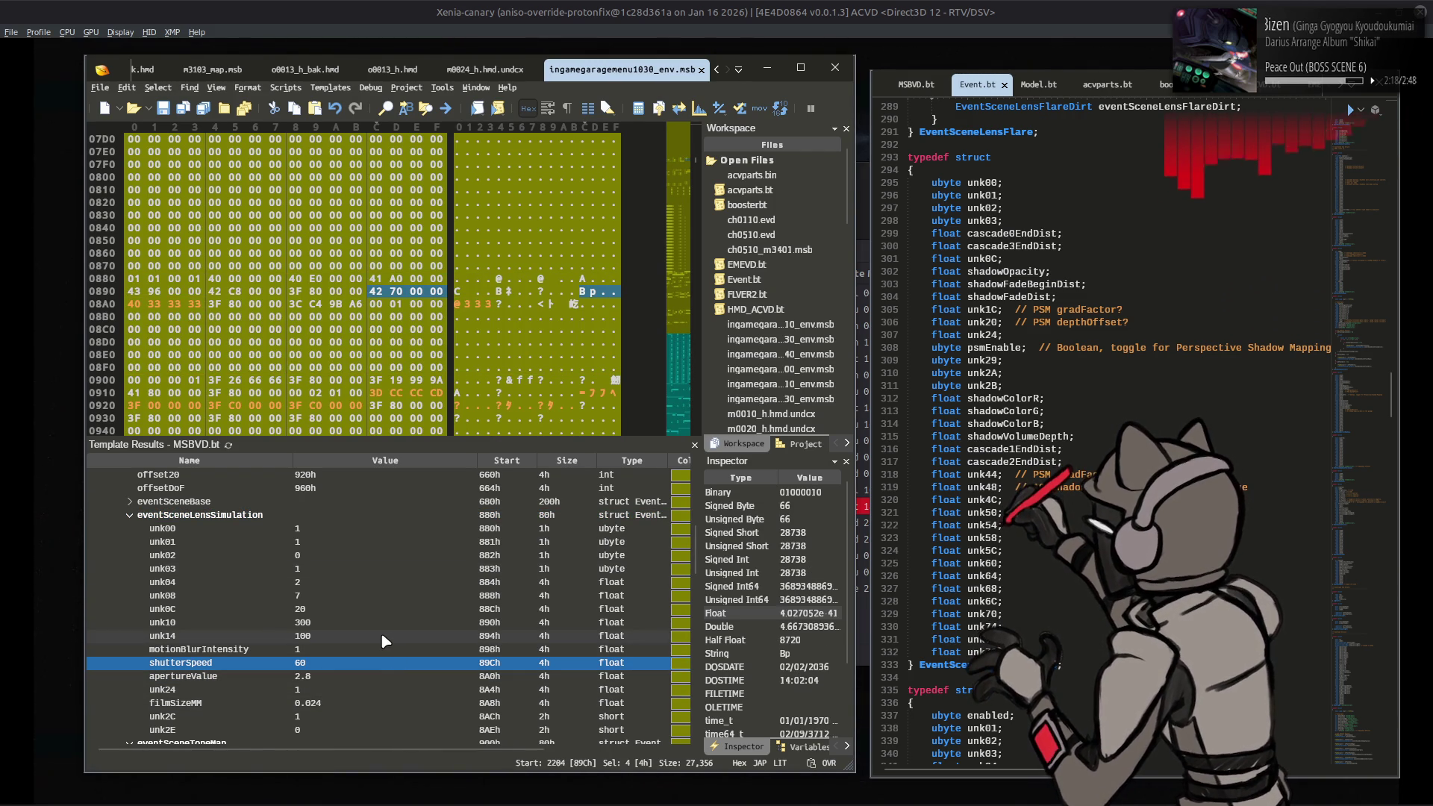
Step: Set eventSceneBase characterIllum to 0
{"action": "left_click", "coordinate": [133, 515]}
{"action": "key", "text": "Down"}
{"action": "key", "text": "Down"}
{"action": "key", "text": "Down"}
{"action": "scroll", "coordinate": [135, 520], "scroll_direction": "down", "scroll_amount": 9}
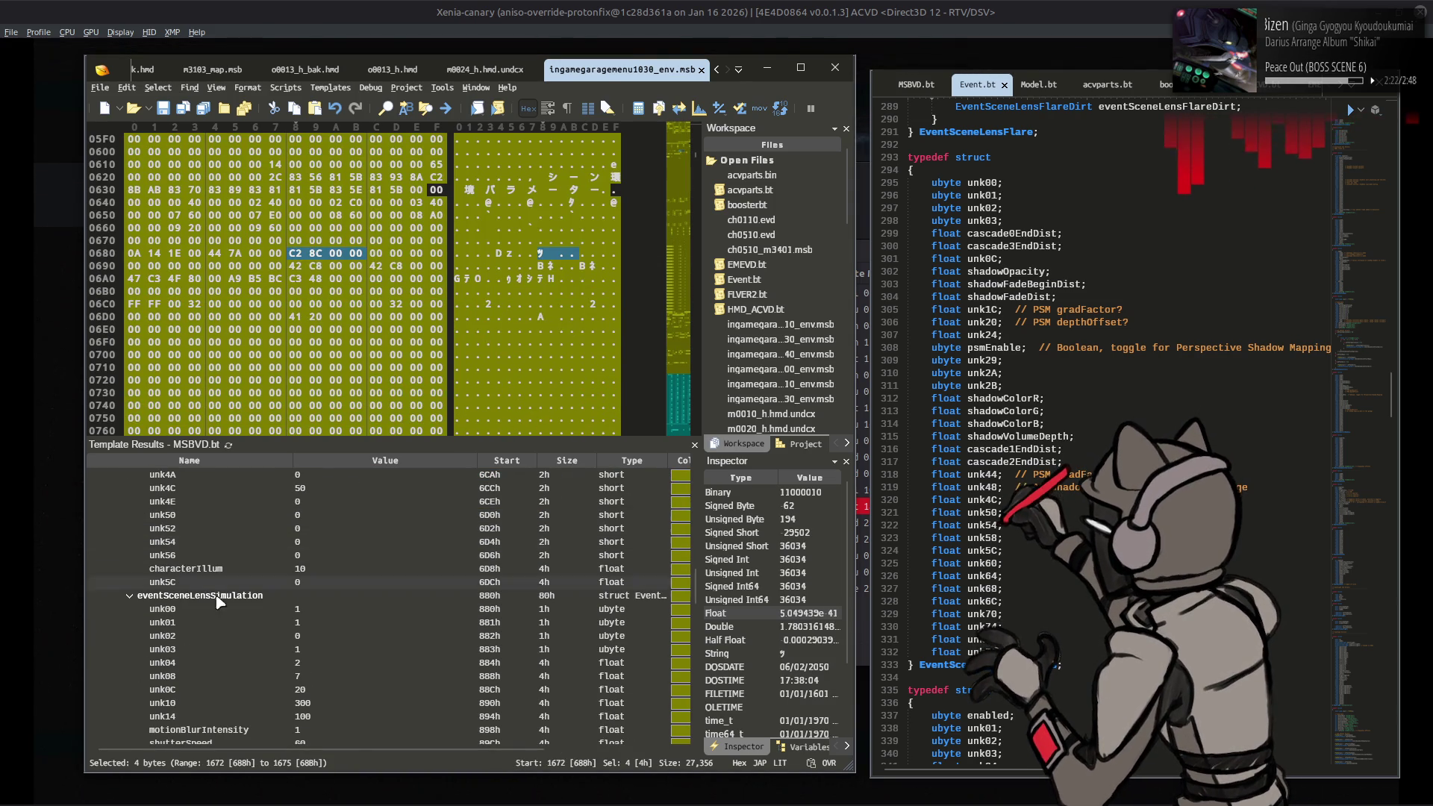
{"action": "left_click", "coordinate": [318, 569]}
{"action": "type", "text": "0"}
{"action": "key", "text": "Return"}
{"action": "key", "text": "Up"}
{"action": "key", "text": "Up"}
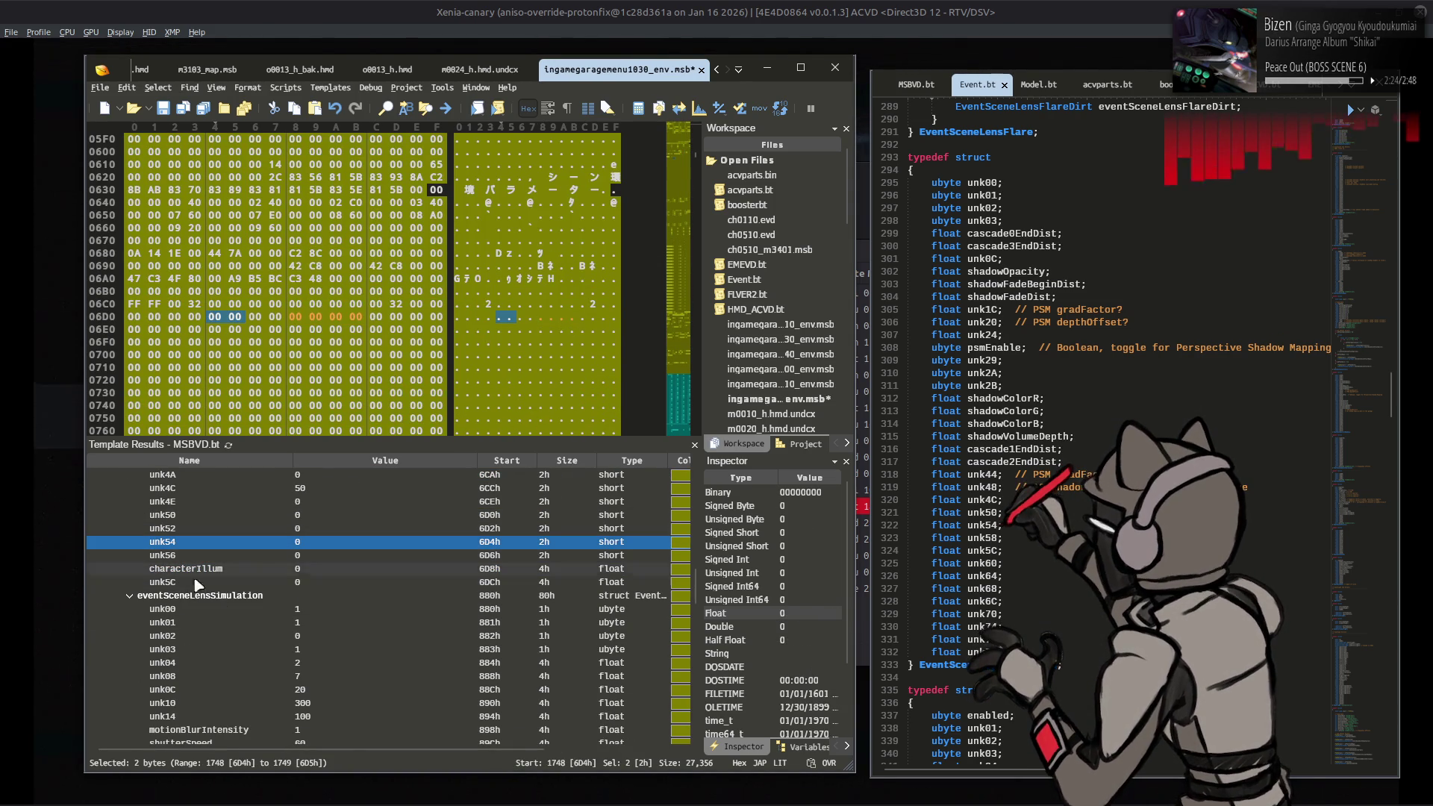
Step: Bring the Xenia game window with the World Menu to the front
{"action": "left_click", "coordinate": [132, 600]}
{"action": "left_click", "coordinate": [281, 586]}
{"action": "left_click", "coordinate": [570, 7]}
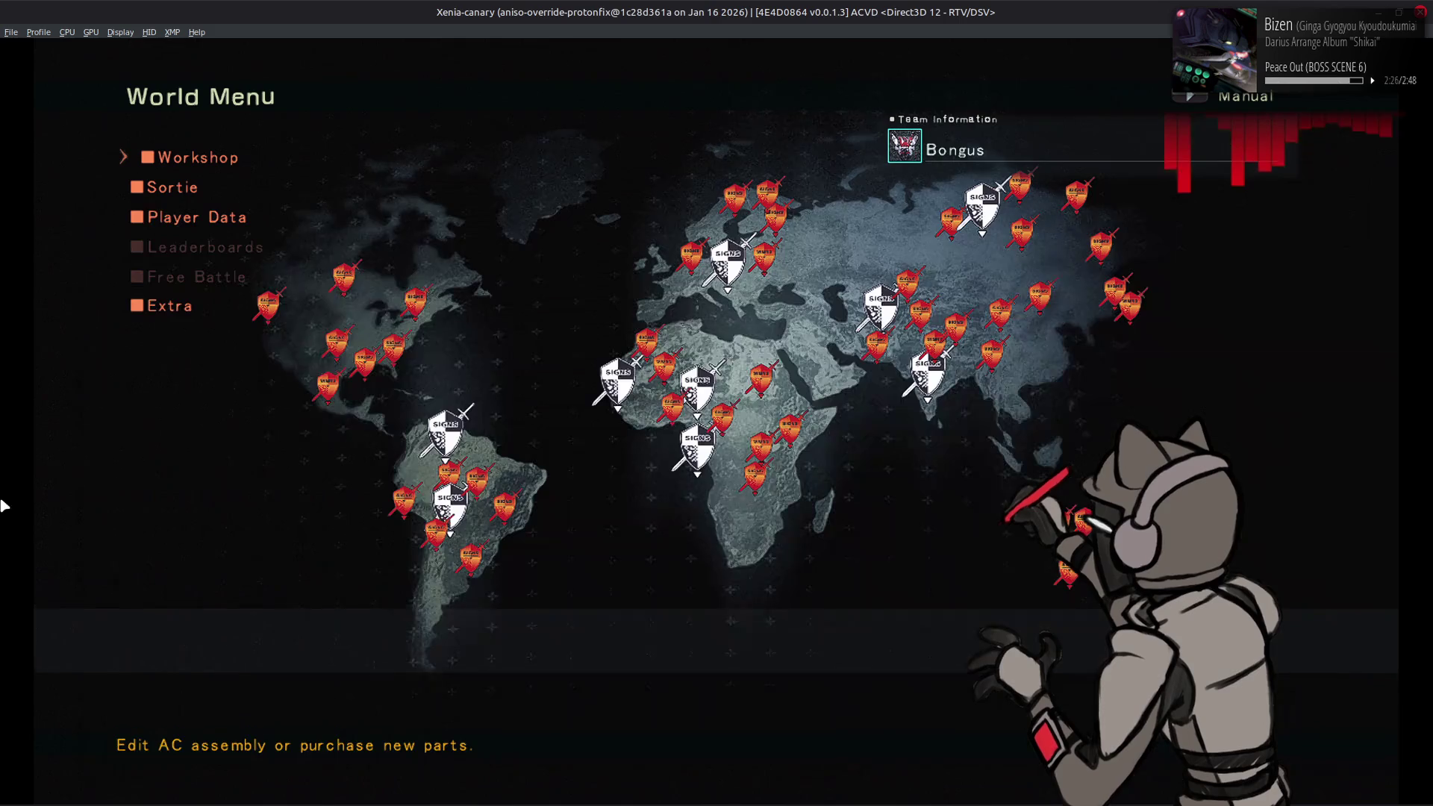
Step: Enter the Workshop and switch to View Mode to see the AC in the garage
{"action": "key", "text": "Return"}
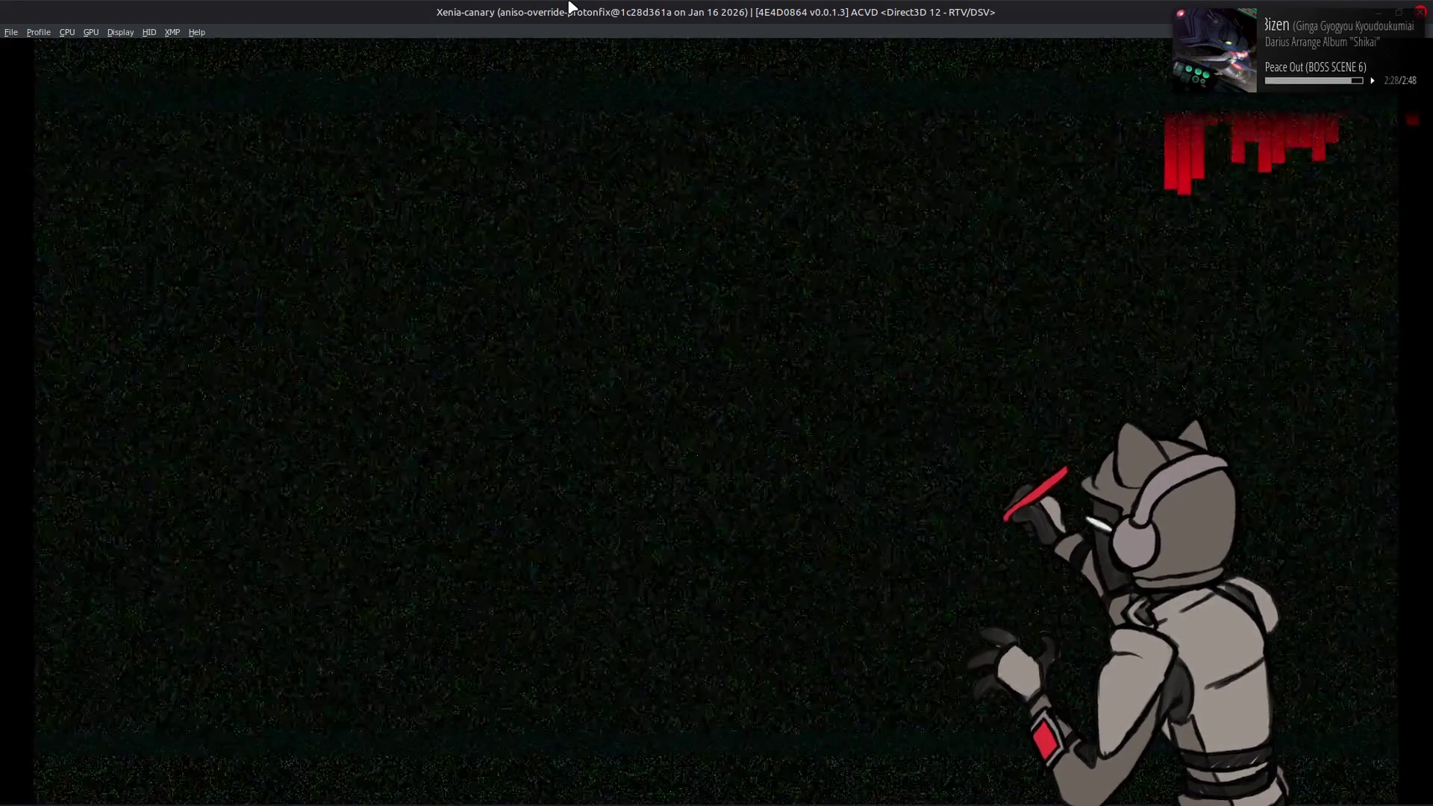
{"action": "key", "text": "Tab"}
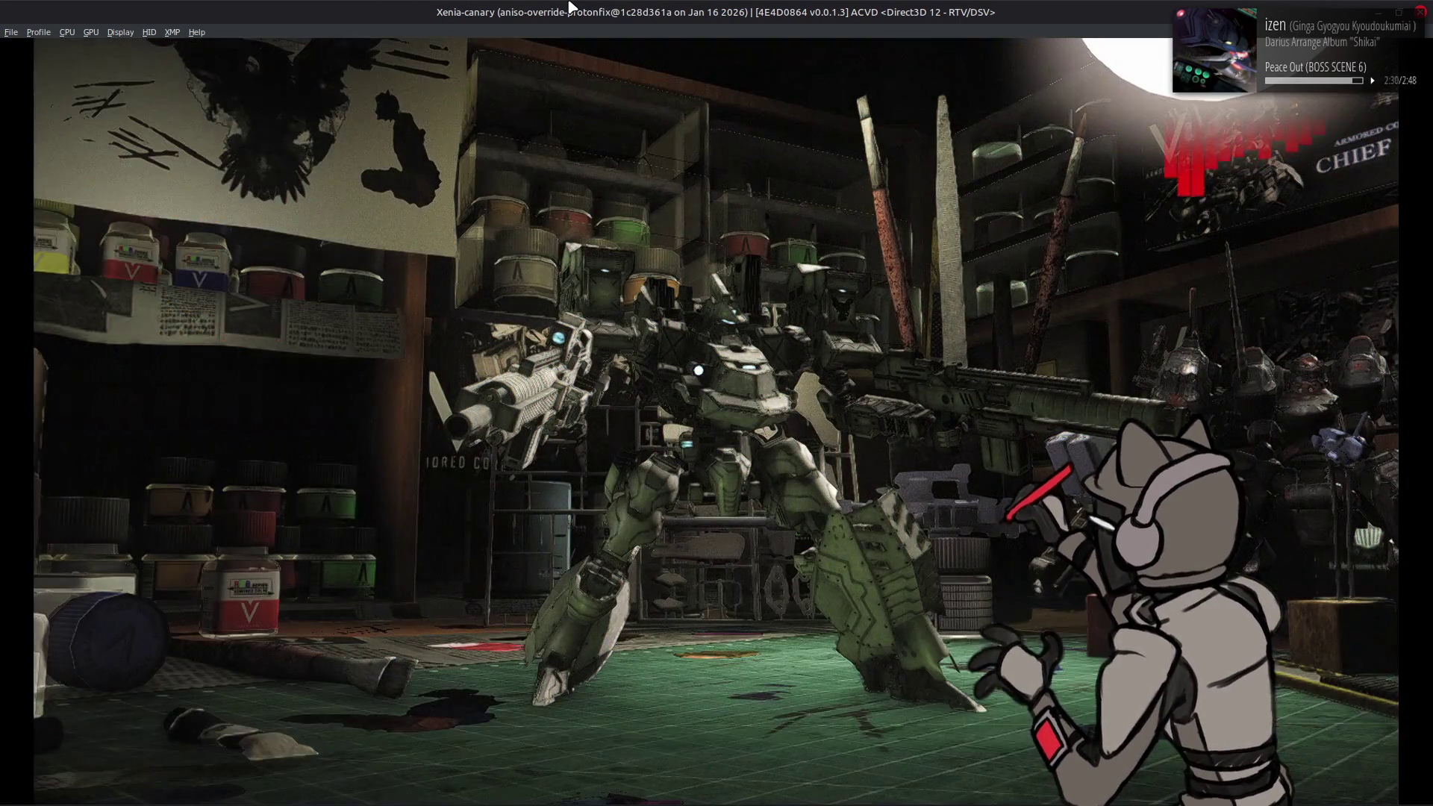
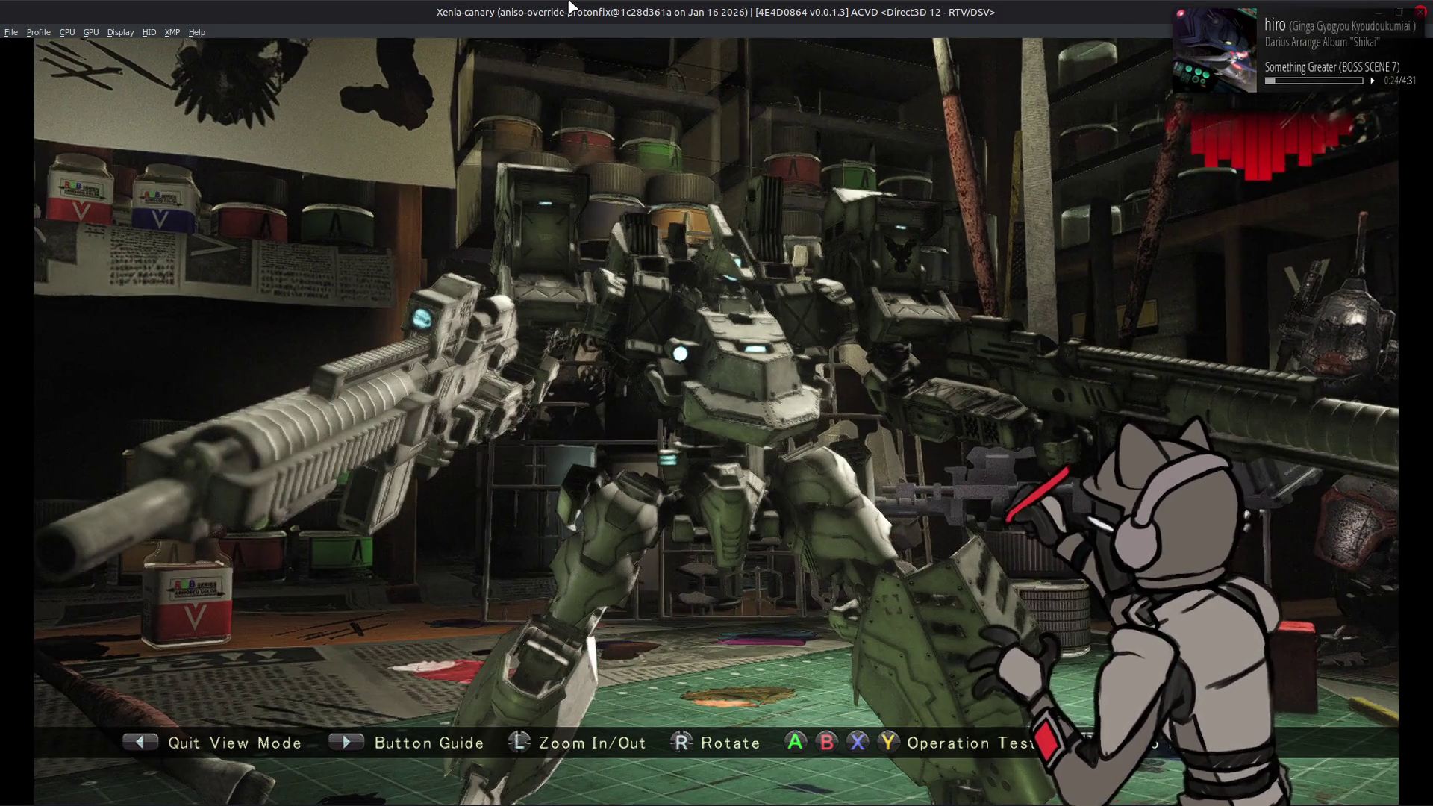
Step: Leave the Workshop view for the World Menu and switch back to 010 Editor
{"action": "key", "text": "Left"}
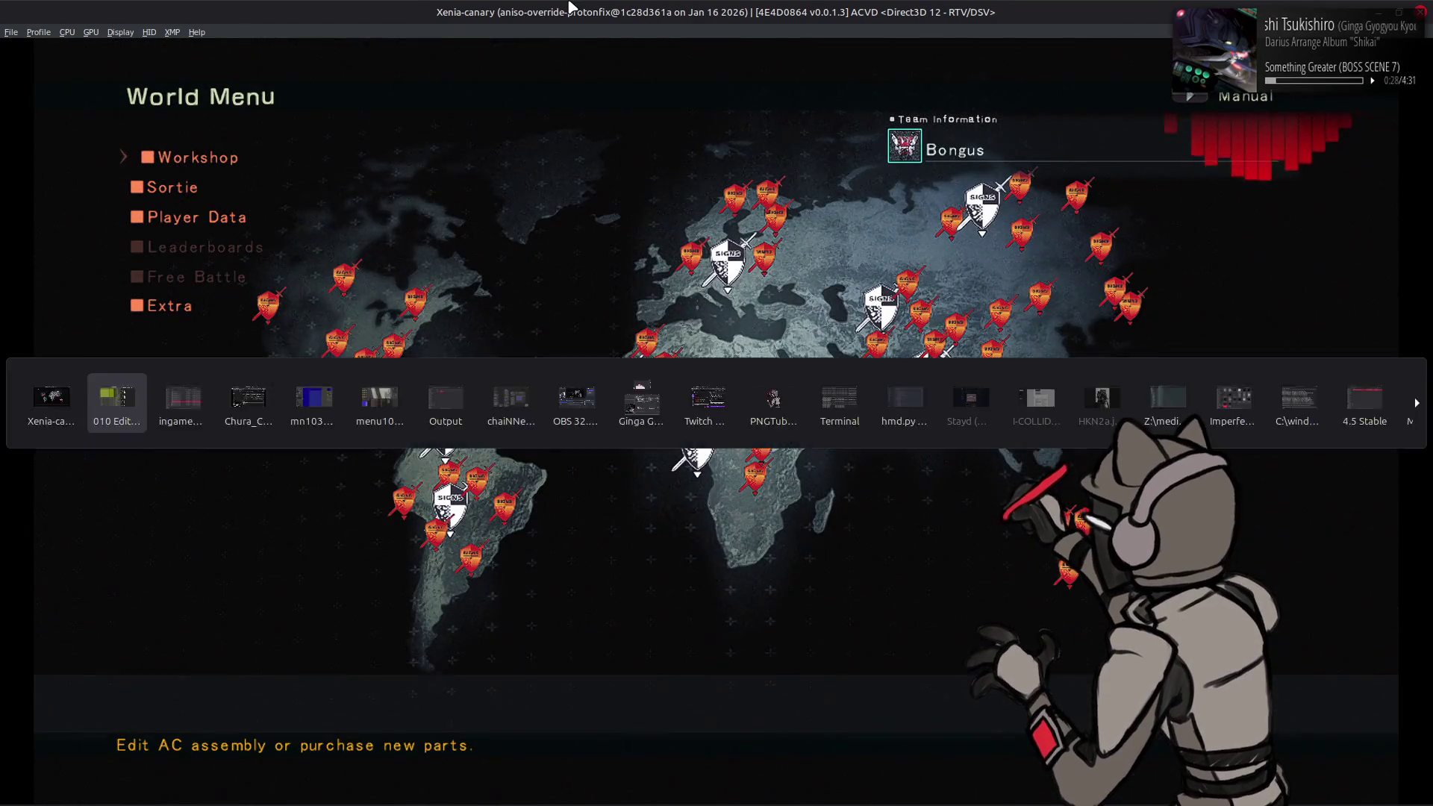
{"action": "key", "text": "alt+Tab"}
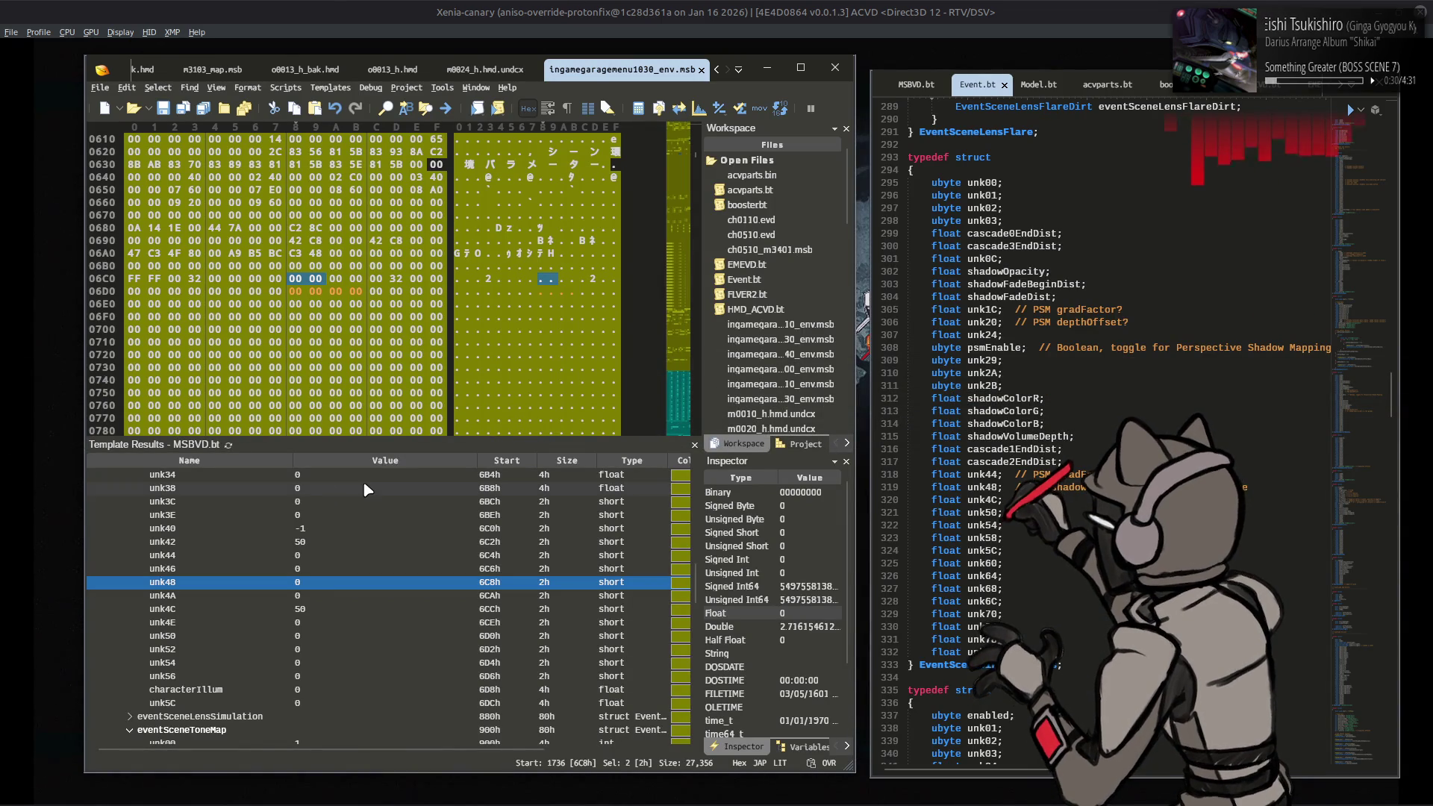
Step: Change the tone map bloomThreshold from 0.1 to 0.05, then reload the Workshop in the game
{"action": "scroll", "coordinate": [366, 489], "scroll_direction": "up", "scroll_amount": 9}
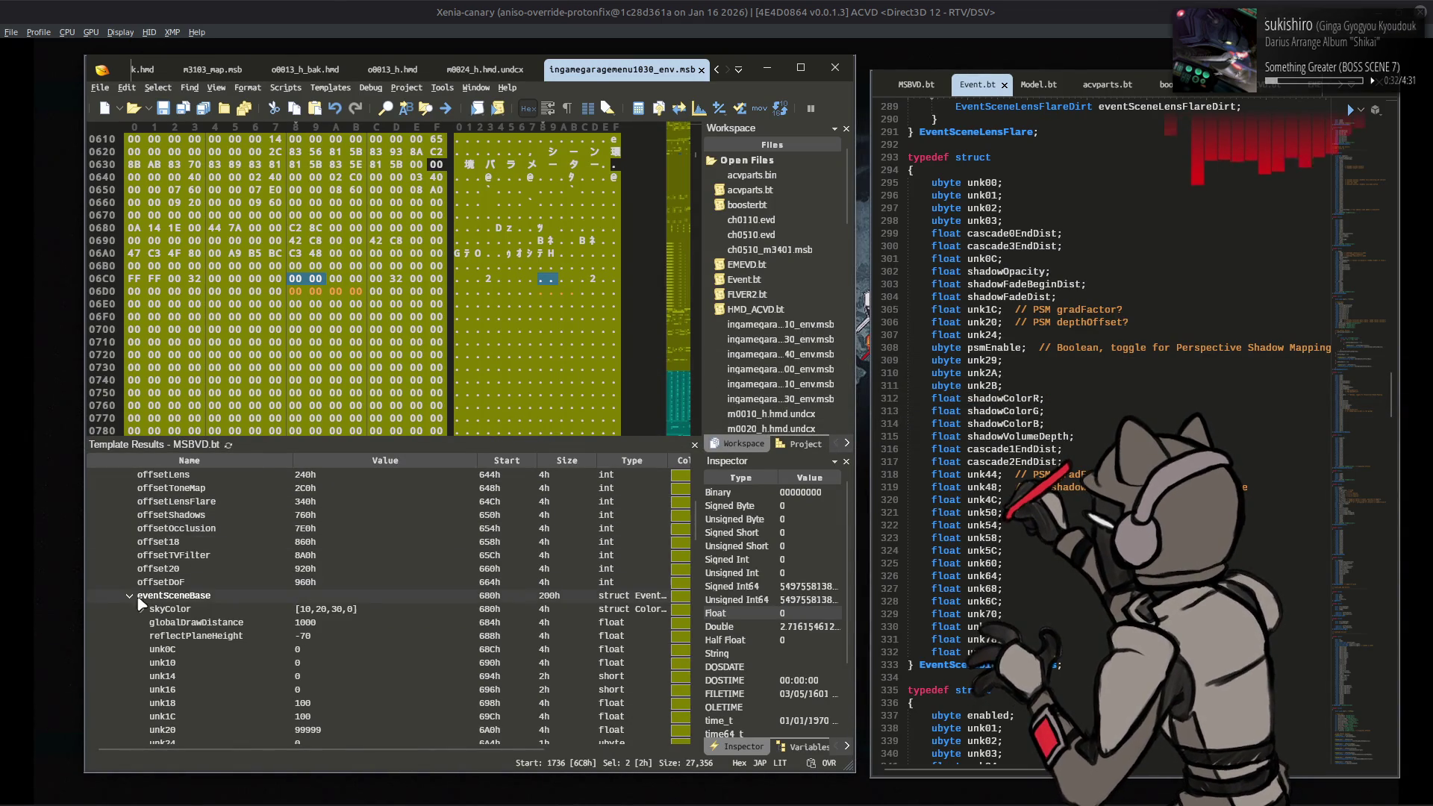
{"action": "left_click", "coordinate": [127, 597]}
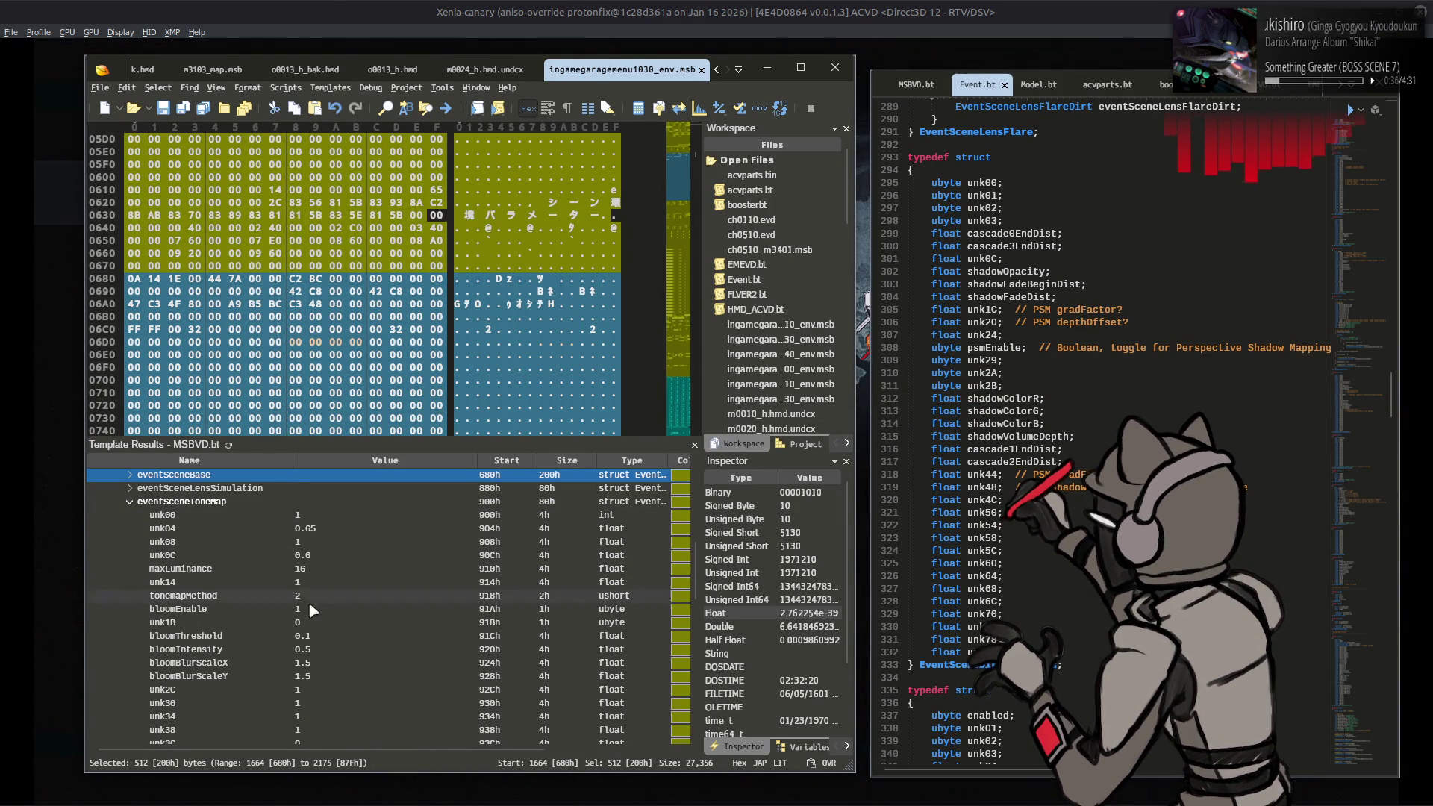
{"action": "double_click", "coordinate": [347, 633]}
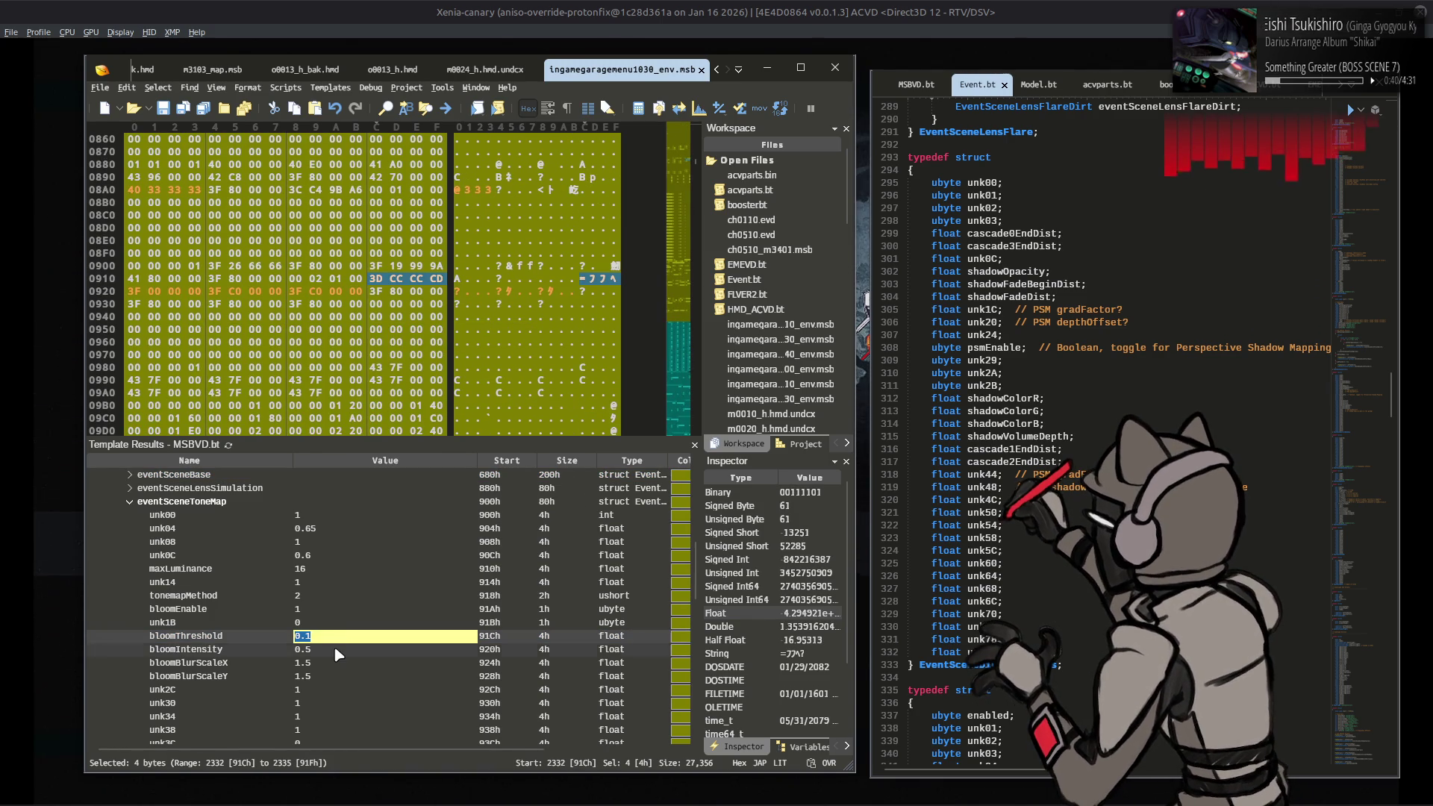
{"action": "left_click", "coordinate": [337, 640]}
{"action": "left_click", "coordinate": [338, 640]}
{"action": "left_click", "coordinate": [352, 618]}
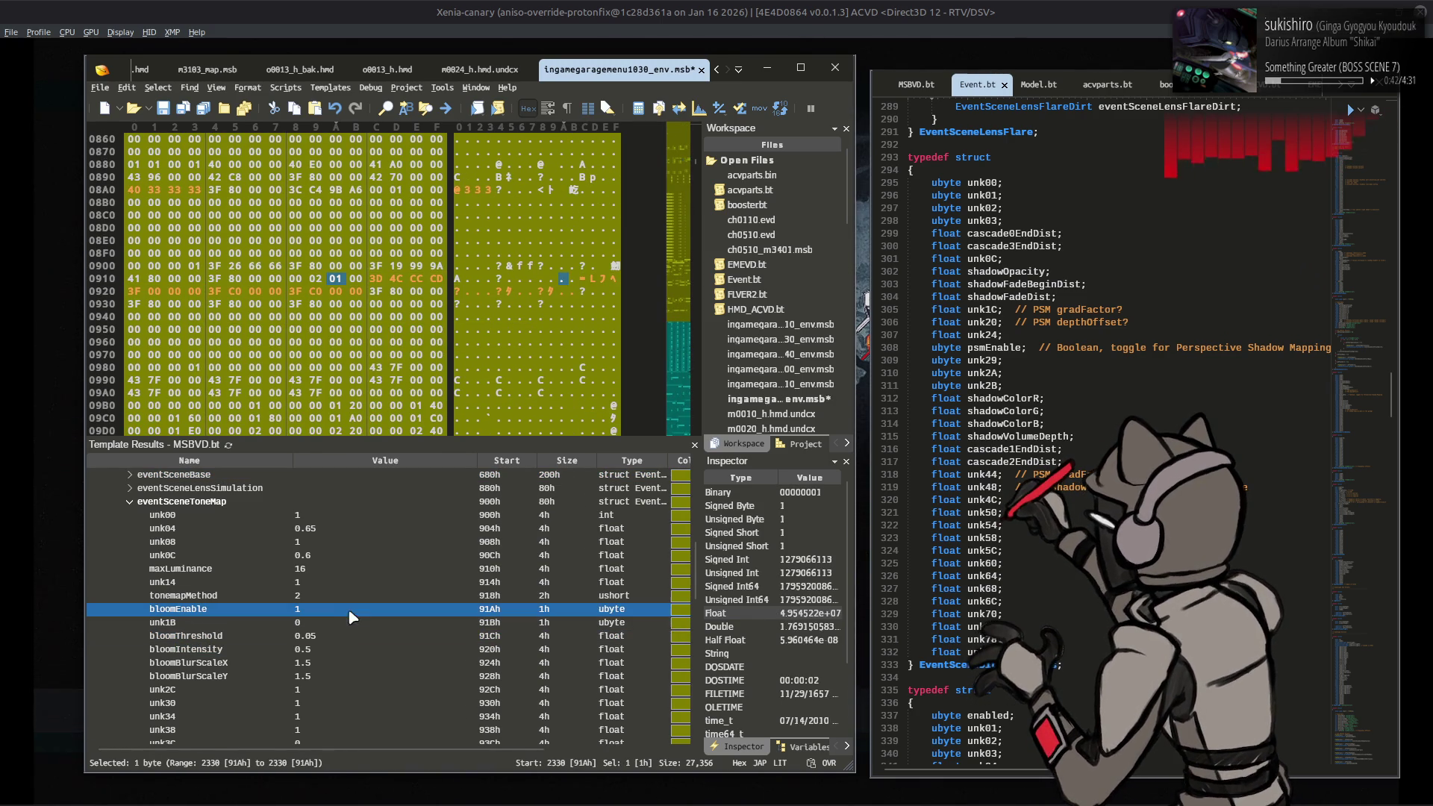
{"action": "left_click", "coordinate": [567, 6]}
{"action": "key", "text": "Return"}
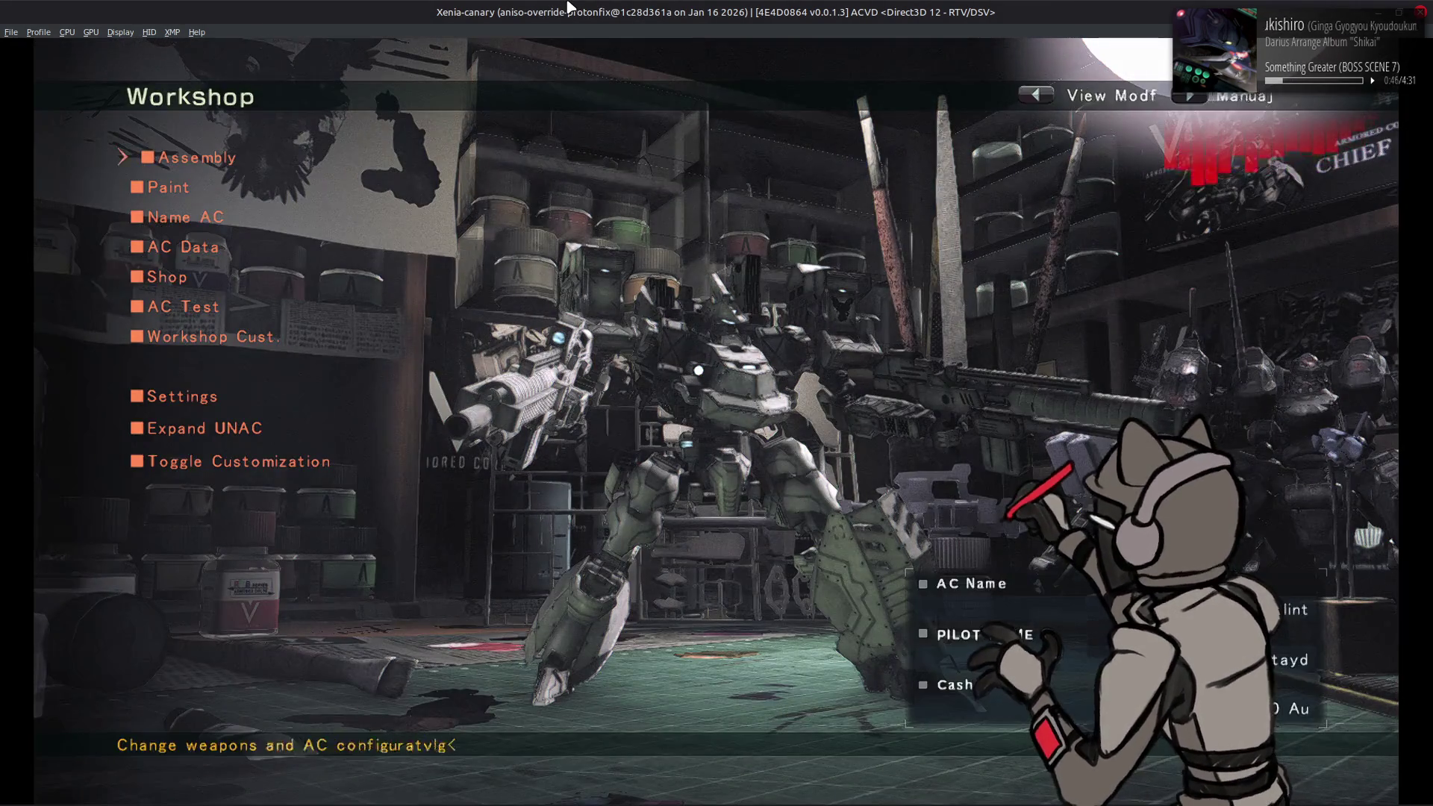
Step: Inspect the mech in View Mode at bloomThreshold 0.05, exit to the World Menu, return to 010 Editor
{"action": "key", "text": "y"}
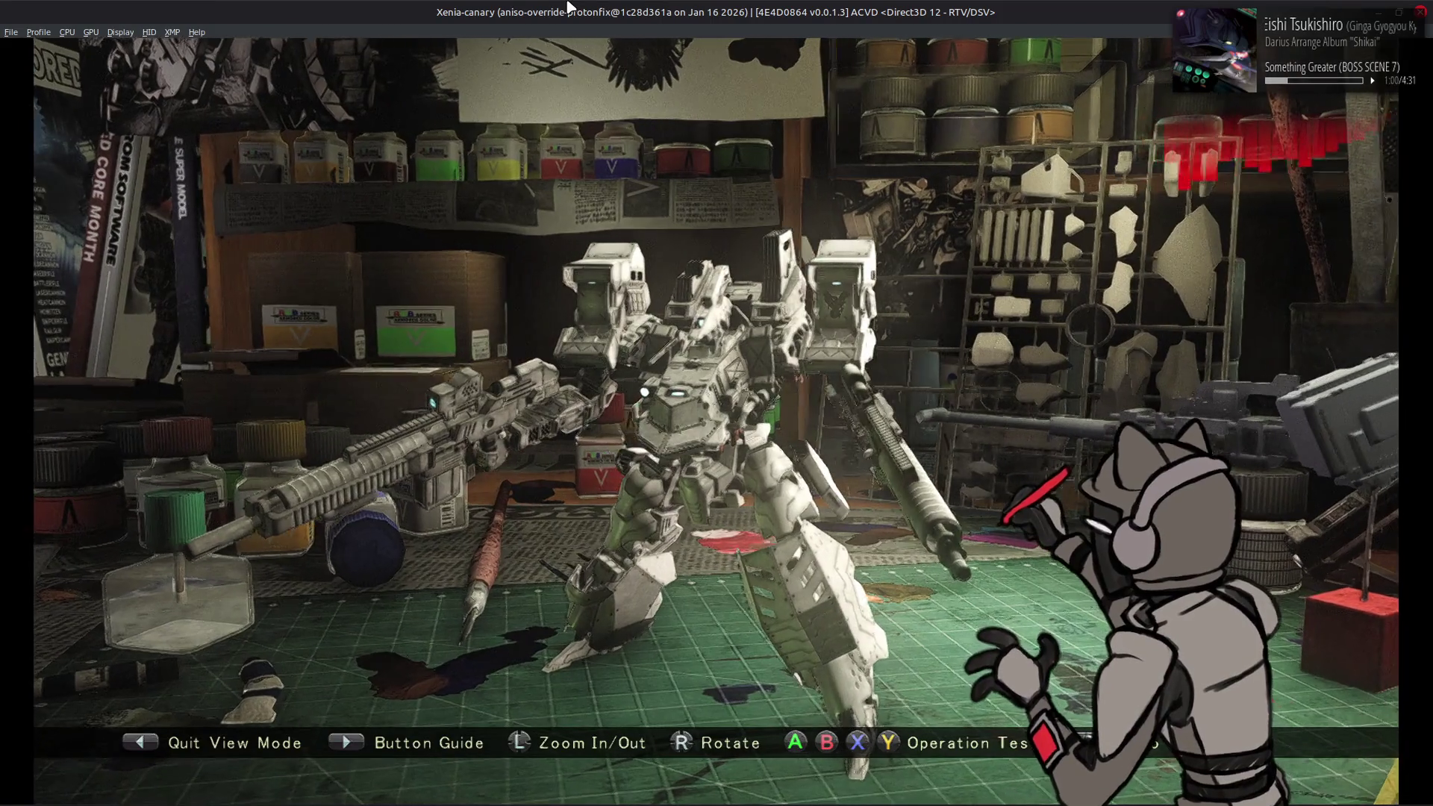
{"action": "key", "text": "Escape"}
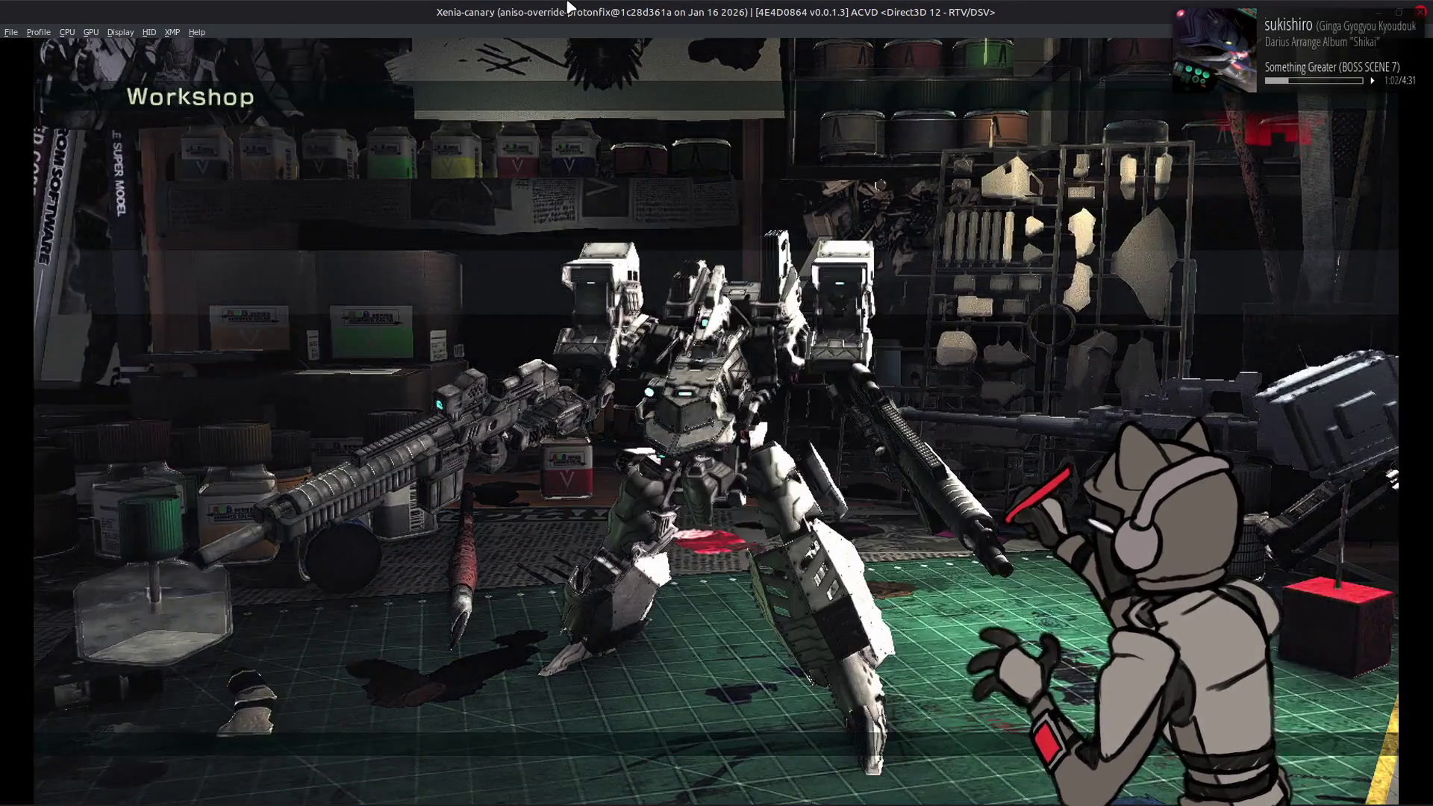
{"action": "key", "text": "Escape"}
{"action": "key", "text": "alt+Tab"}
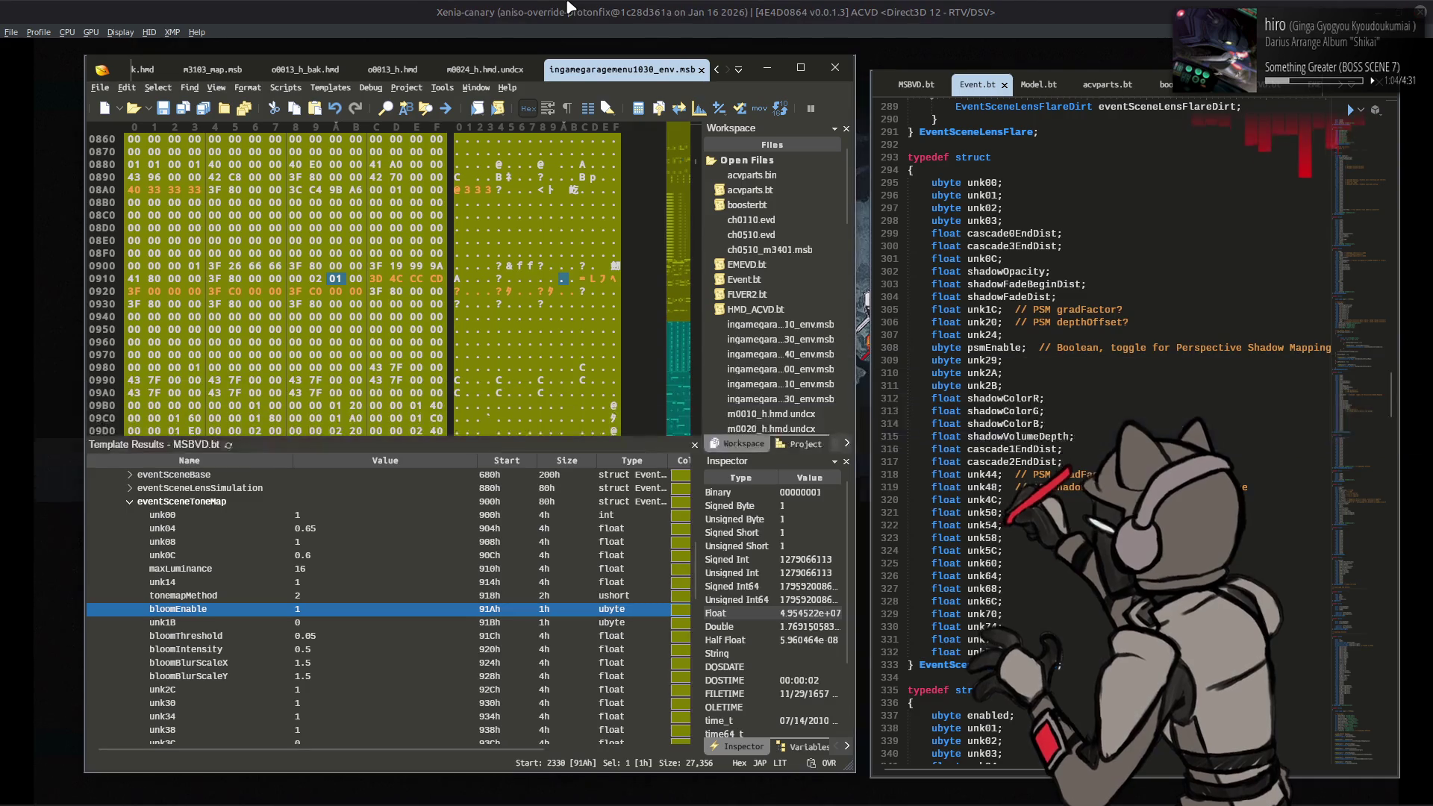
Step: Set the tone map unk0C to 1 and lower unk04 from 0.65 to 0.5
{"action": "left_click", "coordinate": [327, 530]}
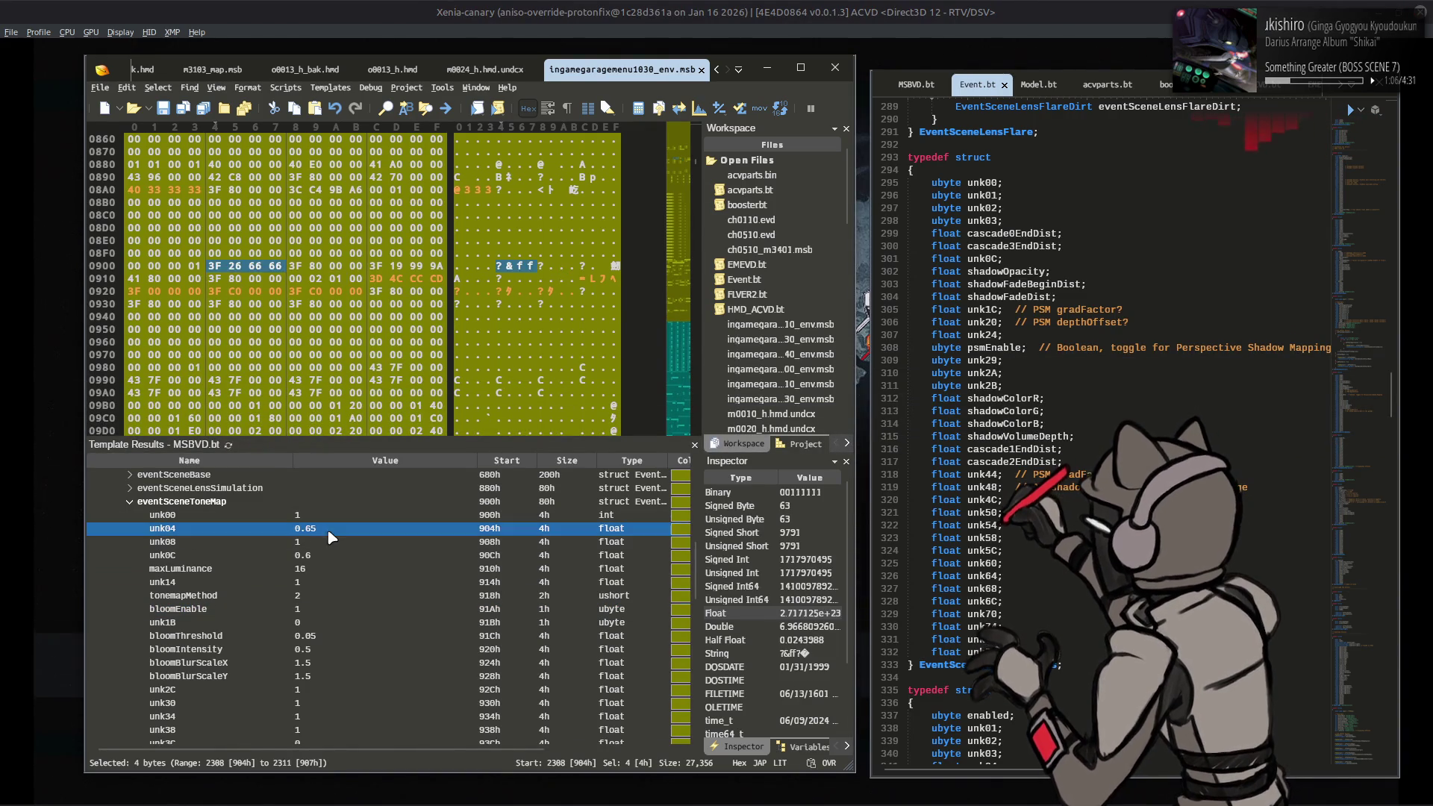
{"action": "left_click", "coordinate": [323, 559]}
{"action": "type", "text": "1"}
{"action": "left_click", "coordinate": [335, 533]}
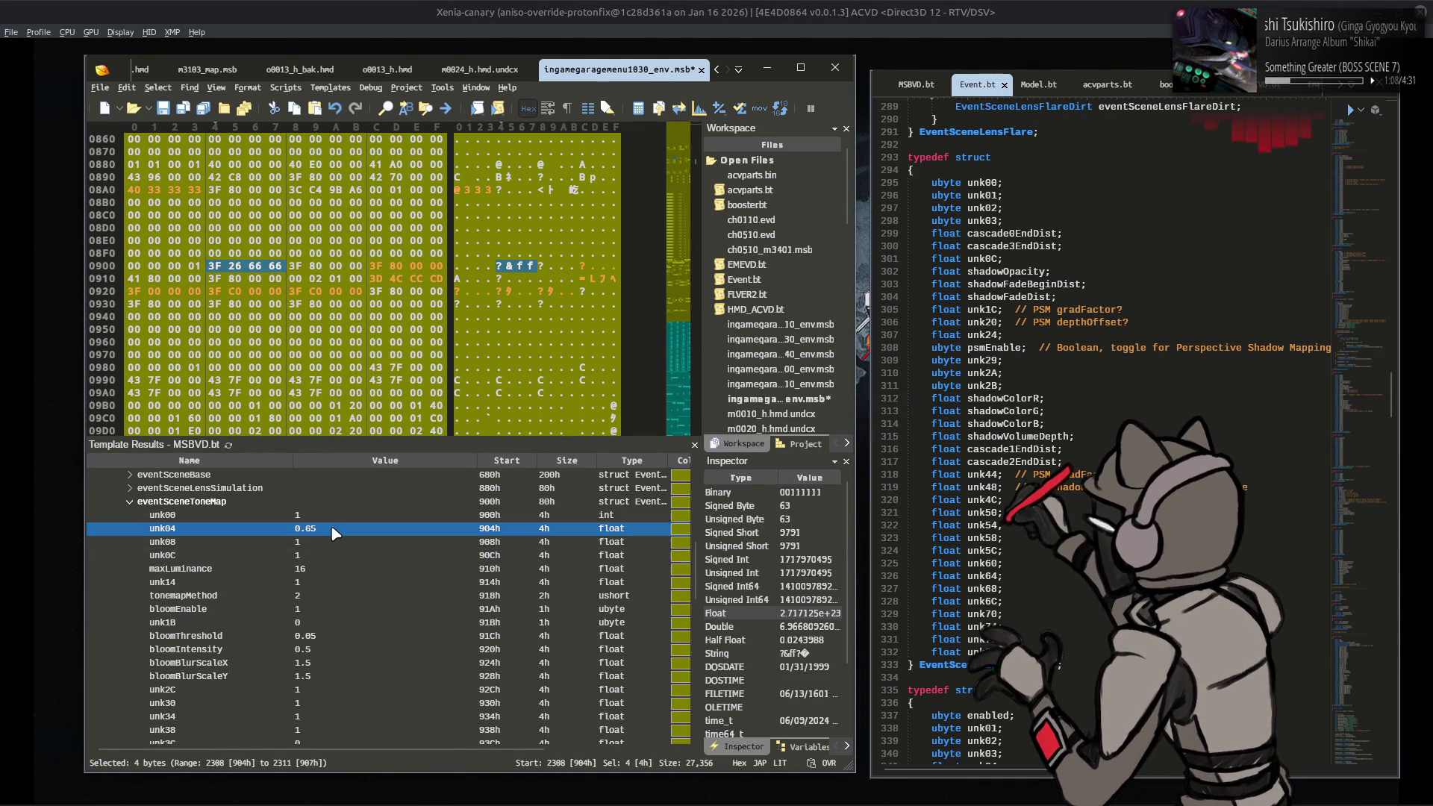
{"action": "left_click", "coordinate": [332, 527]}
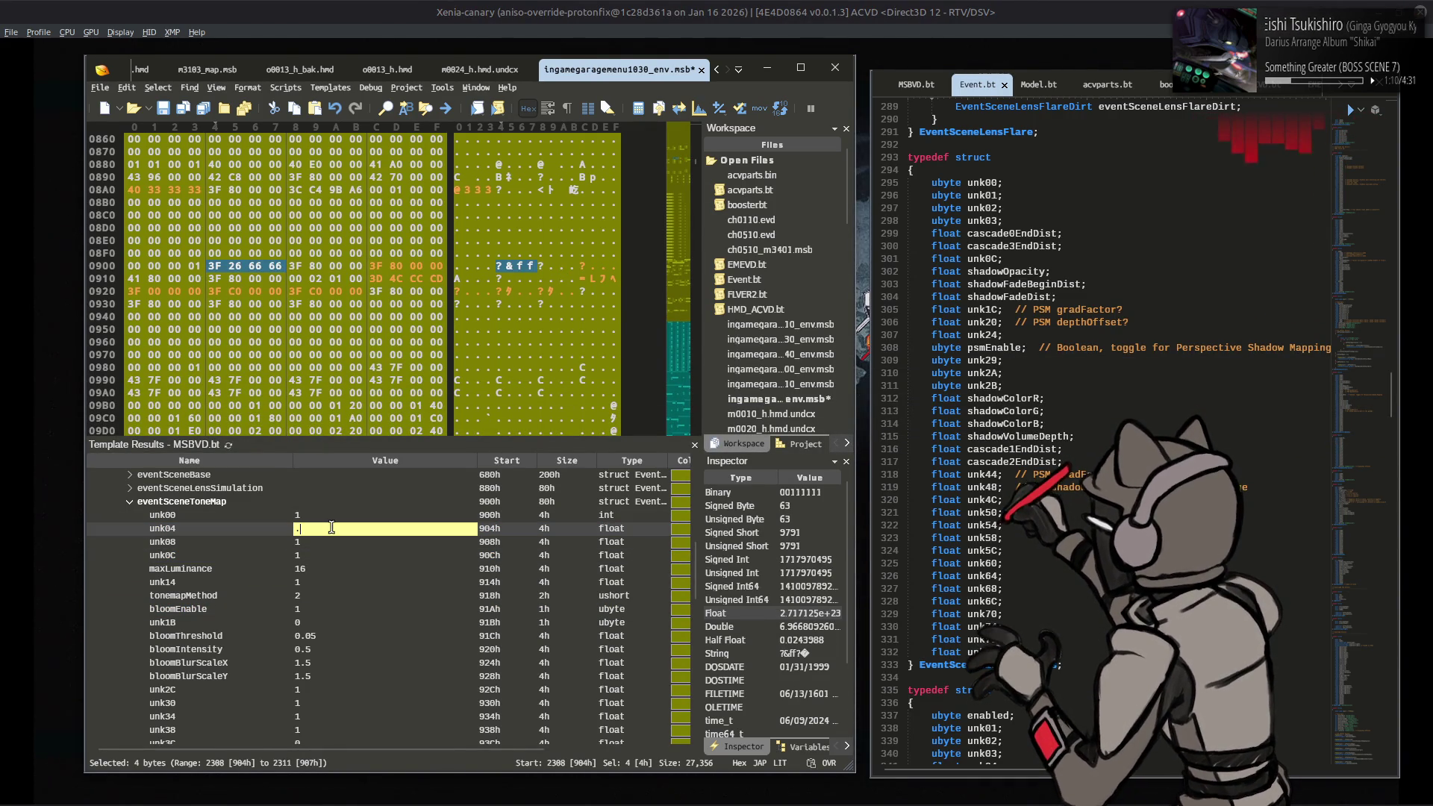
{"action": "type", "text": ".5"}
{"action": "key", "text": "Return"}
Step: Reload the Workshop in the game to check the new tone map values
{"action": "left_click", "coordinate": [474, 6]}
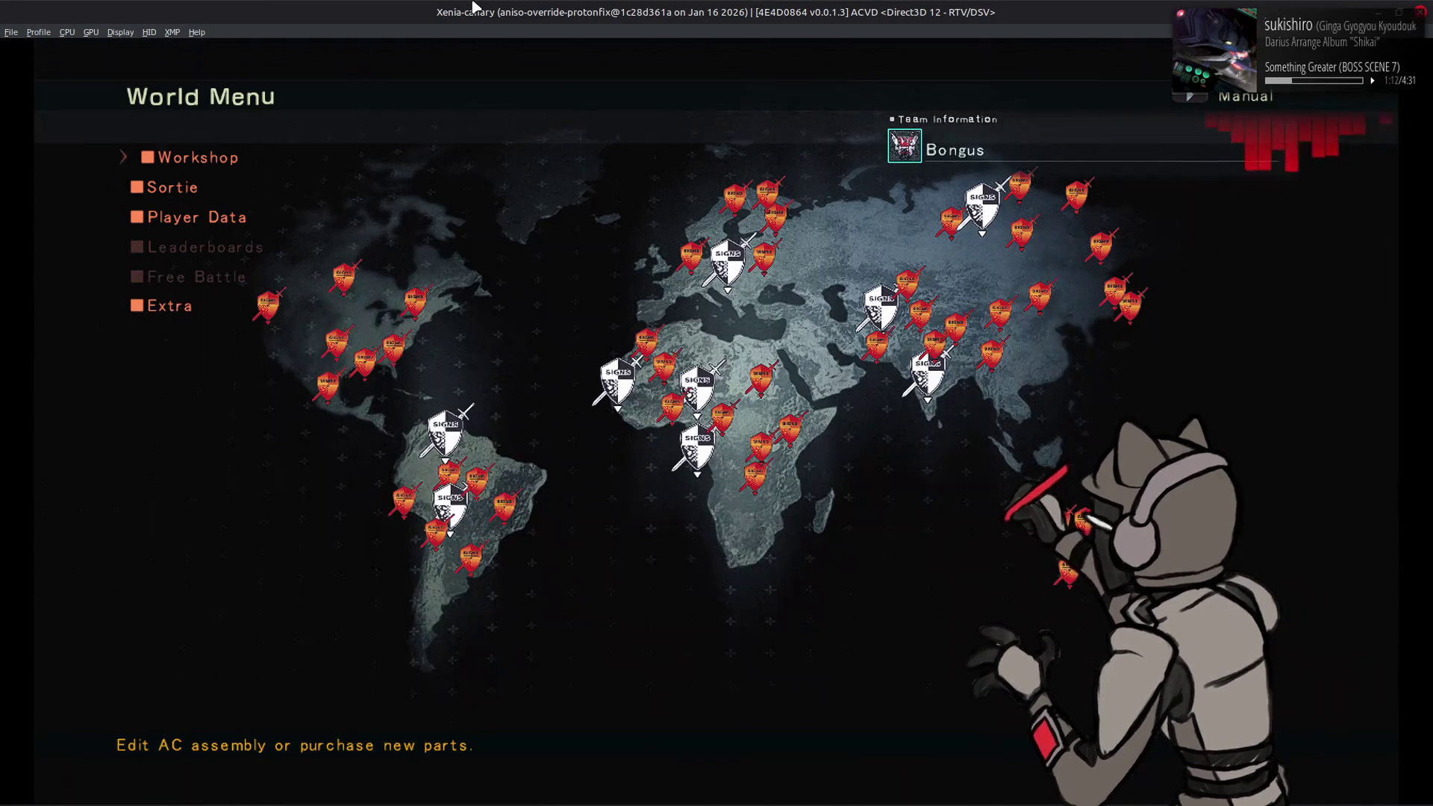
{"action": "key", "text": "Return"}
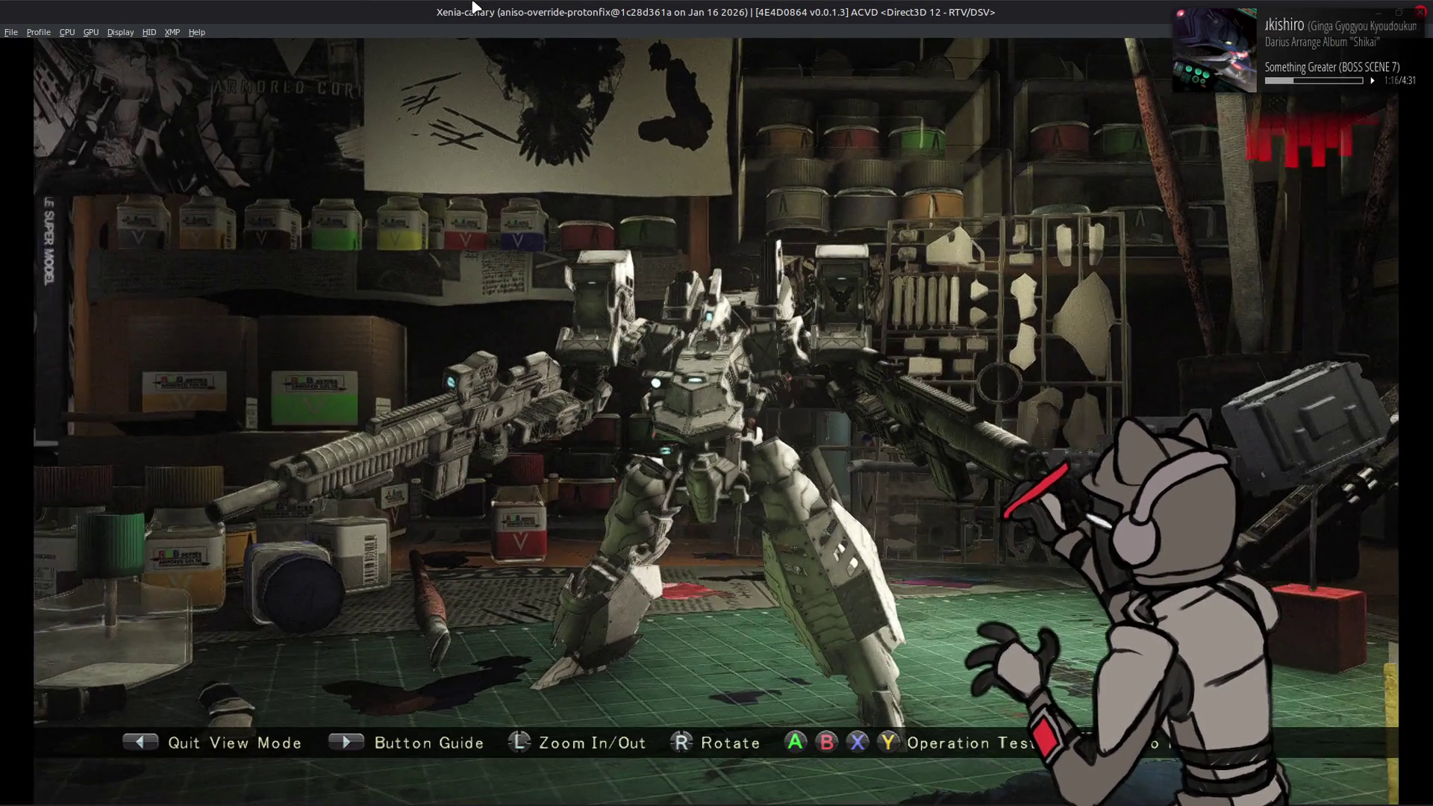
{"action": "key", "text": "alt+Tab"}
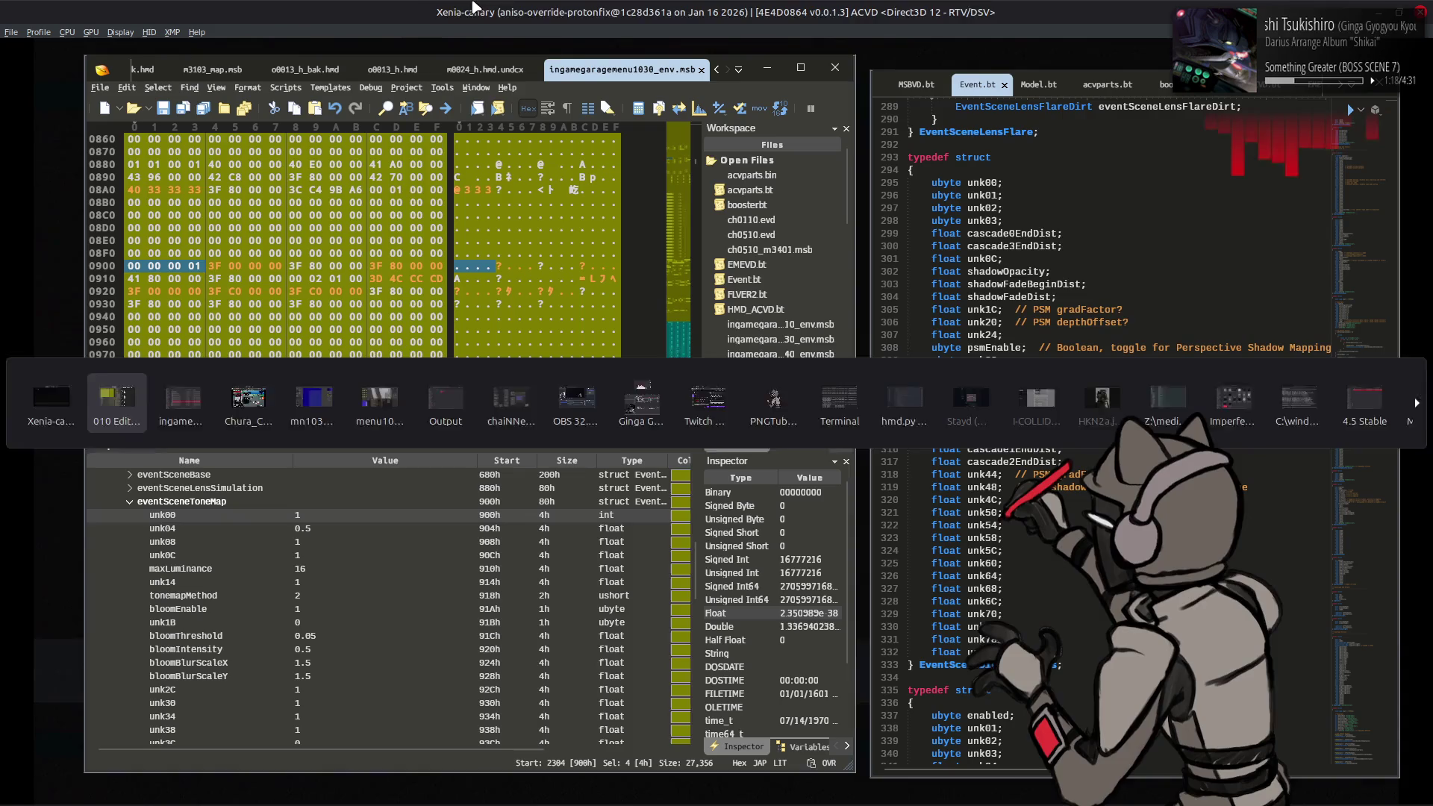
{"action": "left_click", "coordinate": [327, 532]}
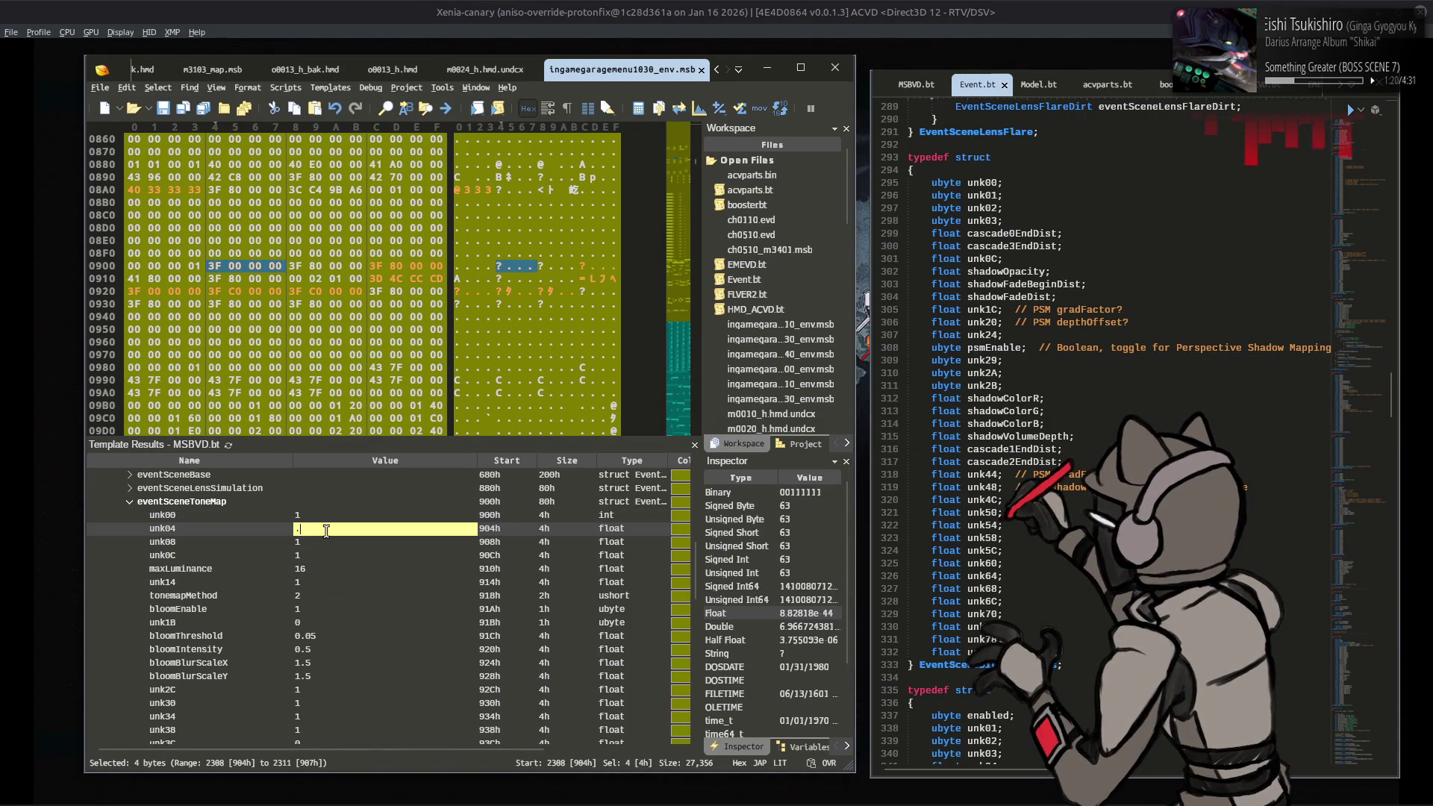
{"action": "left_click", "coordinate": [493, 6]}
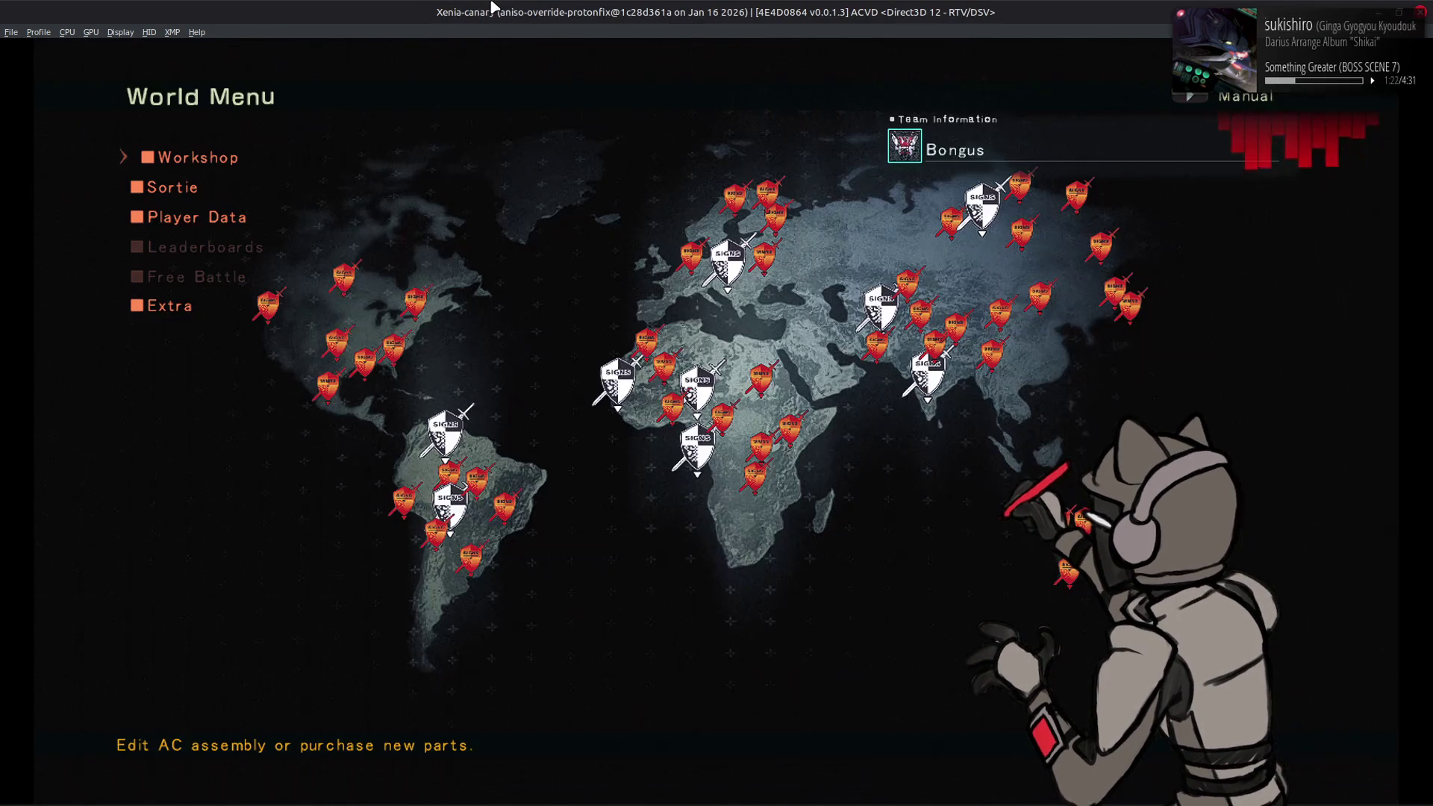
Step: Reopen the Workshop, preview the mech in View Mode with the tone map edits, then back out
{"action": "key", "text": "Return"}
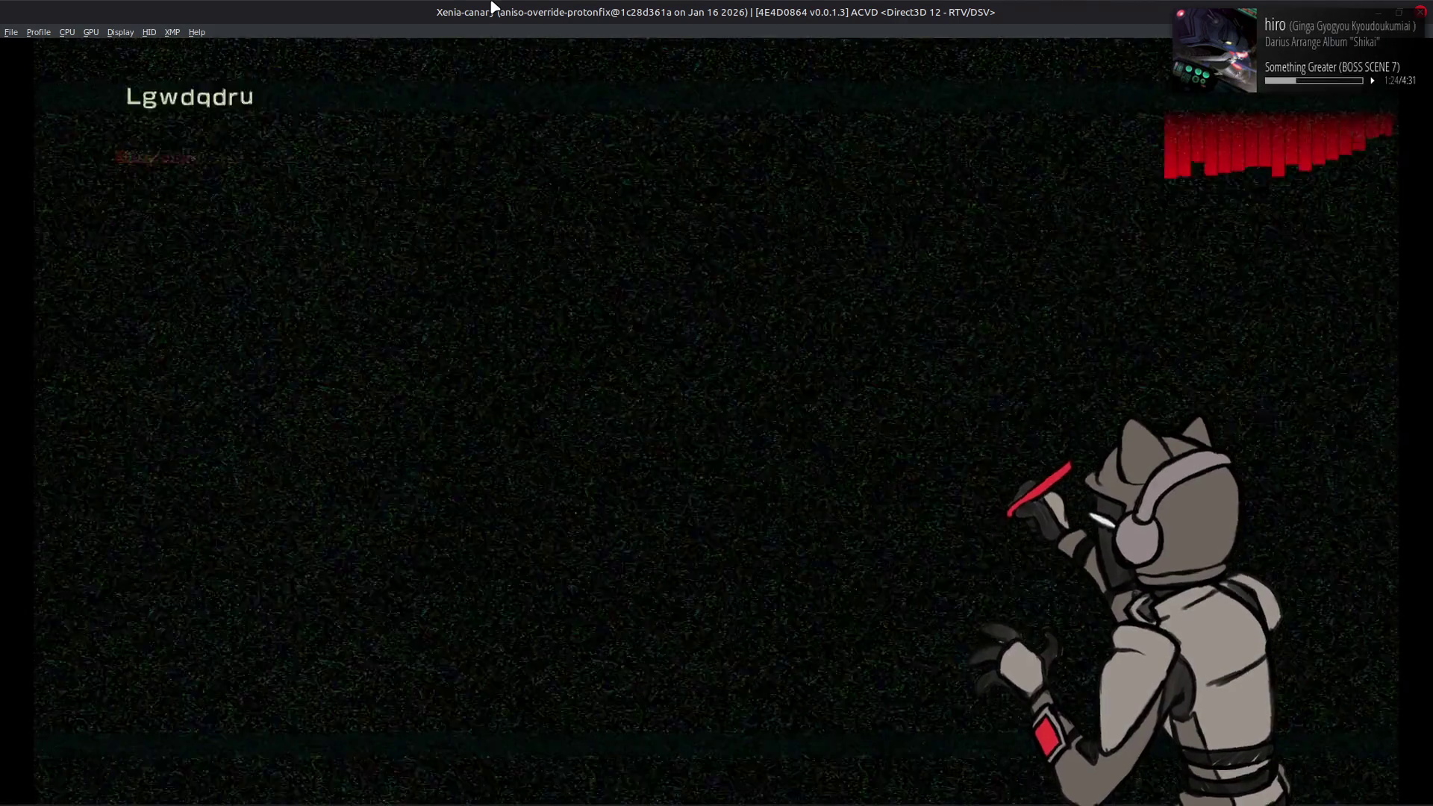
{"action": "key", "text": "1"}
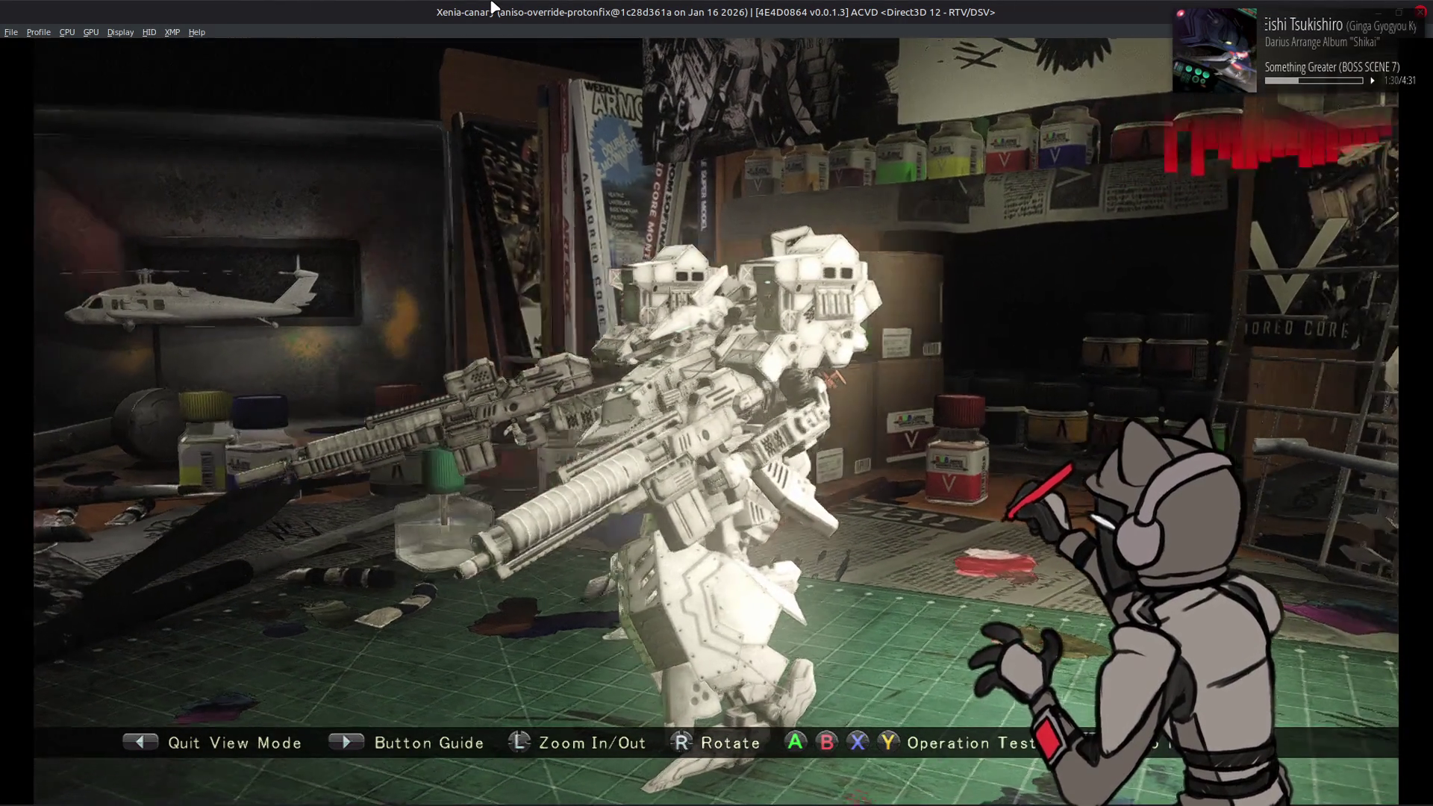
{"action": "key", "text": "BackSpace"}
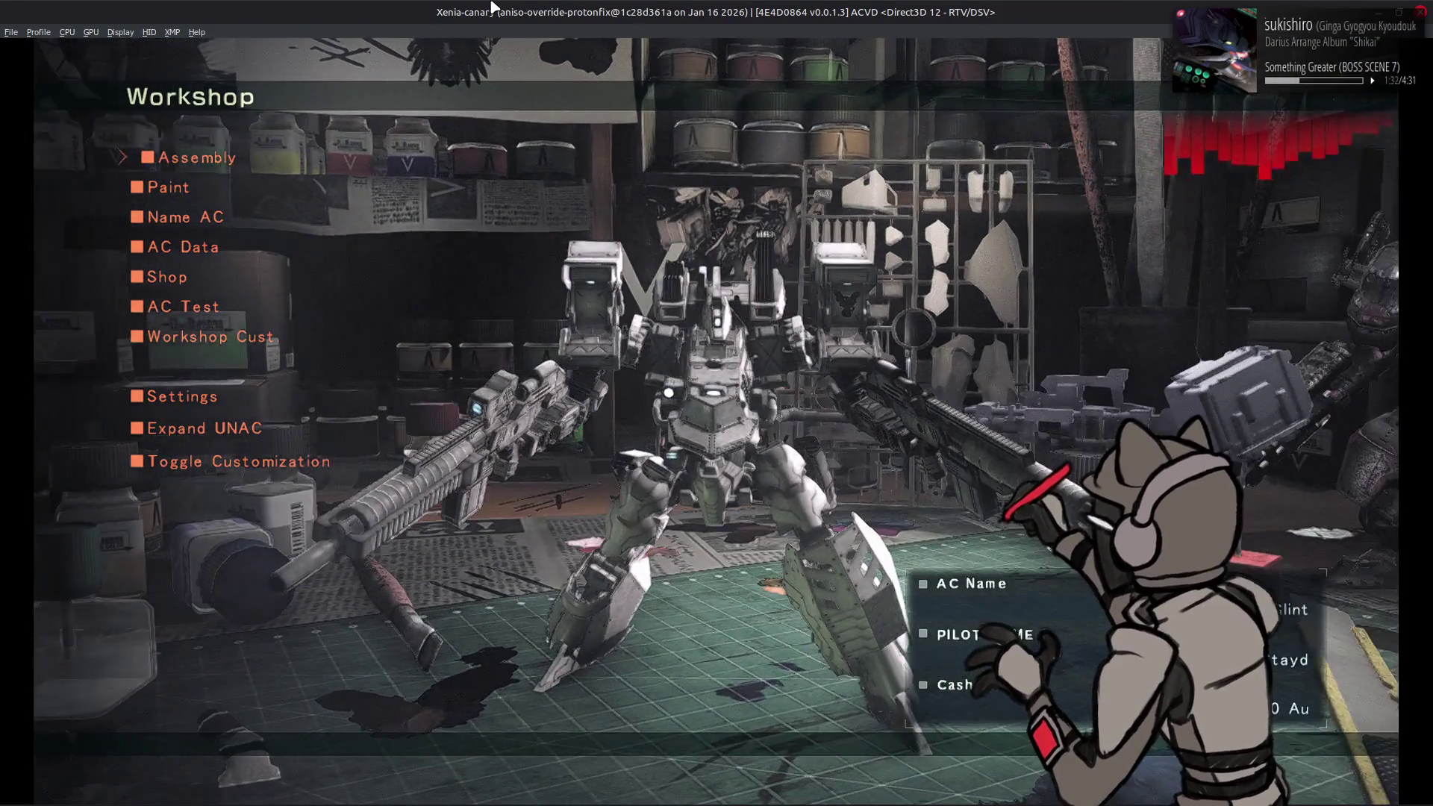
{"action": "key", "text": "BackSpace"}
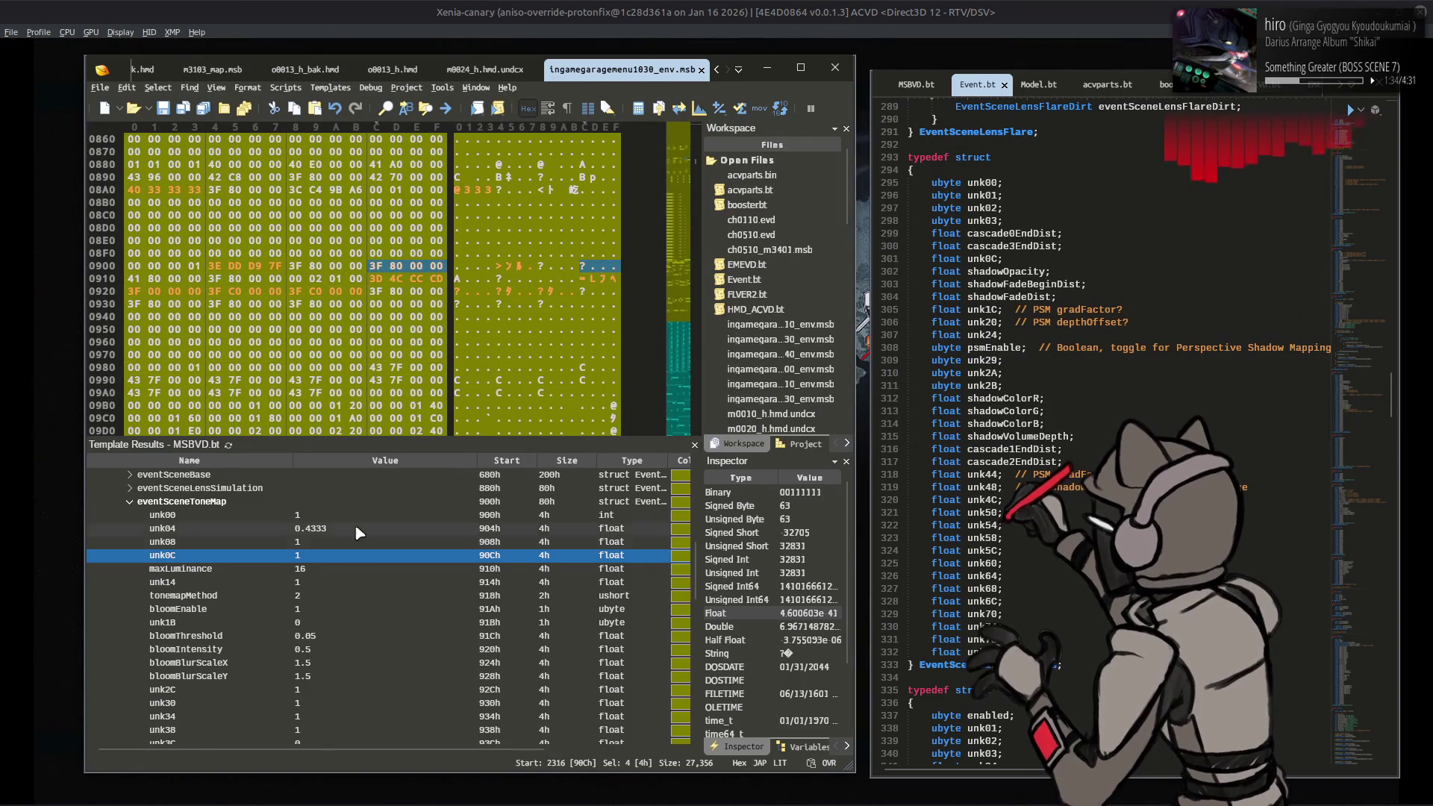
Step: Expand event[0]'s directLight diffuseColor in Template Results, then collapse it again
{"action": "scroll", "coordinate": [310, 543], "scroll_direction": "up", "scroll_amount": 10}
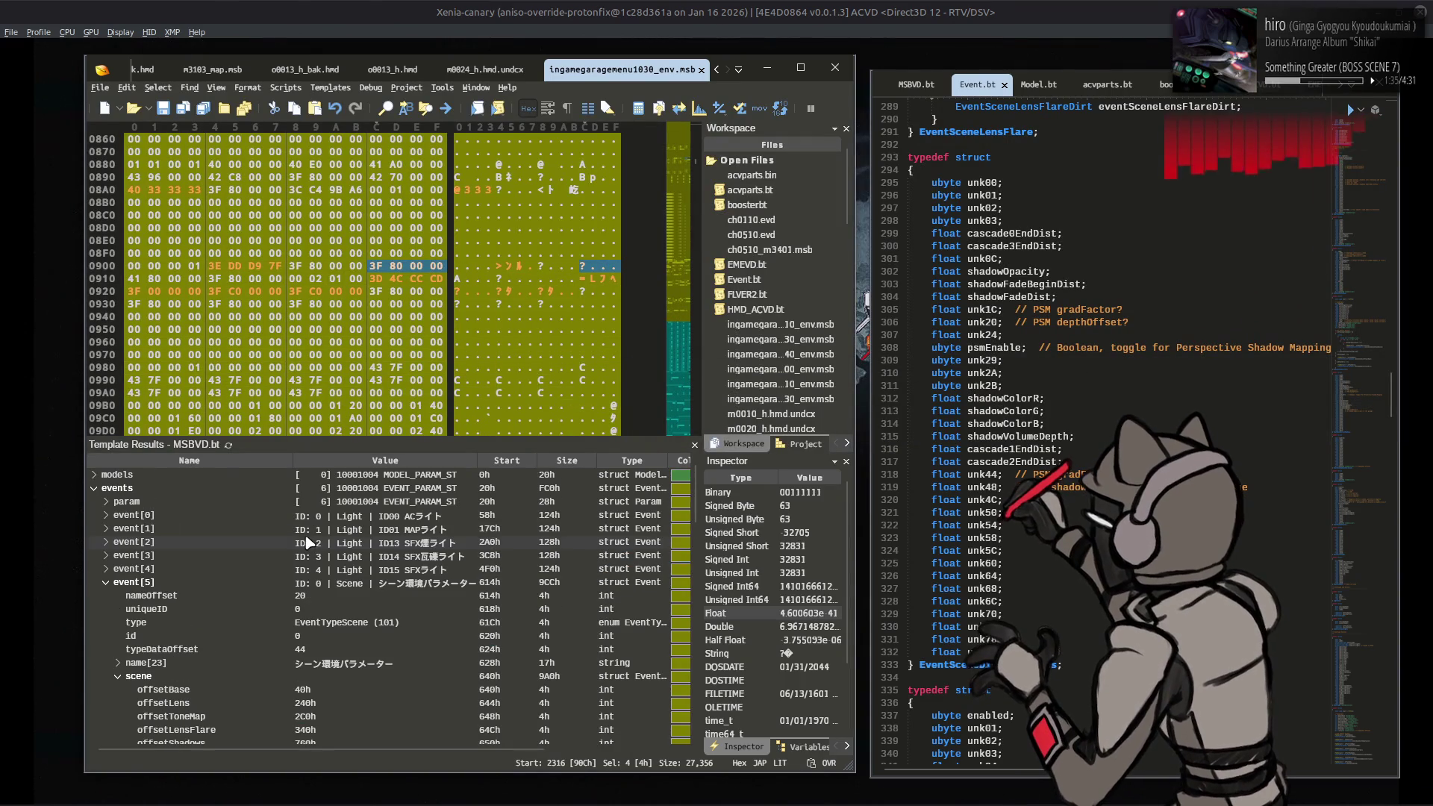
{"action": "left_click", "coordinate": [109, 515]}
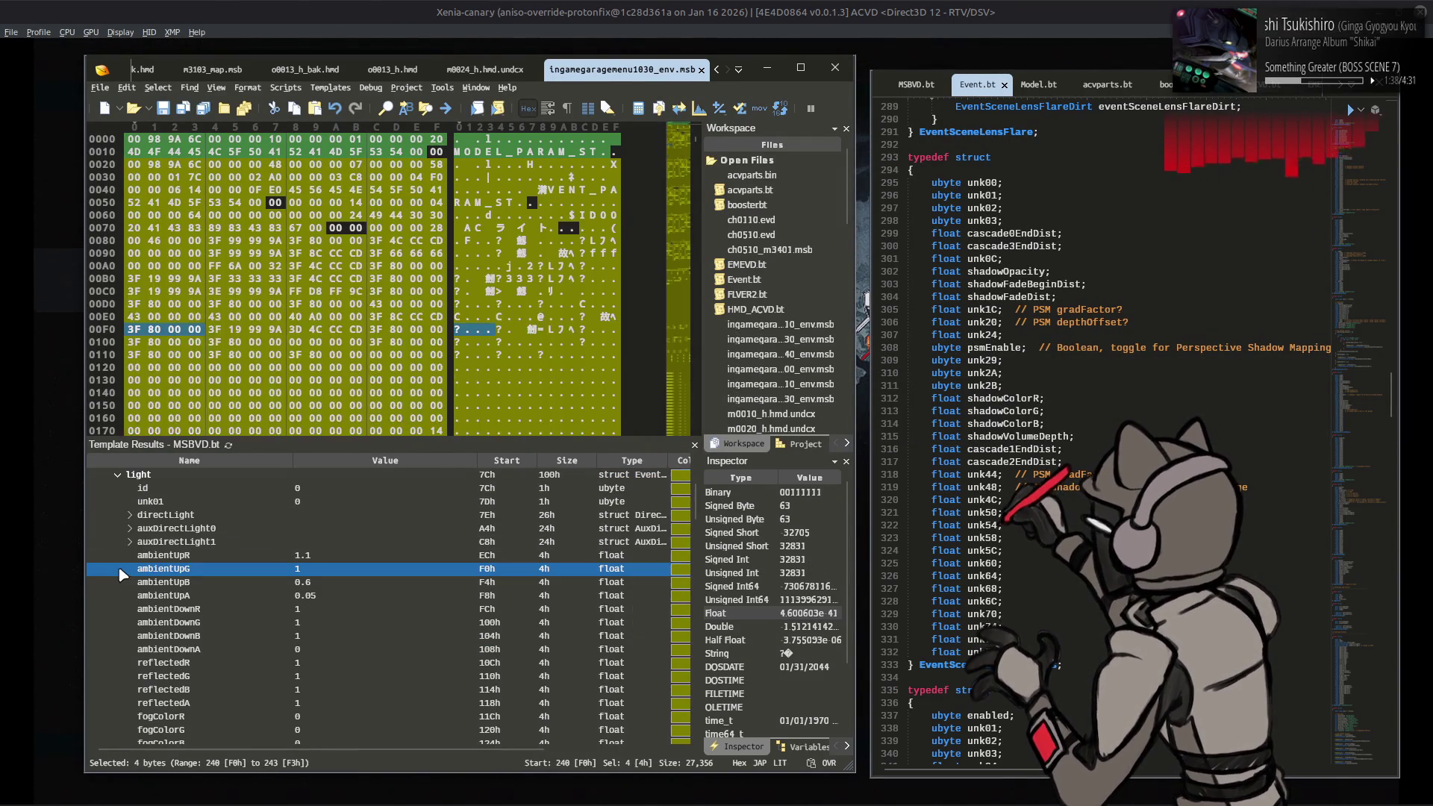
{"action": "left_click", "coordinate": [131, 515]}
{"action": "double_click", "coordinate": [154, 568]}
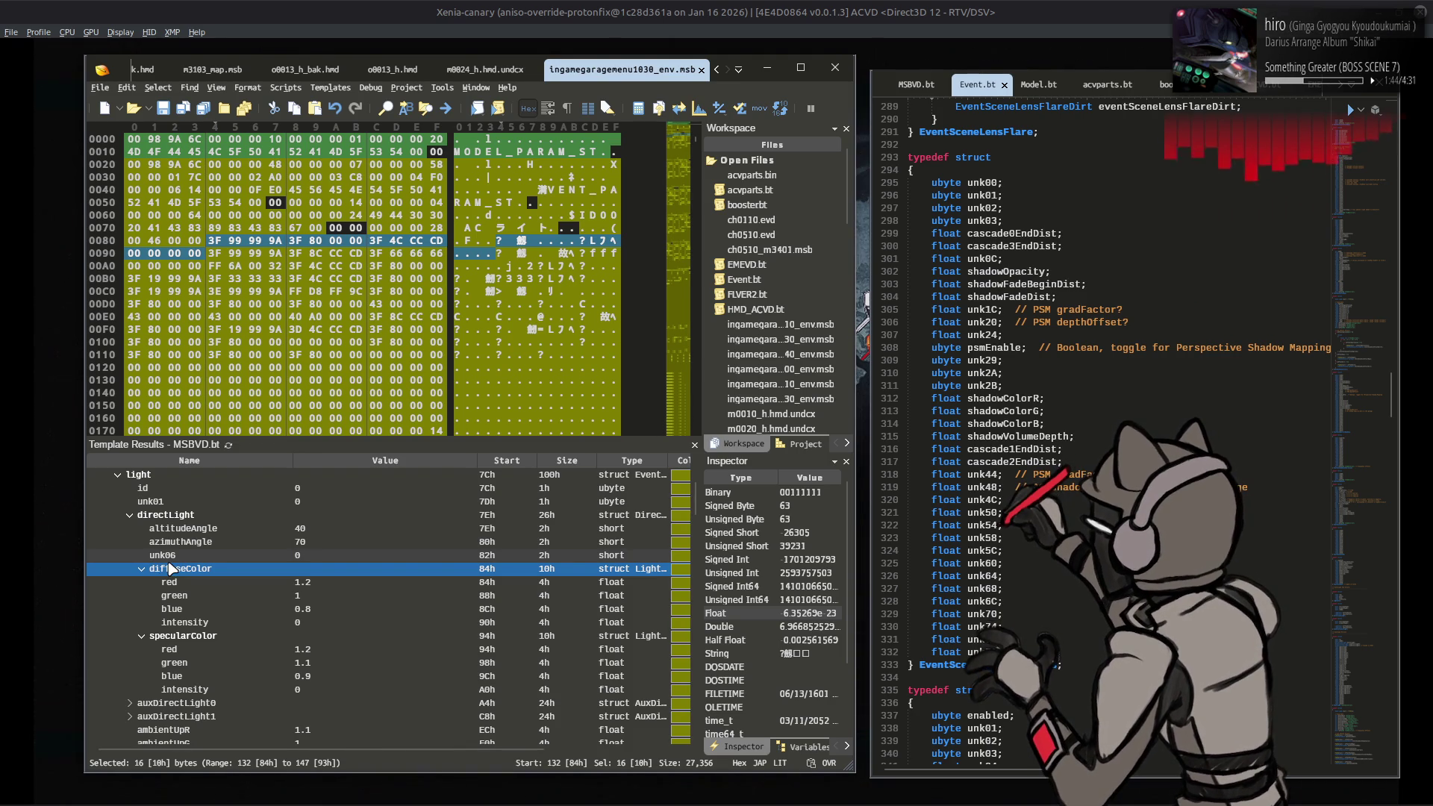
{"action": "scroll", "coordinate": [170, 569], "scroll_direction": "up", "scroll_amount": 3}
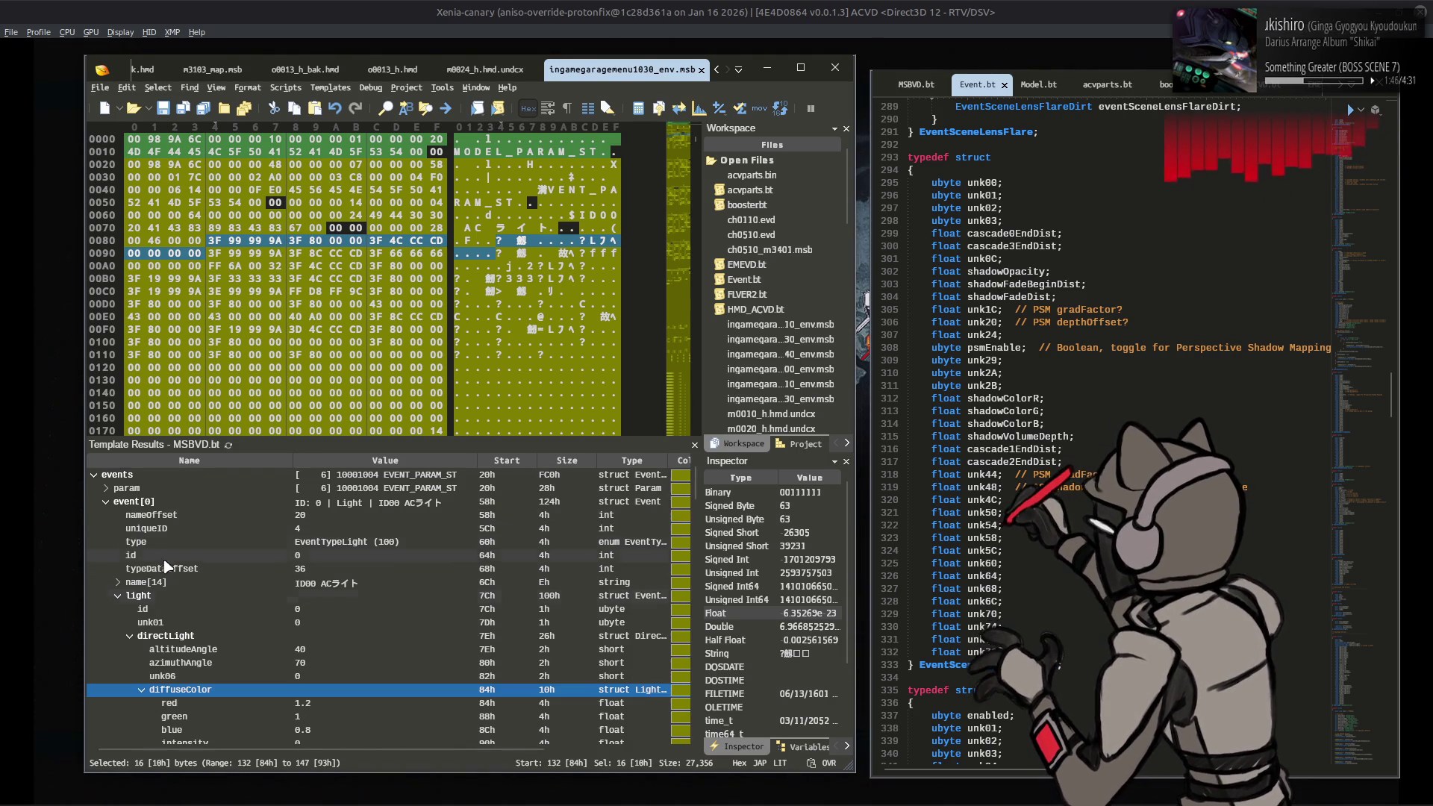
{"action": "left_click", "coordinate": [117, 595]}
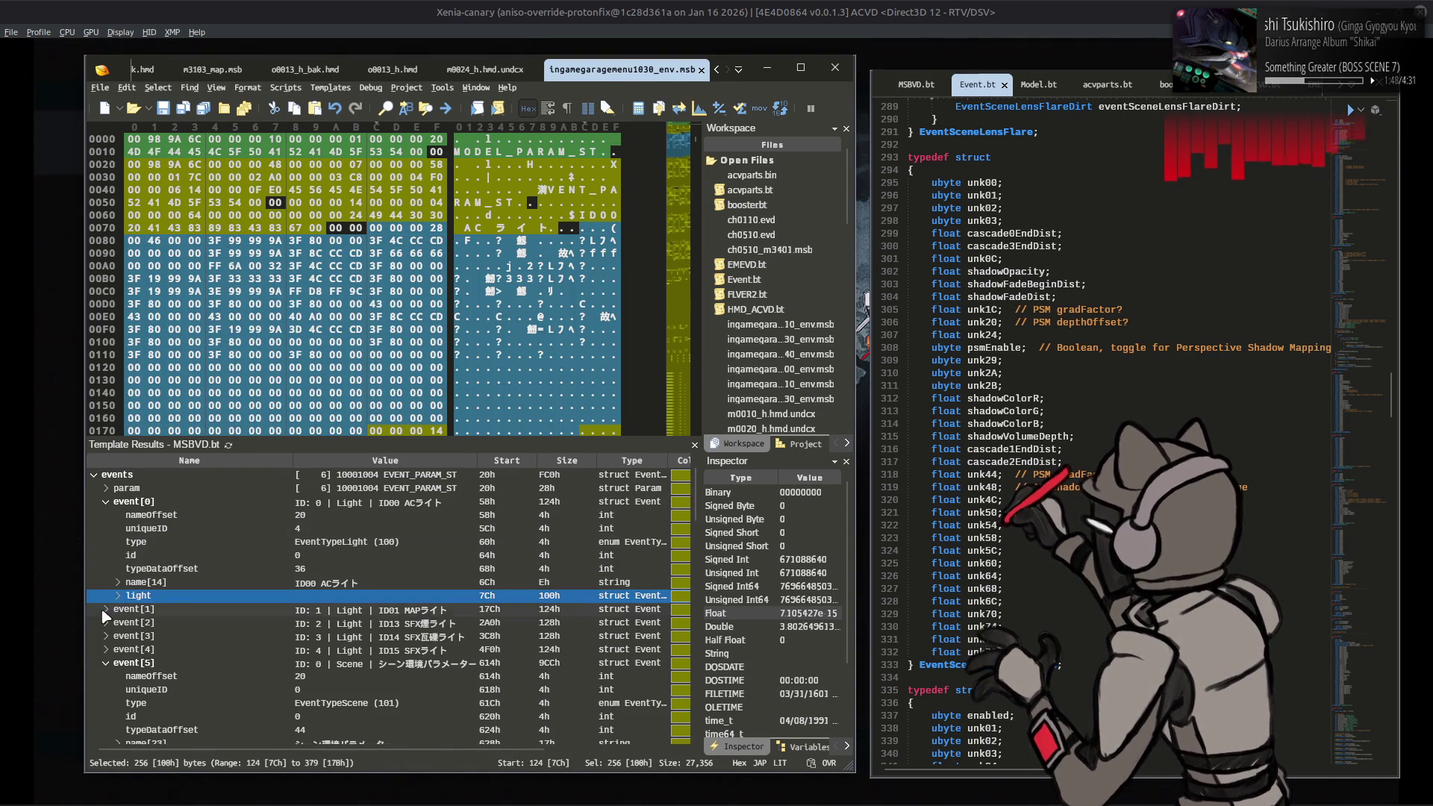
Step: Raise event[1]'s directLight diffuse intensity from 0.2 to 2 and reopen the Workshop
{"action": "left_click", "coordinate": [106, 609]}
{"action": "scroll", "coordinate": [105, 616], "scroll_direction": "down", "scroll_amount": 6}
{"action": "left_click", "coordinate": [129, 516]}
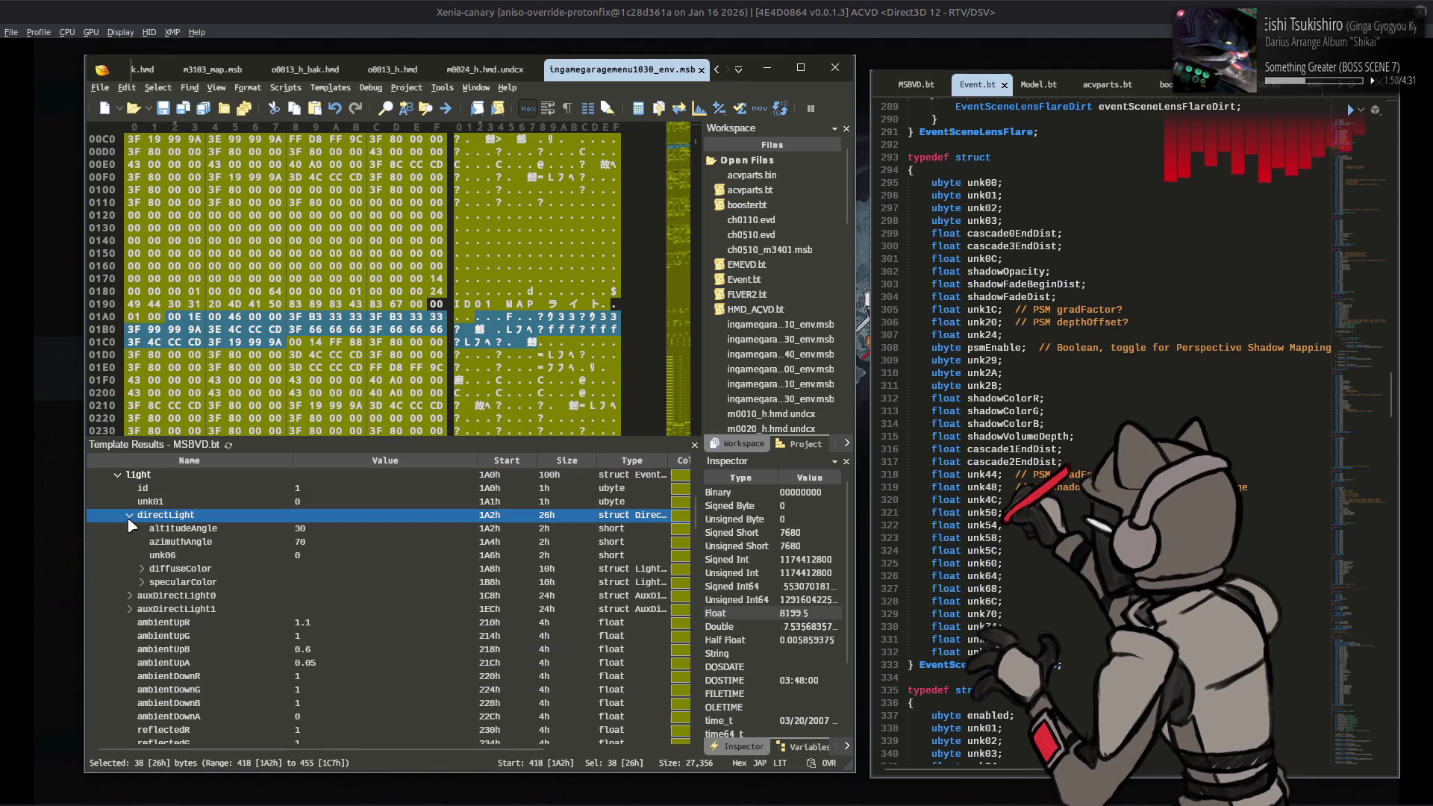
{"action": "double_click", "coordinate": [172, 582]}
{"action": "double_click", "coordinate": [170, 569]}
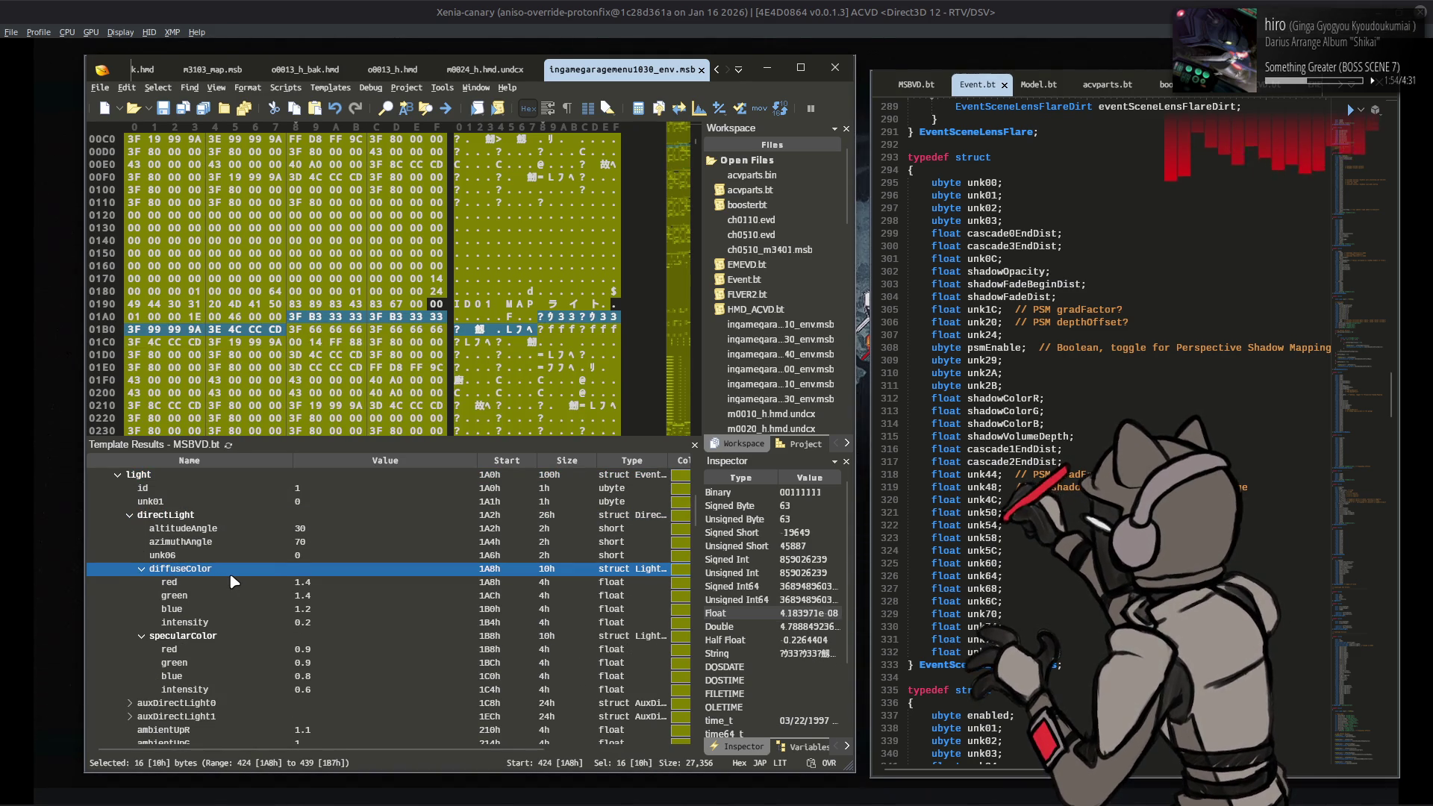
{"action": "left_click", "coordinate": [318, 622]}
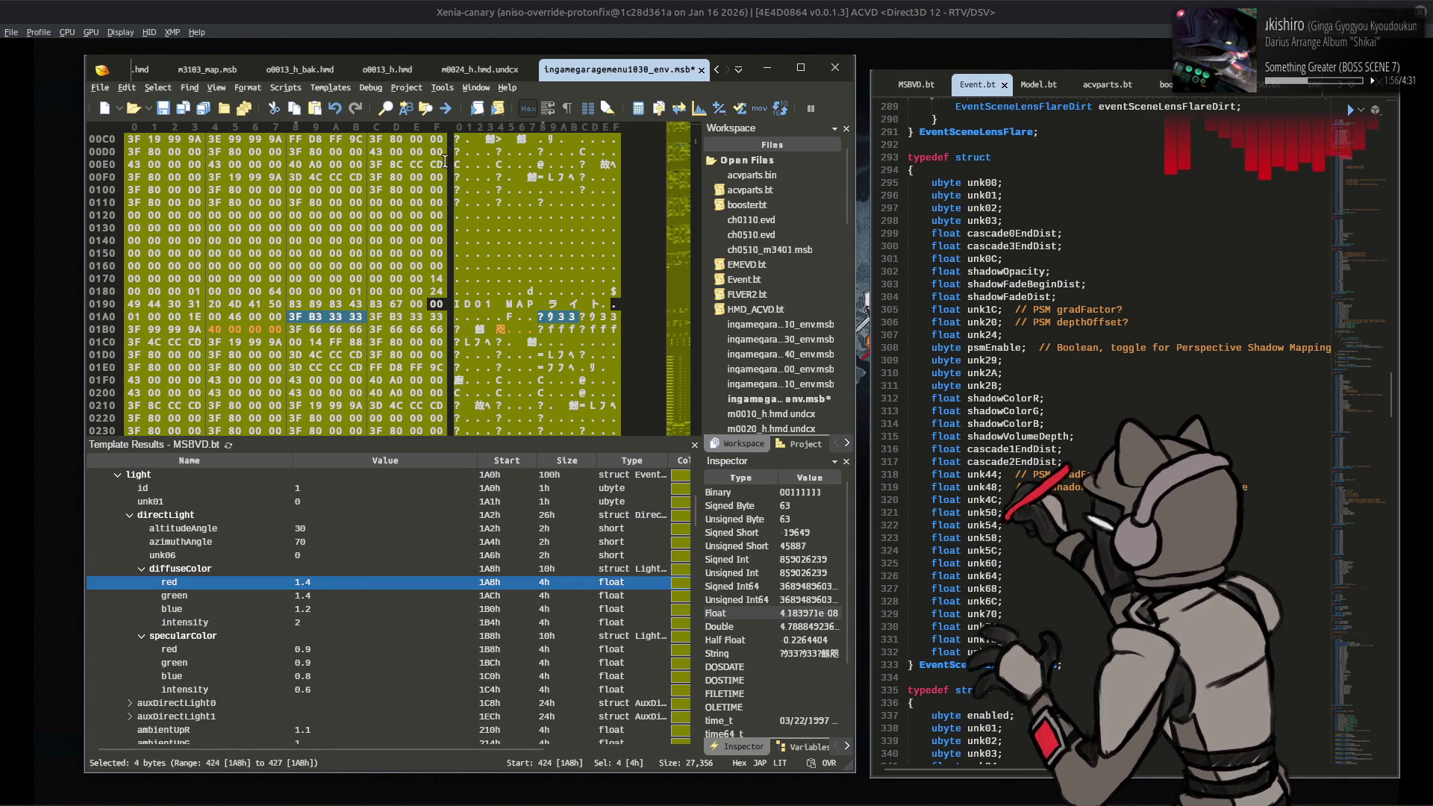
{"action": "left_click", "coordinate": [478, 8]}
{"action": "key", "text": "Return"}
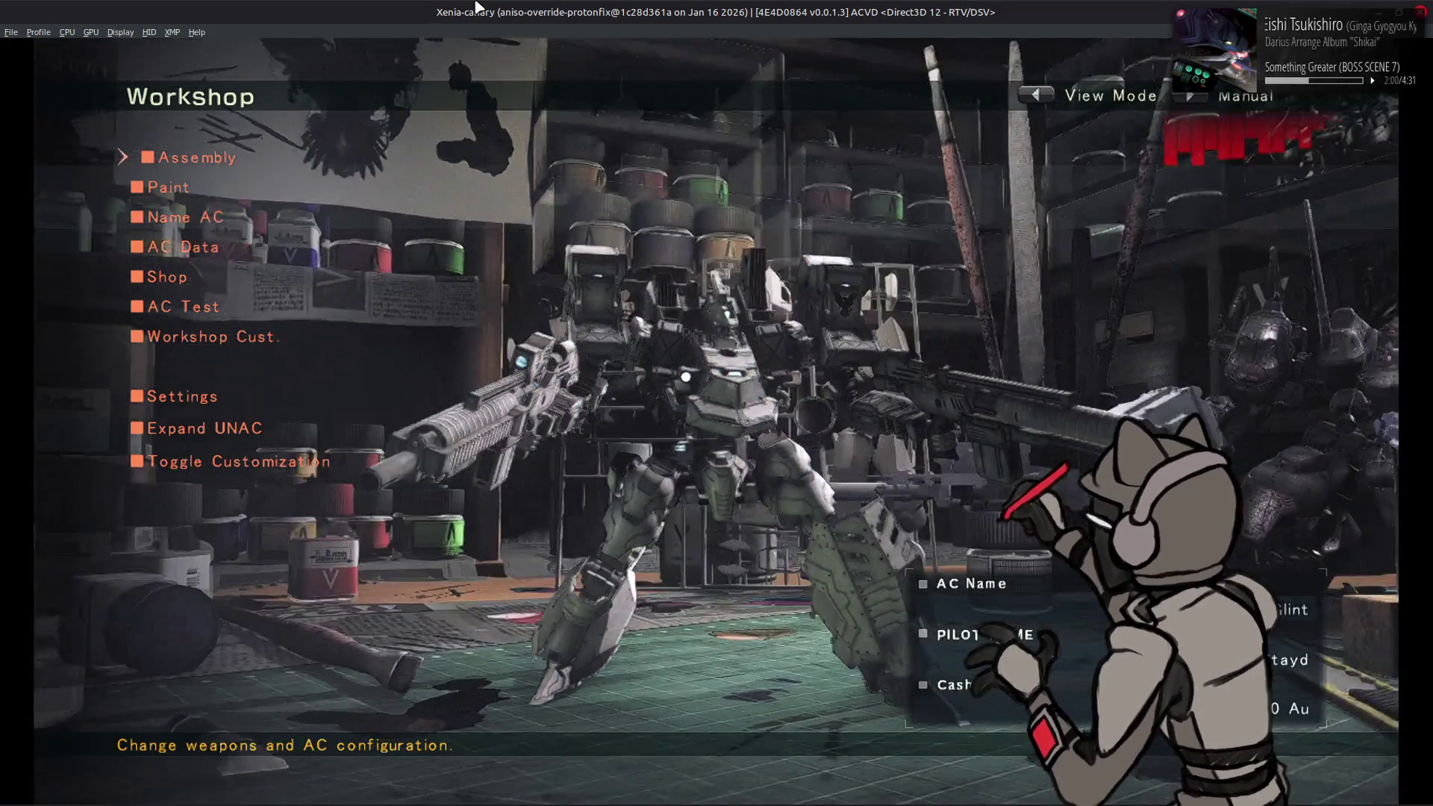
Step: Preview the AC full screen under the brighter direct light, then return to 010 Editor
{"action": "key", "text": "y"}
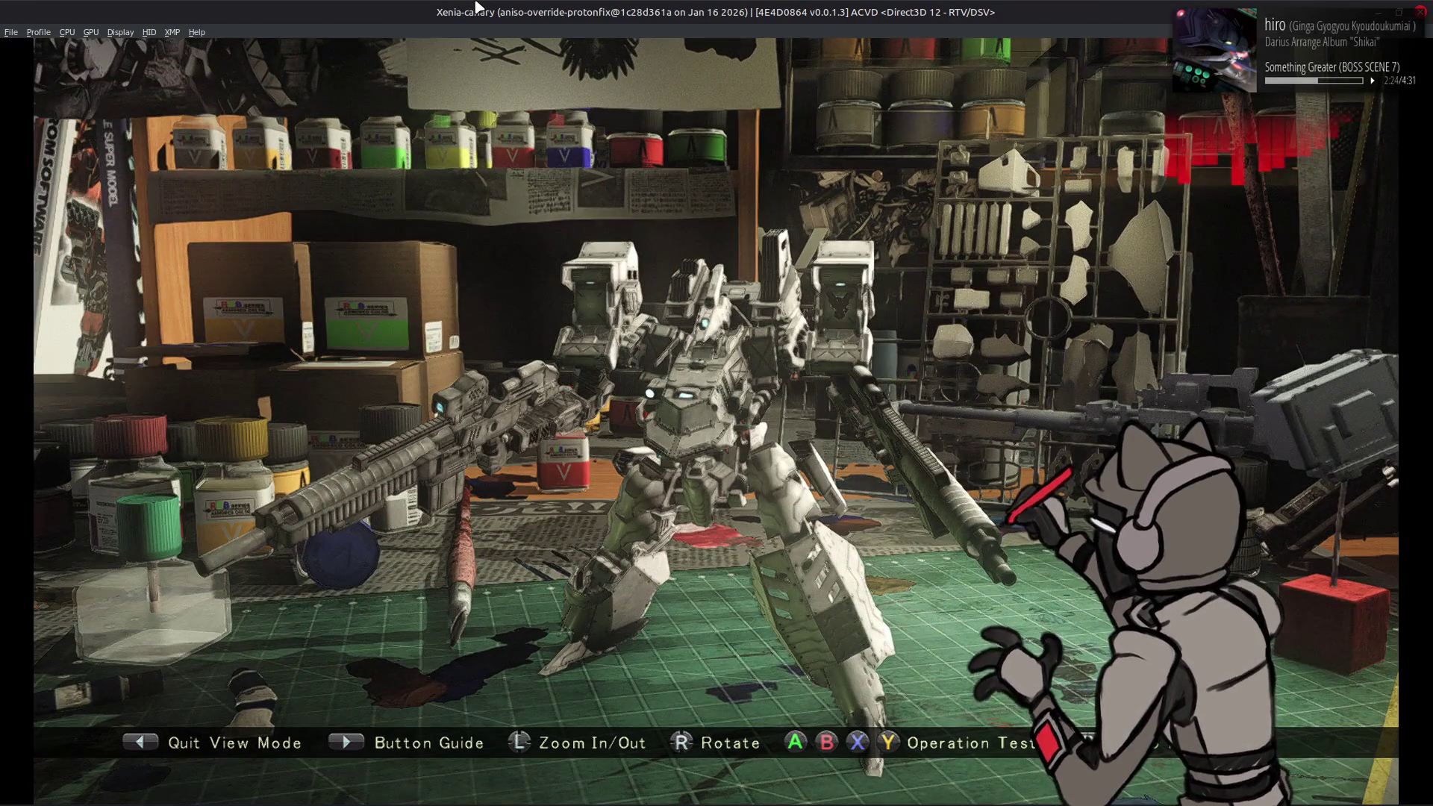
{"action": "key", "text": "Escape"}
{"action": "key", "text": "Escape"}
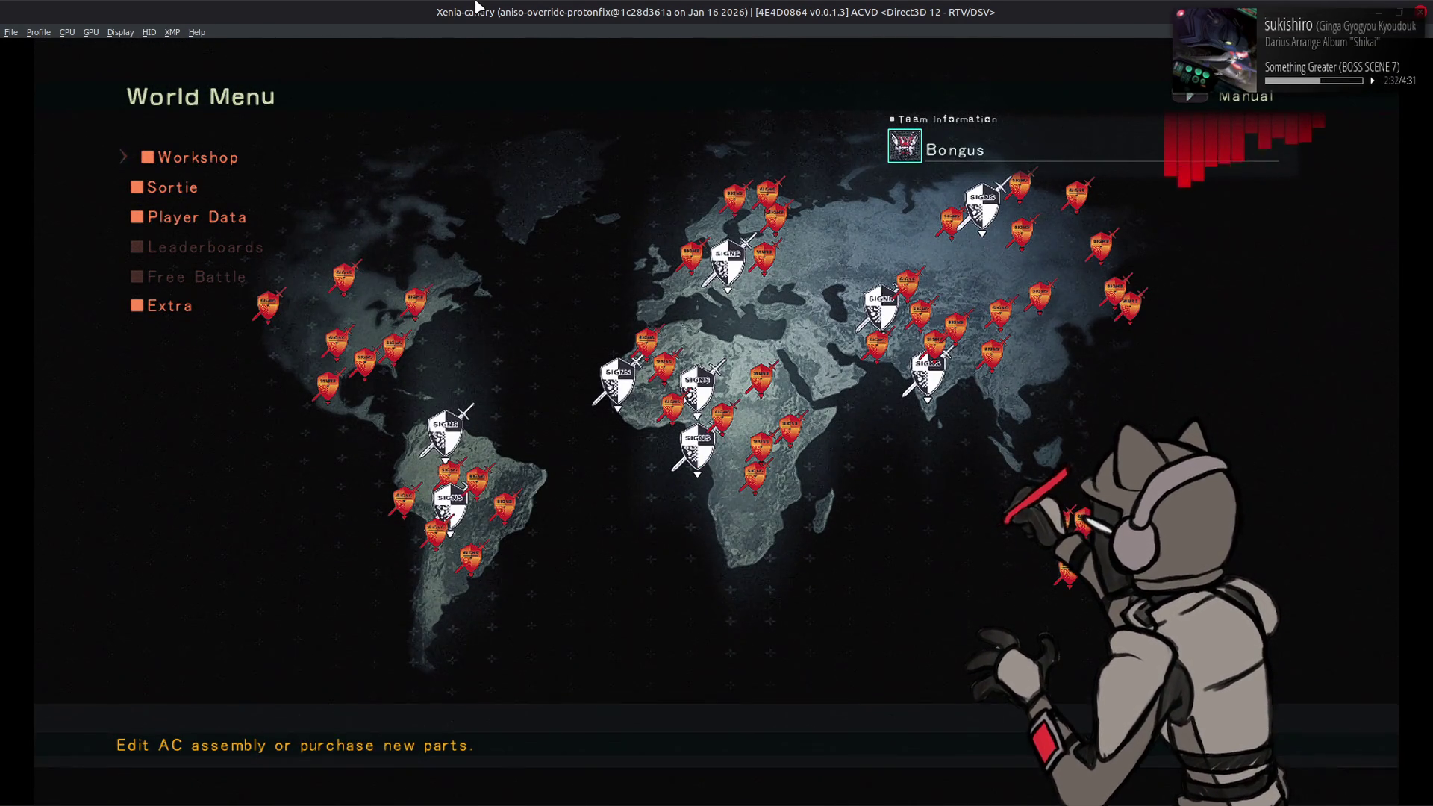
{"action": "key", "text": "alt+Tab"}
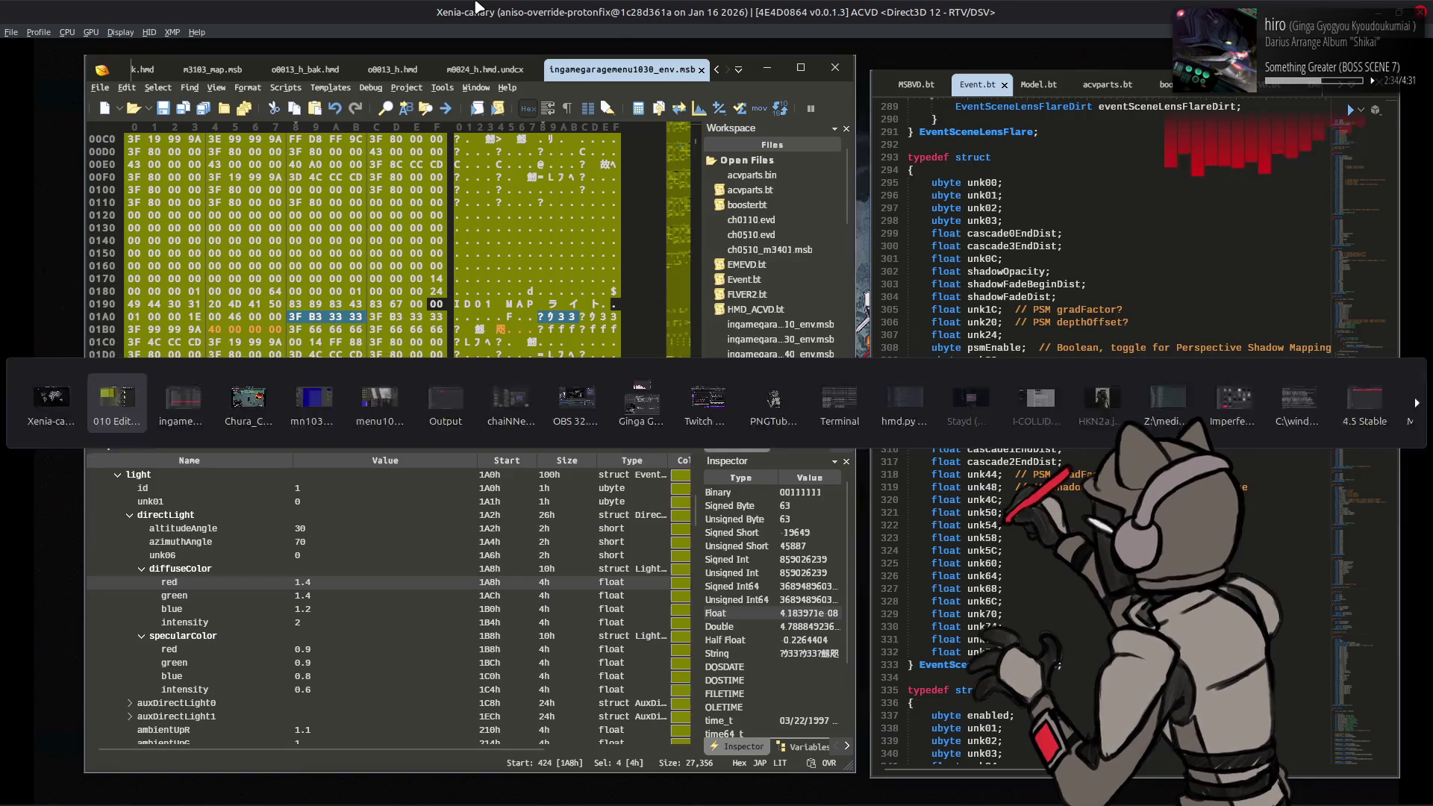
Step: Undo the diffuse intensity back to 0.2 and expand the 128-entry points list
{"action": "left_click", "coordinate": [439, 502]}
{"action": "key", "text": "ctrl+z"}
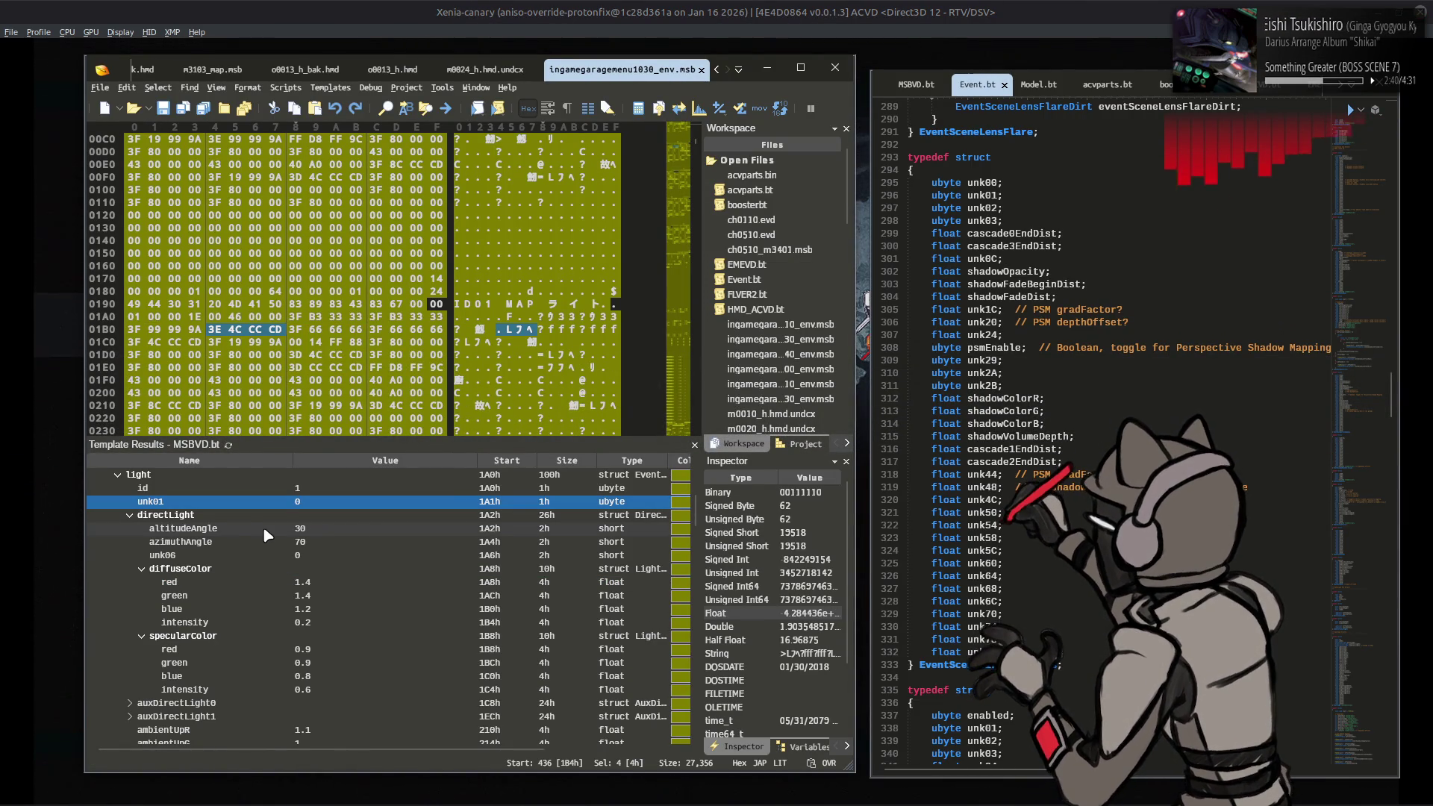
{"action": "scroll", "coordinate": [236, 530], "scroll_direction": "down", "scroll_amount": 15}
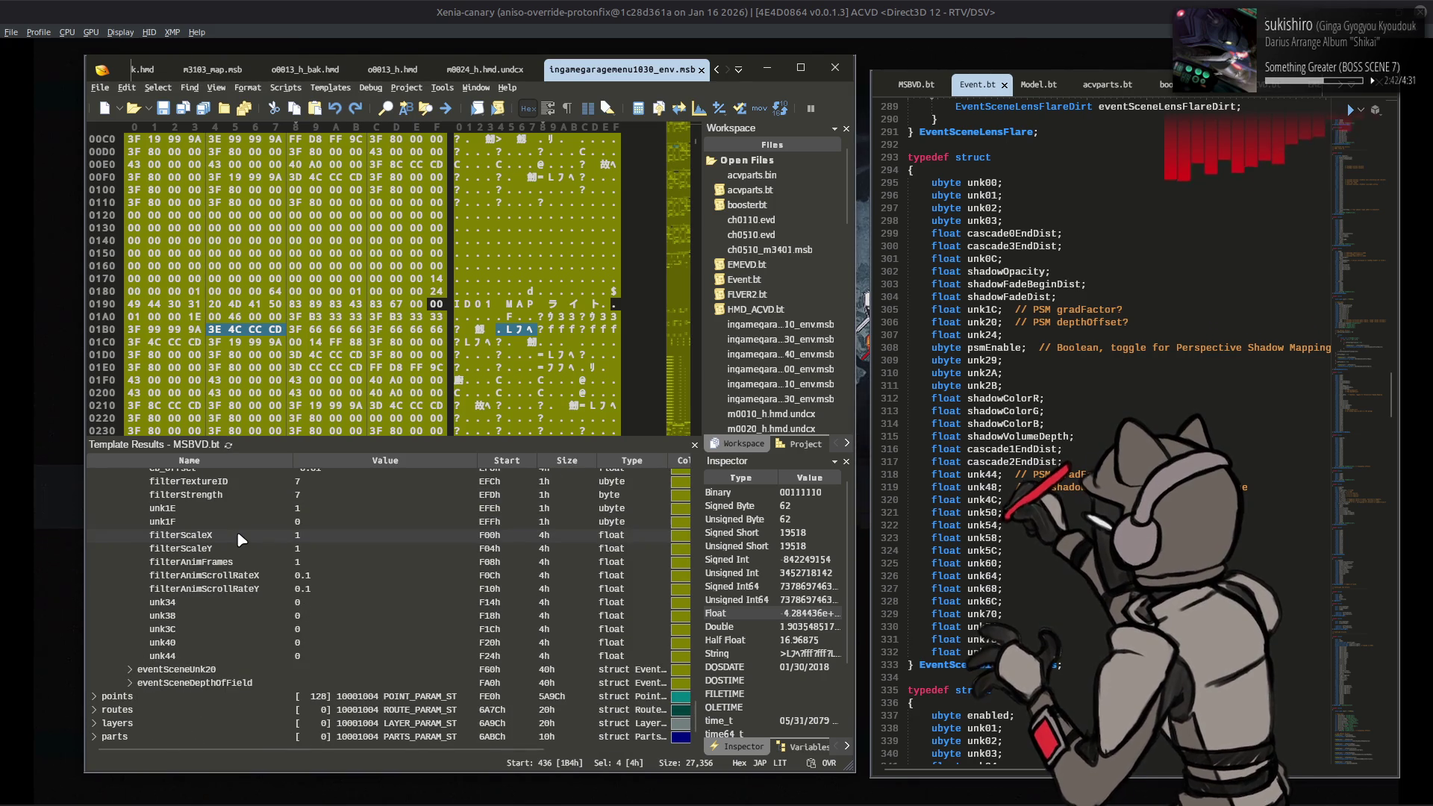
{"action": "left_click", "coordinate": [98, 697]}
{"action": "scroll", "coordinate": [112, 679], "scroll_direction": "down", "scroll_amount": 20}
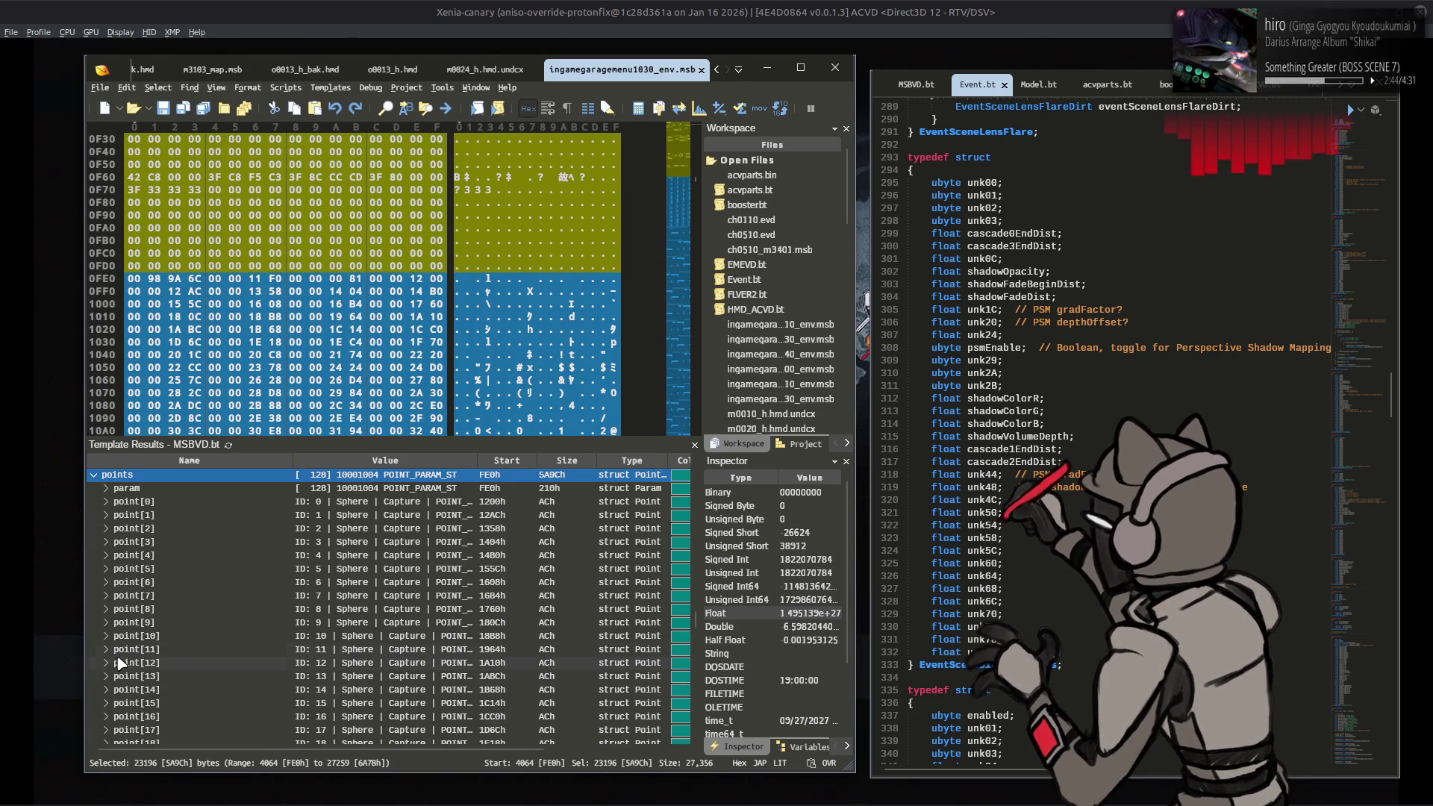
Step: Expand point[127], the cylinder spot light, down to its spot settings
{"action": "scroll", "coordinate": [142, 582], "scroll_direction": "down", "scroll_amount": 2}
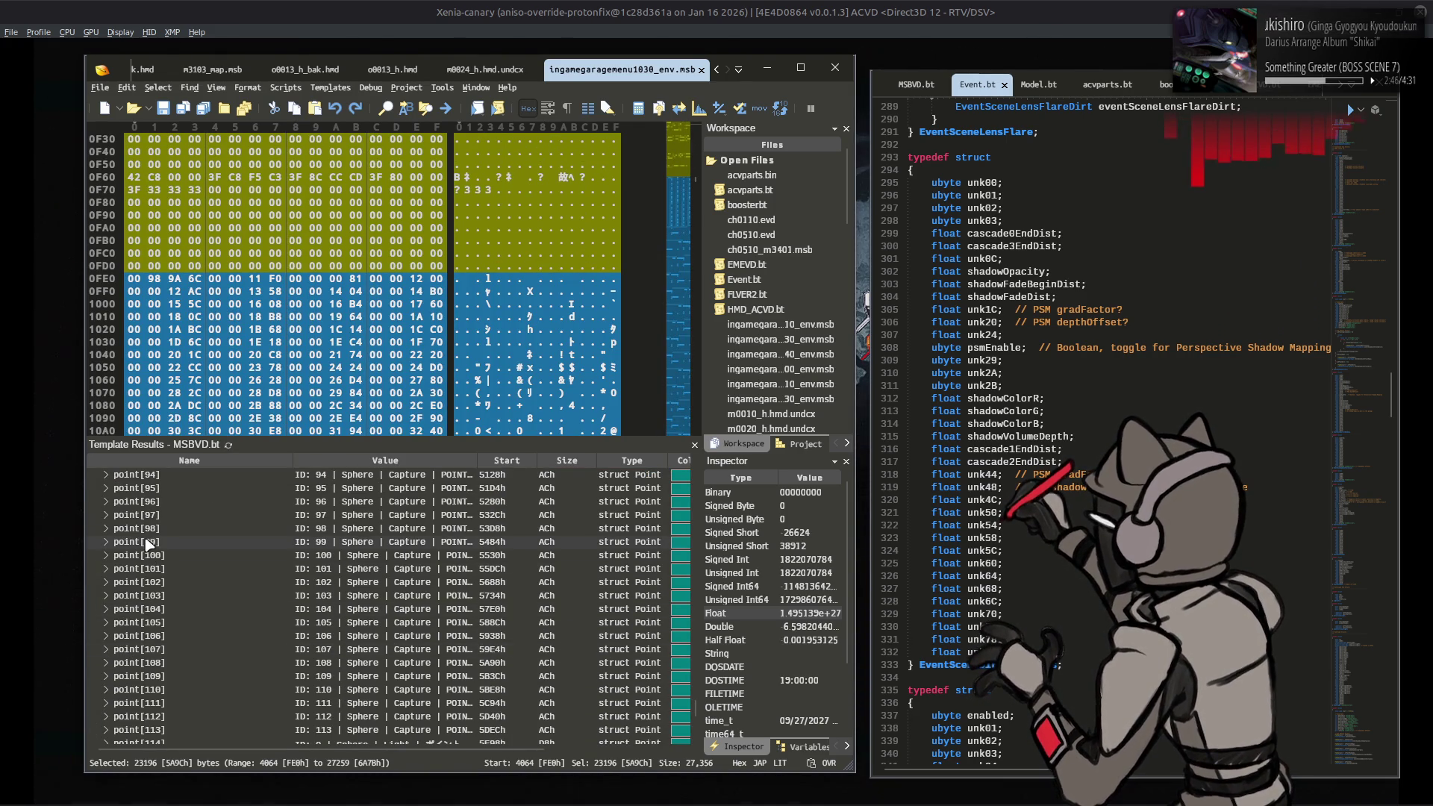
{"action": "scroll", "coordinate": [147, 550], "scroll_direction": "down", "scroll_amount": 4}
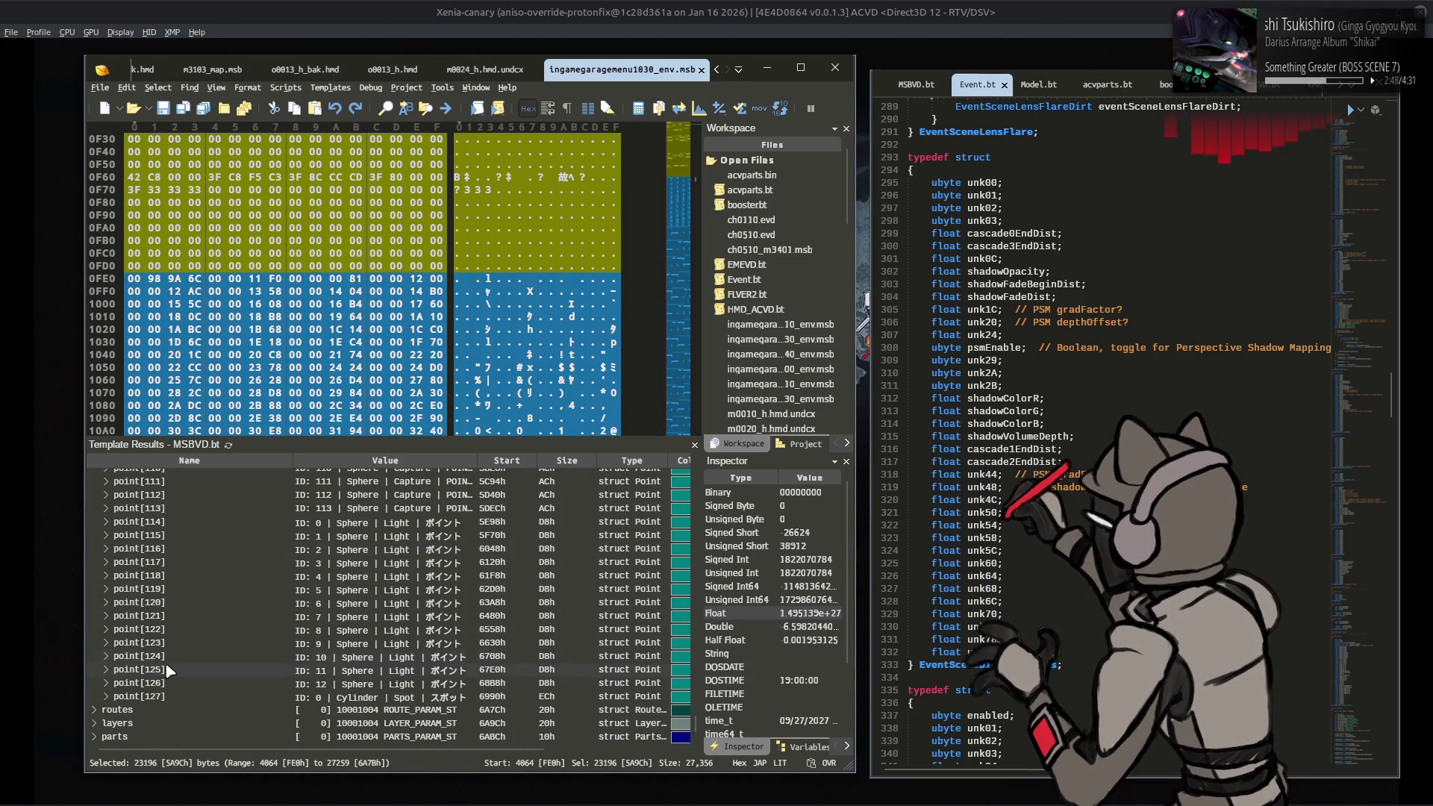
{"action": "left_click", "coordinate": [119, 696]}
{"action": "left_click", "coordinate": [111, 699]}
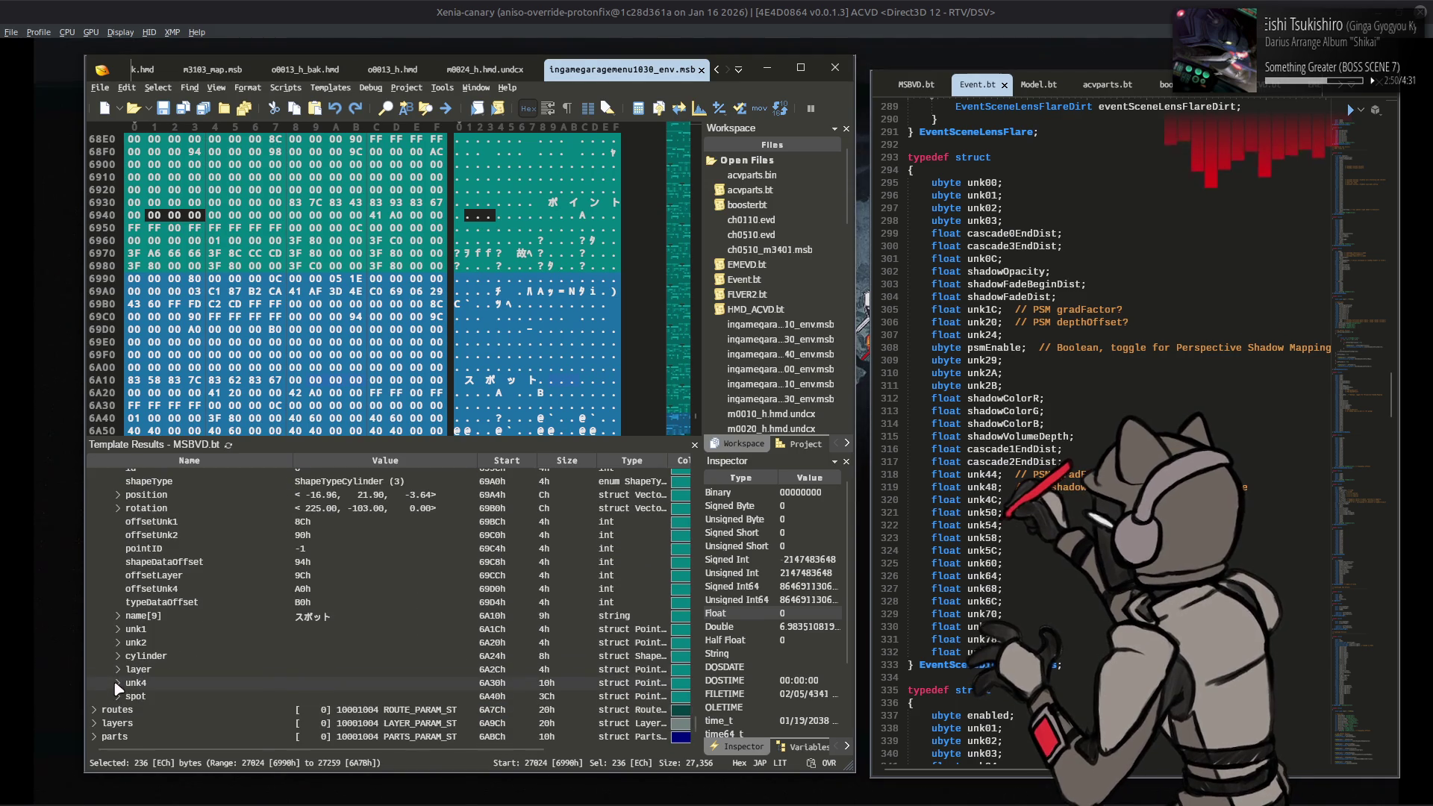
{"action": "left_click", "coordinate": [117, 699]}
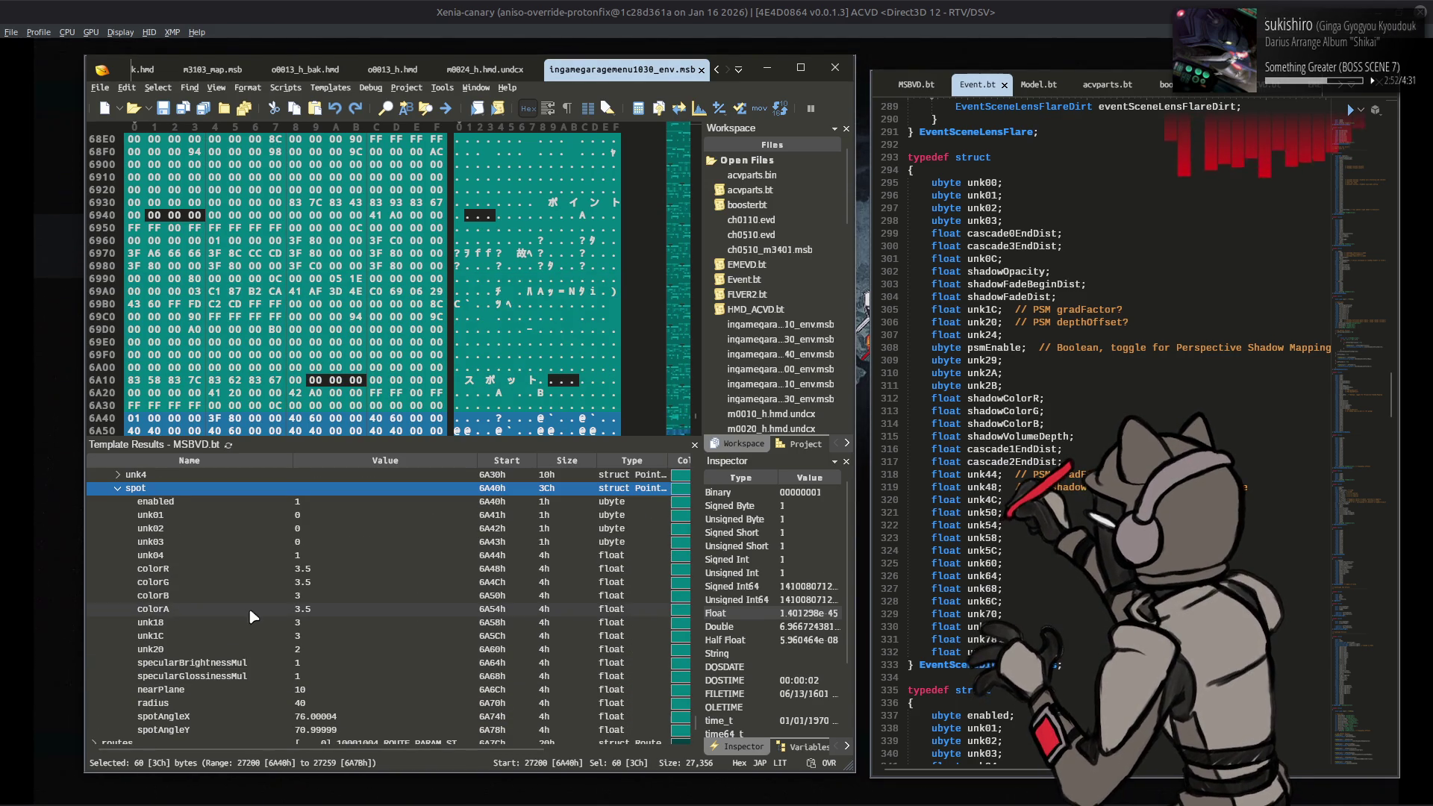
Step: Inspect the spot's unk18, unk1C and unk20 values
{"action": "left_click", "coordinate": [323, 648]}
{"action": "key", "text": "Up"}
{"action": "key", "text": "Up"}
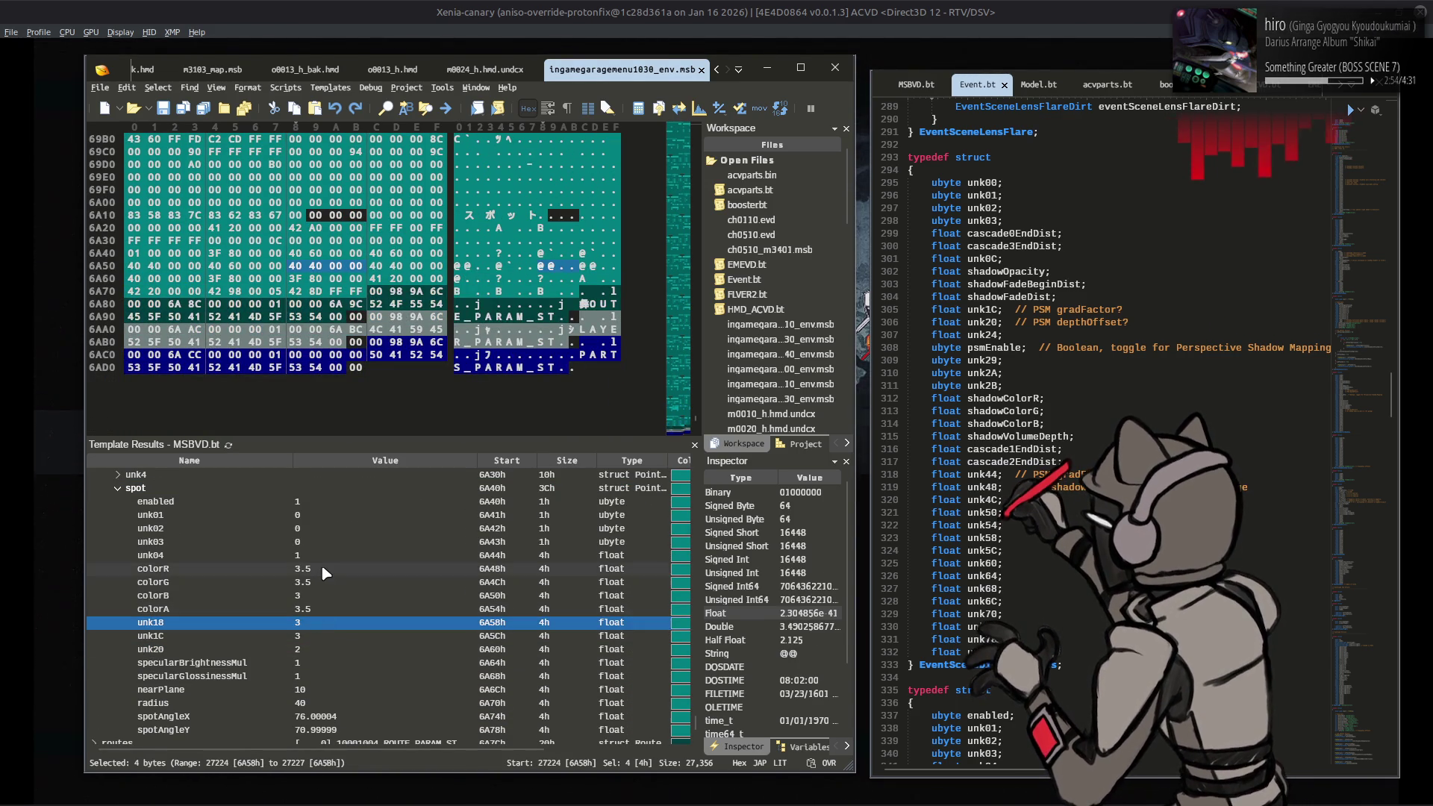
{"action": "key", "text": "Up"}
{"action": "key", "text": "Up"}
{"action": "key", "text": "Up"}
{"action": "left_click", "coordinate": [320, 624]}
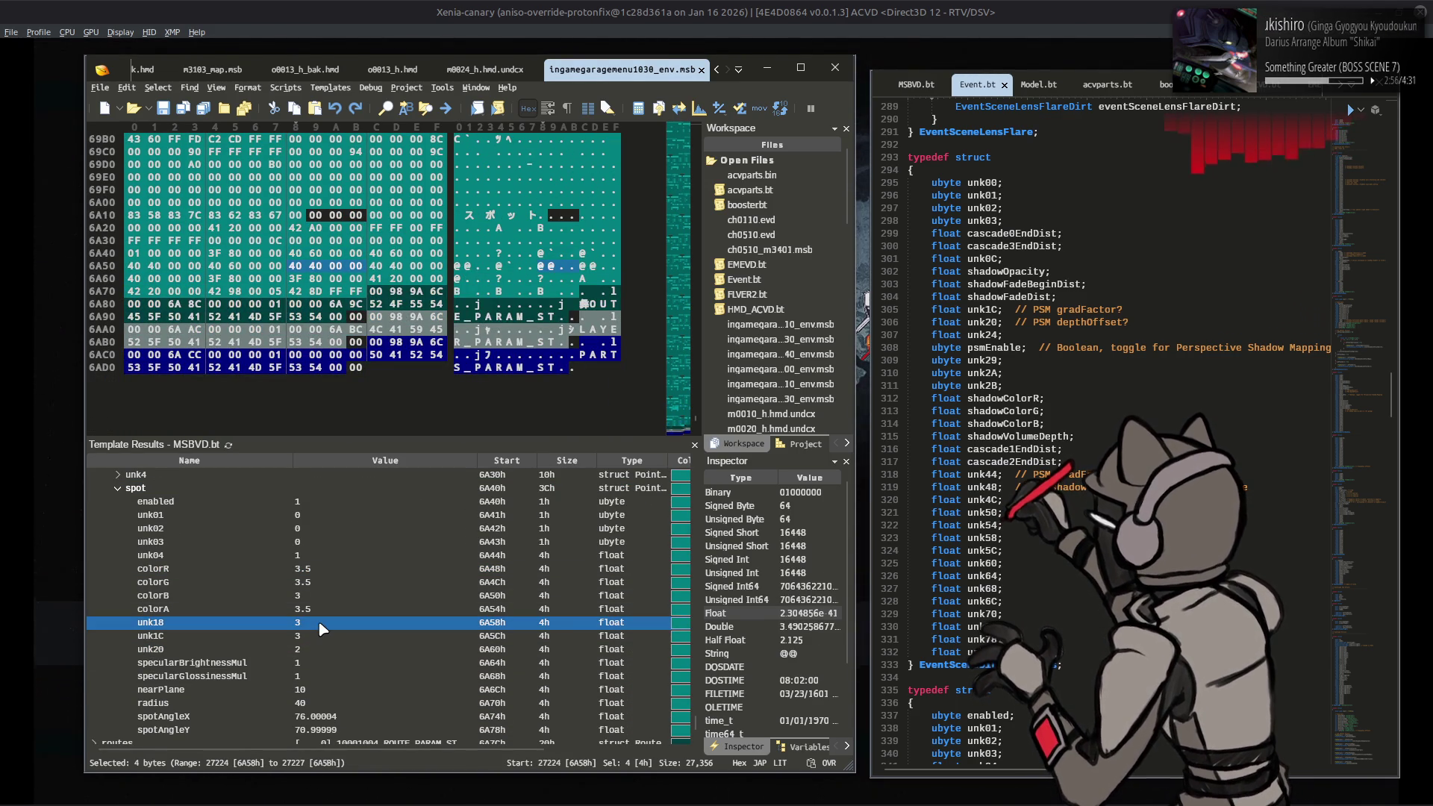
{"action": "left_click", "coordinate": [319, 636]}
{"action": "left_click", "coordinate": [320, 648]}
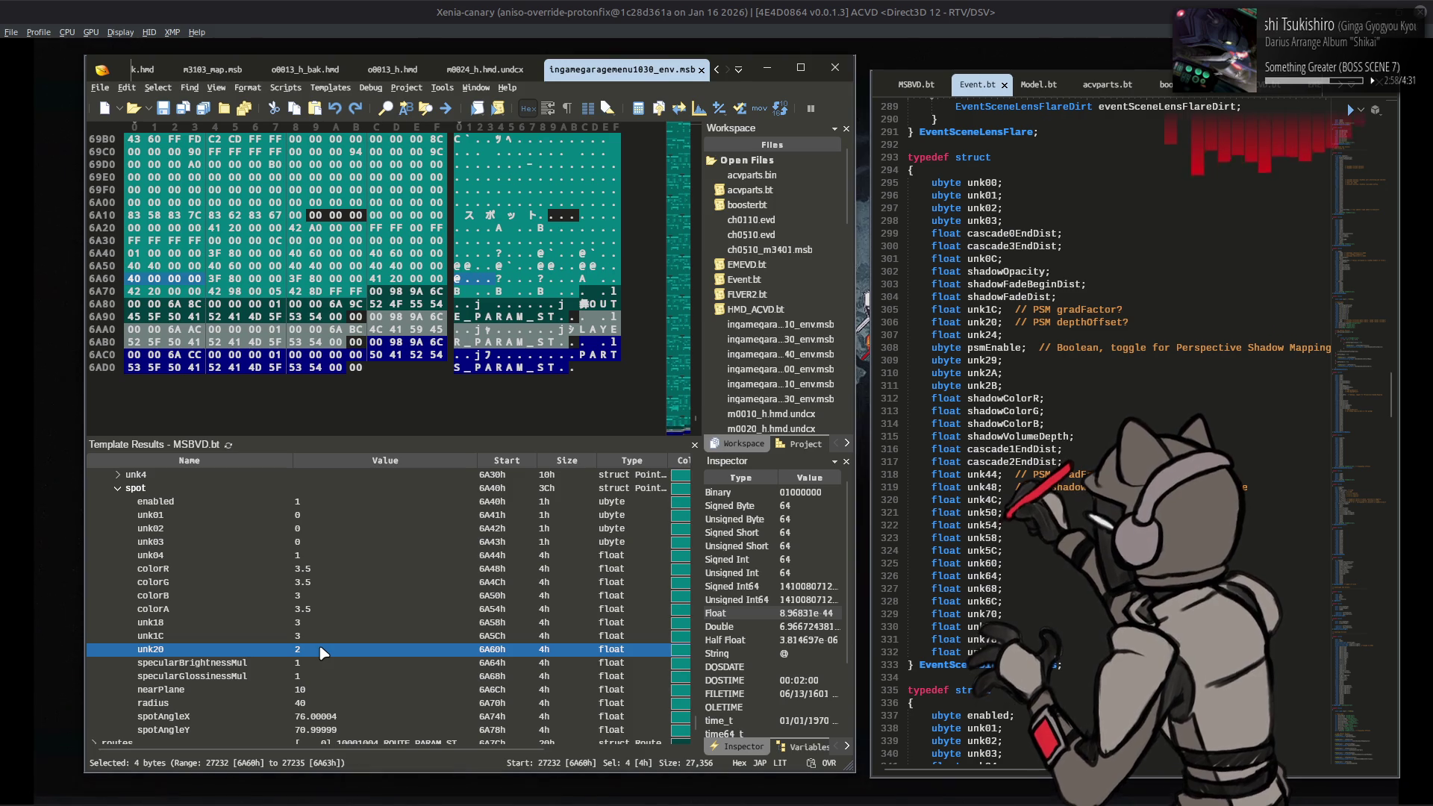
{"action": "left_click", "coordinate": [321, 636]}
{"action": "left_click", "coordinate": [321, 623]}
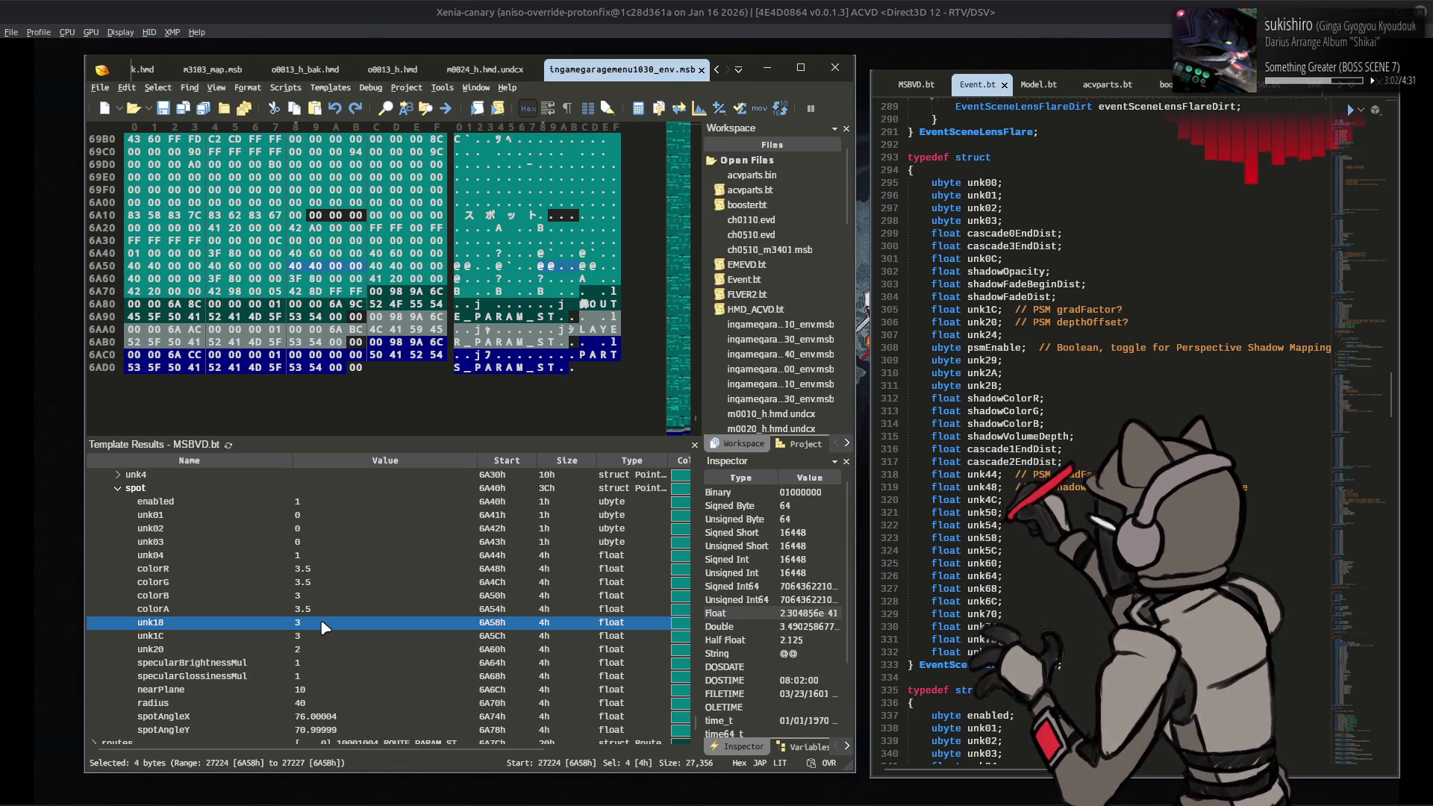
Step: Review the spot's specularBrightnessMul, nearPlane, radius, spotAngleX and colorB values
{"action": "left_click", "coordinate": [323, 638]}
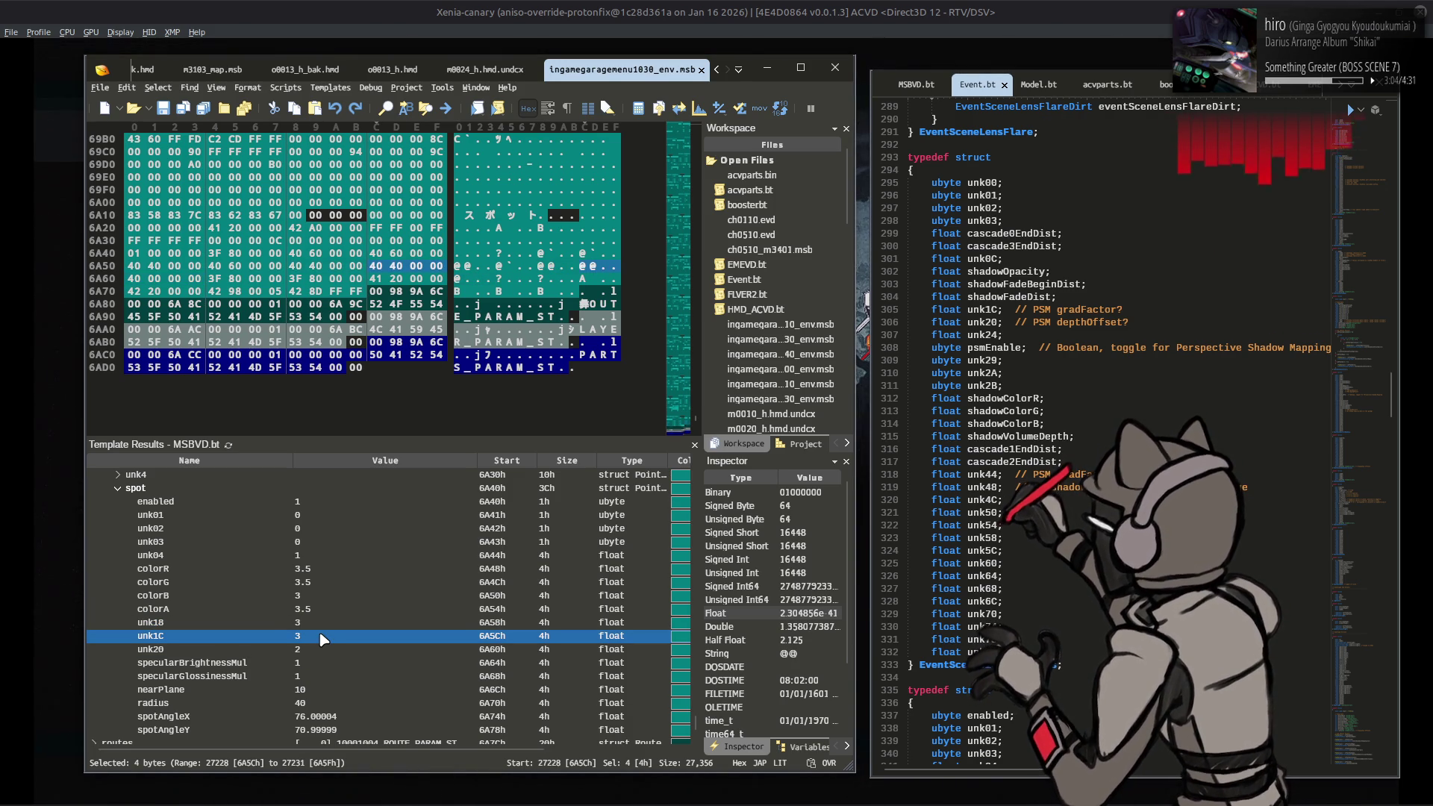
{"action": "left_click", "coordinate": [323, 649]}
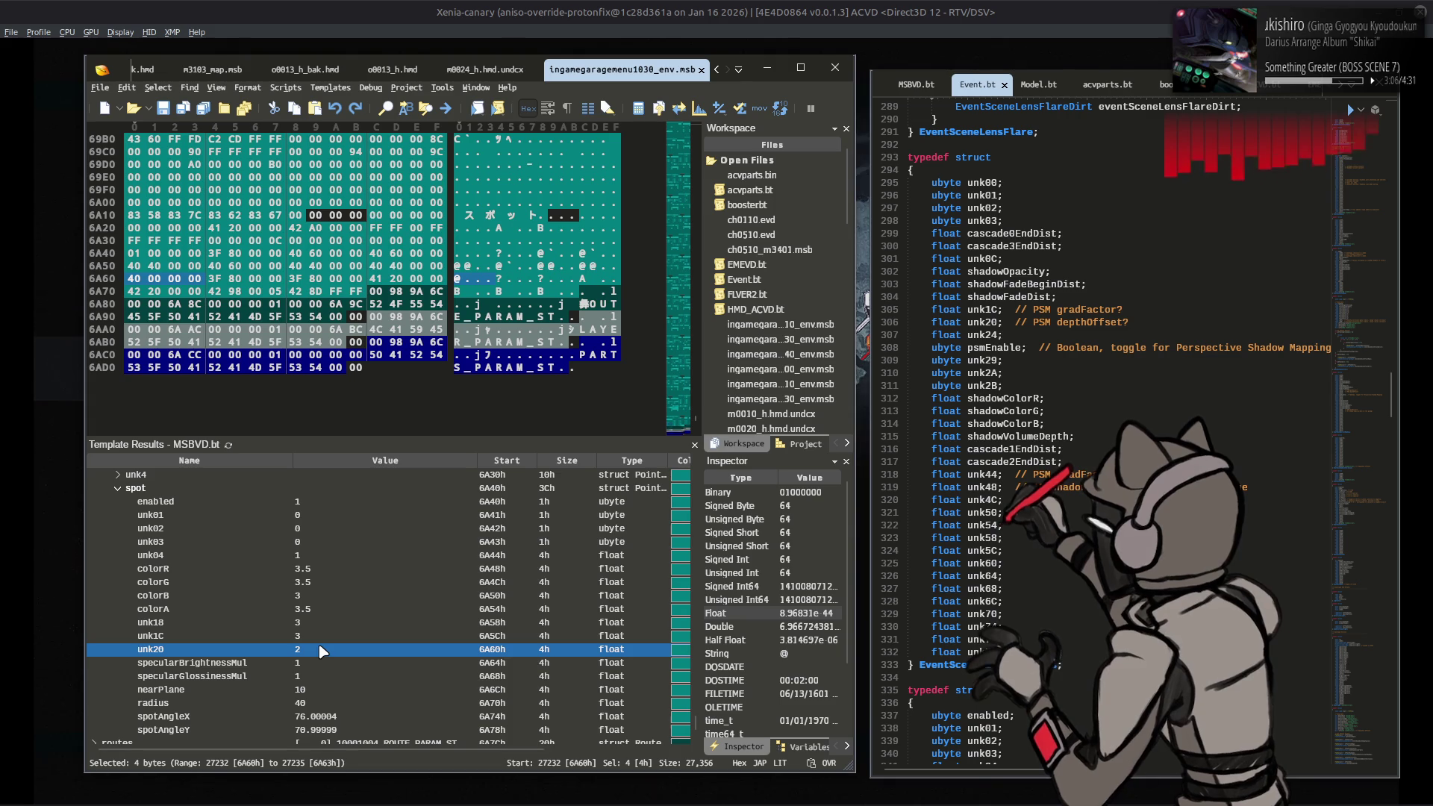
{"action": "left_click", "coordinate": [321, 664]}
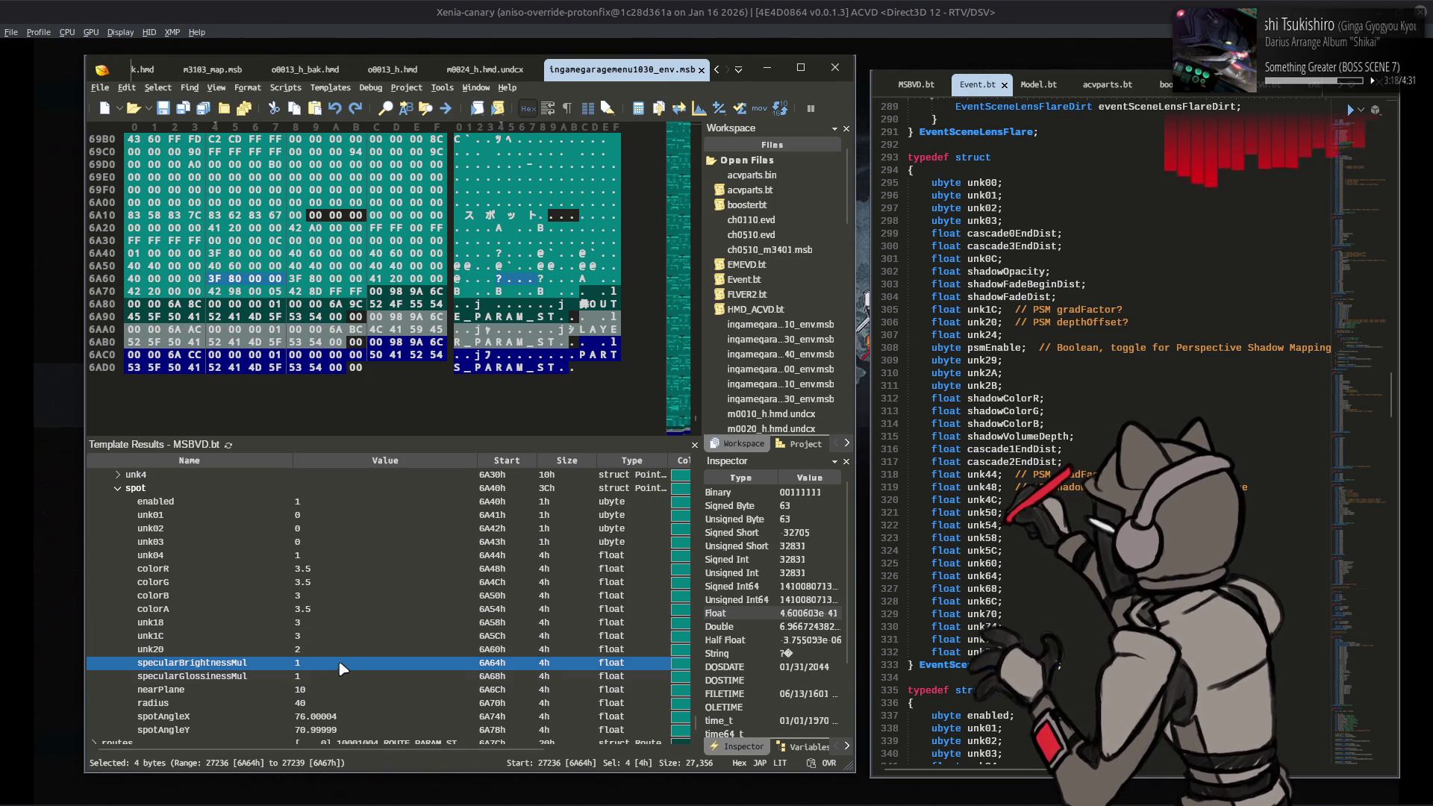
{"action": "left_click", "coordinate": [333, 690]}
{"action": "left_click", "coordinate": [335, 704]}
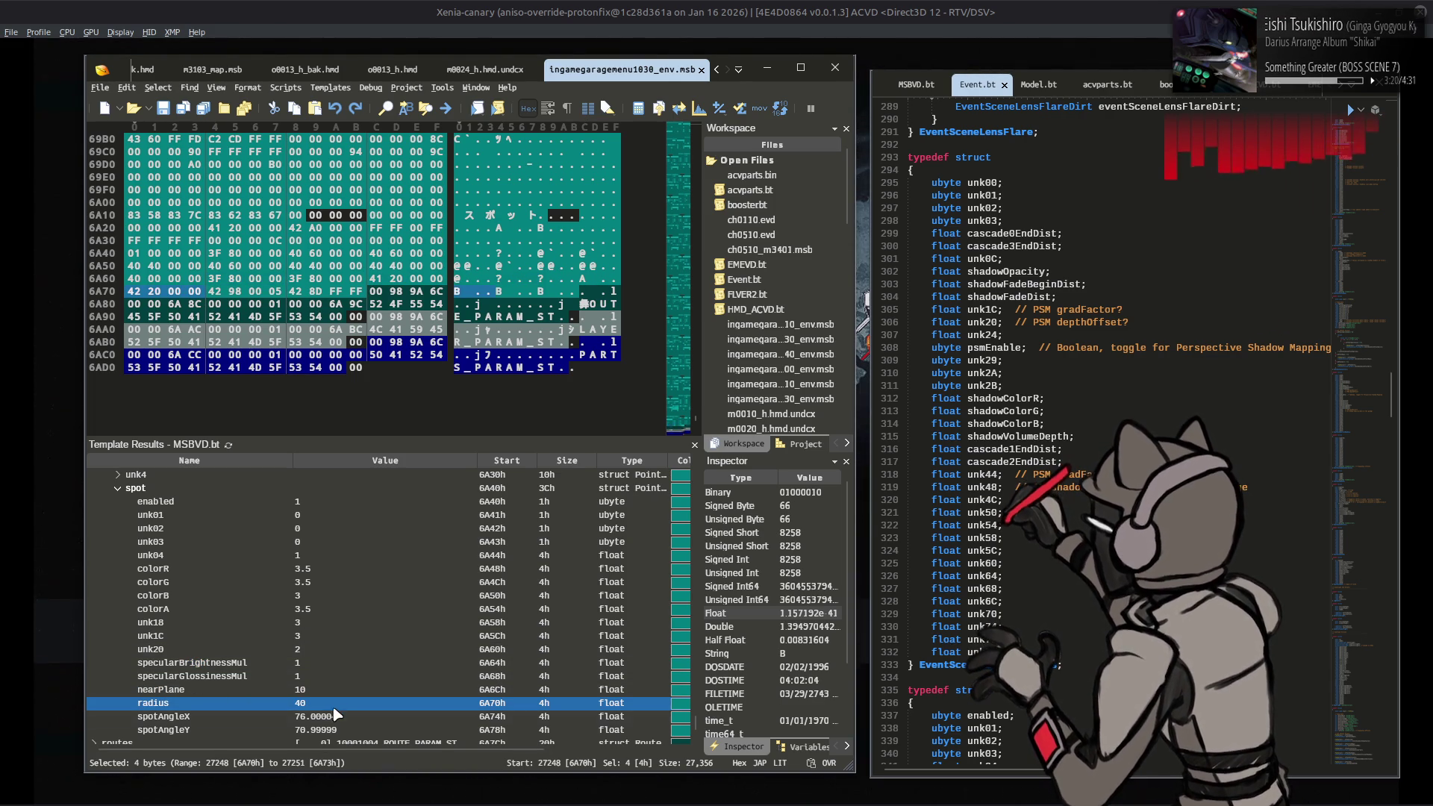
{"action": "left_click", "coordinate": [343, 717]}
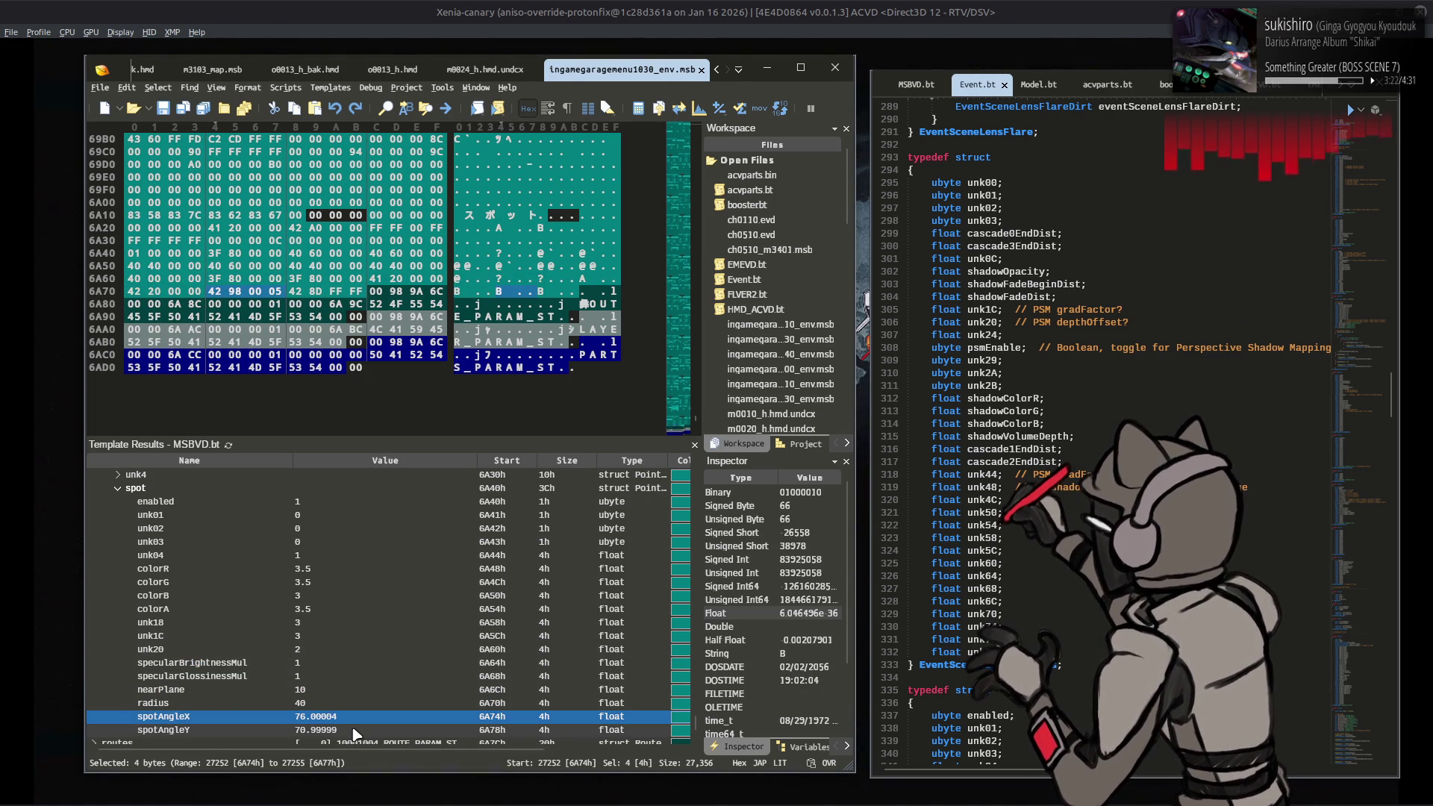
{"action": "left_click", "coordinate": [343, 599]}
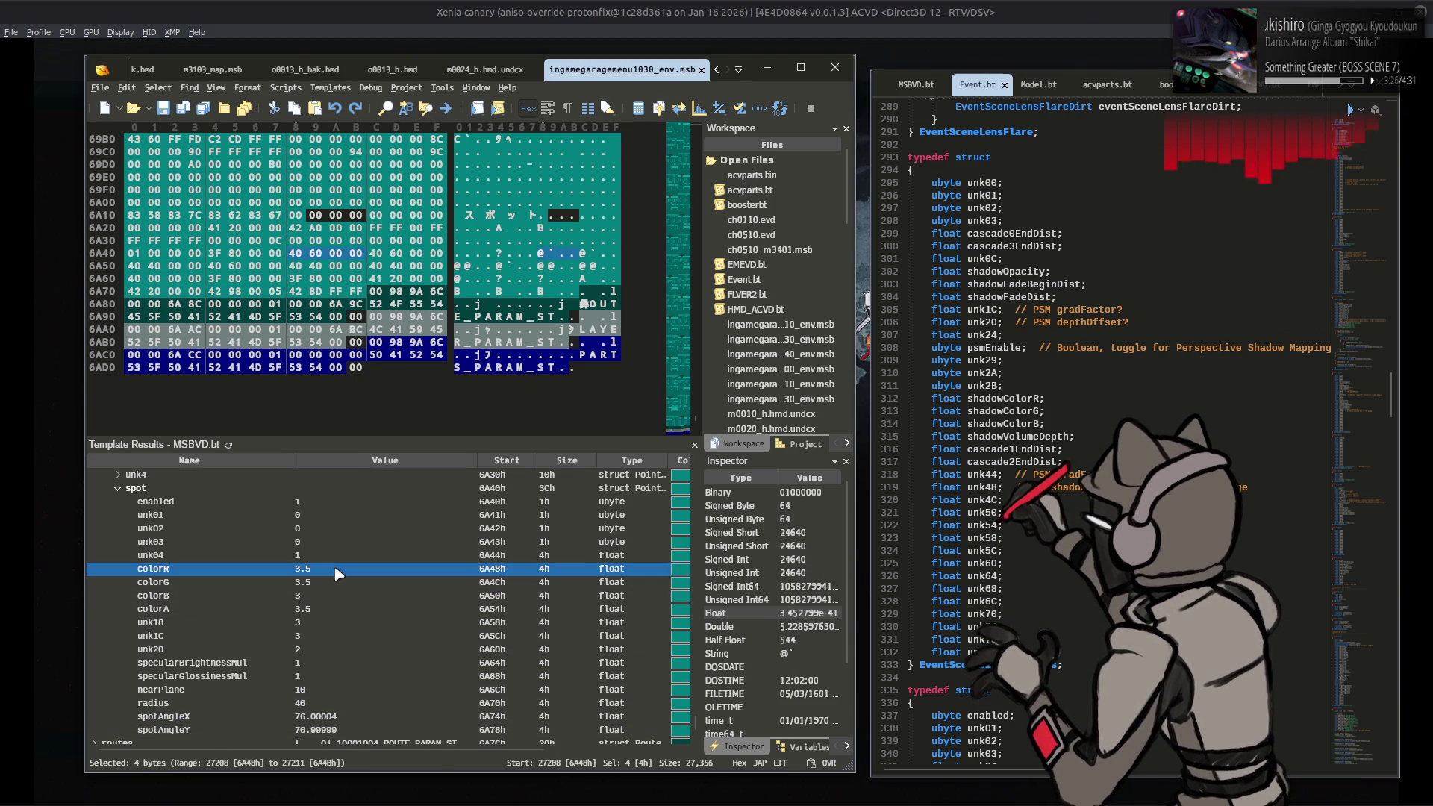
Step: Change the spot's colorA from 3.5 to 0.35 and save the file
{"action": "left_click", "coordinate": [335, 610]}
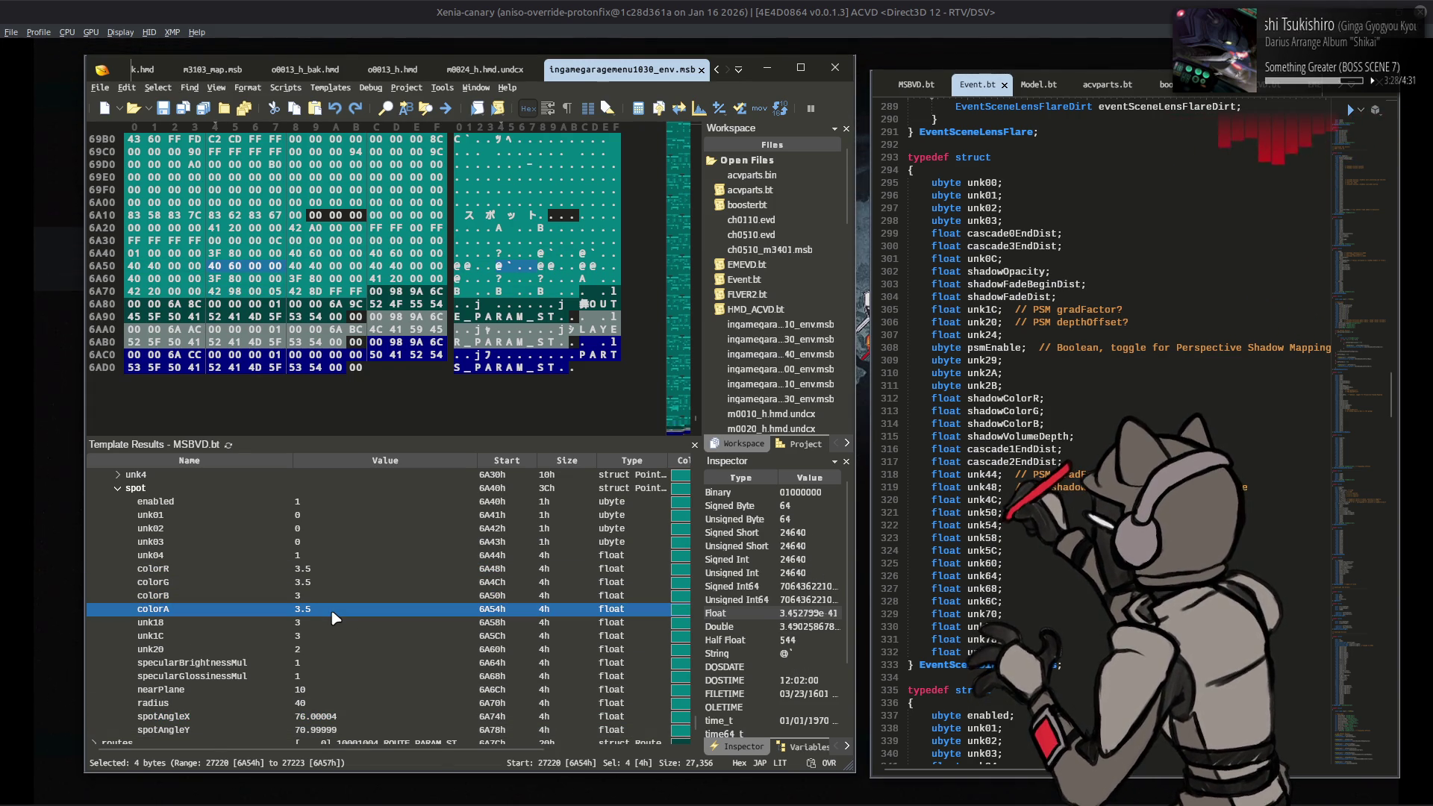
{"action": "left_click", "coordinate": [332, 611]}
{"action": "type", "text": "."}
{"action": "key", "text": "Return"}
{"action": "key", "text": "ctrl+s"}
{"action": "left_click", "coordinate": [368, 8]}
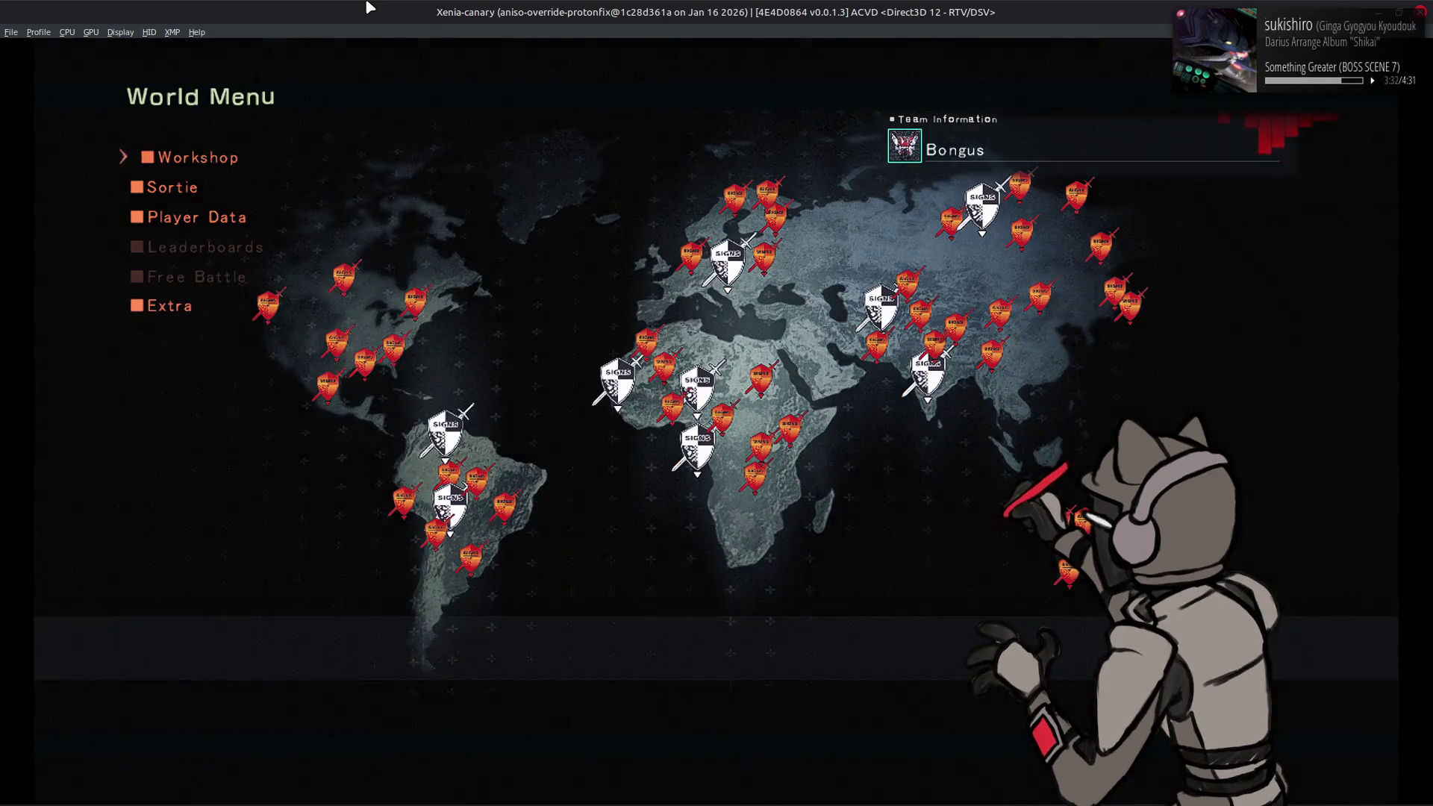
Step: Preview the mech in Workshop View Mode, orbiting all around it under the 0.35 spot colour
{"action": "key", "text": "Return"}
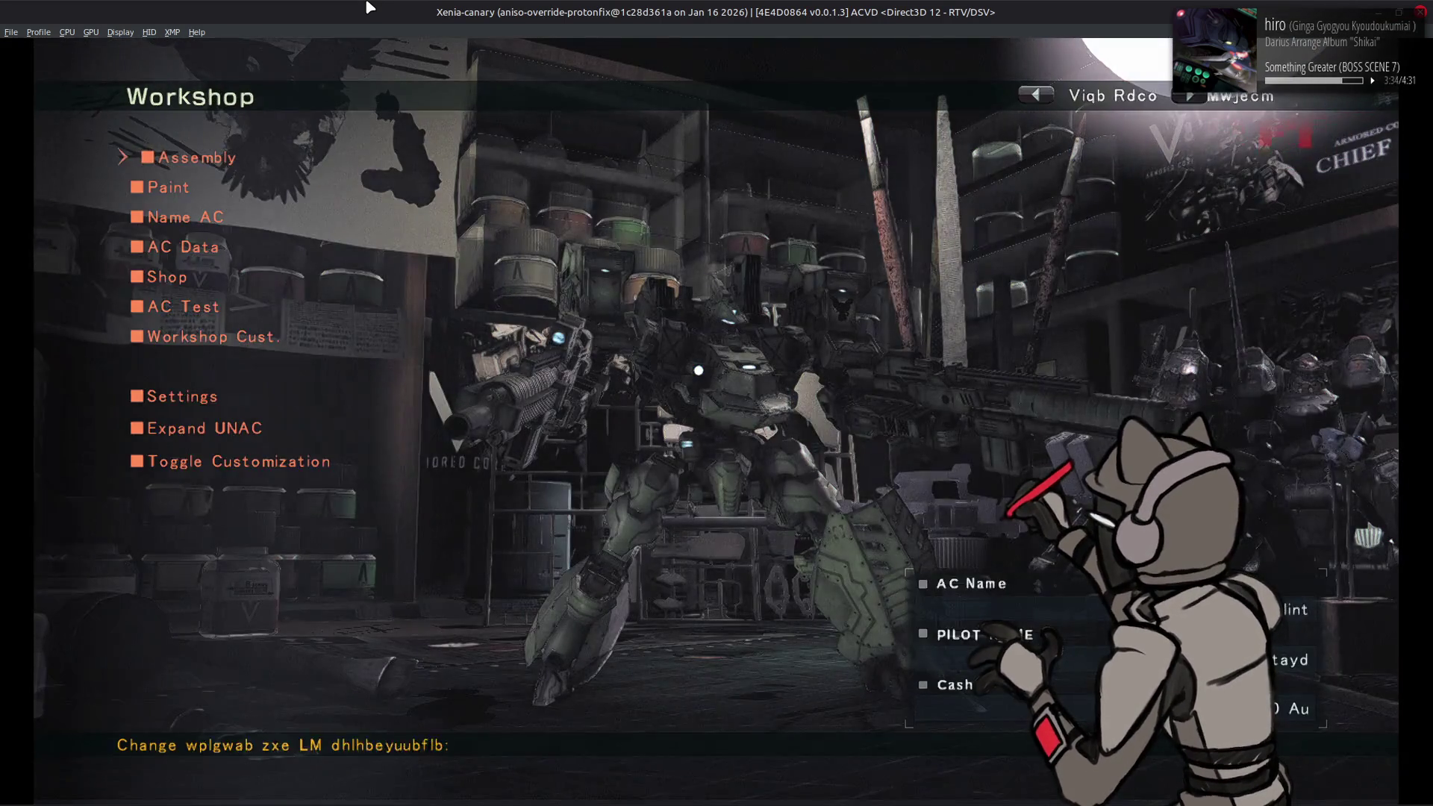
{"action": "key", "text": "Return"}
{"action": "key", "text": "Left"}
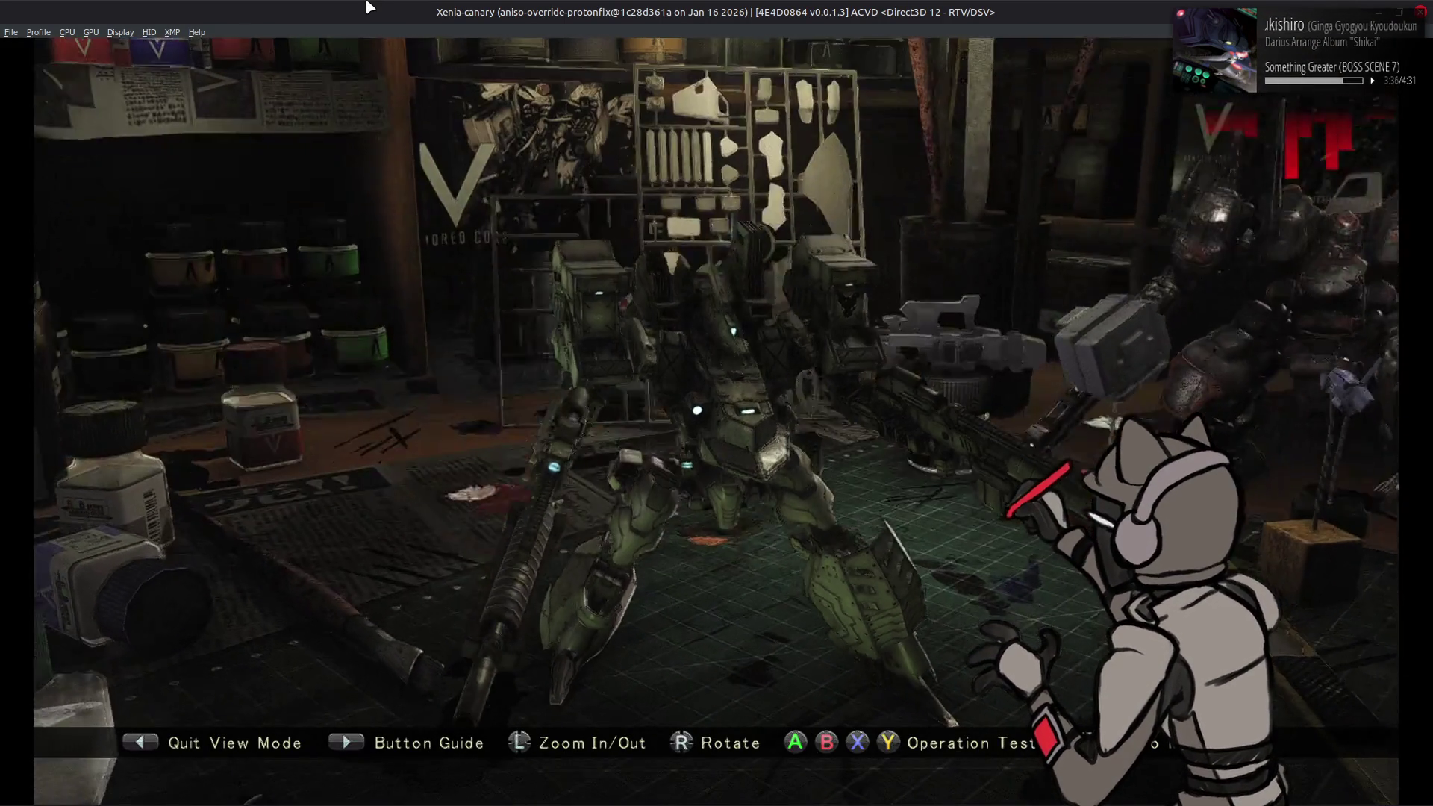
{"action": "key", "text": "Left"}
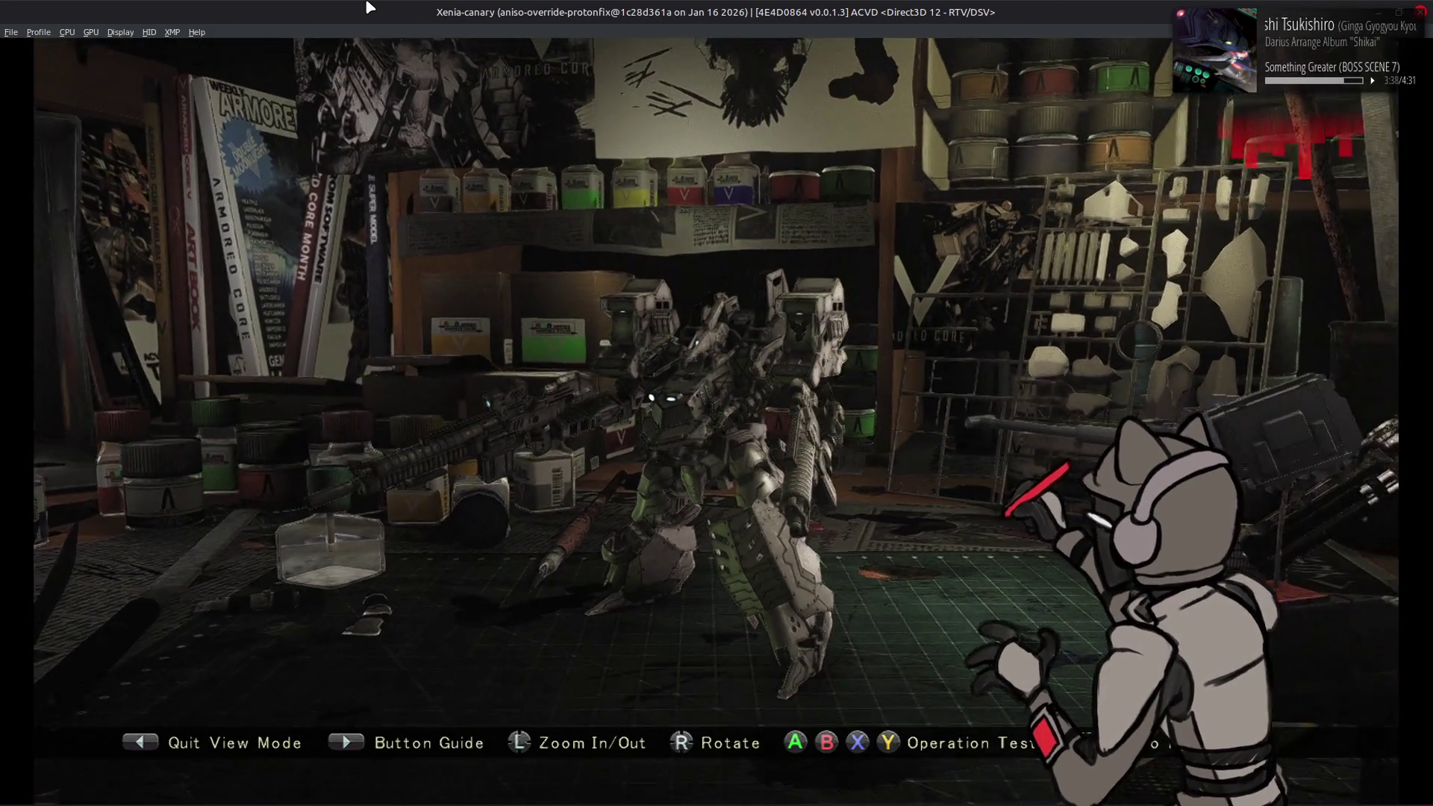
{"action": "key", "text": "Left"}
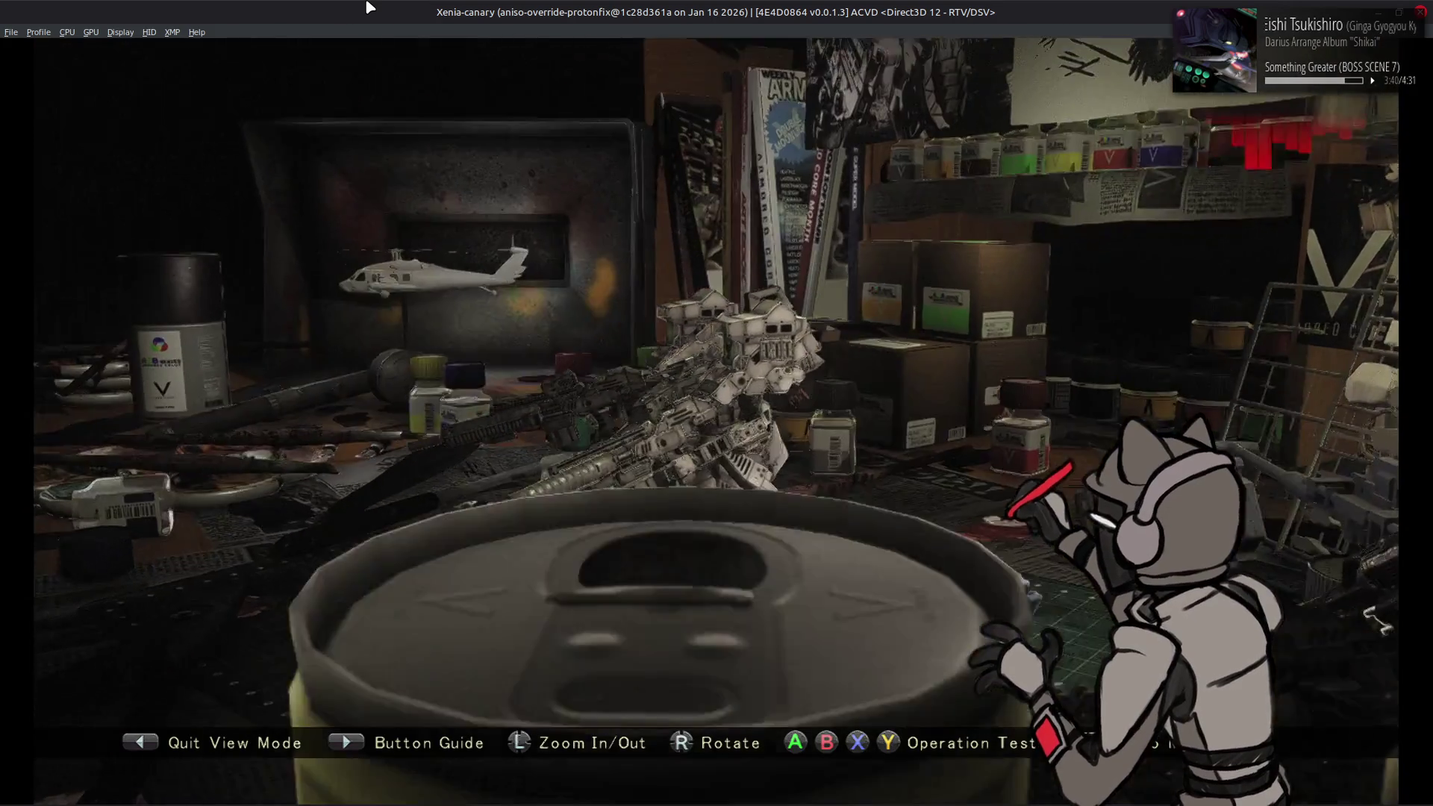
{"action": "key", "text": "Left"}
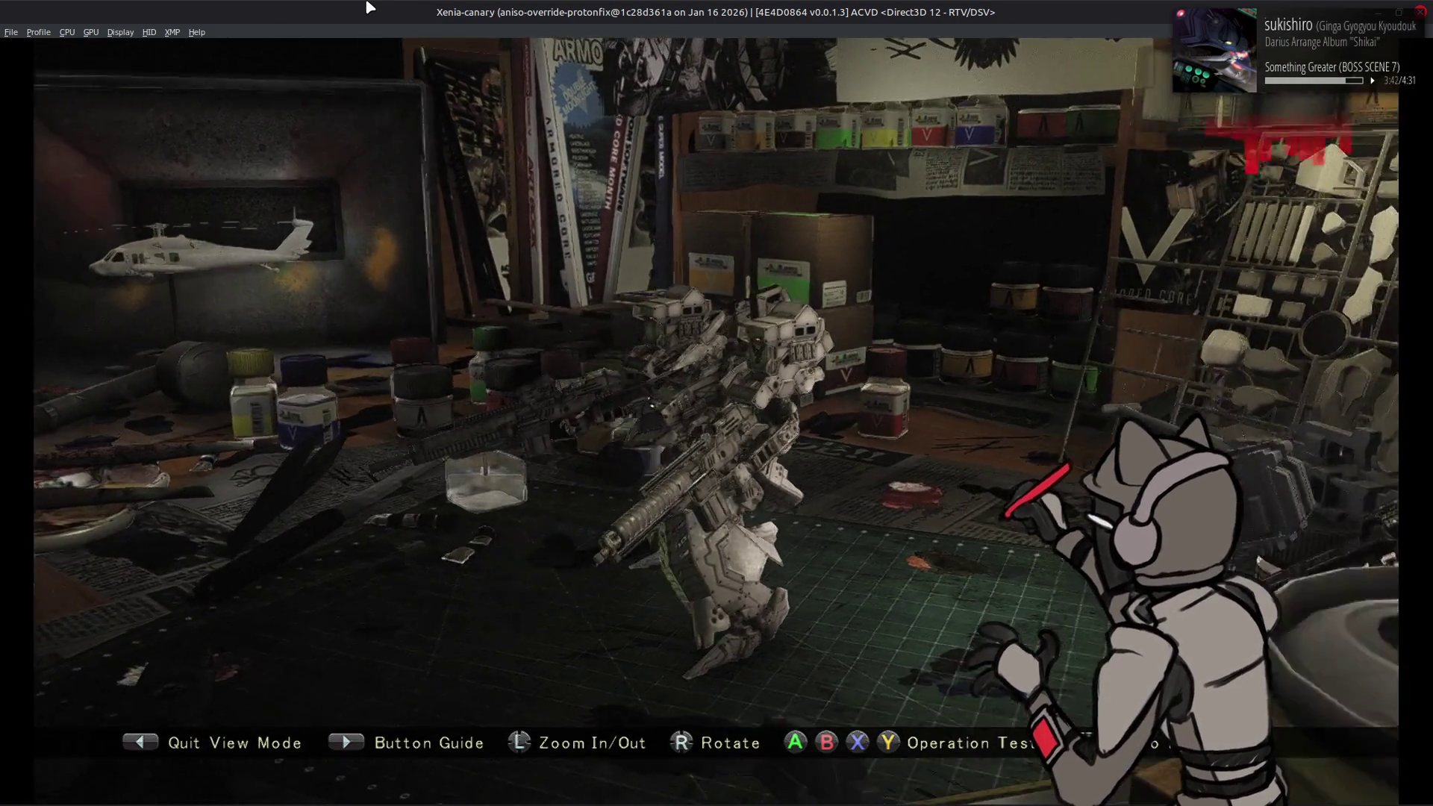
{"action": "key", "text": "Left"}
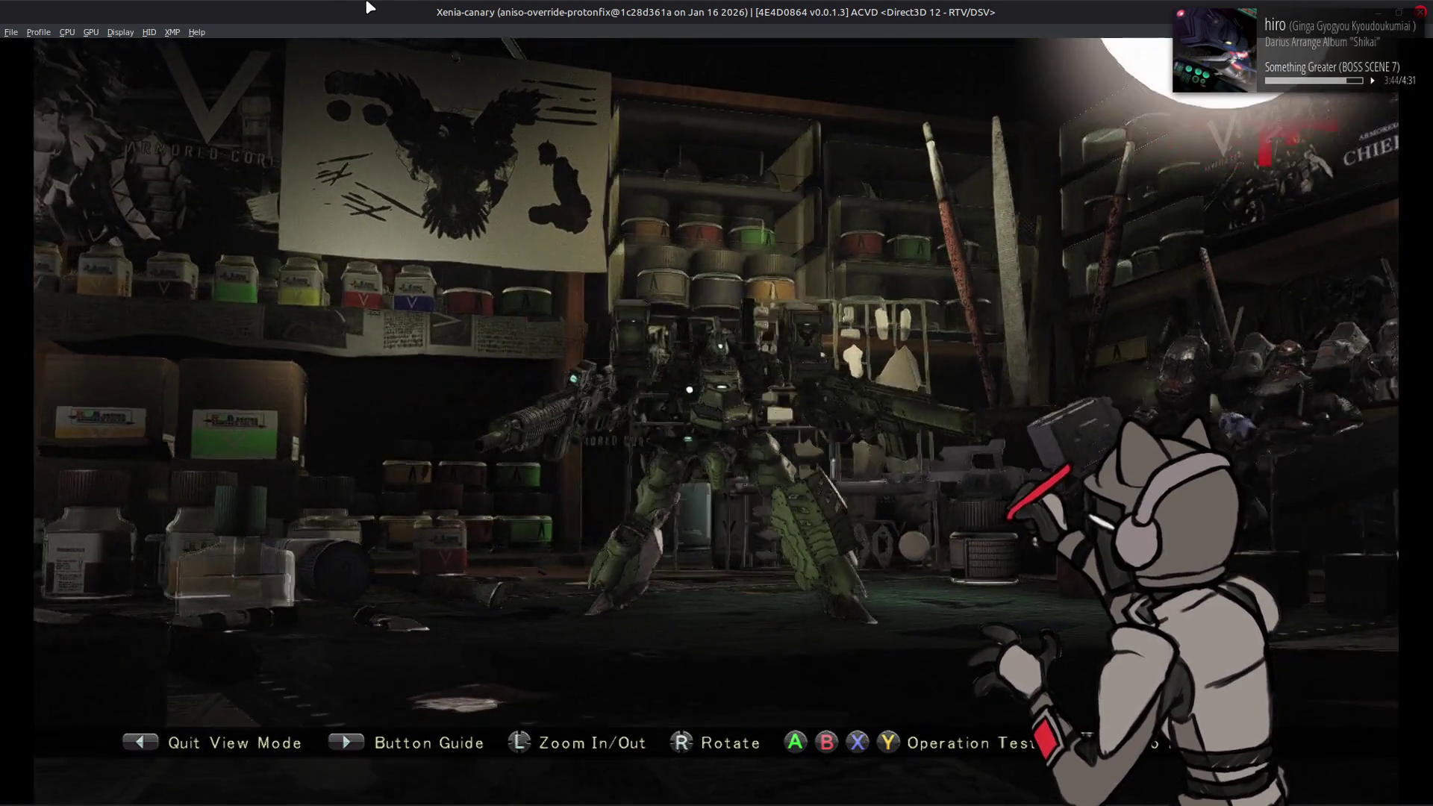
Step: Back out to the Workshop menu and return to 010 Editor
{"action": "key", "text": "BackSpace"}
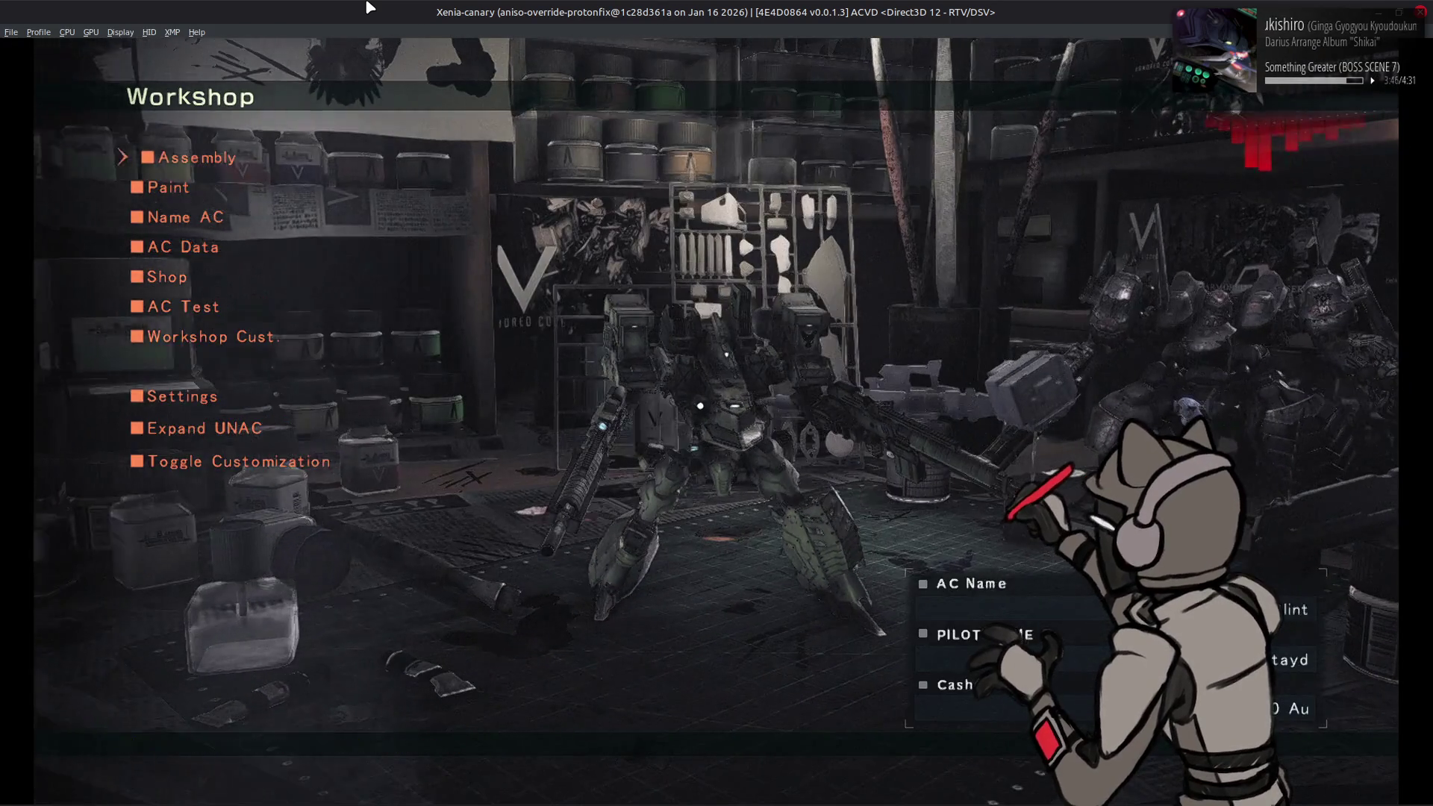
{"action": "key", "text": "Return"}
{"action": "key", "text": "alt+Tab"}
{"action": "scroll", "coordinate": [231, 544], "scroll_direction": "down", "scroll_amount": 5}
Step: In Template Results, expand event[0]'s light, then directLight and its diffuseColor values
{"action": "scroll", "coordinate": [234, 549], "scroll_direction": "up", "scroll_amount": 15}
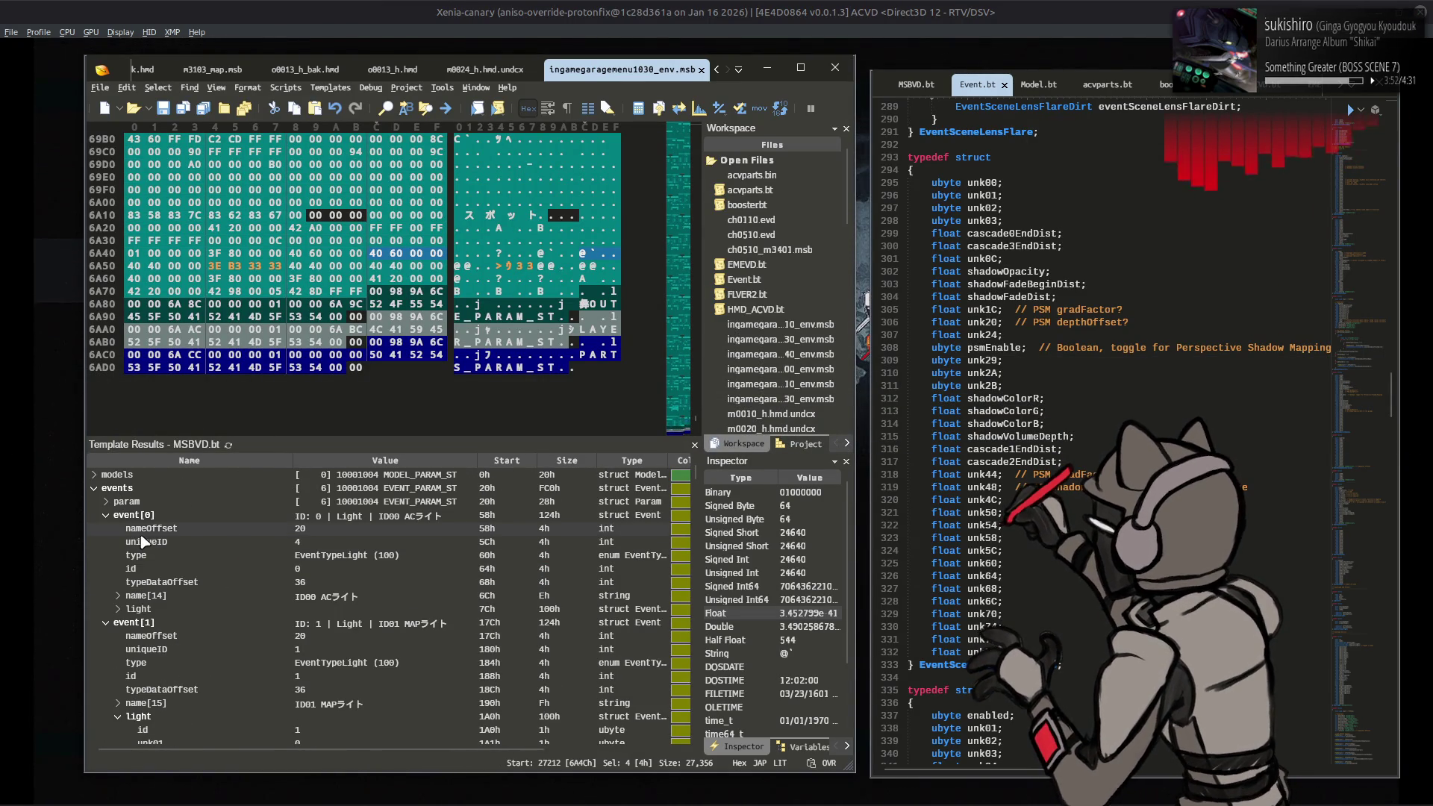
{"action": "scroll", "coordinate": [138, 556], "scroll_direction": "down", "scroll_amount": 1}
{"action": "left_click", "coordinate": [109, 571]}
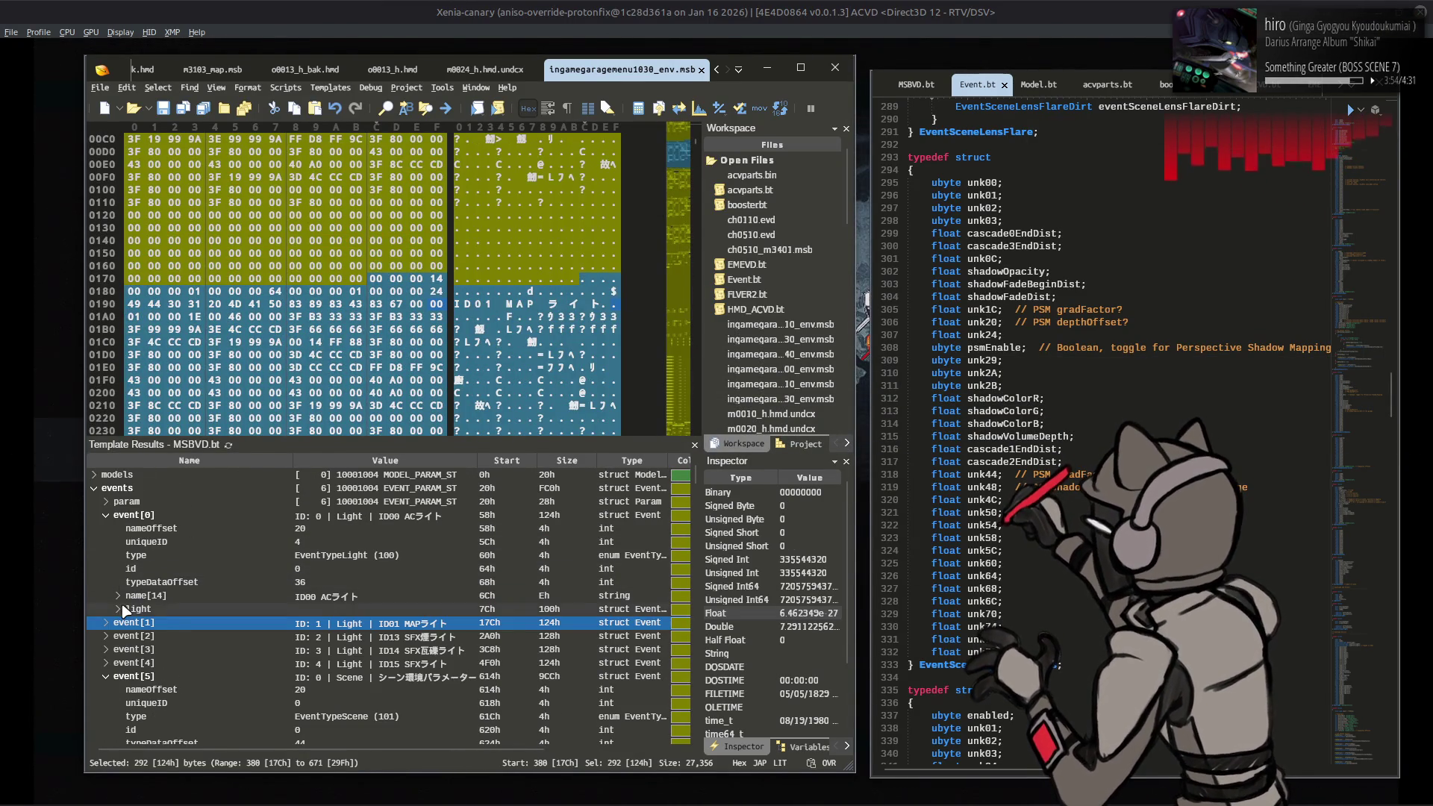
{"action": "scroll", "coordinate": [122, 608], "scroll_direction": "down", "scroll_amount": 2}
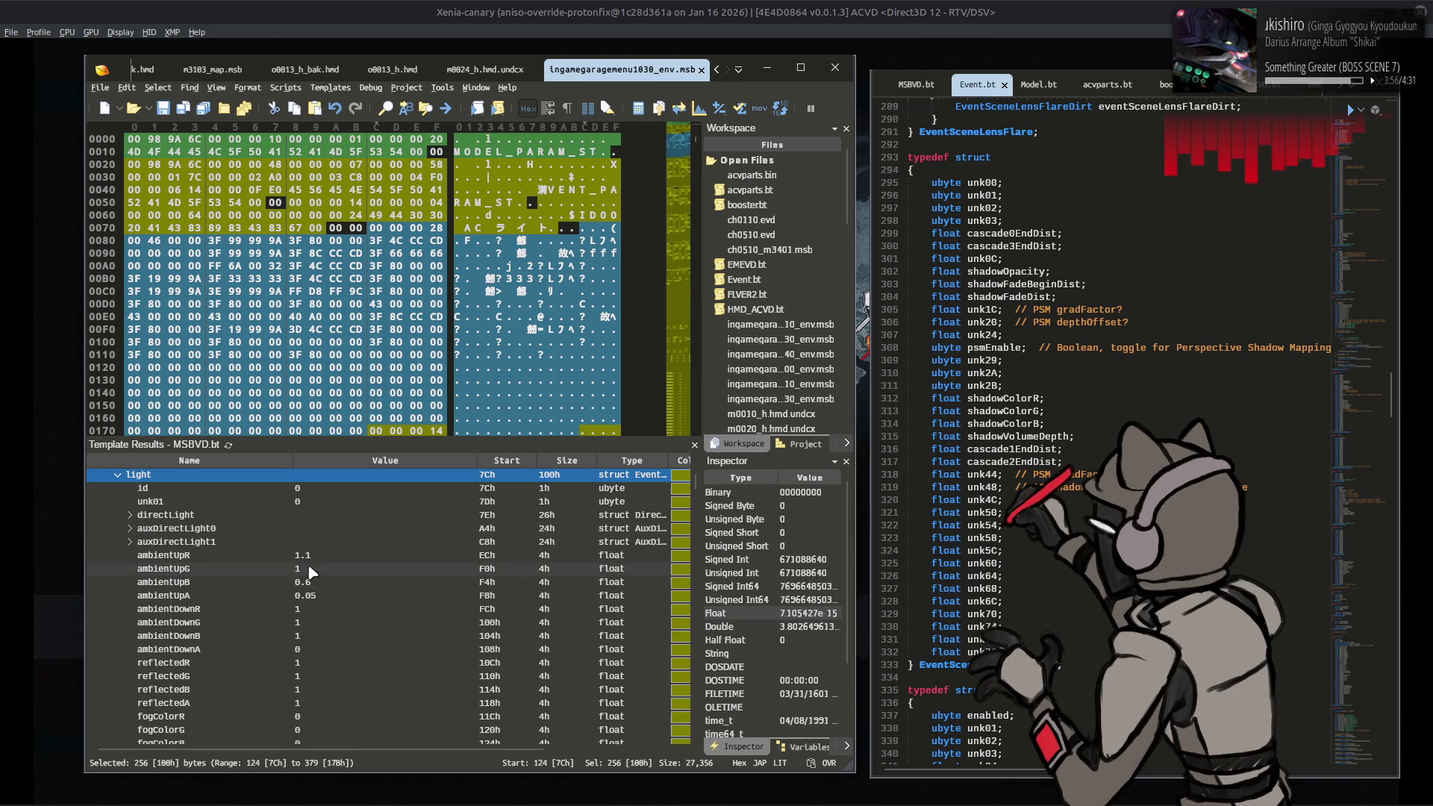
{"action": "left_click", "coordinate": [341, 595]}
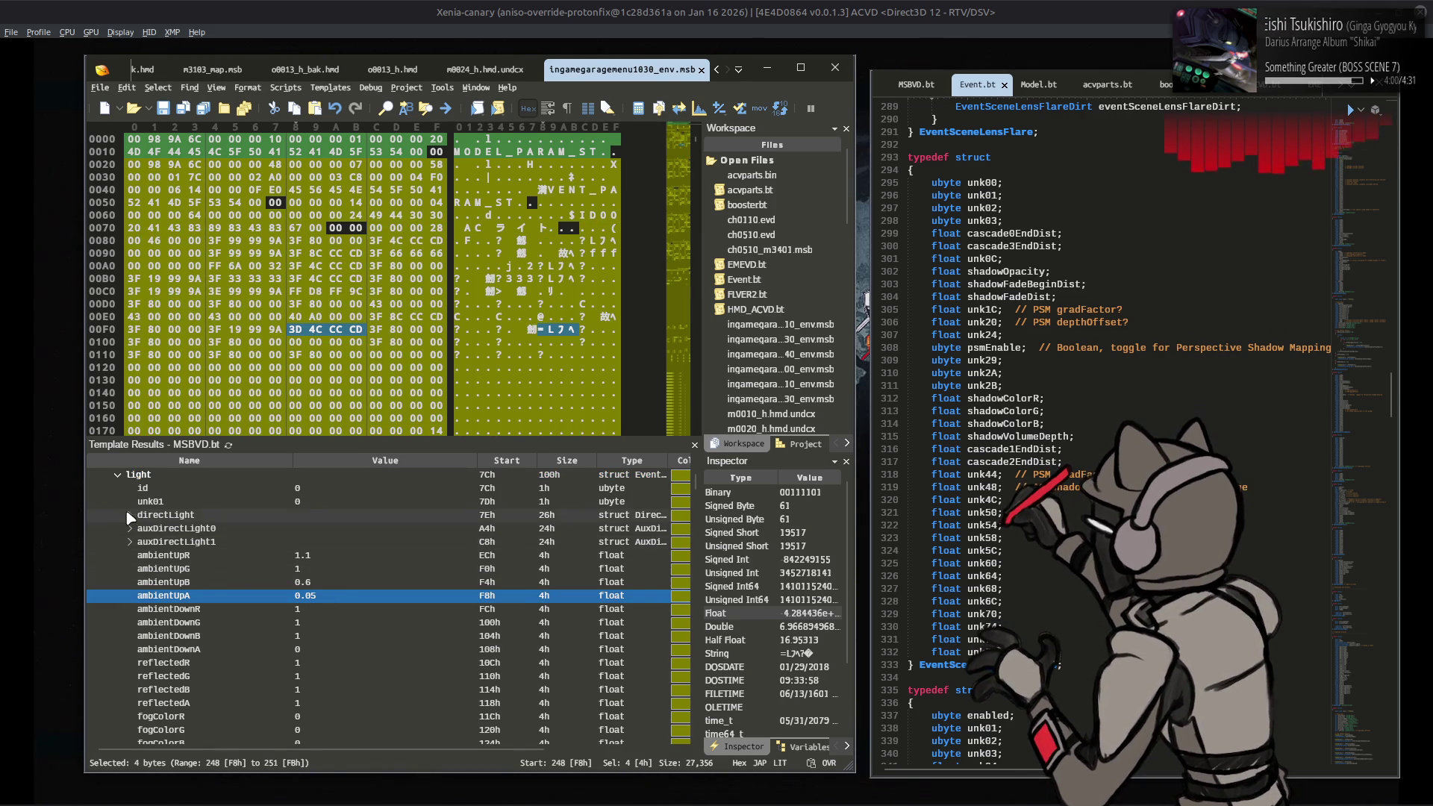
{"action": "left_click", "coordinate": [130, 515]}
{"action": "left_click", "coordinate": [142, 569]}
Step: Set the directLight diffuse and specular RGB values all to 1
{"action": "left_click", "coordinate": [246, 569]}
{"action": "left_click", "coordinate": [320, 582]}
{"action": "type", "text": "1"}
{"action": "left_click", "coordinate": [320, 610]}
{"action": "type", "text": "1"}
{"action": "left_click", "coordinate": [320, 650]}
{"action": "type", "text": "1"}
{"action": "left_click", "coordinate": [323, 663]}
{"action": "type", "text": "1"}
{"action": "left_click", "coordinate": [320, 674]}
{"action": "type", "text": "1"}
Step: Set the directLight diffuse and specular intensities to 3.5 and return to the game
{"action": "left_click", "coordinate": [317, 624]}
{"action": "type", "text": "3.5"}
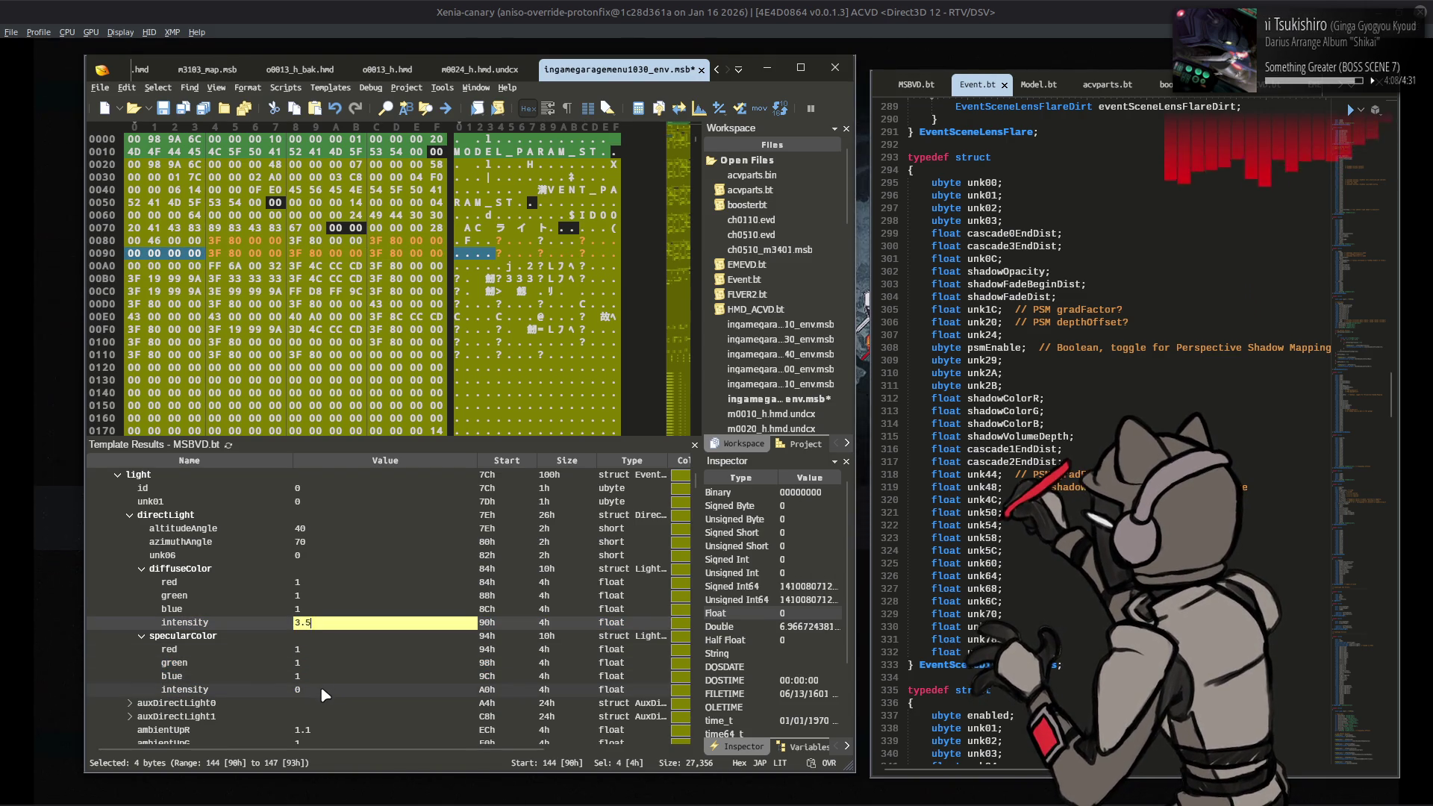
{"action": "left_click", "coordinate": [321, 689]}
{"action": "type", "text": "3."}
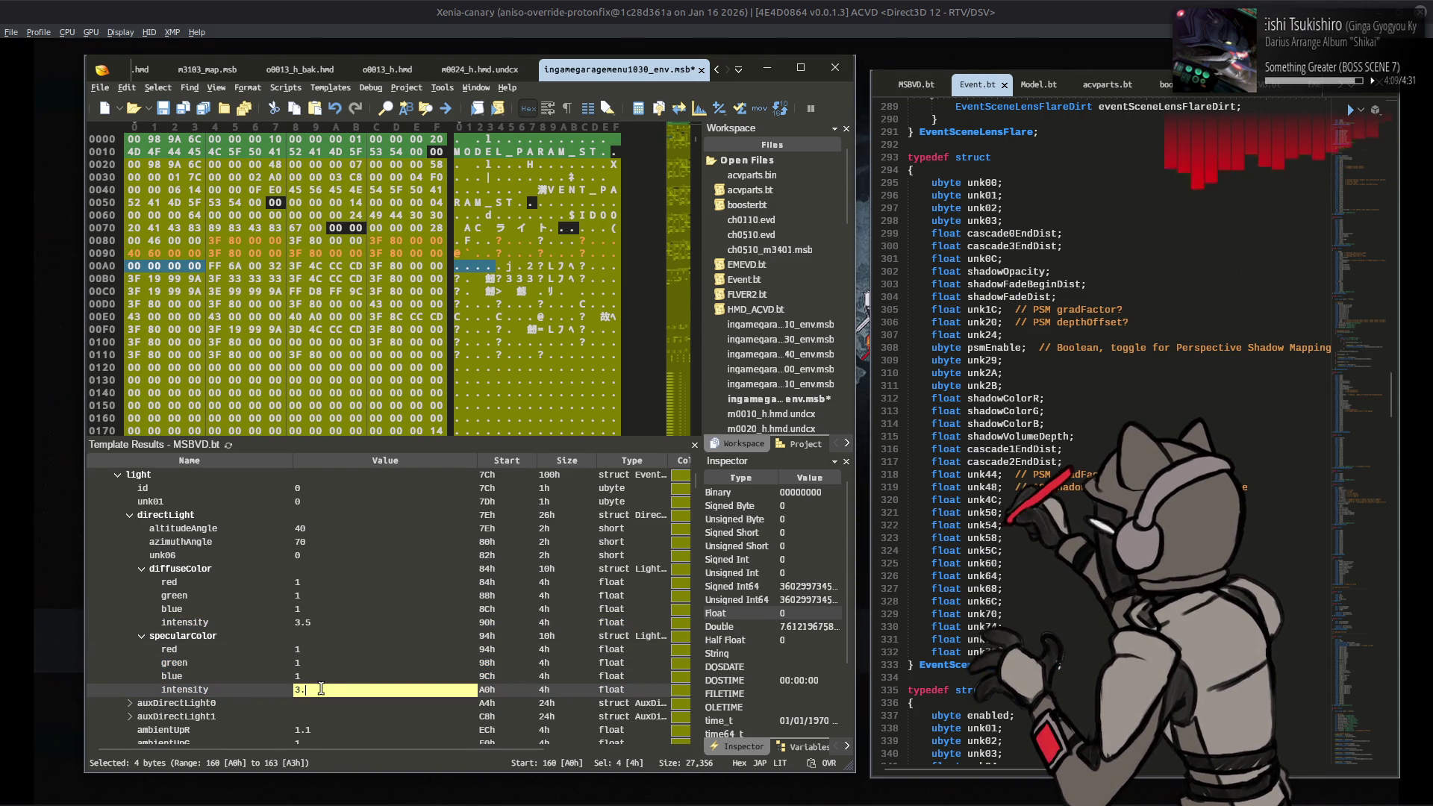
{"action": "left_click", "coordinate": [319, 636]}
{"action": "left_click", "coordinate": [453, 8]}
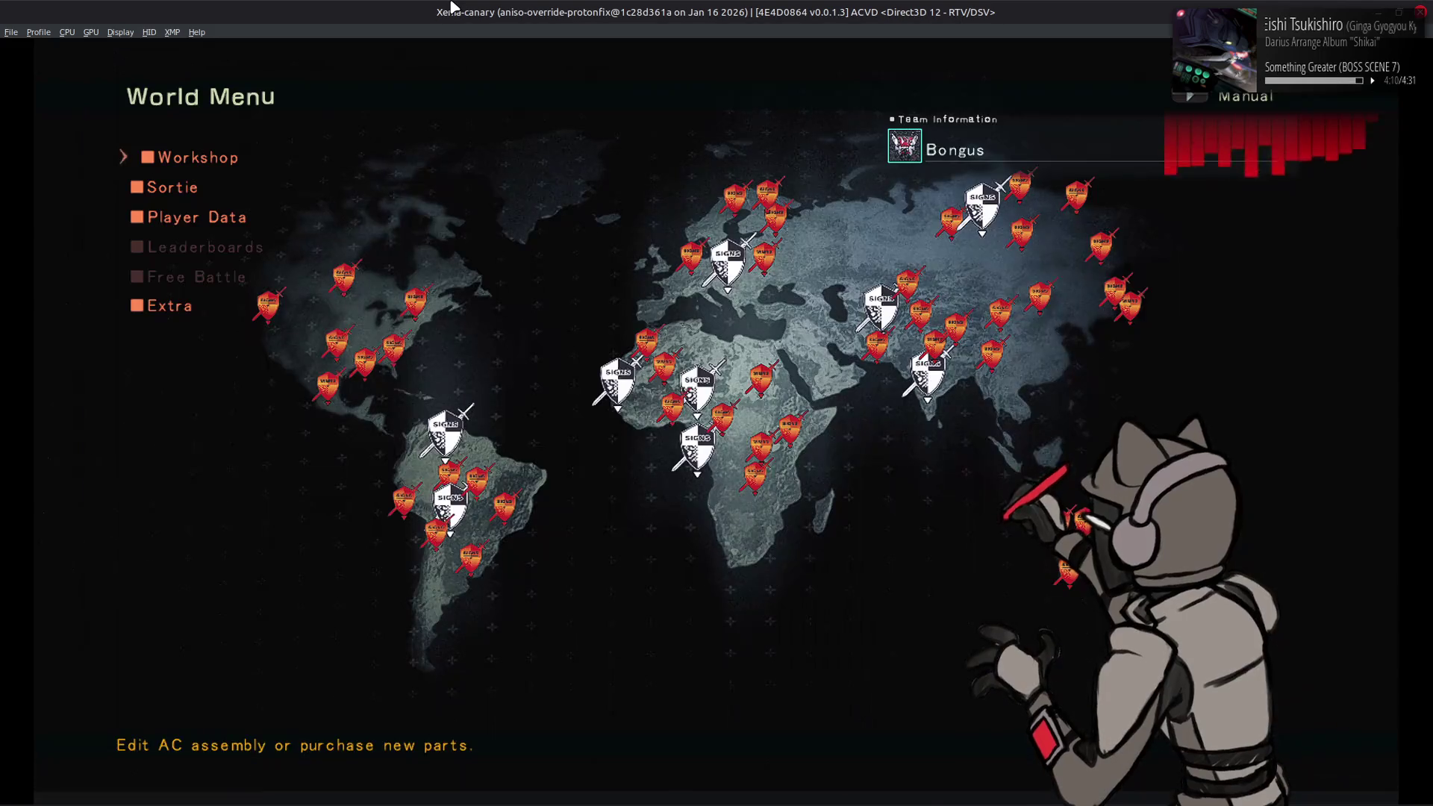
Step: Open the Workshop and toggle View Mode to check the mech under the white 3.5 light
{"action": "key", "text": "Return"}
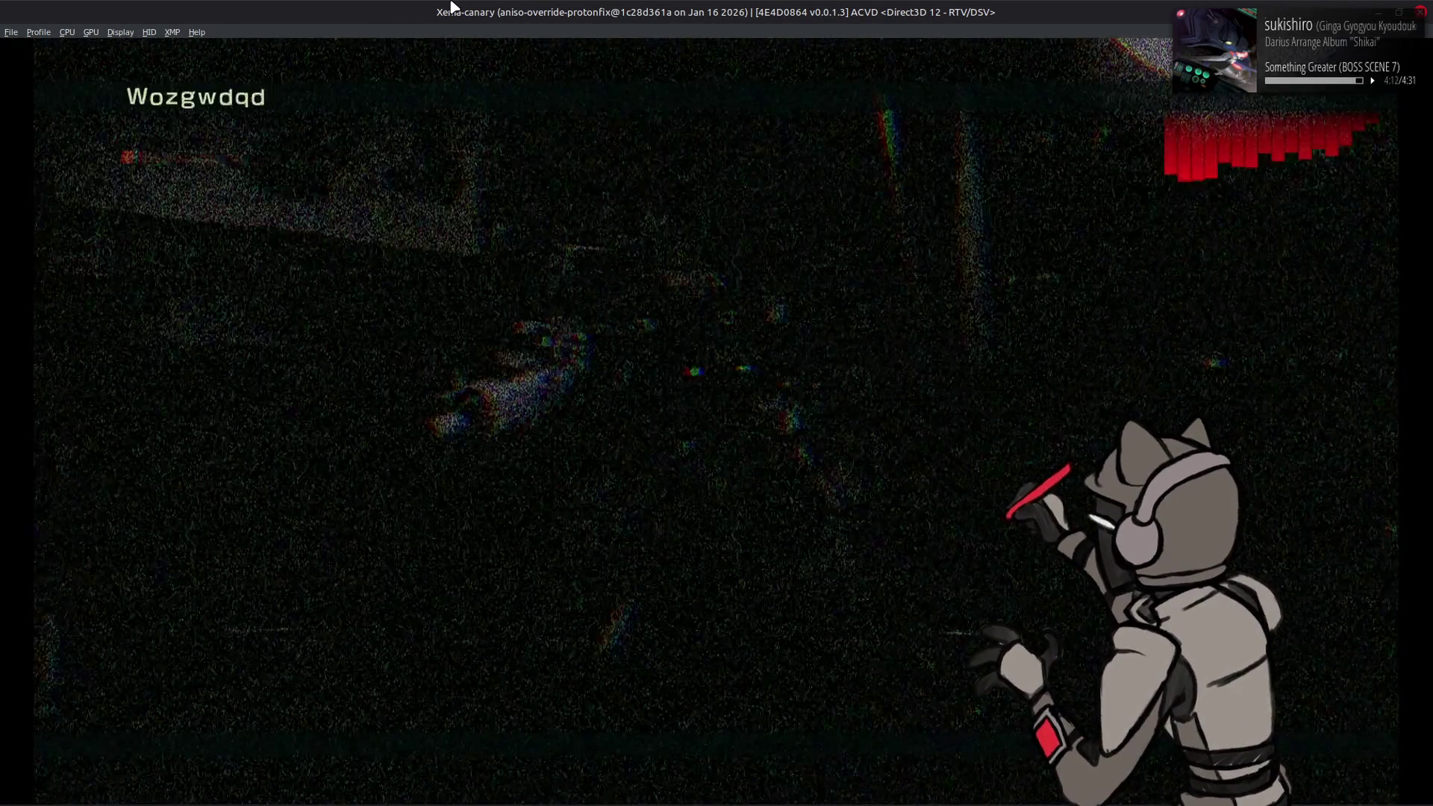
{"action": "key", "text": "BackSpace"}
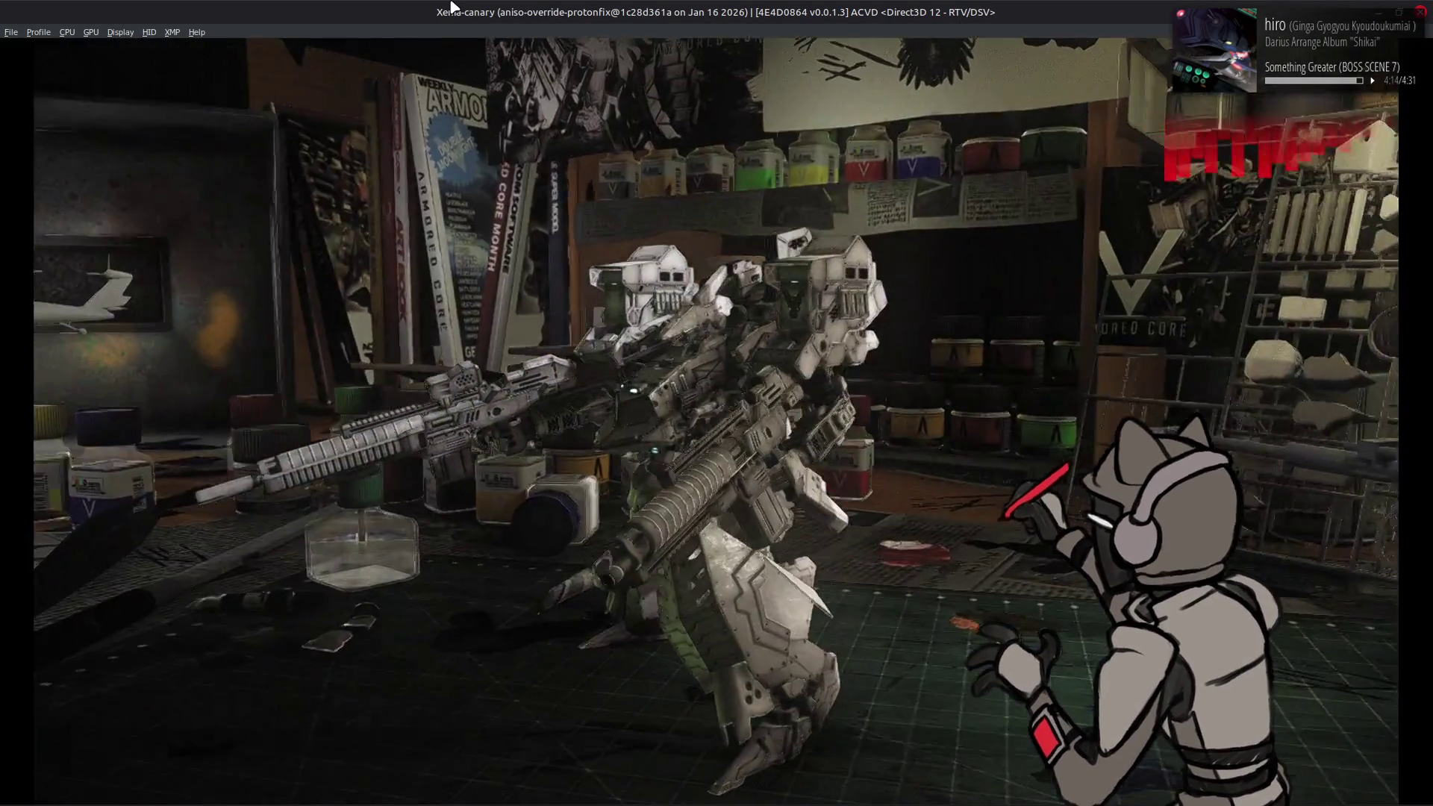
{"action": "key", "text": "BackSpace"}
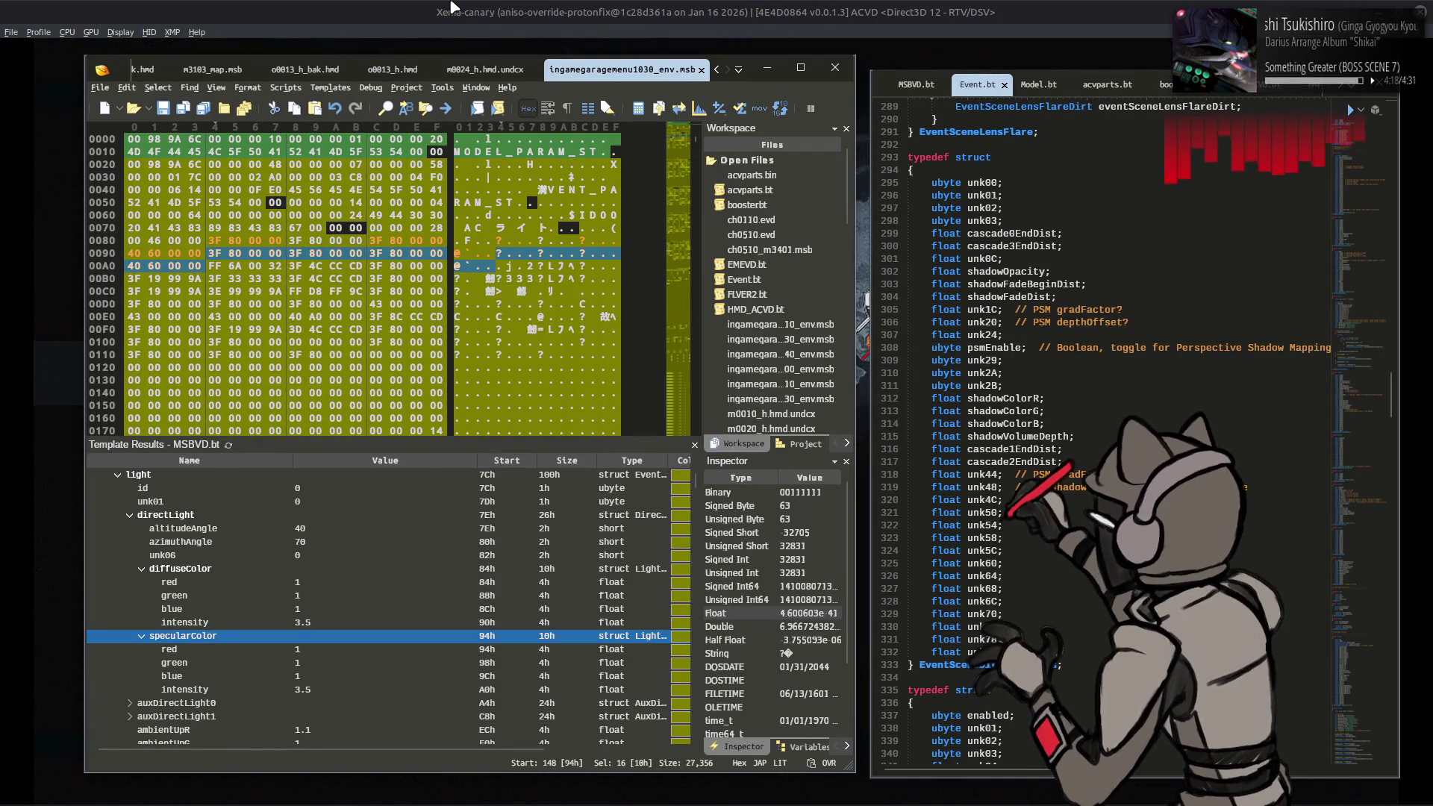
Step: Search for and launch Calculator from the Start menu
{"action": "key", "text": "super"}
{"action": "type", "text": "cald"}
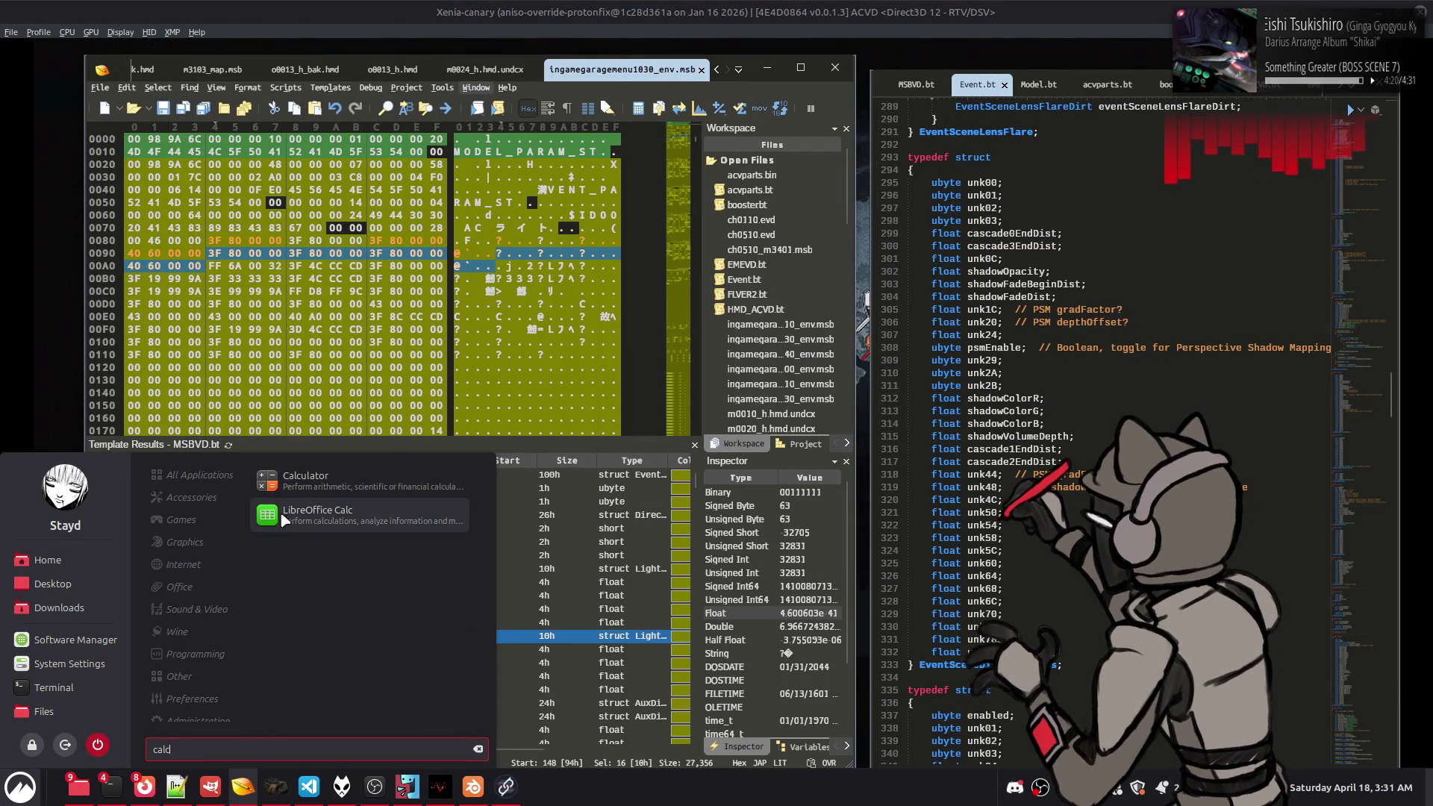
{"action": "left_click", "coordinate": [350, 484]}
Step: Compute 3.5 squared (12.25) and start multiplying the result by 3.5
{"action": "left_click", "coordinate": [584, 545]}
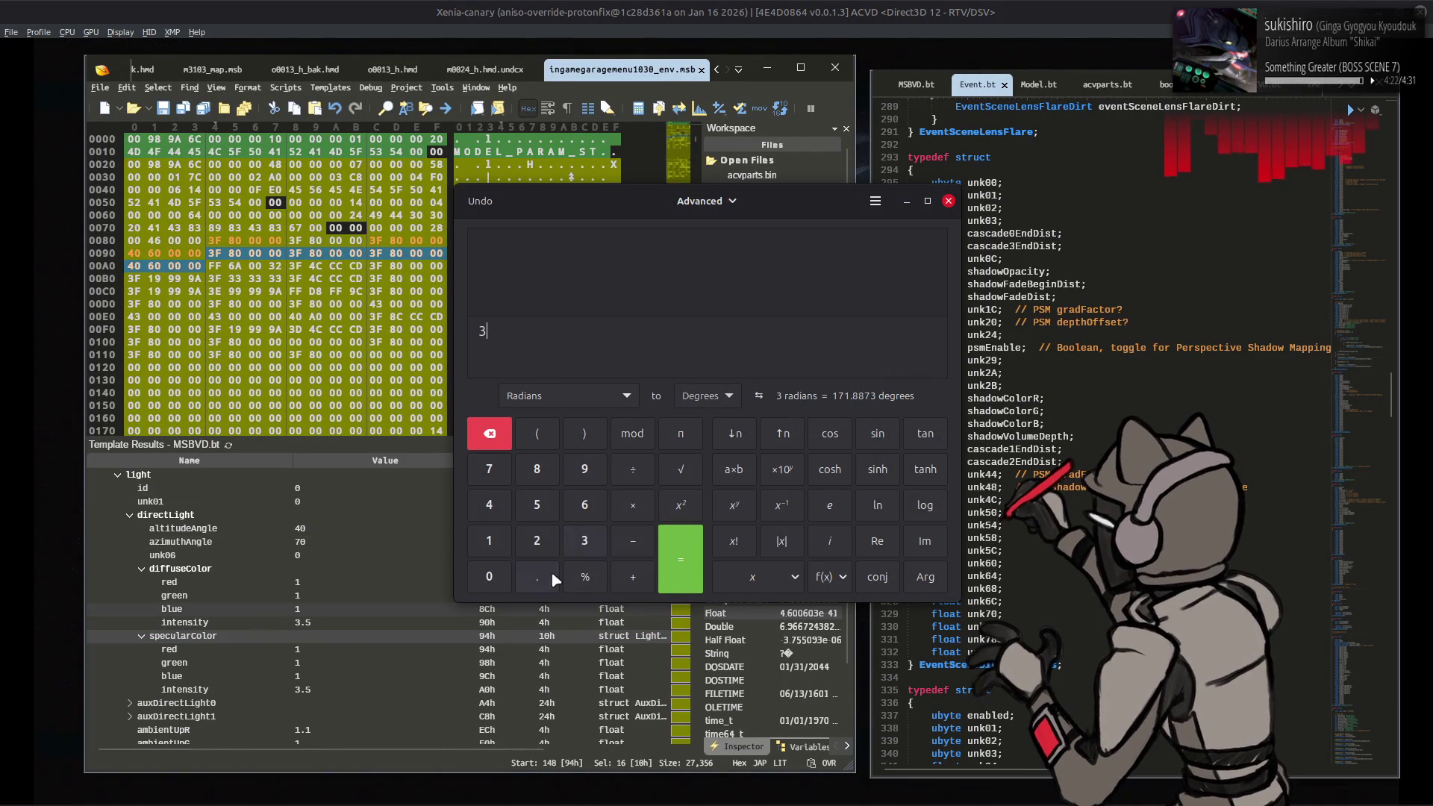
{"action": "left_click", "coordinate": [679, 555]}
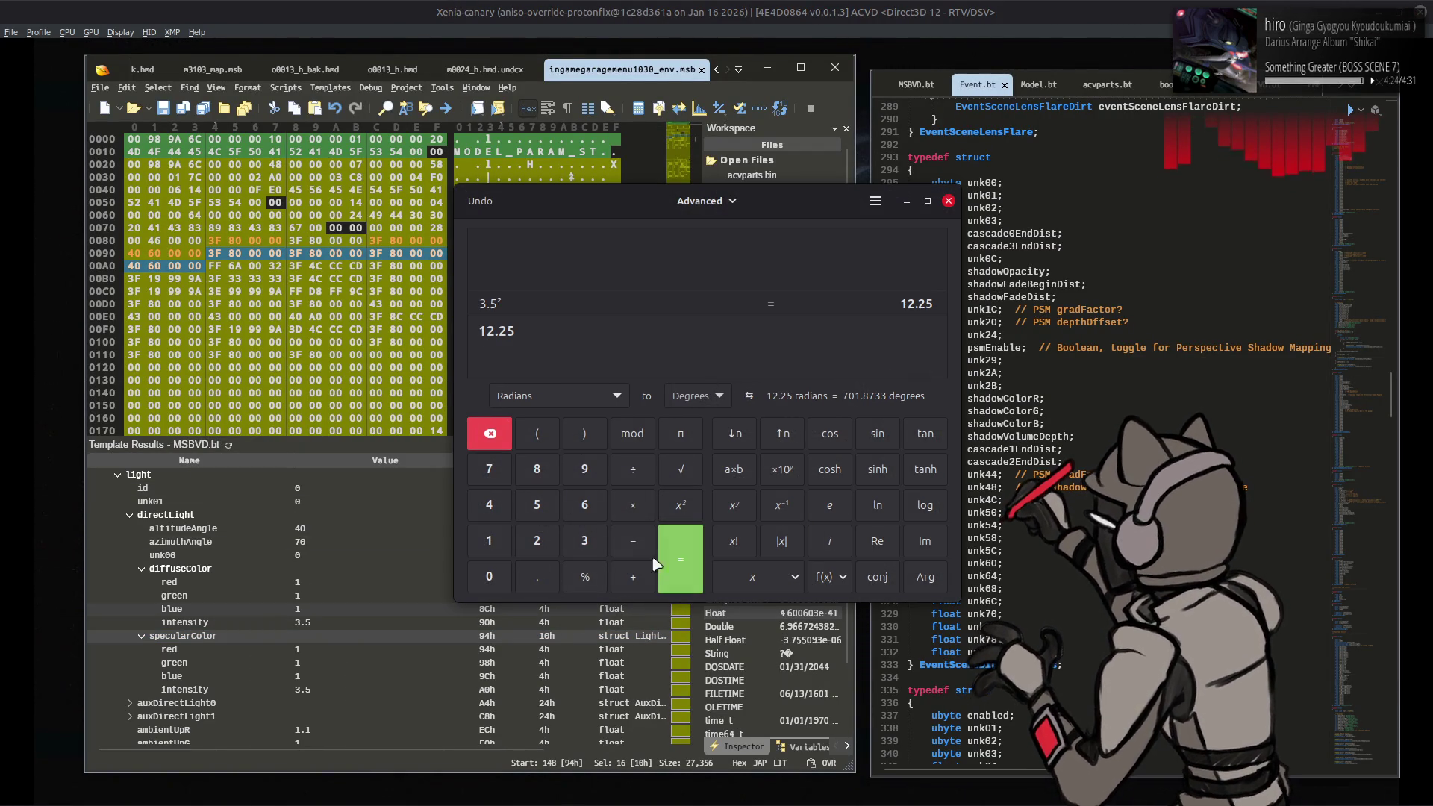
{"action": "left_click", "coordinate": [586, 543]}
{"action": "left_click", "coordinate": [537, 579]}
{"action": "left_click", "coordinate": [537, 507]}
Step: Get 12.25×3.5 = 42.875, close Calculator, and set directLight diffuse and specular intensities to 12.5
{"action": "left_click", "coordinate": [680, 552]}
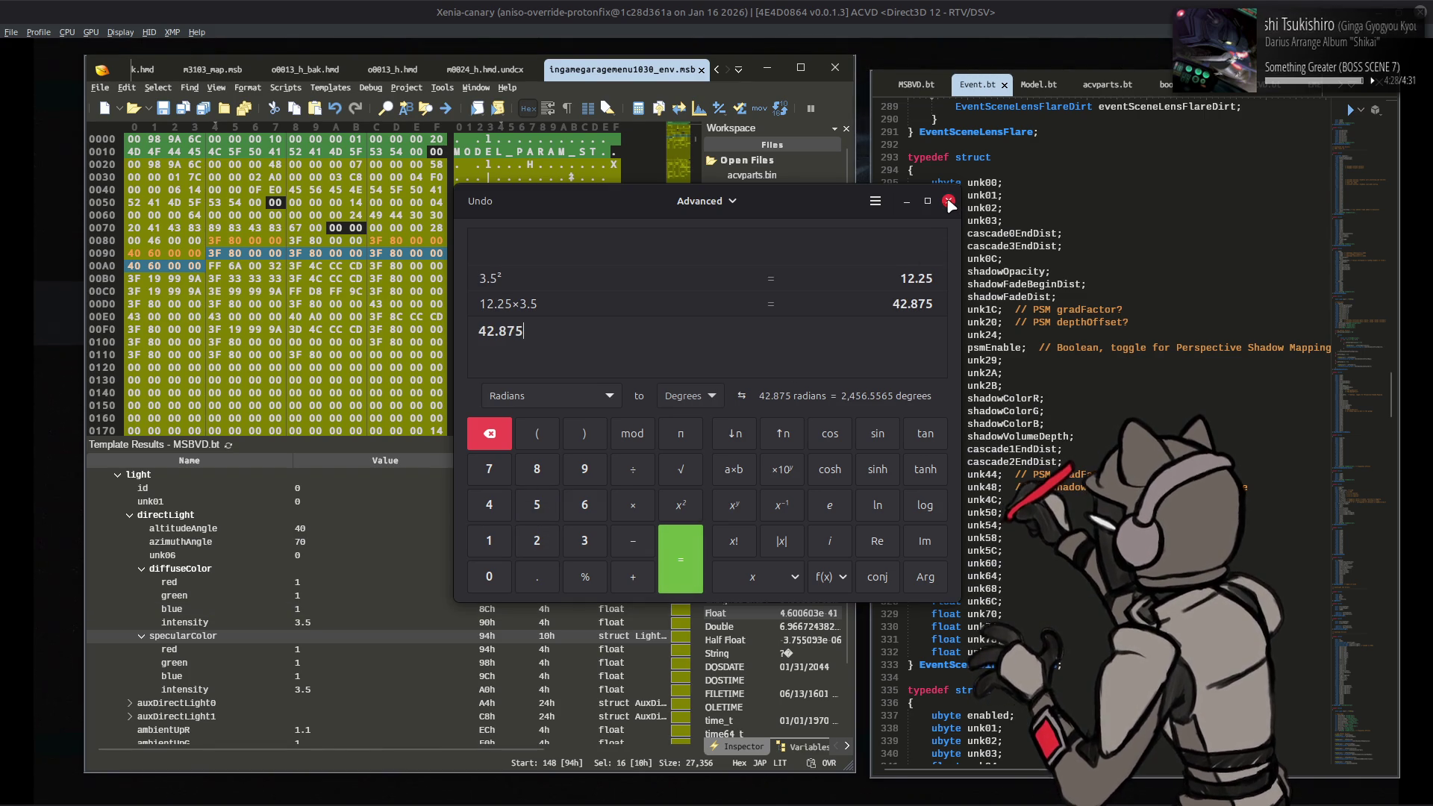
{"action": "left_click", "coordinate": [949, 201]}
{"action": "left_click", "coordinate": [340, 630]}
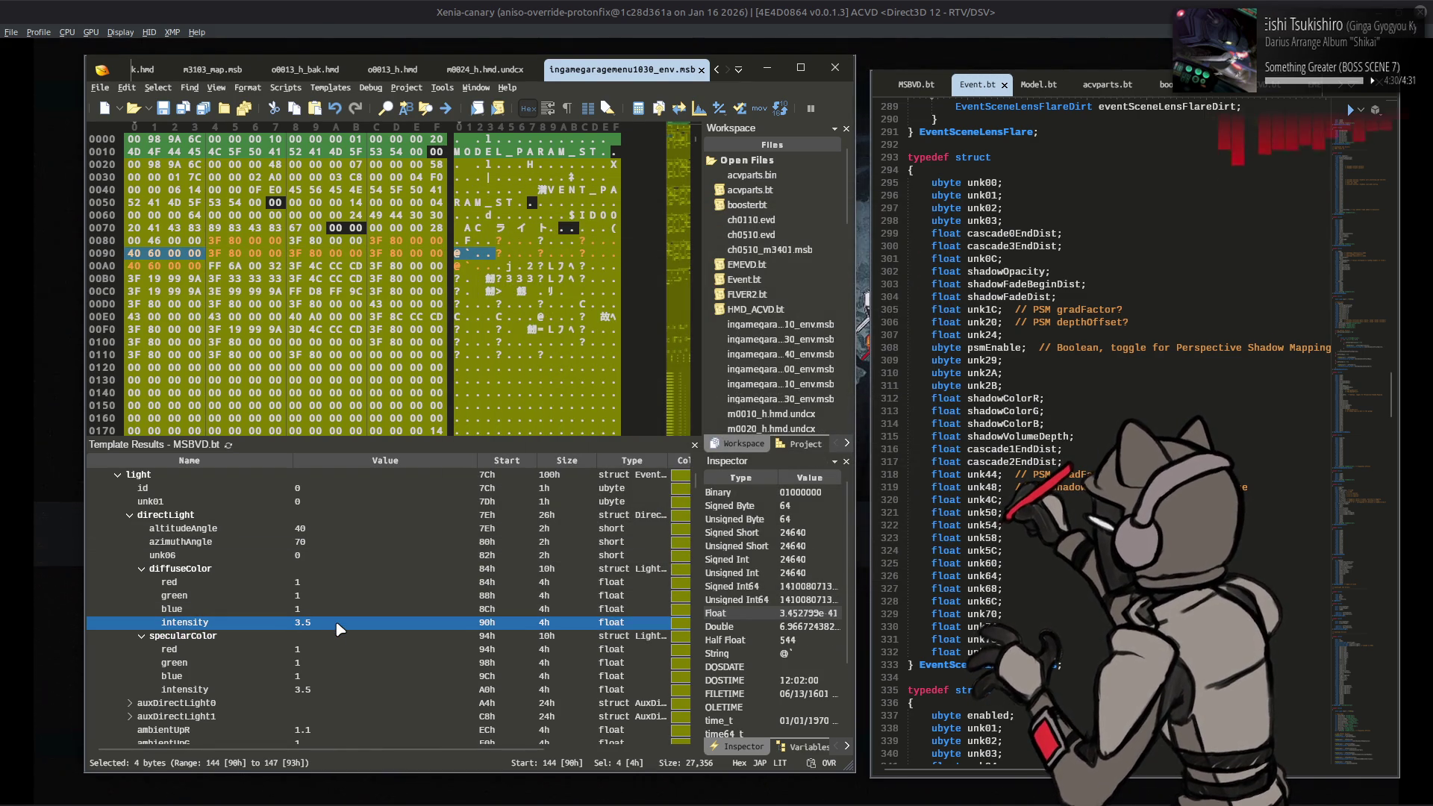
{"action": "left_click", "coordinate": [336, 624]}
{"action": "type", "text": "12."}
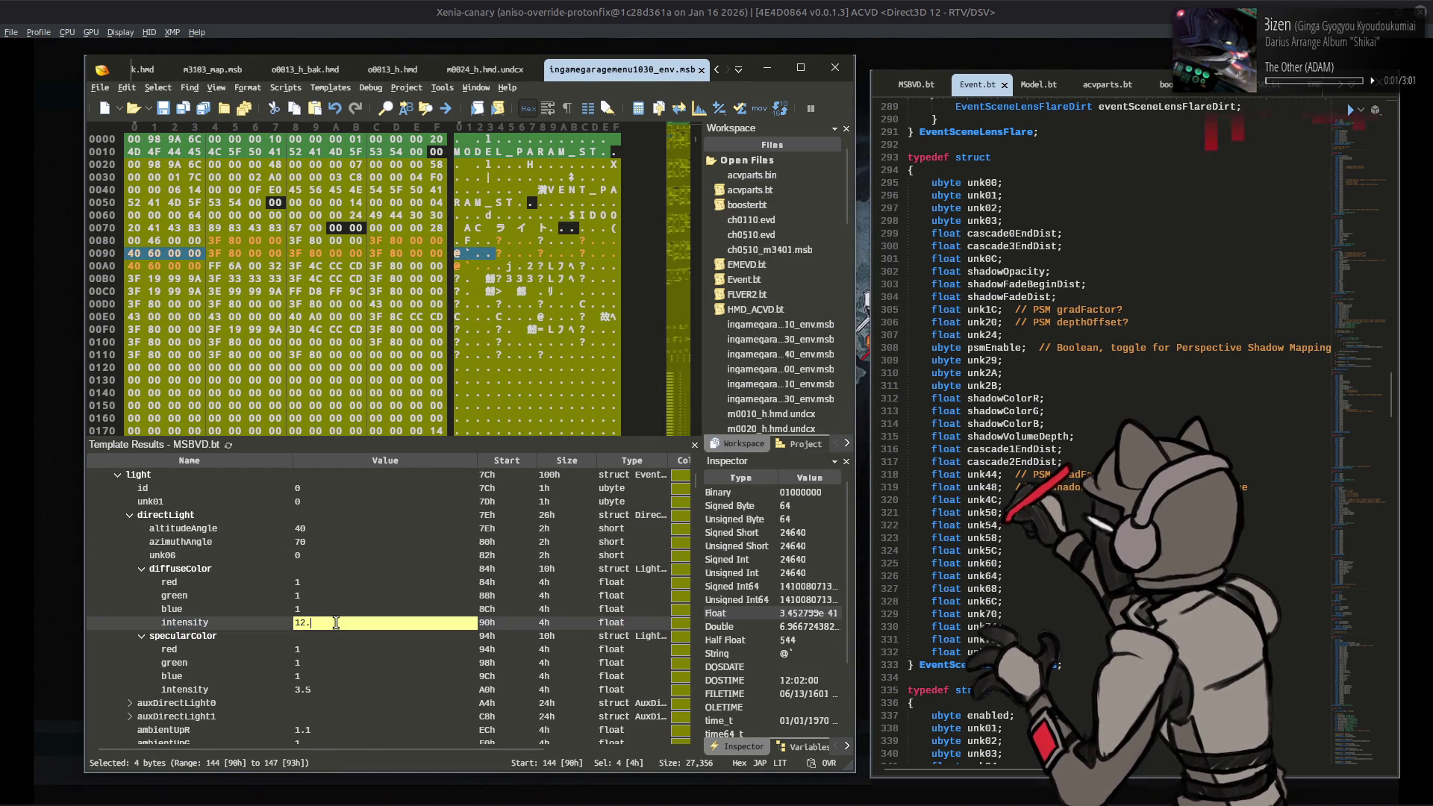
{"action": "type", "text": "5"}
{"action": "left_click", "coordinate": [325, 689]}
{"action": "type", "text": "12"}
{"action": "key", "text": "Return"}
{"action": "left_click", "coordinate": [489, 7]}
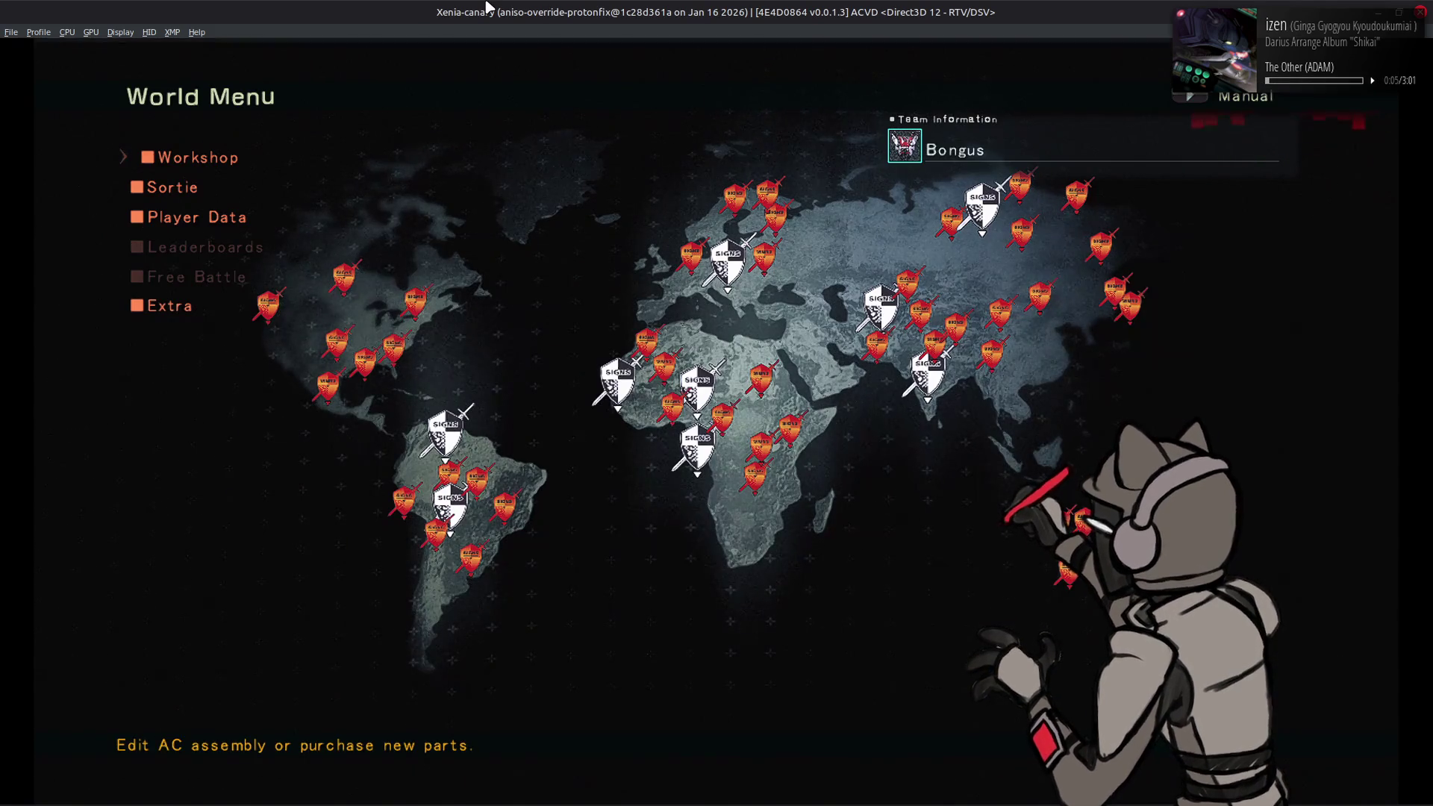
Step: Open the Workshop and toggle View Mode to preview the mech under the 12.5-intensity light
{"action": "key", "text": "Return"}
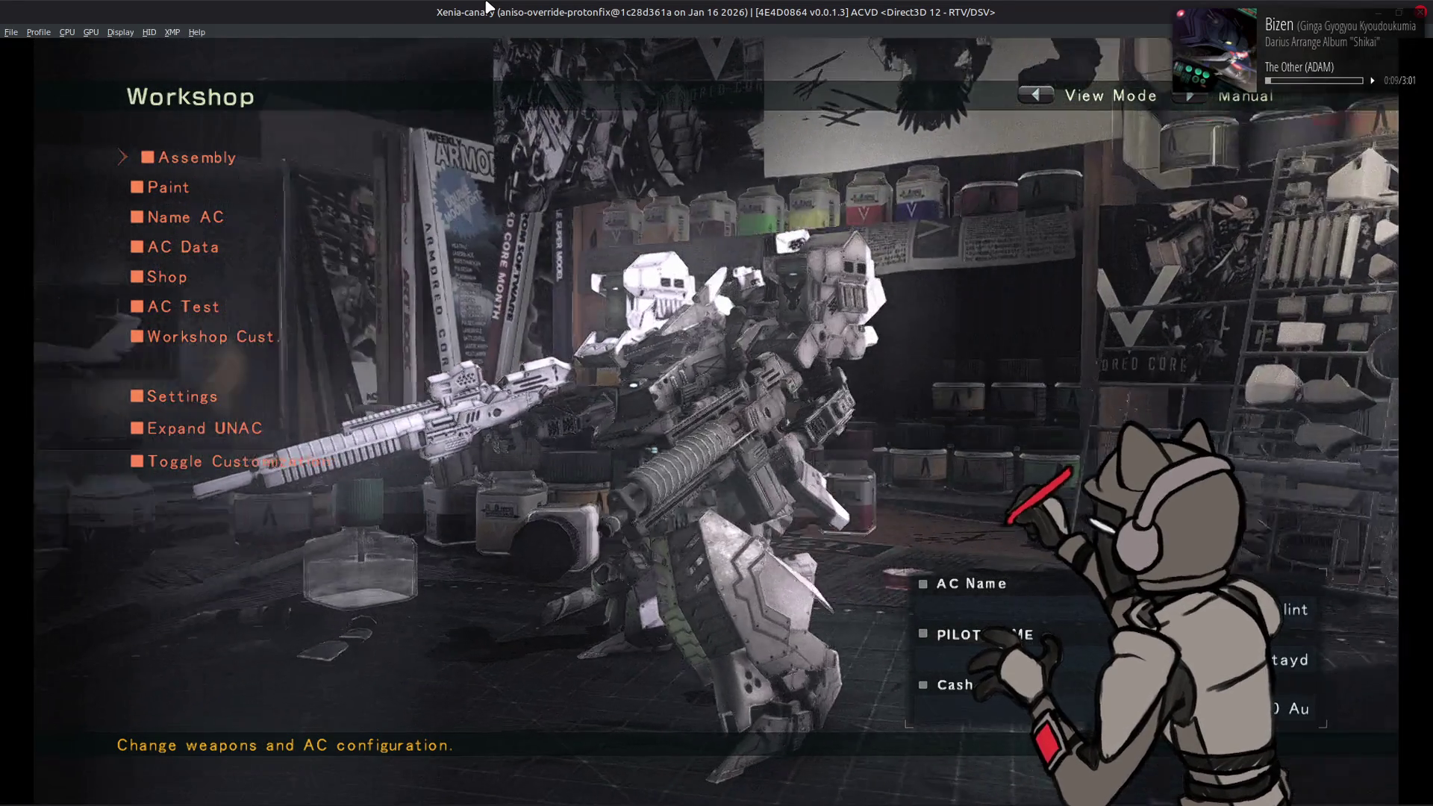
{"action": "key", "text": "1"}
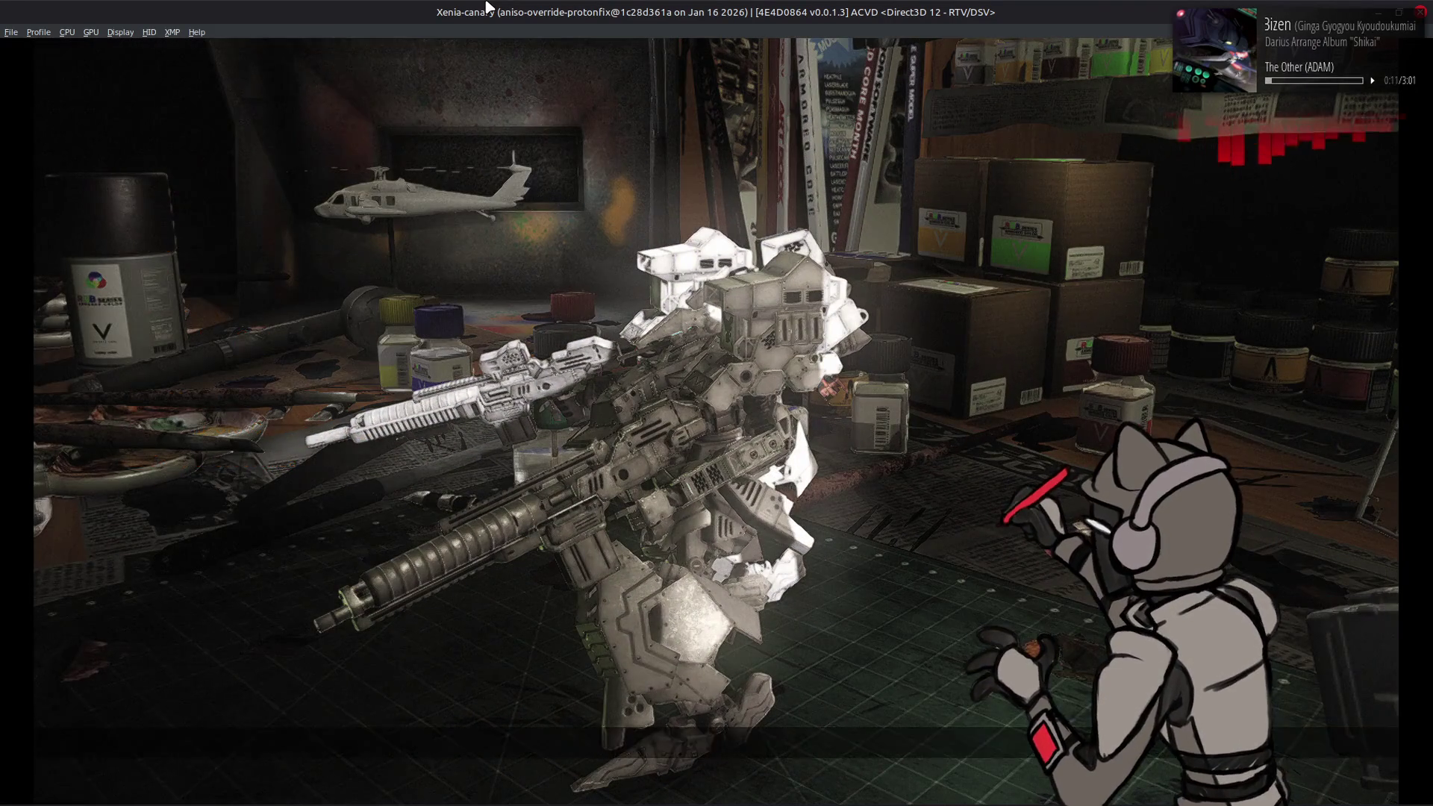
{"action": "key", "text": "1"}
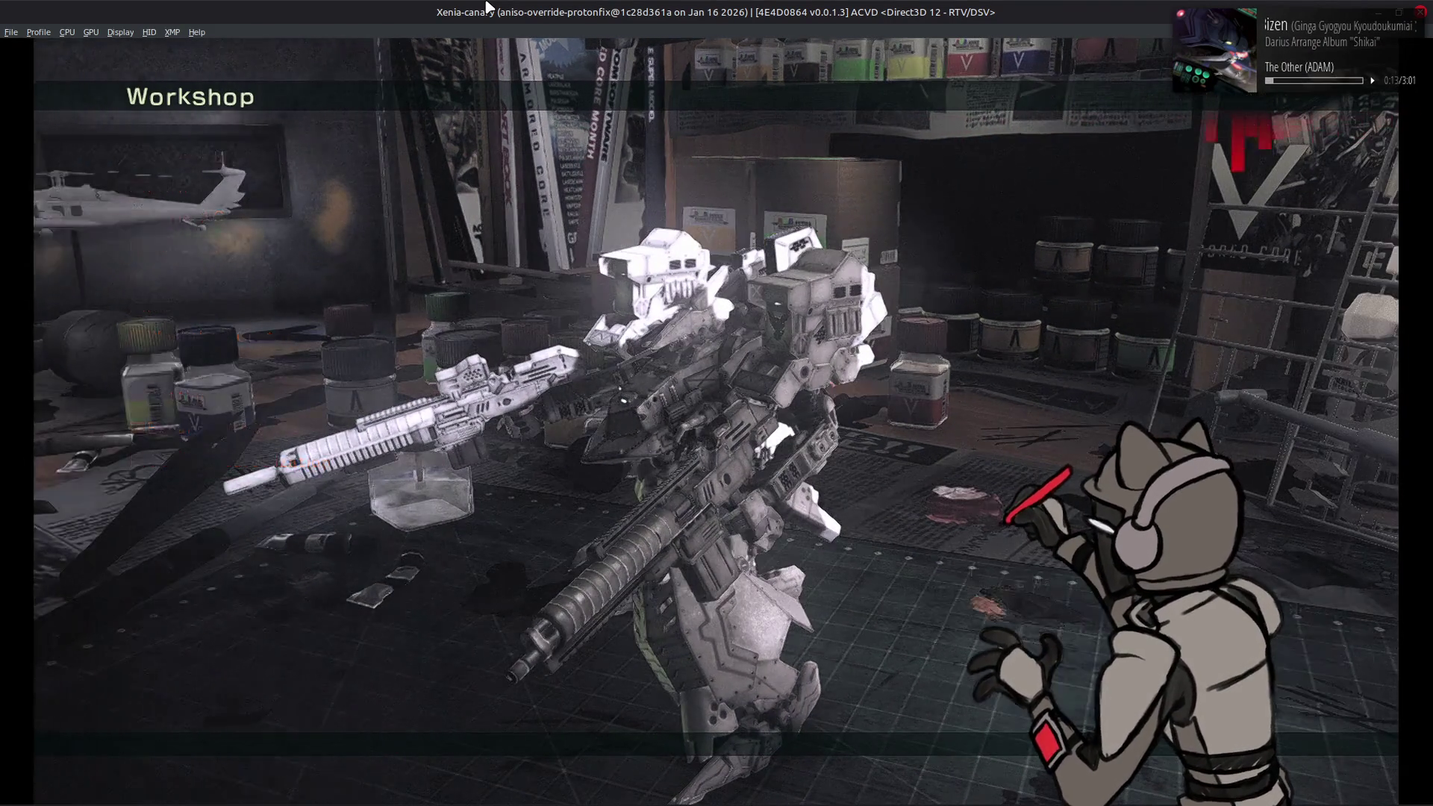
Step: Select the directLight's altitudeAngle in 010 Editor, then reopen the Workshop in the game
{"action": "key", "text": "alt+Tab"}
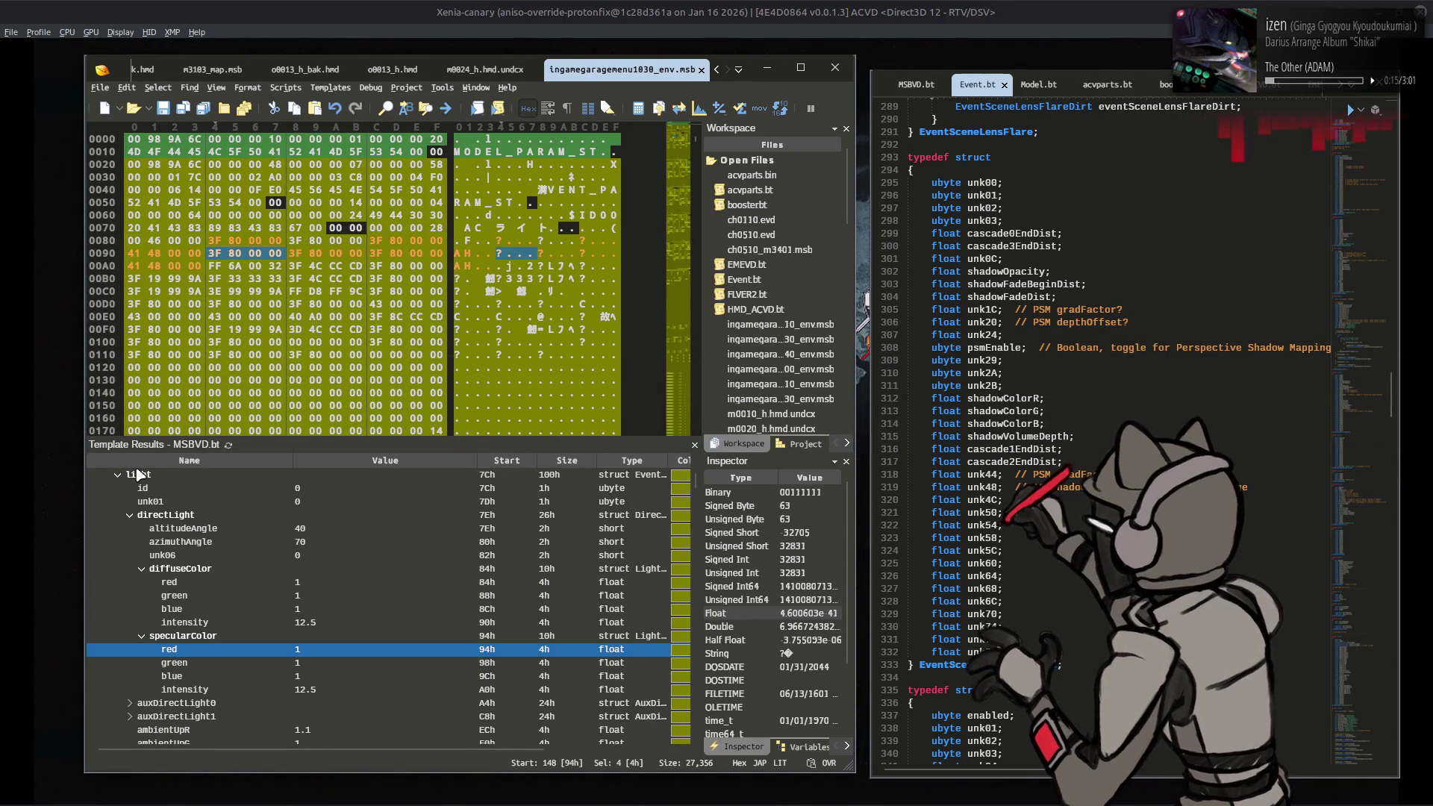
{"action": "left_click", "coordinate": [317, 528]}
{"action": "type", "text": "60"}
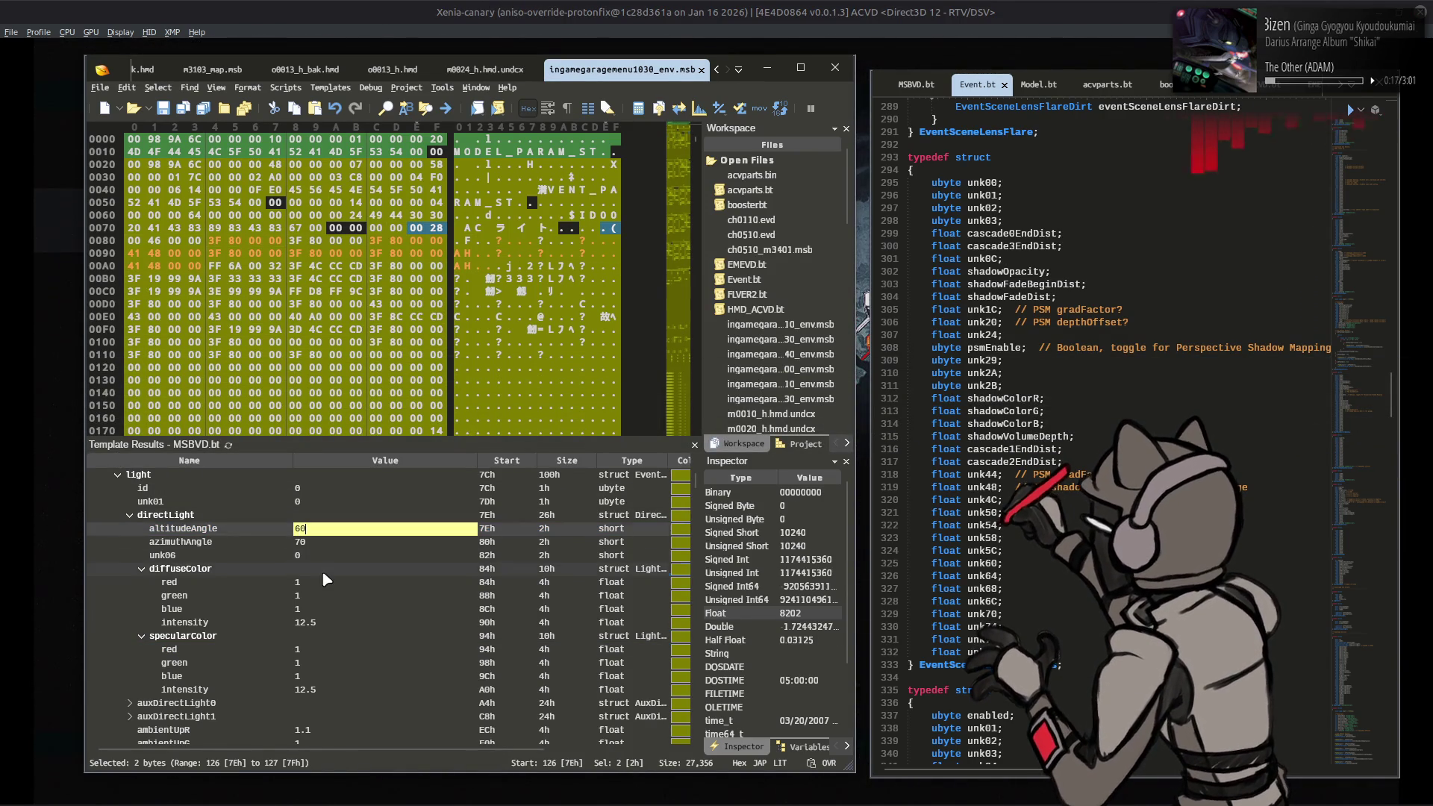
{"action": "left_click", "coordinate": [500, 9]}
{"action": "key", "text": "Return"}
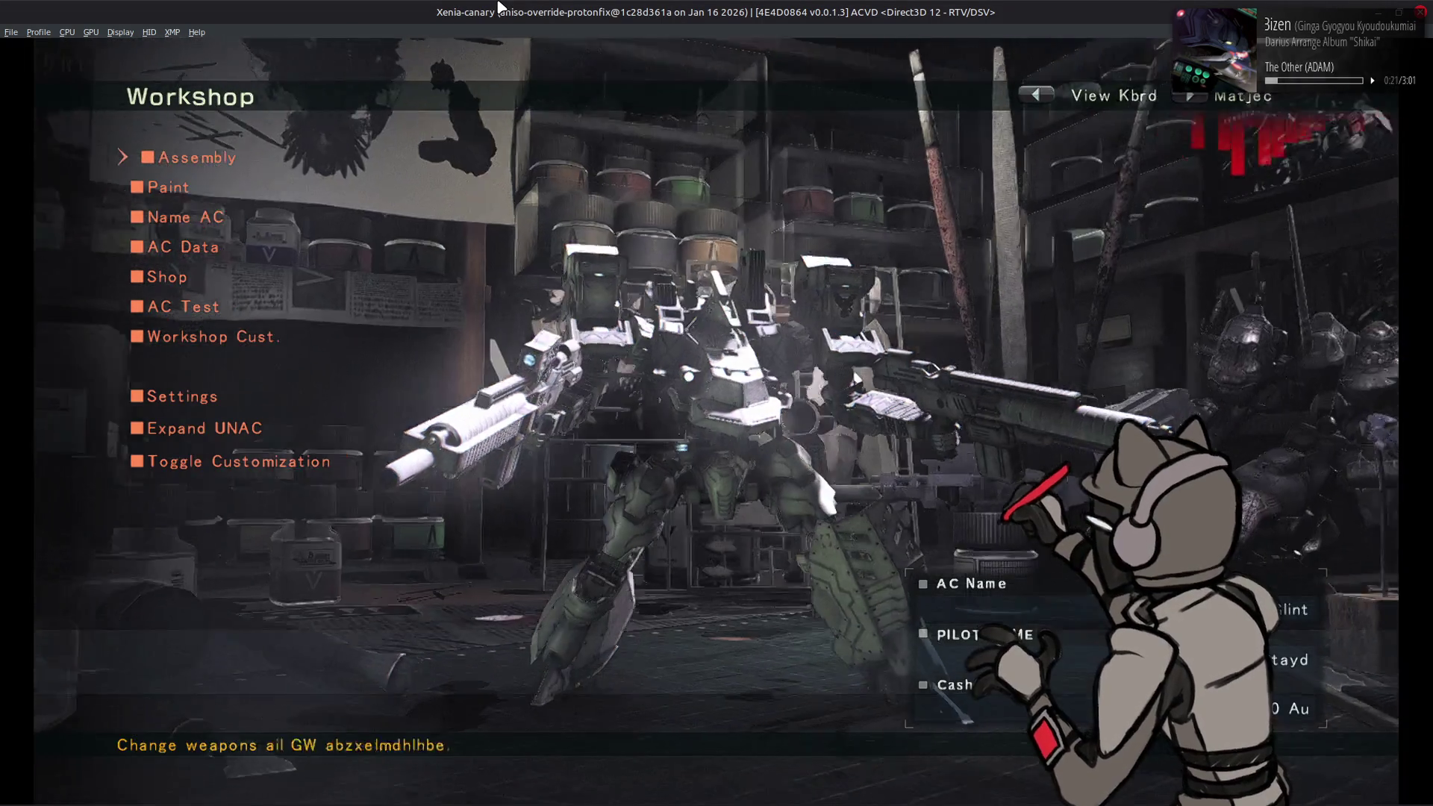
Step: Toggle View Mode to inspect the mech, then begin editing directLight's diffuse intensity in 010 Editor
{"action": "key", "text": "q"}
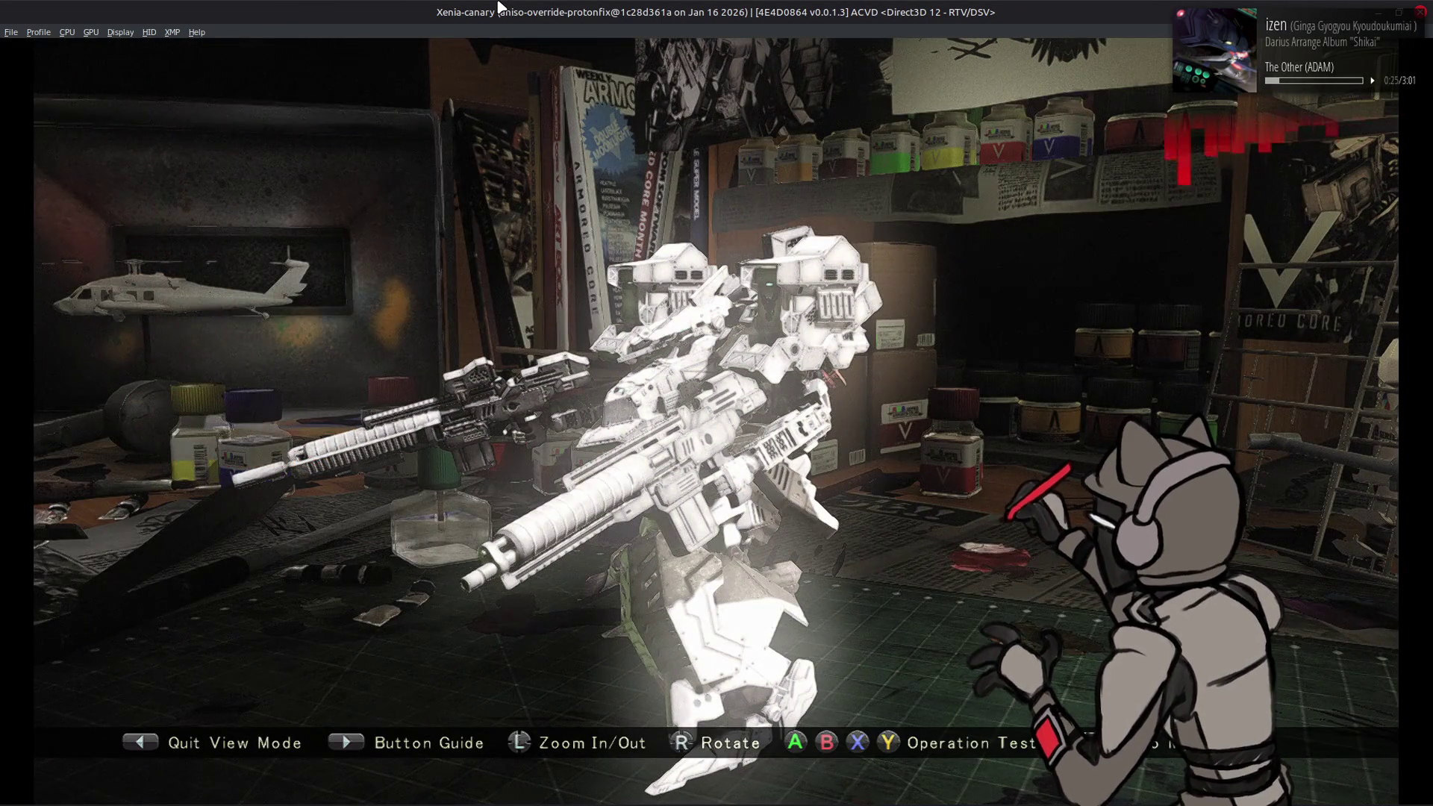
{"action": "key", "text": "q"}
{"action": "key", "text": "alt+Tab"}
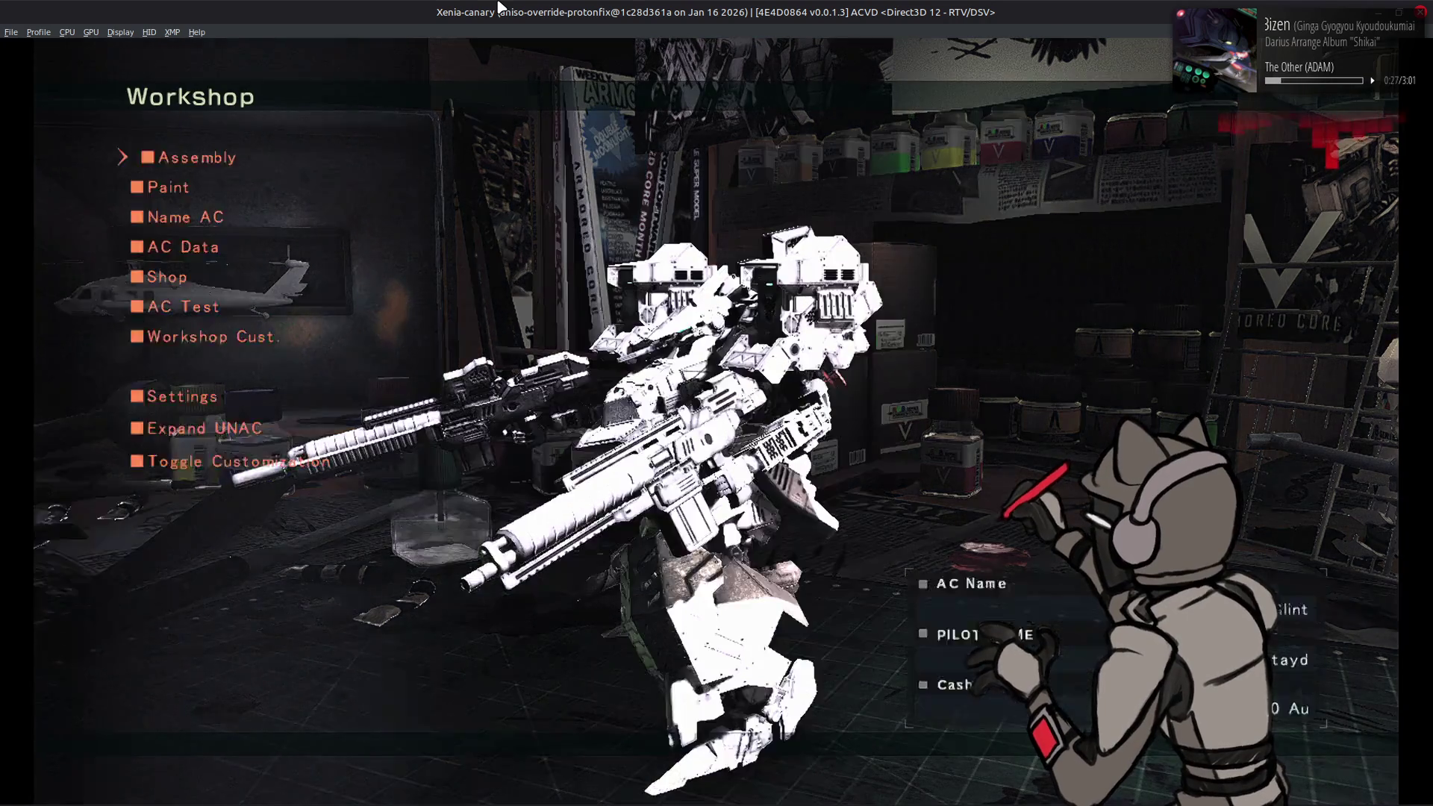
{"action": "left_click", "coordinate": [299, 622]}
Step: Set the directLight diffuse and specular intensities to 6 and save the file
{"action": "type", "text": "6"}
{"action": "left_click", "coordinate": [303, 689]}
{"action": "type", "text": "6"}
{"action": "left_click", "coordinate": [345, 596]}
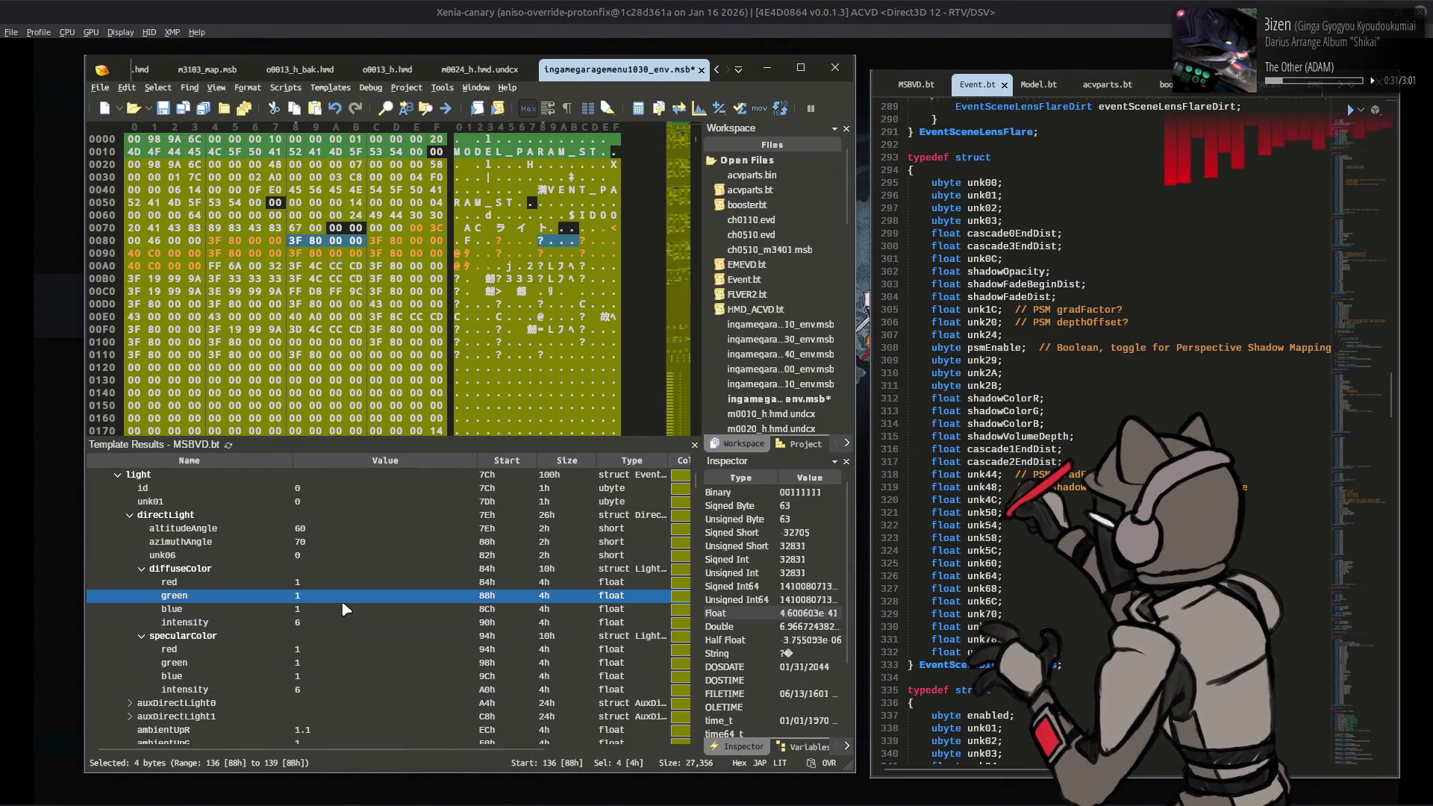
{"action": "key", "text": "ctrl+s"}
Step: Expand auxDirectLight0 and its diffuseColor and specularColor groups
{"action": "scroll", "coordinate": [346, 611], "scroll_direction": "down", "scroll_amount": 3}
{"action": "left_click", "coordinate": [132, 583]}
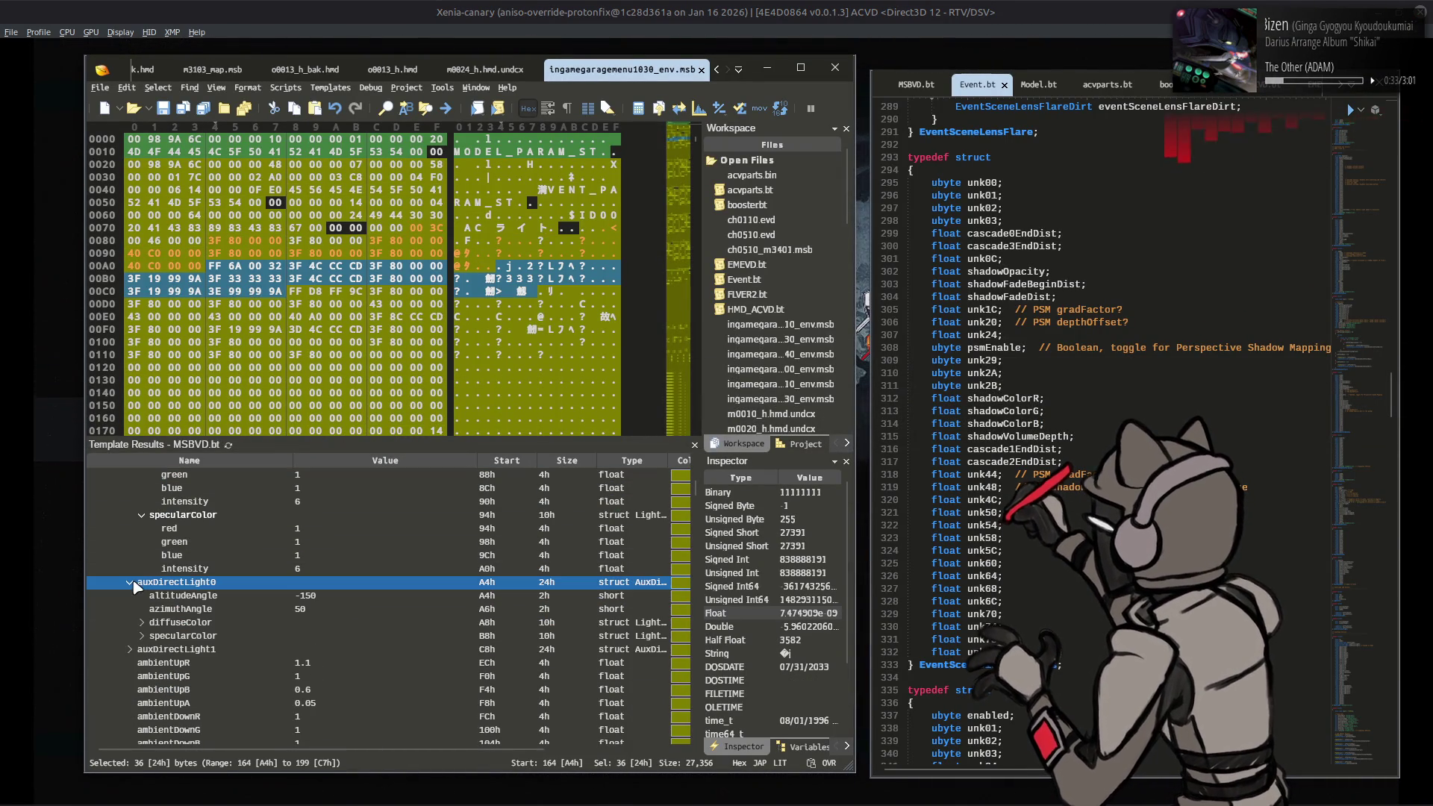
{"action": "left_click", "coordinate": [142, 636]}
{"action": "left_click", "coordinate": [142, 622]}
{"action": "scroll", "coordinate": [200, 603], "scroll_direction": "down", "scroll_amount": 1}
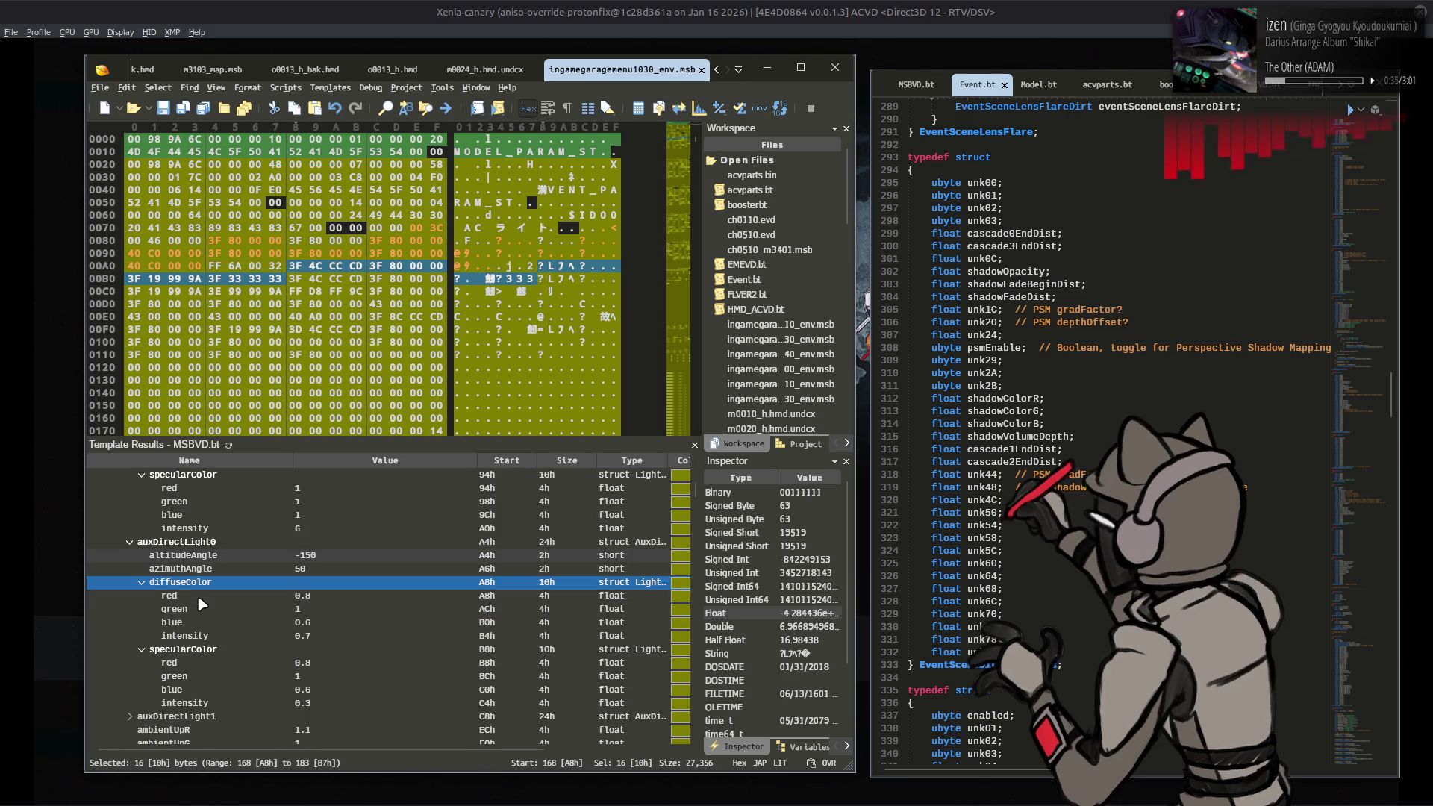
{"action": "left_click", "coordinate": [286, 597]}
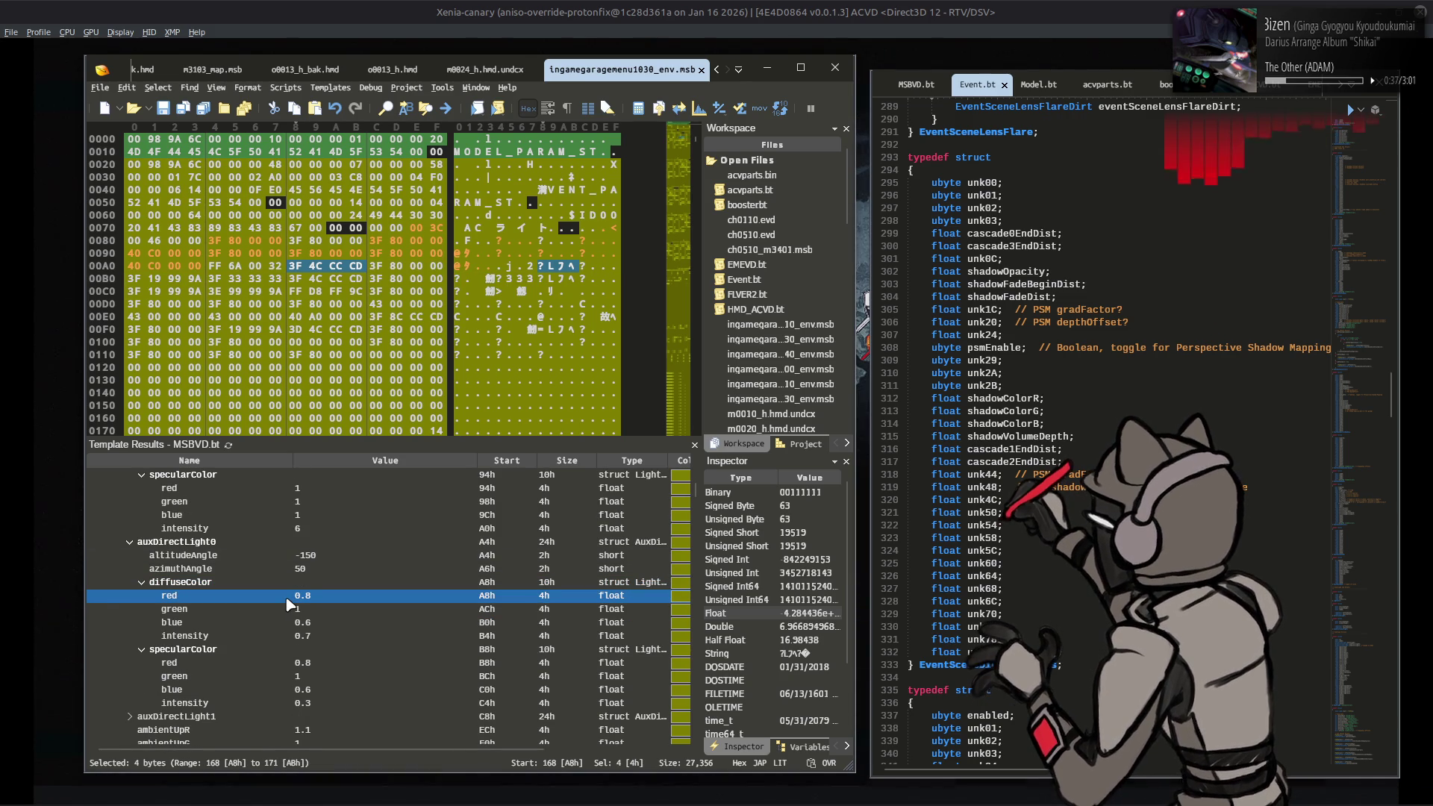
Step: Set auxDirectLight0 diffuse intensity to 0.6 and specular intensity to 0.2
{"action": "left_click", "coordinate": [318, 636]}
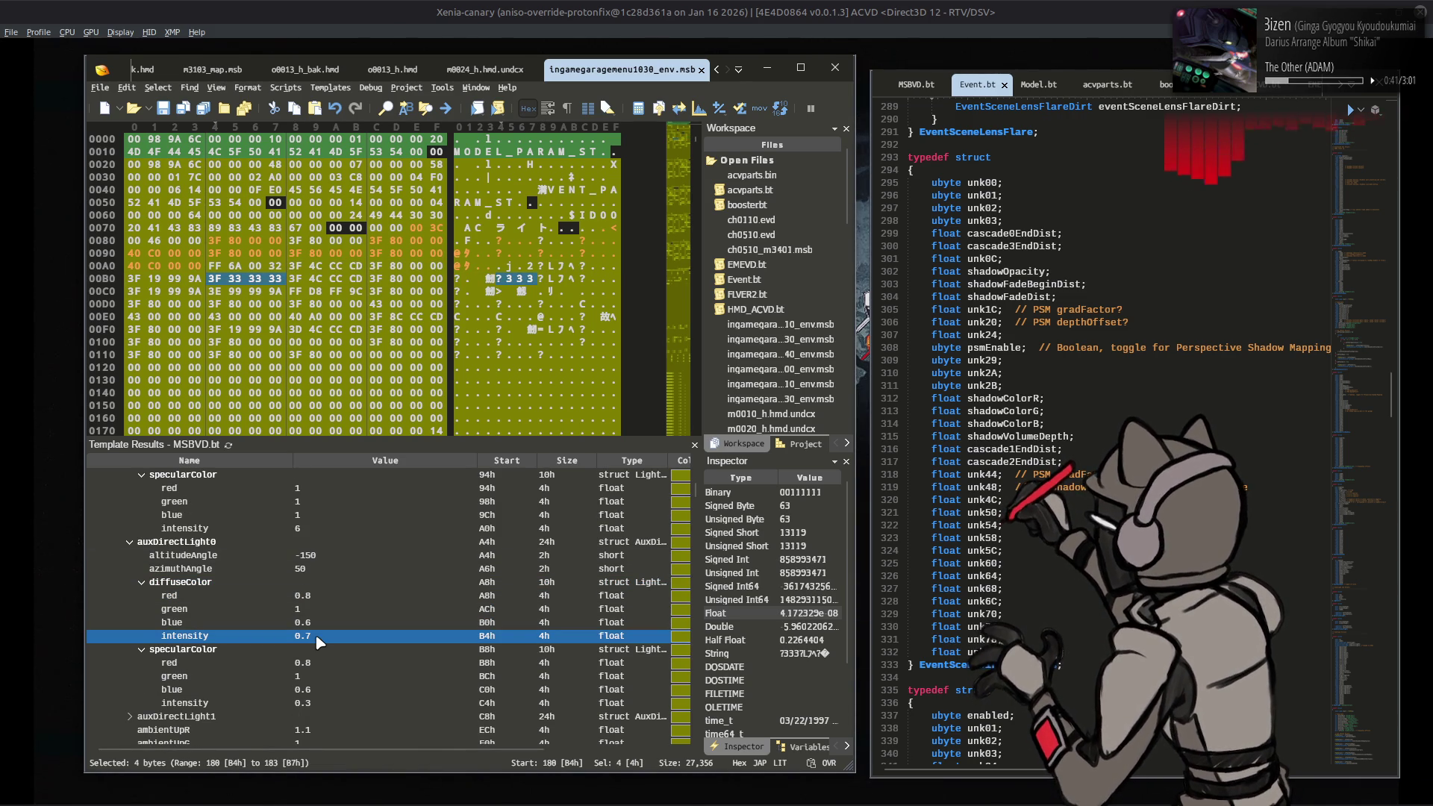
{"action": "double_click", "coordinate": [316, 637]}
{"action": "type", "text": ".6"}
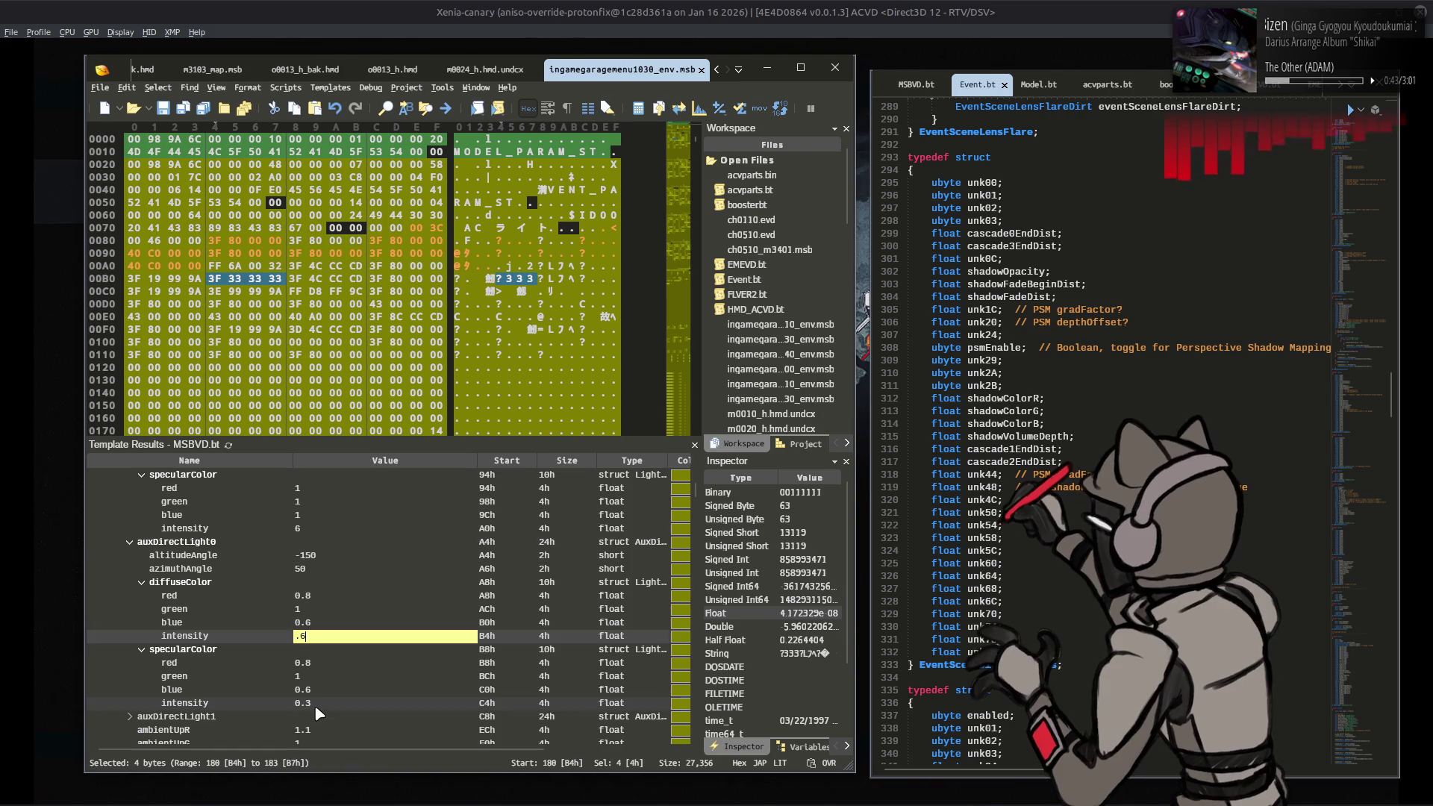
{"action": "left_click", "coordinate": [316, 708]}
{"action": "double_click", "coordinate": [315, 708]}
{"action": "type", "text": ".2"}
{"action": "left_click", "coordinate": [333, 637]}
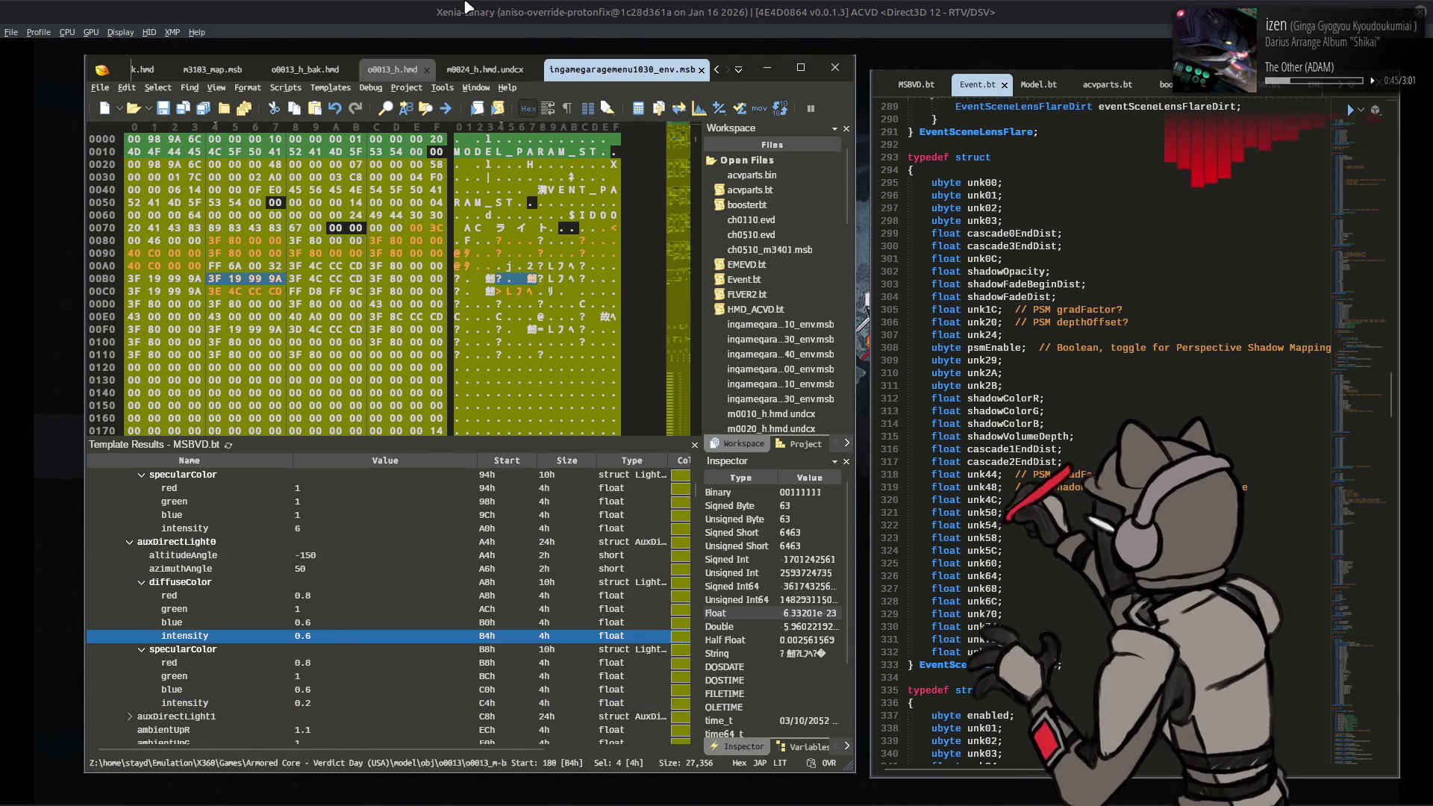
{"action": "left_click", "coordinate": [439, 50]}
Step: Preview the AC in the Workshop under the weaker auxiliary light, then exit to the World Menu
{"action": "key", "text": "Return"}
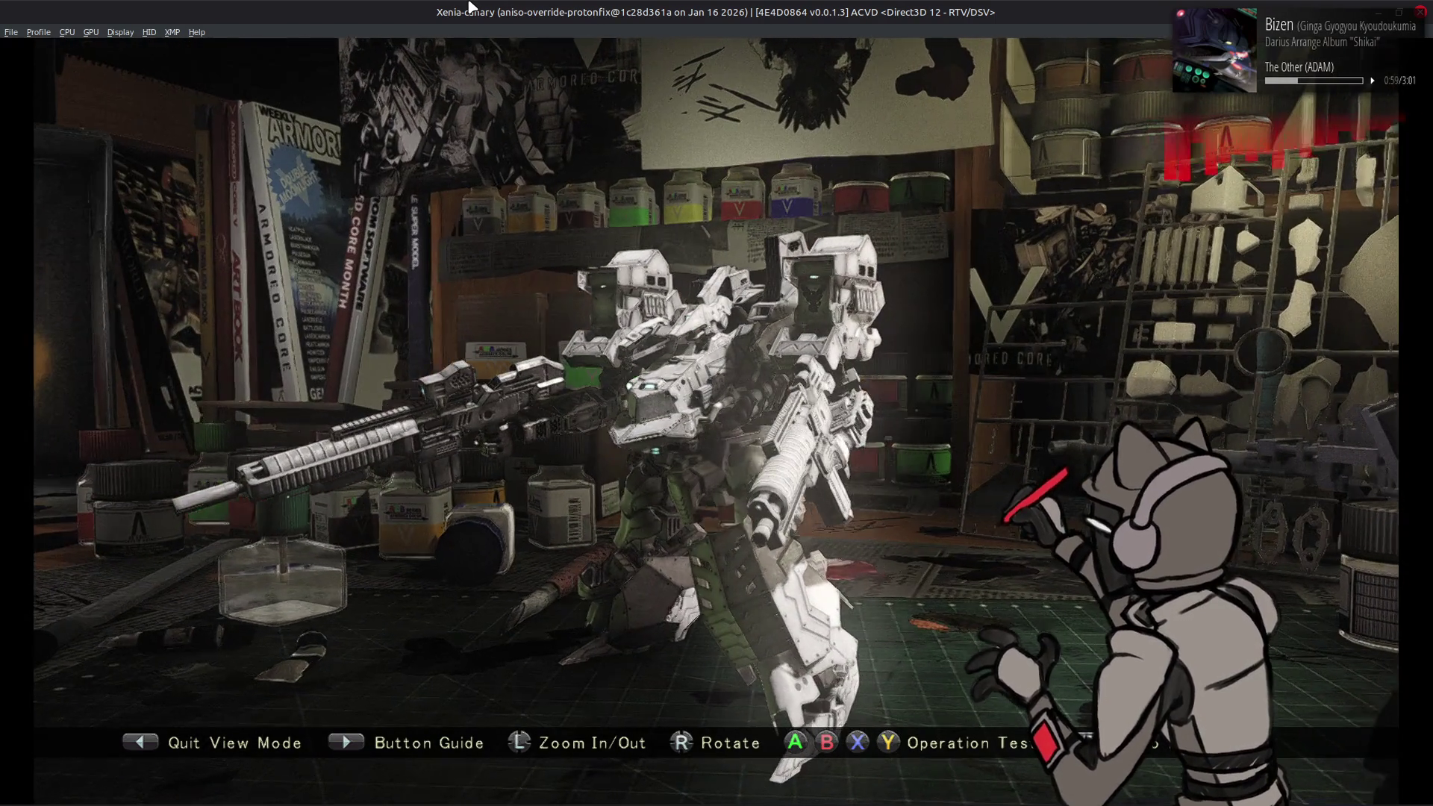
{"action": "key", "text": "Left"}
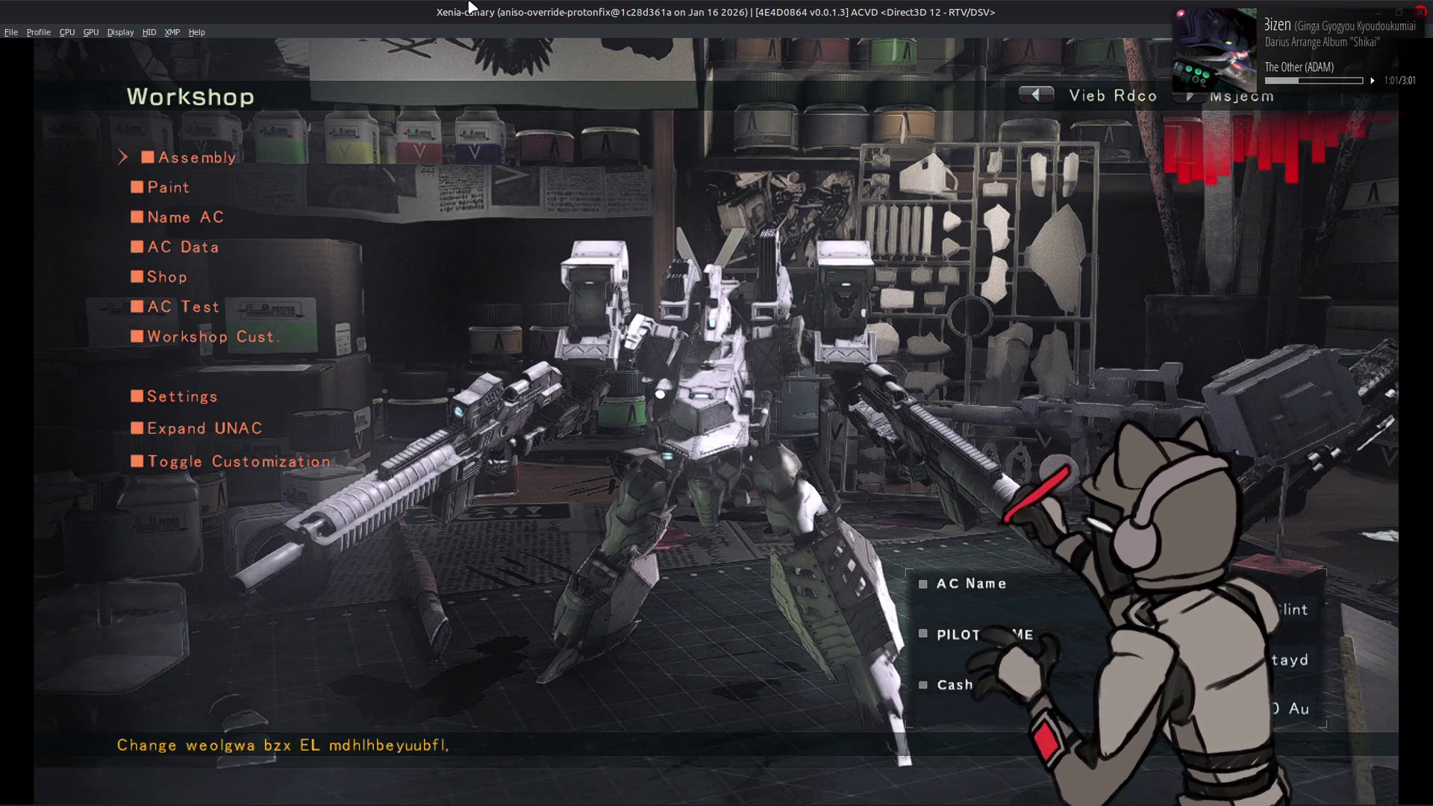
{"action": "key", "text": "Escape"}
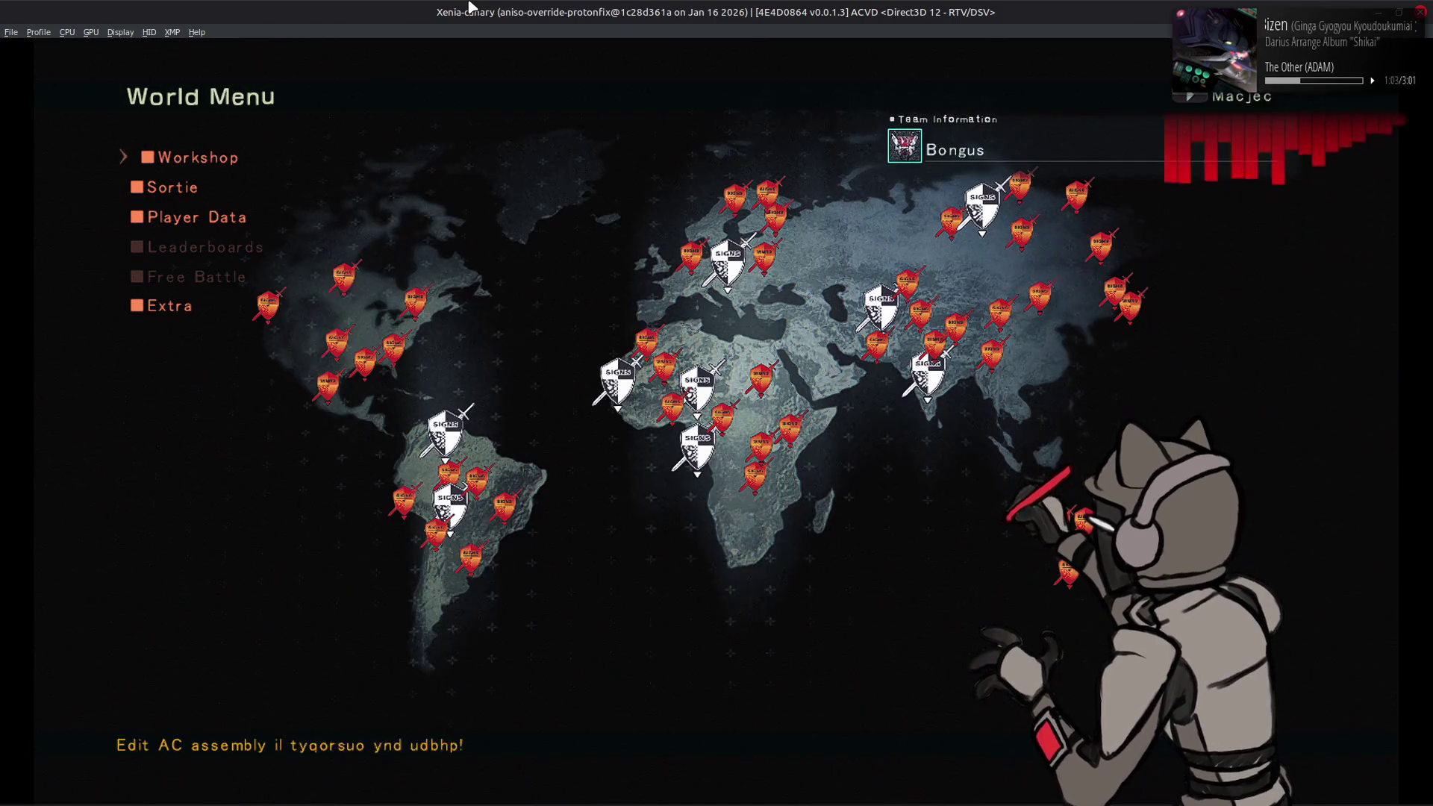
{"action": "key", "text": "alt+Tab"}
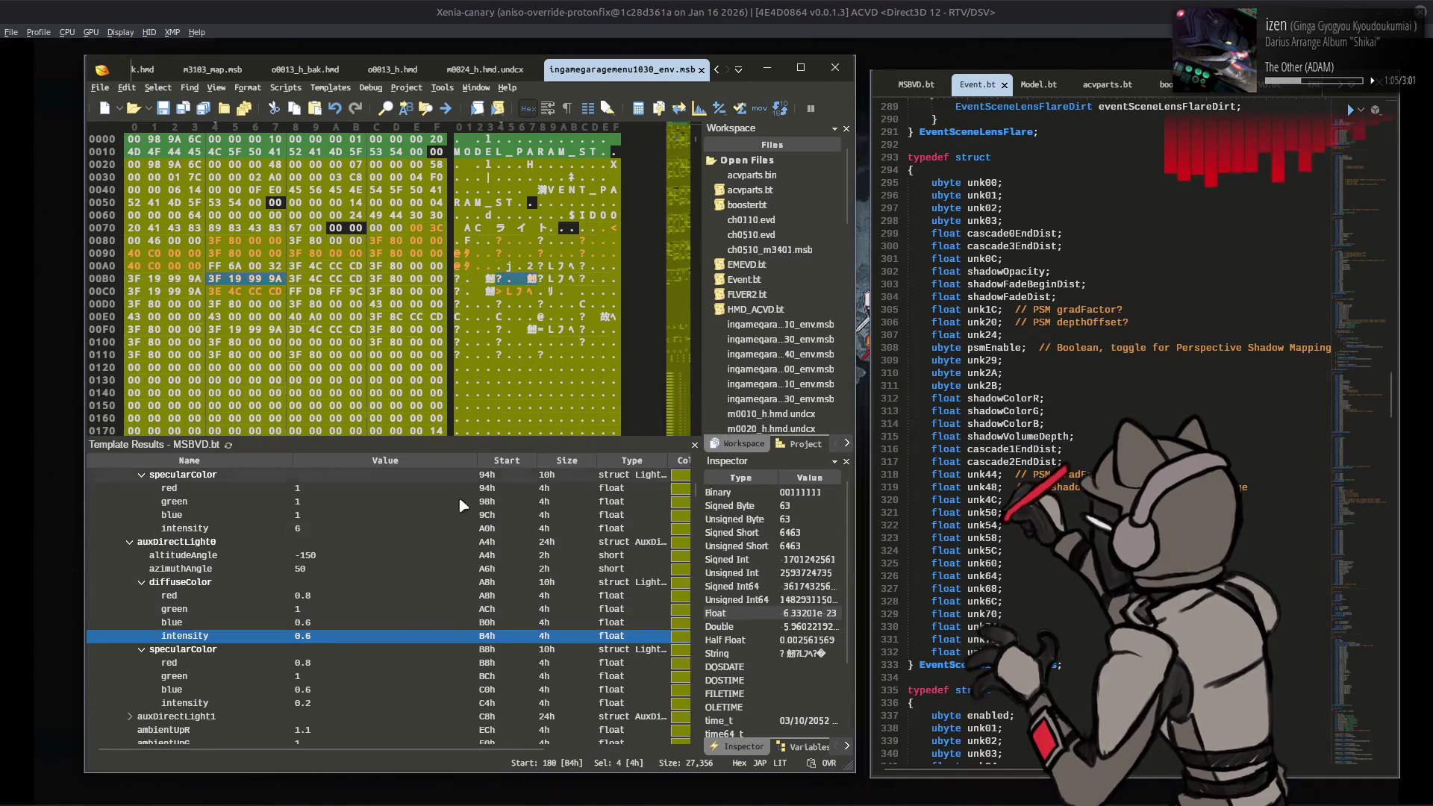
Step: Set the spot light's colorR to 1, colorG to 0.95 and colorB to 0.8
{"action": "scroll", "coordinate": [432, 622], "scroll_direction": "down", "scroll_amount": 10}
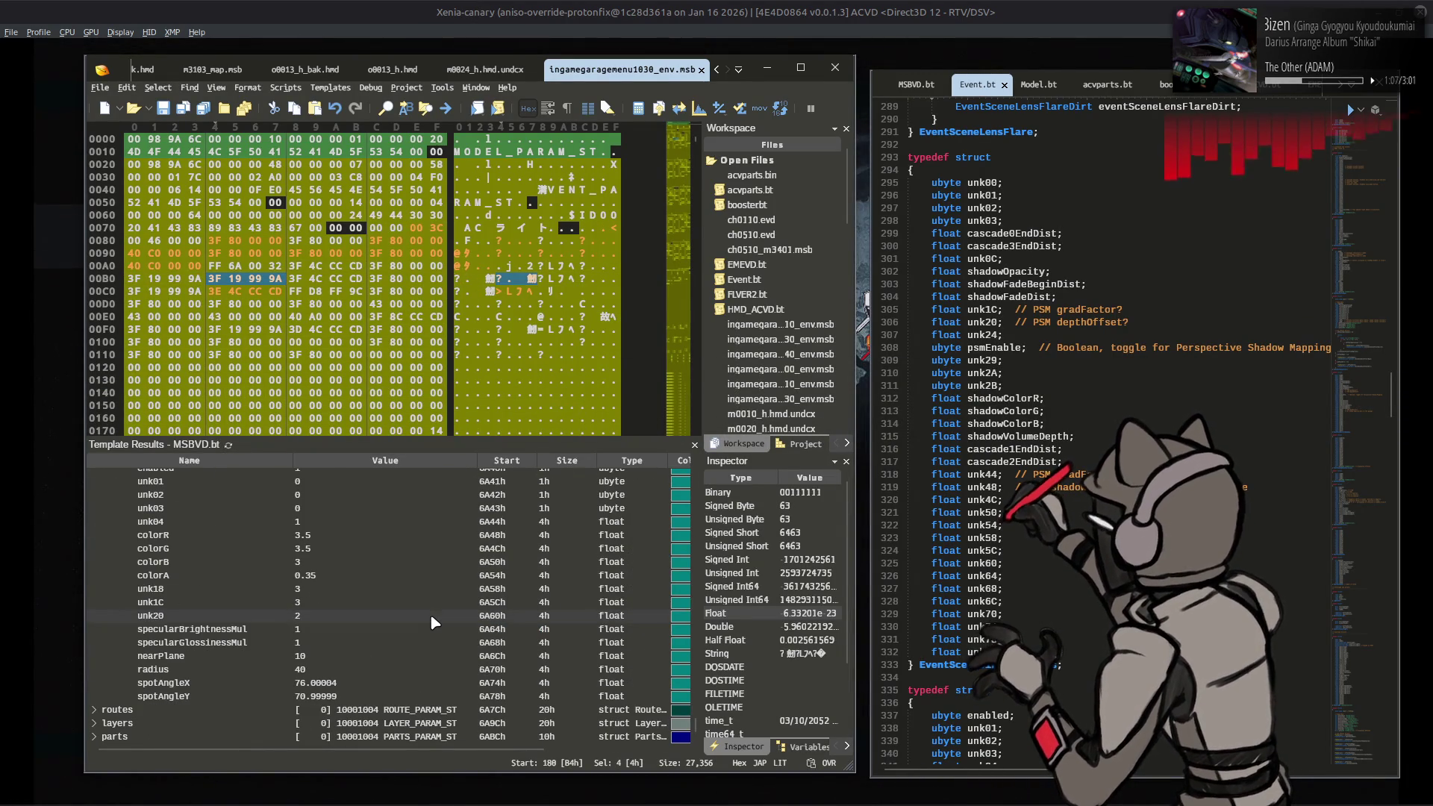
{"action": "left_click", "coordinate": [369, 549]}
{"action": "left_click", "coordinate": [361, 576]}
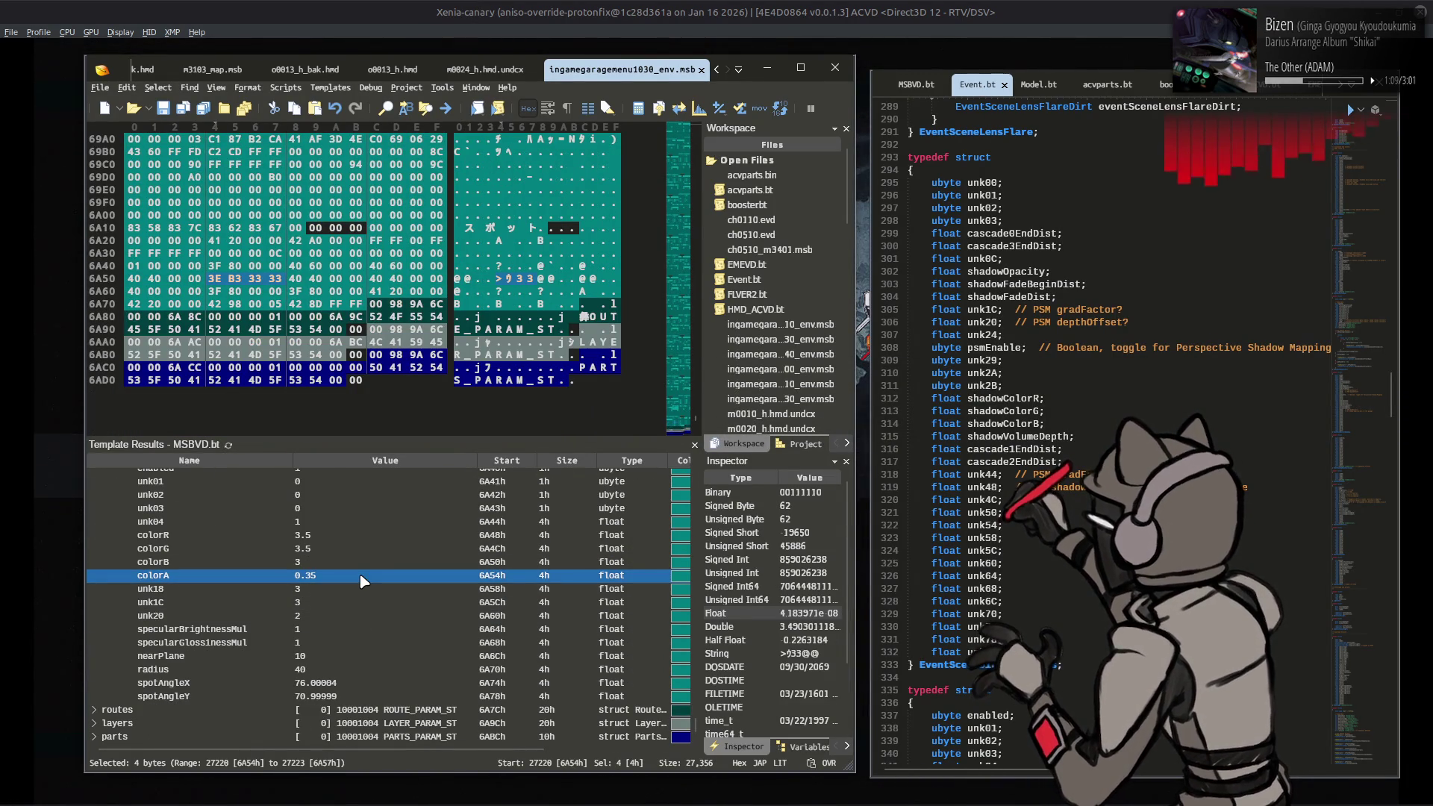
{"action": "left_click", "coordinate": [370, 542]}
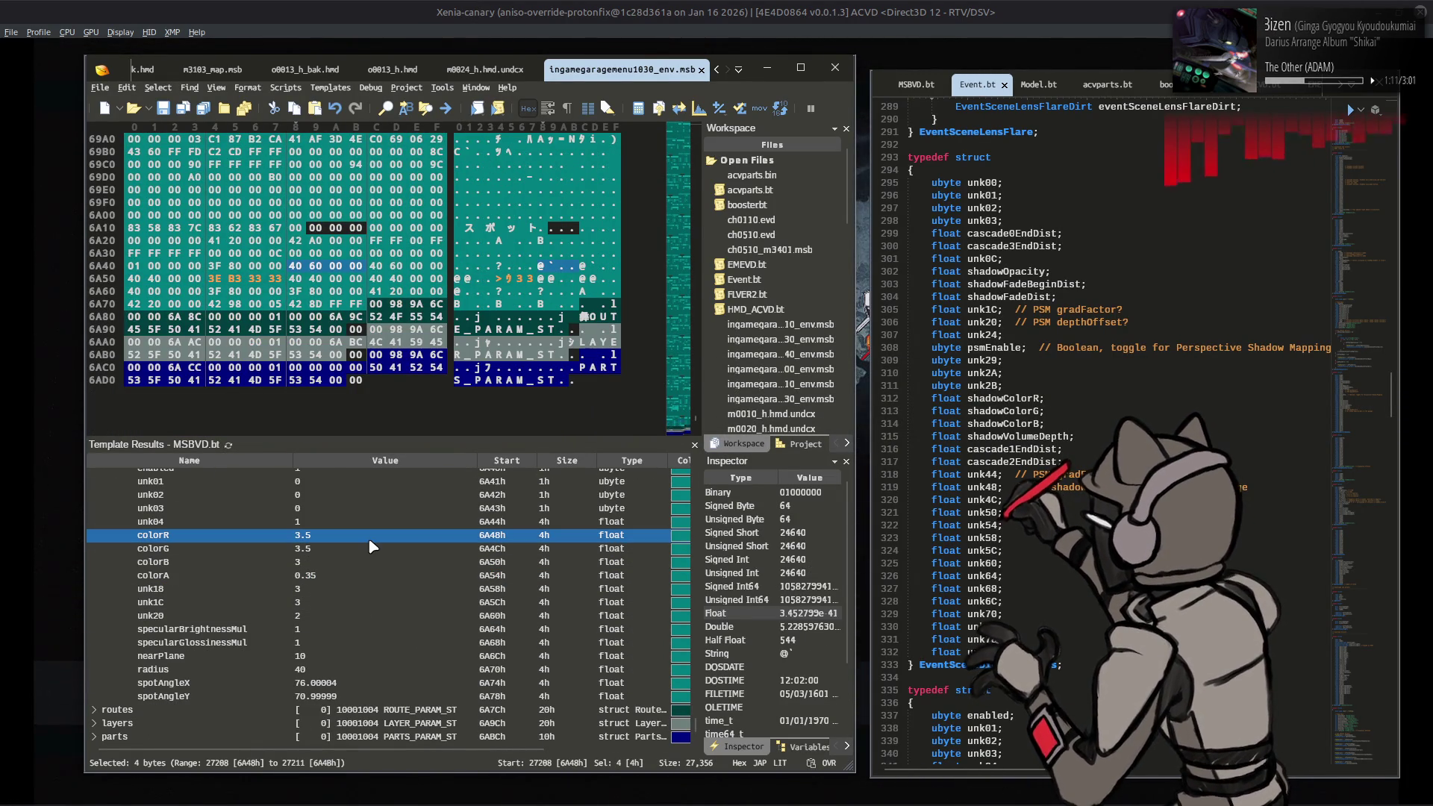
{"action": "type", "text": "1"}
{"action": "left_click", "coordinate": [361, 550]}
{"action": "left_click", "coordinate": [361, 550]}
{"action": "type", "text": ".9"}
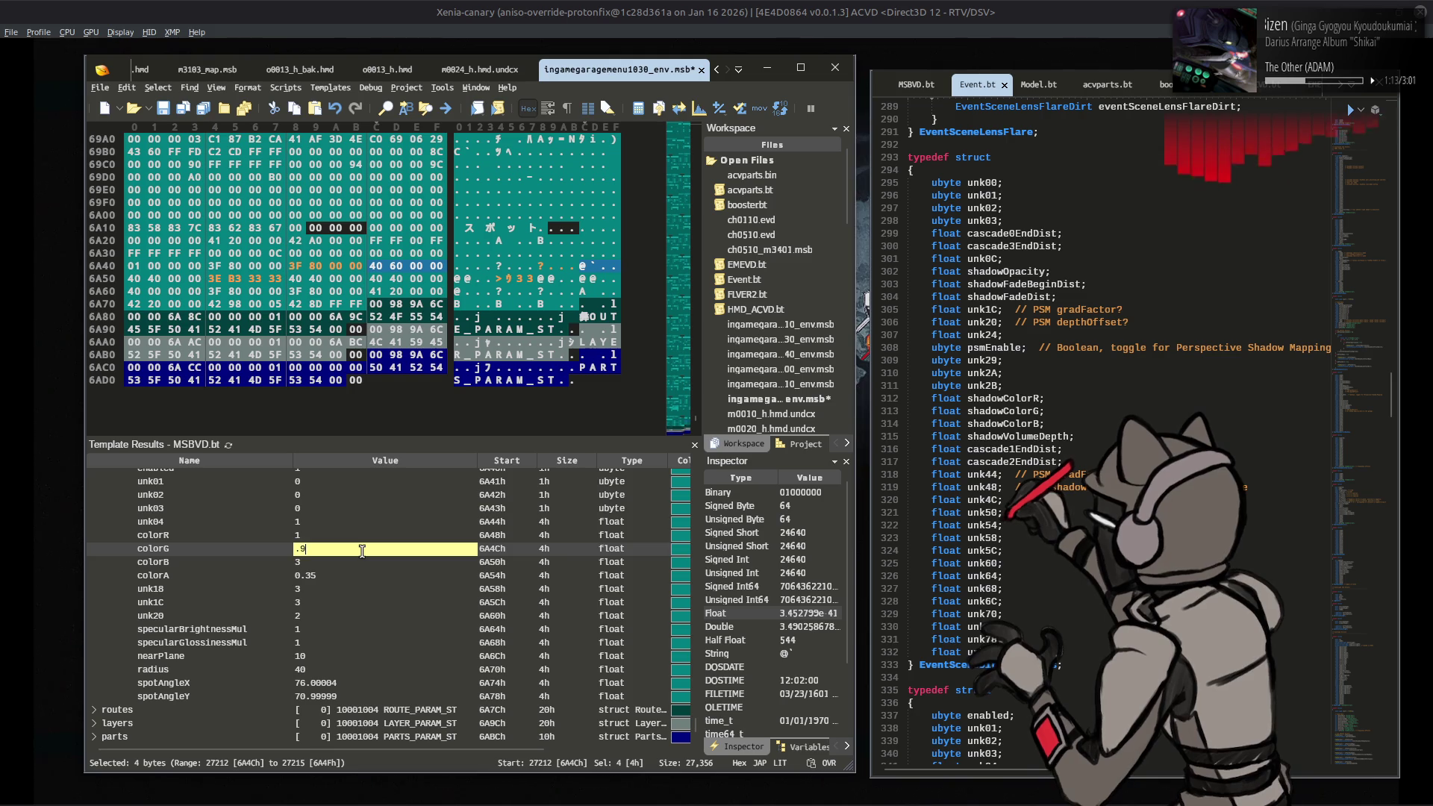
{"action": "type", "text": "5"}
{"action": "left_click", "coordinate": [339, 561]}
{"action": "left_click", "coordinate": [339, 561]}
{"action": "type", "text": ".8"}
{"action": "left_click", "coordinate": [338, 576]}
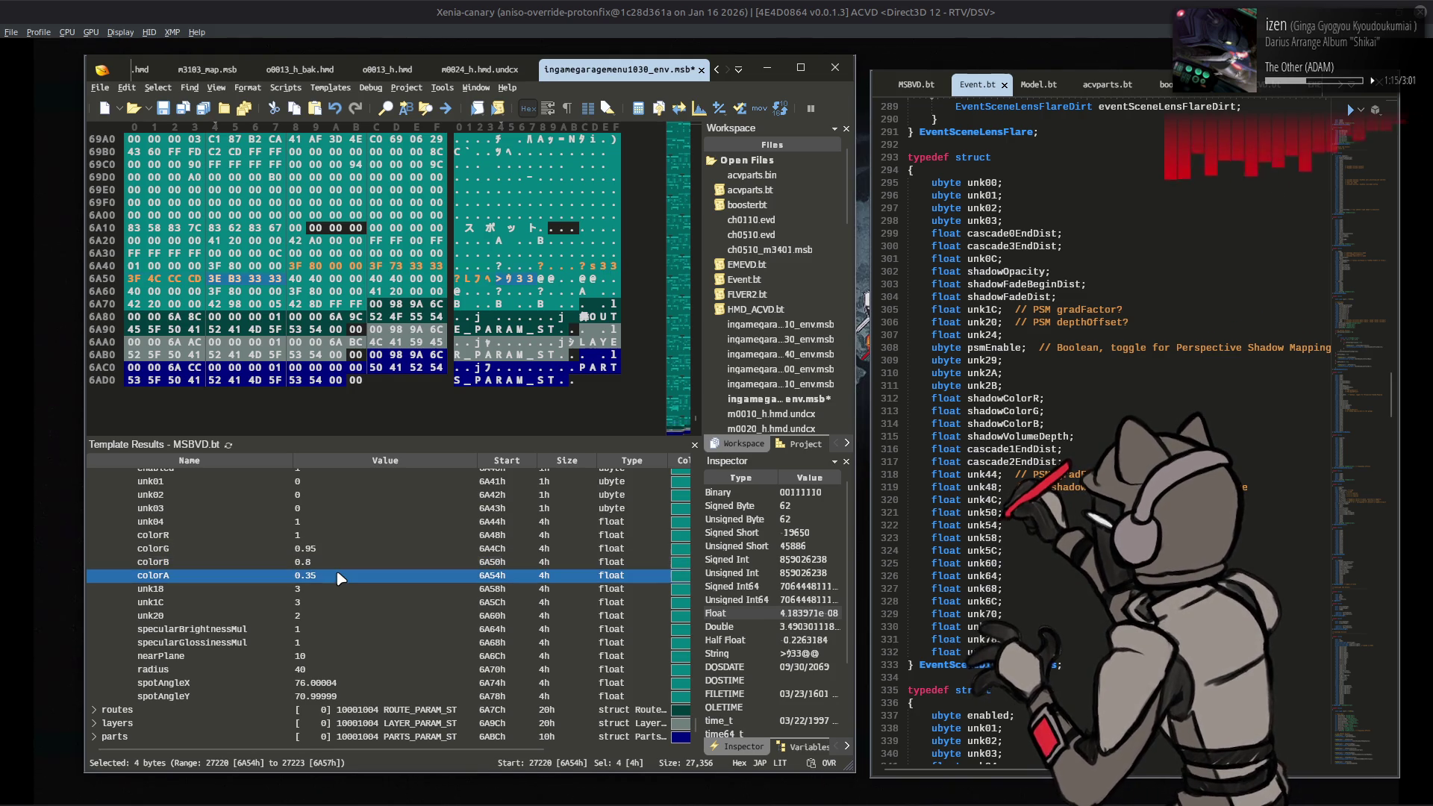
Step: Raise the spot light's colorA from 0.35 to 6 and return to the game
{"action": "left_click", "coordinate": [336, 573]}
{"action": "type", "text": "3"}
{"action": "key", "text": "BackSpace"}
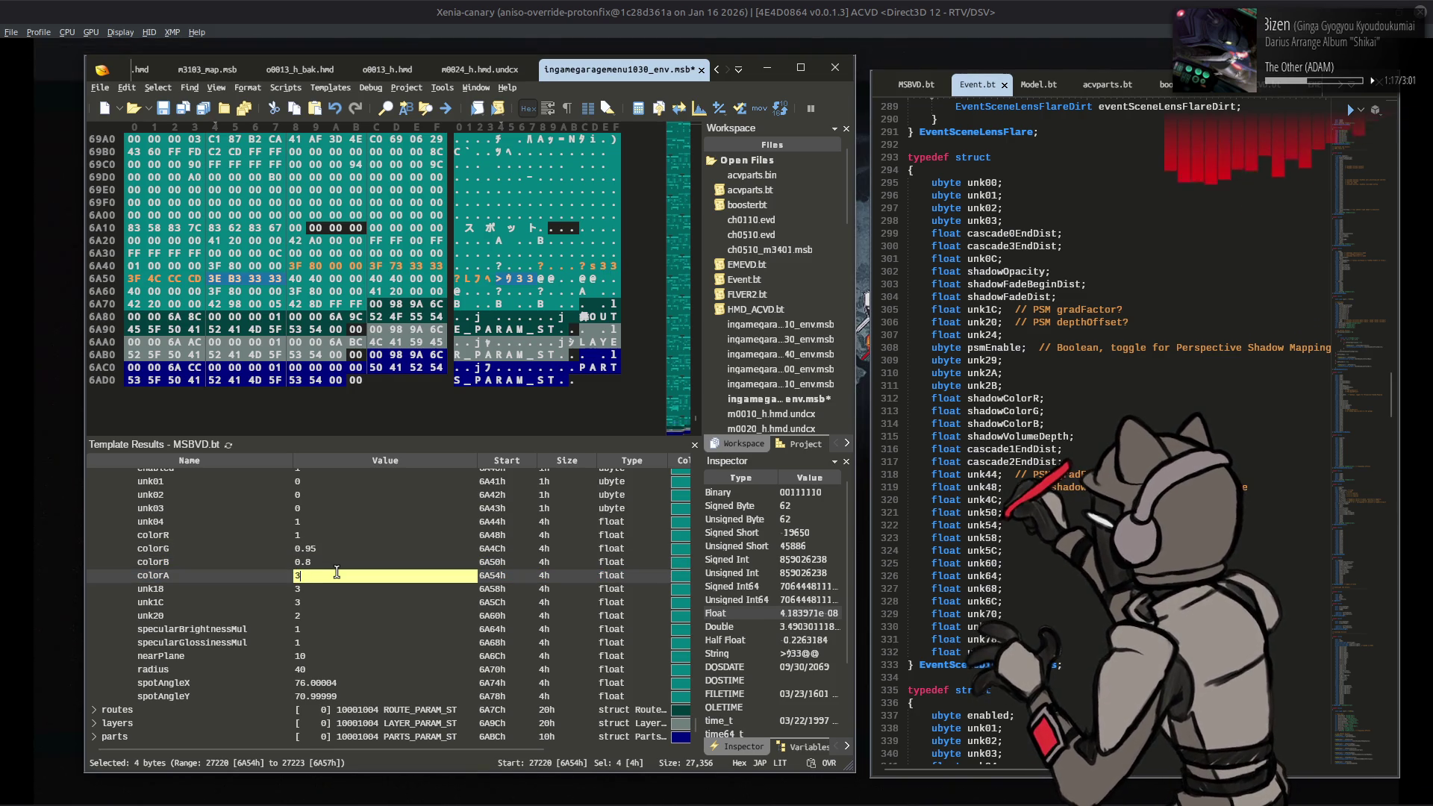
{"action": "key", "text": "BackSpace"}
{"action": "type", "text": "12"}
{"action": "key", "text": "Return"}
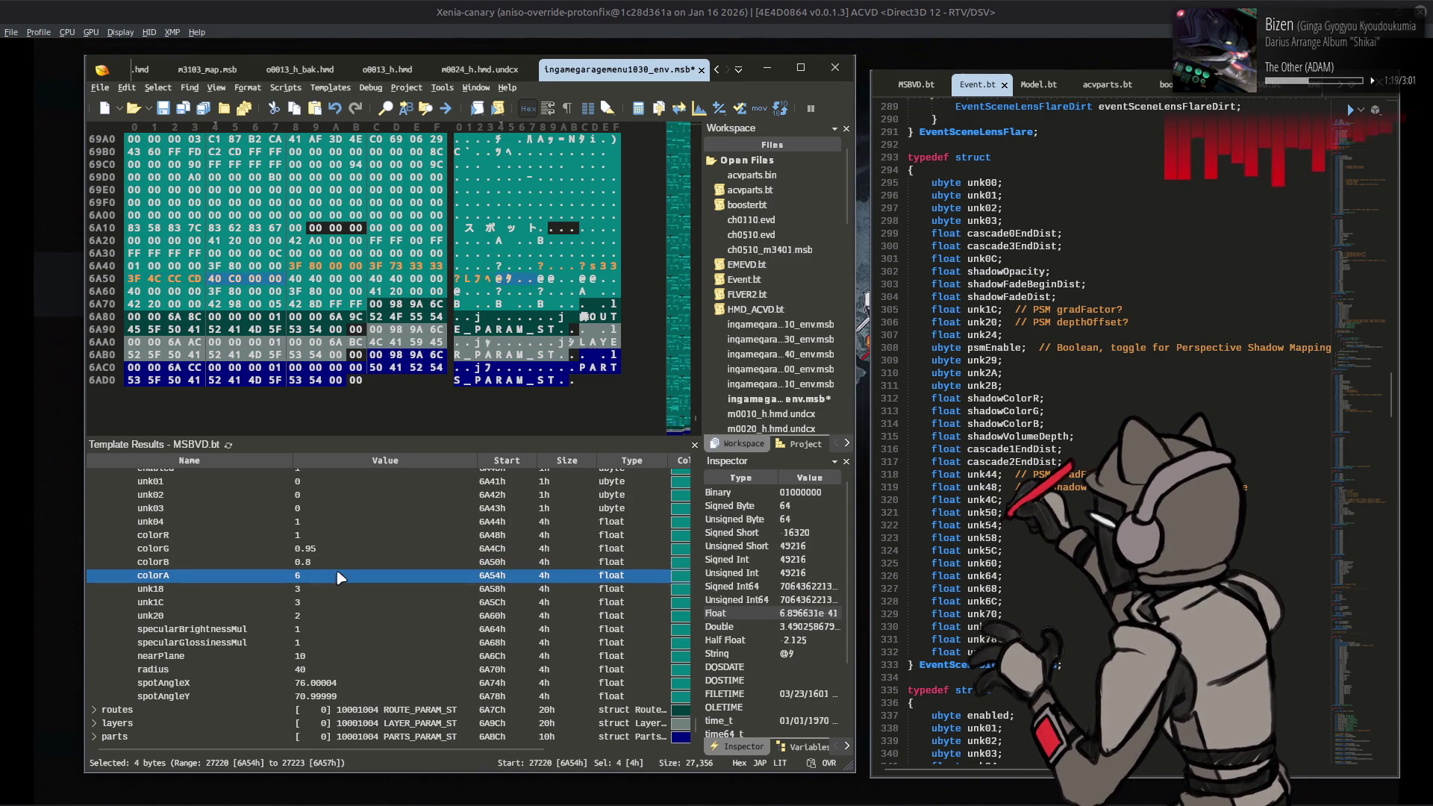
{"action": "left_click", "coordinate": [339, 548]}
{"action": "left_click", "coordinate": [513, 7]}
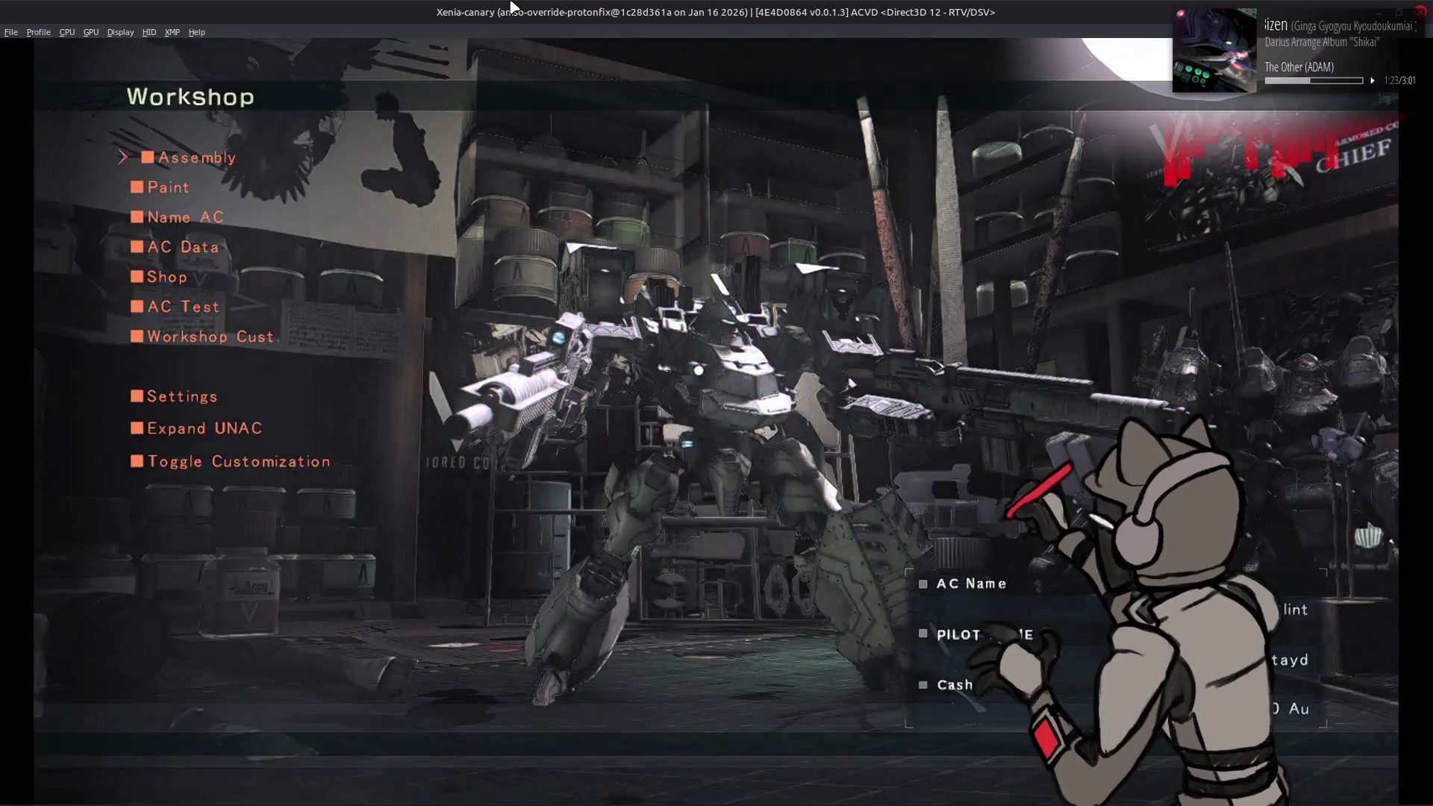
Step: Inspect the AC in View Mode under the new spot light, then reload the Workshop
{"action": "key", "text": "q"}
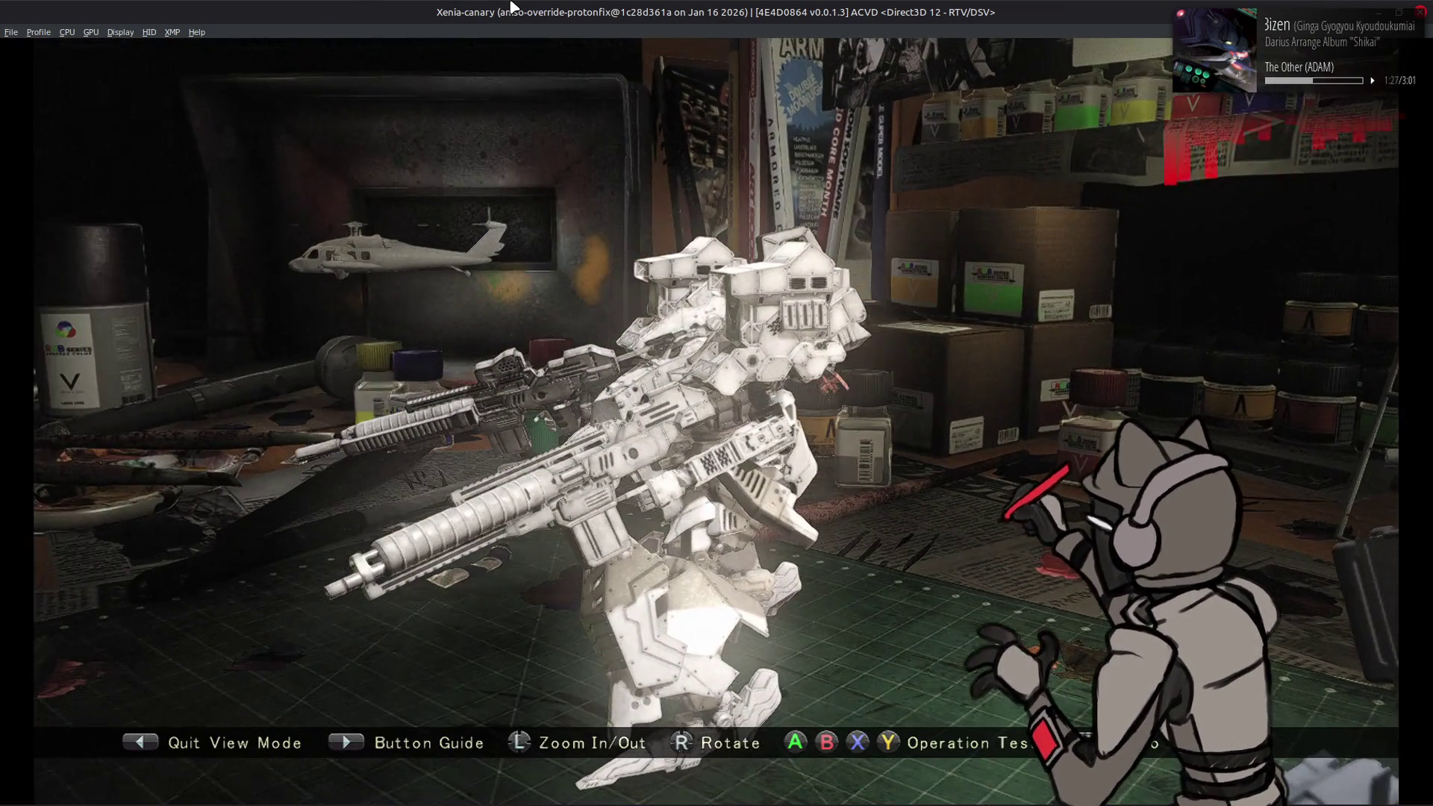
{"action": "key", "text": "Left"}
{"action": "key", "text": "Return"}
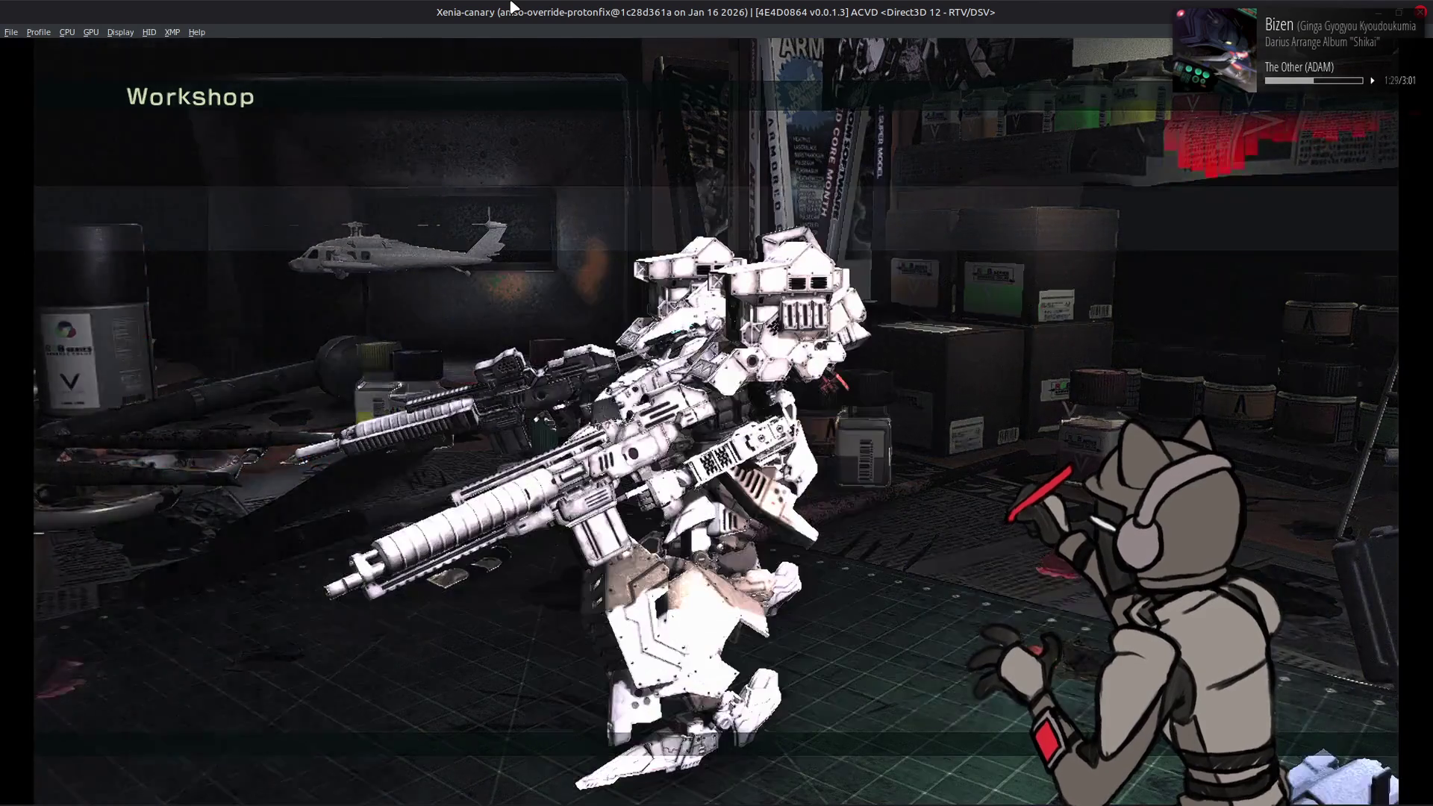
{"action": "key", "text": "alt+Tab"}
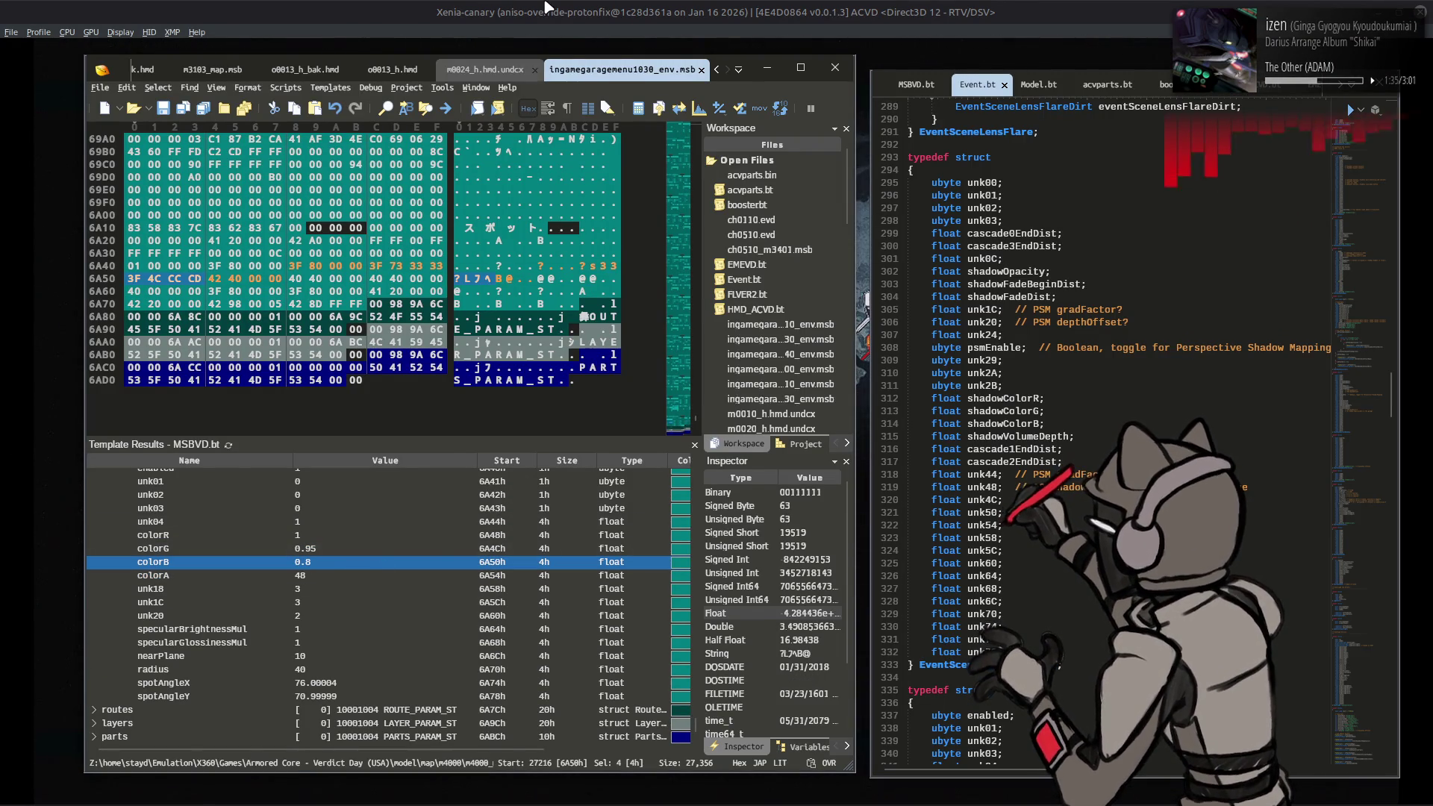
{"action": "key", "text": "Return"}
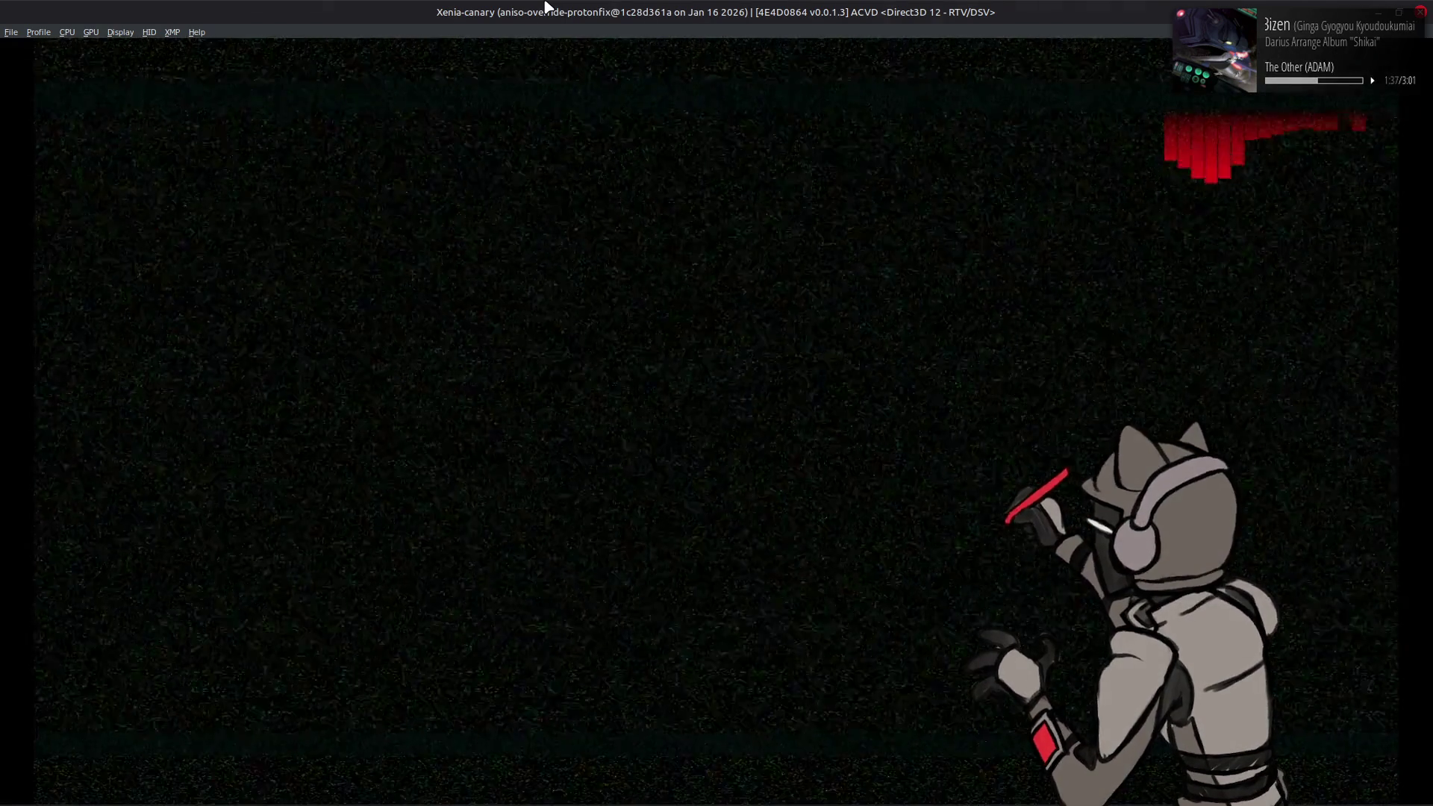